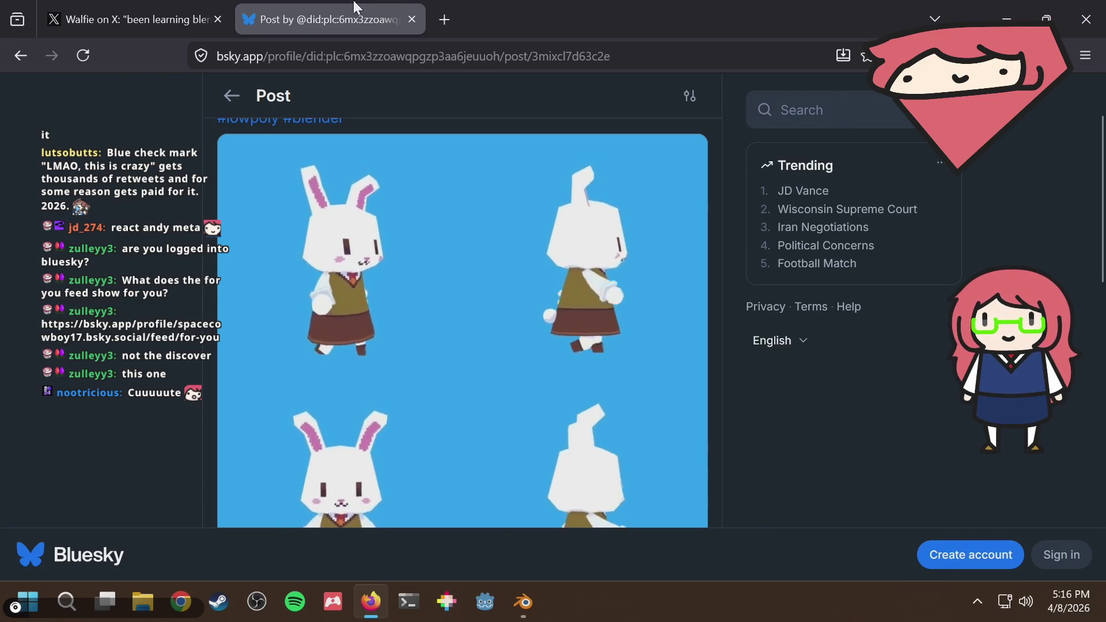
Open the wastelandgames Bluesky post in a new tab, look through it, and close it
click(445, 7)
text(https://bsky.app/profile/wastelandgames.bsky.social/post/3mdydojo6b22z)
key(Return)
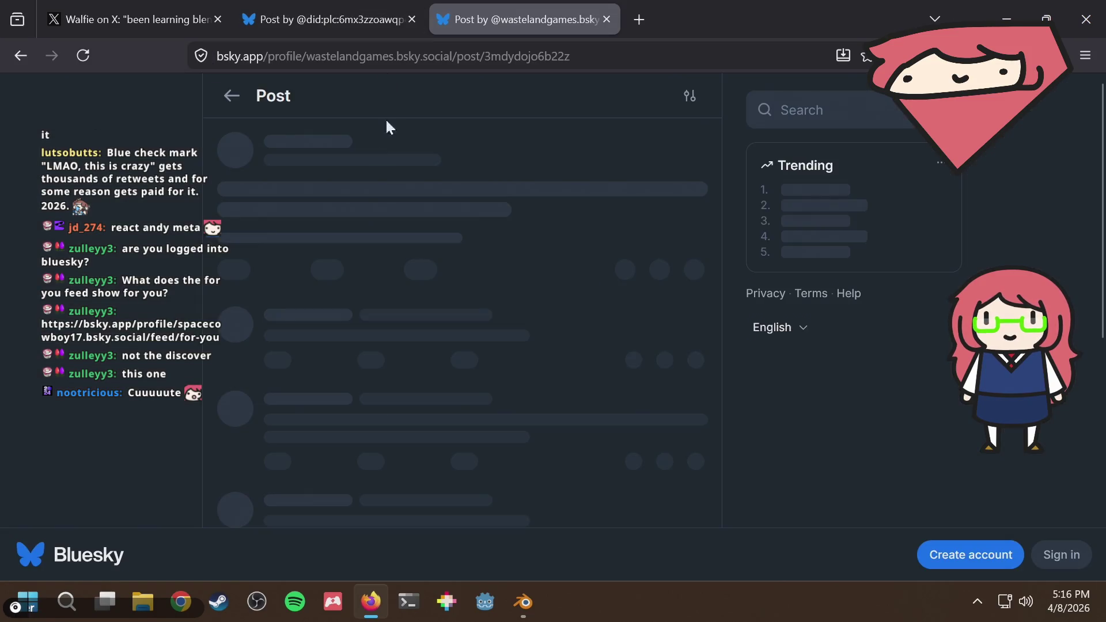
scroll(253, 351, down, 2)
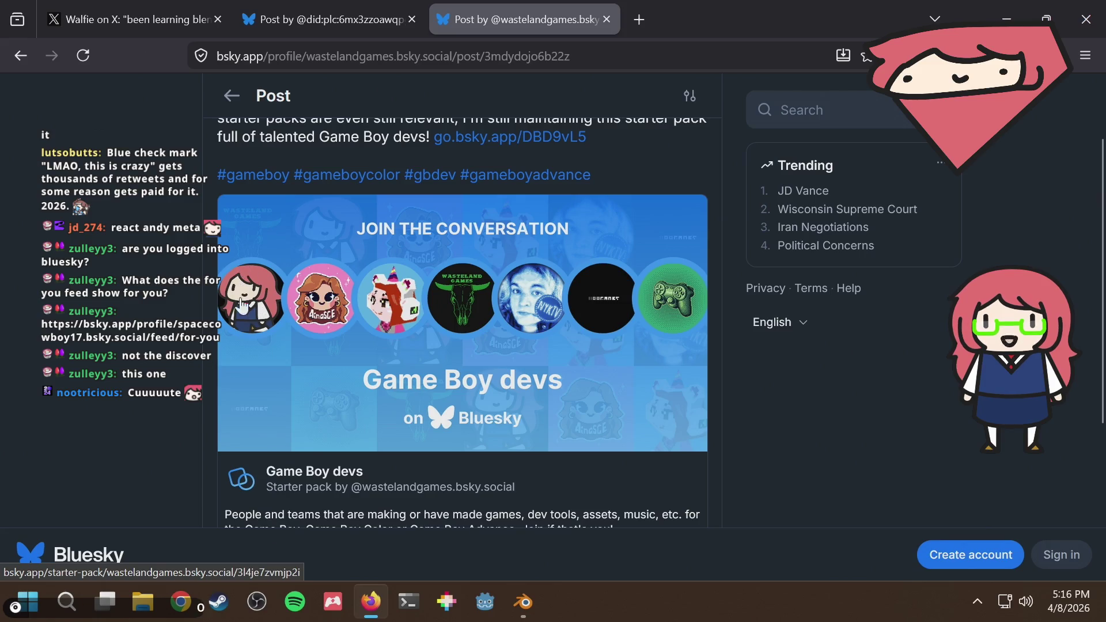
scroll(237, 285, down, 3)
scroll(236, 285, up, 3)
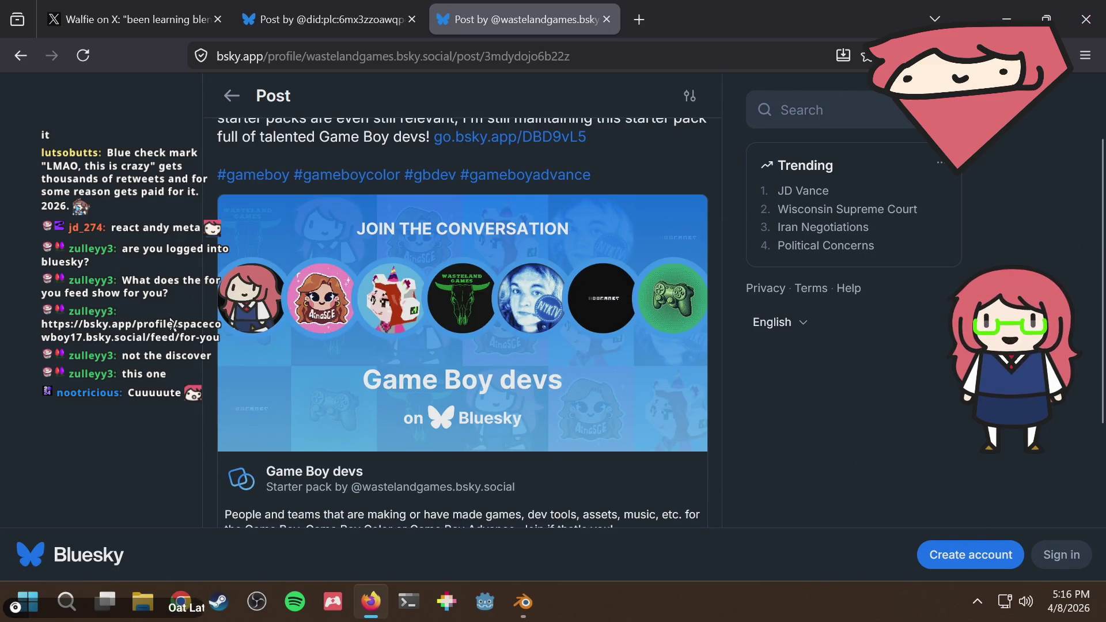
key(ctrl+w)
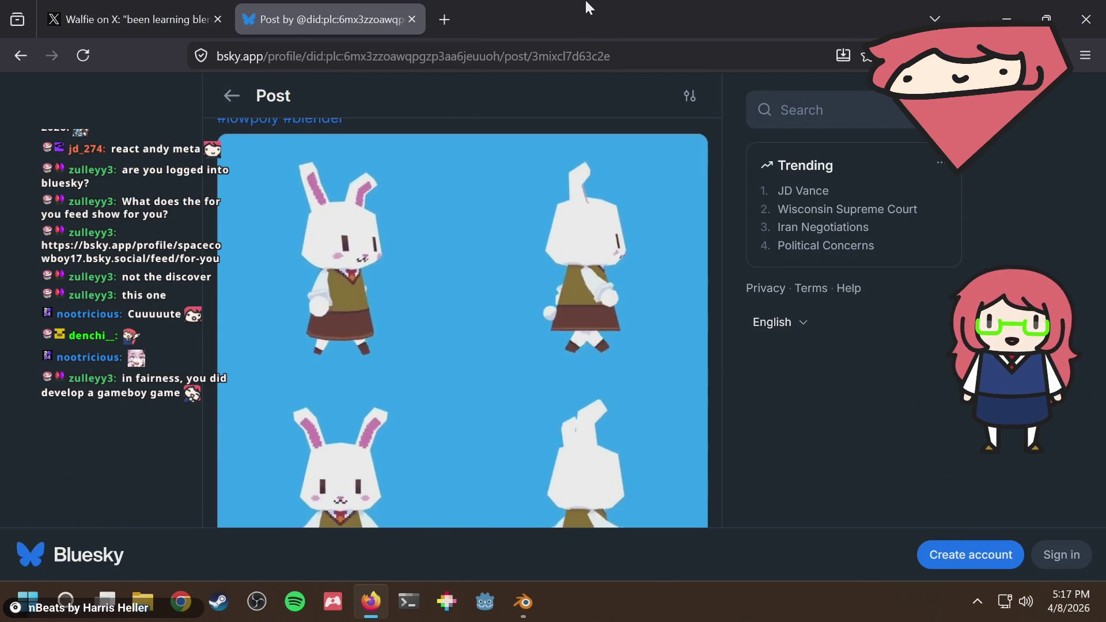
Compare the X and Bluesky copies of the rabbit post, dismissing the NVIDIA update notification
click(204, 8)
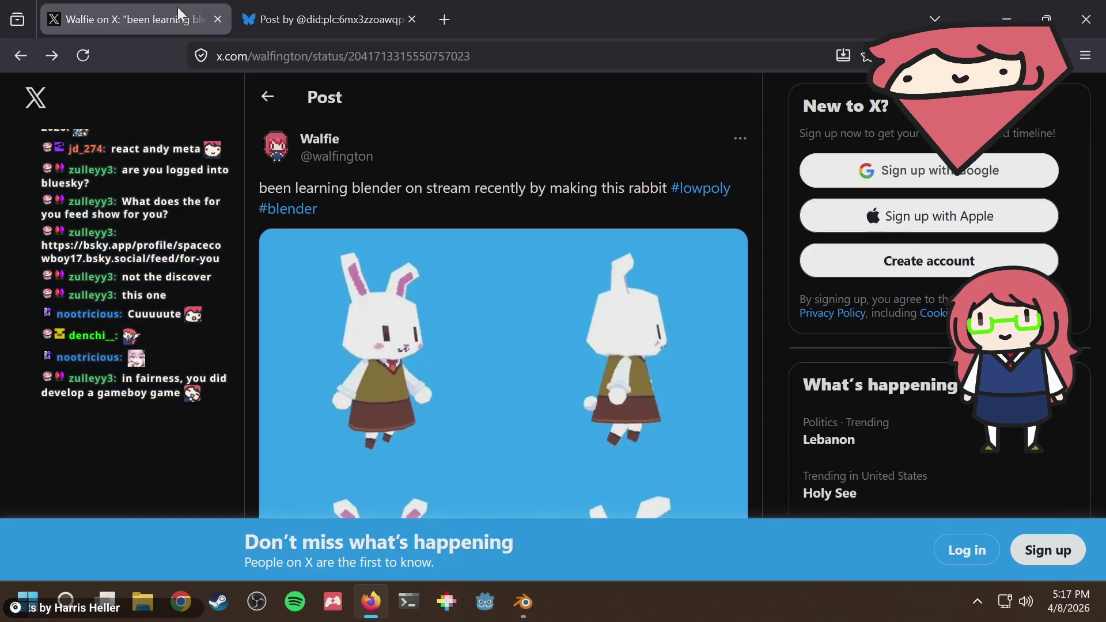
scroll(828, 144, down, 2)
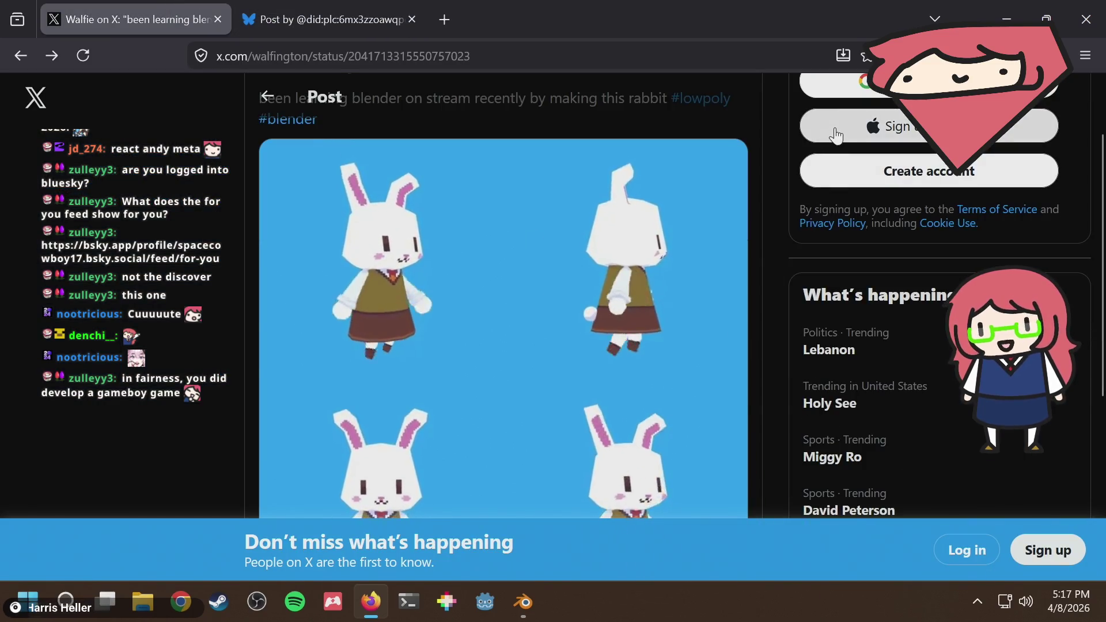
click(352, 13)
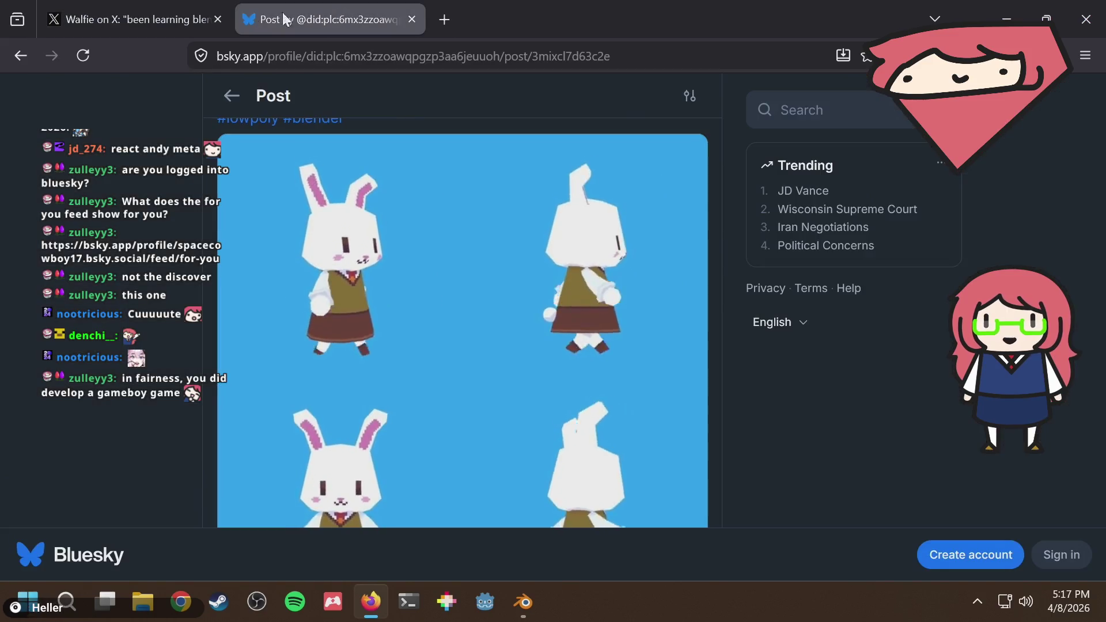
click(138, 19)
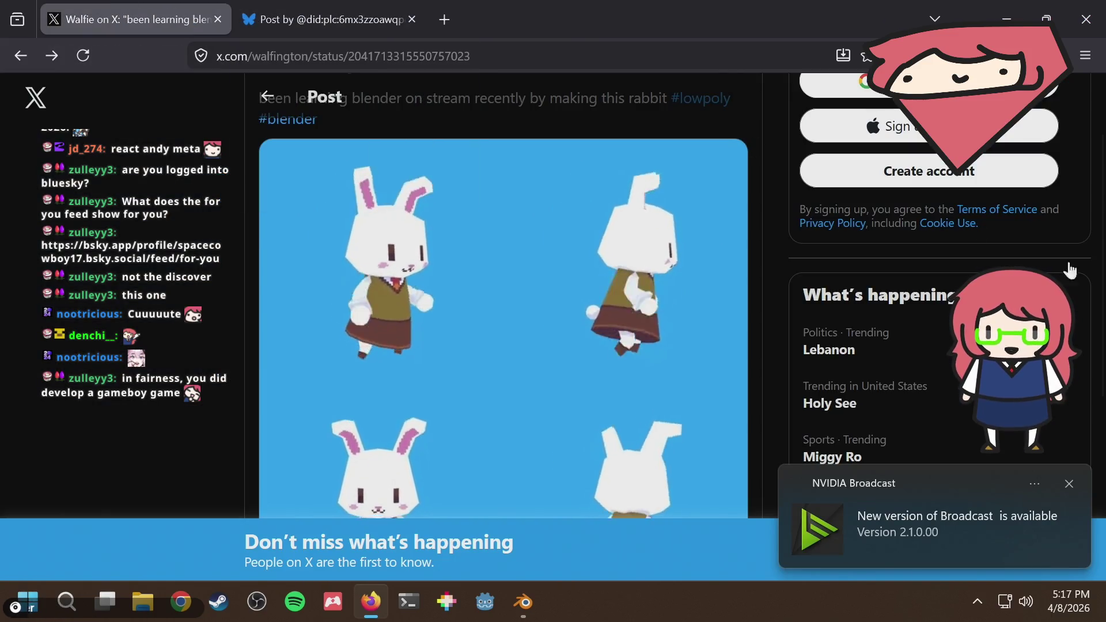
click(1069, 487)
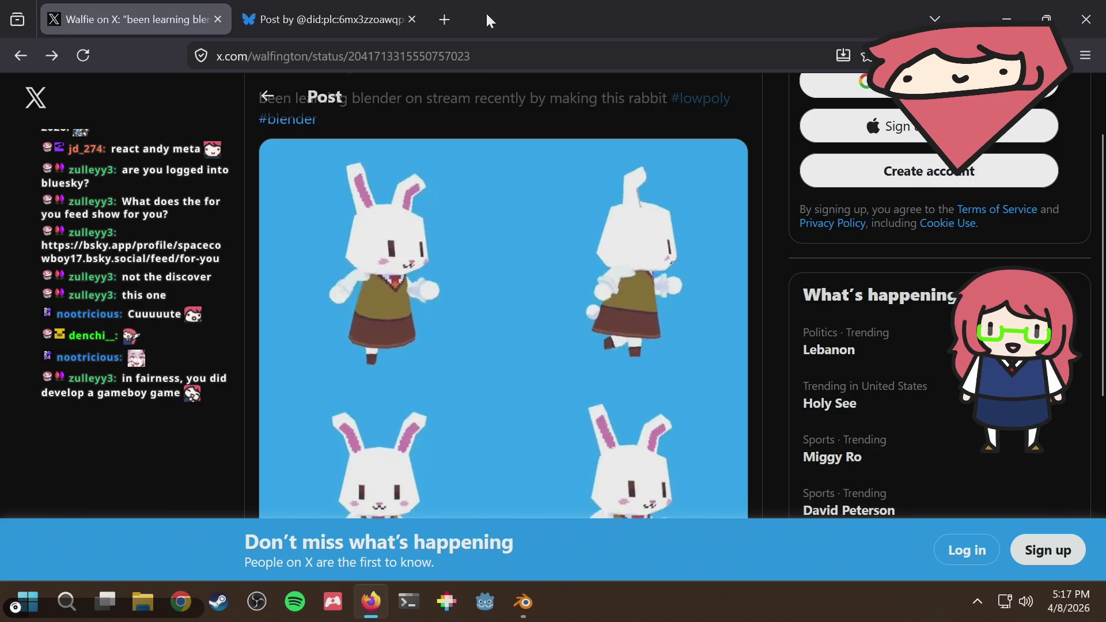
click(276, 8)
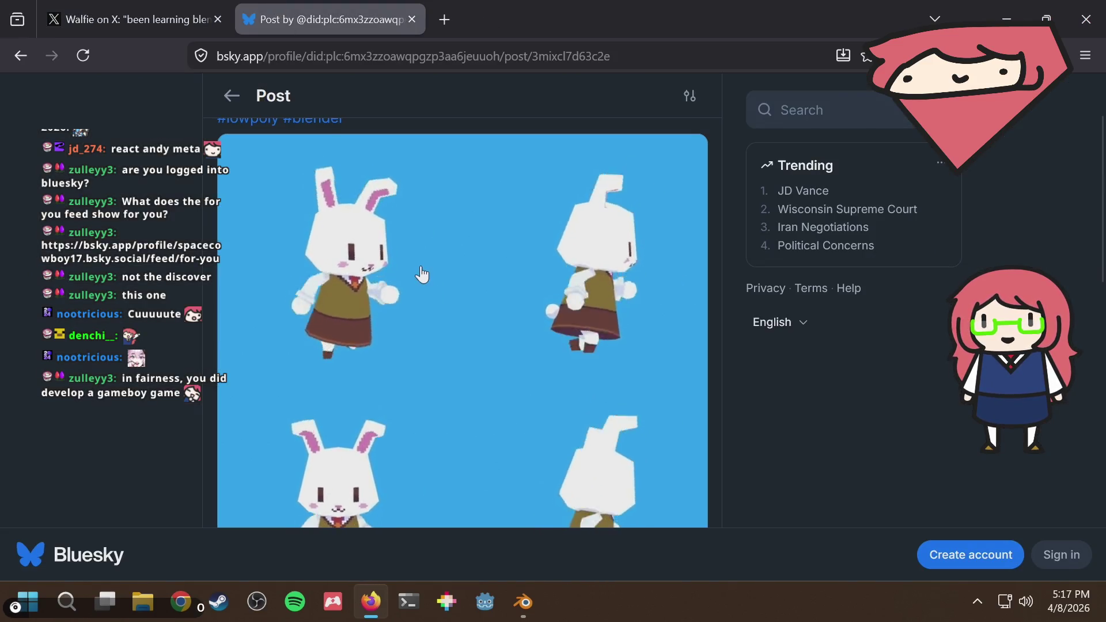
scroll(425, 262, down, 6)
scroll(425, 262, up, 5)
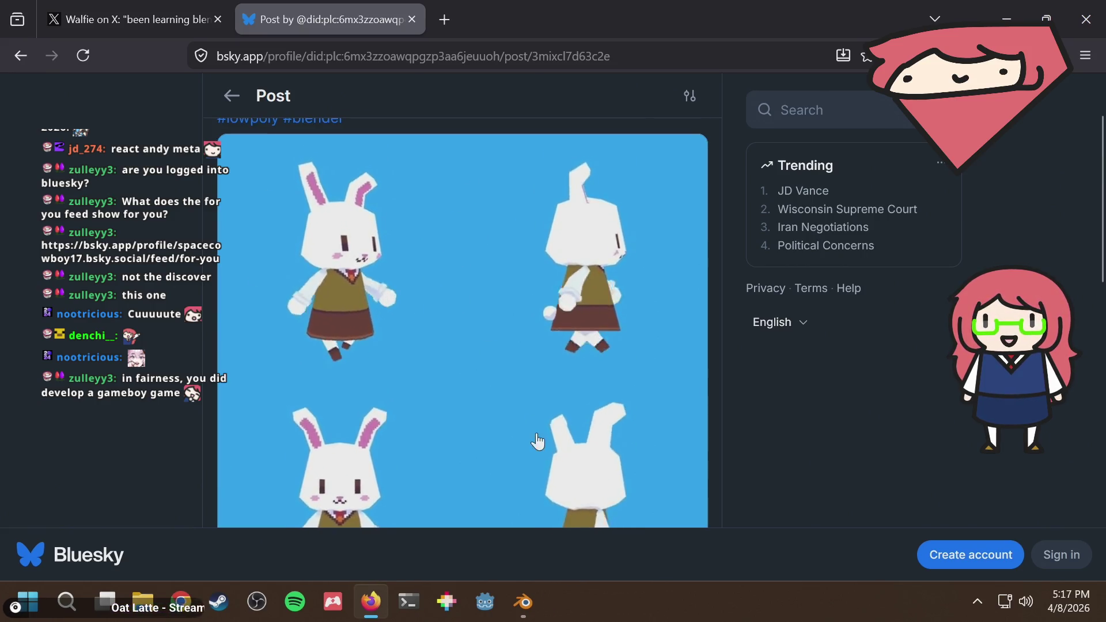
In Blender, select the Turntable empty and orbit to view the rabbit from below
click(529, 610)
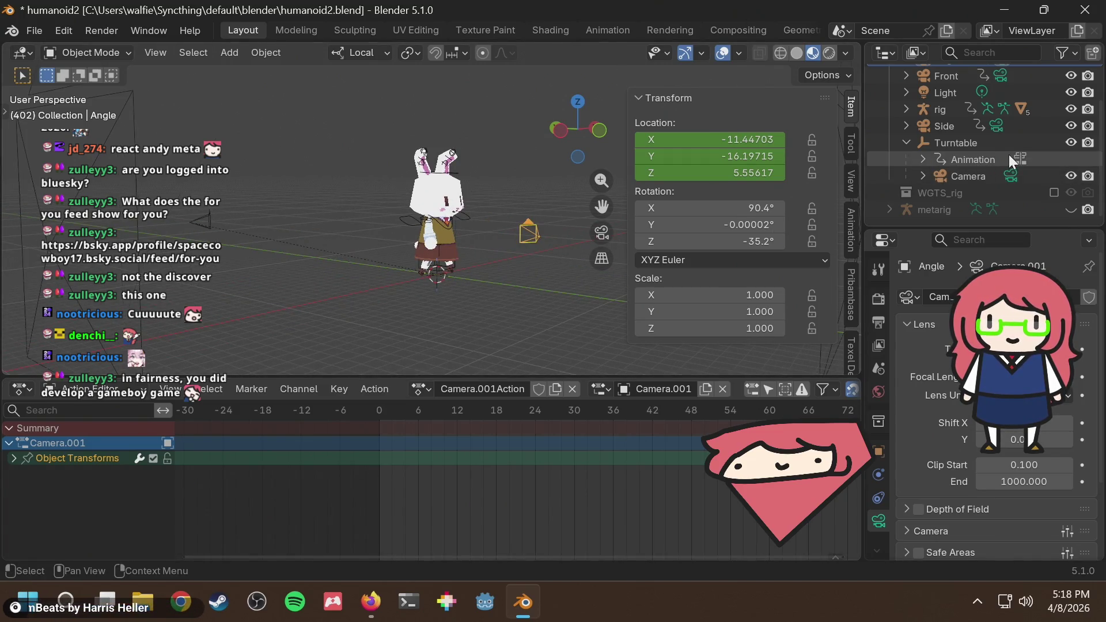
scroll(1008, 154, up, 3)
scroll(1006, 151, down, 3)
scroll(1004, 151, up, 2)
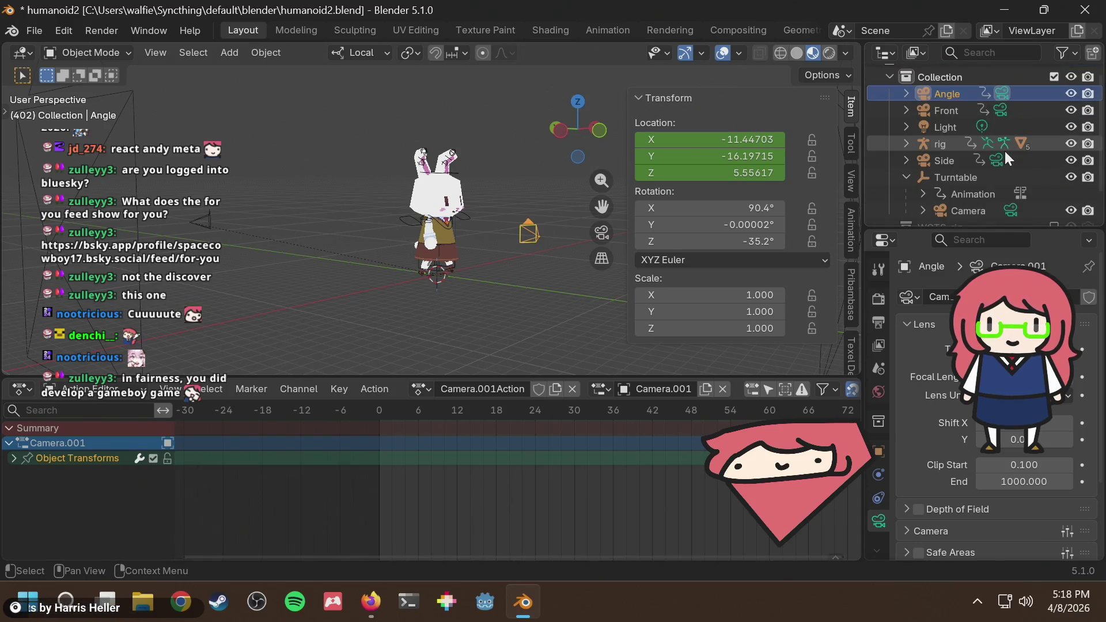
scroll(1004, 155, down, 2)
click(949, 144)
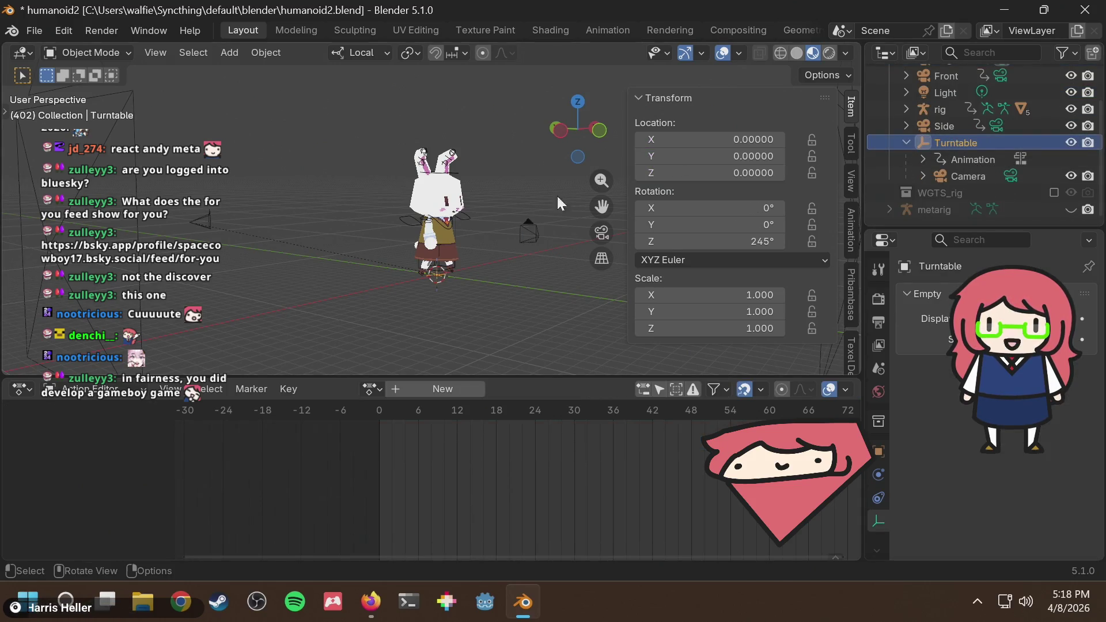
scroll(451, 277, up, 4)
mouse_move(467, 291)
middle_down()
mouse_move(473, 212)
mouse_move(433, 339)
mouse_move(524, 254)
mouse_move(511, 198)
mouse_move(488, 267)
middle_up()
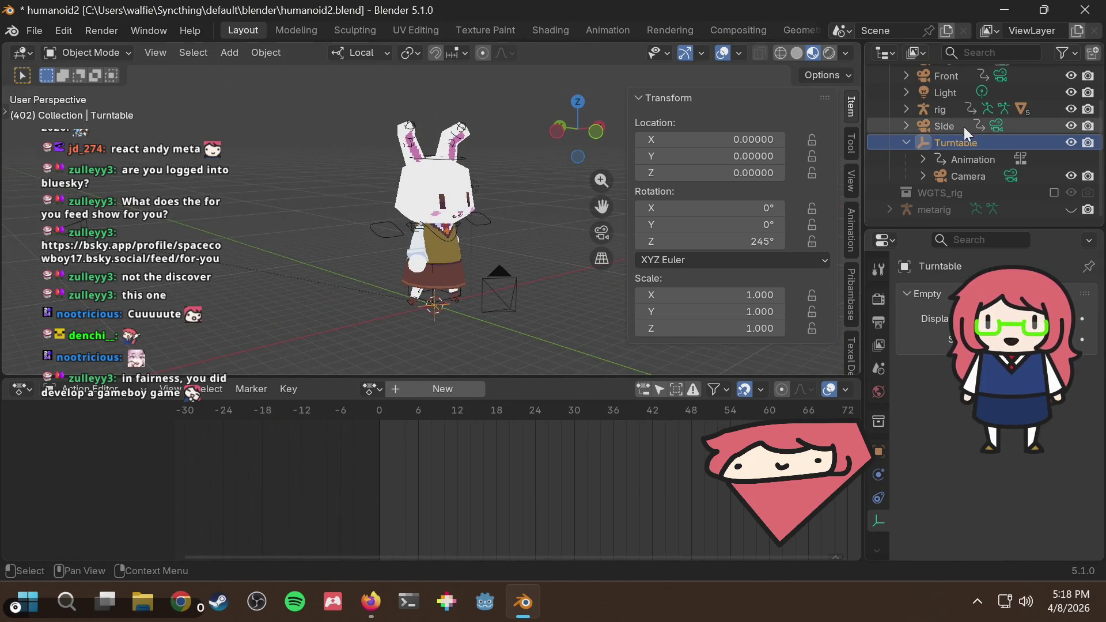
View the scene through the turntable Camera and play, then stop, the turntable animation
click(969, 171)
click(970, 144)
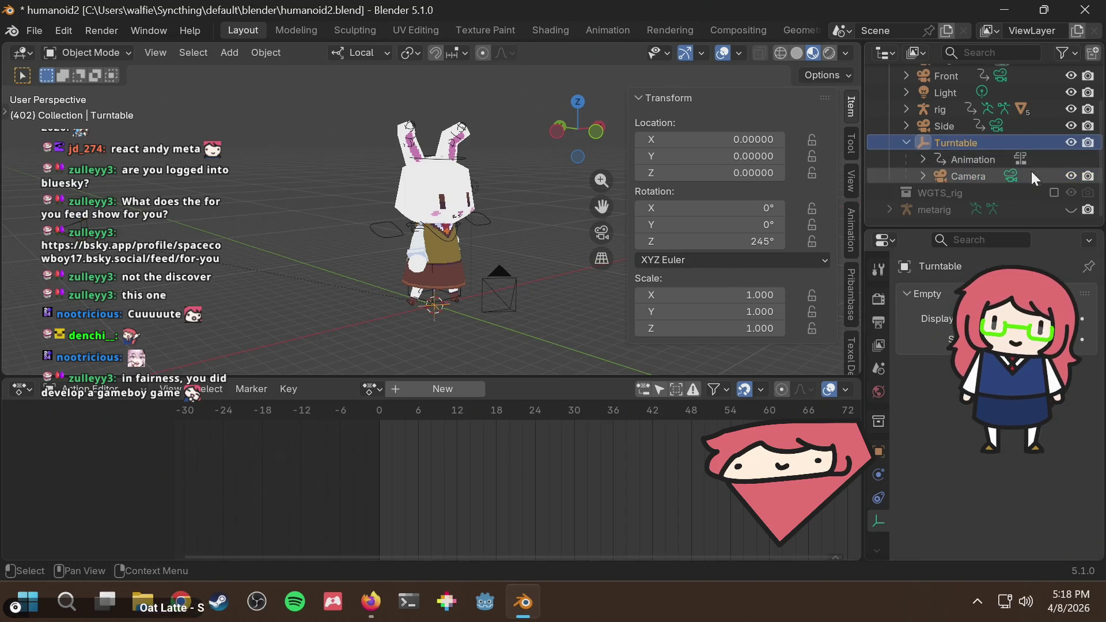
click(1008, 176)
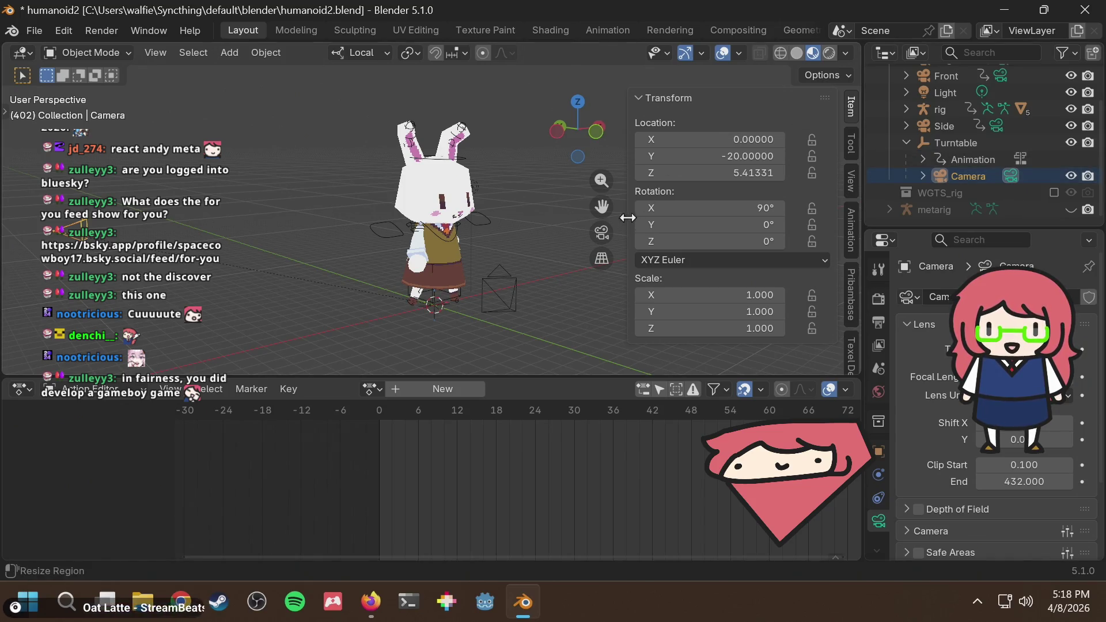
click(602, 232)
key(space)
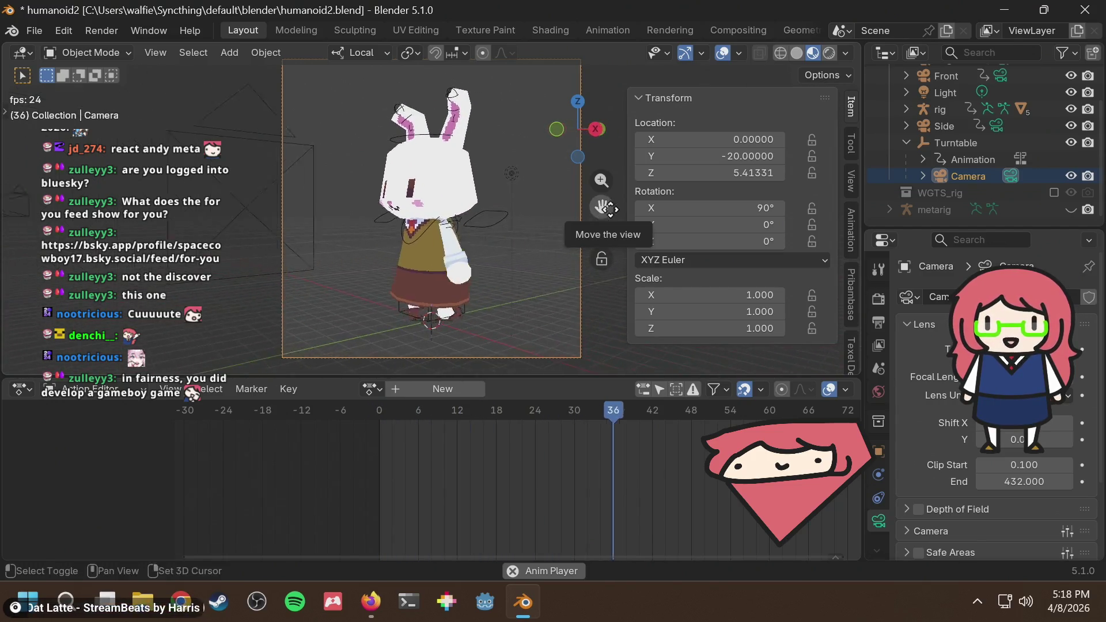
key(space)
Preview the character through the Side, Front and Angle cameras, then orbit out
click(997, 125)
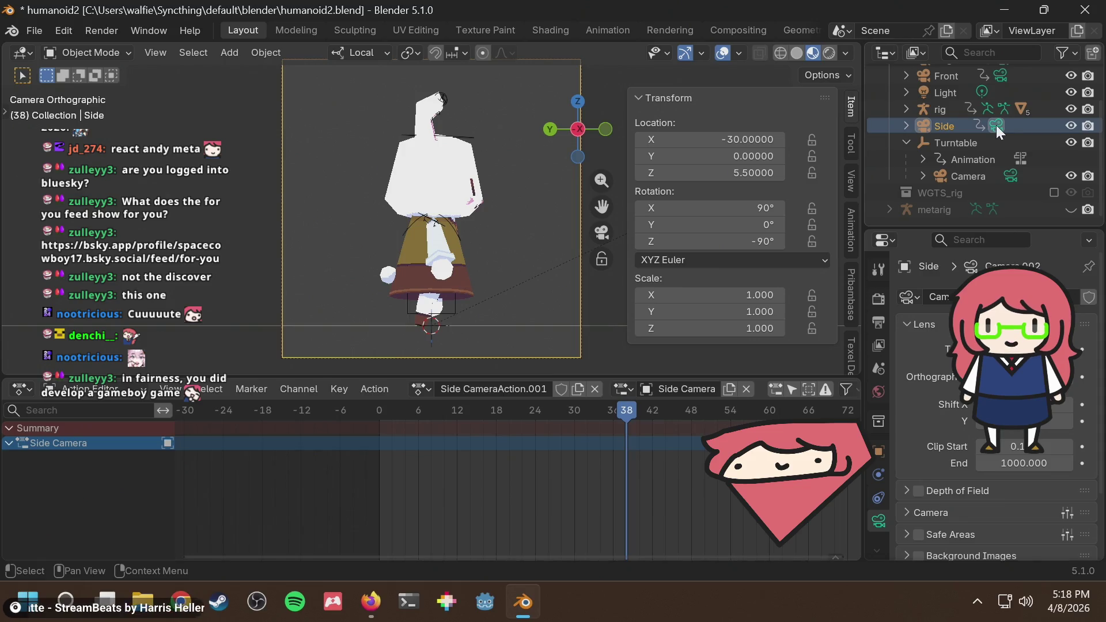
scroll(993, 124, up, 2)
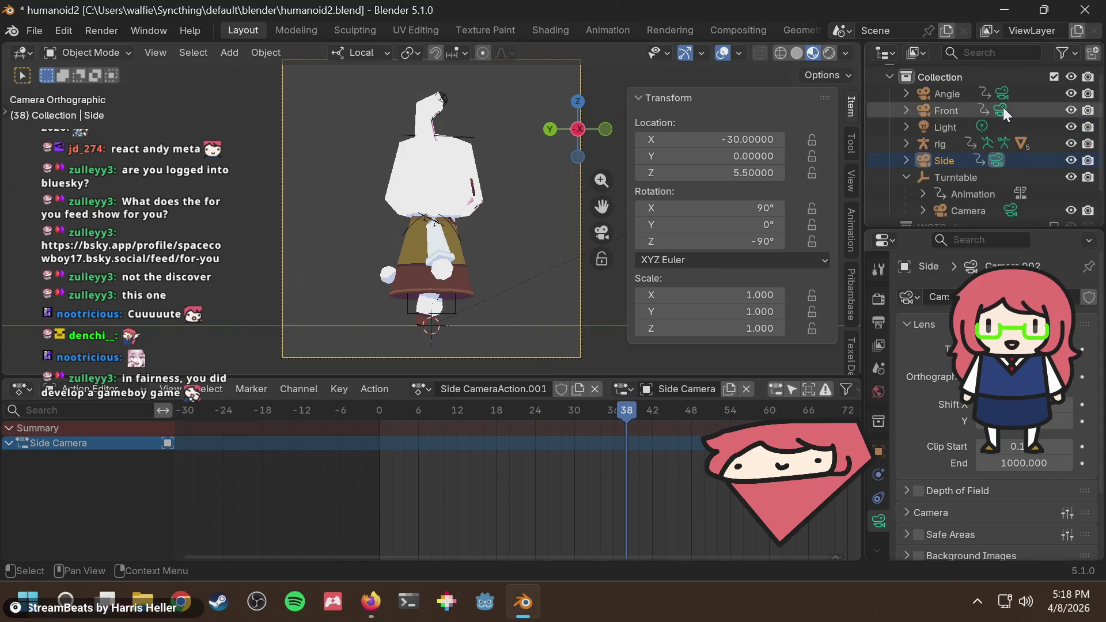
click(1004, 107)
click(999, 92)
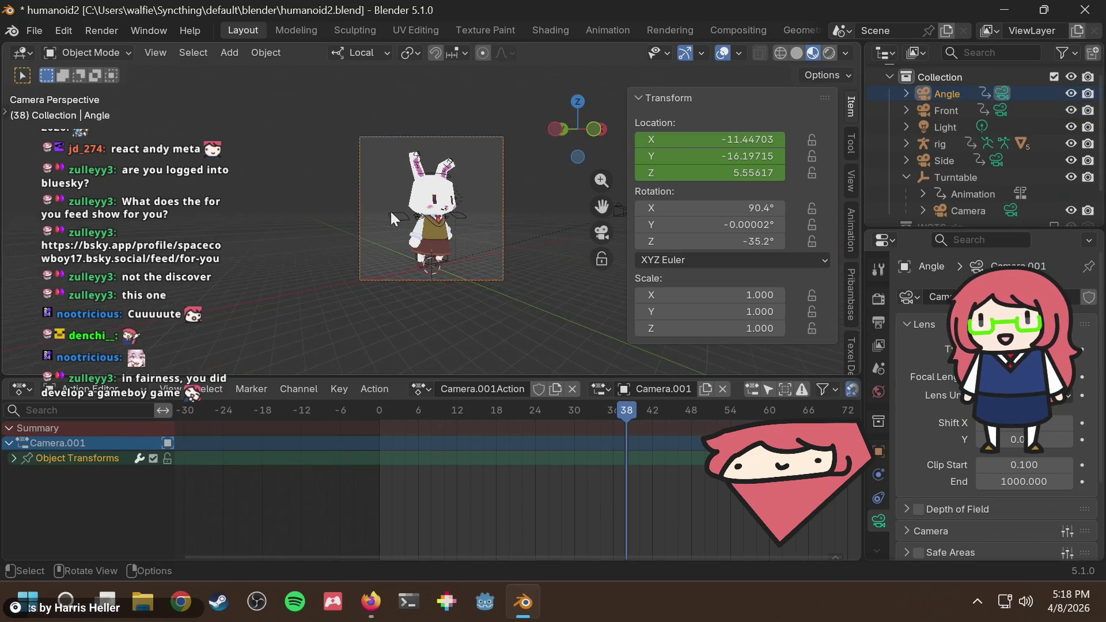
mouse_move(390, 208)
middle_down()
mouse_move(399, 237)
mouse_move(440, 218)
mouse_move(515, 213)
mouse_move(383, 205)
middle_up()
key(alt+Tab)
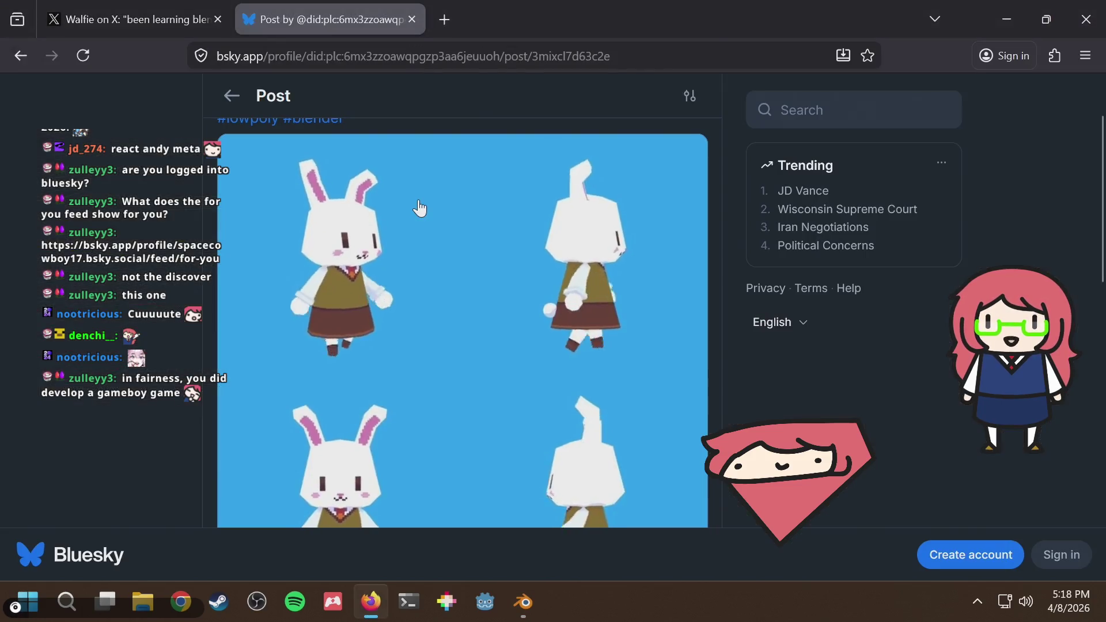
scroll(419, 190, down, 5)
scroll(420, 190, up, 6)
scroll(421, 190, down, 3)
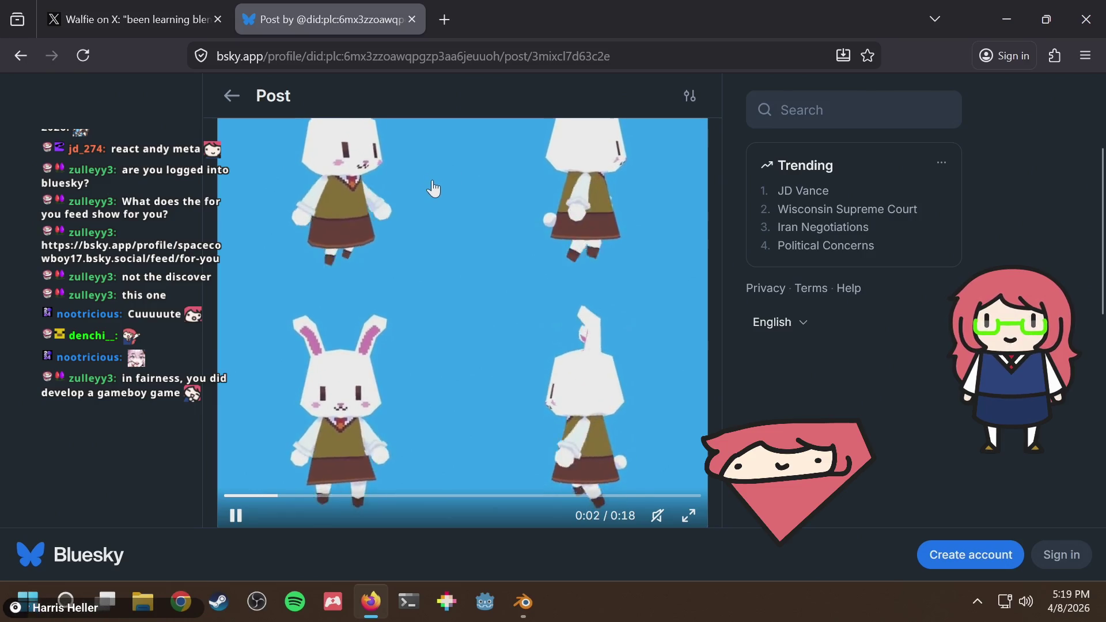
key(alt+Tab)
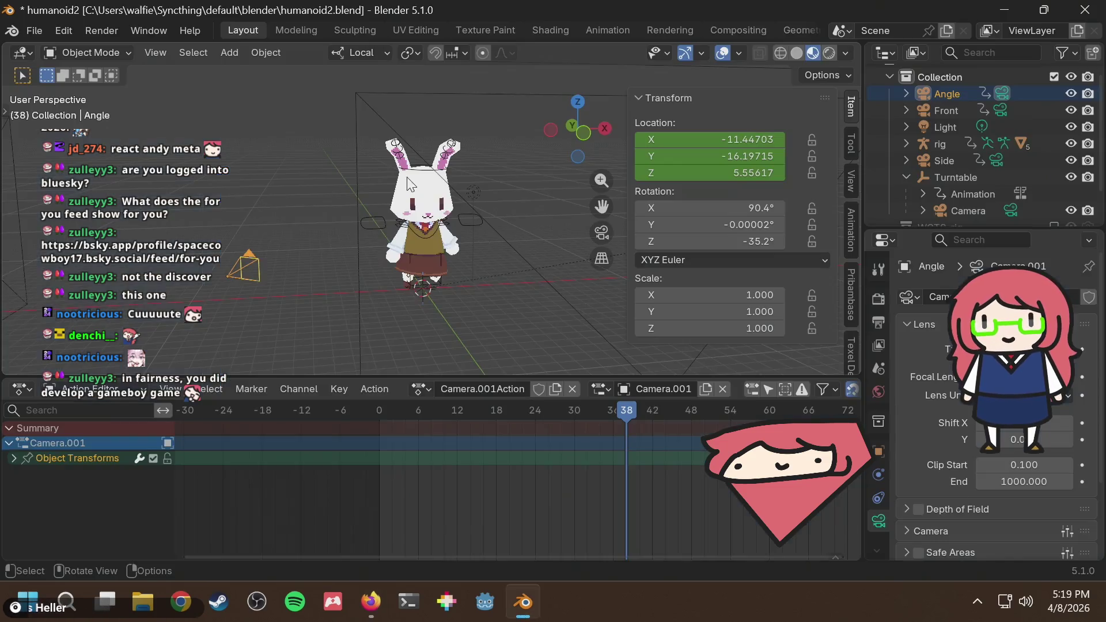
scroll(413, 233, down, 4)
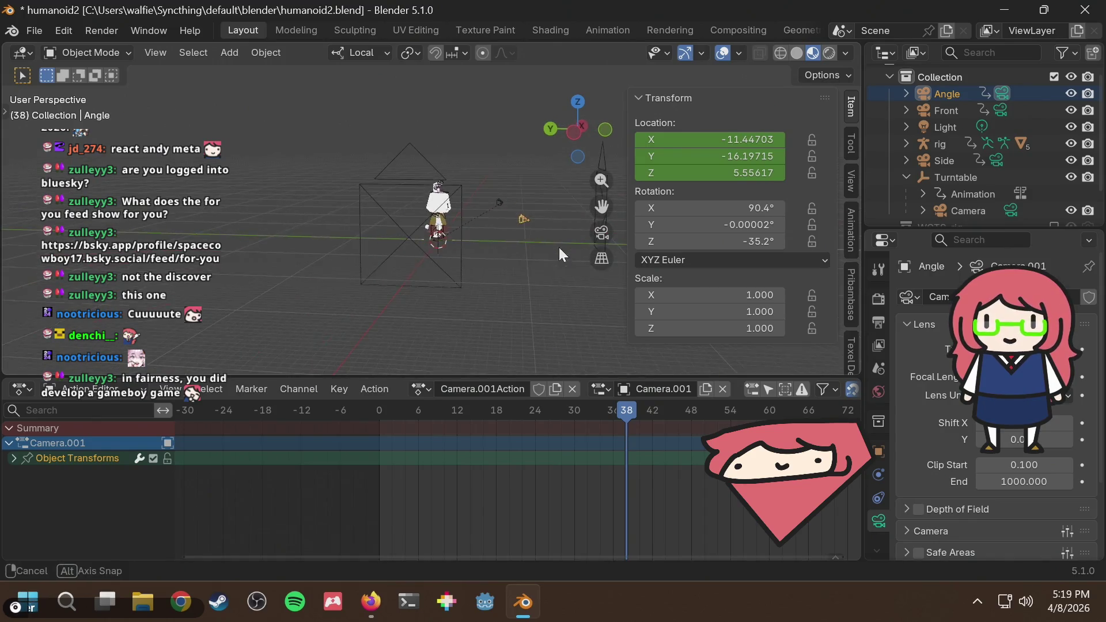
middle_drag(559, 247, 346, 267)
scroll(473, 250, up, 4)
scroll(427, 271, down, 3)
scroll(439, 274, up, 4)
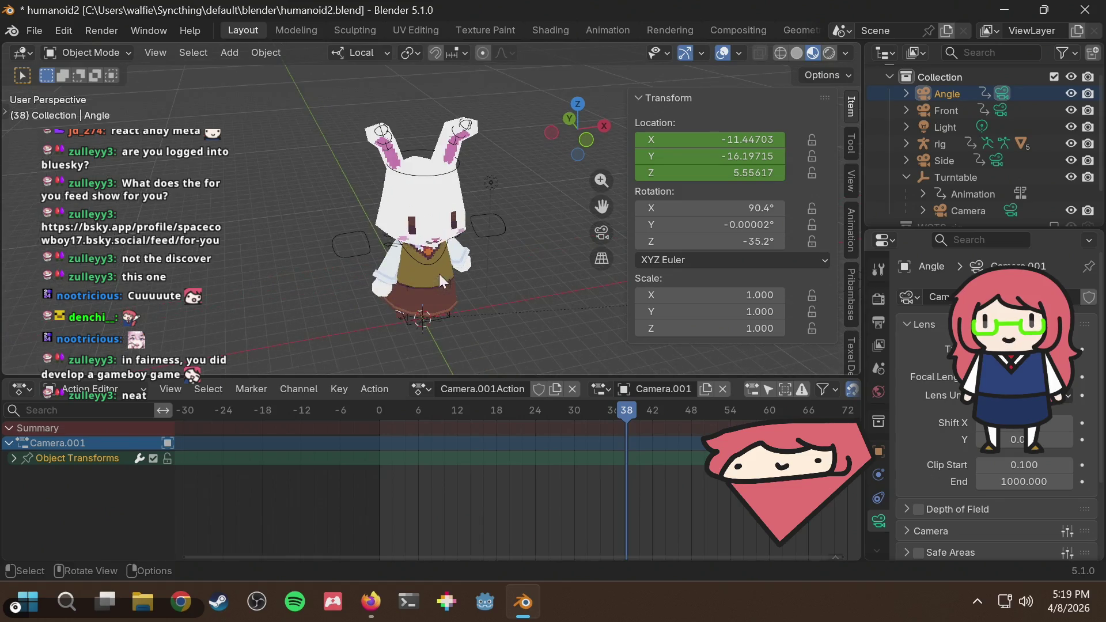
middle_drag(432, 253, 519, 230)
scroll(518, 230, down, 3)
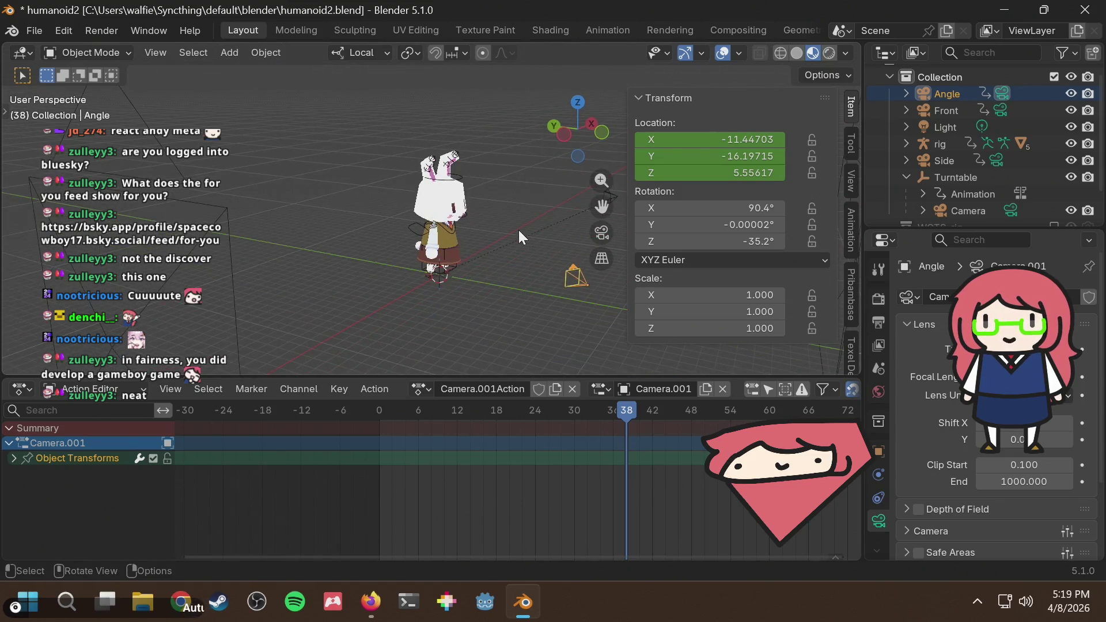
scroll(518, 230, up, 4)
scroll(519, 230, down, 3)
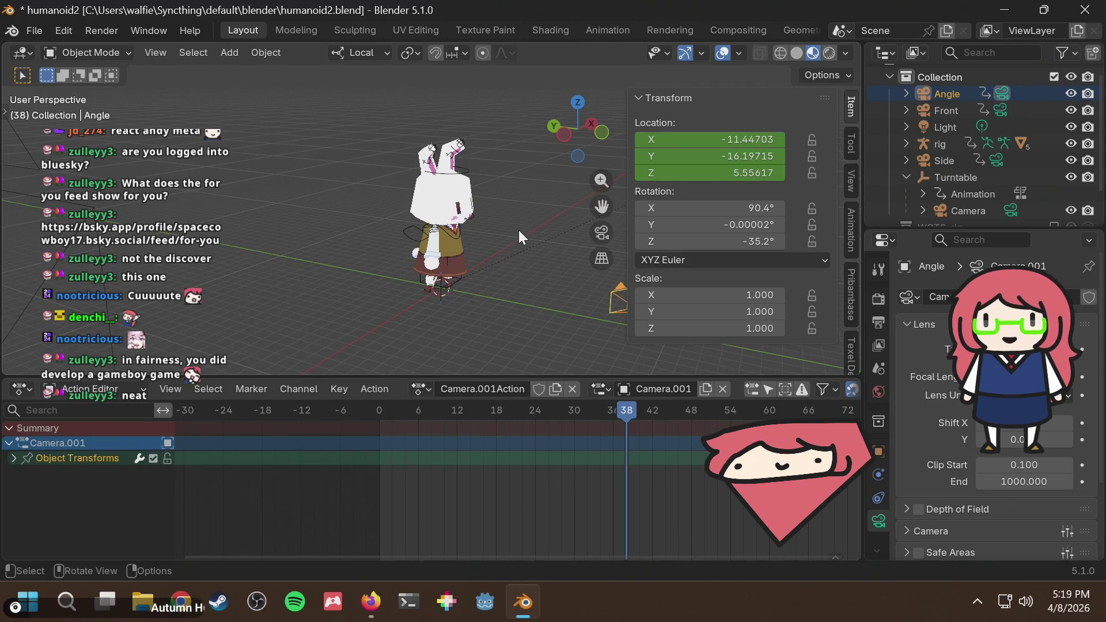
scroll(518, 231, up, 3)
mouse_move(495, 217)
middle_down()
mouse_move(426, 199)
mouse_move(465, 225)
mouse_move(526, 230)
mouse_move(527, 220)
mouse_move(365, 235)
middle_up()
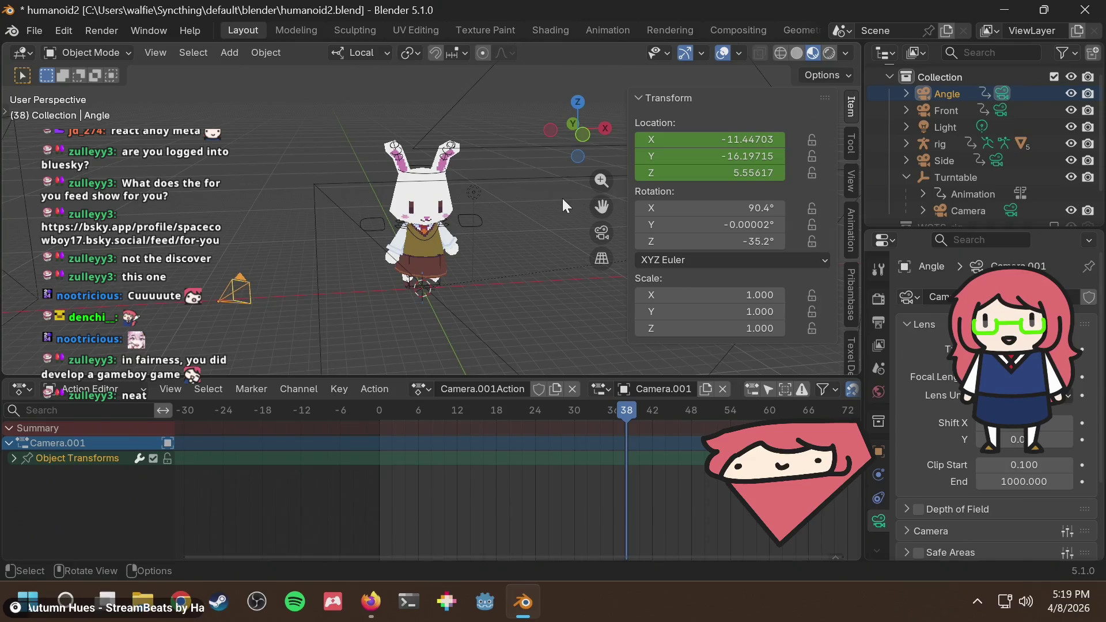
middle_drag(468, 220, 327, 225)
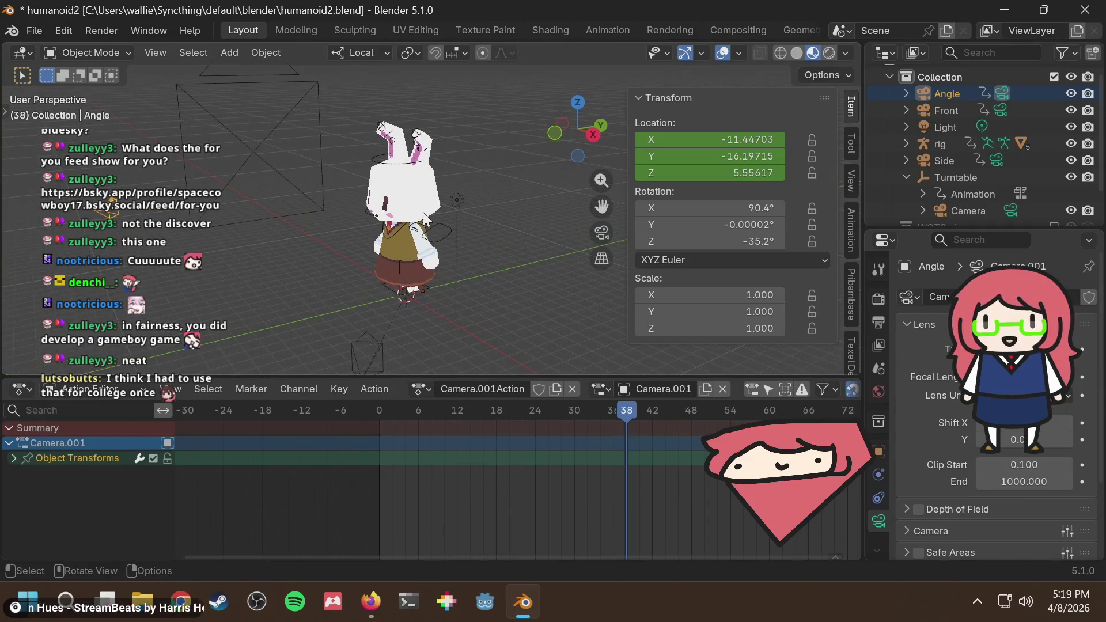
Scroll through the Bluesky rabbit turnaround video, then return to Blender and orbit the rabbit
key(alt+Tab)
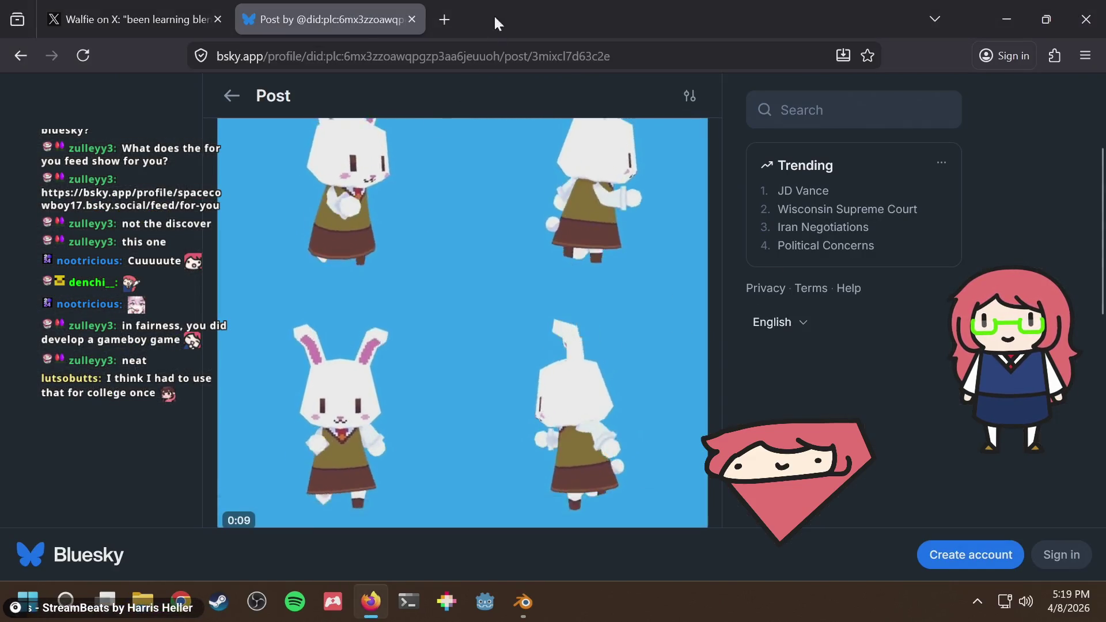
scroll(423, 257, up, 2)
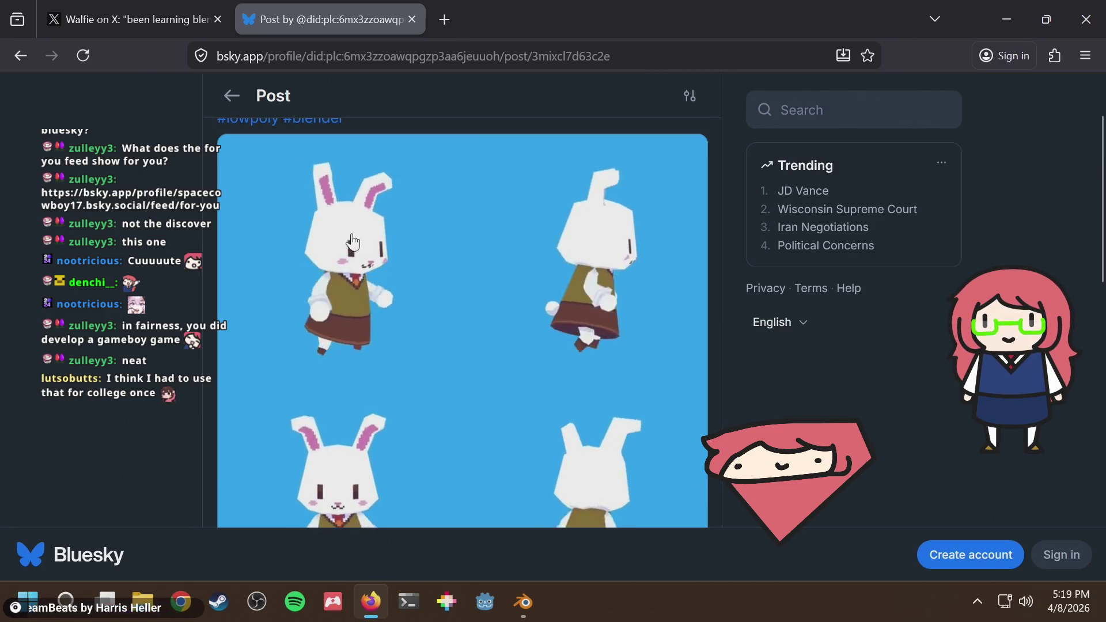
scroll(422, 257, down, 5)
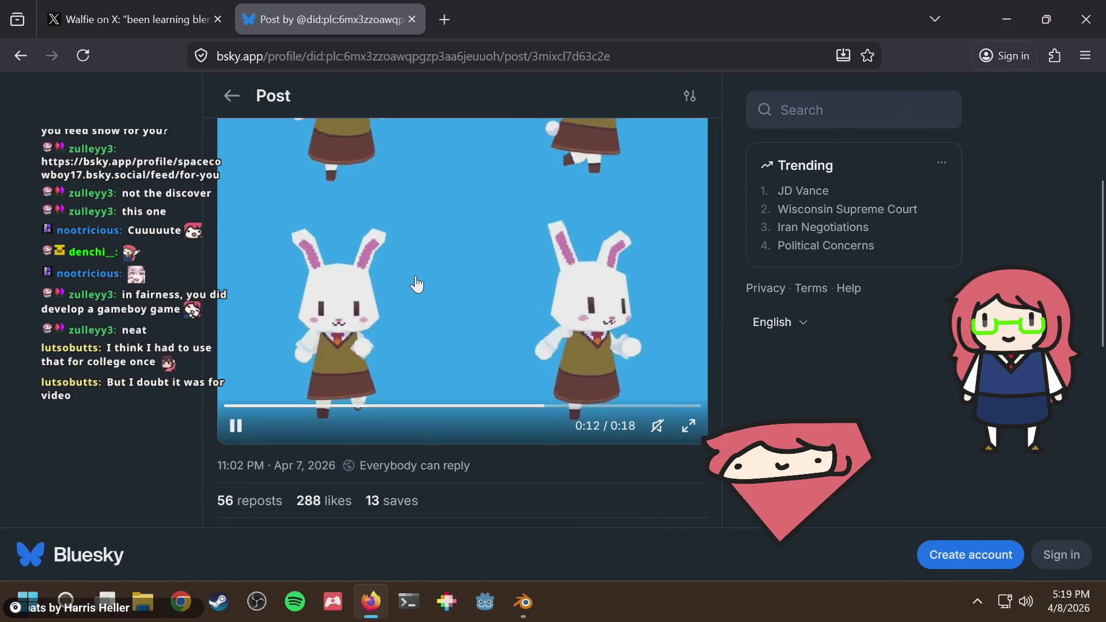
scroll(418, 282, up, 7)
scroll(419, 281, down, 3)
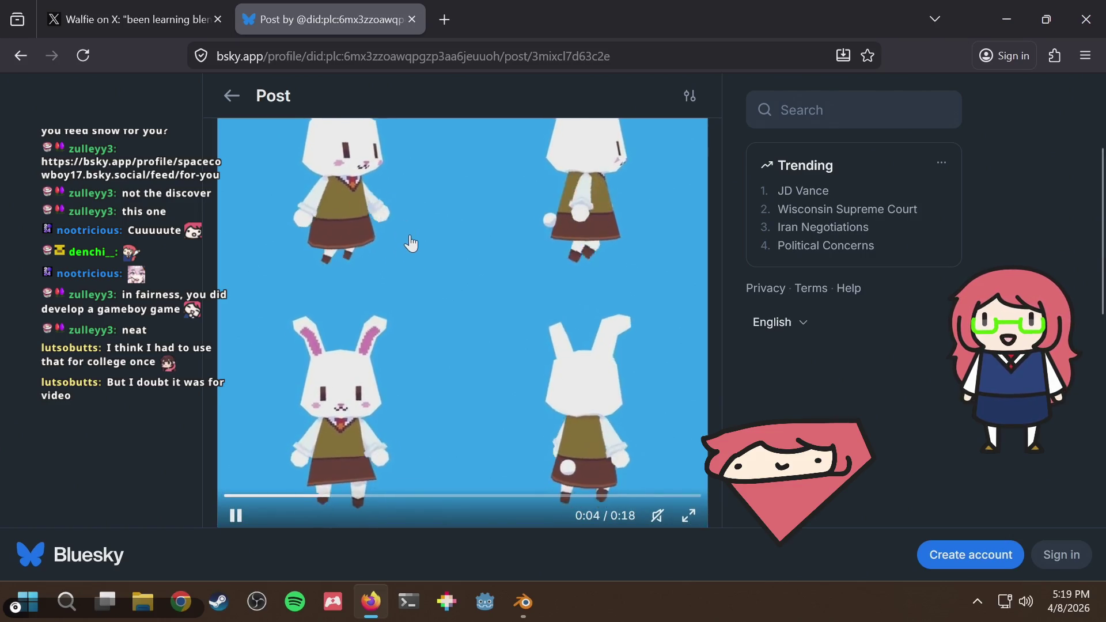
scroll(422, 243, up, 2)
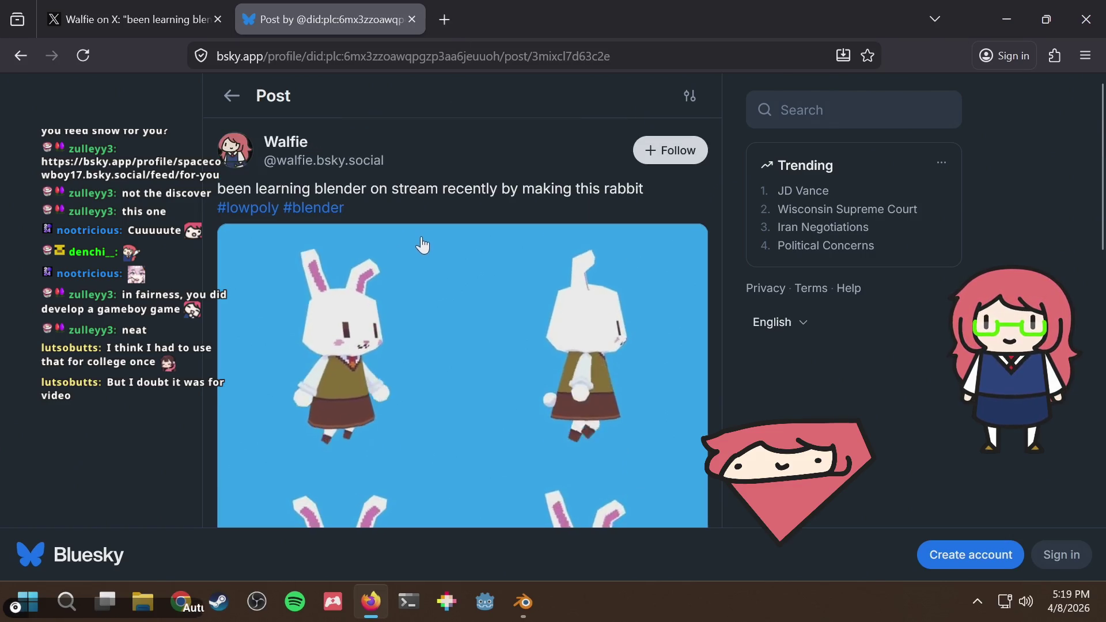
scroll(450, 292, down, 2)
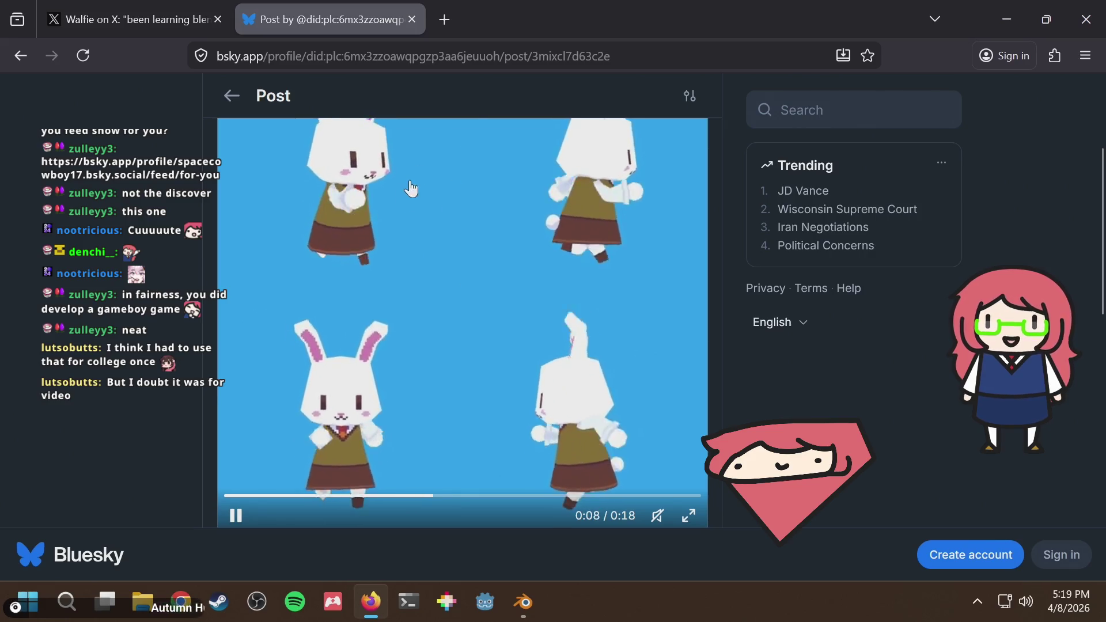
scroll(377, 239, down, 3)
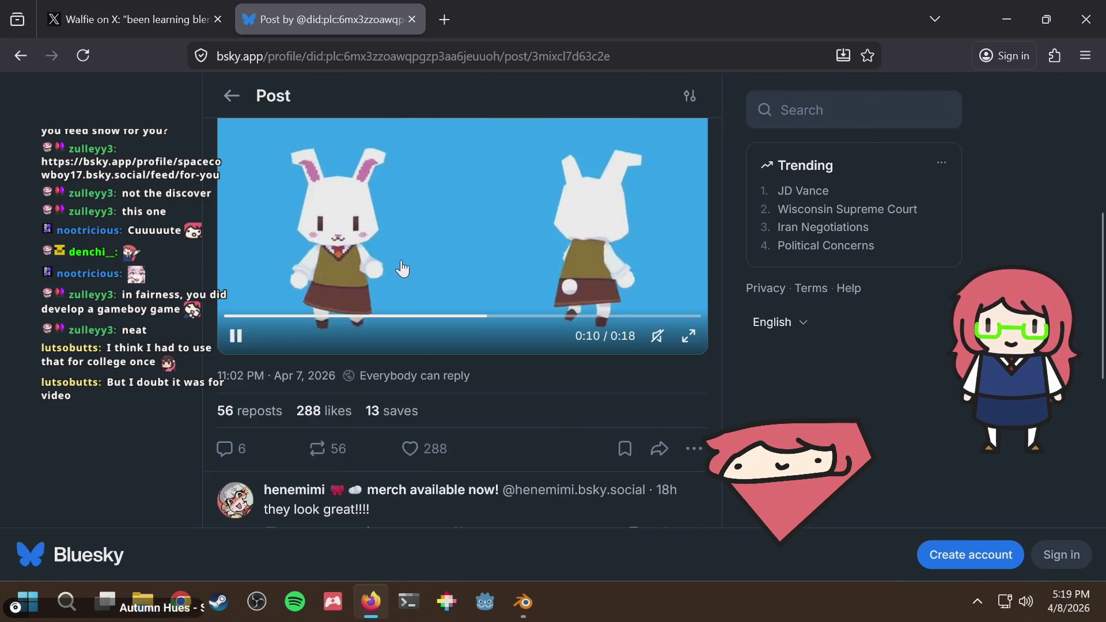
scroll(377, 241, up, 3)
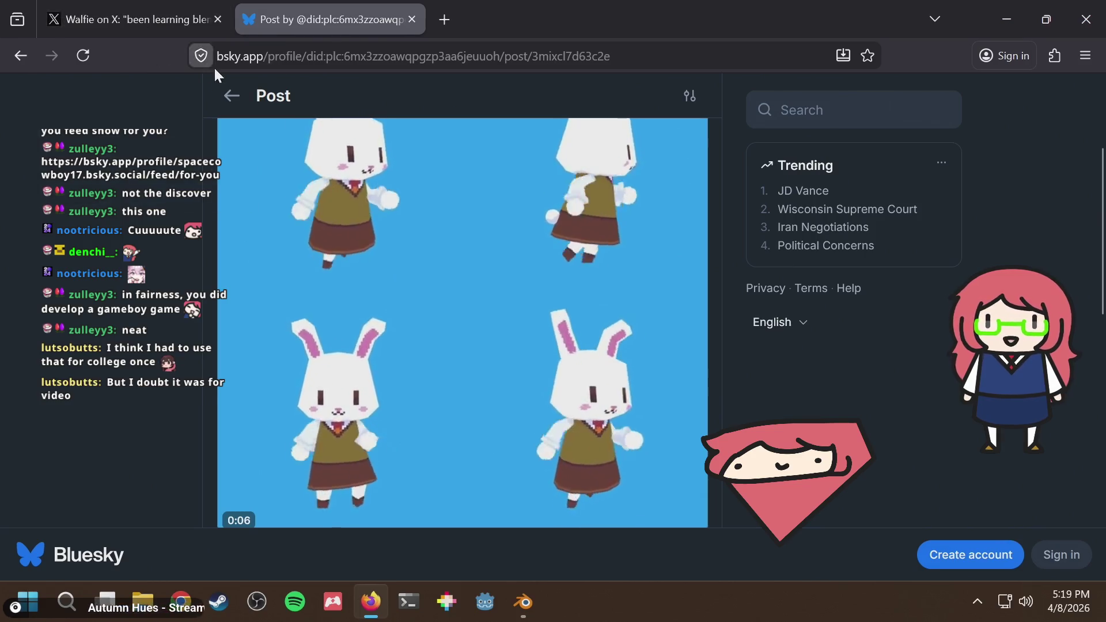
key(alt+Tab)
mouse_move(364, 188)
middle_down()
mouse_move(531, 196)
mouse_move(517, 192)
mouse_move(510, 205)
mouse_move(657, 202)
middle_up()
Search the web for 'canva' in a new browser tab and scan the results
key(alt+Tab)
key(ctrl+t)
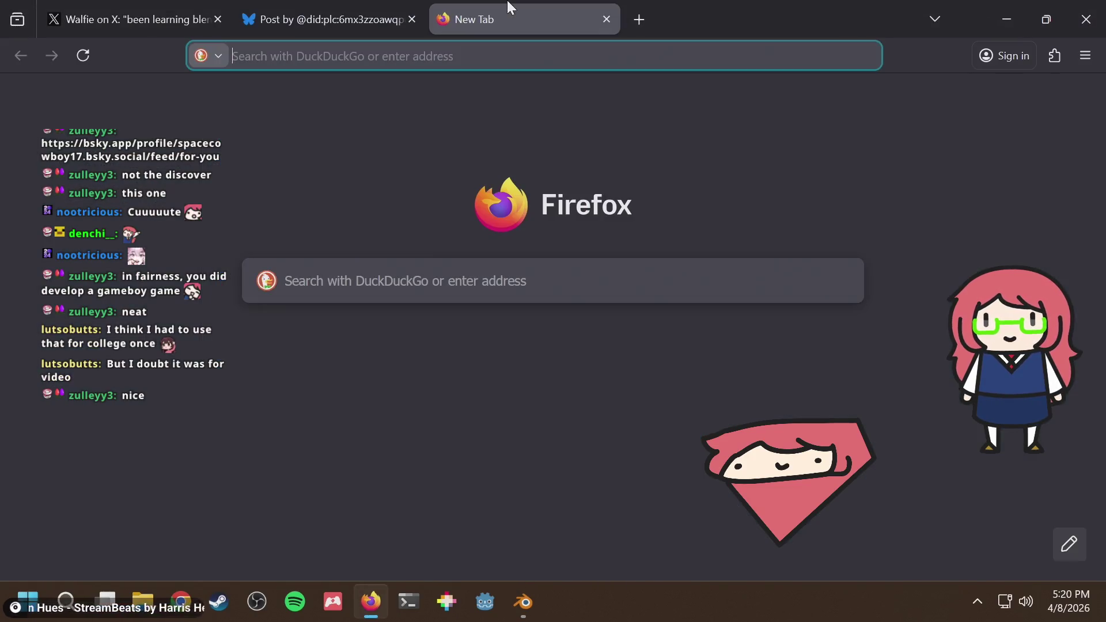
text(canva)
key(Return)
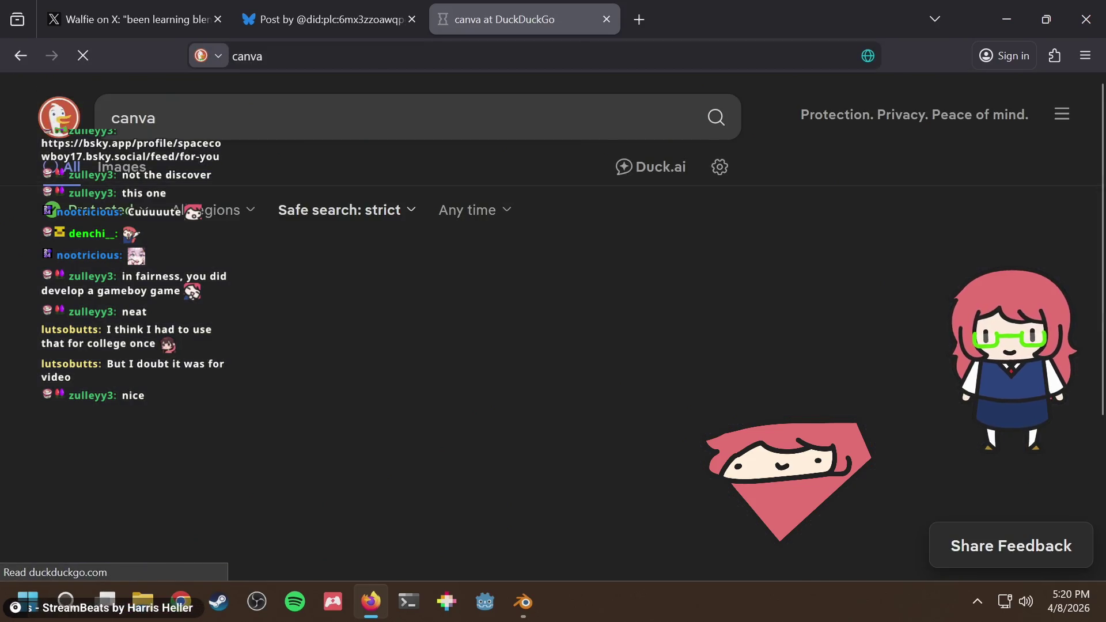
scroll(656, 251, down, 5)
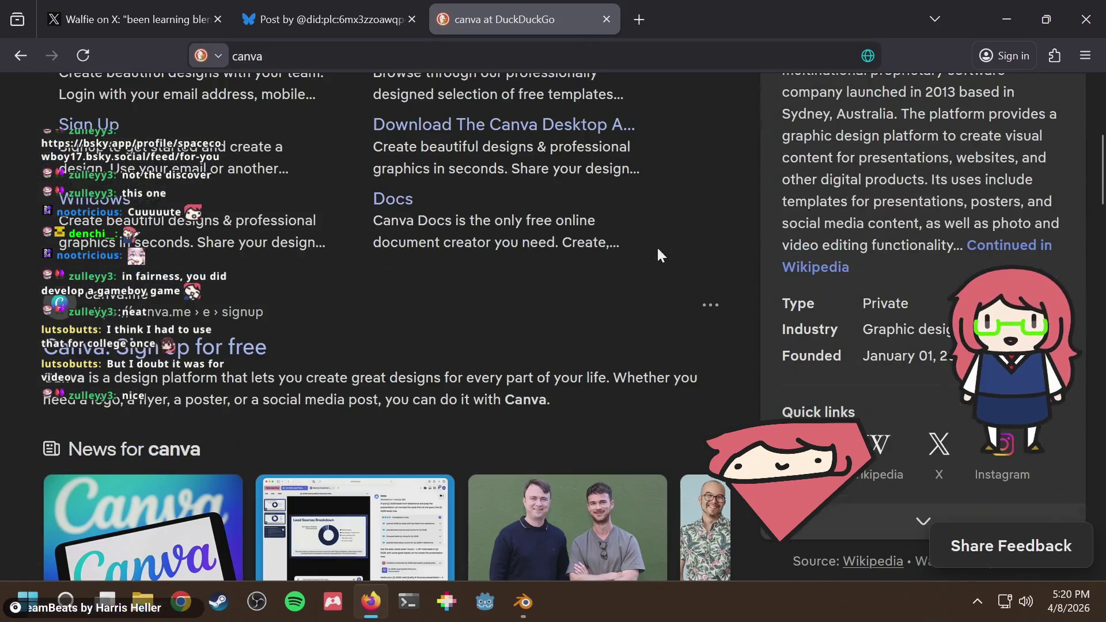
scroll(656, 251, down, 2)
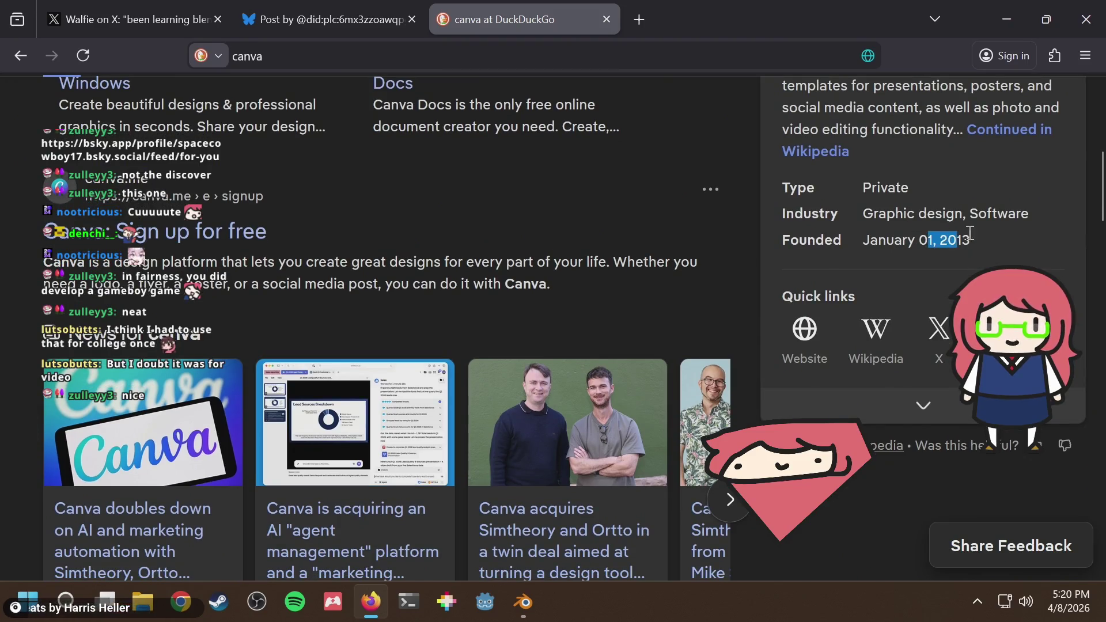
scroll(991, 224, down, 5)
scroll(987, 224, up, 3)
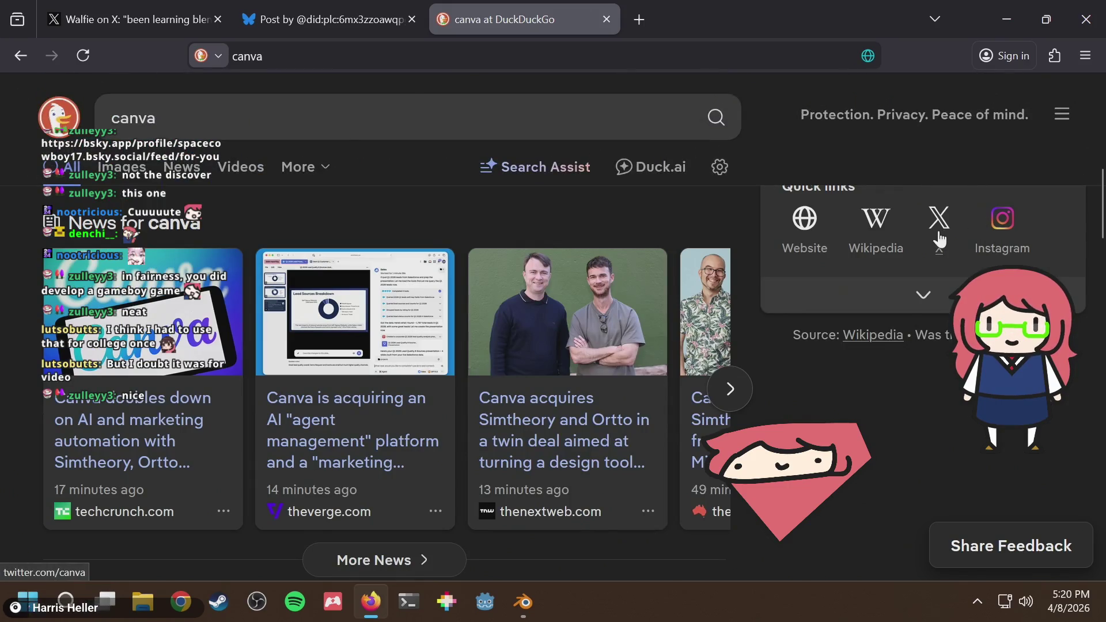
scroll(933, 237, up, 2)
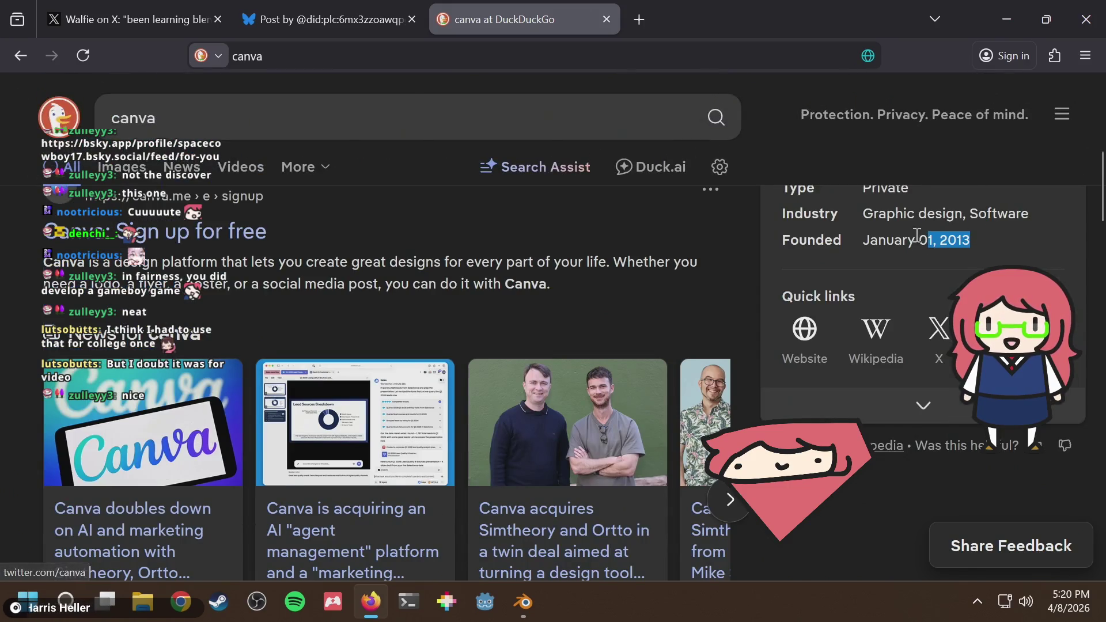
Open Canva's Wikipedia article and scroll through it to the references
click(886, 339)
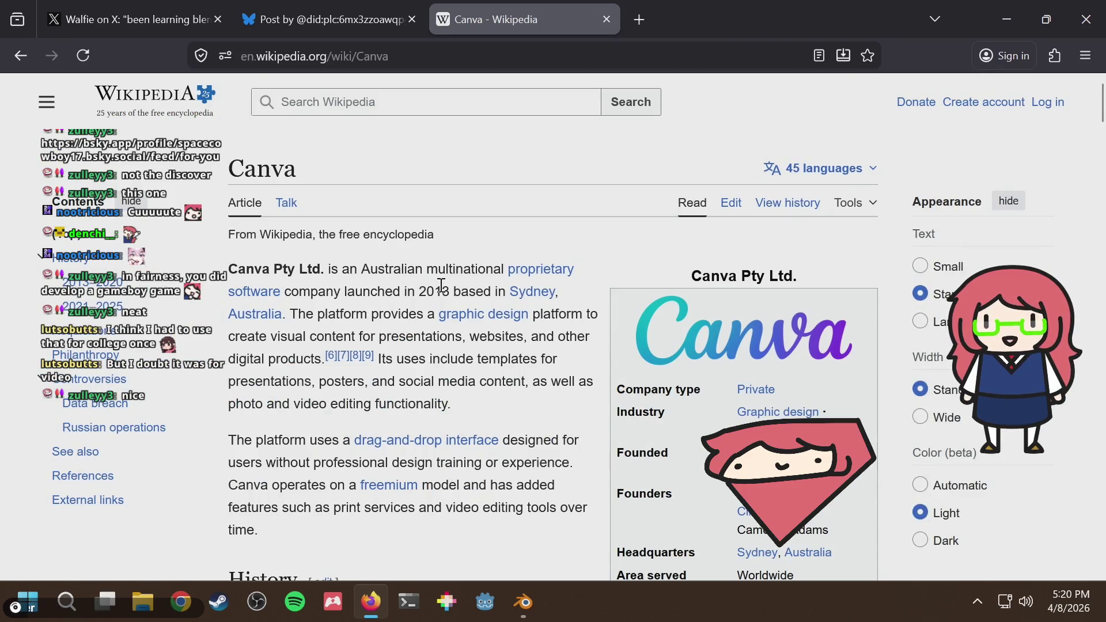
scroll(443, 293, down, 10)
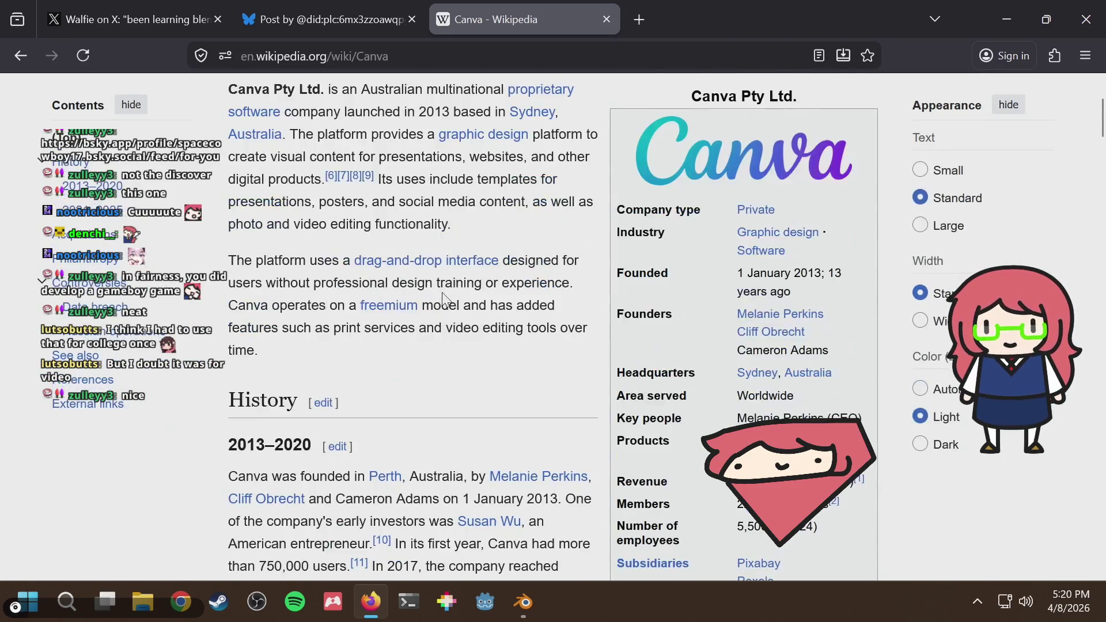
scroll(446, 299, down, 8)
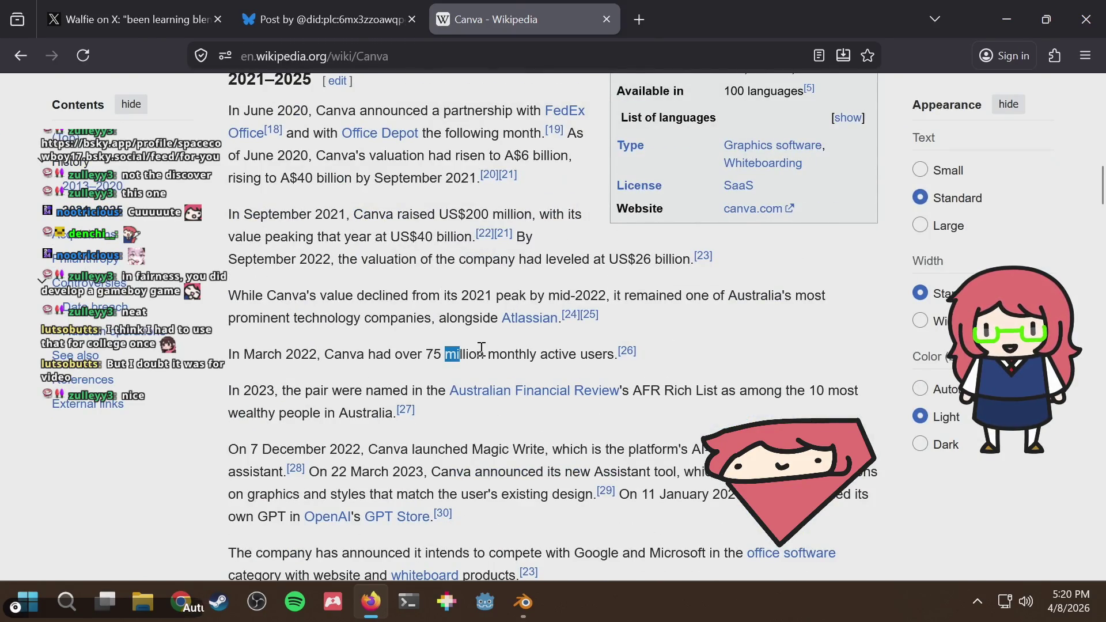
scroll(482, 348, up, 2)
scroll(481, 349, down, 15)
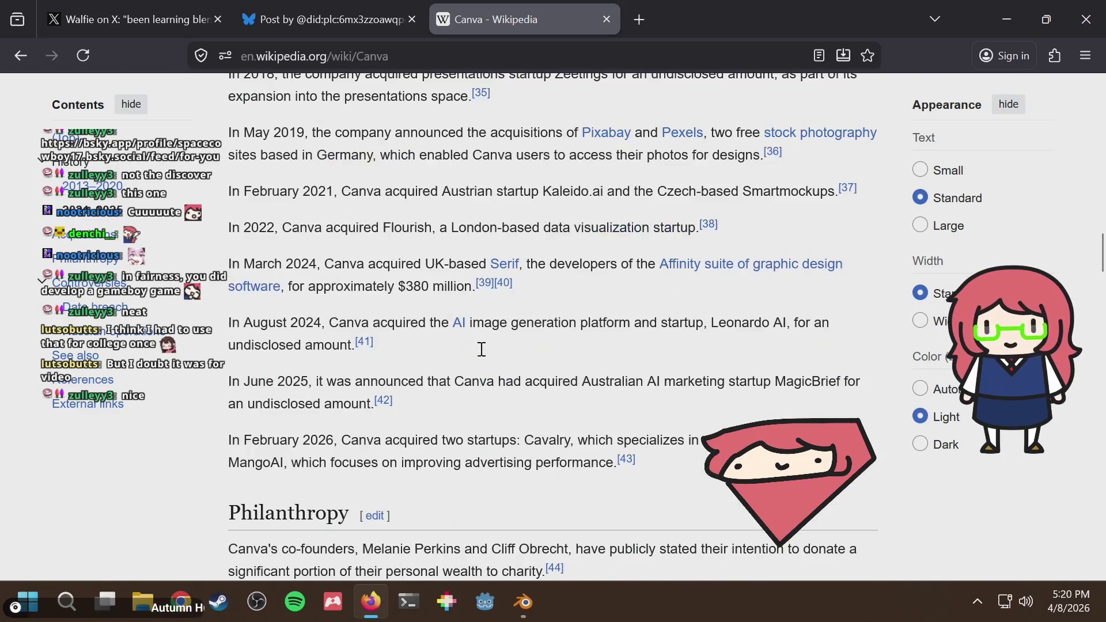
scroll(483, 353, down, 12)
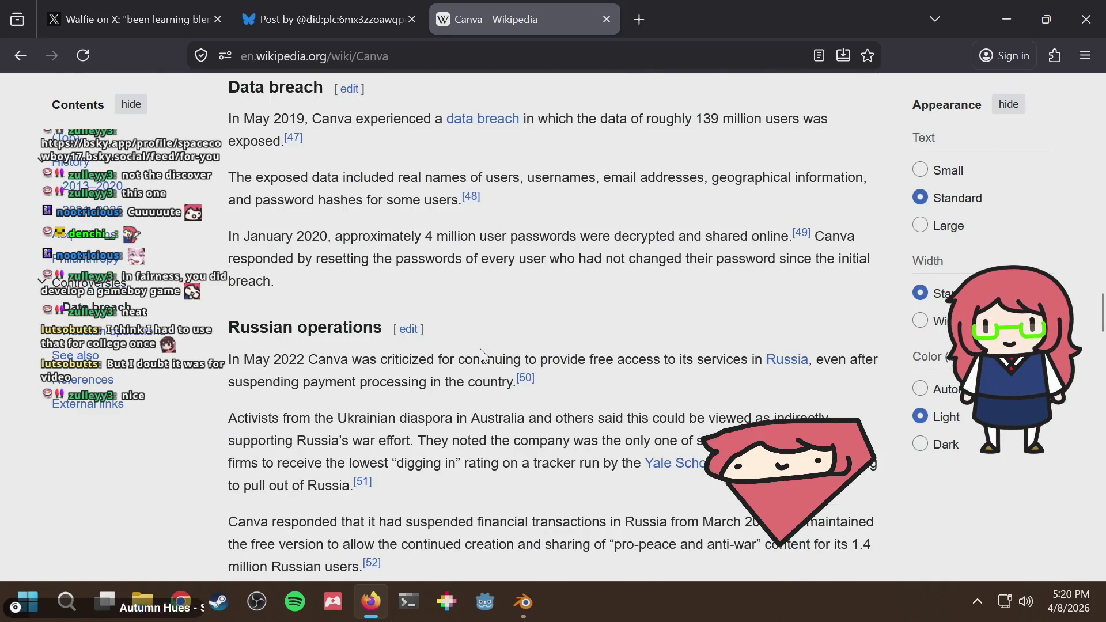
scroll(482, 351, up, 3)
scroll(383, 383, down, 5)
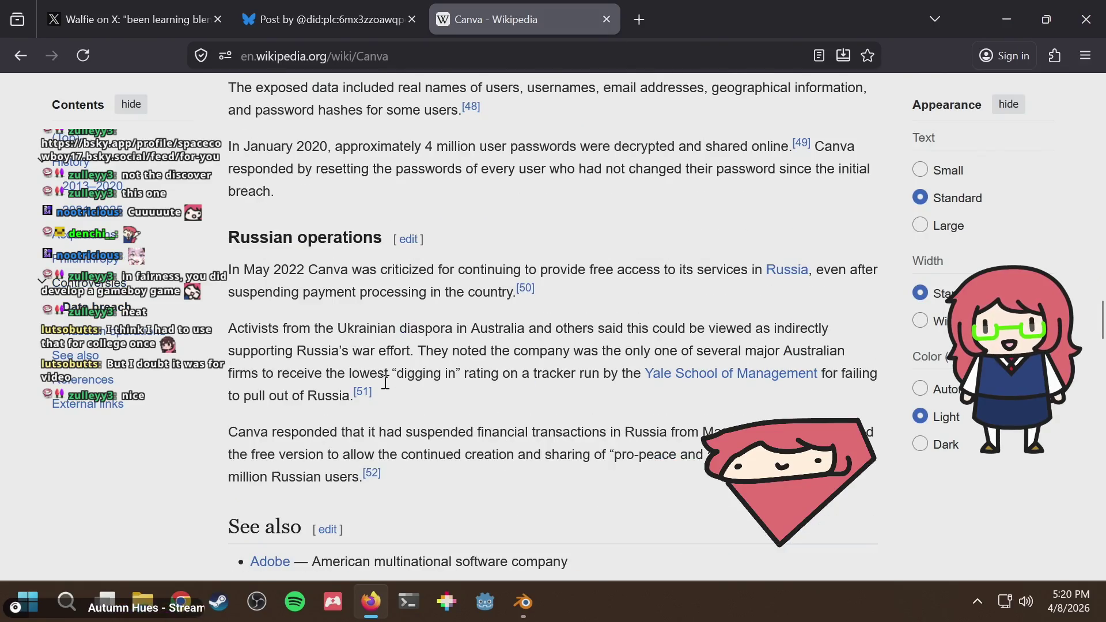
scroll(385, 381, down, 3)
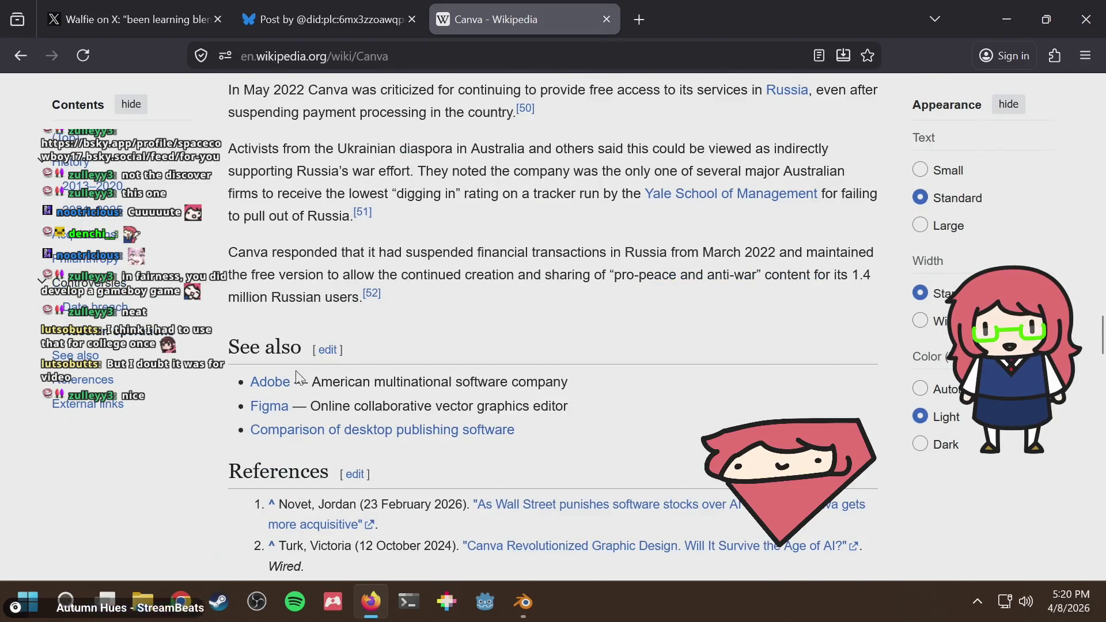
scroll(478, 387, up, 20)
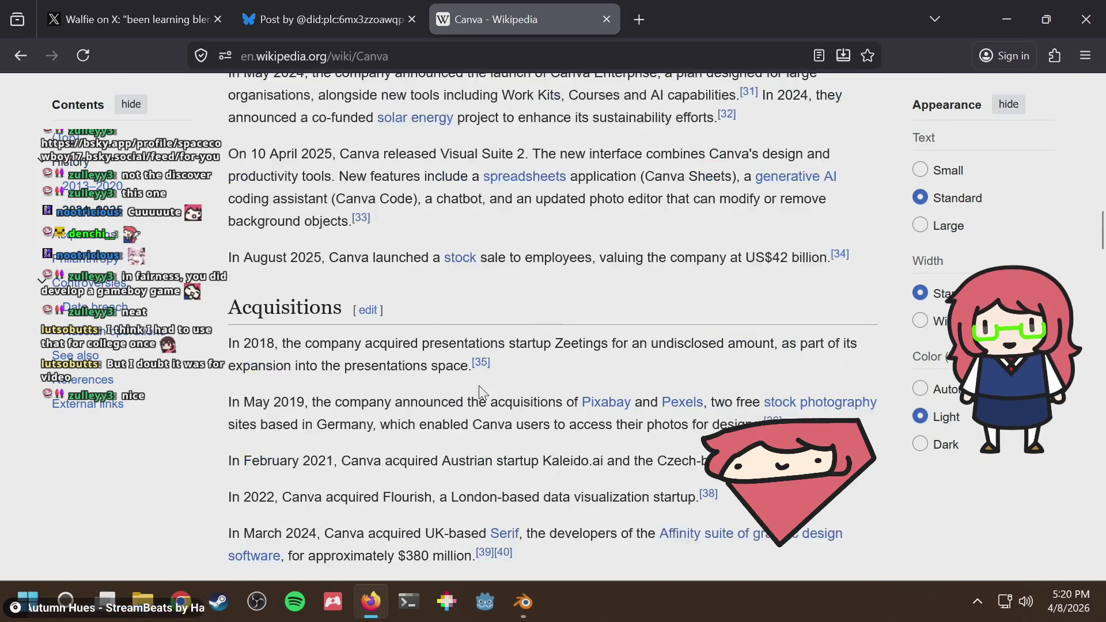
scroll(481, 392, up, 2)
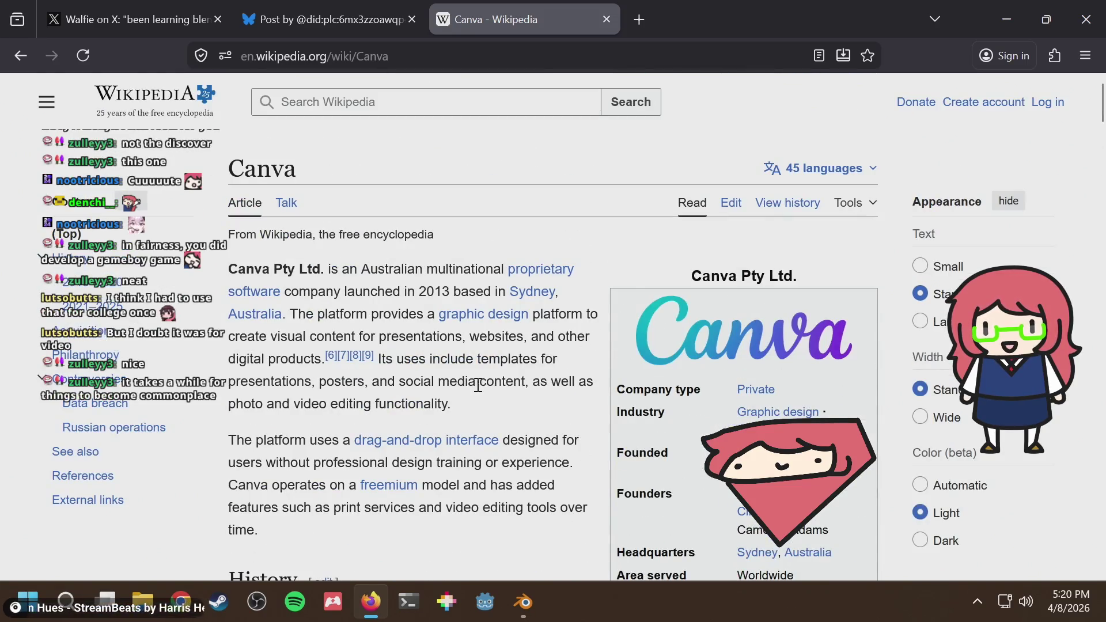
Close the Canva Wikipedia tab and open a blank new tab, briefly checking the Bluesky post
click(599, 23)
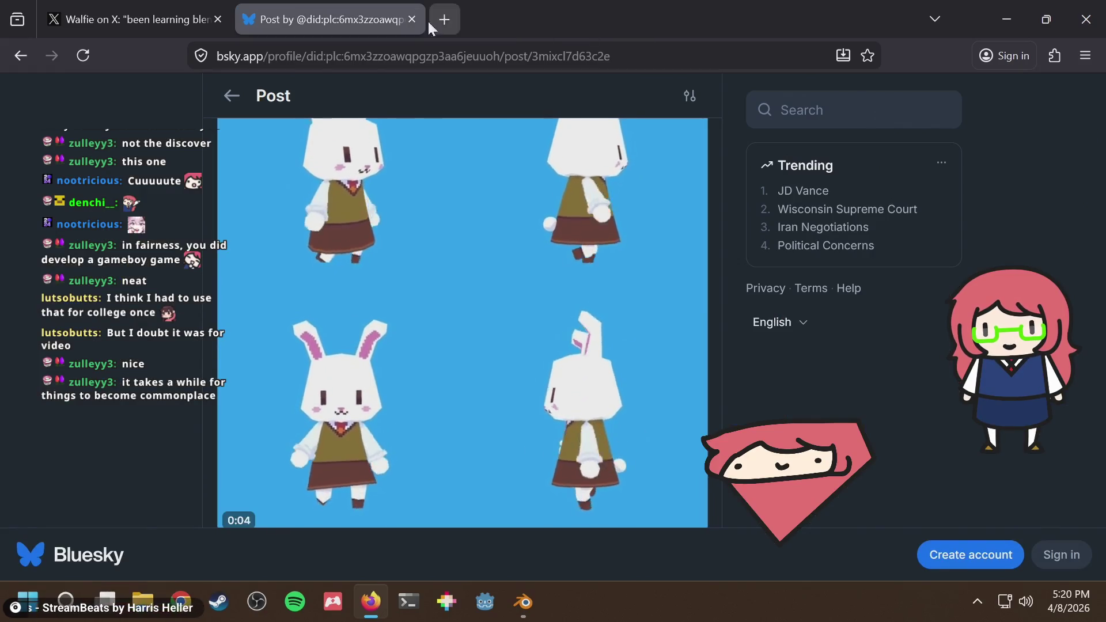
click(449, 22)
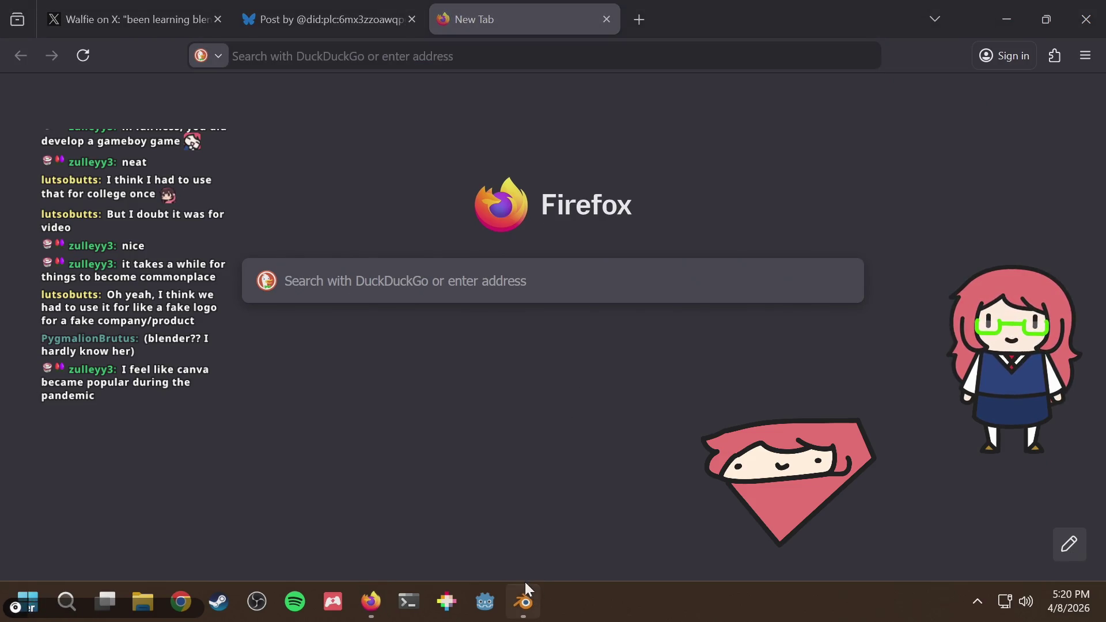
mouse_move(526, 599)
click(376, 419)
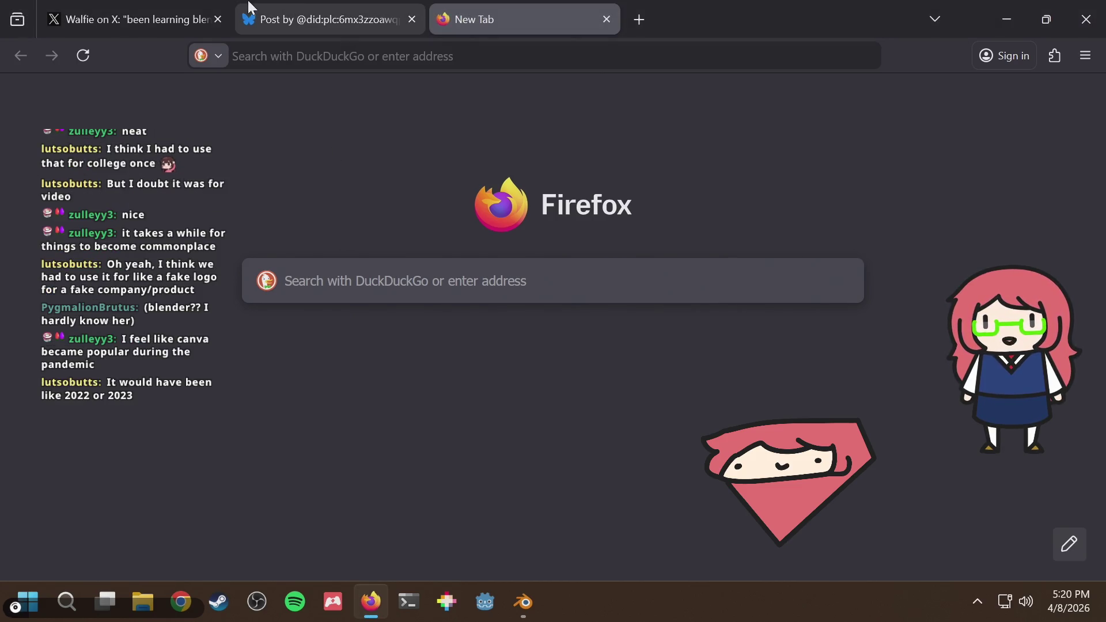
mouse_move(308, 5)
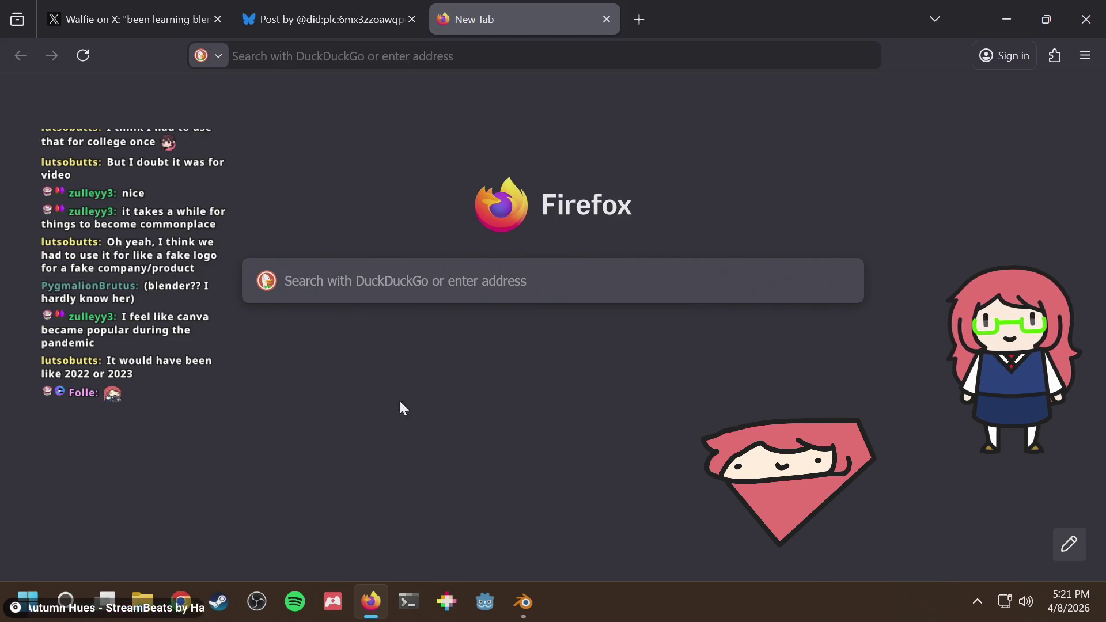
click(341, 8)
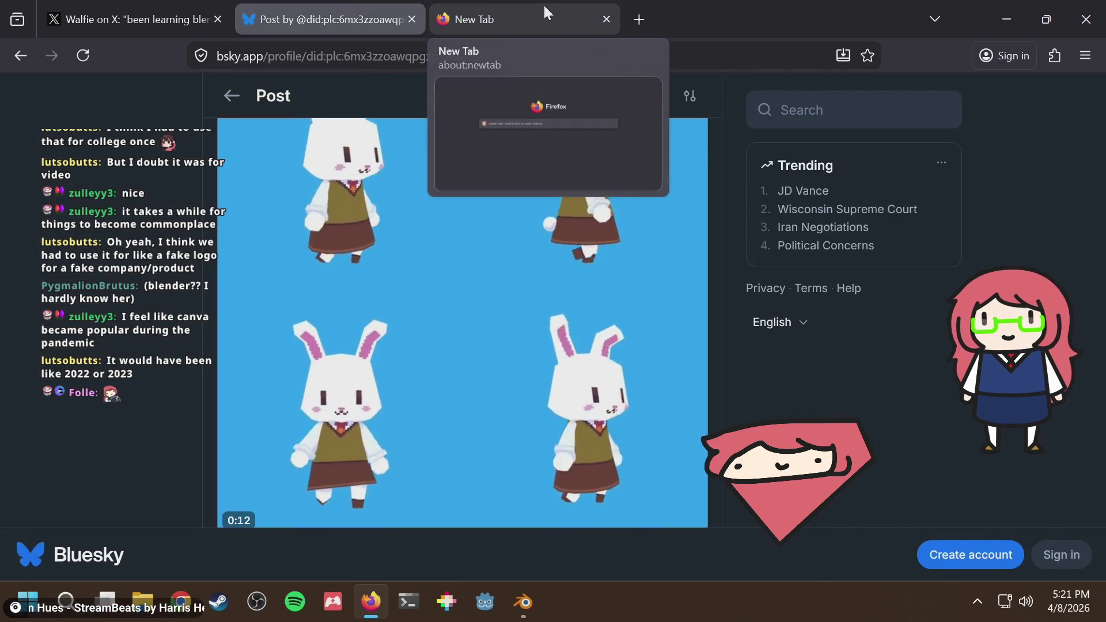
click(544, 3)
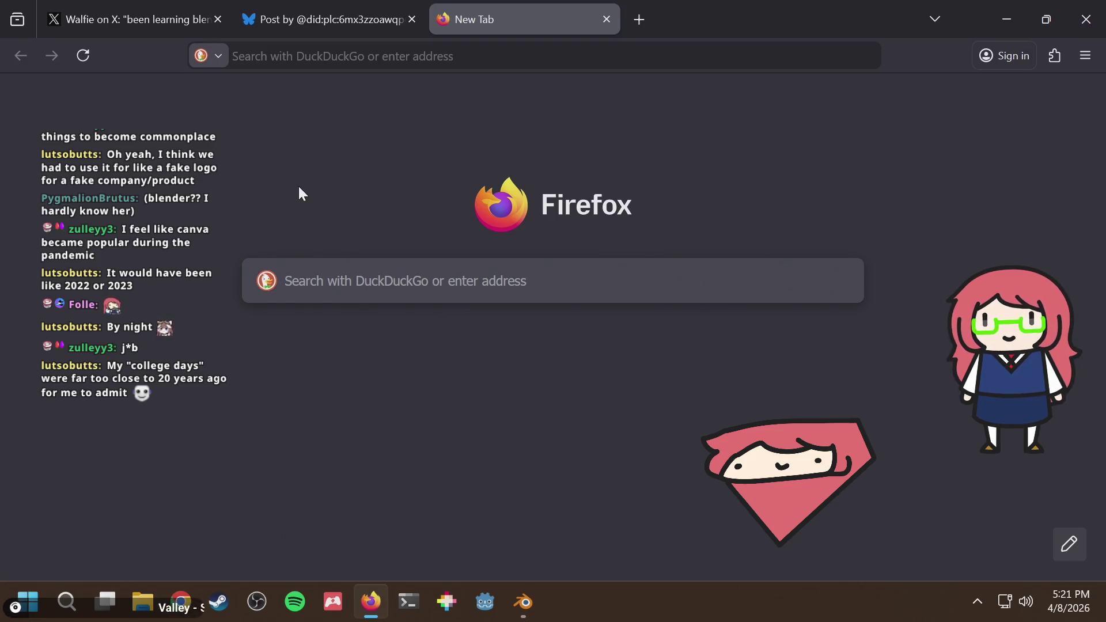
Flip between the X and Bluesky rabbit posts, back to the new tab, then return to Blender
click(106, 21)
scroll(432, 190, up, 2)
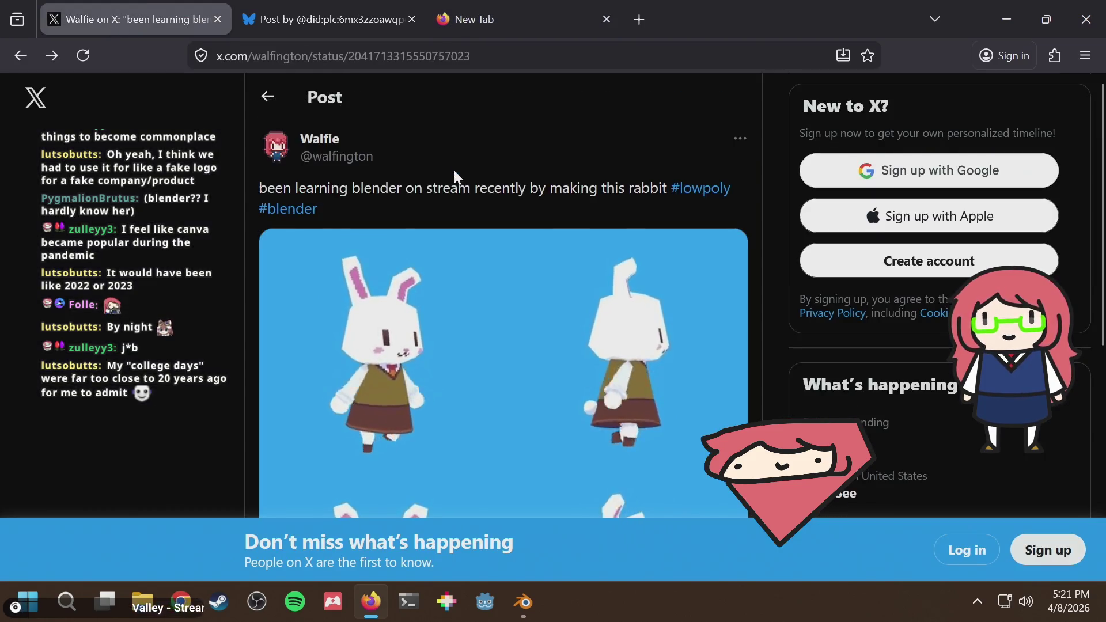
drag(472, 190, 480, 191)
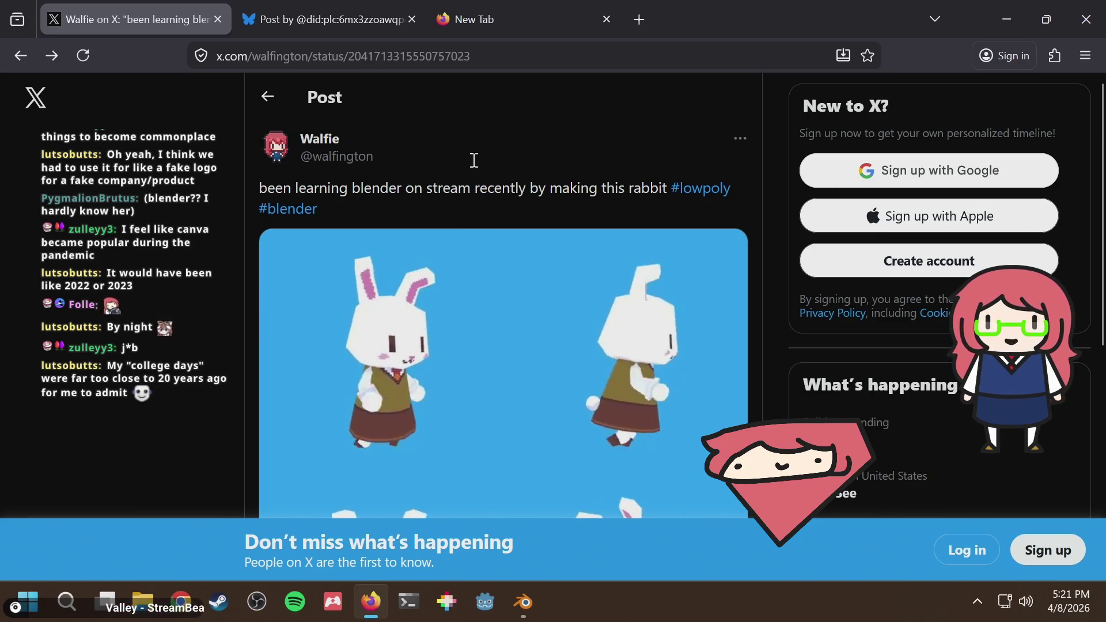
click(410, 11)
mouse_move(471, 11)
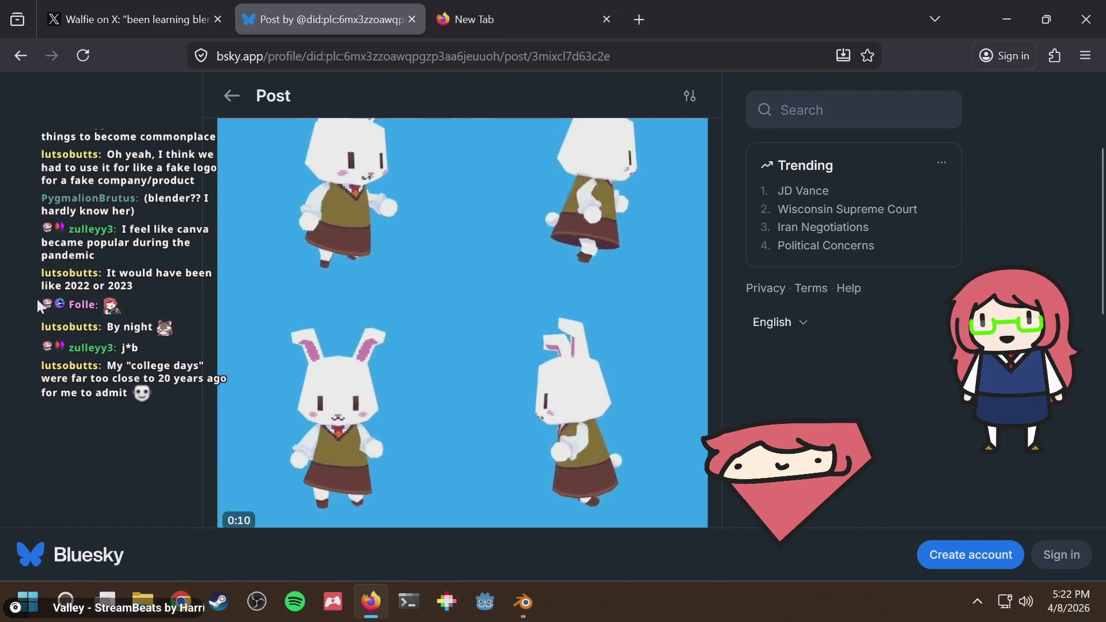
click(516, 8)
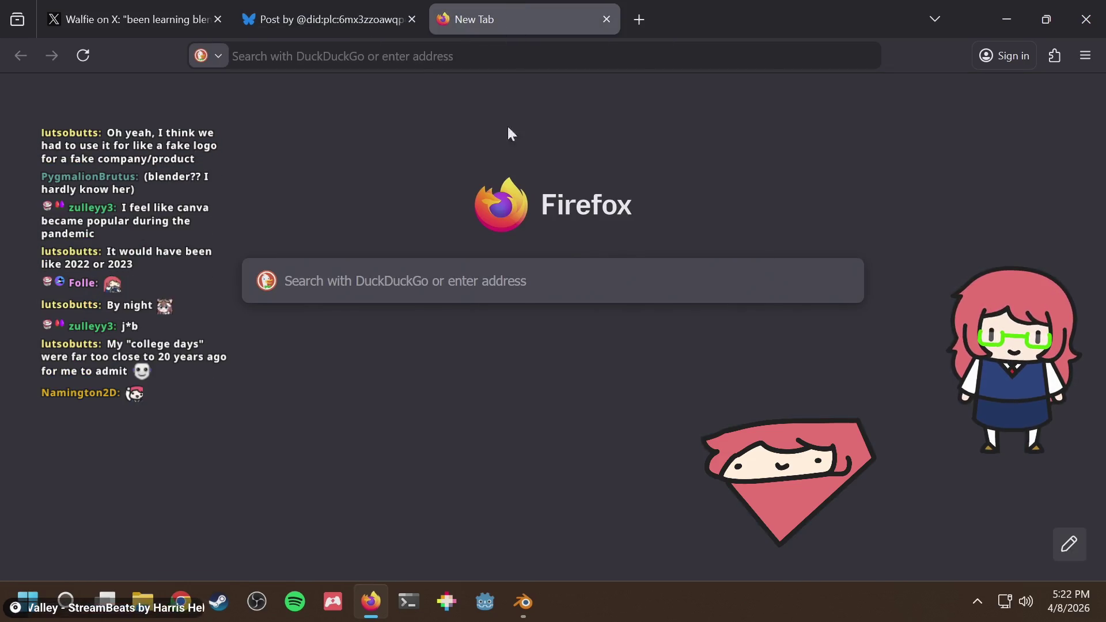
click(523, 601)
Play the animation while orbiting around the character, then stop playback
key(space)
mouse_move(367, 220)
middle_down()
mouse_move(490, 217)
mouse_move(378, 241)
mouse_move(538, 221)
mouse_move(458, 224)
mouse_move(512, 225)
middle_up()
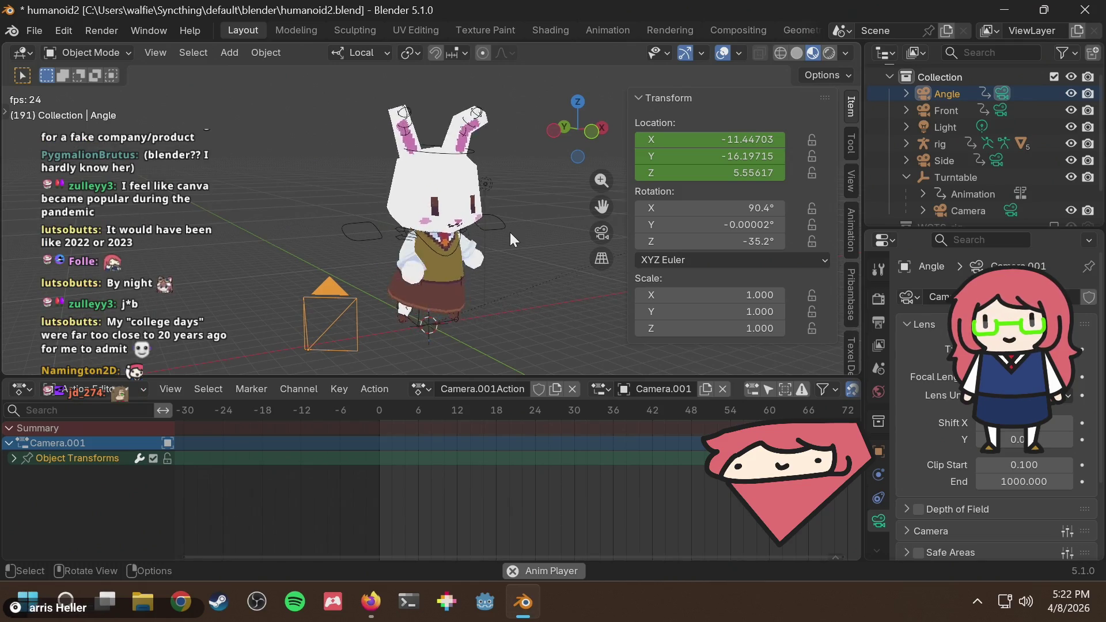
key(space)
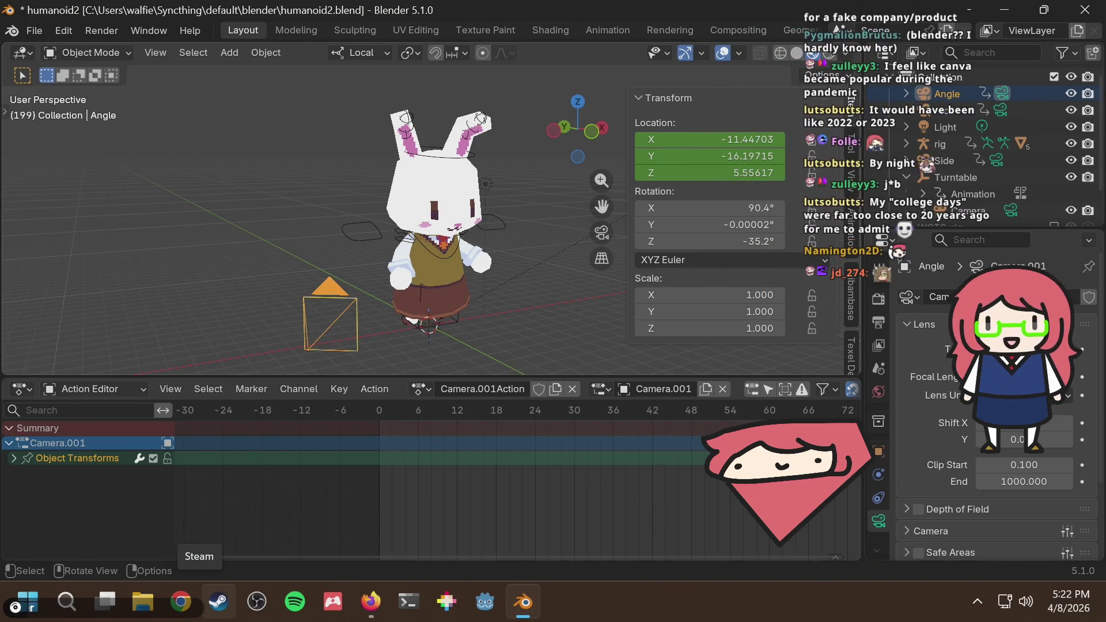
Switch the Action Editor area to the Nonlinear Animation editor
click(115, 390)
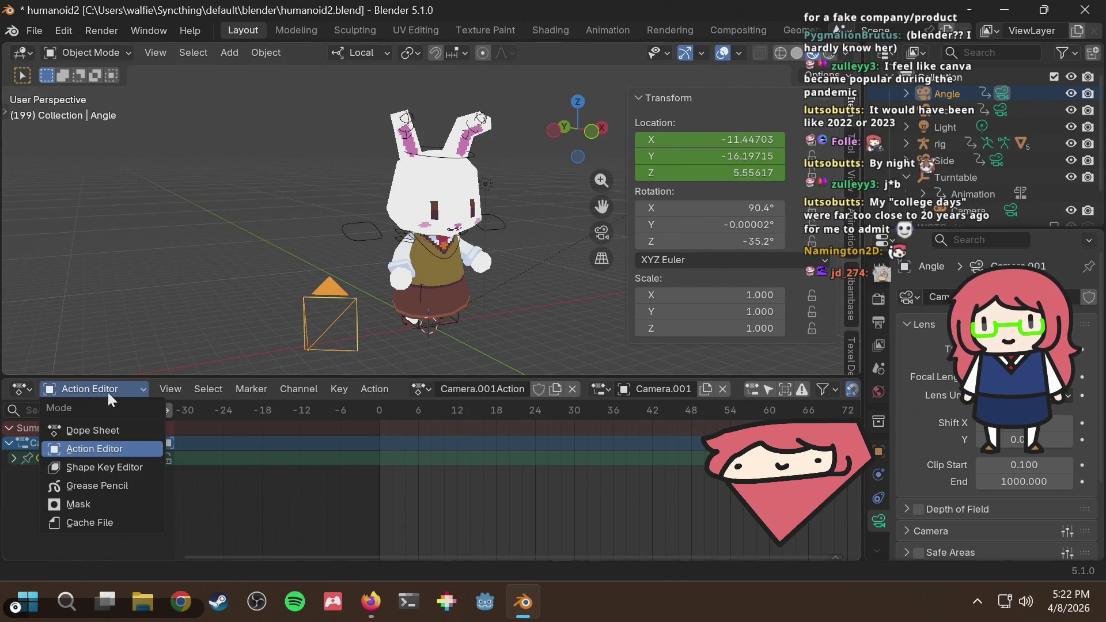
click(21, 389)
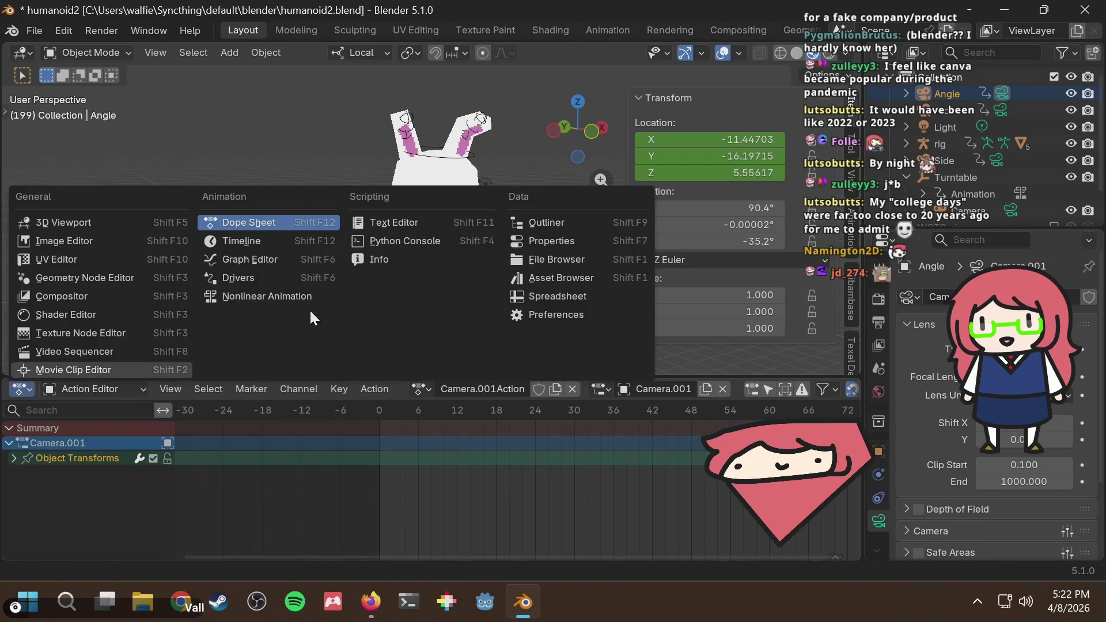
click(268, 295)
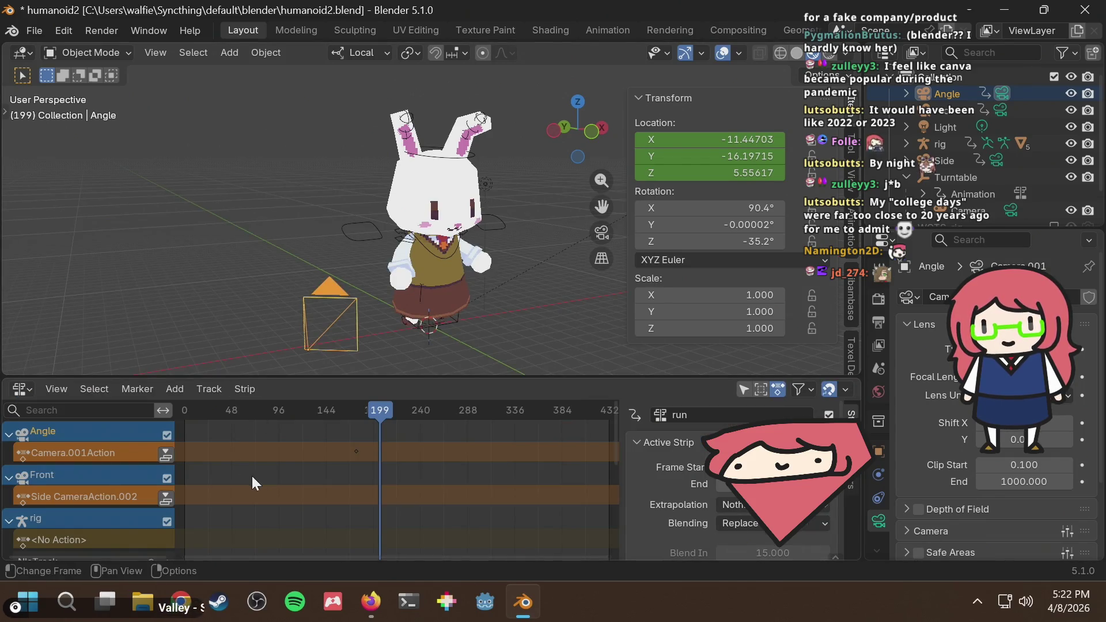
Make the rig active, frame the NLA timeline, and scroll to its NlaTrack, run and walk rows
scroll(341, 452, down, 5)
scroll(357, 458, up, 3)
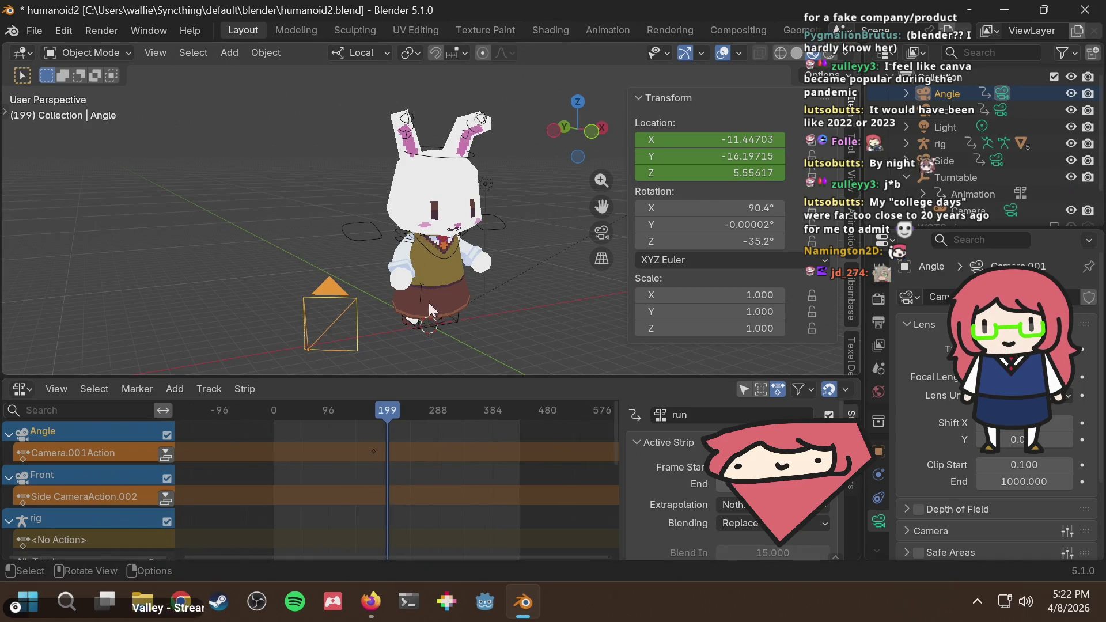
click(425, 235)
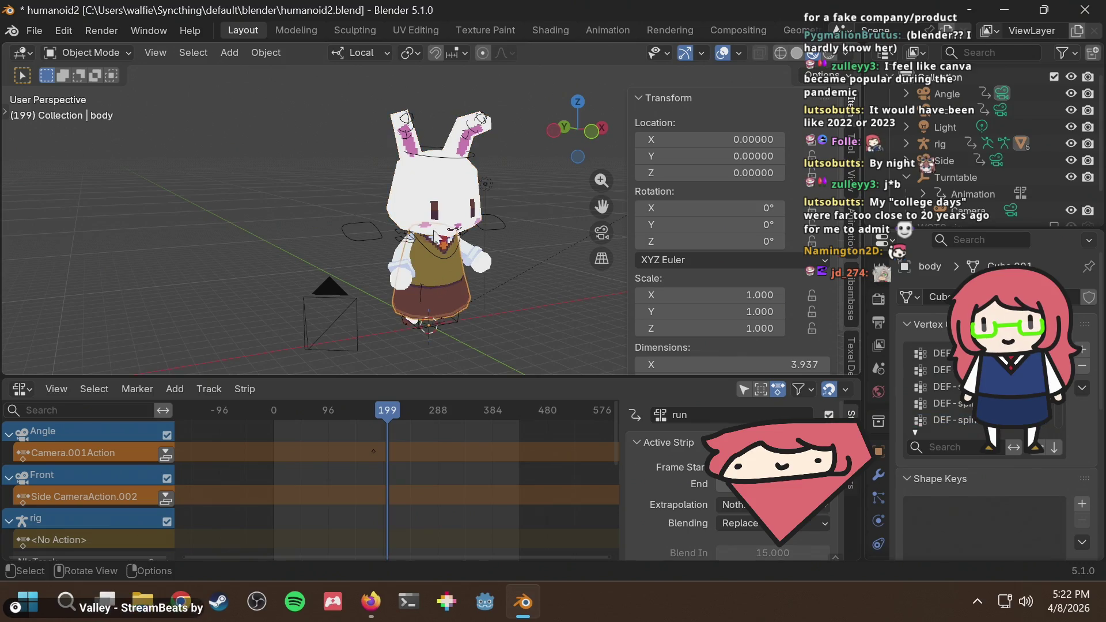
scroll(220, 473, down, 2)
key(Home)
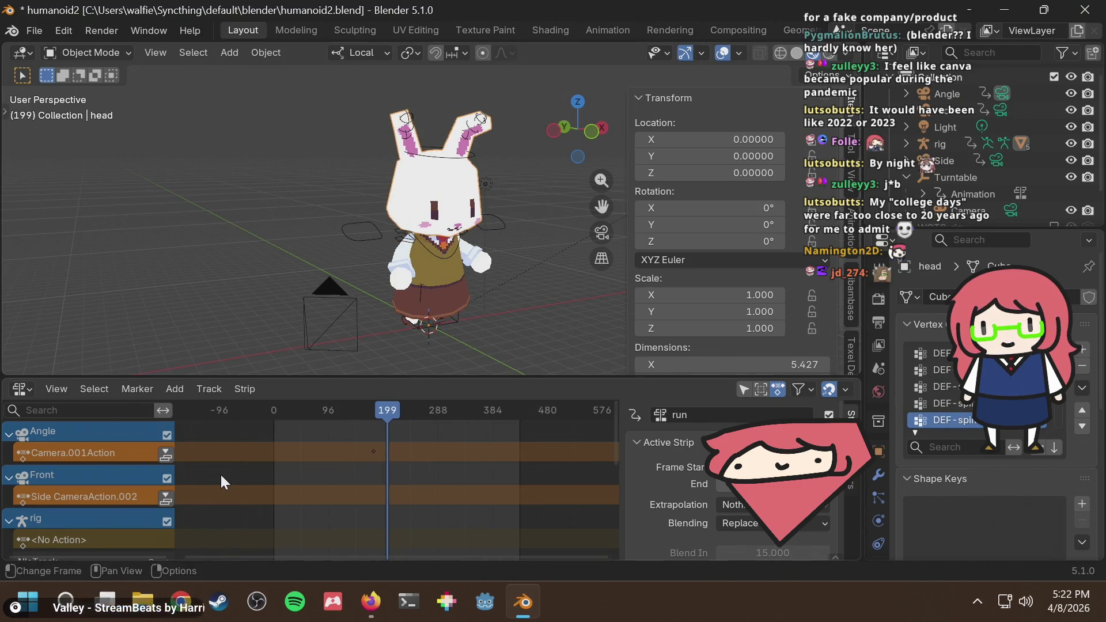
click(939, 144)
scroll(378, 433, down, 1)
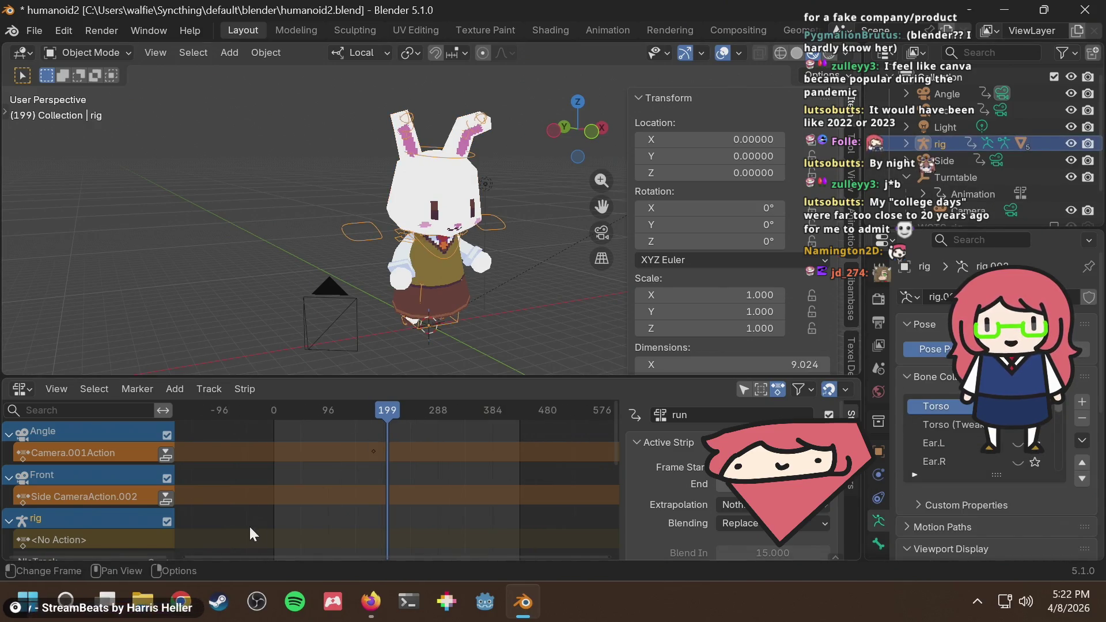
click(175, 368)
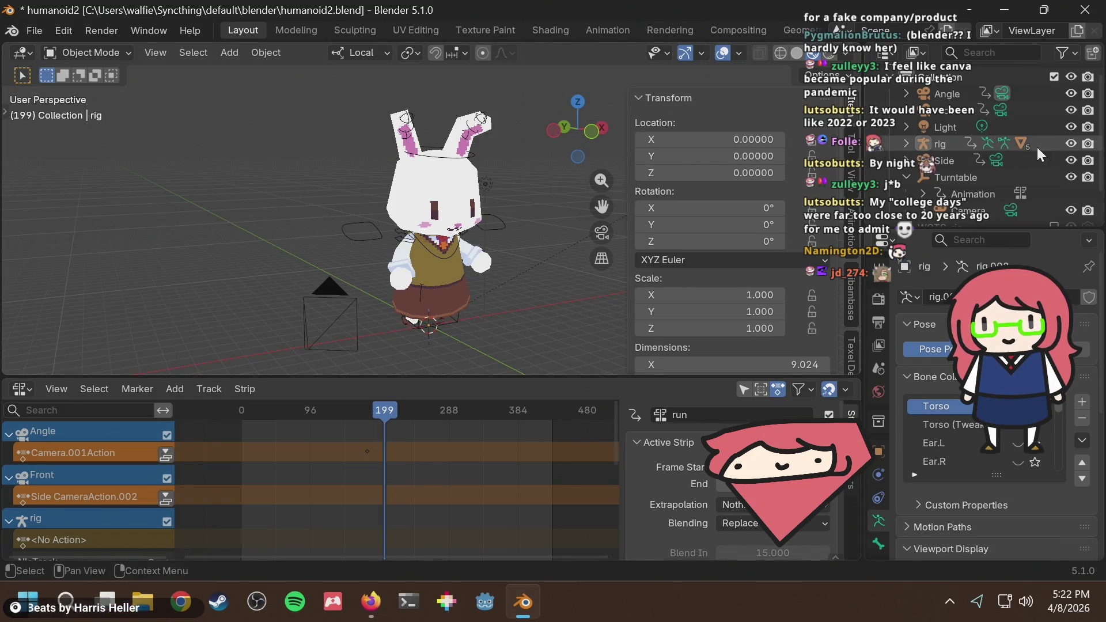
click(940, 144)
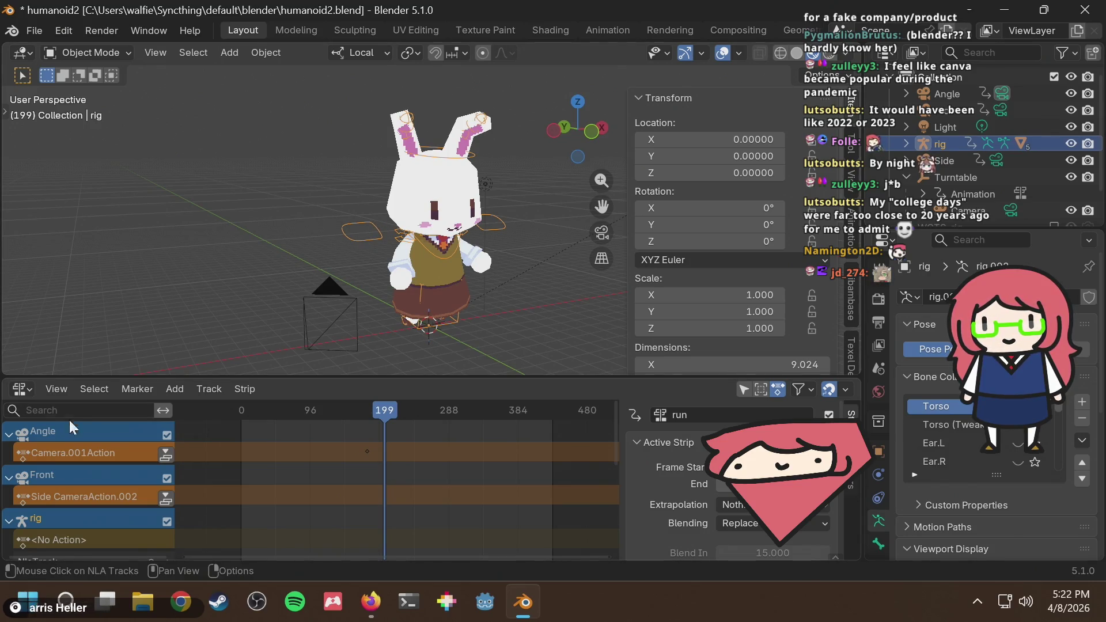
scroll(387, 466, down, 2)
scroll(92, 503, down, 5)
scroll(92, 504, up, 5)
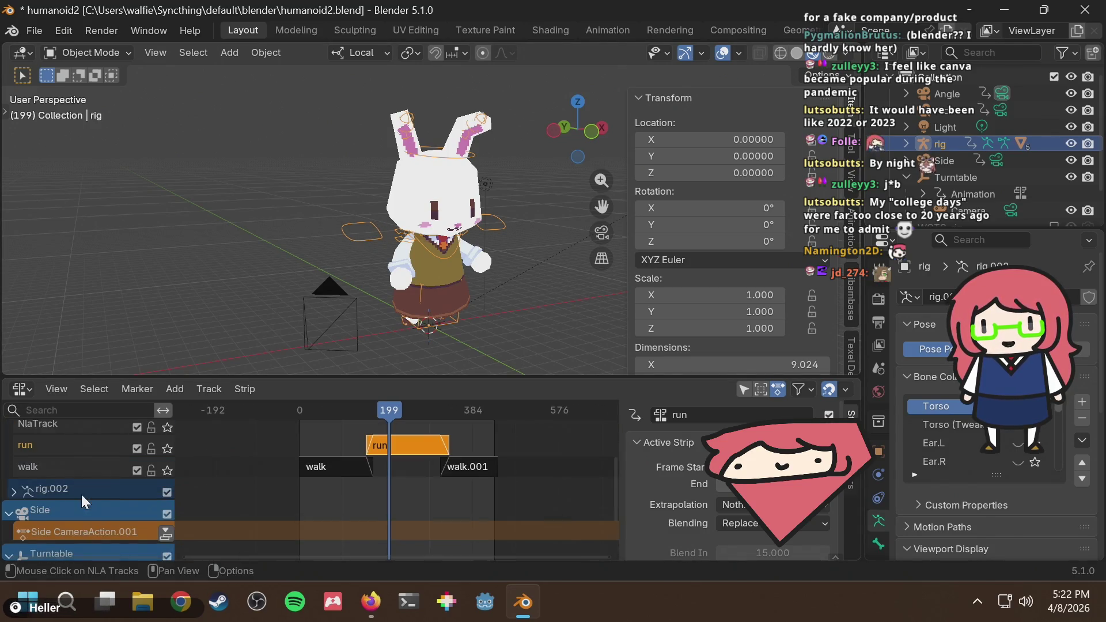
drag(345, 417, 303, 406)
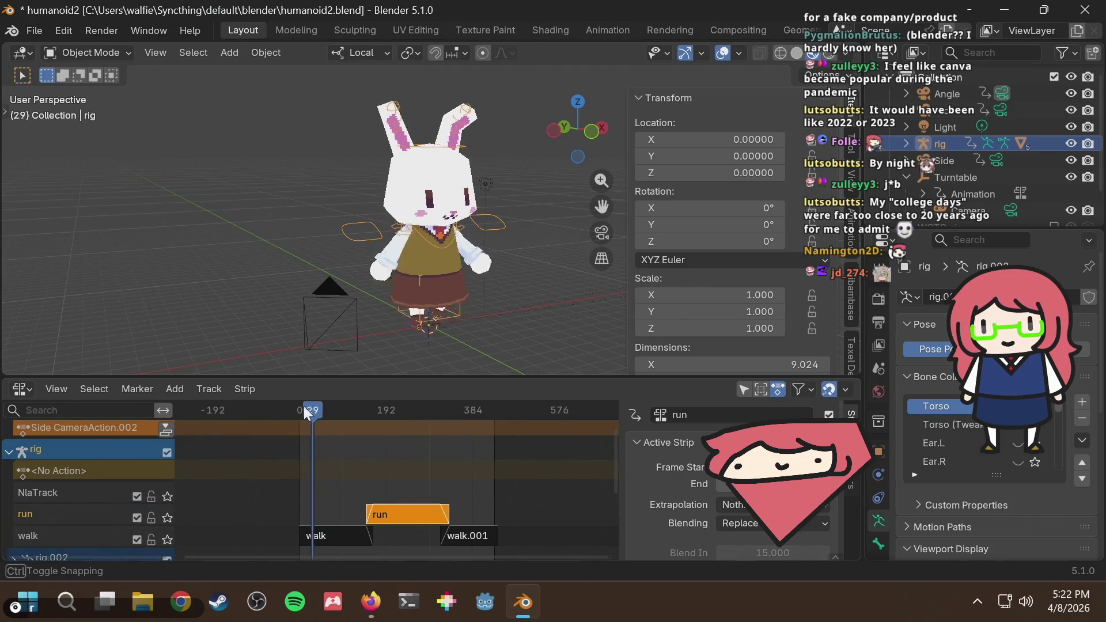
click(316, 537)
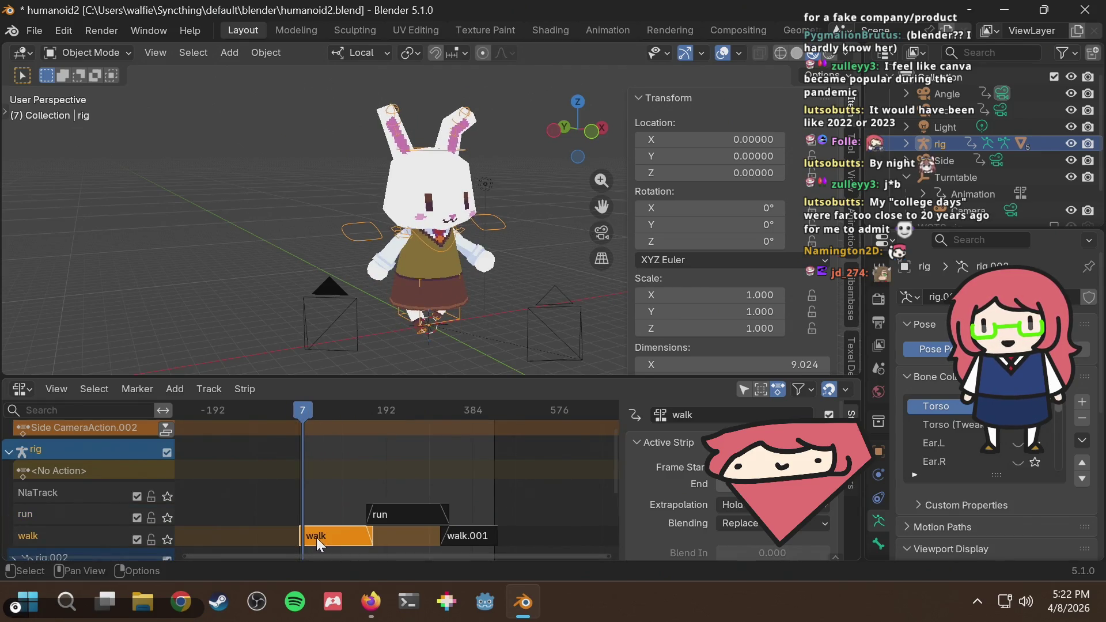
click(398, 509)
scroll(391, 328, up, 4)
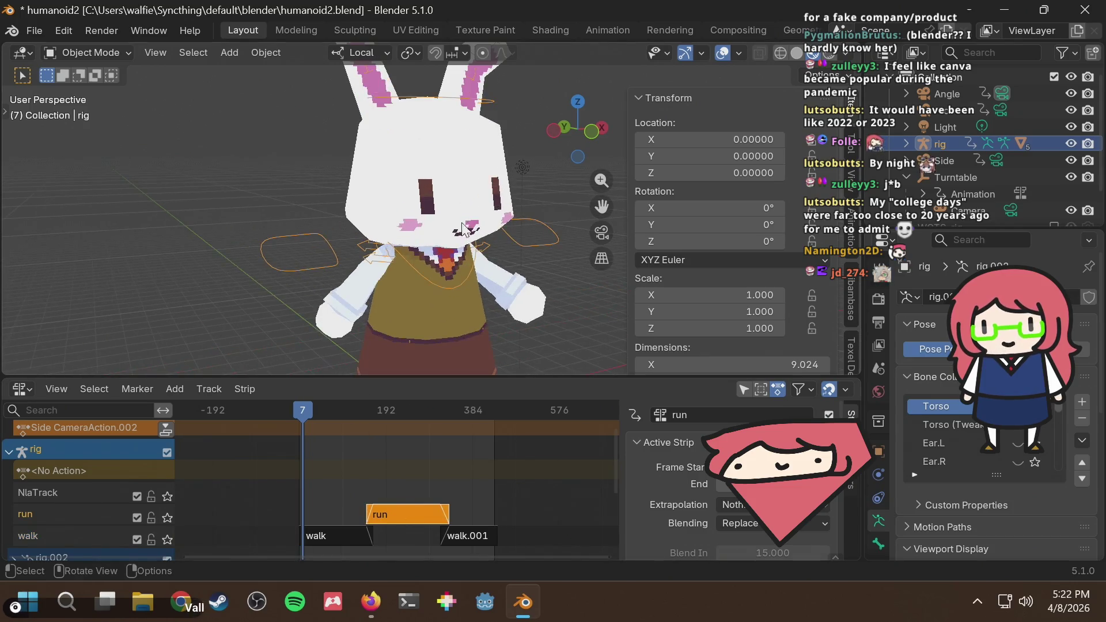
mouse_move(333, 413)
mouse_down()
mouse_move(305, 410)
mouse_move(361, 411)
mouse_up()
middle_drag(398, 295, 396, 345)
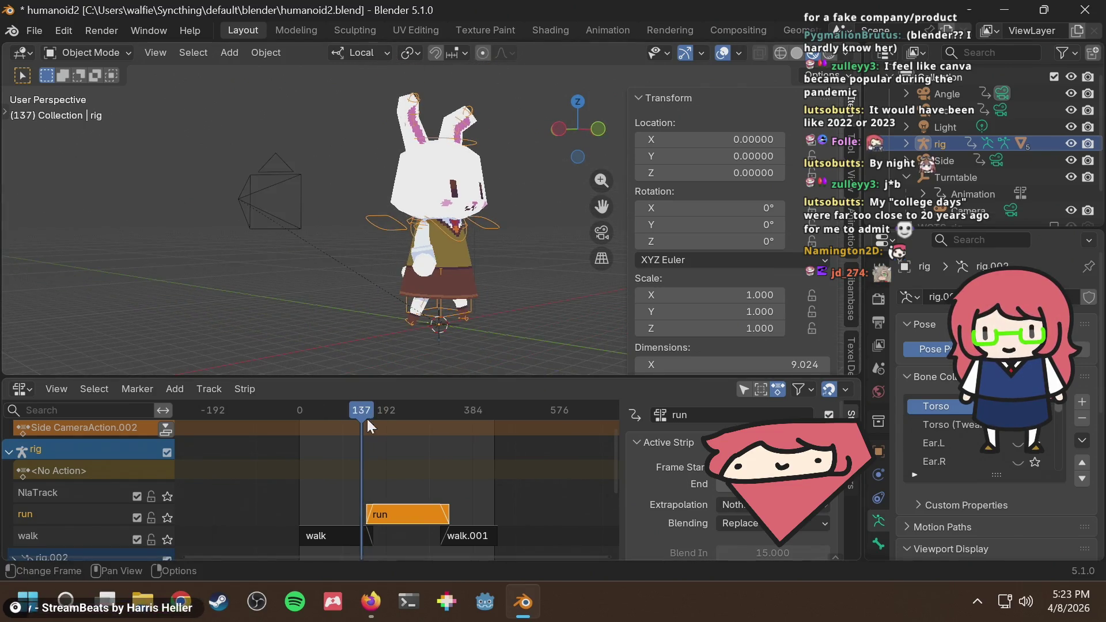
mouse_move(357, 411)
mouse_down()
mouse_move(343, 409)
mouse_move(440, 394)
mouse_move(454, 403)
mouse_move(412, 406)
mouse_up()
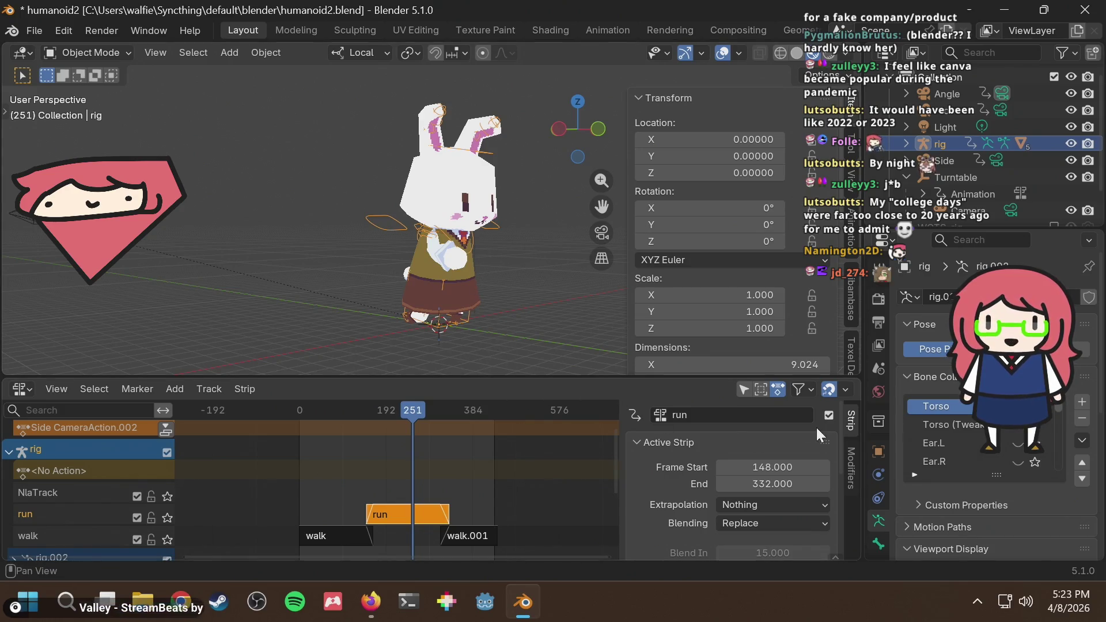
mouse_move(426, 407)
mouse_down()
mouse_move(296, 420)
mouse_move(420, 419)
mouse_move(388, 423)
mouse_move(397, 410)
mouse_up()
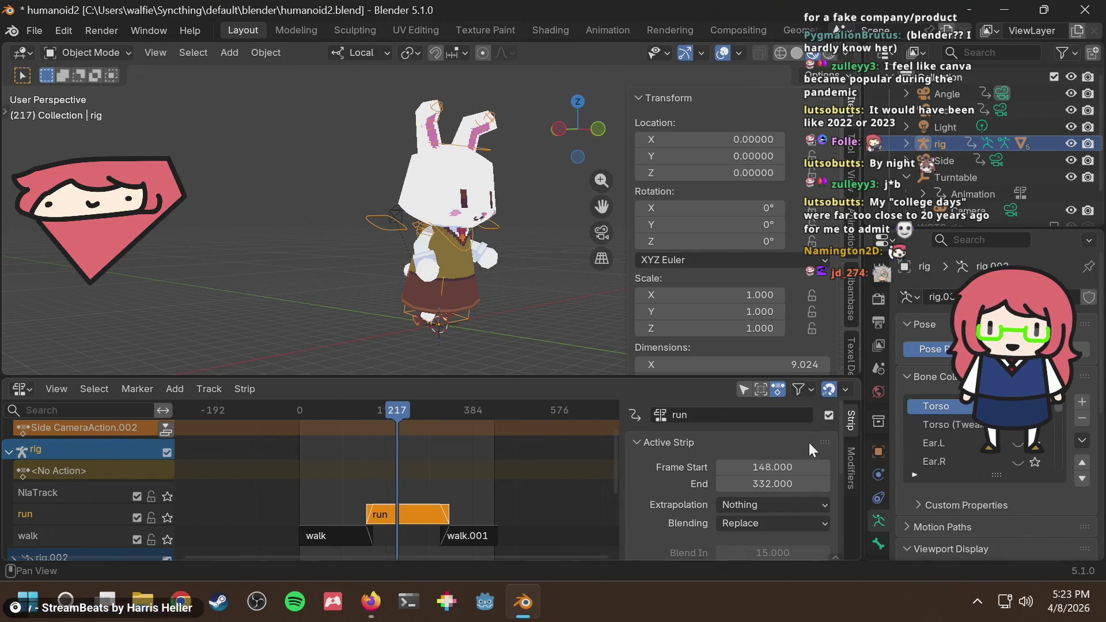
scroll(808, 441, down, 5)
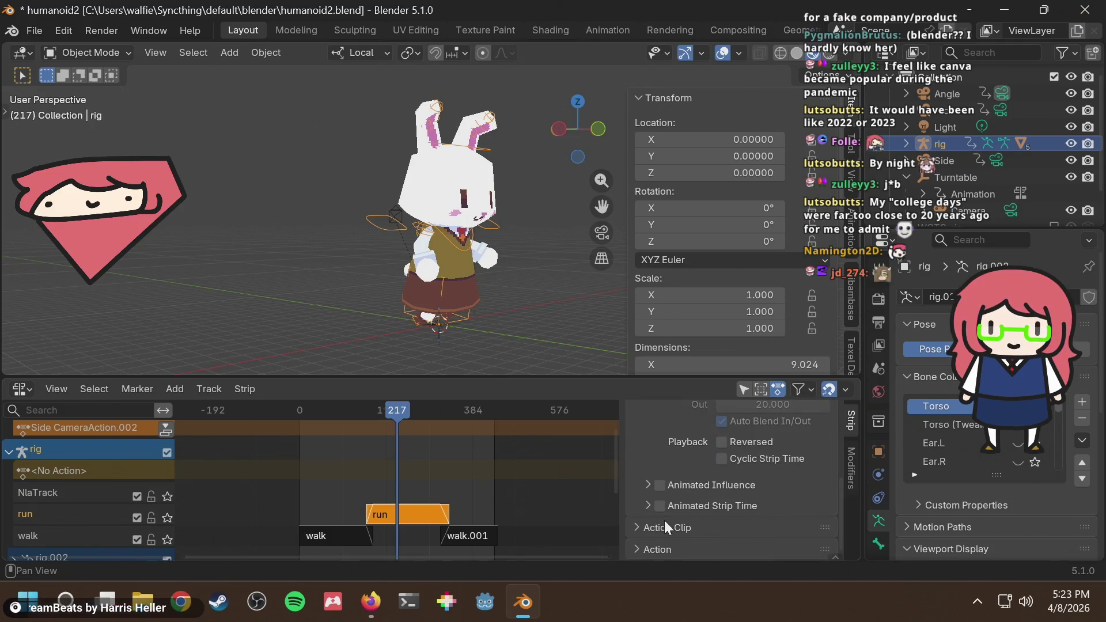
scroll(692, 499, up, 3)
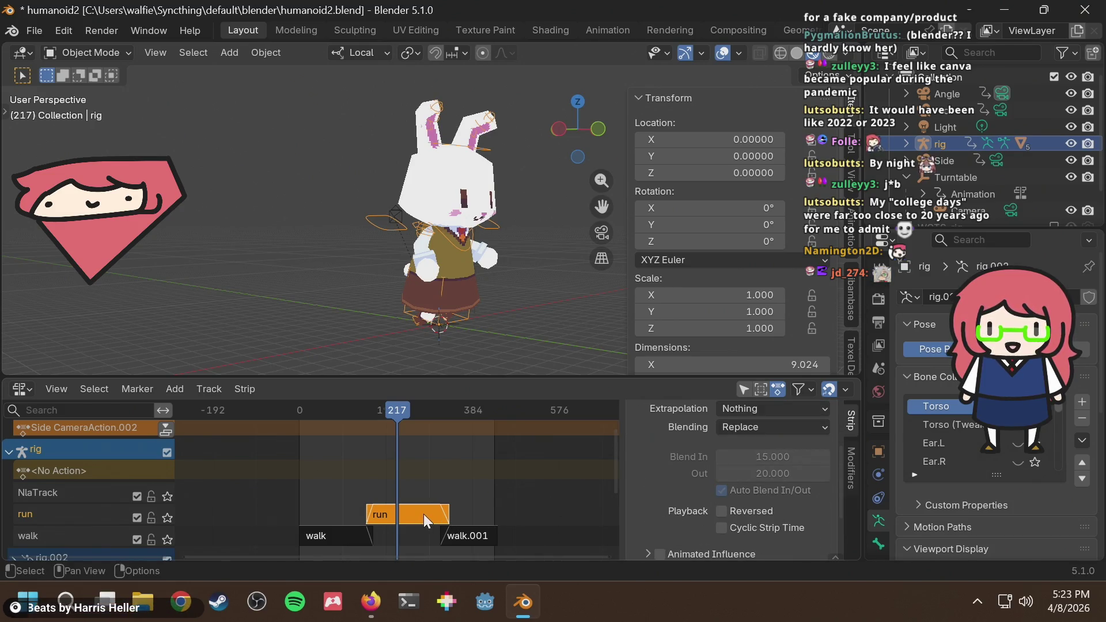
scroll(682, 498, down, 3)
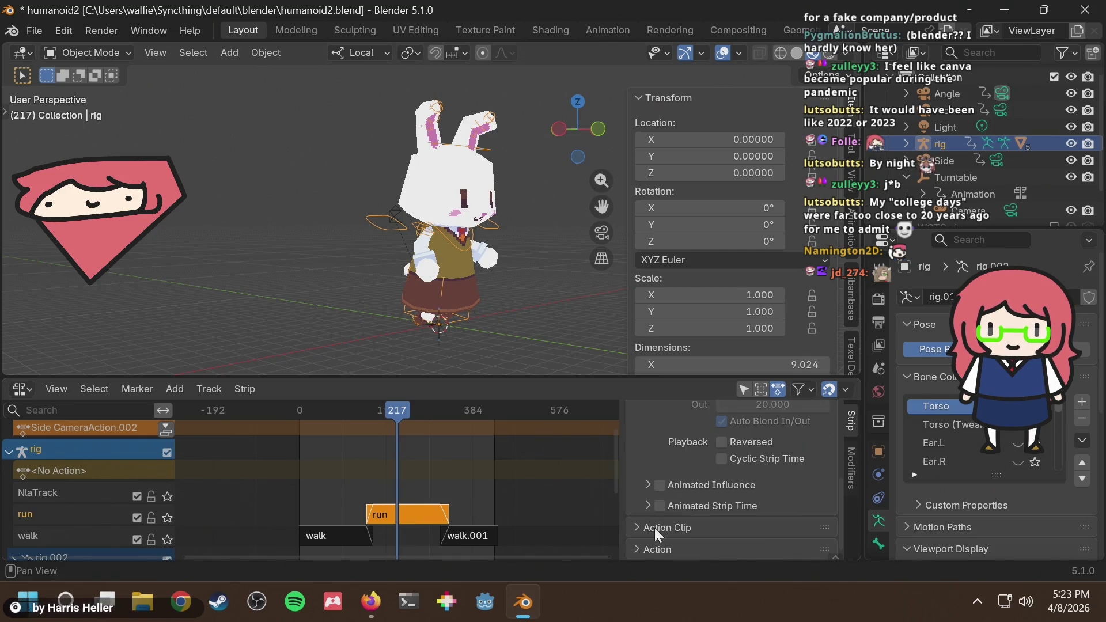
Set the run strip's Action Clip playback scale to 0.5 and play it from frame 145
click(654, 527)
scroll(668, 520, down, 3)
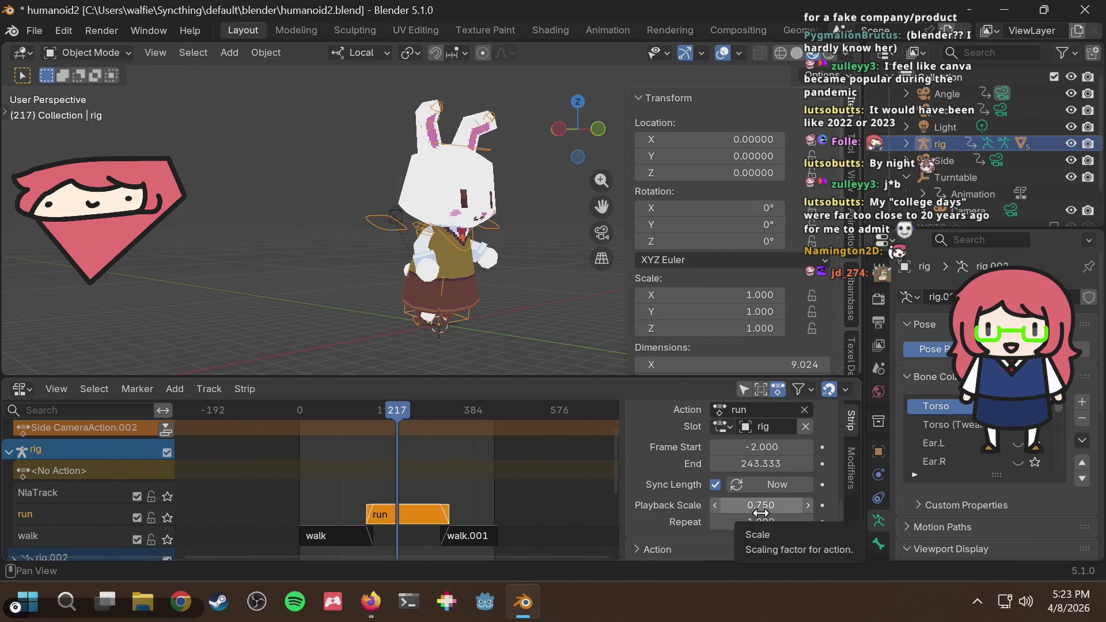
click(771, 511)
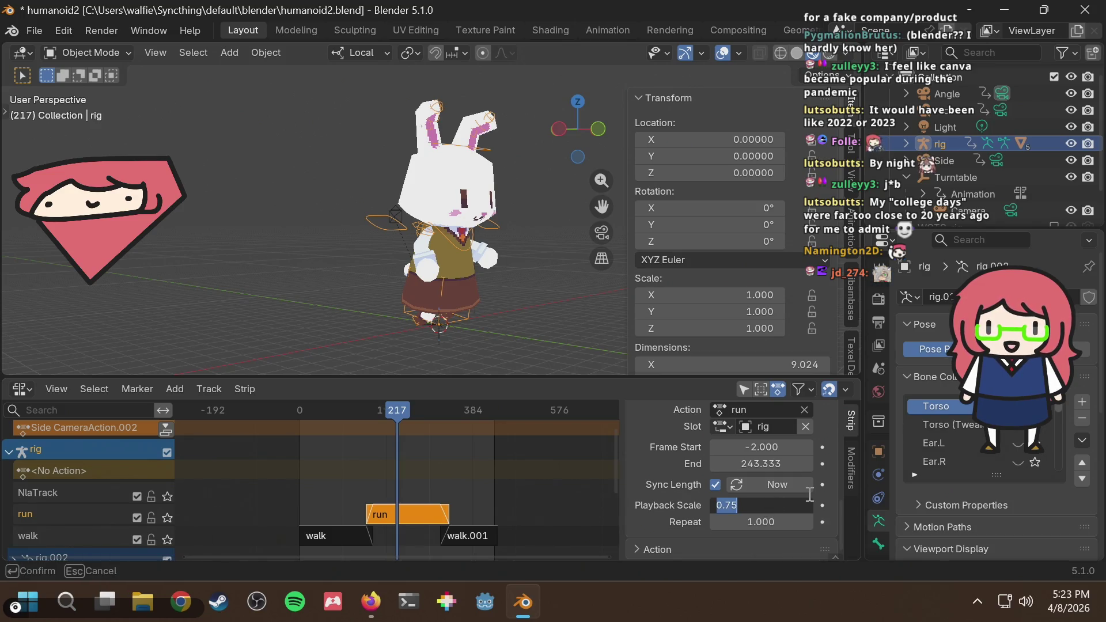
text(0.5)
key(Return)
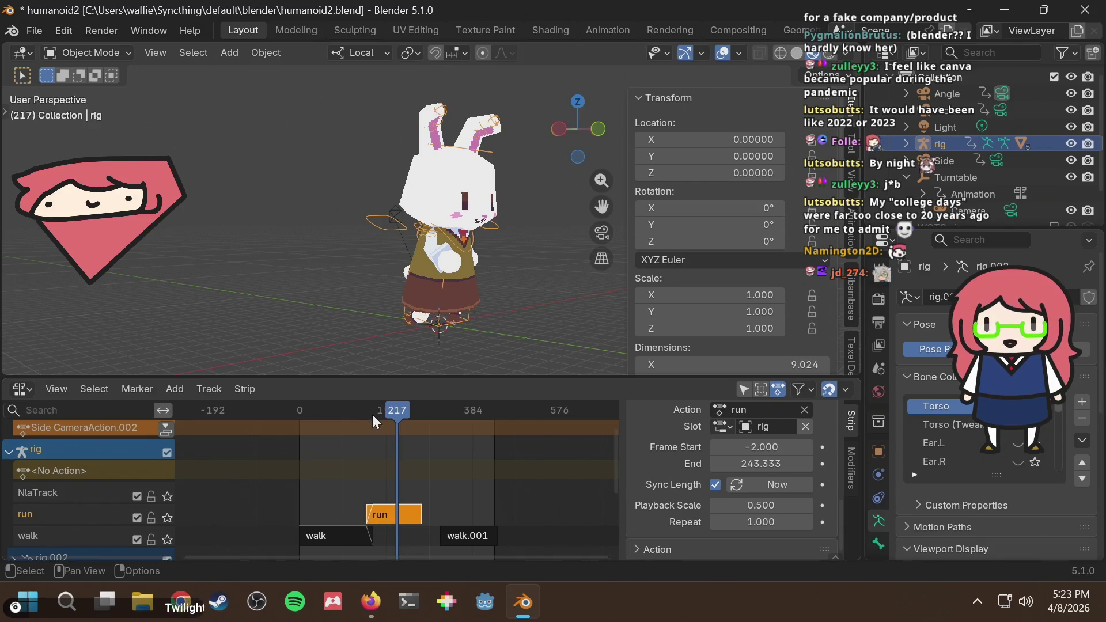
drag(378, 409, 354, 413)
key(space)
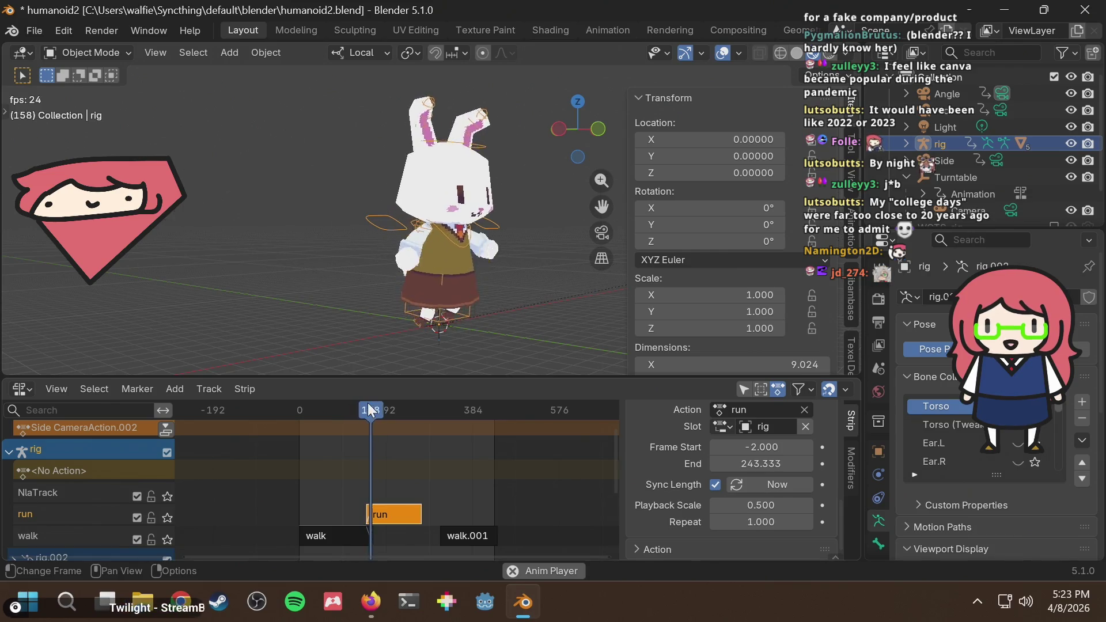
key(space)
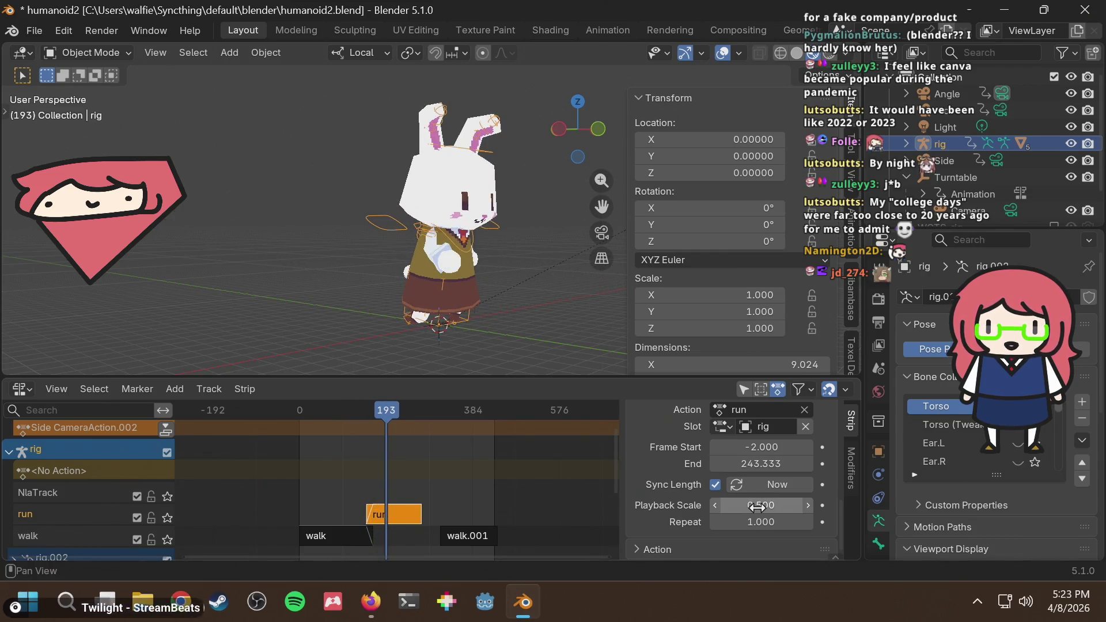
Try playback scale 0.25, then undo back to 0.750 and play from the start
click(757, 507)
text(5)
key(Return)
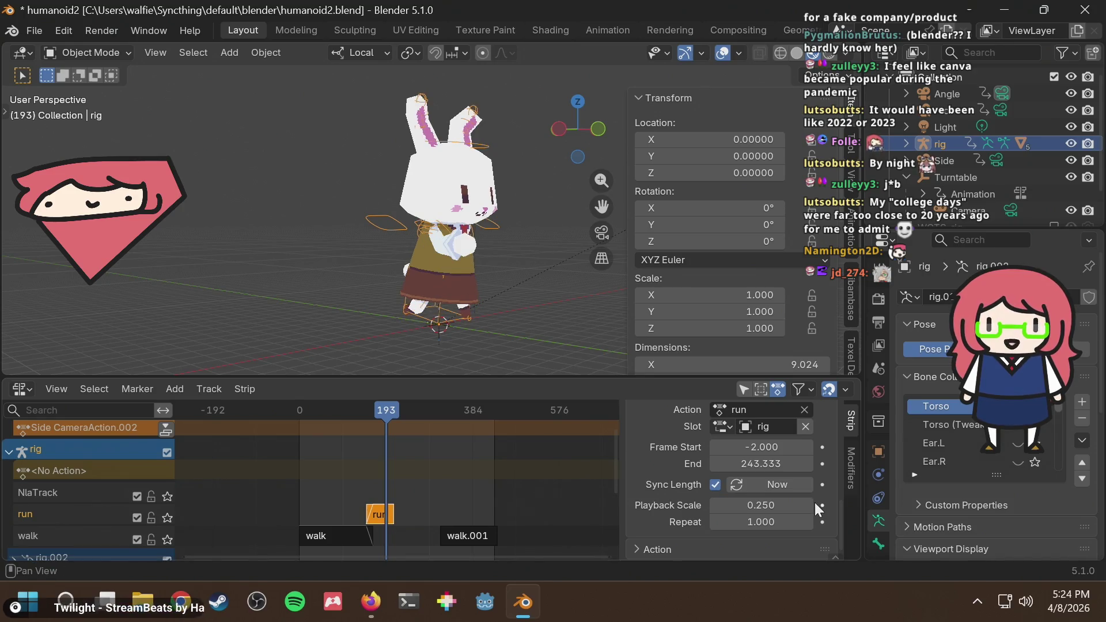
drag(376, 407, 362, 406)
key(space)
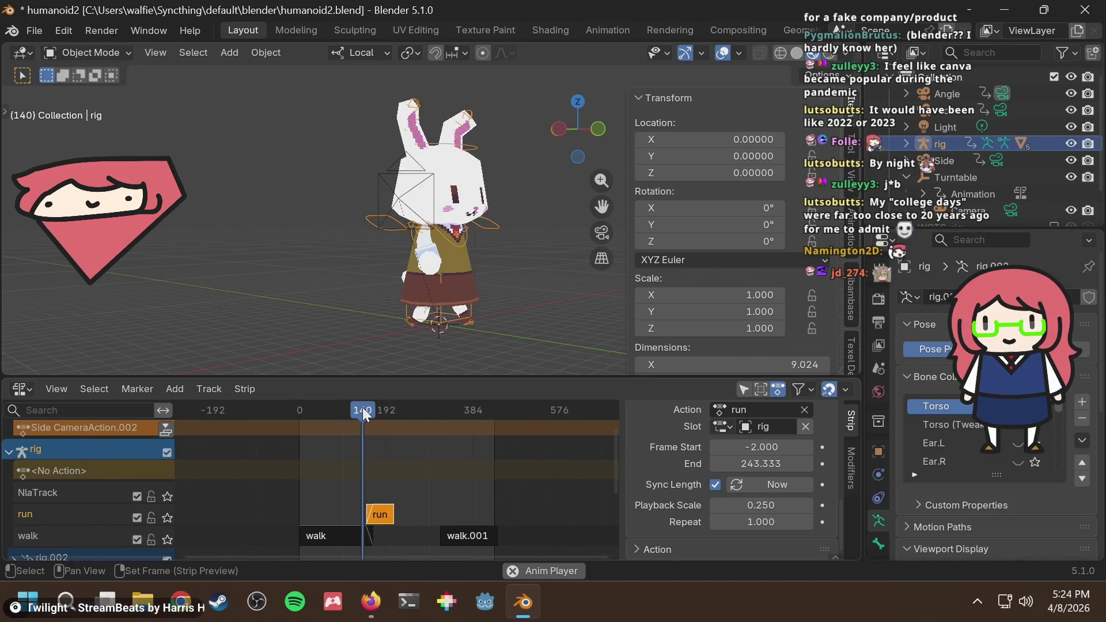
key(space)
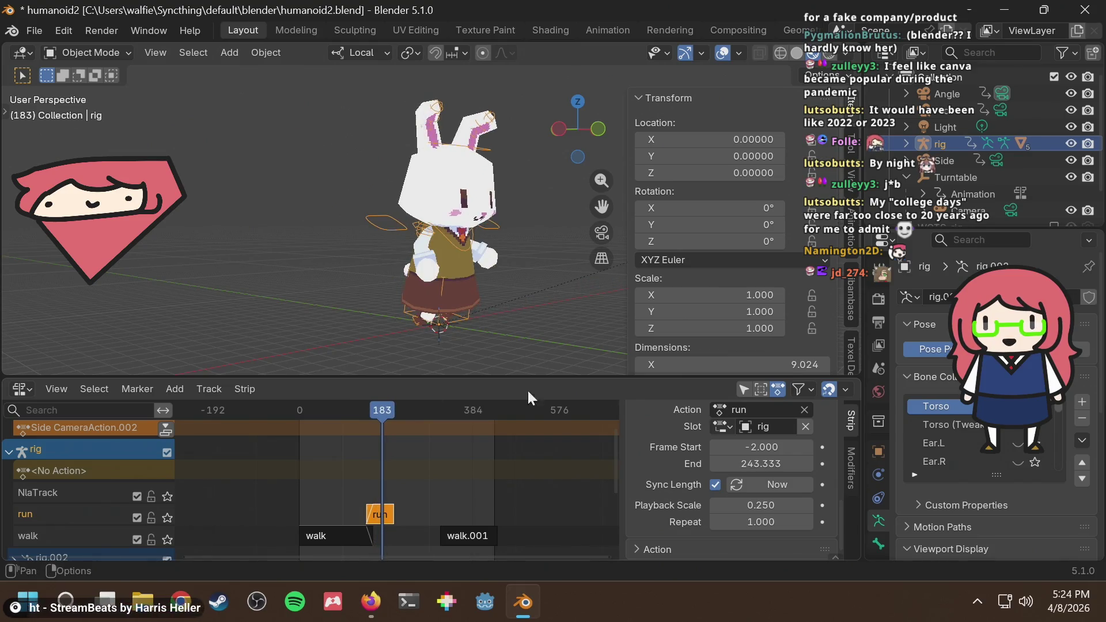
key(ctrl+z)
key(ctrl+z)
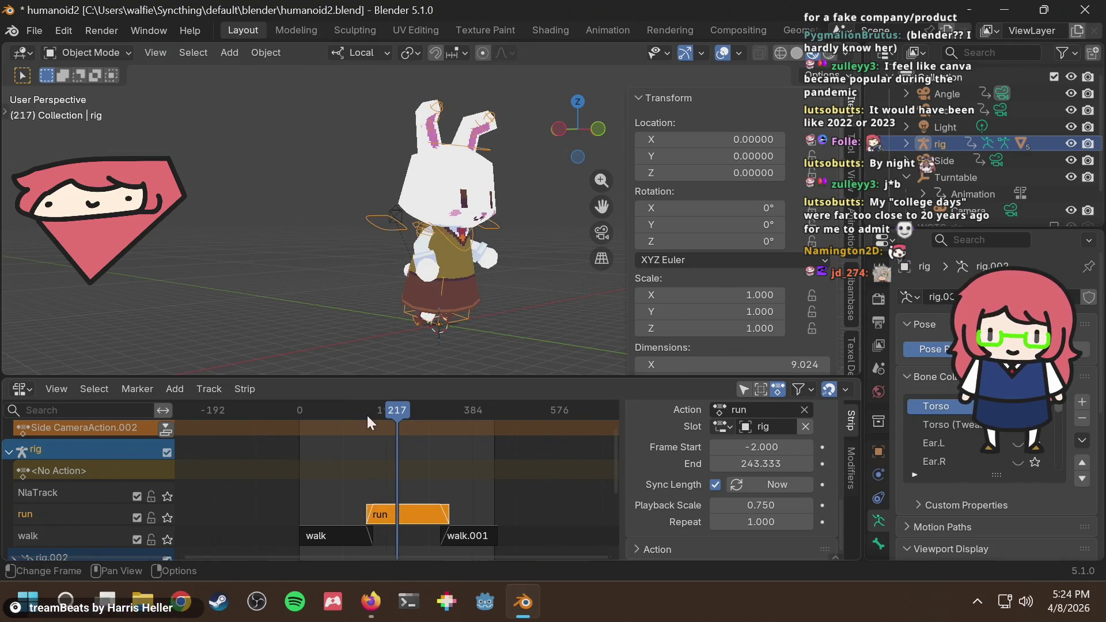
click(302, 411)
key(space)
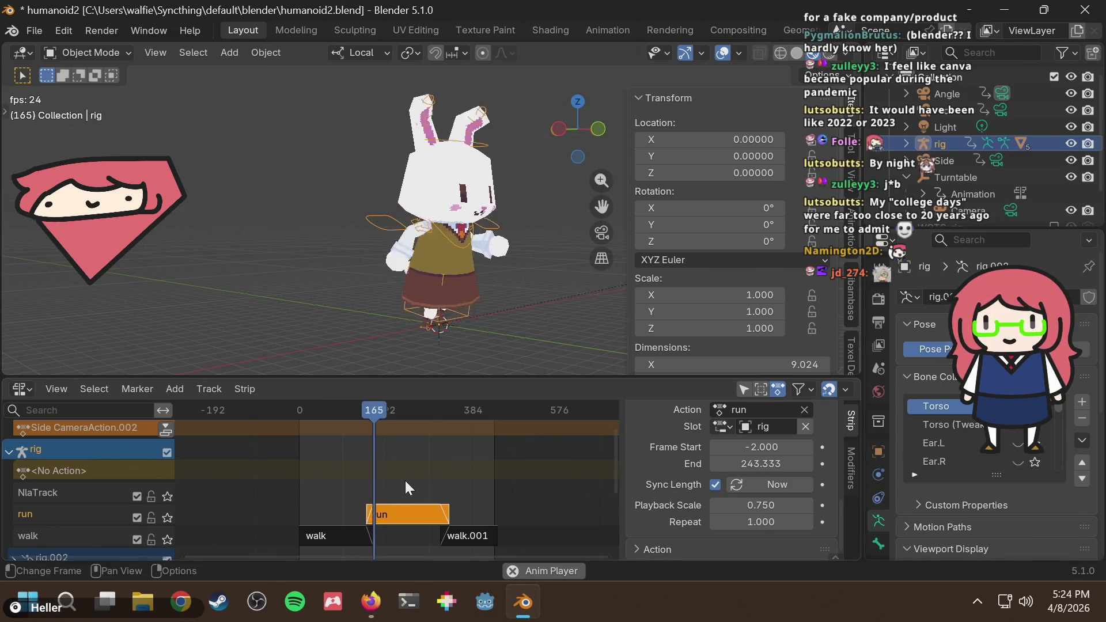
Orbit around the animating rabbit, stop playback at frame 29, and view it from other angles
middle_drag(521, 309, 404, 282)
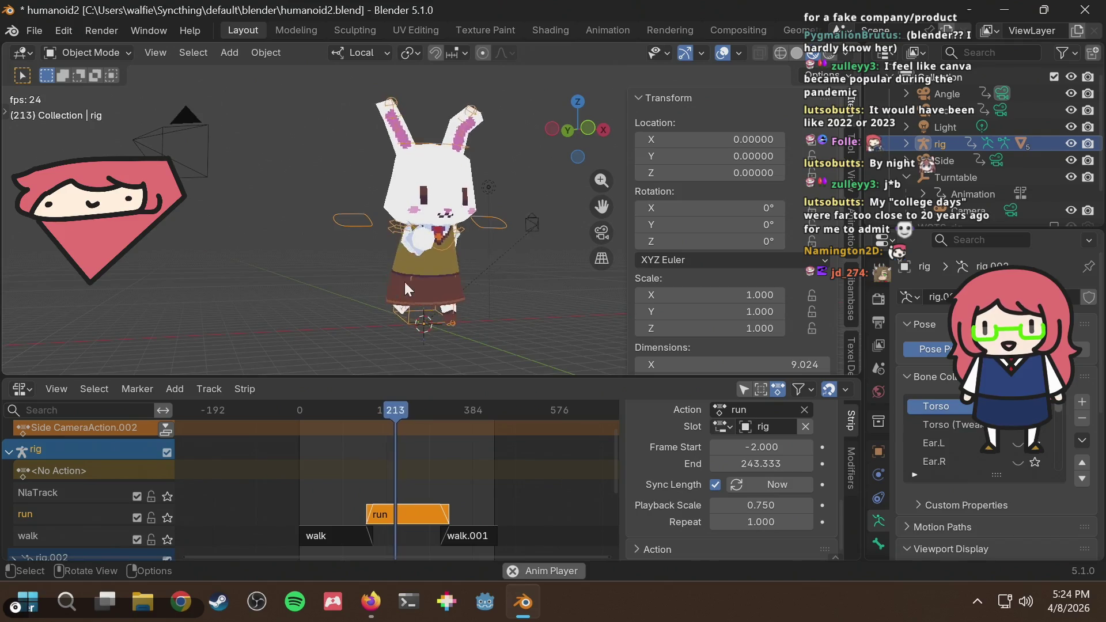
scroll(405, 282, down, 2)
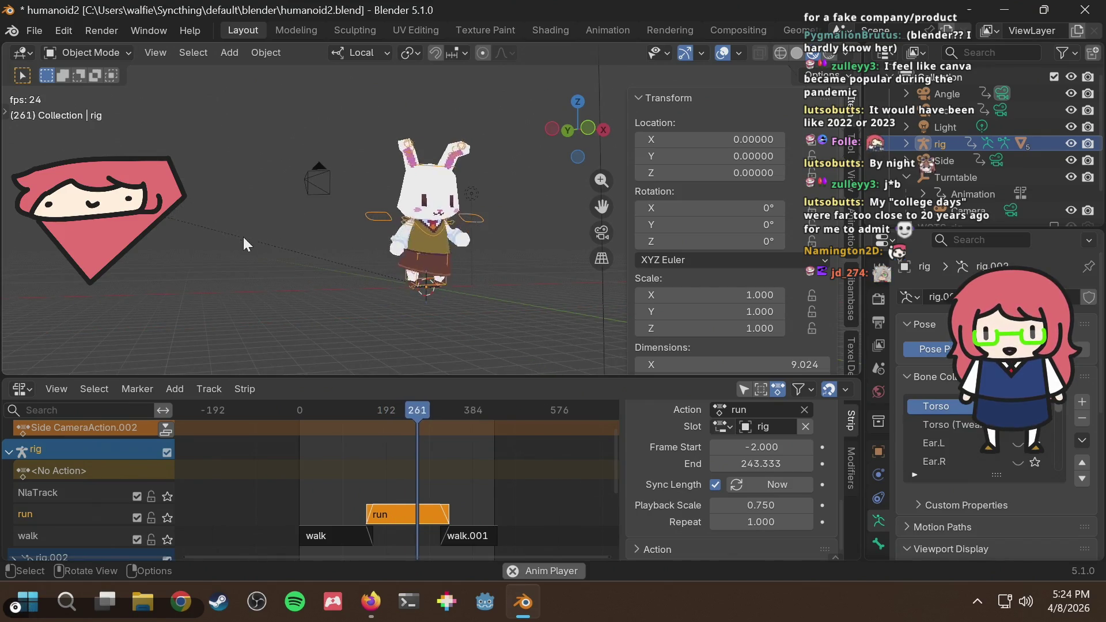
middle_drag(243, 237, 272, 255)
scroll(513, 262, down, 5)
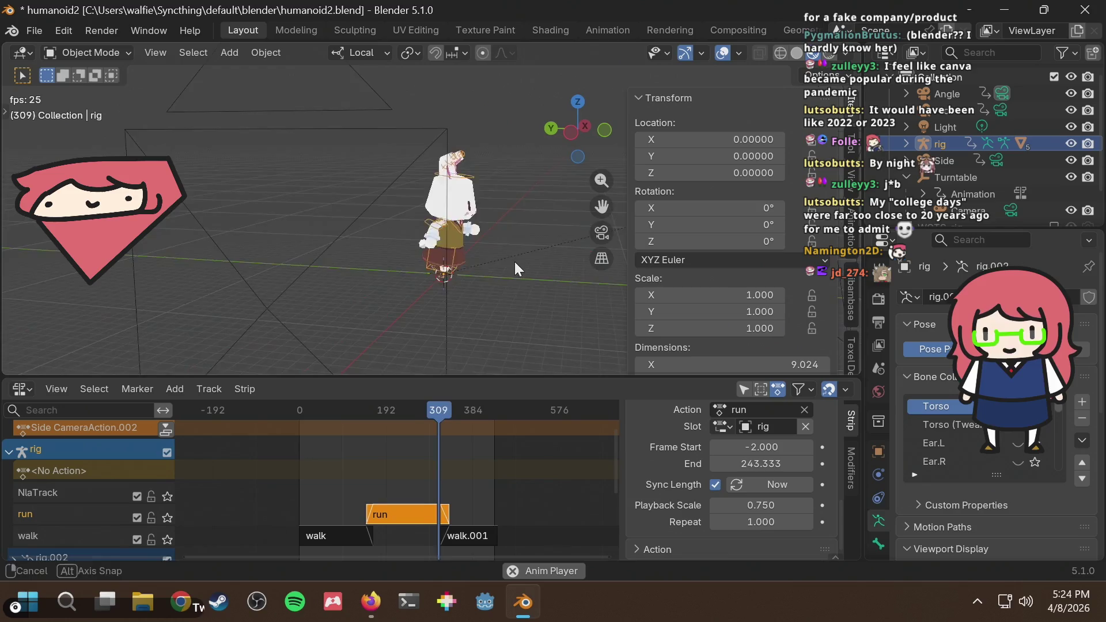
scroll(406, 262, up, 5)
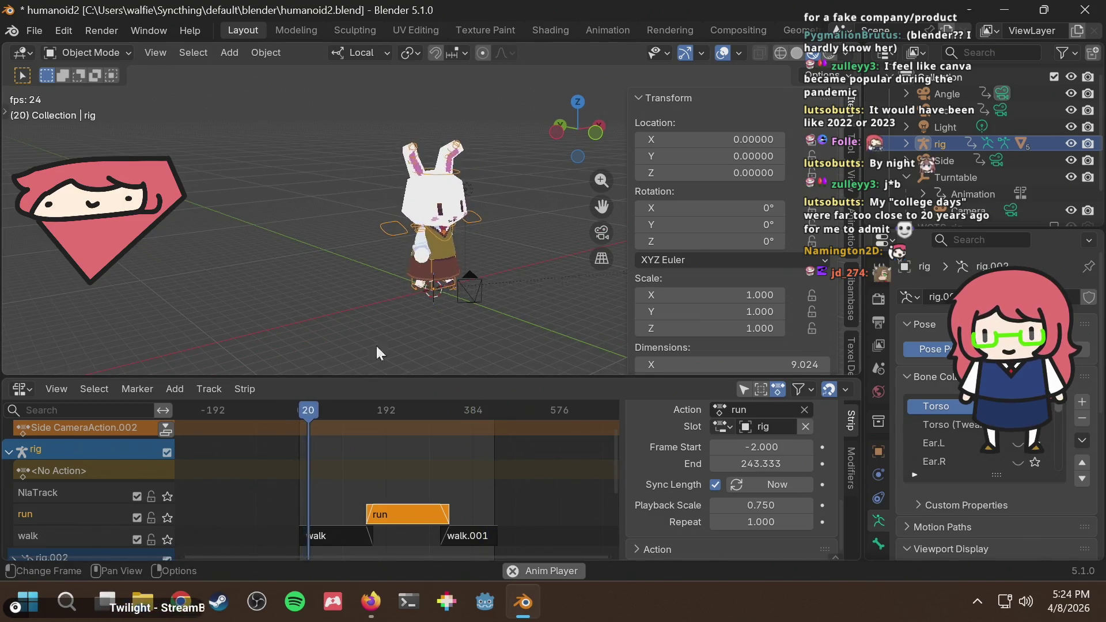
key(space)
scroll(430, 265, up, 2)
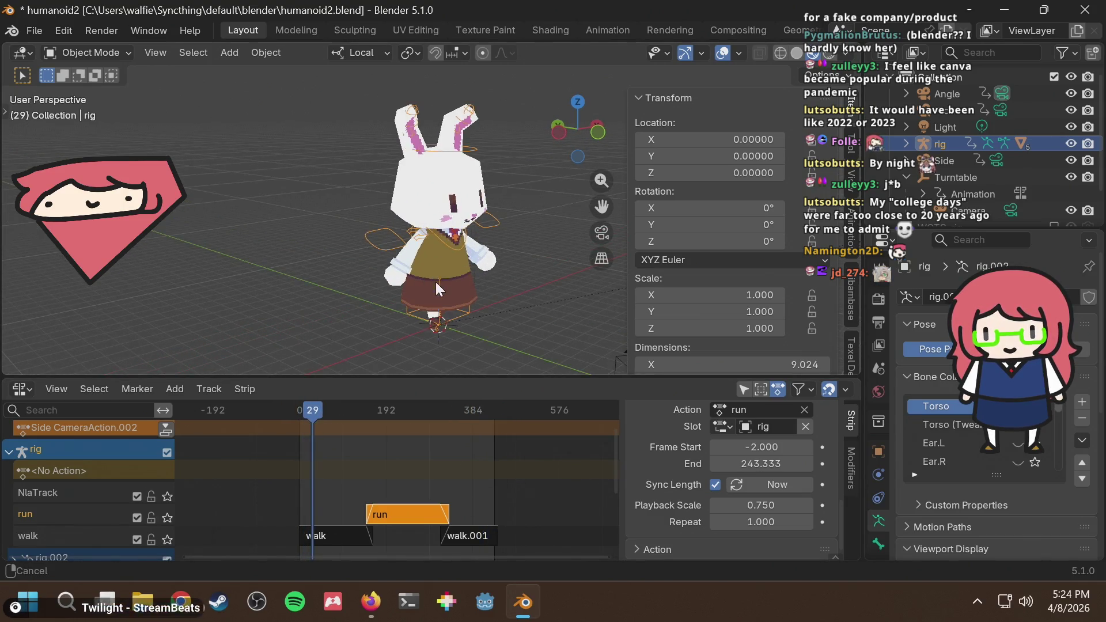
mouse_move(435, 281)
middle_down()
mouse_move(389, 237)
mouse_move(383, 293)
mouse_move(380, 266)
mouse_move(326, 238)
middle_up()
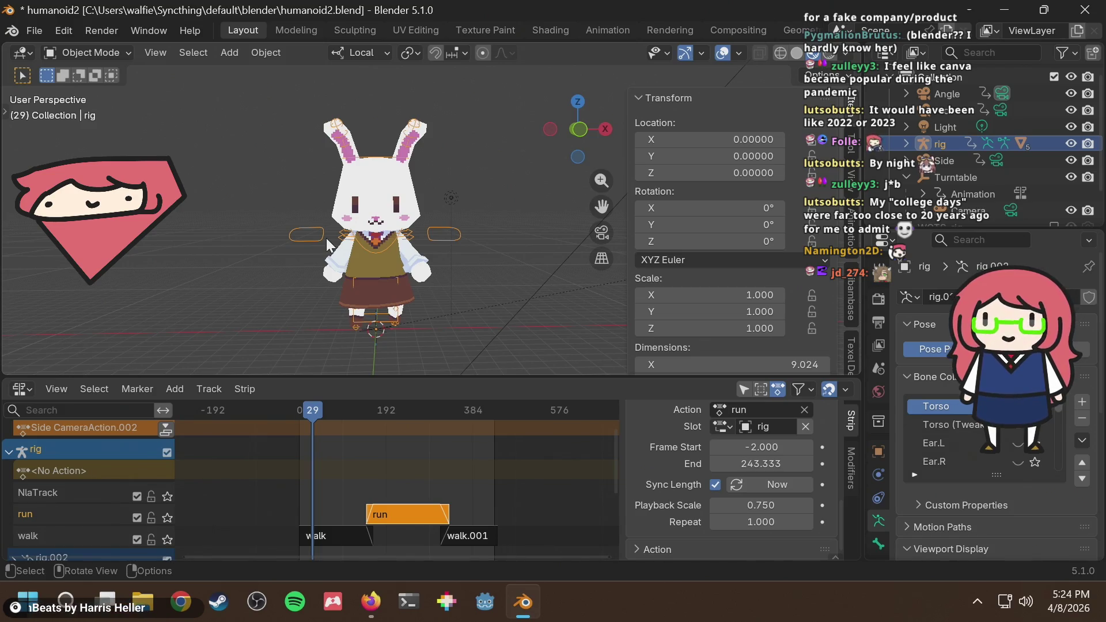
middle_drag(316, 235, 333, 233)
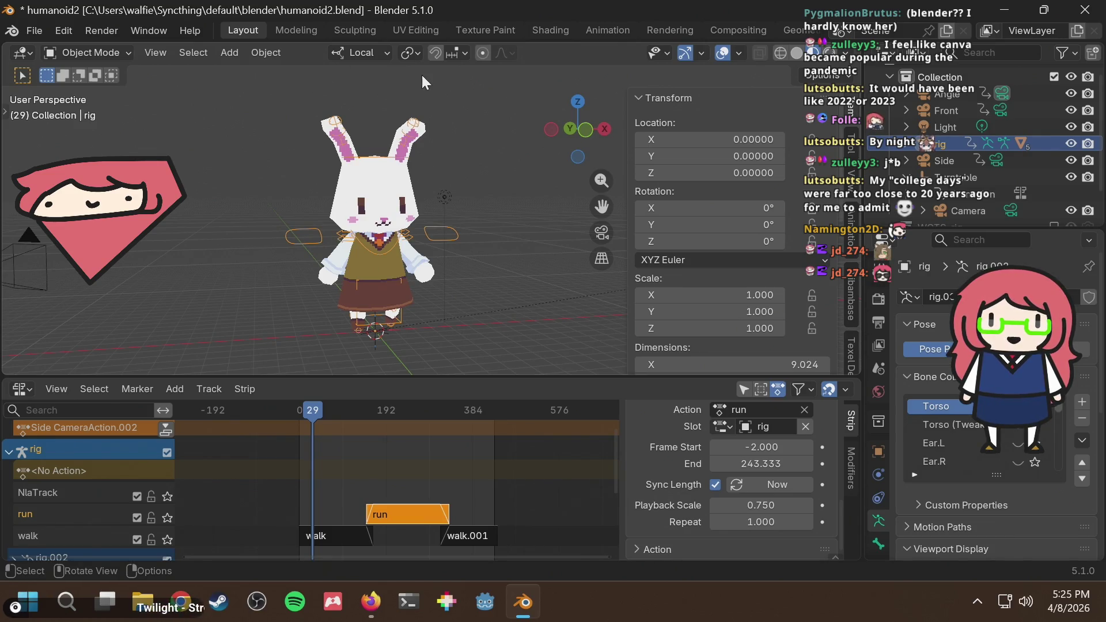
Orbit and zoom the viewport around the paused rabbit rig
mouse_move(307, 288)
middle_down()
mouse_move(513, 231)
mouse_move(474, 250)
mouse_move(312, 251)
middle_up()
scroll(413, 265, up, 3)
scroll(432, 254, down, 5)
scroll(434, 252, up, 5)
scroll(461, 244, down, 3)
scroll(512, 231, down, 2)
scroll(409, 216, up, 3)
scroll(409, 222, up, 4)
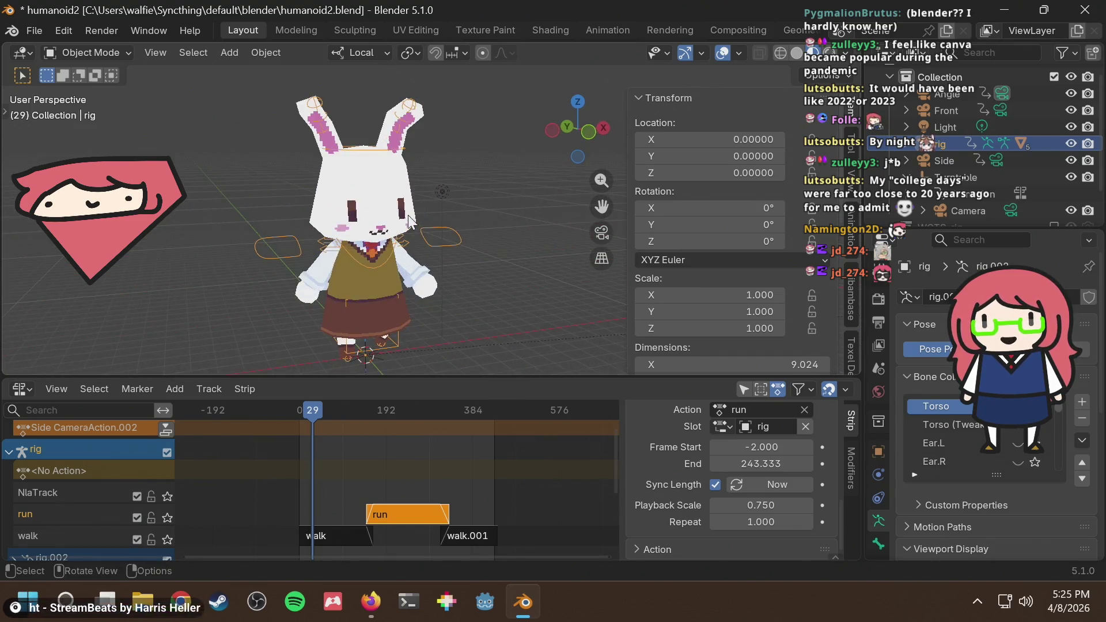
scroll(442, 201, down, 8)
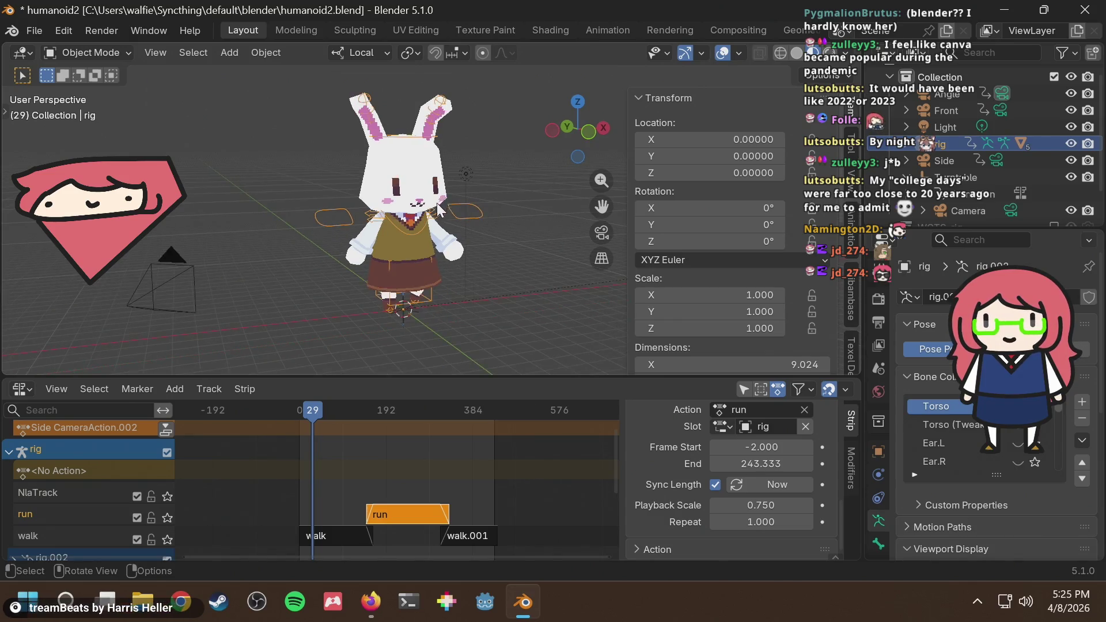
scroll(430, 214, up, 4)
scroll(430, 215, up, 7)
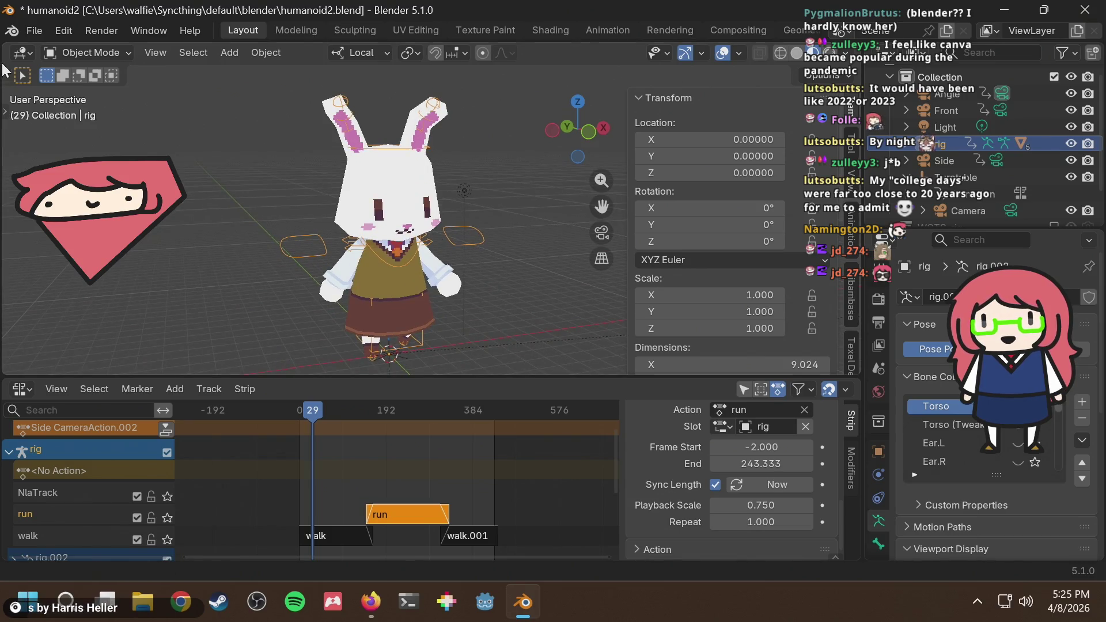
Glance at the File menu, then switch to Firefox and open the Bluesky rabbit video post
click(35, 27)
mouse_move(50, 43)
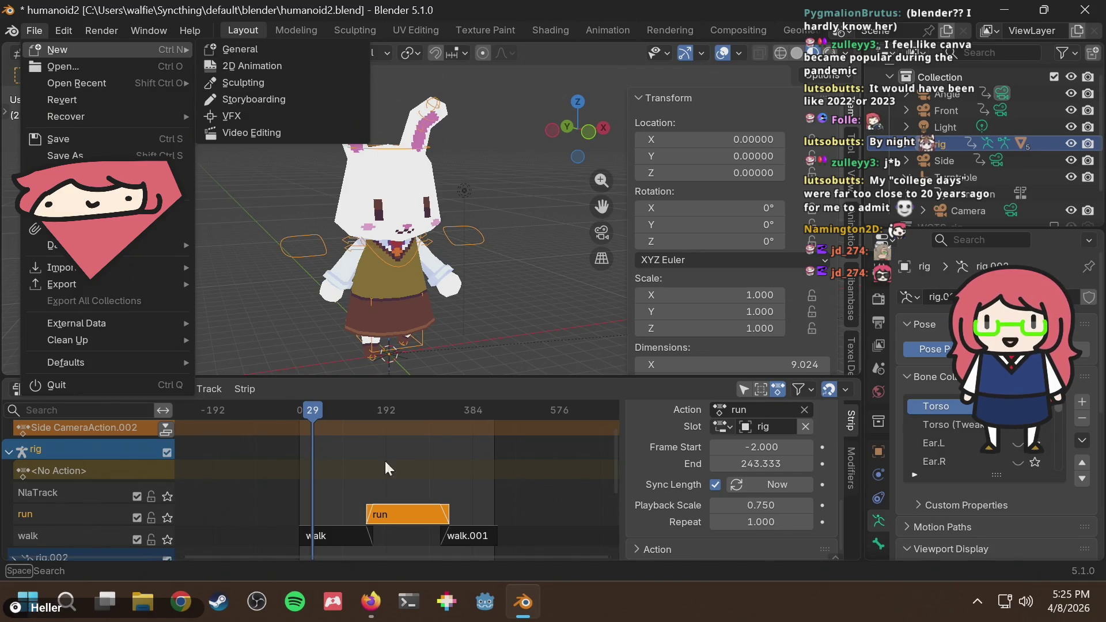
mouse_move(379, 585)
click(391, 540)
click(309, 7)
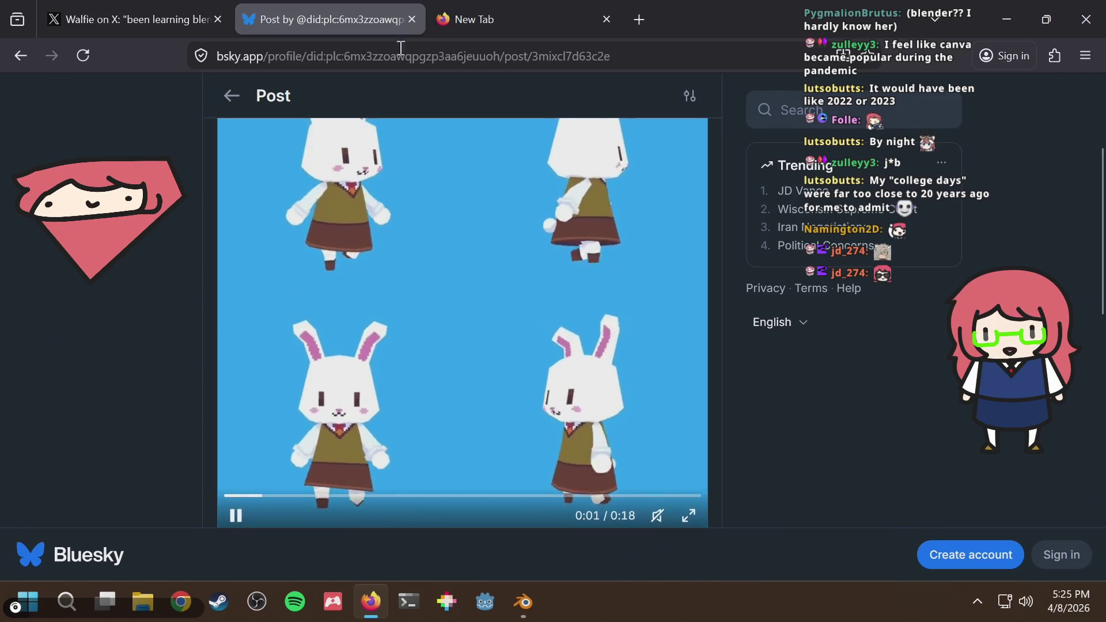
click(460, 11)
mouse_move(370, 601)
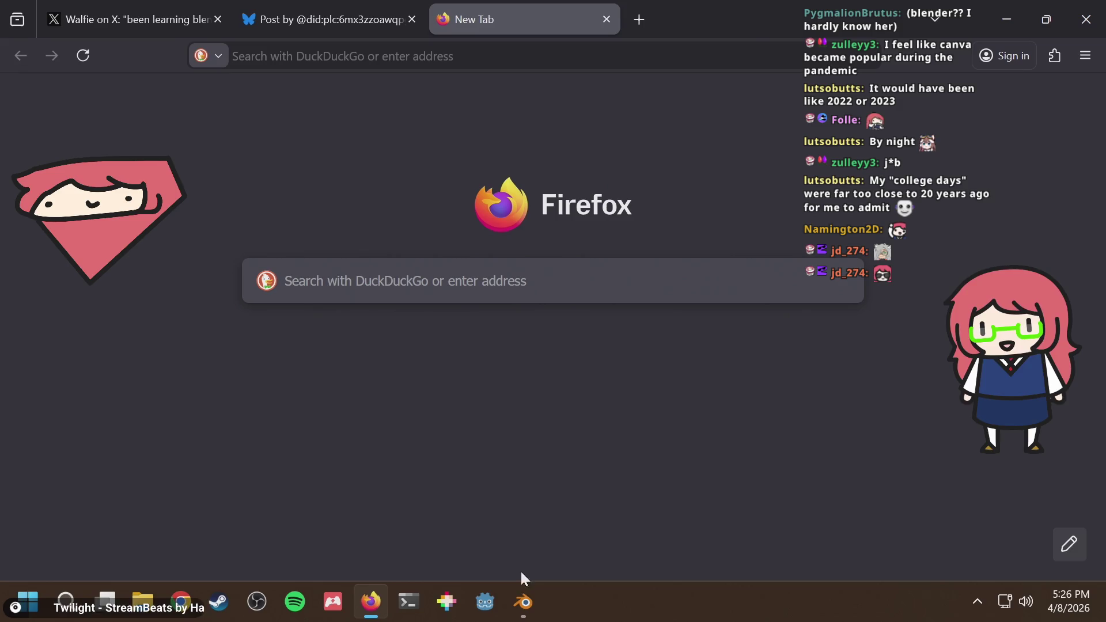
Play the rabbit's run animation while orbiting the view, stopping it at frame 279
click(523, 602)
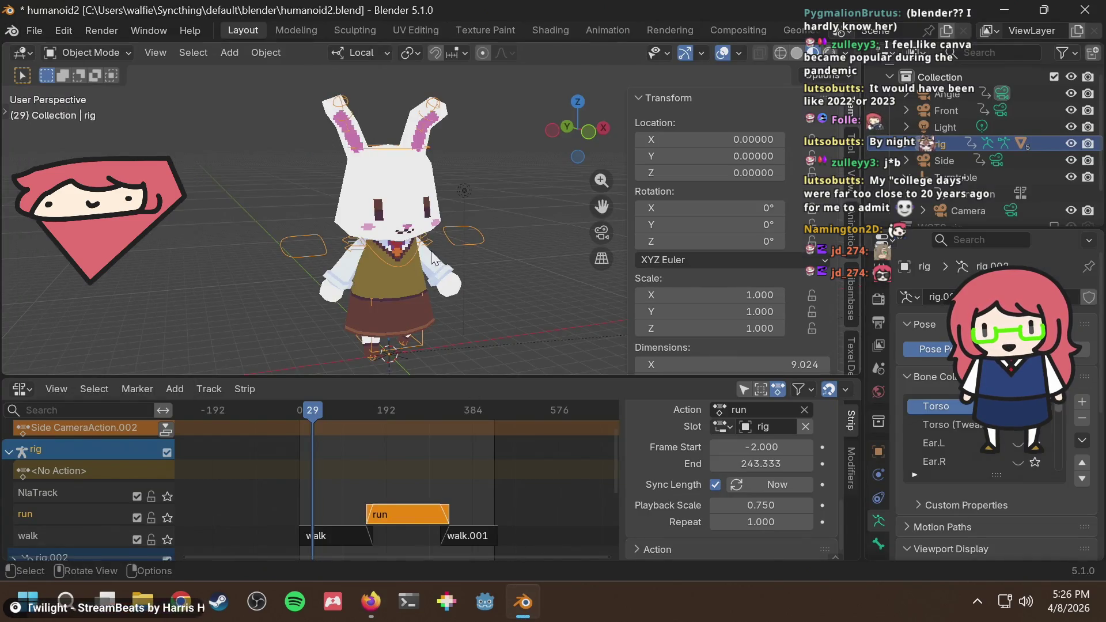
scroll(434, 259, down, 5)
scroll(435, 258, up, 5)
middle_drag(435, 258, 497, 241)
key(space)
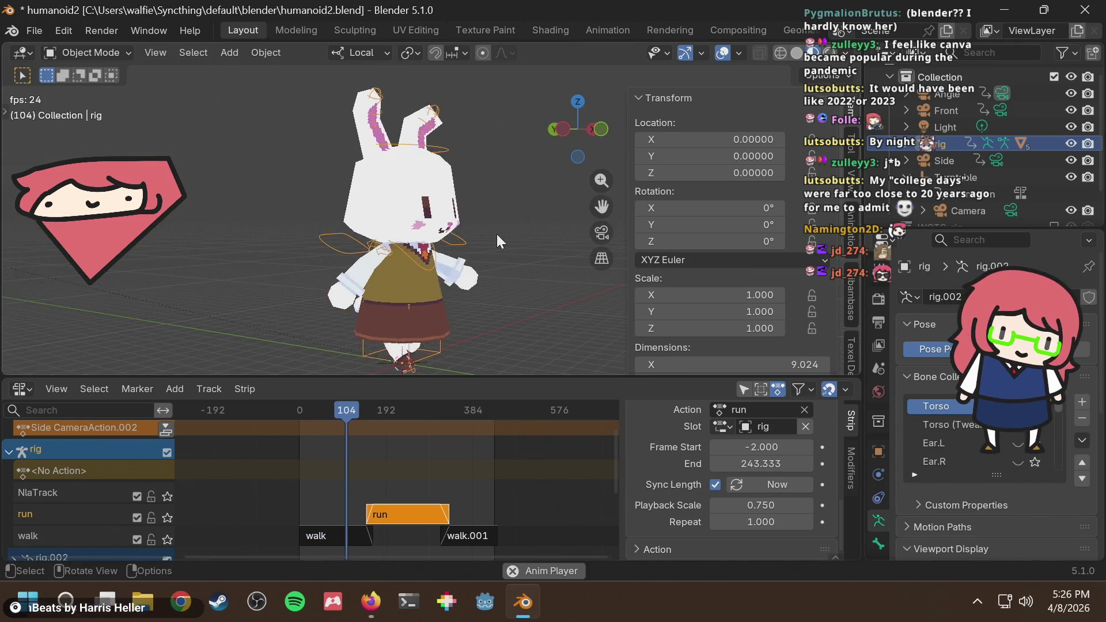
scroll(449, 237, down, 2)
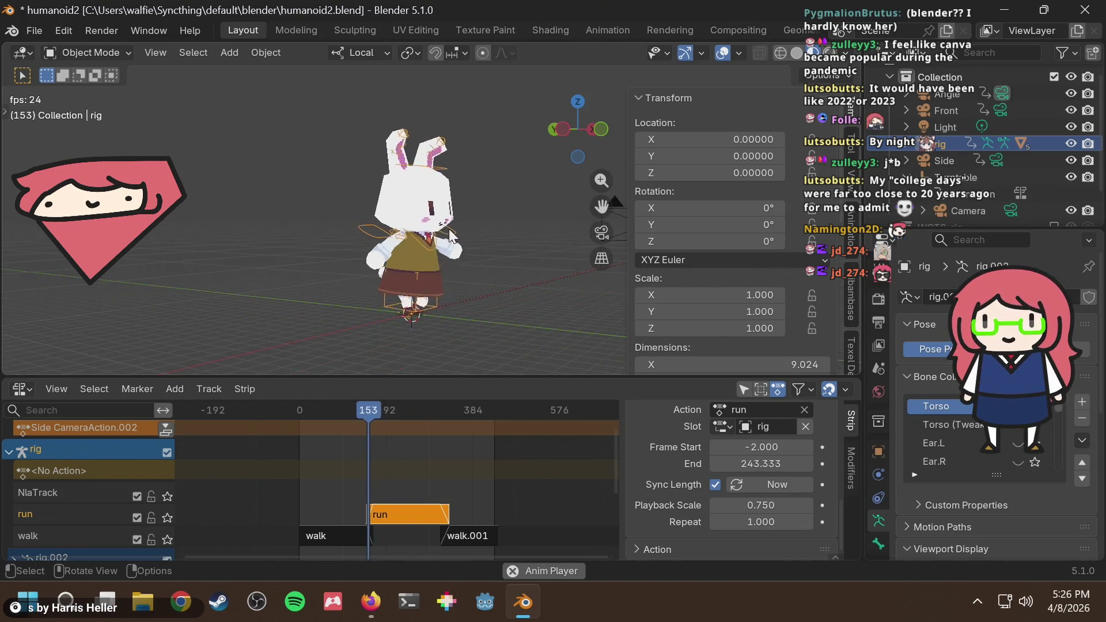
scroll(449, 233, down, 3)
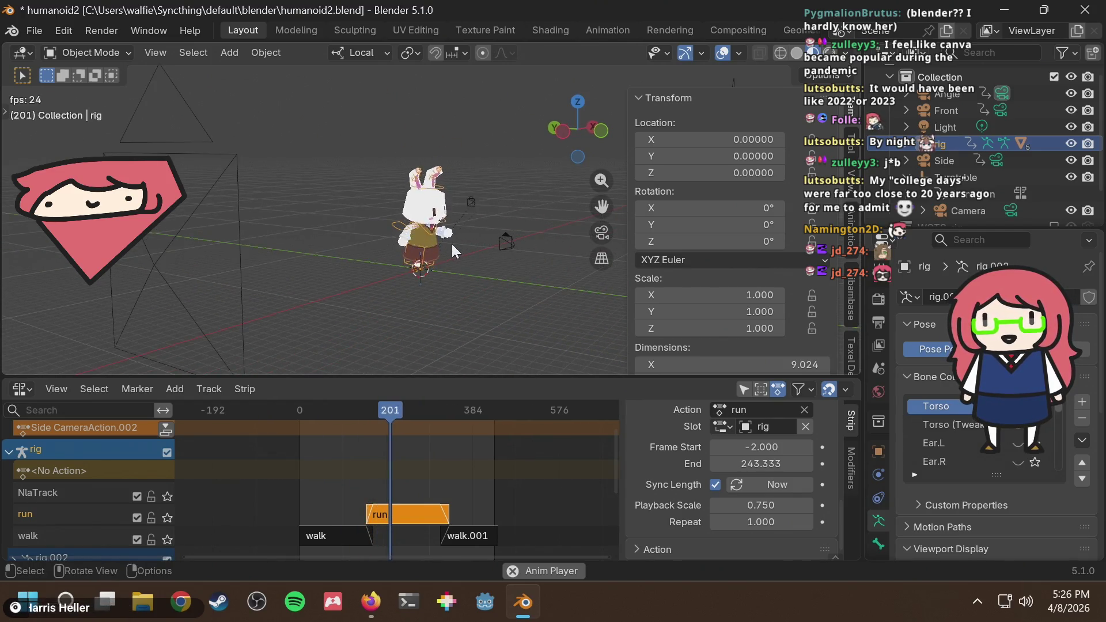
middle_drag(452, 244, 314, 244)
scroll(394, 240, up, 3)
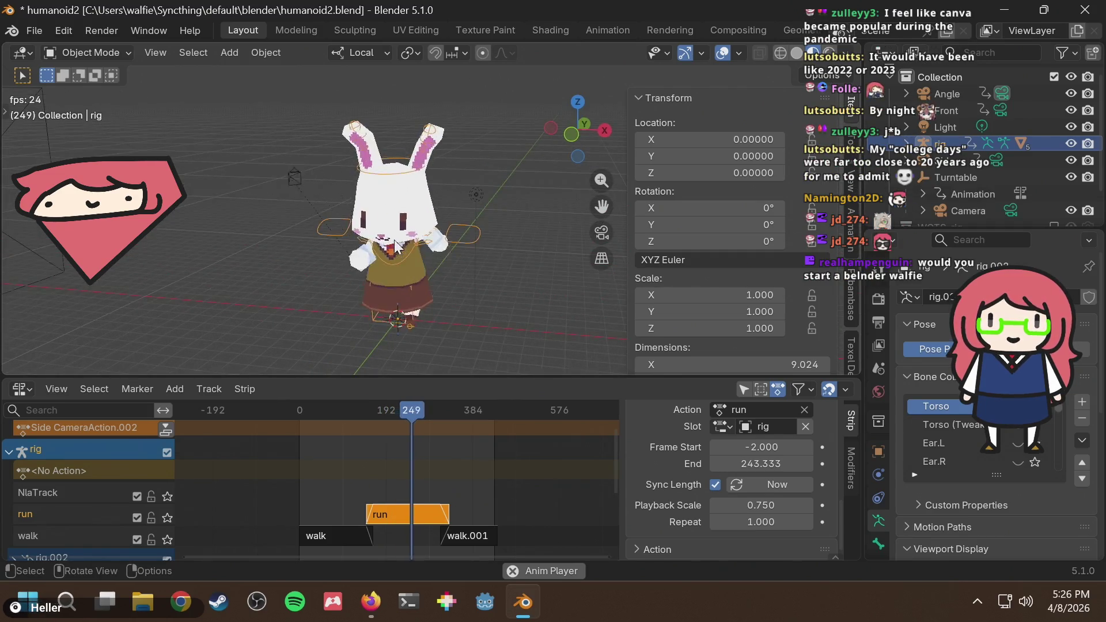
middle_drag(394, 240, 481, 226)
key(space)
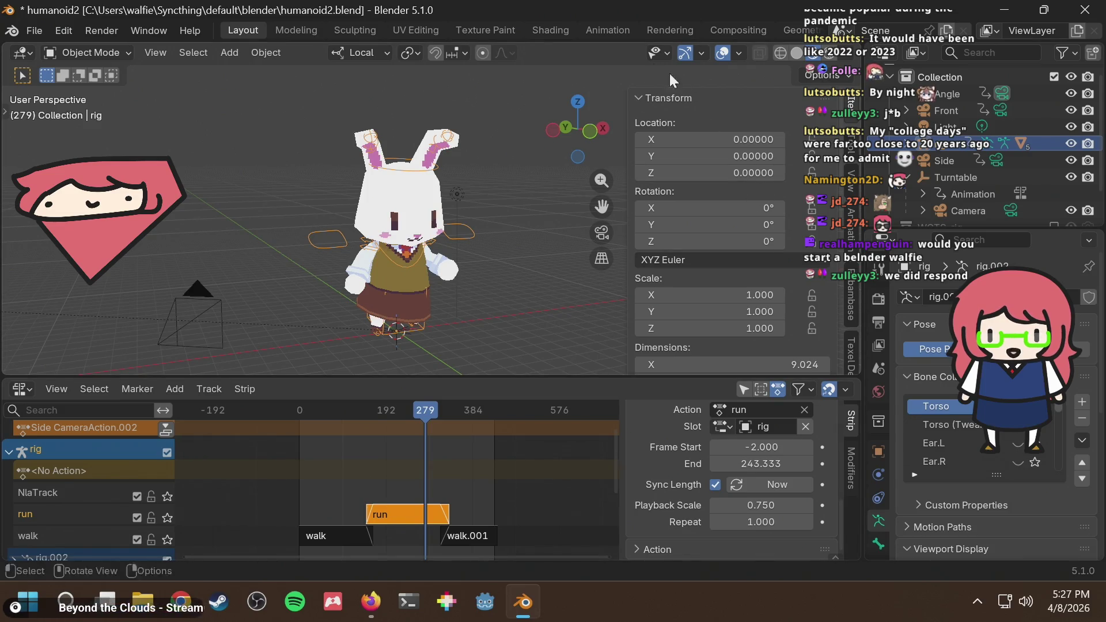
Glance at the File menu without choosing anything, then switch back to Firefox
middle_drag(578, 156, 507, 192)
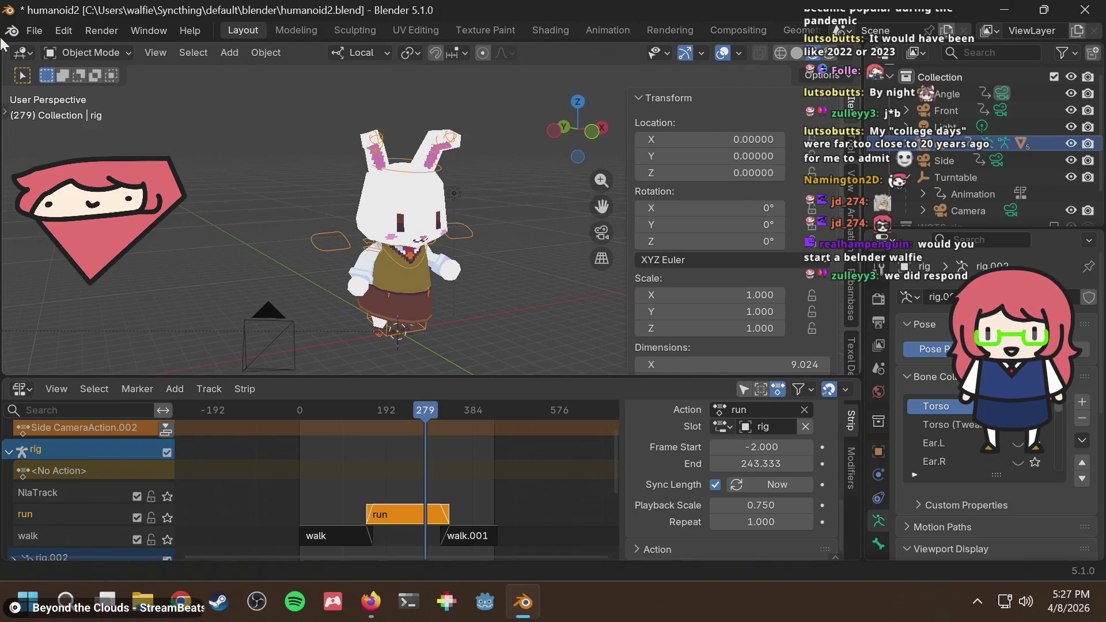
click(36, 31)
click(44, 30)
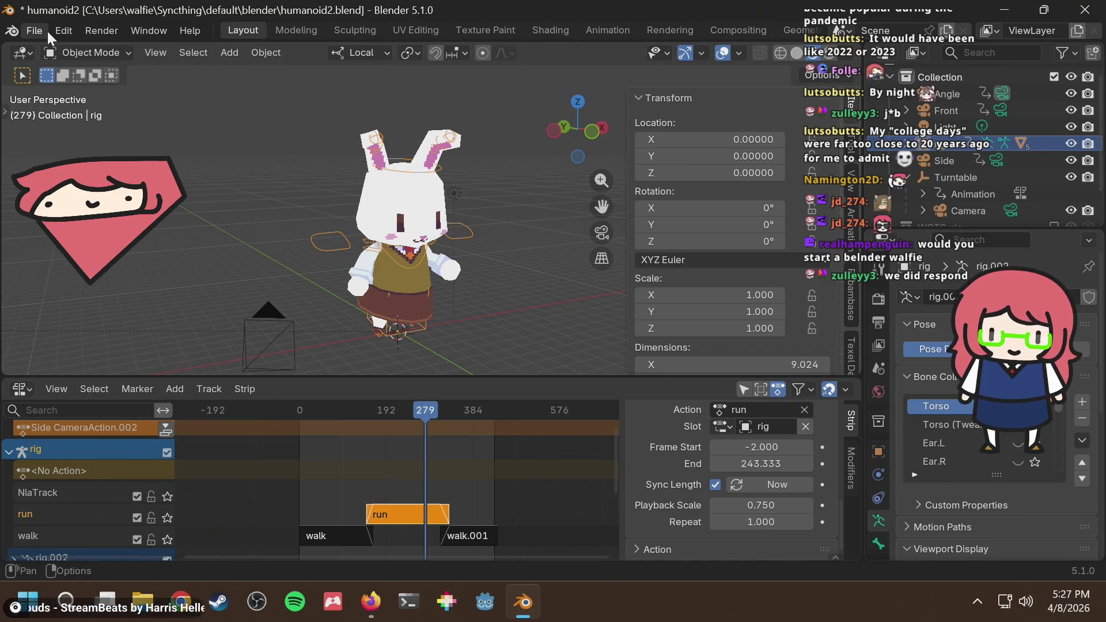
click(370, 602)
Check the X rabbit post, watch the Bluesky turnaround video to the end, then return to Blender
click(339, 21)
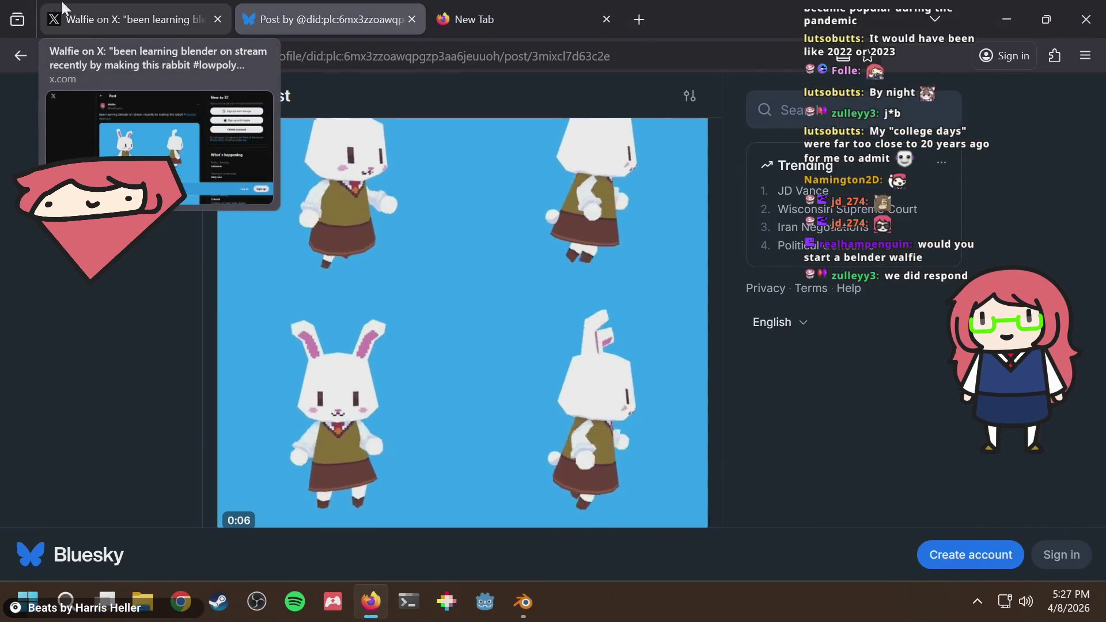
click(185, 15)
click(338, 8)
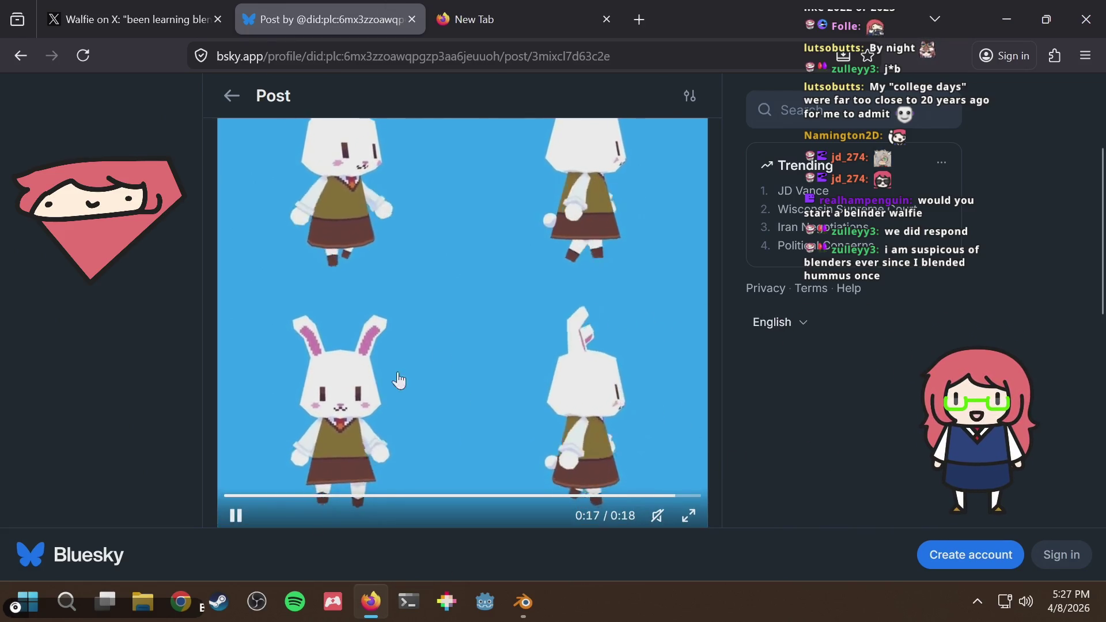
click(522, 604)
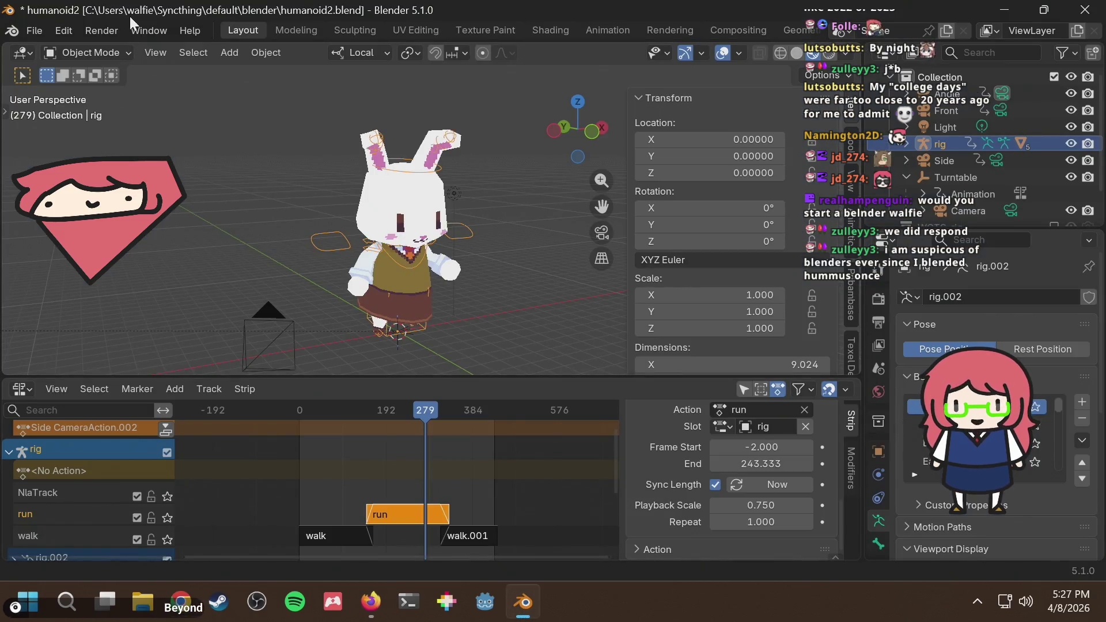
Switch to the UV Editing layout and view the texture and the rabbit from behind
click(415, 29)
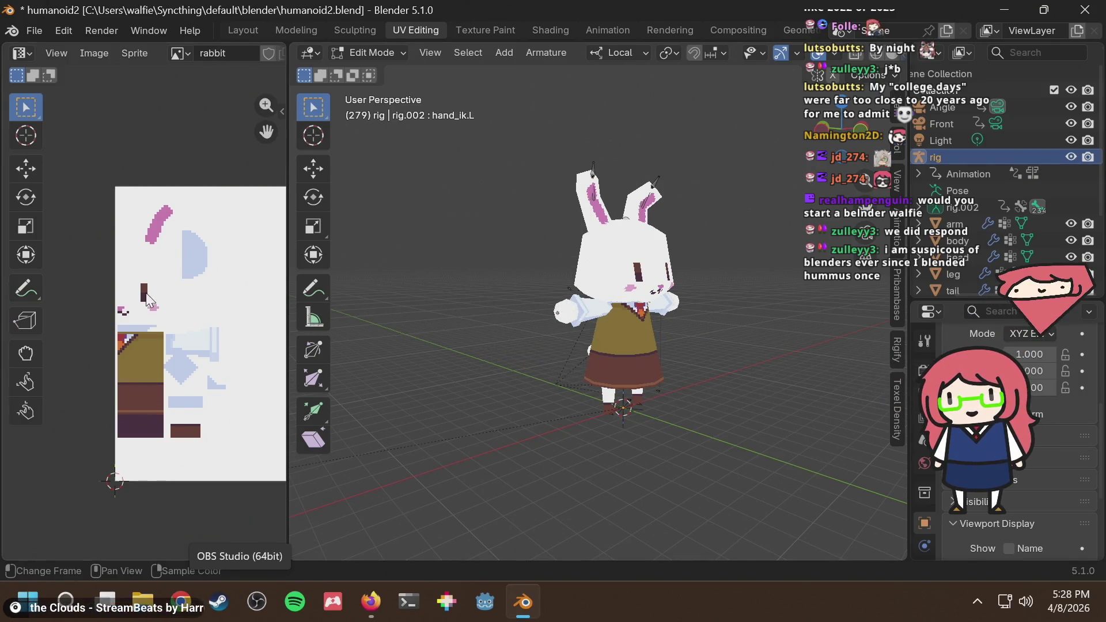
scroll(160, 296, up, 3)
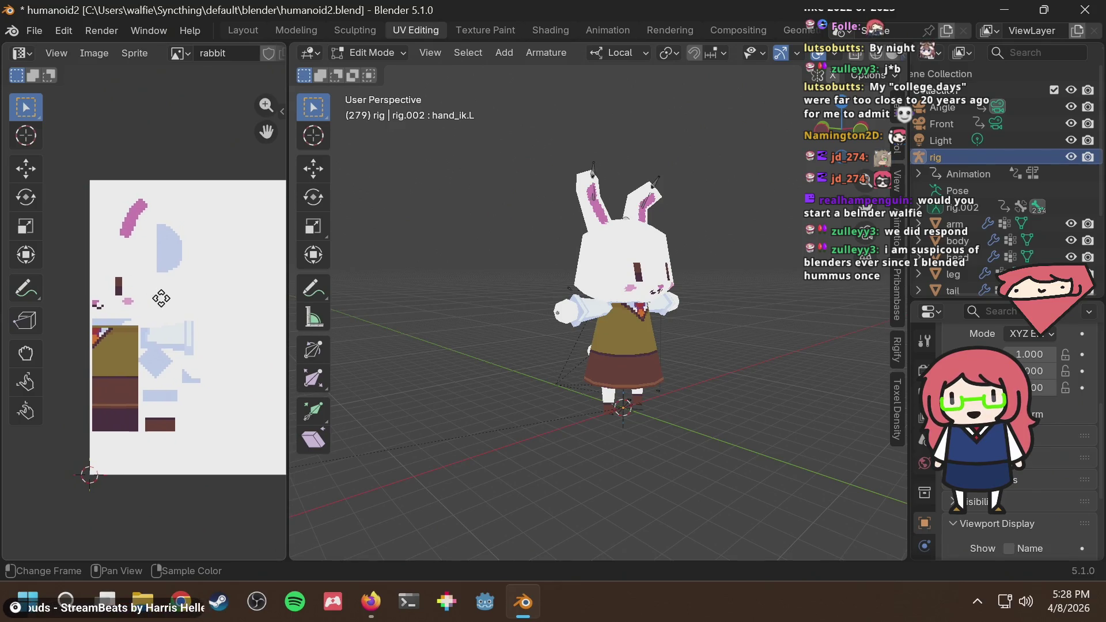
middle_drag(171, 361, 174, 326)
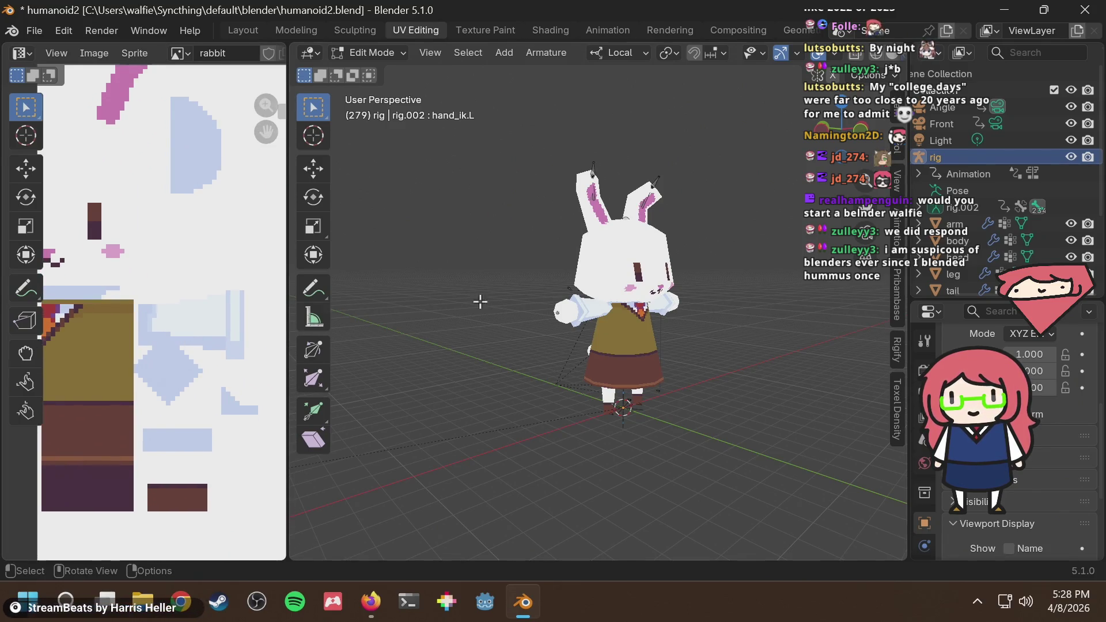
scroll(549, 322, up, 5)
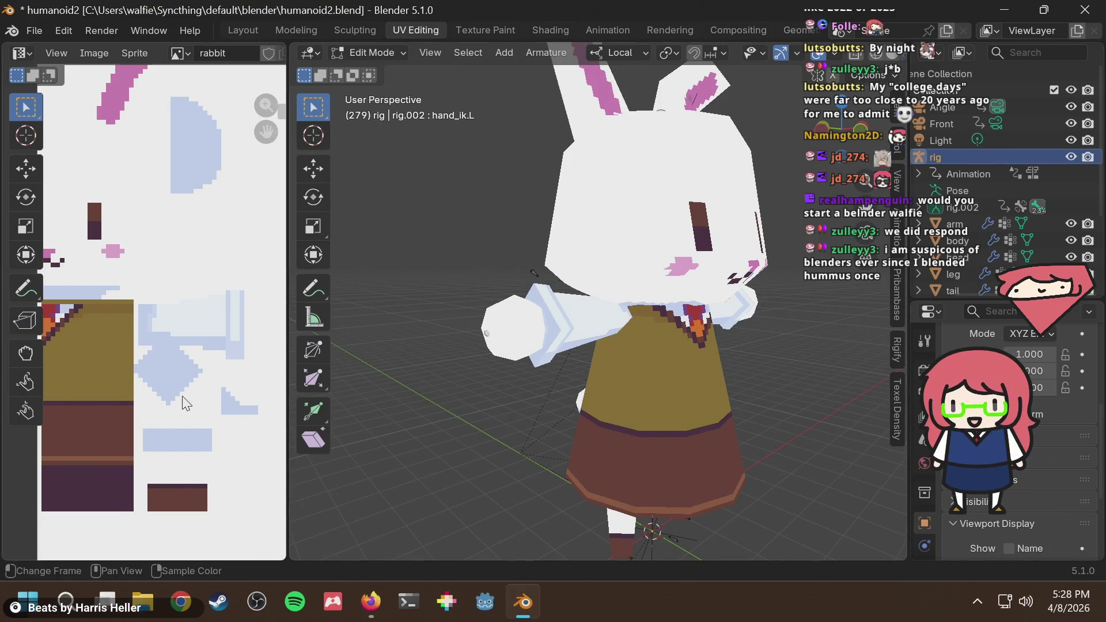
scroll(184, 403, down, 1)
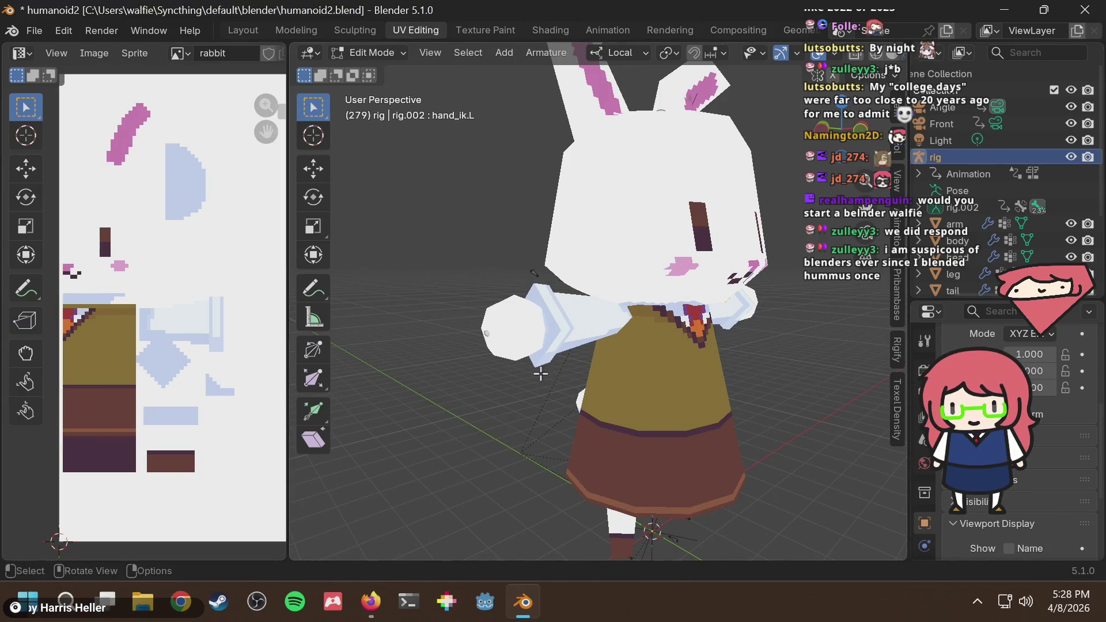
mouse_move(541, 374)
middle_down()
mouse_move(630, 383)
mouse_move(615, 394)
middle_up()
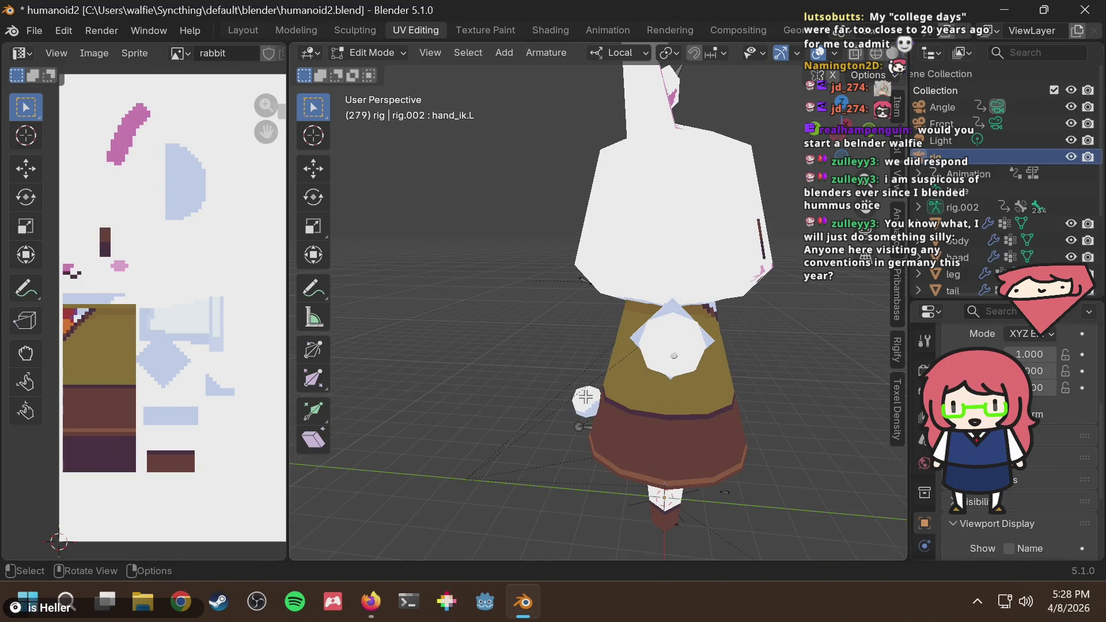
Return the rig to Object Mode and select the arm to show its UVs, viewing it from the front
click(359, 47)
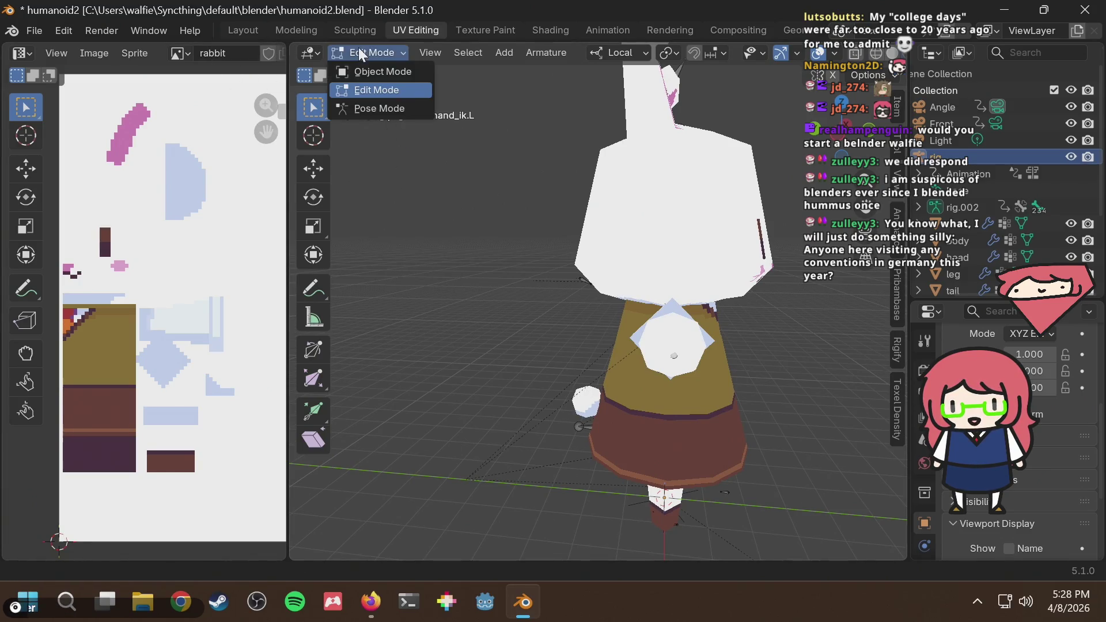
click(369, 70)
click(599, 407)
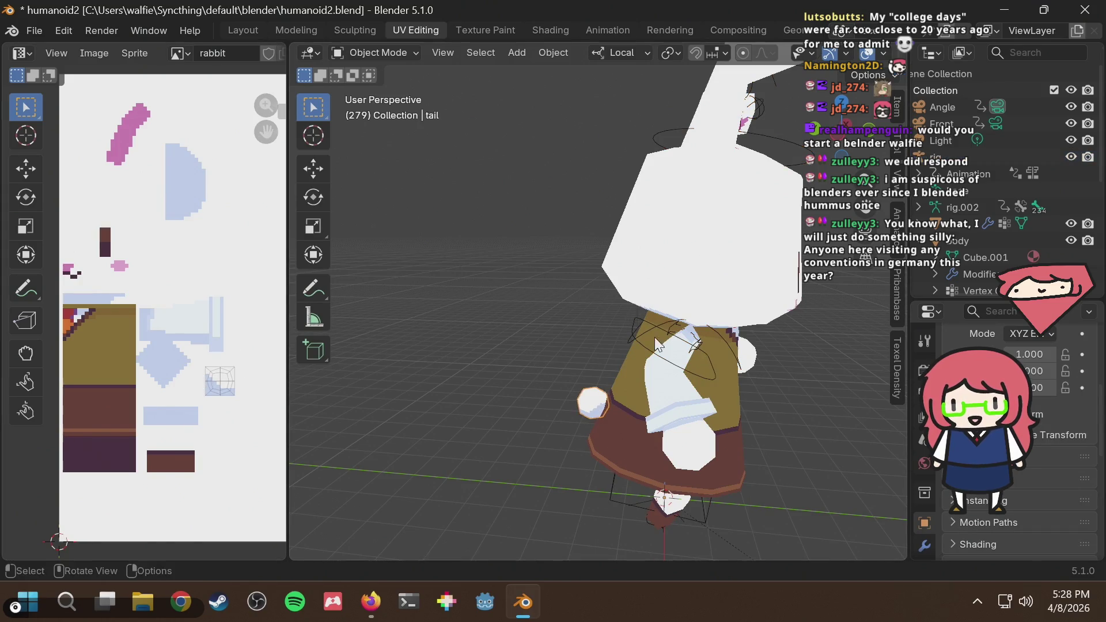
click(677, 426)
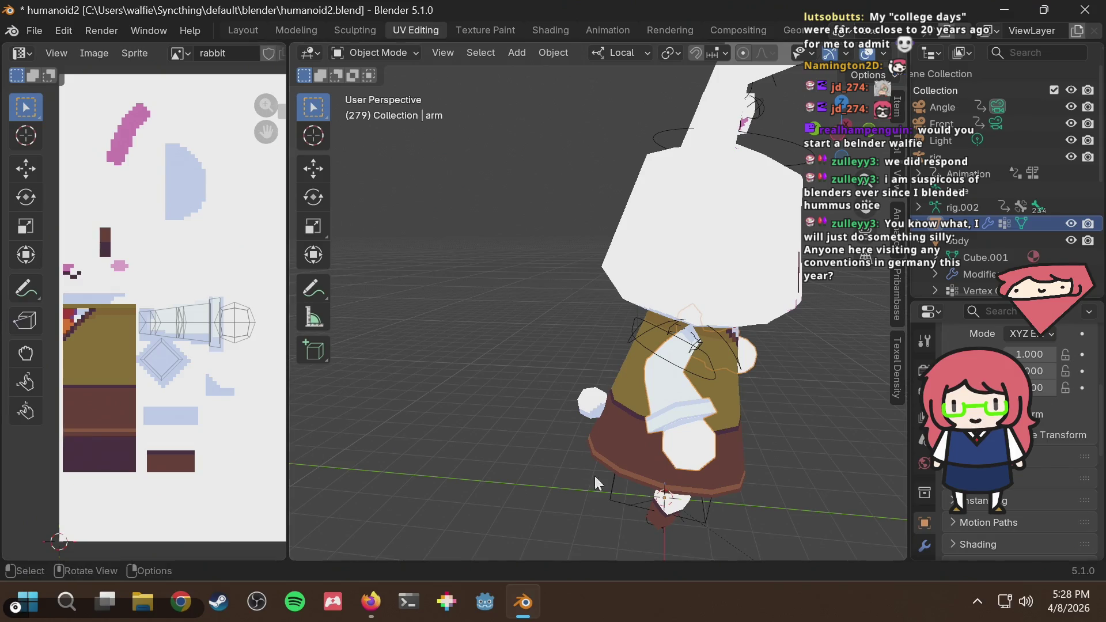
middle_drag(480, 196, 218, 197)
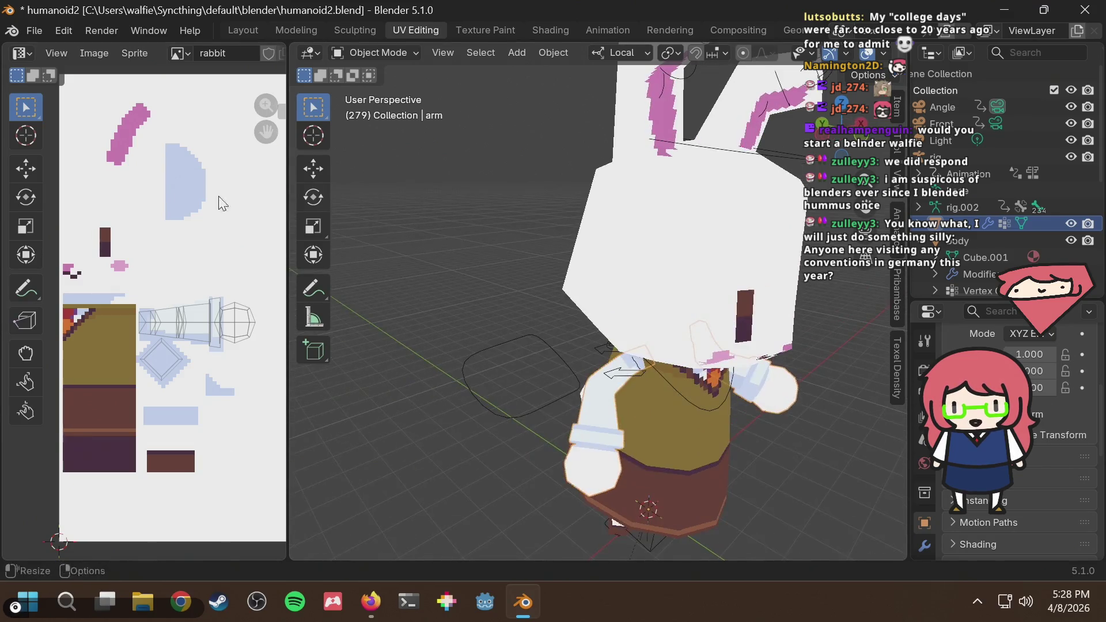
mouse_move(493, 277)
middle_down()
mouse_move(439, 267)
mouse_move(605, 261)
middle_up()
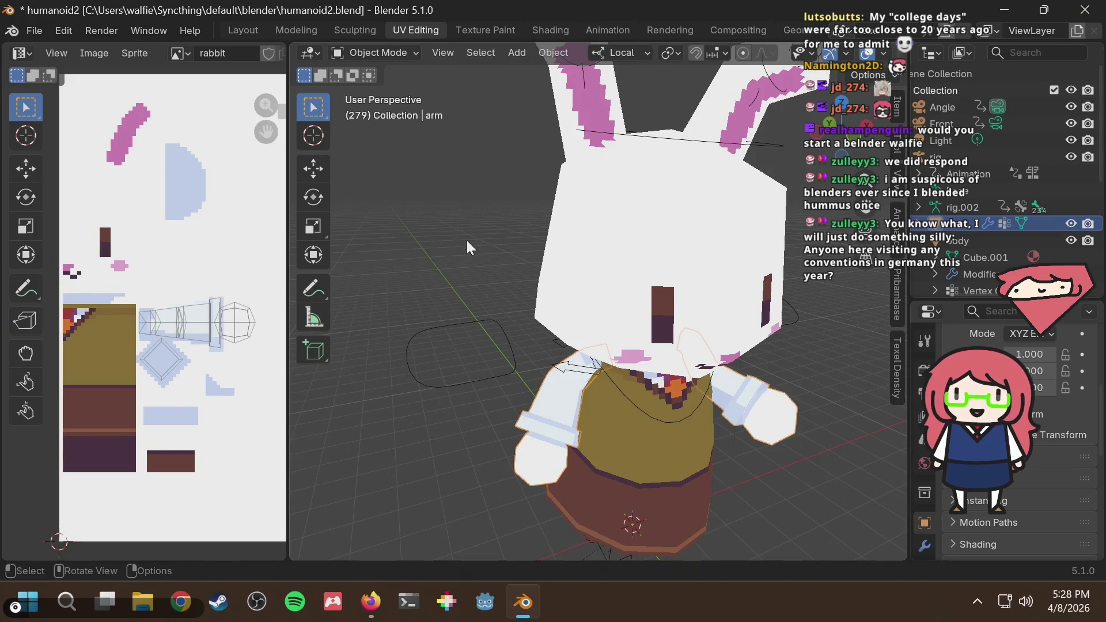
Close the Bluesky and X rabbit post tabs in Firefox, then glance at the rabbit again
key(alt+Tab)
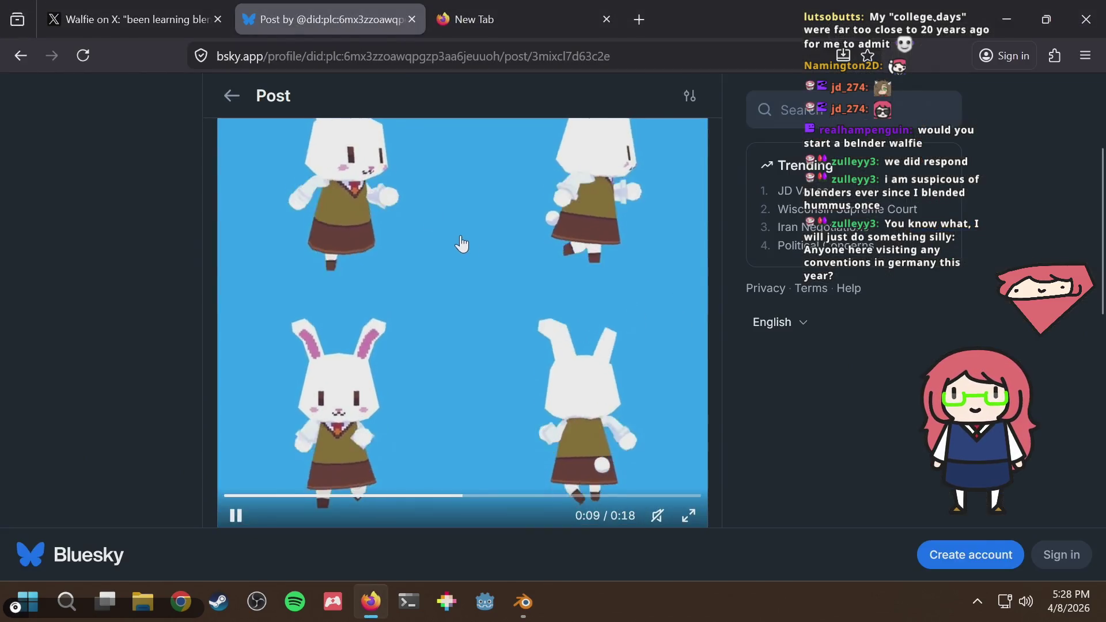
click(413, 18)
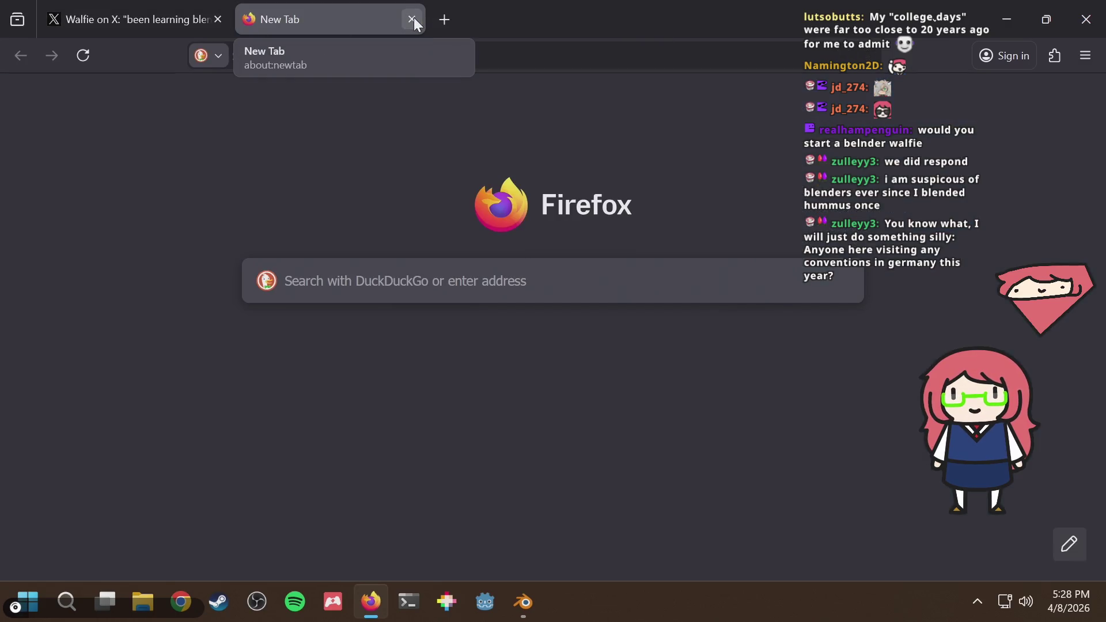
click(163, 22)
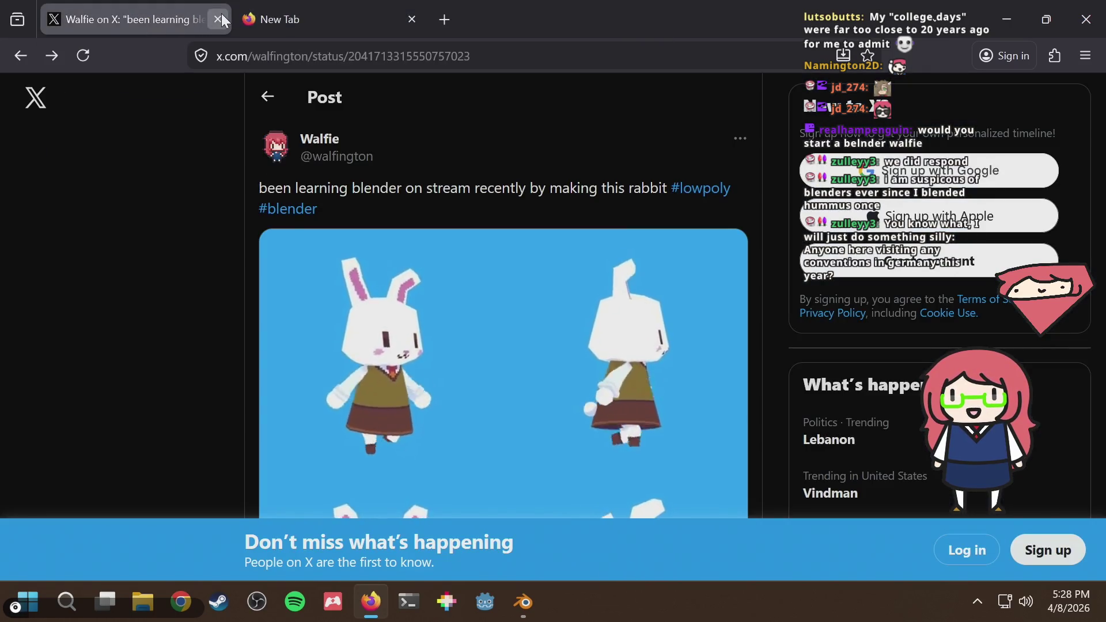
click(222, 15)
key(alt+Tab)
scroll(555, 199, down, 8)
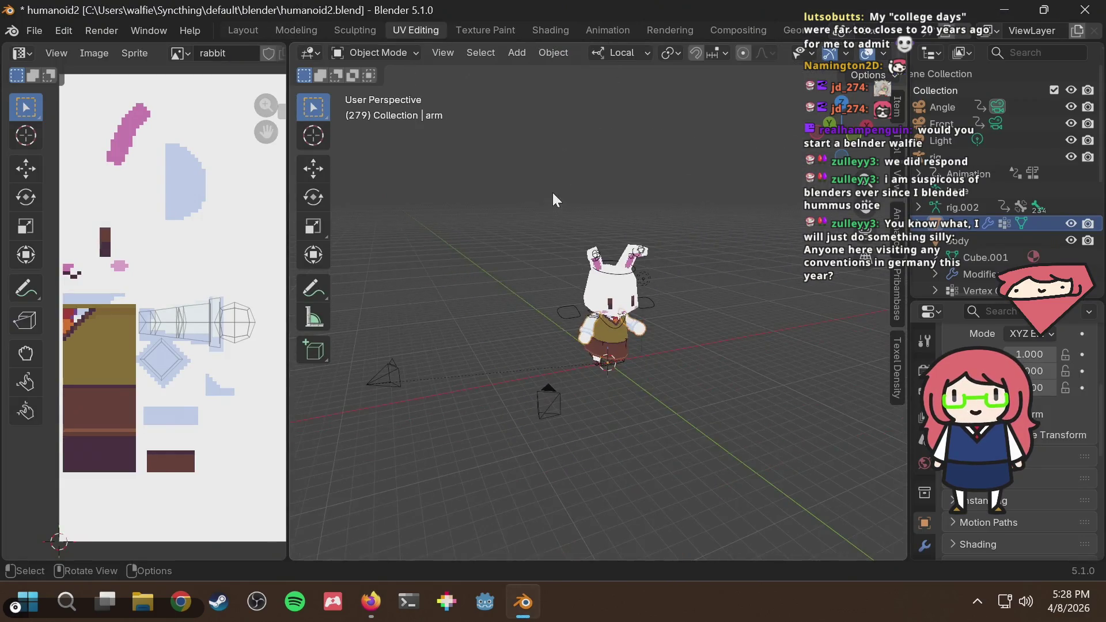
scroll(529, 199, up, 3)
mouse_move(529, 199)
middle_down()
mouse_move(576, 242)
mouse_move(514, 305)
middle_up()
key(alt+Tab)
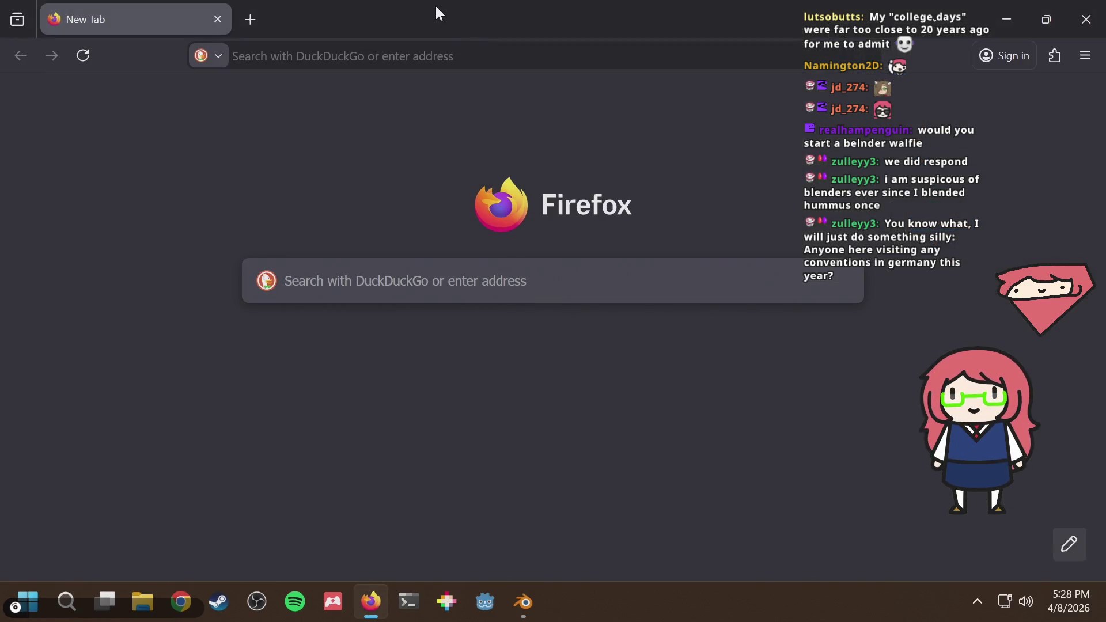
Search the web for 'conventions in geneva'
click(413, 54)
text(geneva conve)
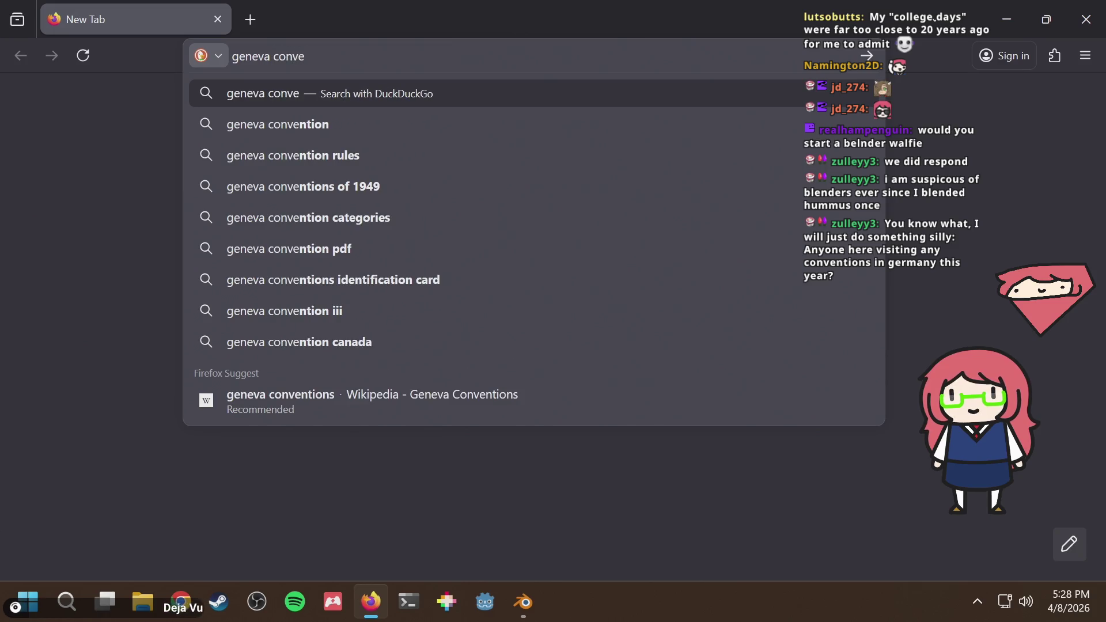
key(Down)
text(anim)
key(BackSpace)
key(BackSpace)
key(BackSpace)
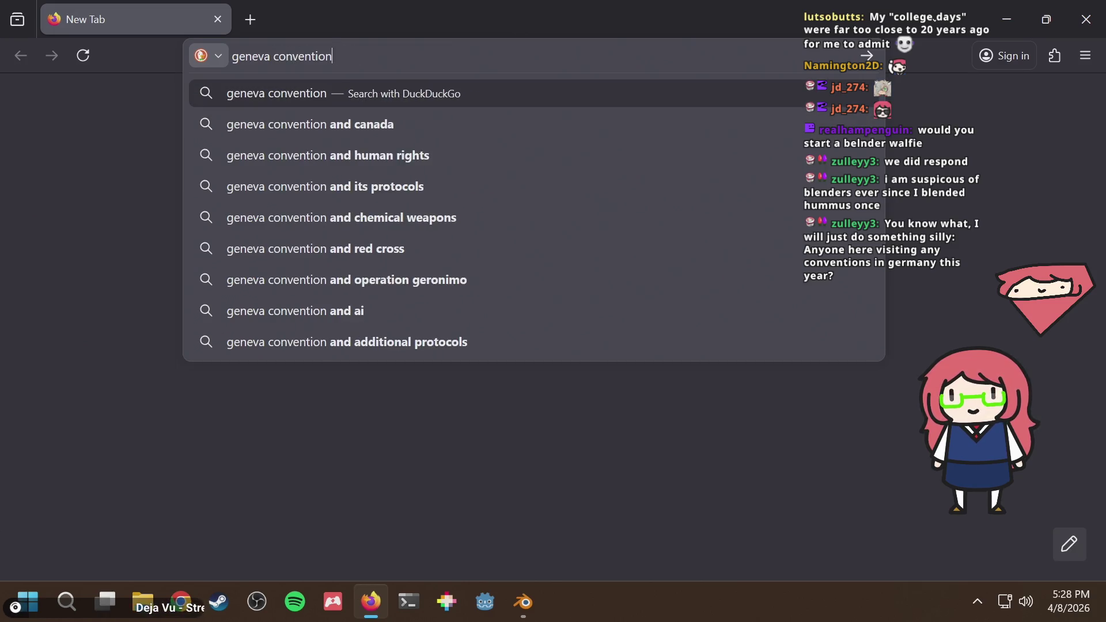
key(BackSpace)
key(BackSpace)
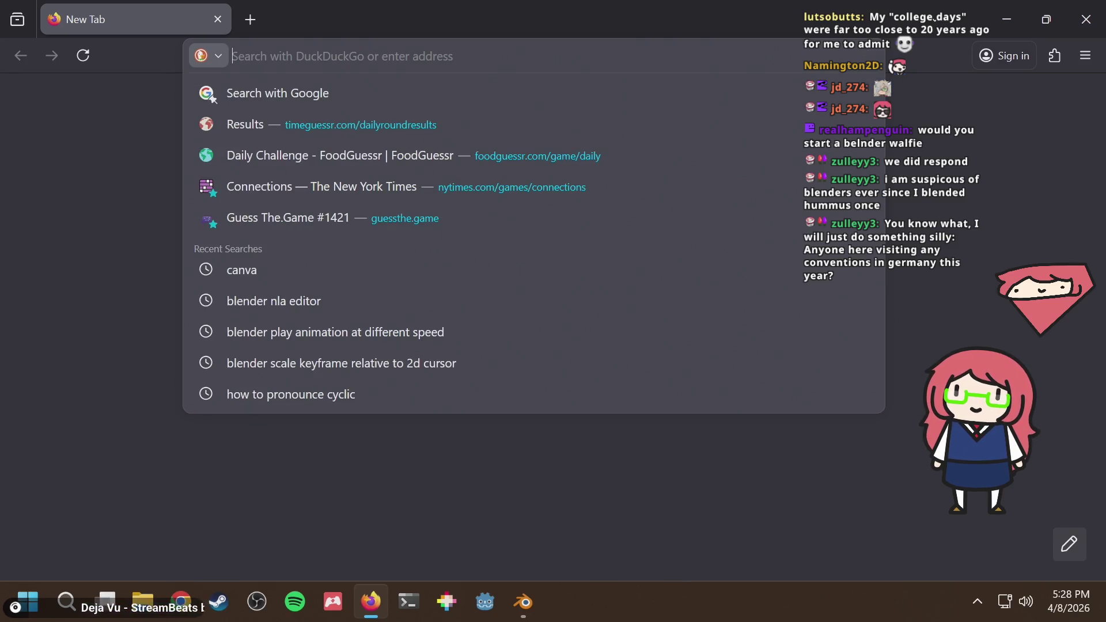
text(convent)
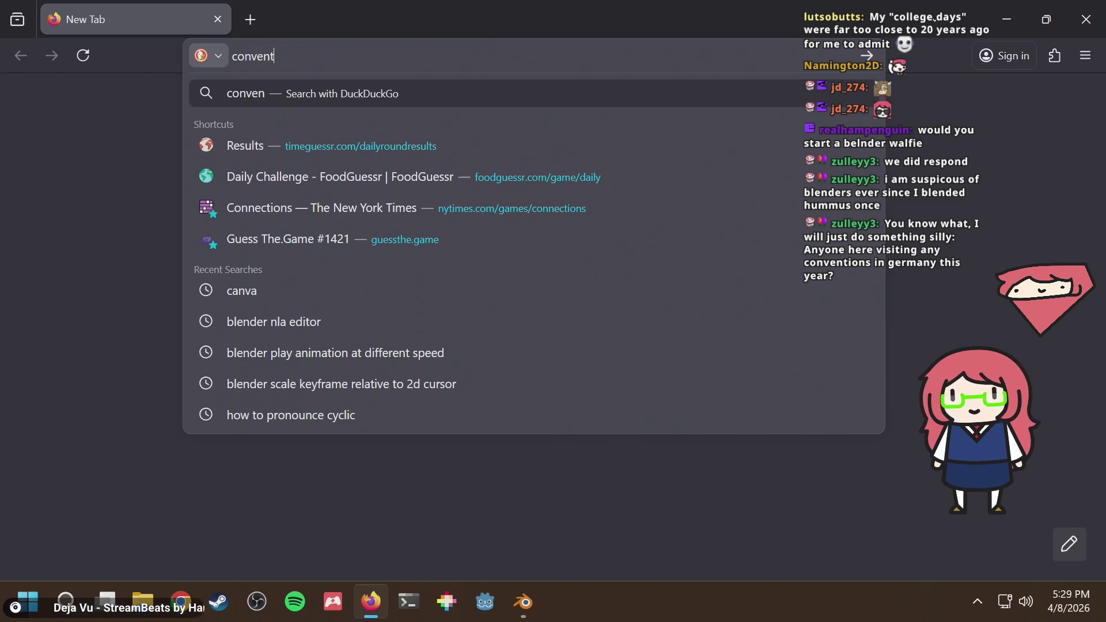
text(ions in geneva)
key(Return)
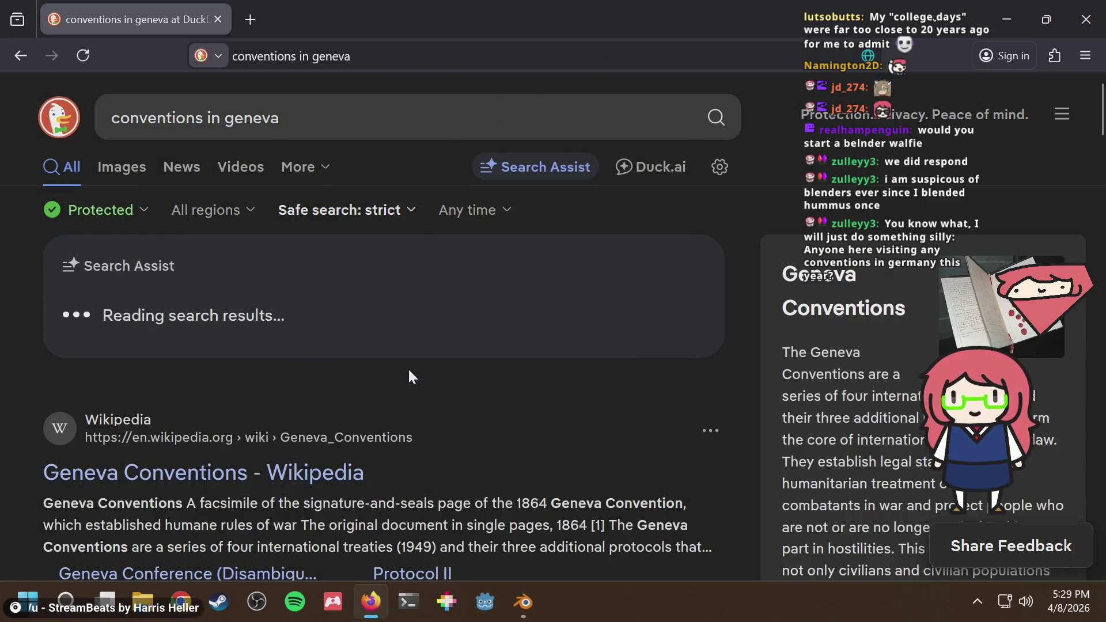
Read the Geneva Conventions Wikipedia article, go back to the results, then return to Blender
scroll(409, 376, down, 4)
click(257, 258)
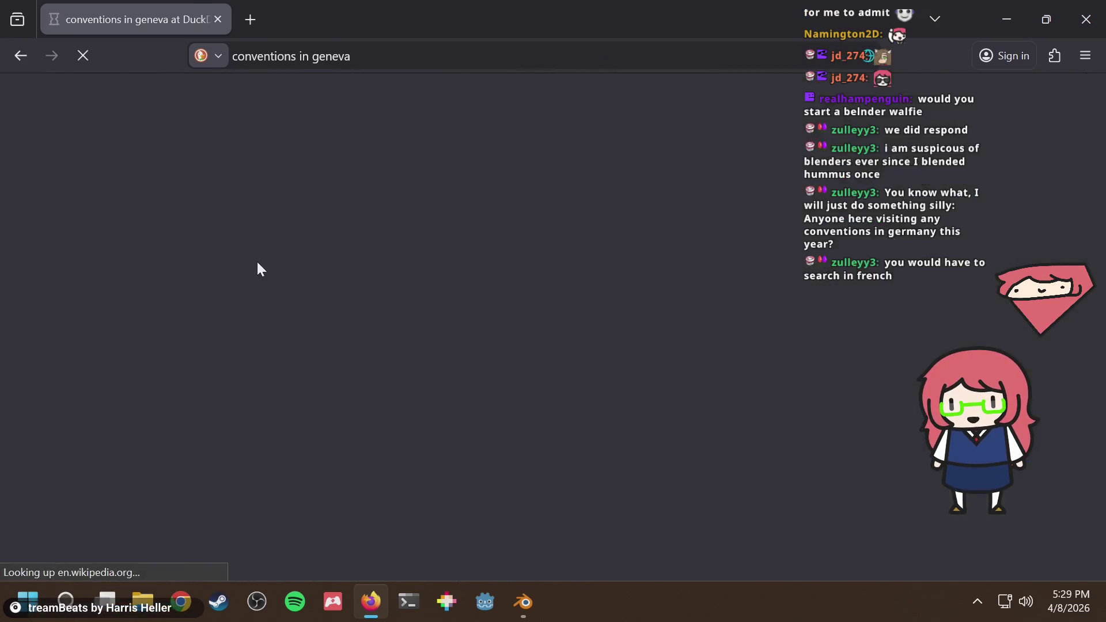
mouse_move(472, 402)
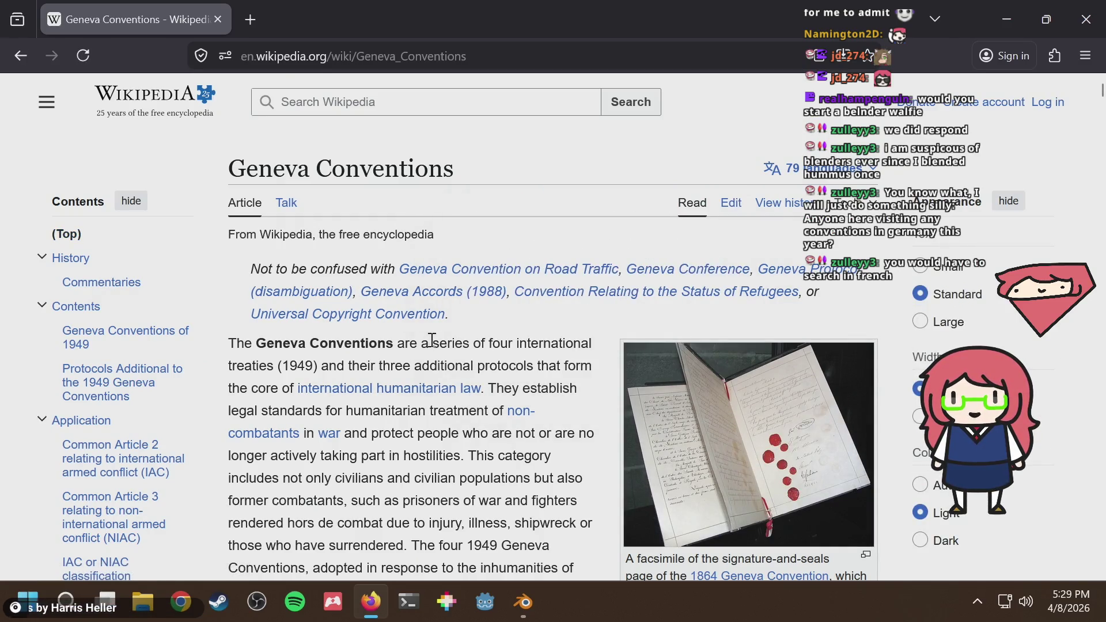
scroll(556, 328, down, 10)
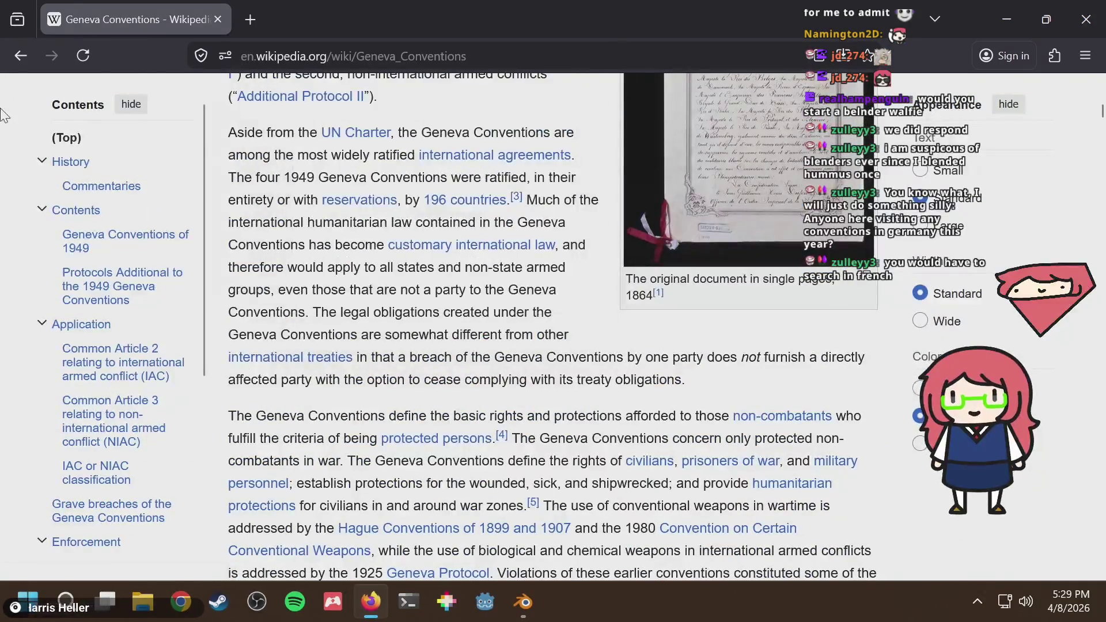
click(13, 60)
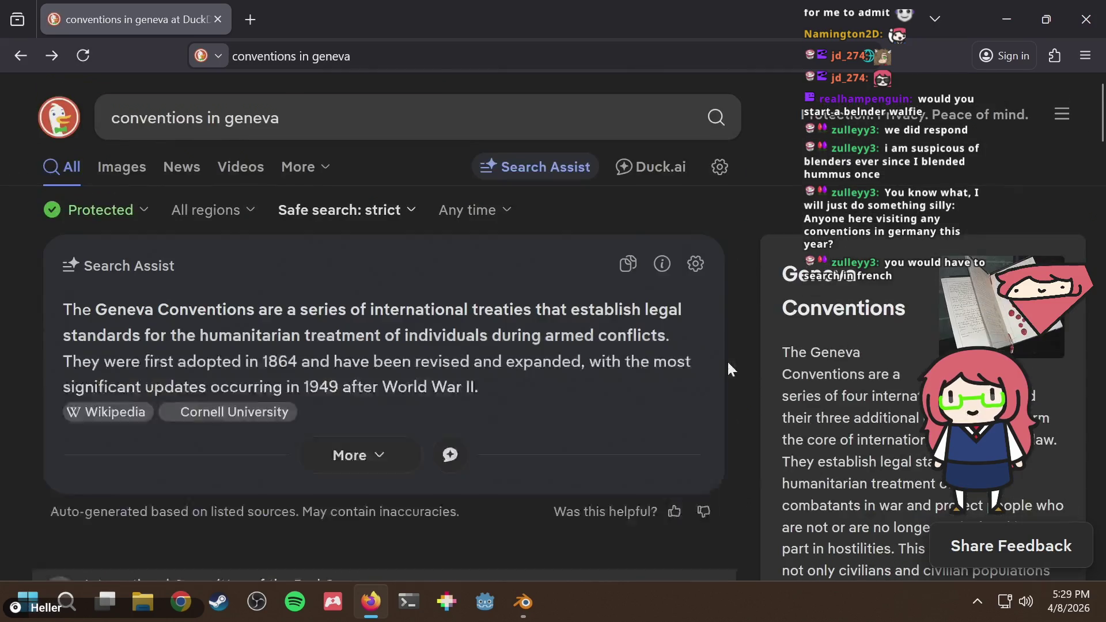
scroll(716, 353, down, 12)
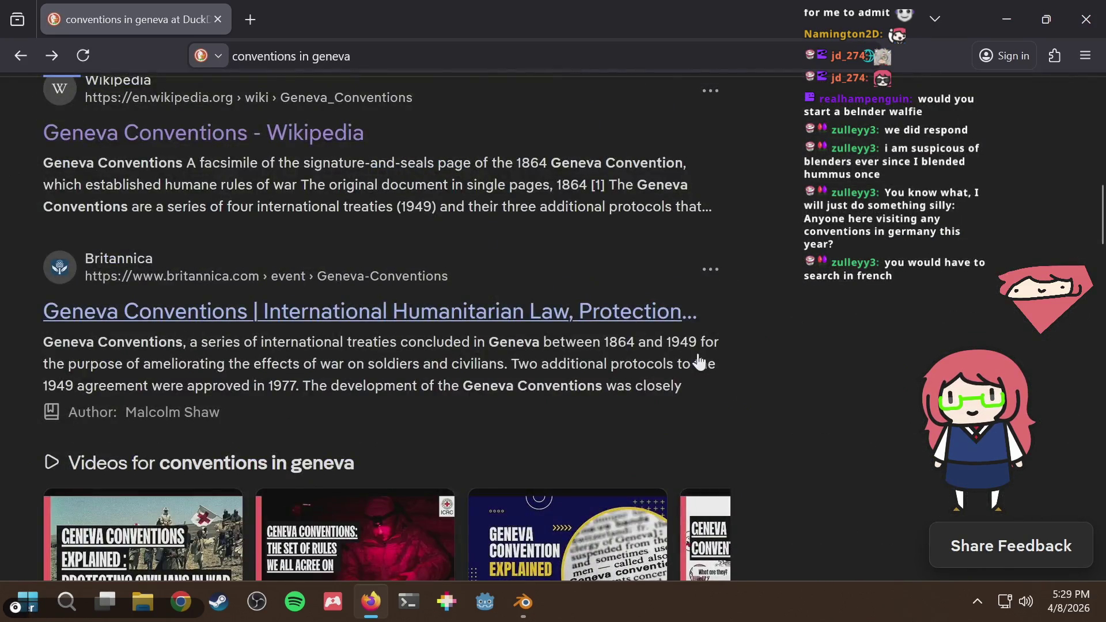
scroll(698, 361, down, 12)
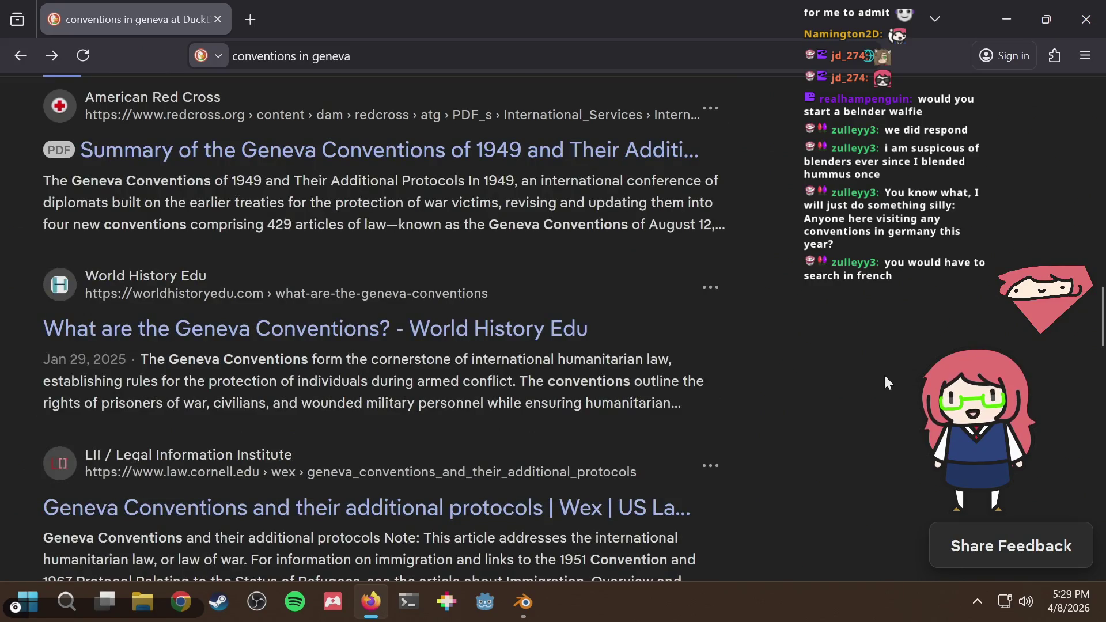
click(256, 14)
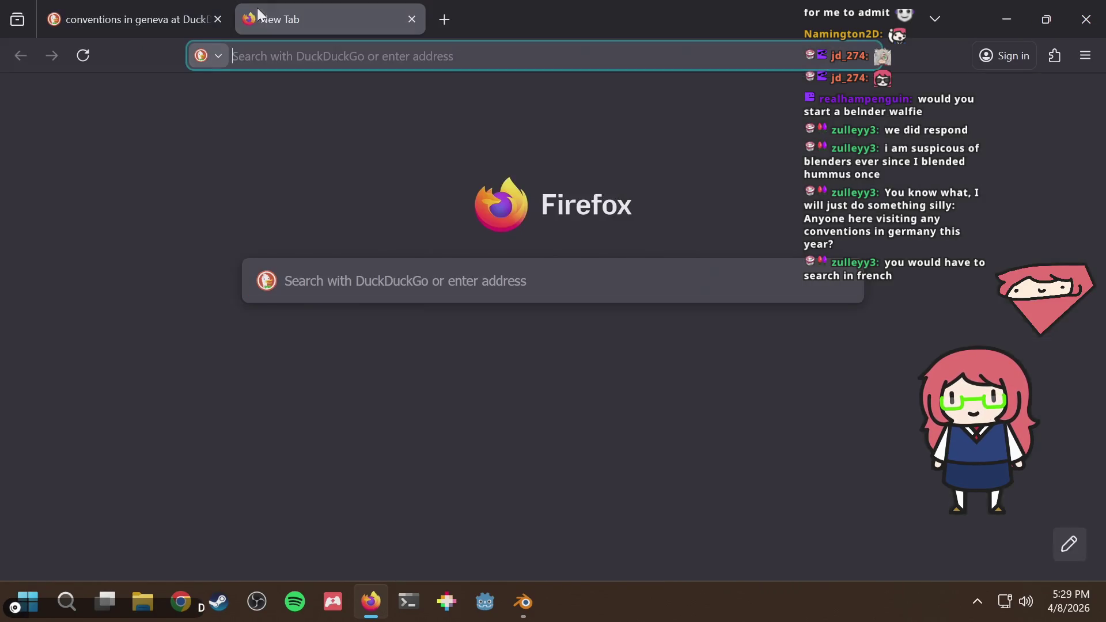
click(215, 12)
key(alt+Tab)
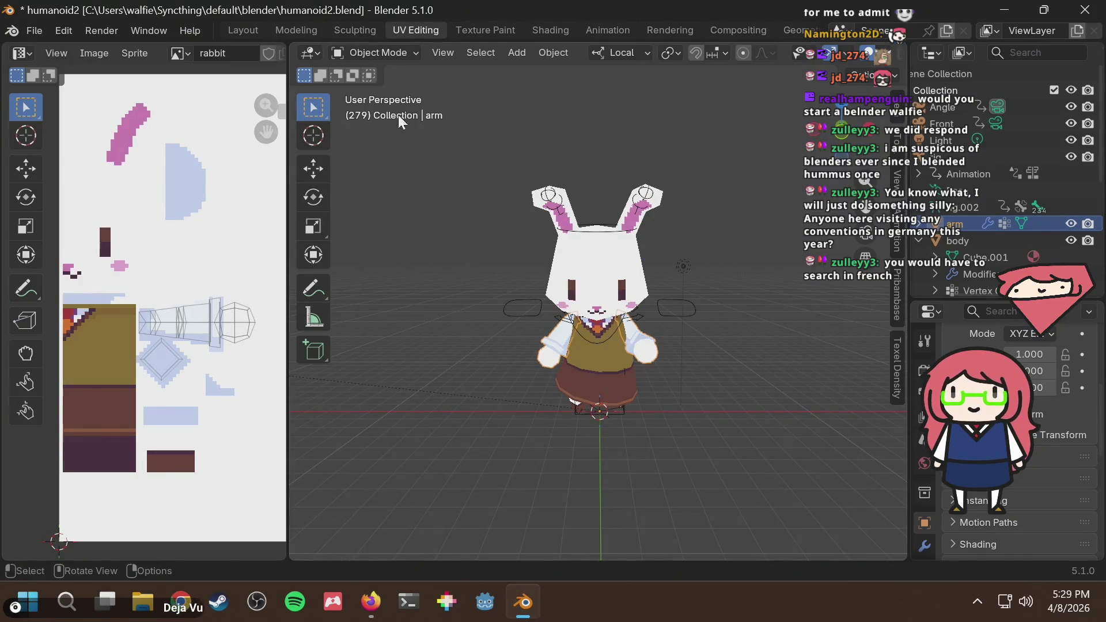
Start the rabbit's animation and orbit around to face it from the front
middle_drag(444, 175, 485, 167)
key(shift+space)
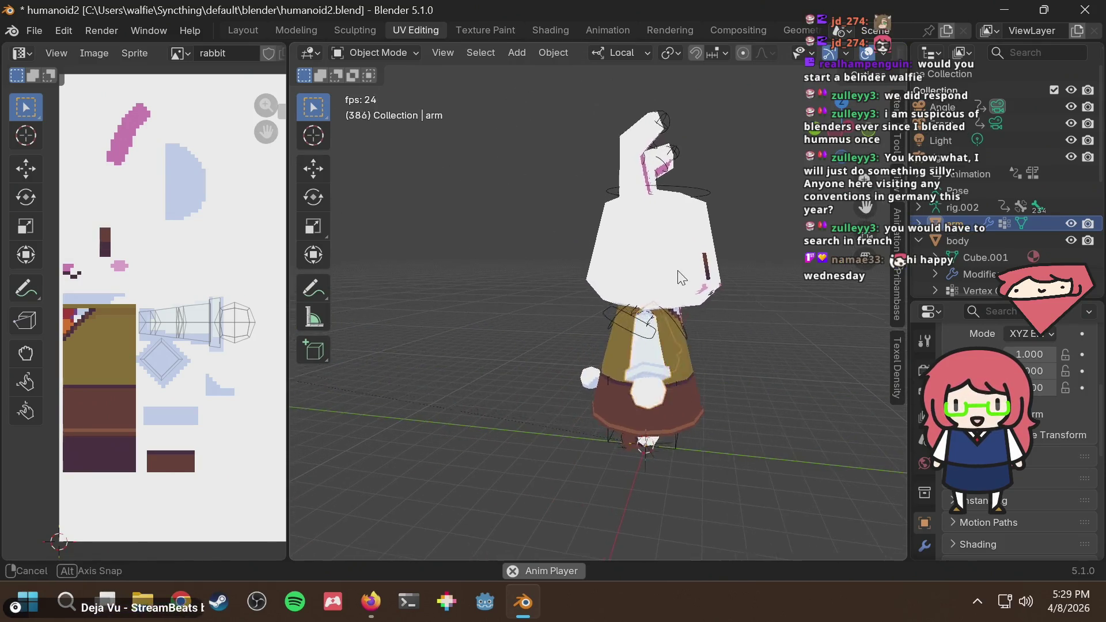
mouse_move(679, 278)
middle_down()
mouse_move(496, 284)
mouse_move(611, 260)
mouse_move(576, 258)
mouse_move(576, 237)
mouse_move(713, 221)
middle_up()
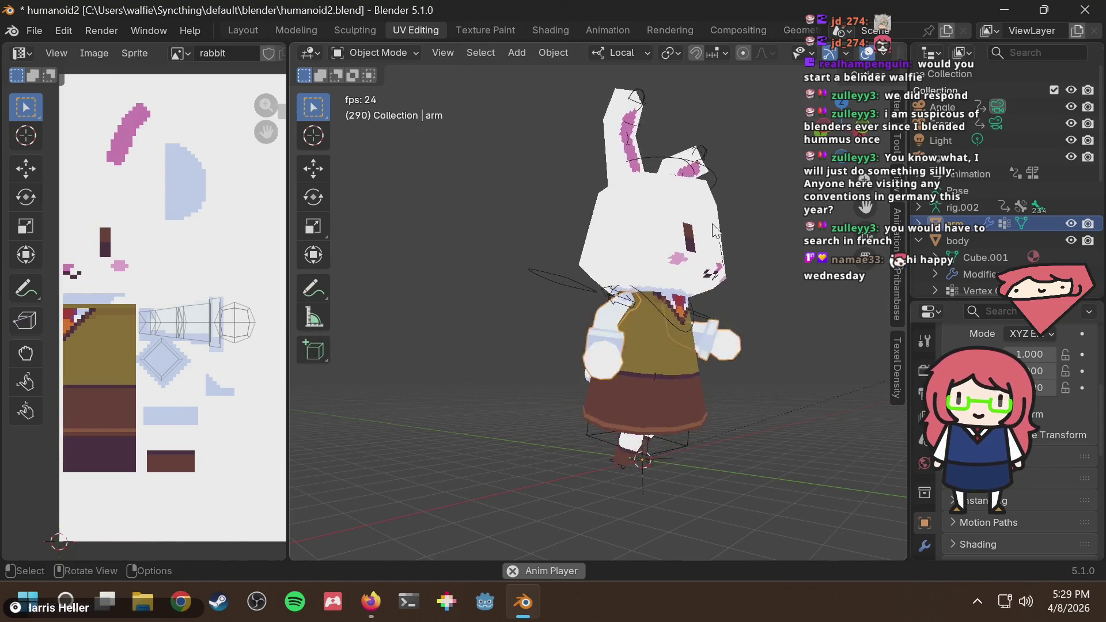
mouse_move(714, 230)
middle_down()
mouse_move(640, 258)
mouse_move(629, 249)
middle_up()
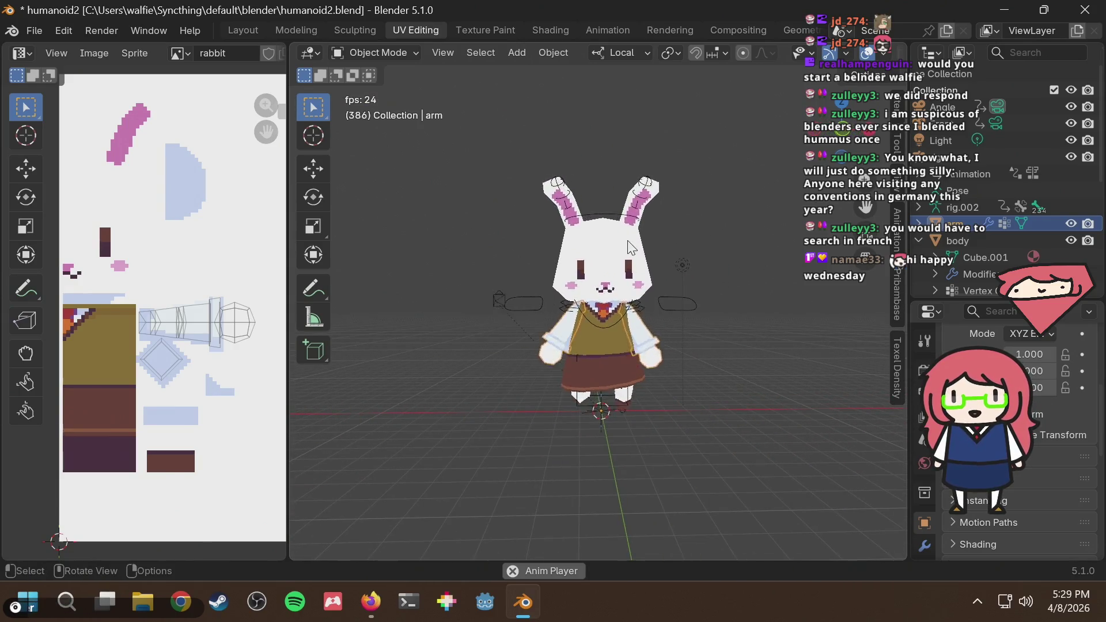
mouse_move(692, 239)
middle_down()
mouse_move(497, 264)
mouse_move(740, 248)
mouse_move(576, 268)
mouse_move(652, 249)
mouse_move(655, 230)
mouse_move(619, 207)
mouse_move(430, 200)
mouse_move(420, 209)
mouse_move(557, 222)
mouse_move(367, 229)
mouse_move(662, 217)
mouse_move(628, 231)
mouse_move(634, 248)
mouse_move(738, 262)
mouse_move(519, 274)
mouse_move(763, 265)
mouse_move(562, 300)
mouse_move(570, 293)
middle_up()
Keep inspecting the animating rabbit, toggle Edit Mode, and switch to the Modeling workspace
scroll(648, 256, up, 3)
scroll(616, 234, down, 3)
scroll(616, 233, up, 3)
scroll(570, 294, up, 3)
scroll(593, 284, down, 3)
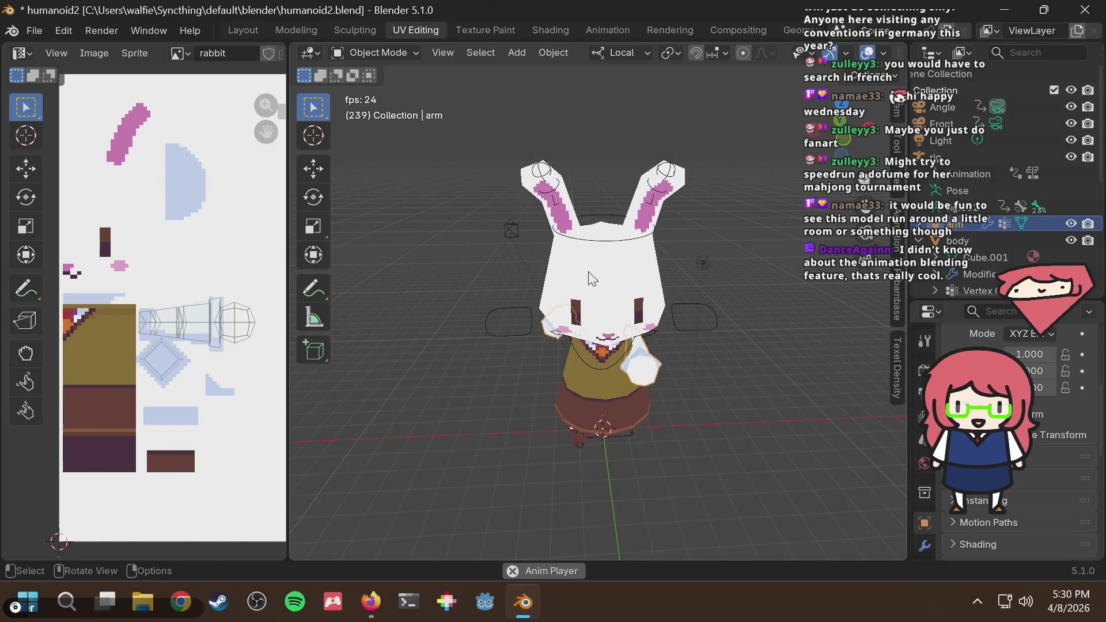
mouse_move(592, 279)
middle_down()
mouse_move(666, 254)
mouse_move(641, 252)
middle_up()
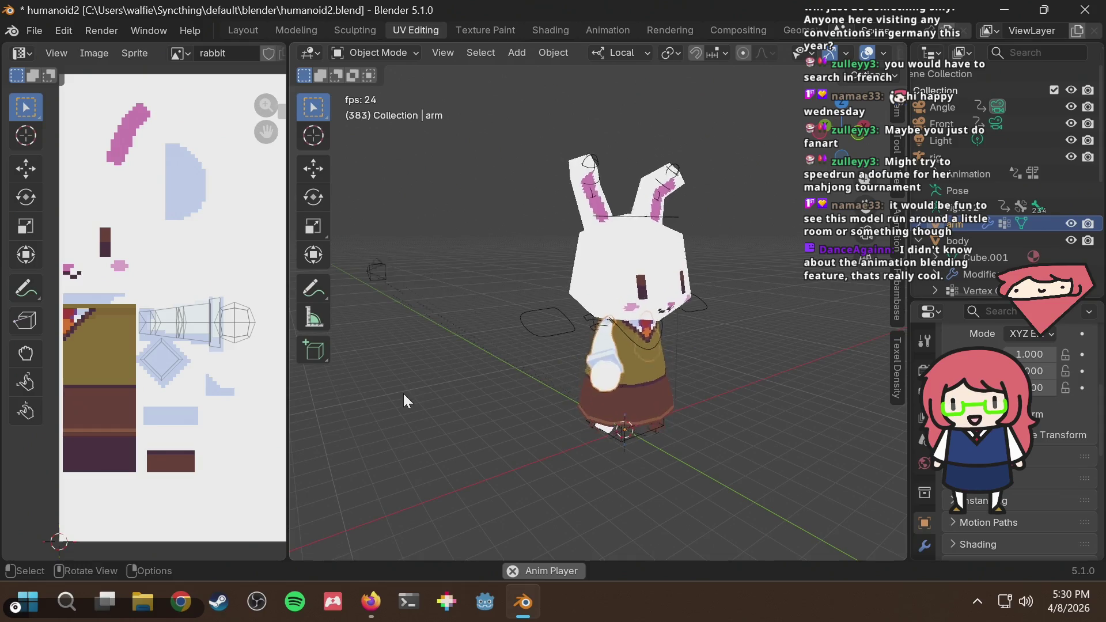
key(Tab)
key(Tab)
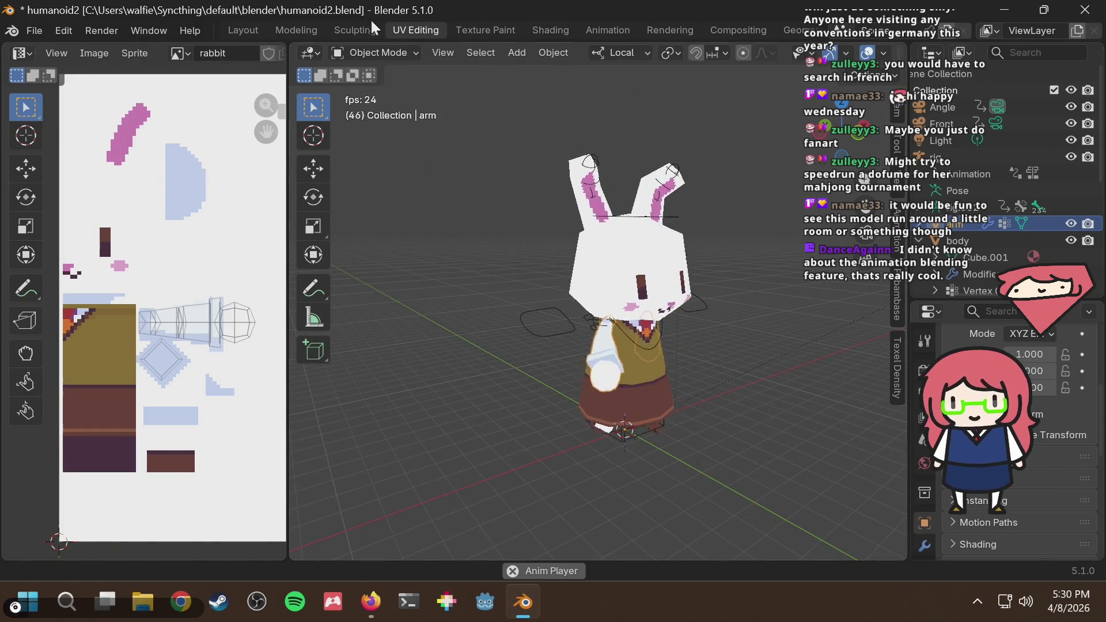
click(296, 30)
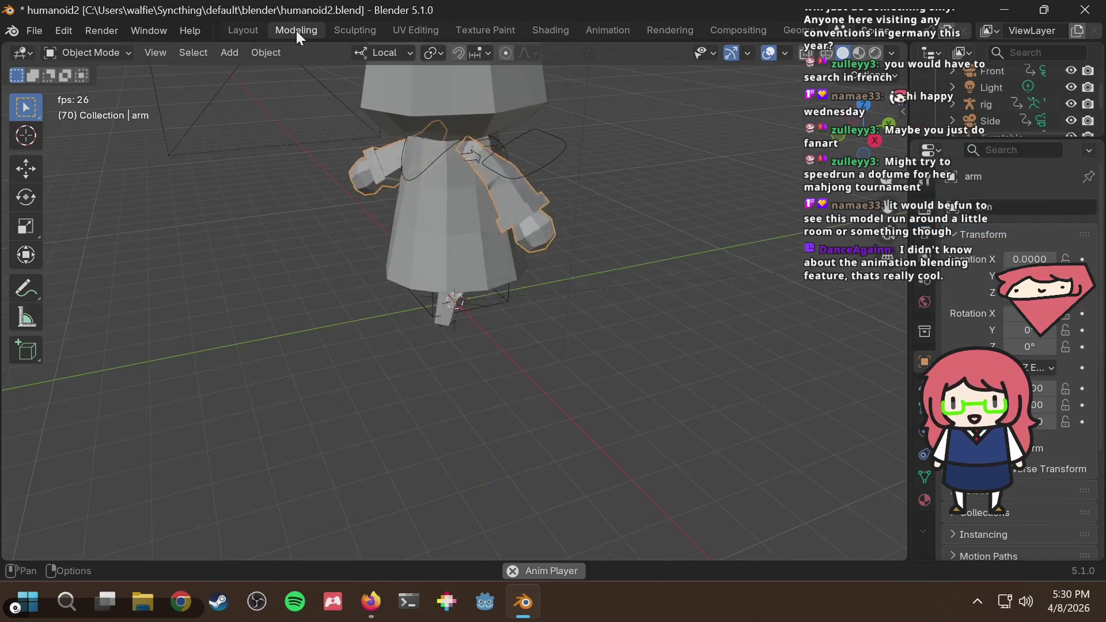
In the Layout workspace with the NLA strips, watch the animation from side, back, top and front
click(251, 30)
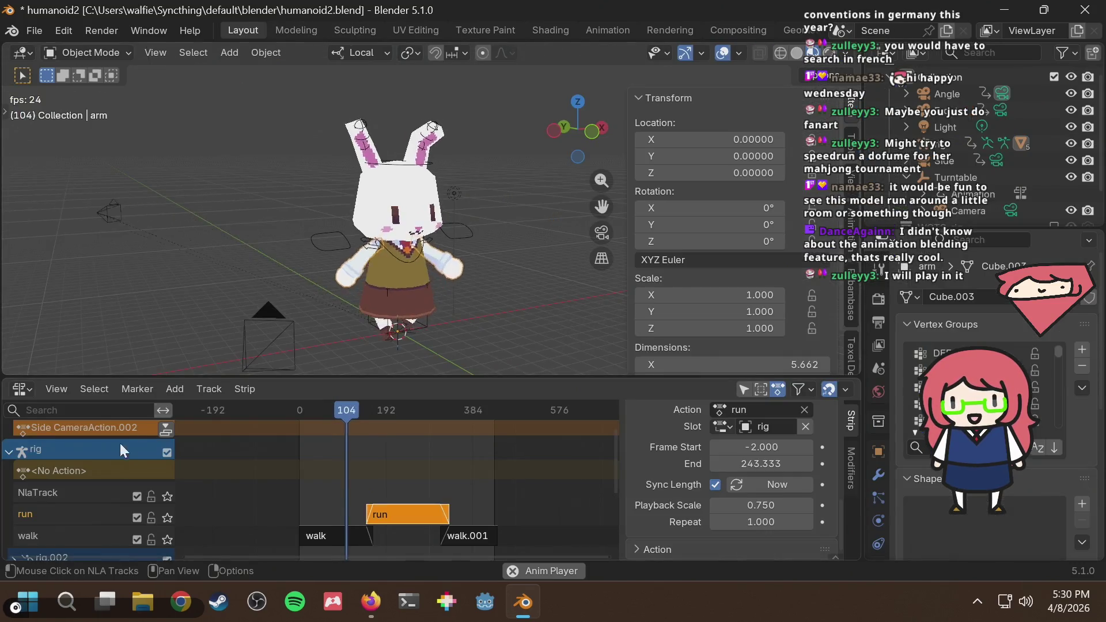
click(19, 390)
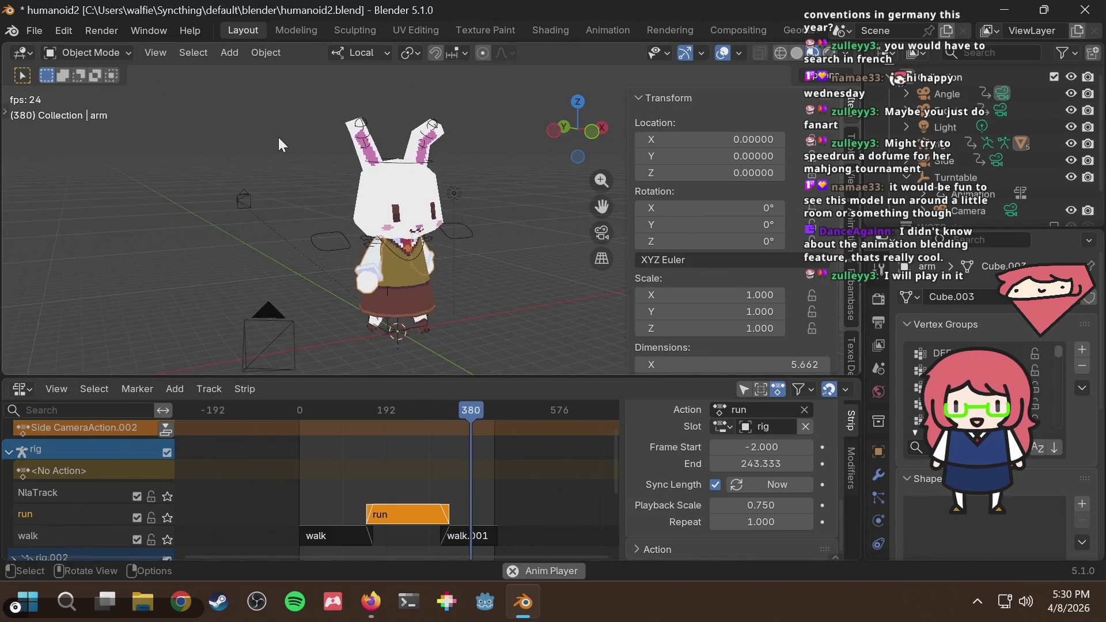
mouse_move(322, 173)
middle_down()
mouse_move(461, 218)
mouse_move(318, 190)
middle_up()
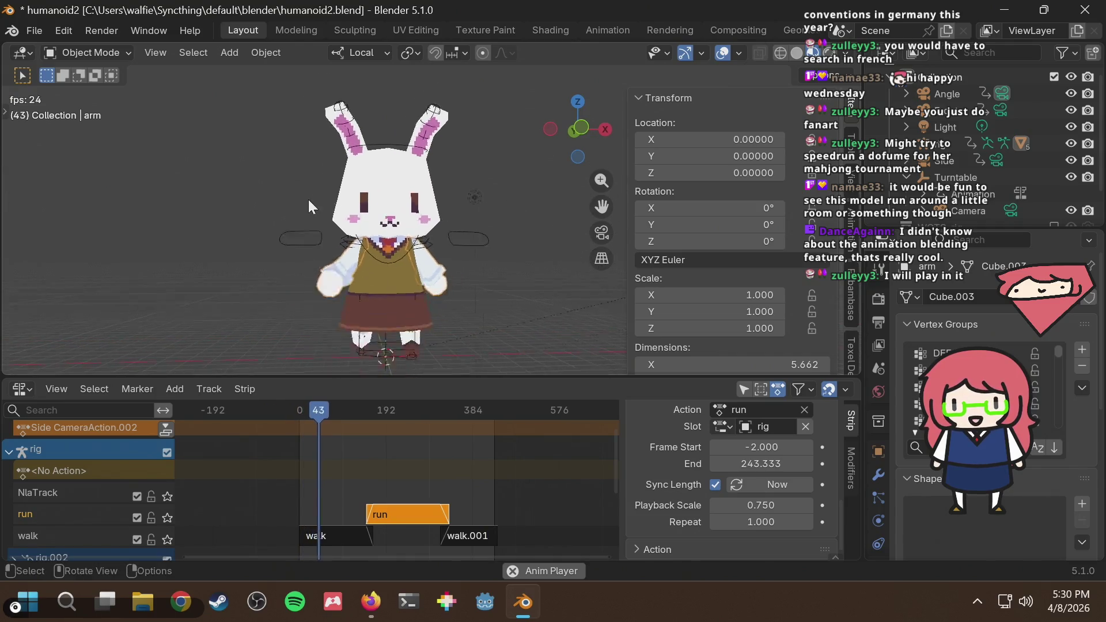
scroll(301, 194, down, 3)
mouse_move(300, 194)
middle_down()
mouse_move(488, 250)
mouse_move(264, 200)
middle_up()
mouse_move(492, 226)
middle_down()
mouse_move(311, 237)
mouse_move(340, 217)
mouse_move(391, 261)
mouse_move(490, 236)
mouse_move(552, 206)
mouse_move(444, 248)
mouse_move(316, 216)
mouse_move(343, 206)
middle_up()
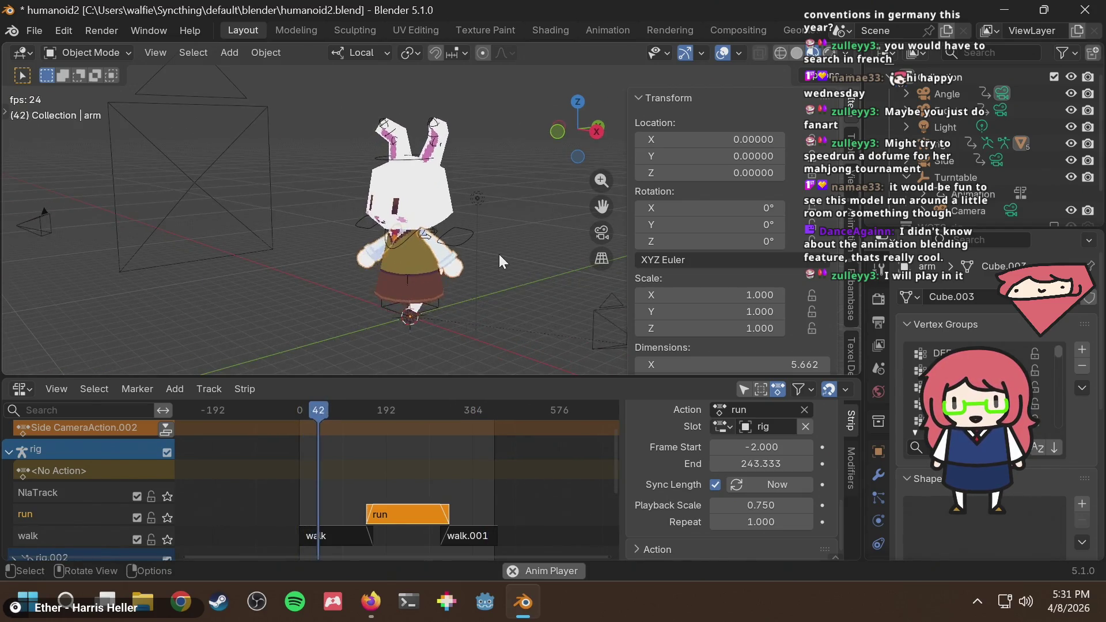
mouse_move(403, 265)
middle_down()
mouse_move(510, 257)
mouse_move(455, 261)
middle_up()
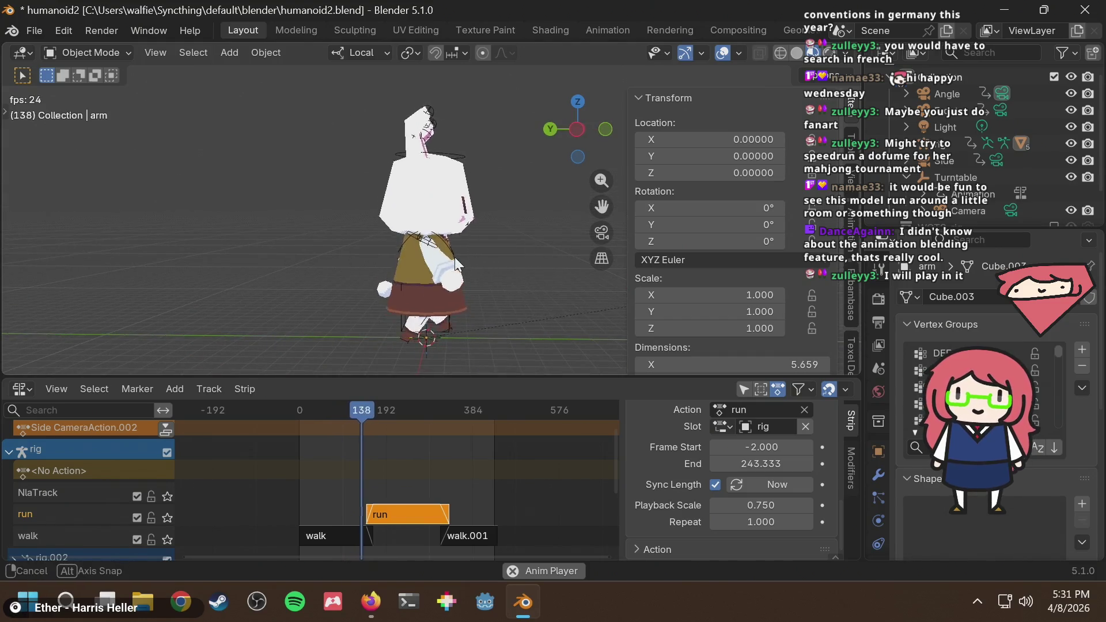
middle_drag(464, 247, 378, 258)
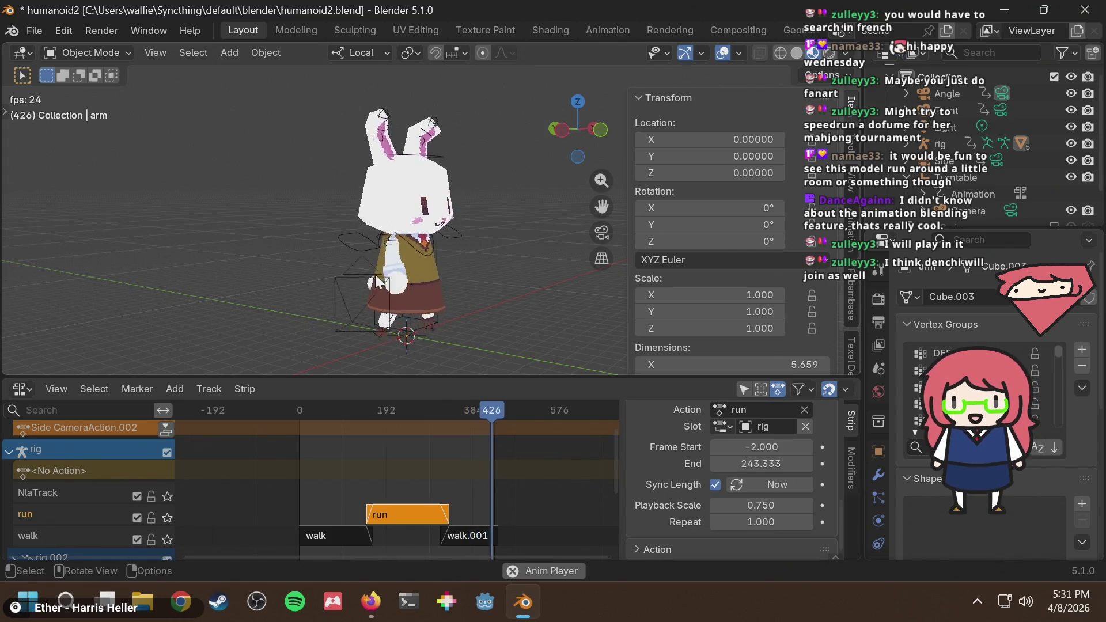
Stop the walk-to-run playback at frame 231 and search Windows for 'godot'
key(alt+Tab)
key(alt+Tab)
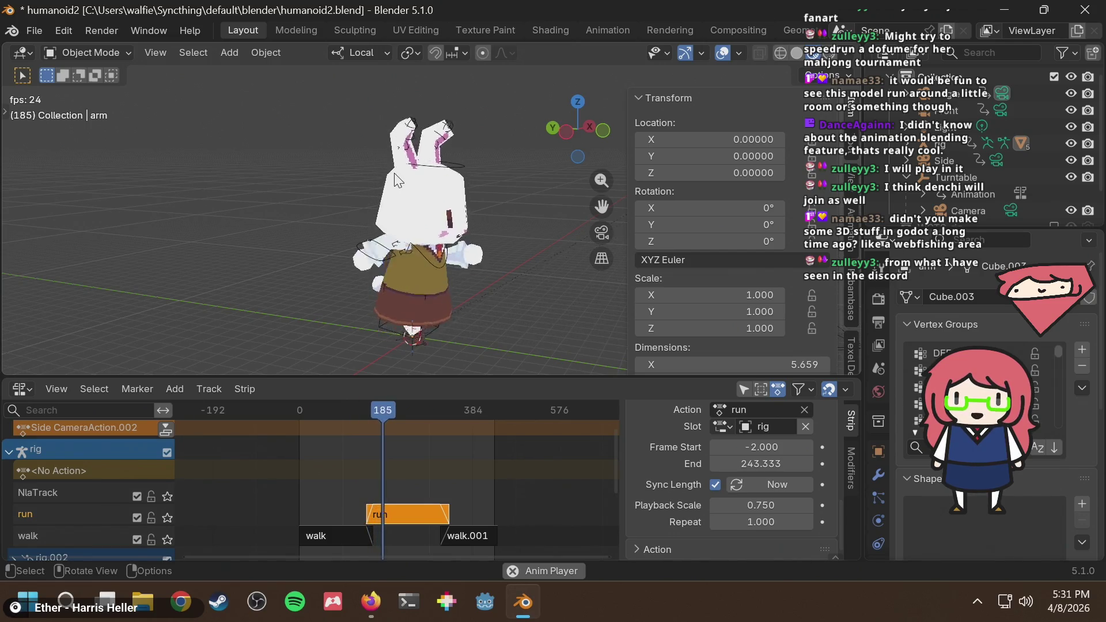
key(alt+Tab)
key(alt+Tab)
key(shift+space)
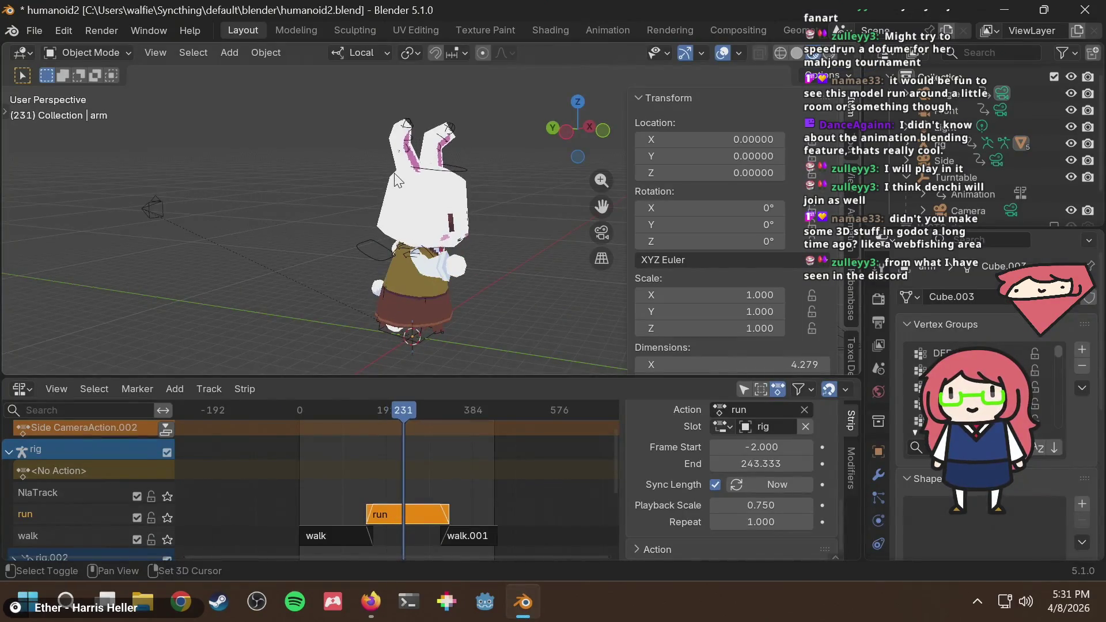
key(space)
key(Escape)
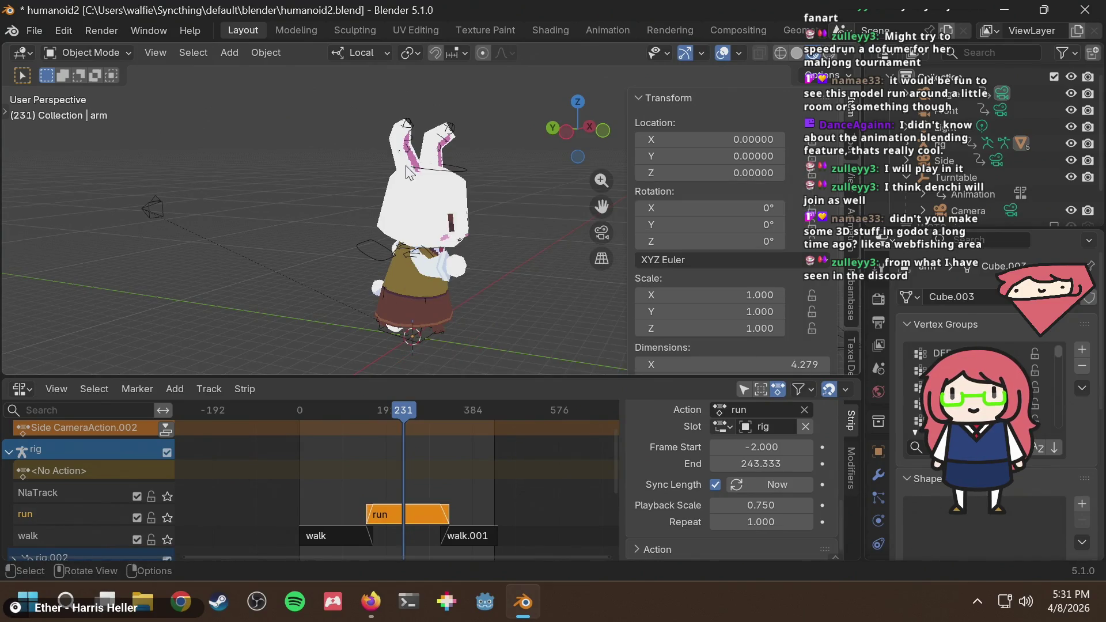
key(super)
text(godot)
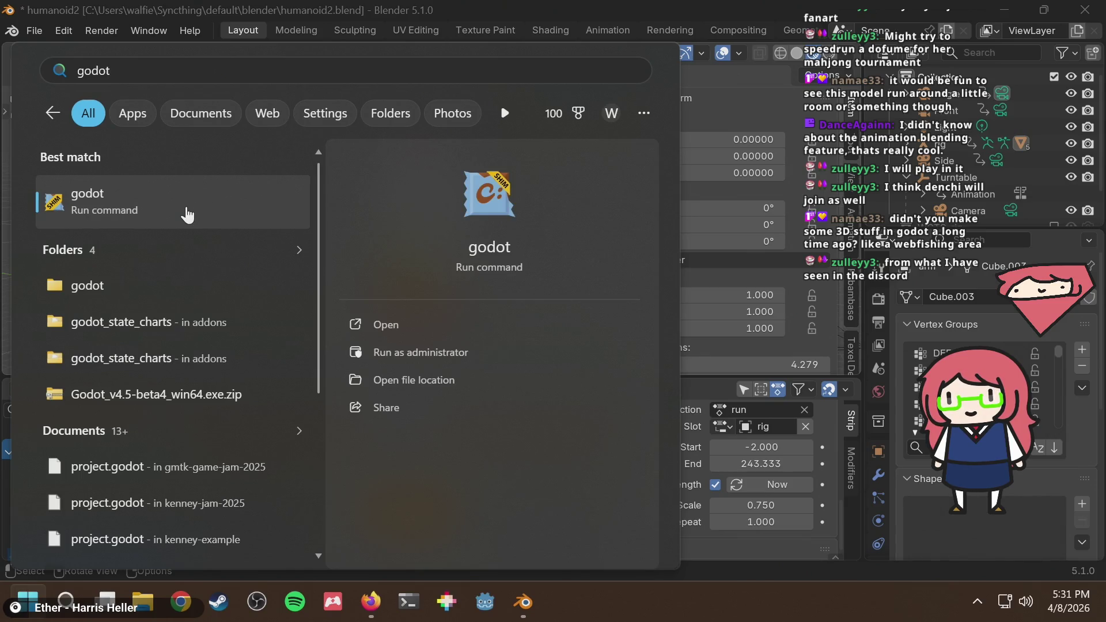
Launch Godot from the search results and bring its console window forward
click(187, 213)
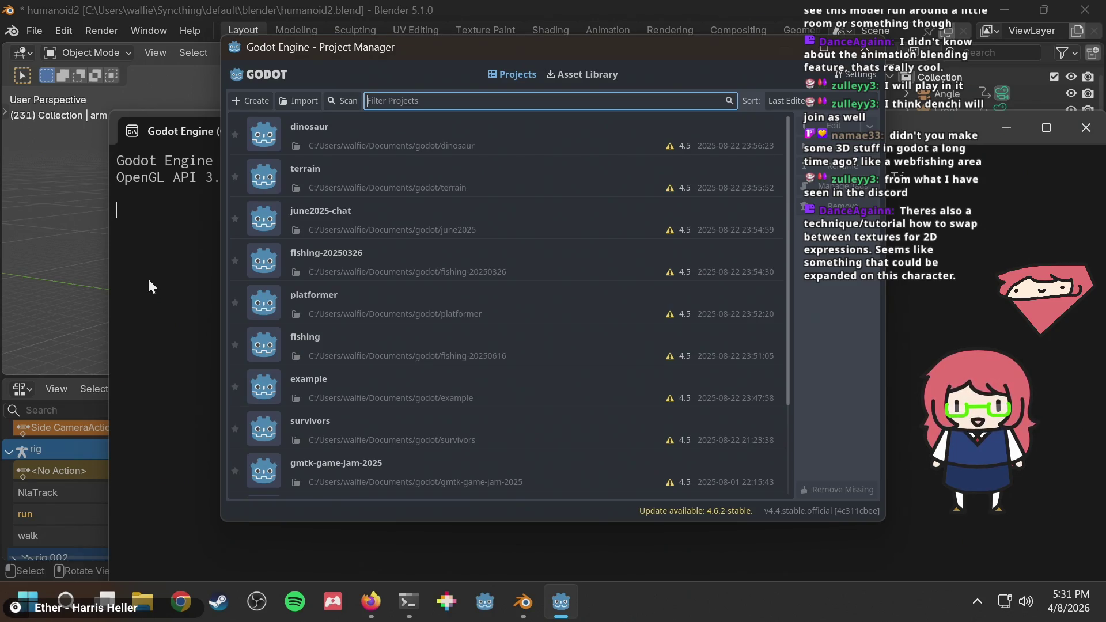
click(147, 277)
Bring Blender back, orbit to the rabbit's front, and open UV Editing showing the arm's UVs
click(46, 256)
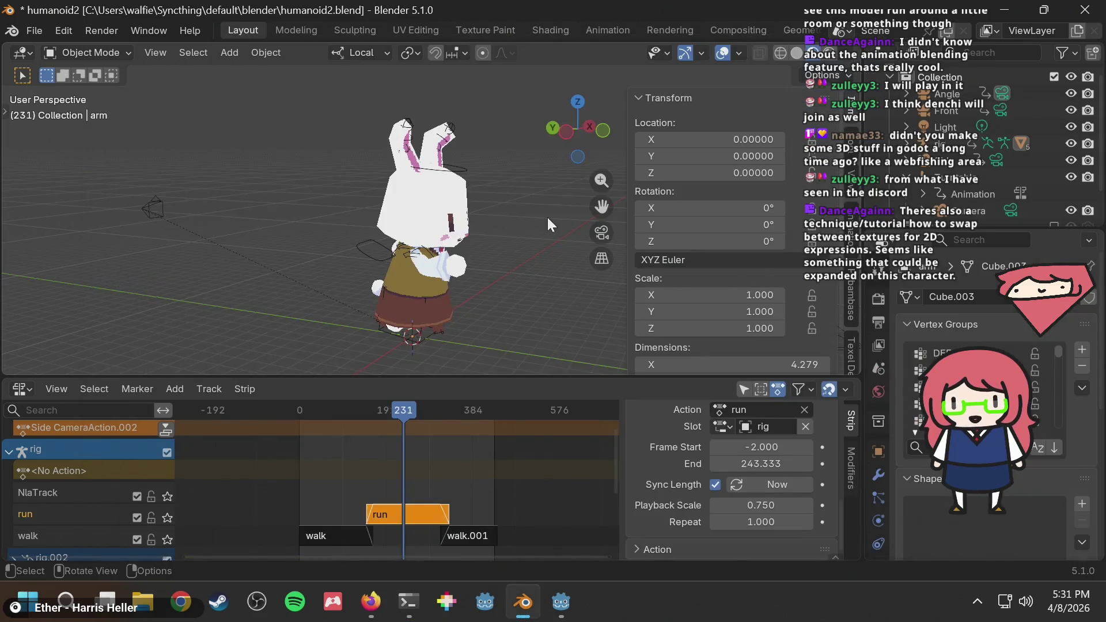
middle_drag(529, 200, 454, 193)
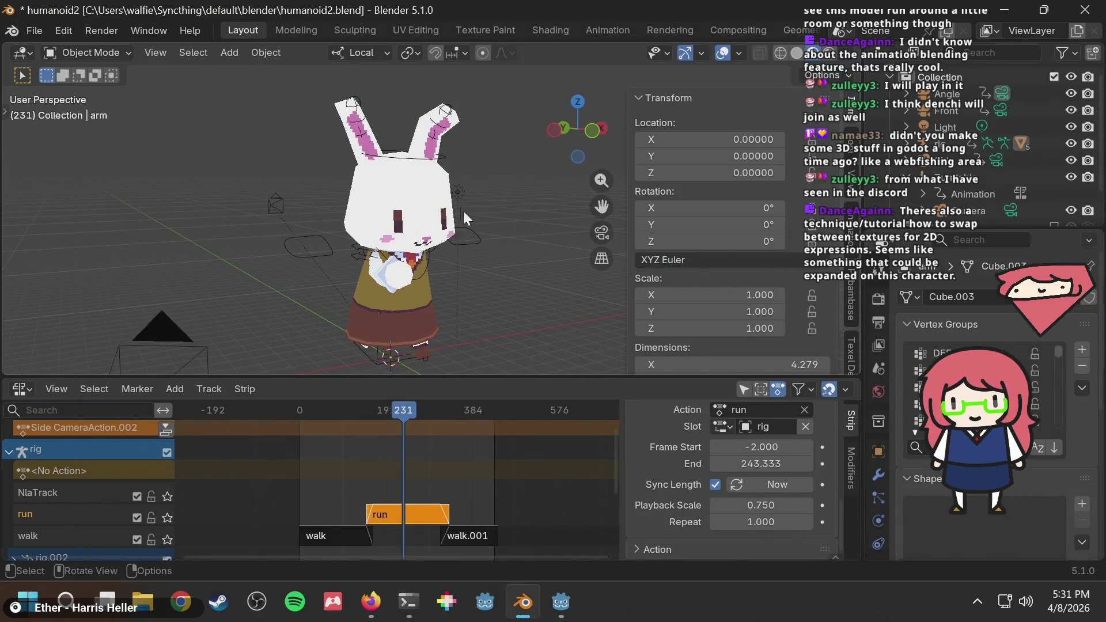
scroll(483, 218, up, 2)
scroll(524, 237, down, 4)
scroll(458, 213, up, 1)
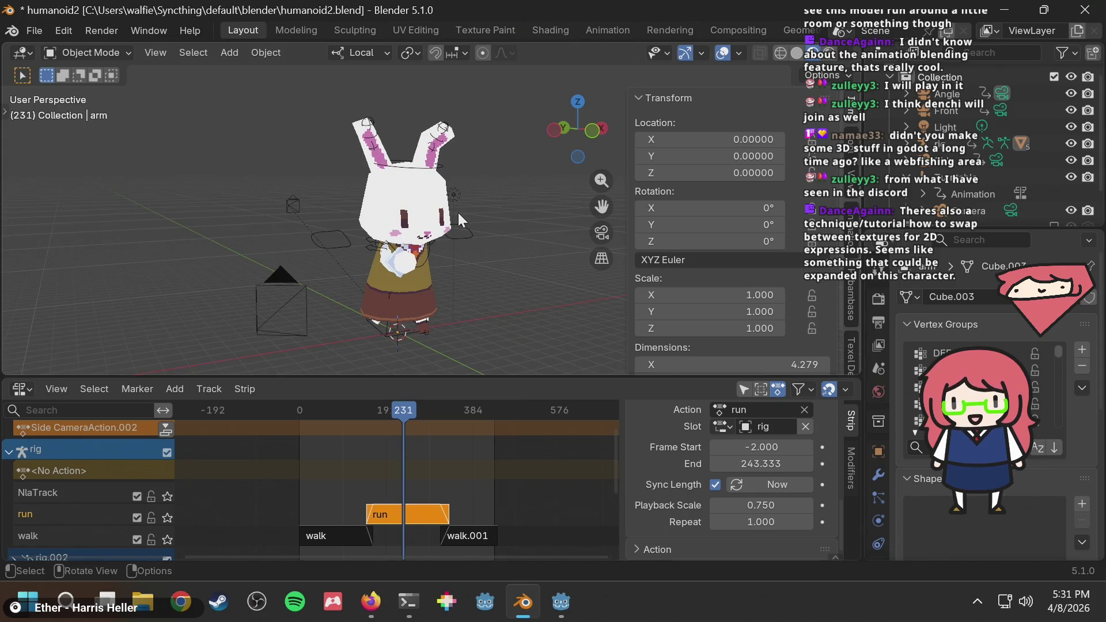
scroll(465, 213, up, 1)
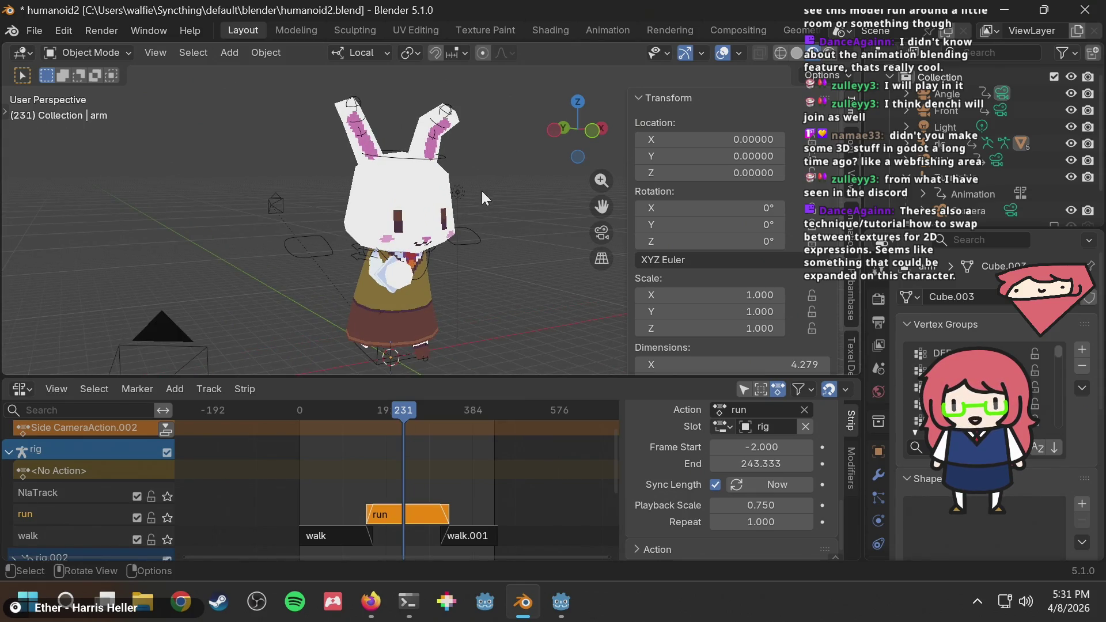
middle_drag(483, 212, 480, 195)
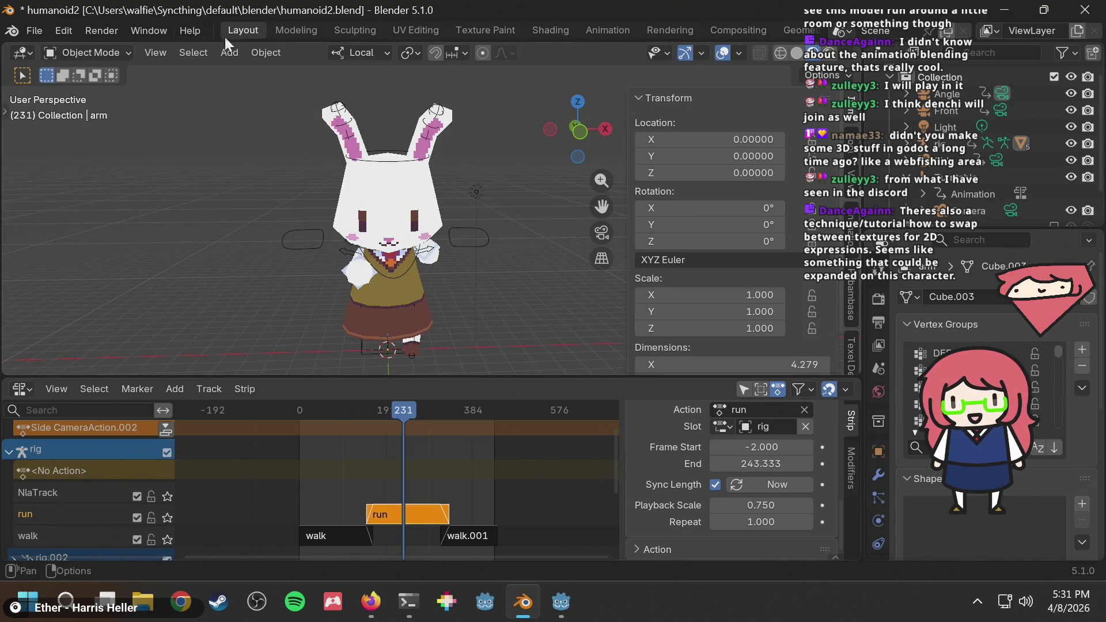
click(397, 33)
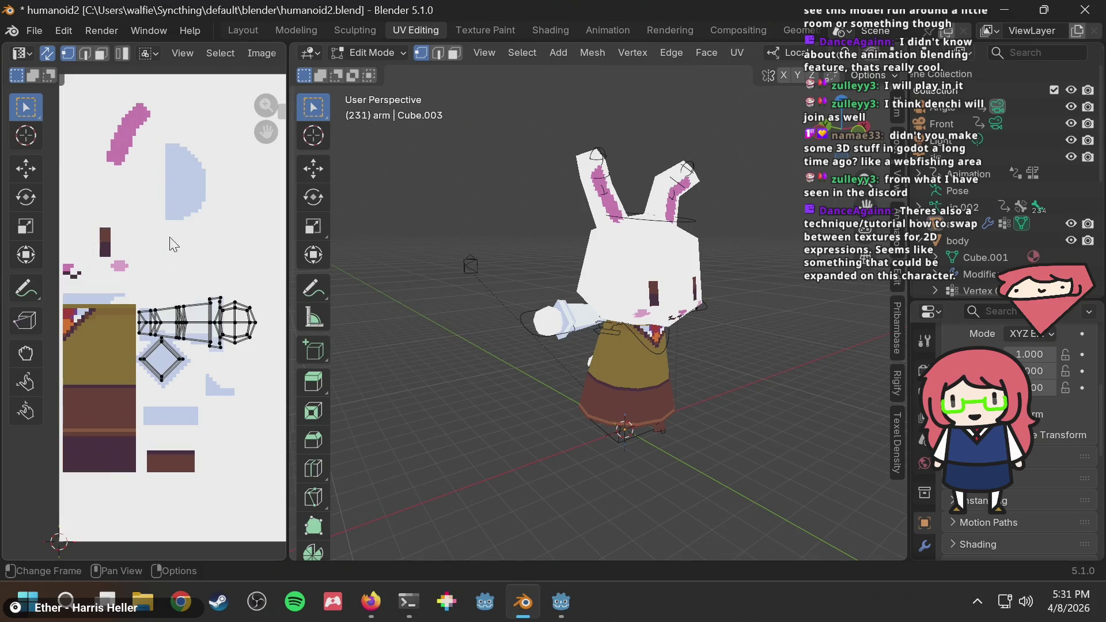
Pan and zoom the UV editor to centre the arm's UV island on the texture
scroll(107, 236, down, 1)
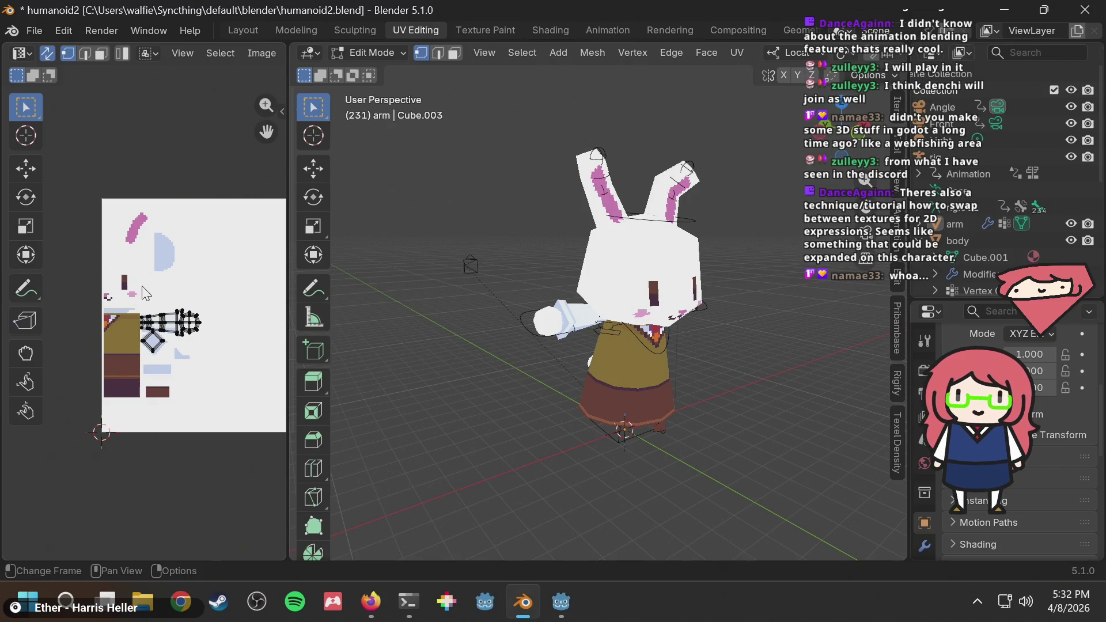
ctrl+scroll(168, 304, right, 3)
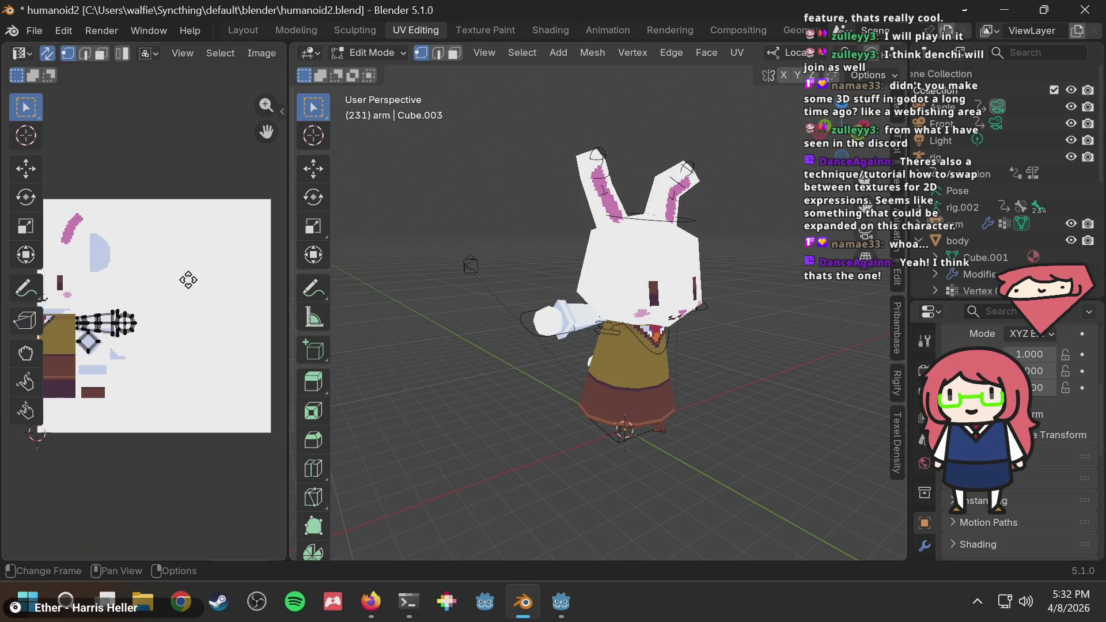
scroll(190, 280, down, 2)
scroll(151, 322, up, 3)
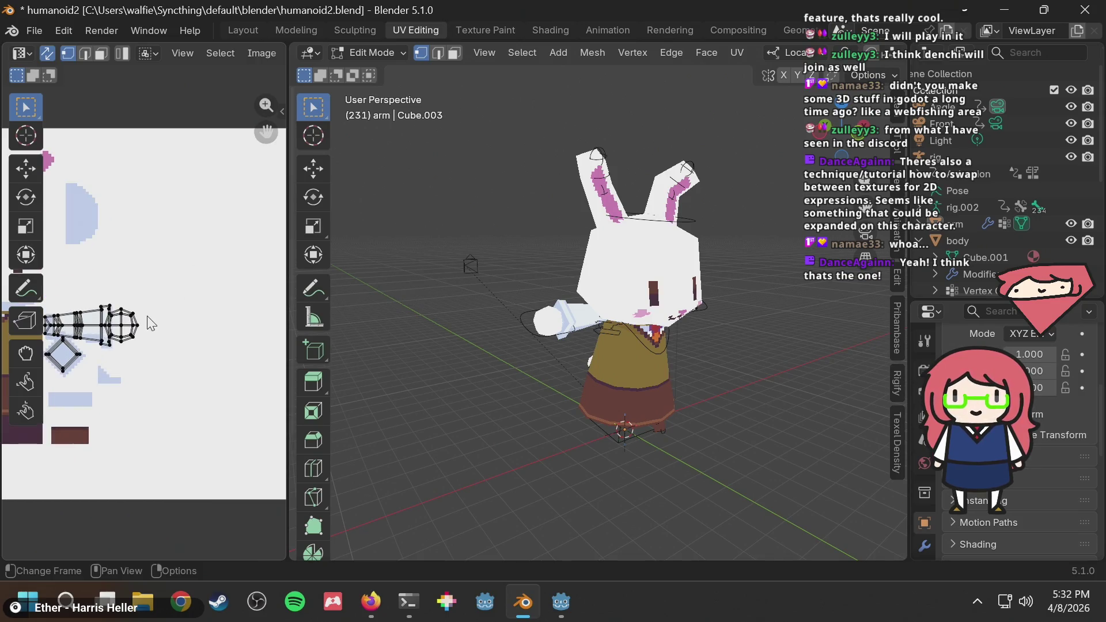
mouse_move(148, 306)
middle_down()
mouse_move(224, 307)
mouse_move(193, 291)
mouse_move(160, 300)
middle_up()
Return to Object Mode, orbit to a front view, and bring up the Godot Project Manager
middle_drag(438, 173, 346, 115)
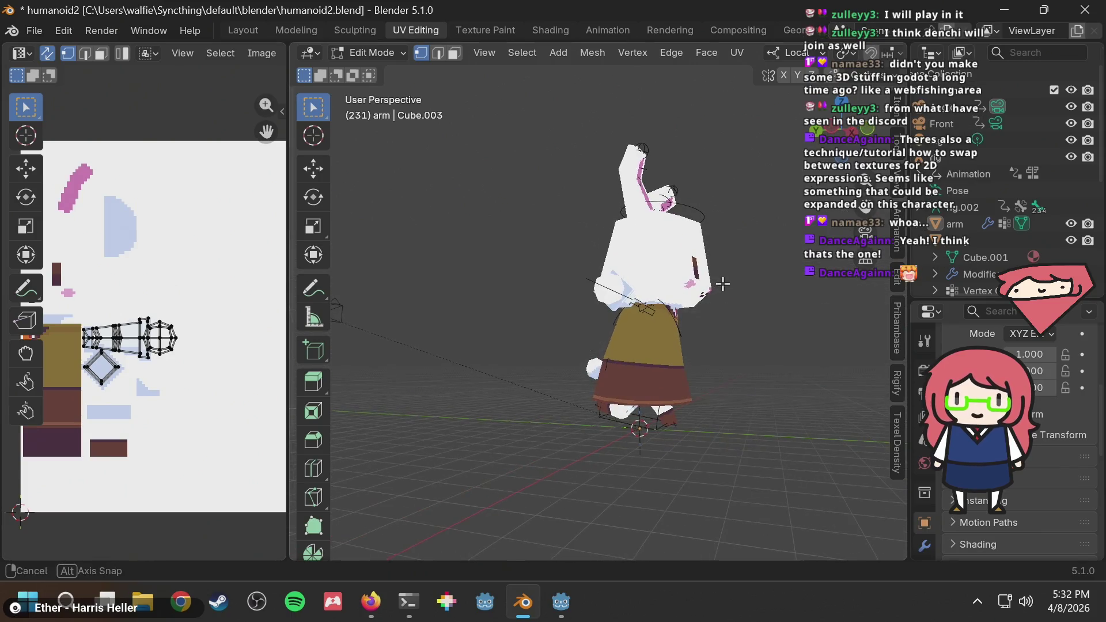
click(390, 52)
click(358, 70)
middle_drag(620, 373, 507, 385)
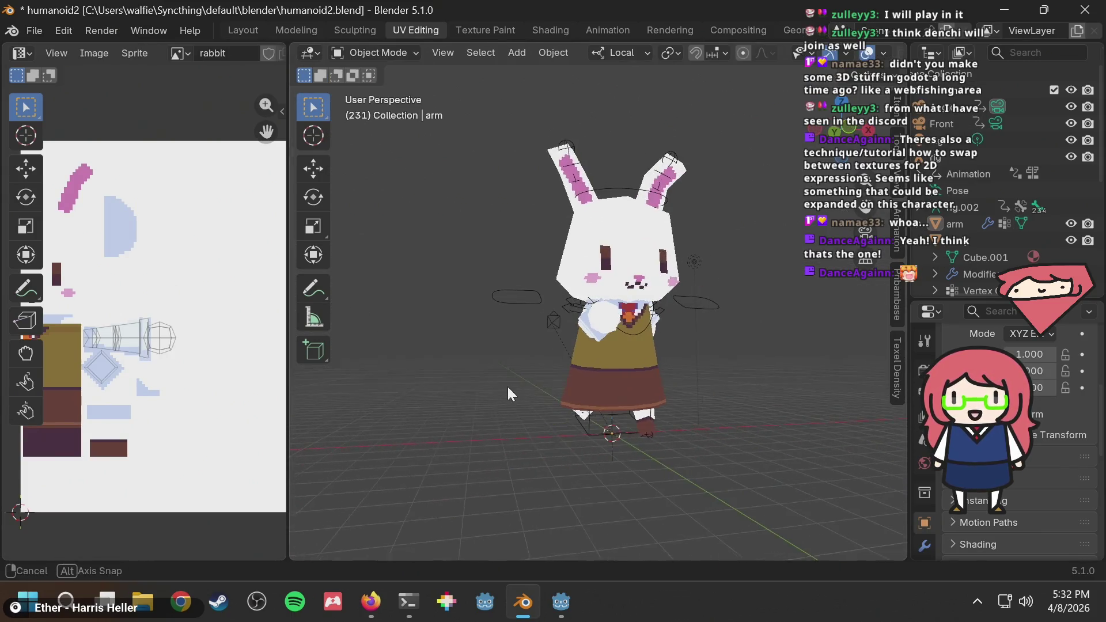
click(560, 602)
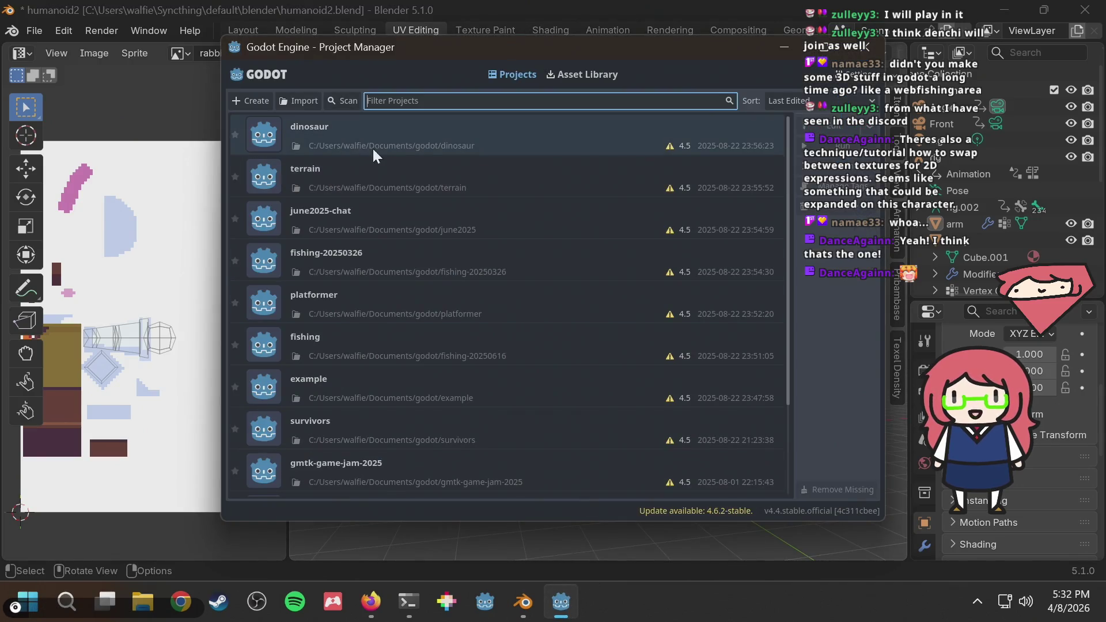
Try opening the 'example' project, cancel the 4.5-to-4.4 conversion warning, and open the Start menu
scroll(438, 288, down, 3)
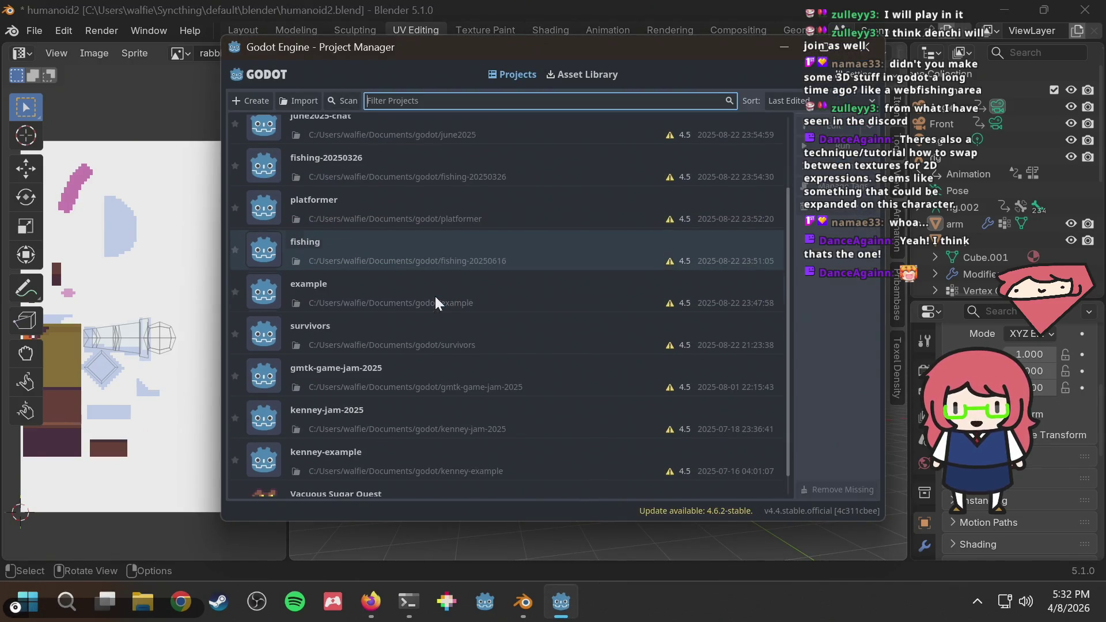
scroll(434, 299, down, 1)
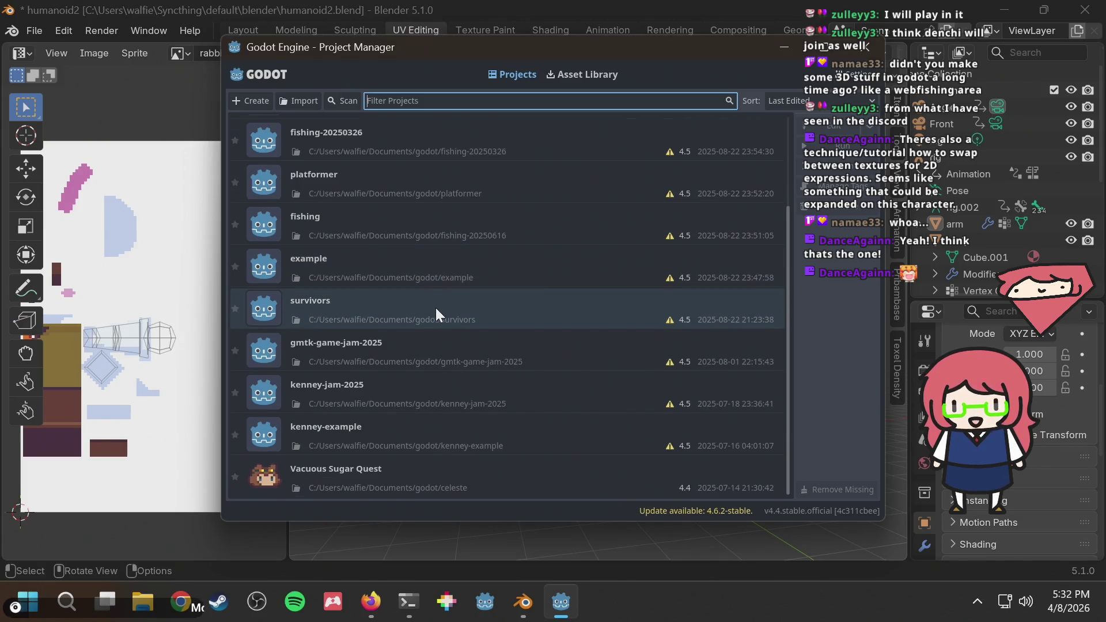
scroll(436, 308, up, 4)
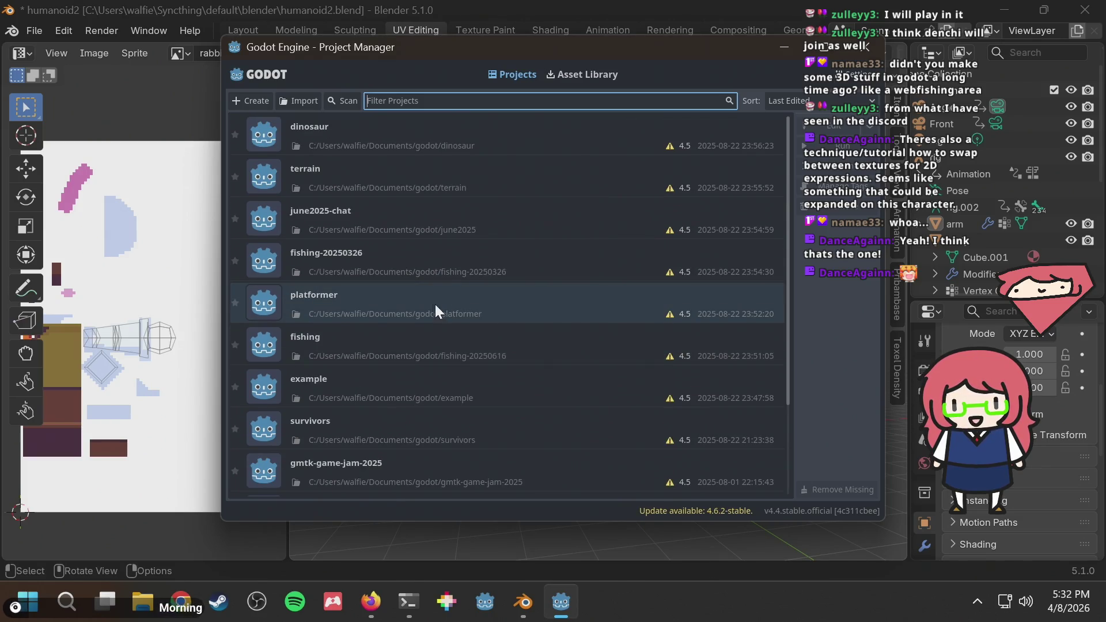
scroll(430, 358, down, 4)
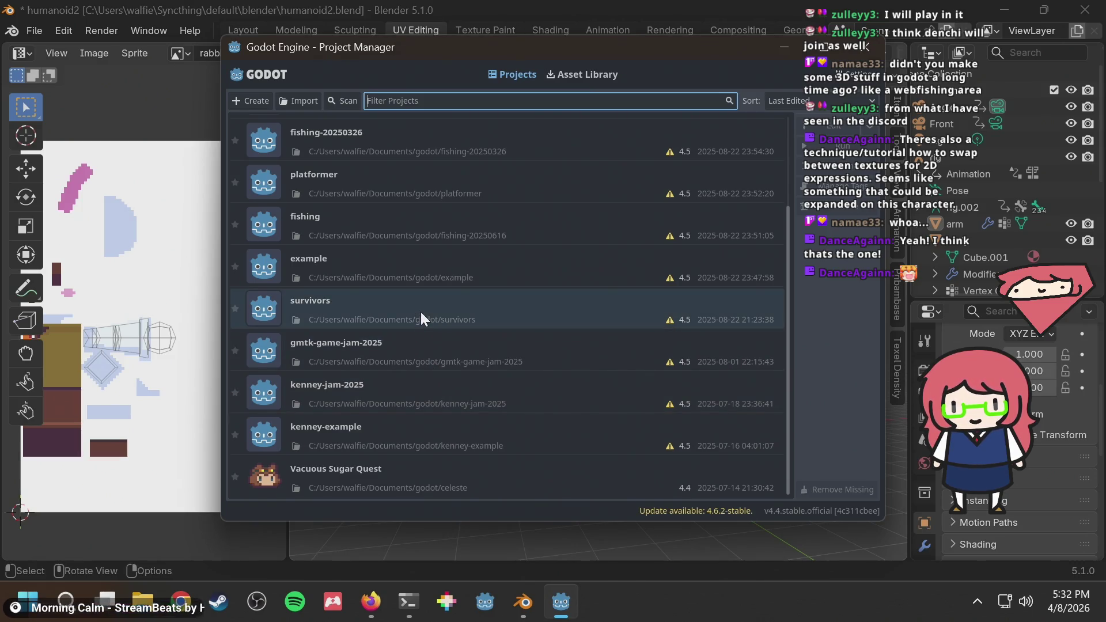
double_click(425, 266)
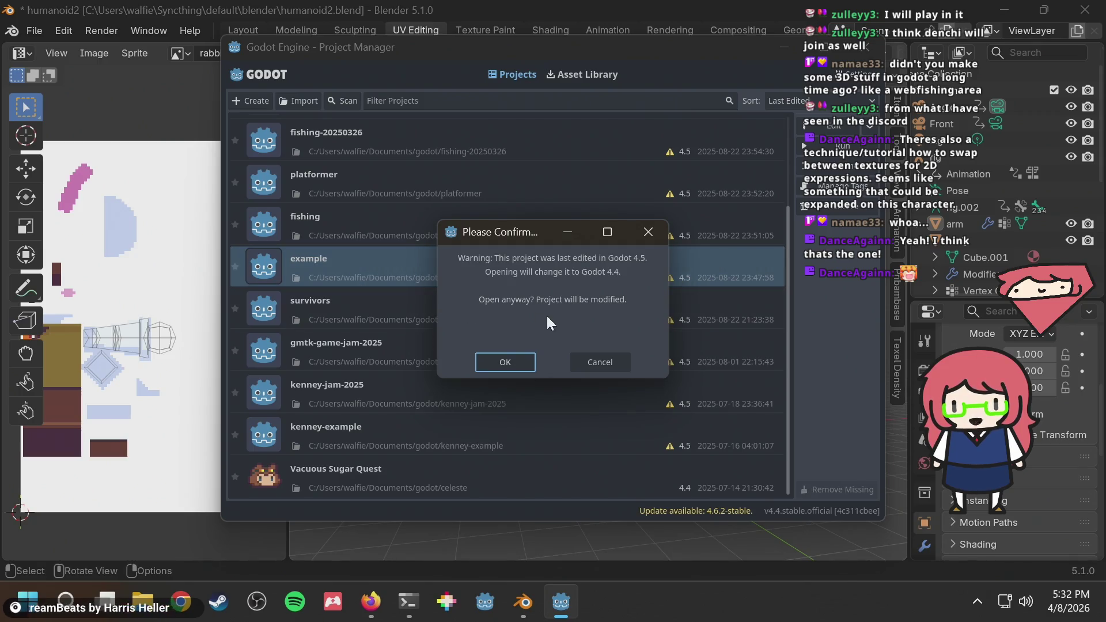
click(597, 361)
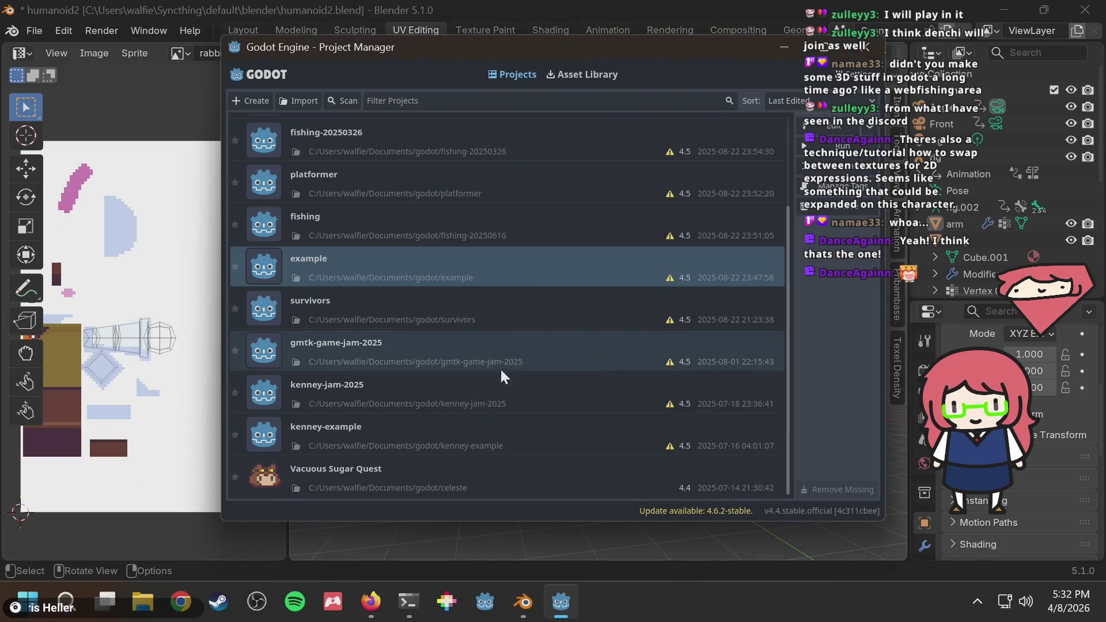
click(28, 600)
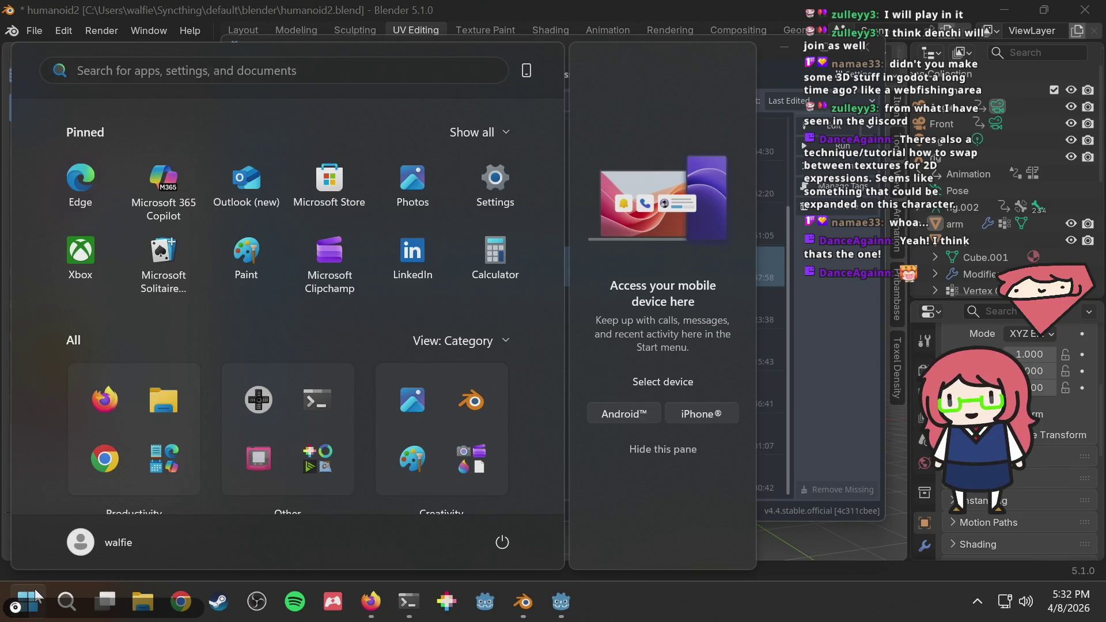
Launch Chocolatey GUI from a Start search for 'cho', approving the administrator prompt
text(cho)
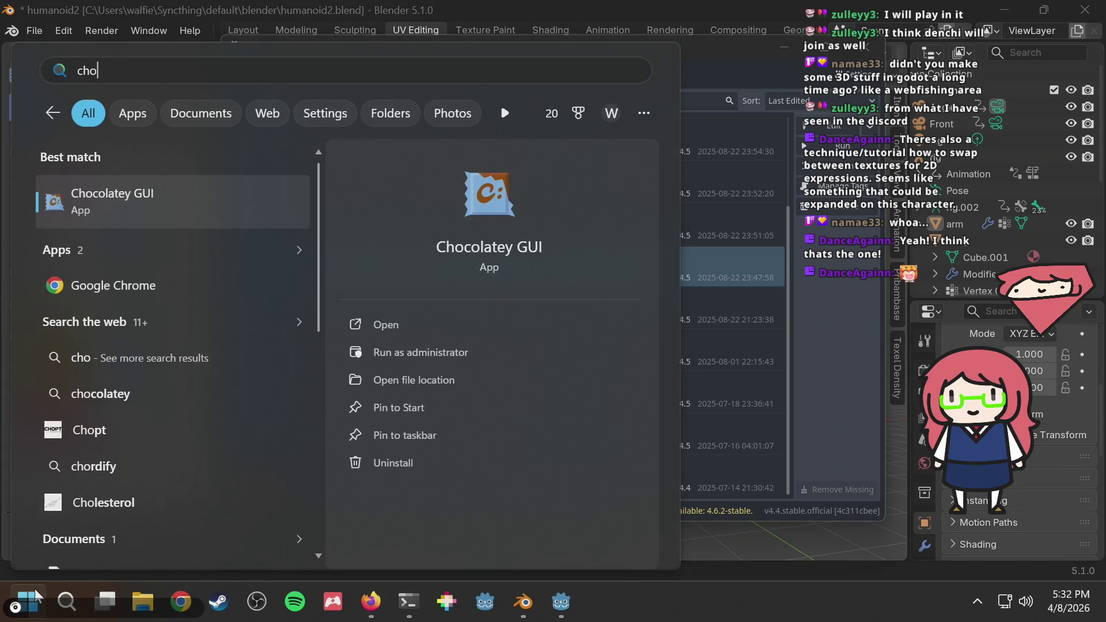
click(110, 190)
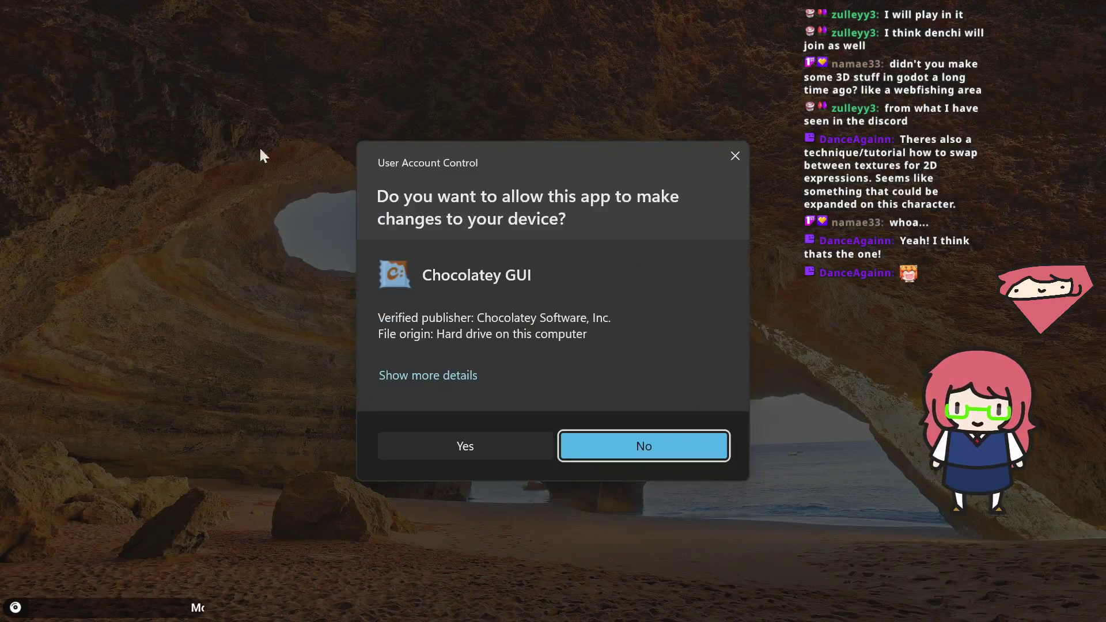
click(480, 454)
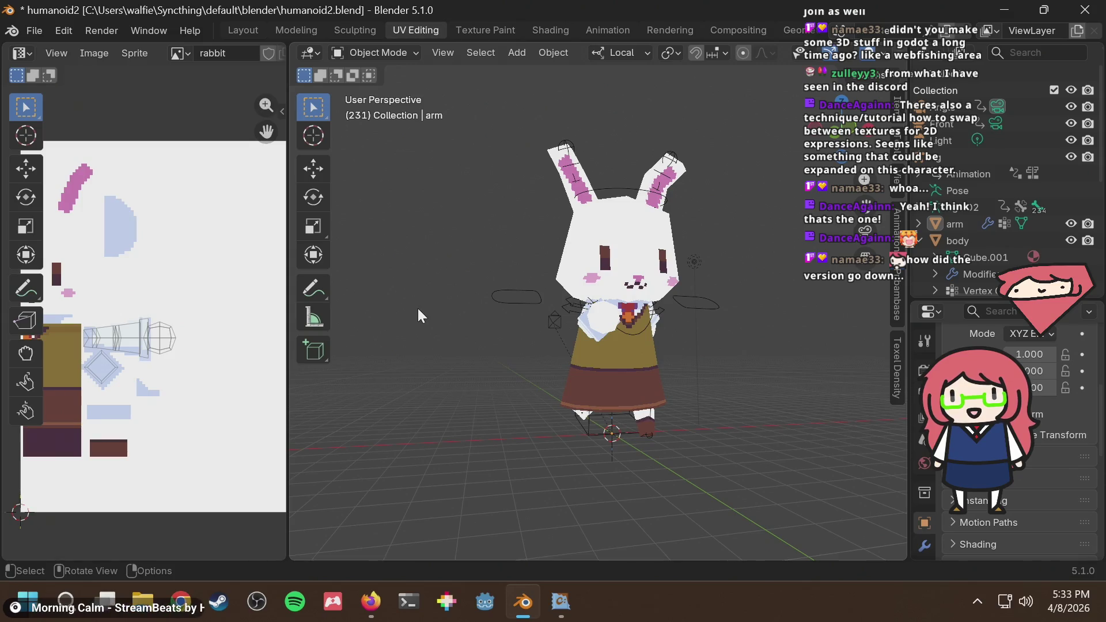
Dismiss Chocolatey's update notice, search 'godot', and update Godot Game Engine from 4.4.0 to 4.6.2
click(553, 599)
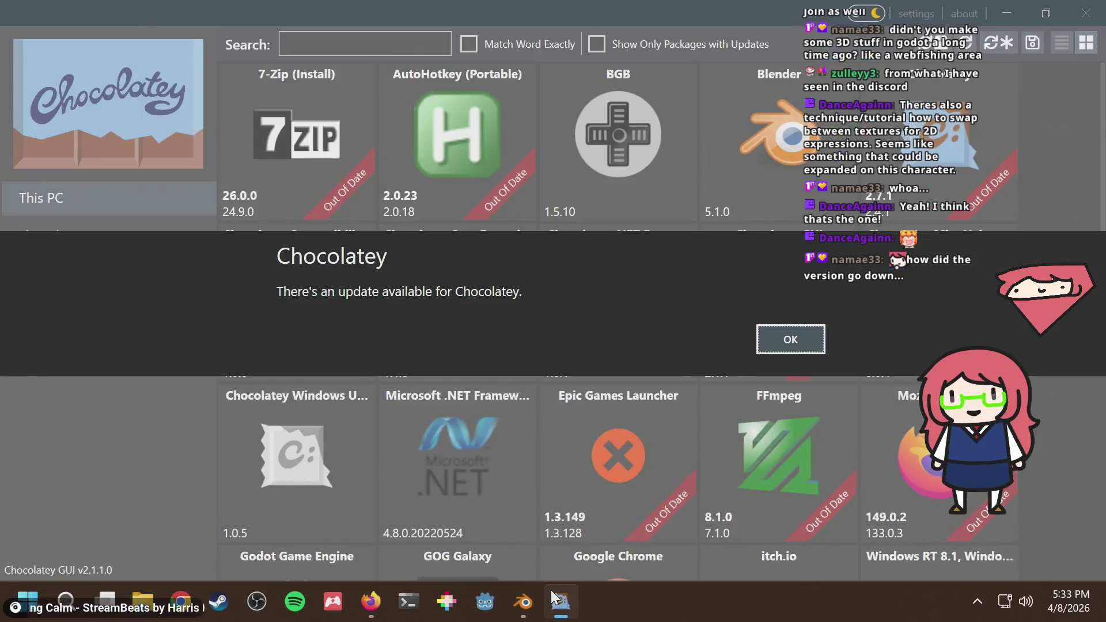
click(785, 341)
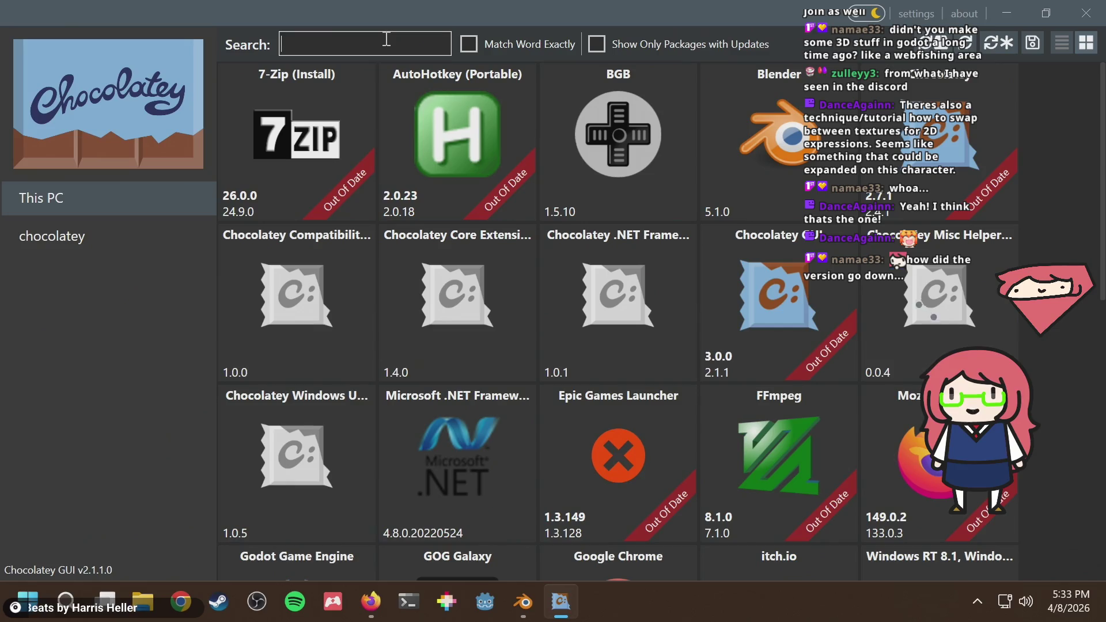
click(386, 39)
text(godot)
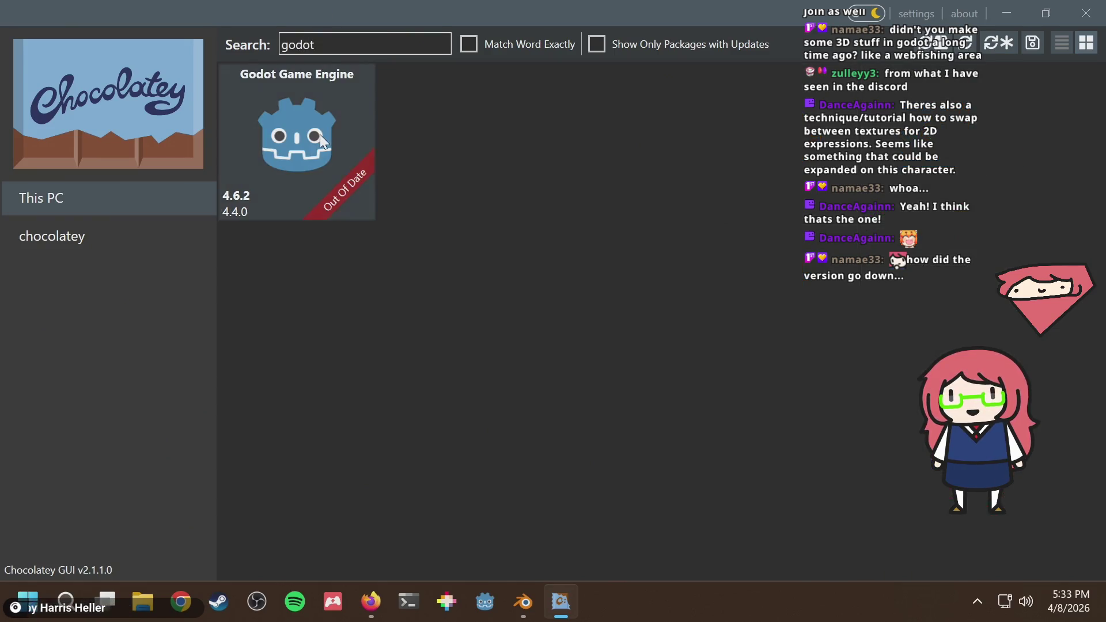
right_click(319, 138)
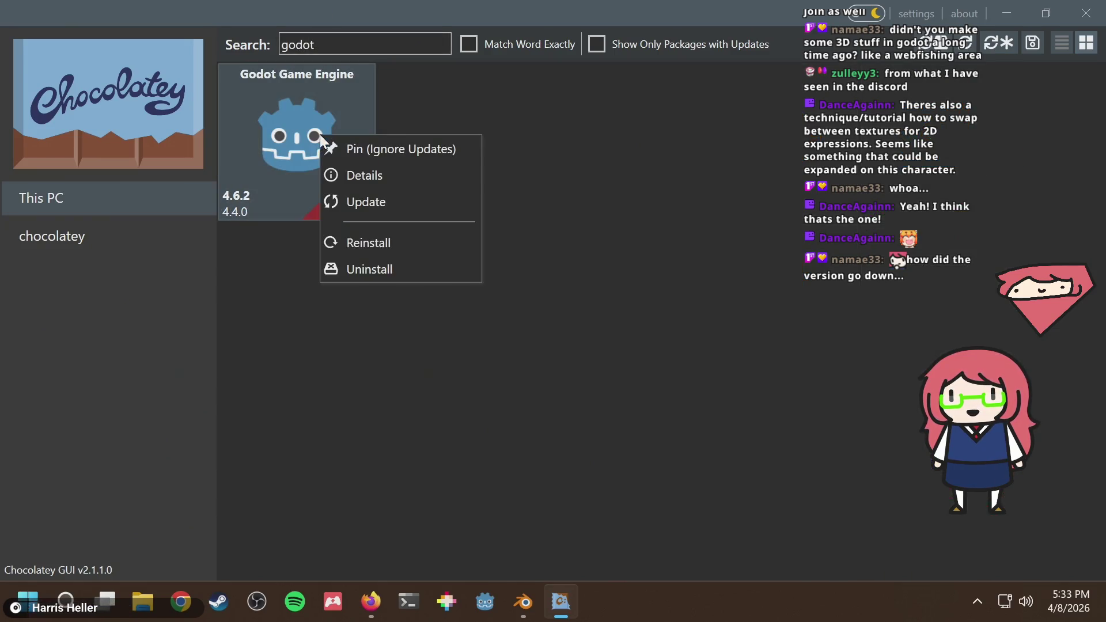
click(362, 203)
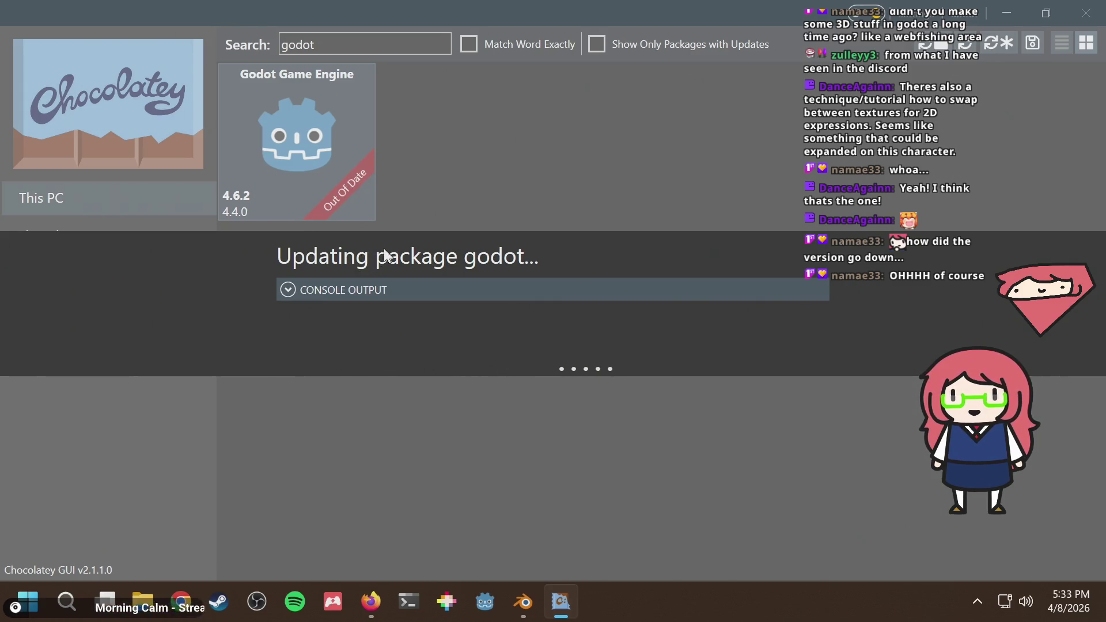
Back in Blender, orbit and zoom around the rabbit and reposition the texture view
click(523, 601)
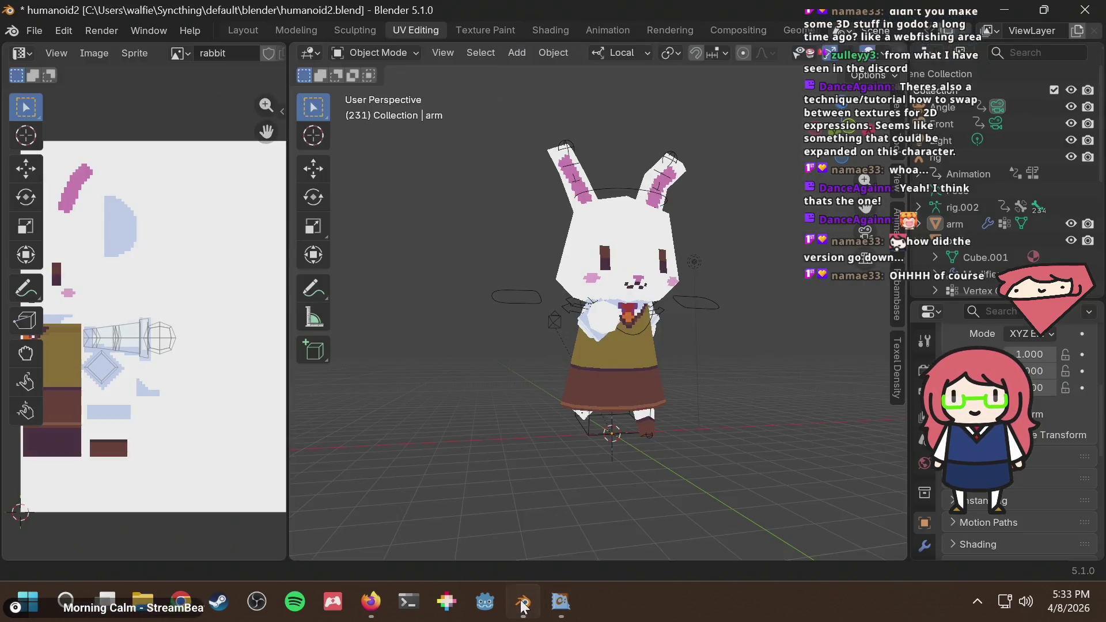
mouse_move(544, 306)
middle_down()
mouse_move(634, 319)
mouse_move(546, 302)
middle_up()
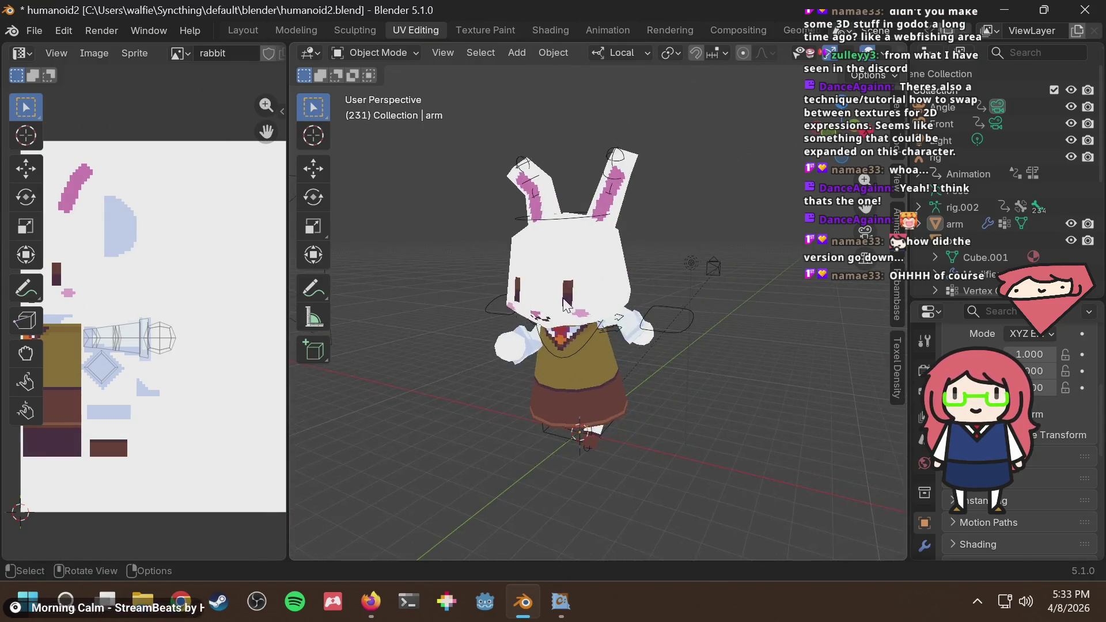
scroll(546, 302, up, 4)
scroll(546, 302, up, 2)
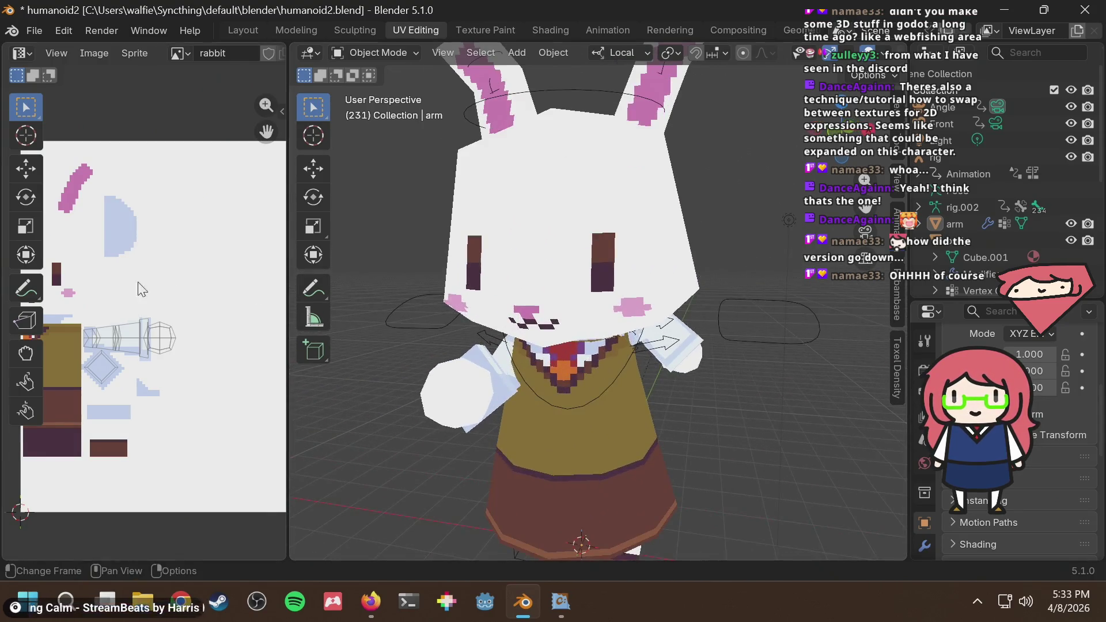
scroll(124, 288, down, 2)
middle_drag(112, 225, 122, 280)
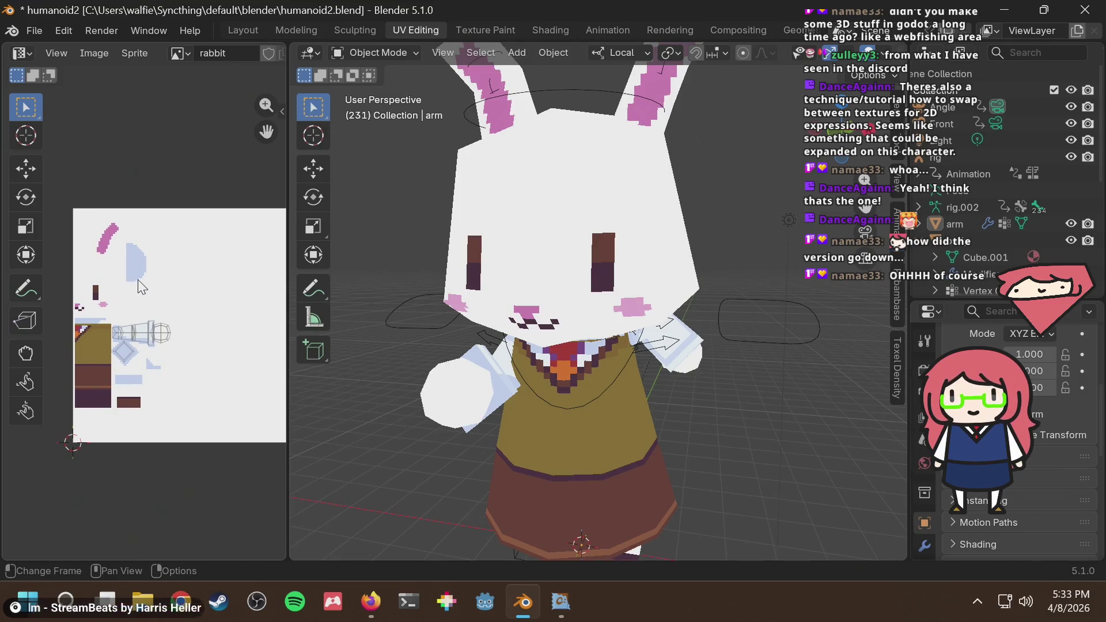
scroll(142, 286, up, 2)
scroll(154, 287, down, 2)
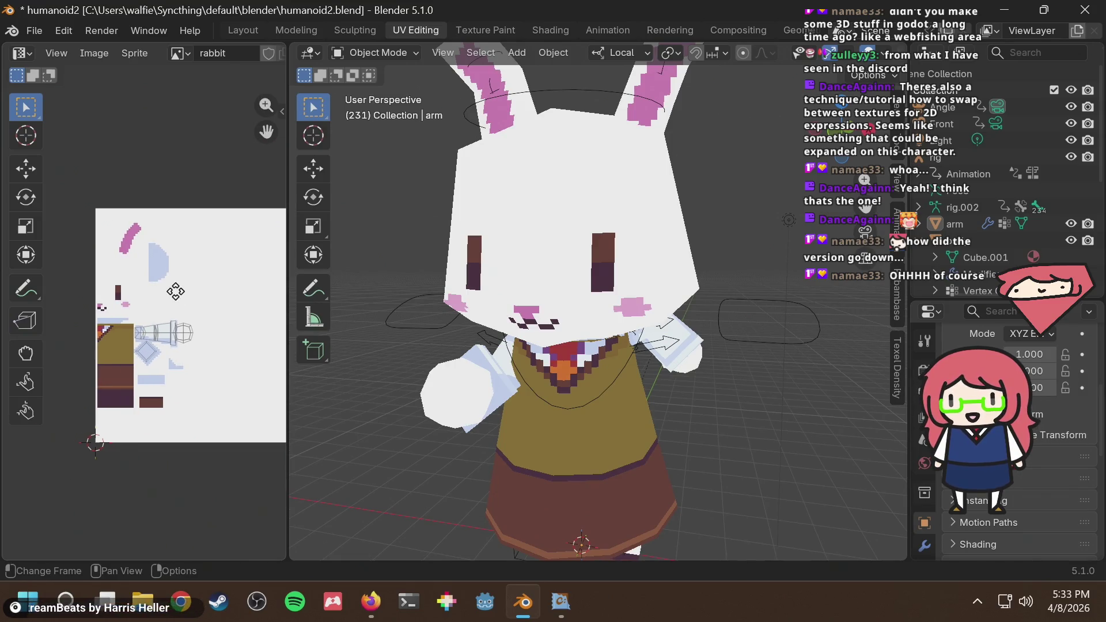
scroll(127, 297, up, 2)
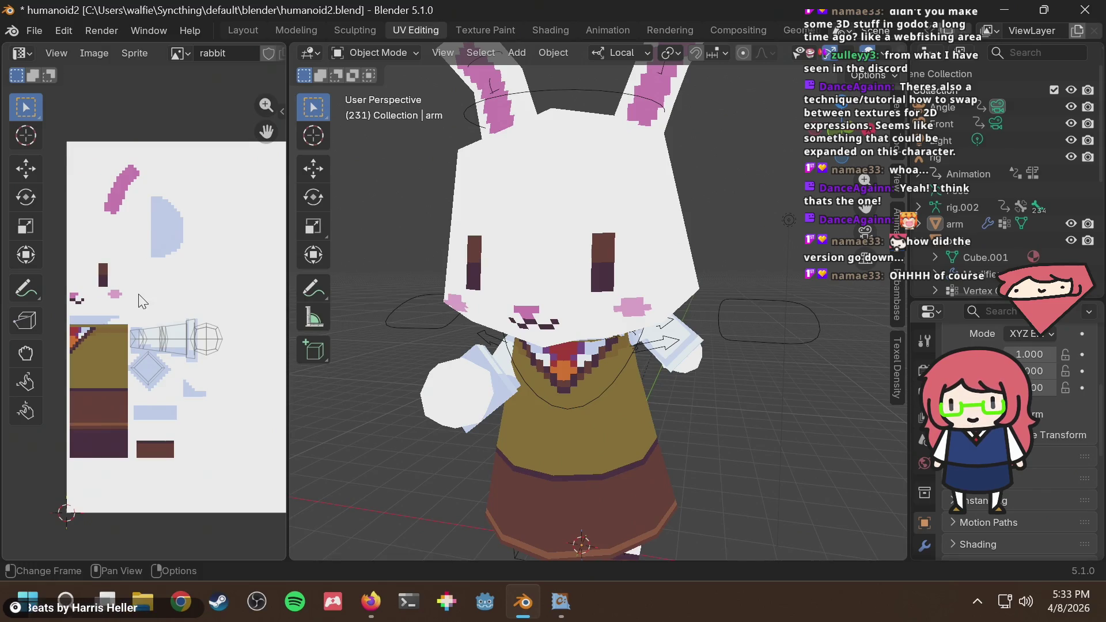
scroll(142, 293, down, 1)
Select the rabbit's head and frame its UV islands on the texture, then return to Chocolatey GUI
click(572, 255)
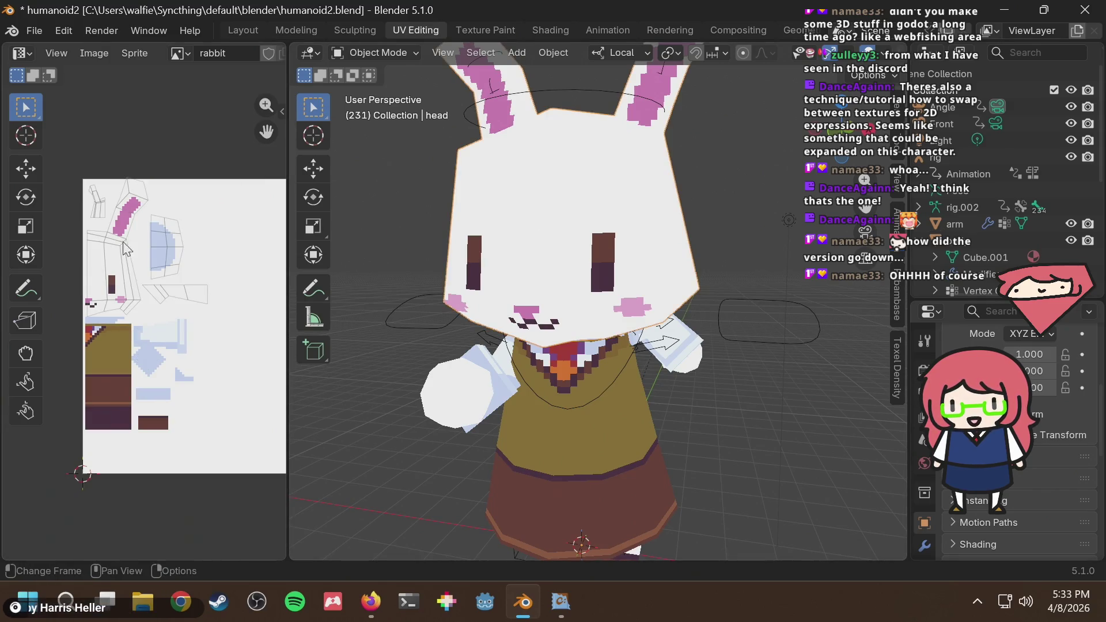
scroll(131, 272, up, 2)
scroll(242, 279, down, 3)
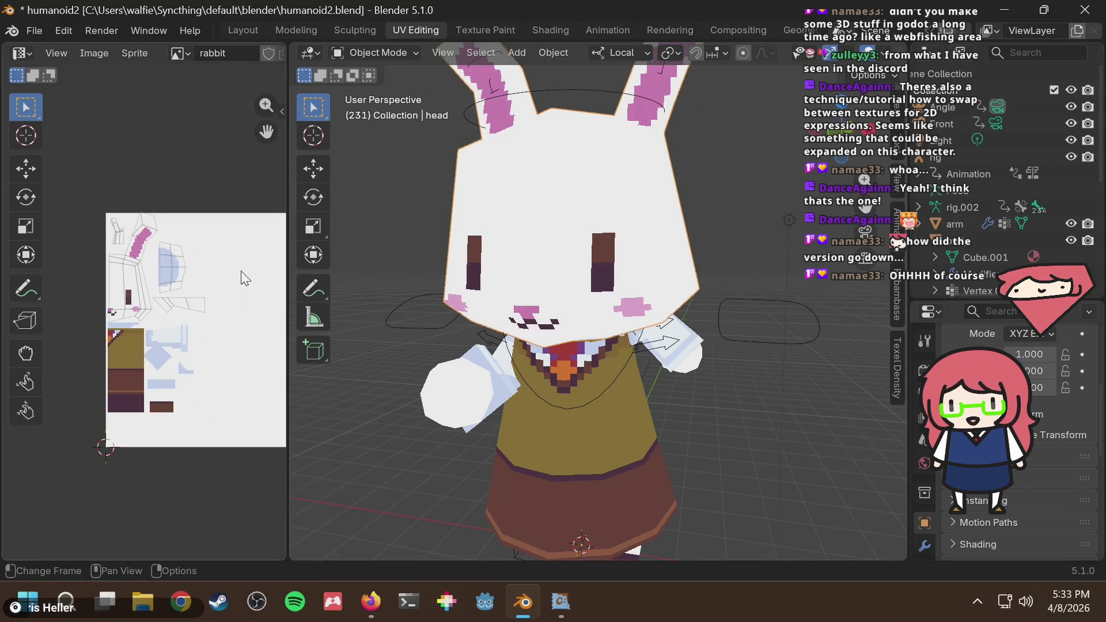
mouse_move(242, 279)
middle_down()
mouse_move(153, 282)
mouse_move(197, 287)
mouse_move(167, 282)
middle_up()
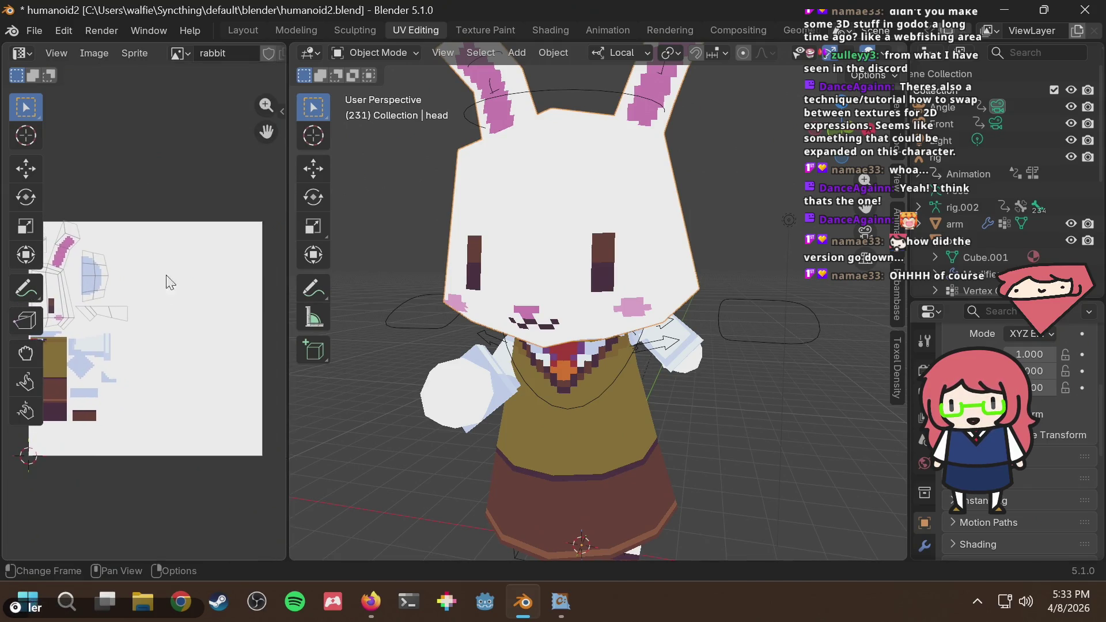
scroll(163, 277, up, 4)
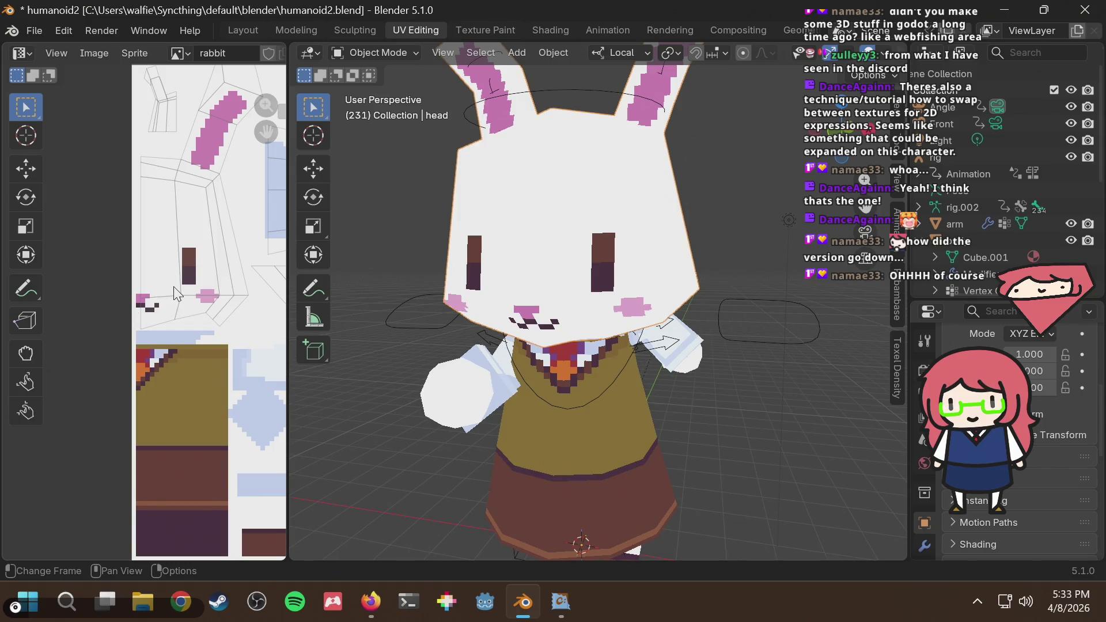
scroll(172, 299, up, 2)
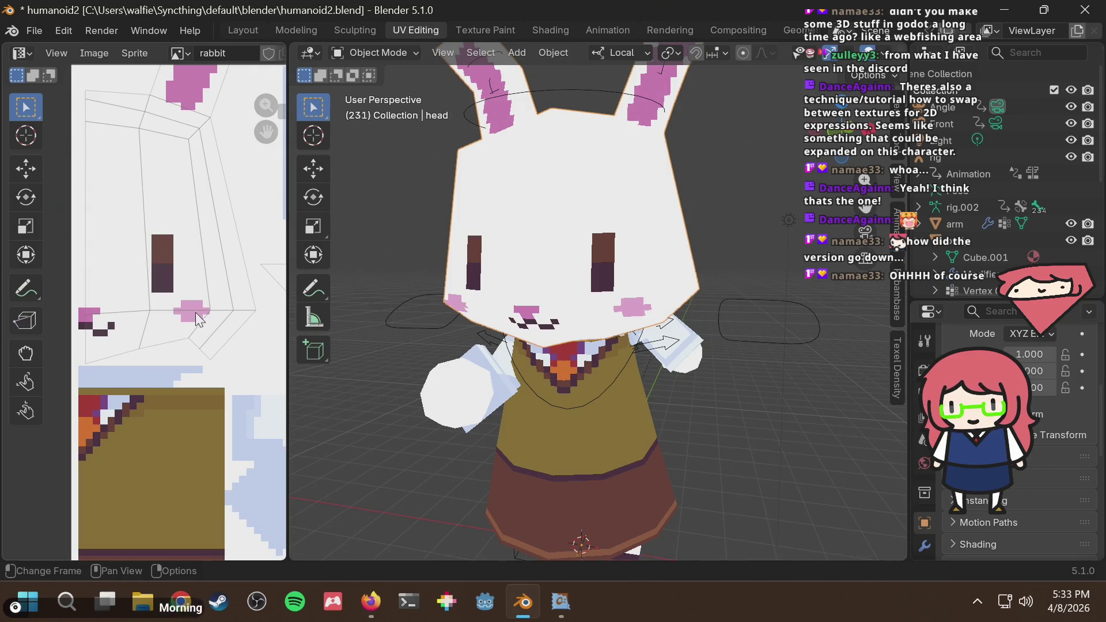
middle_drag(208, 275, 179, 272)
scroll(197, 197, down, 5)
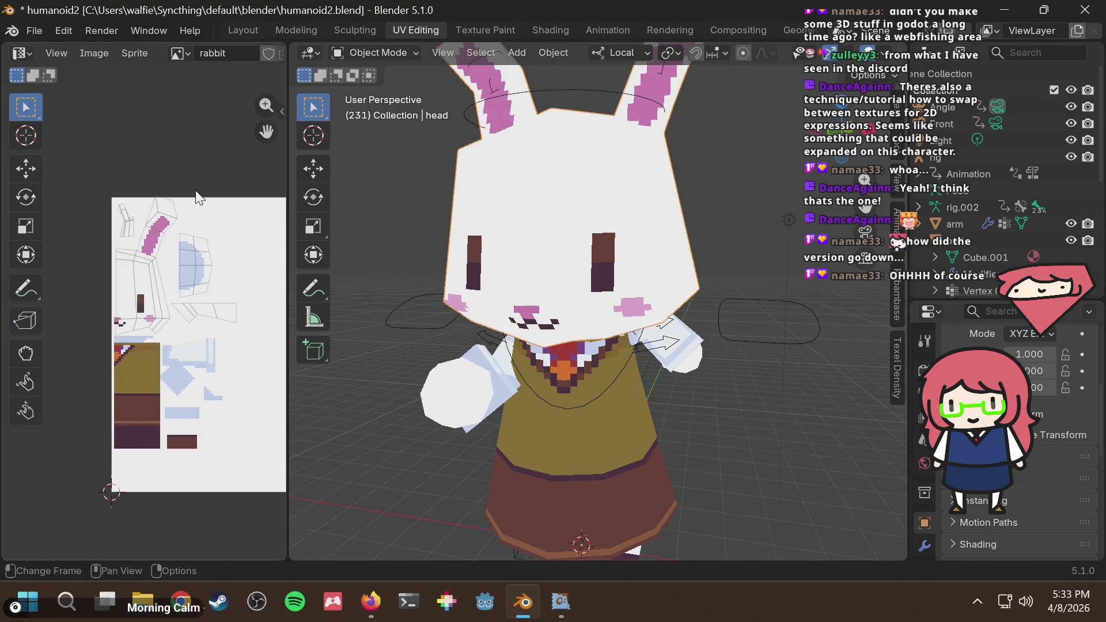
middle_drag(213, 231, 109, 238)
middle_drag(181, 238, 144, 235)
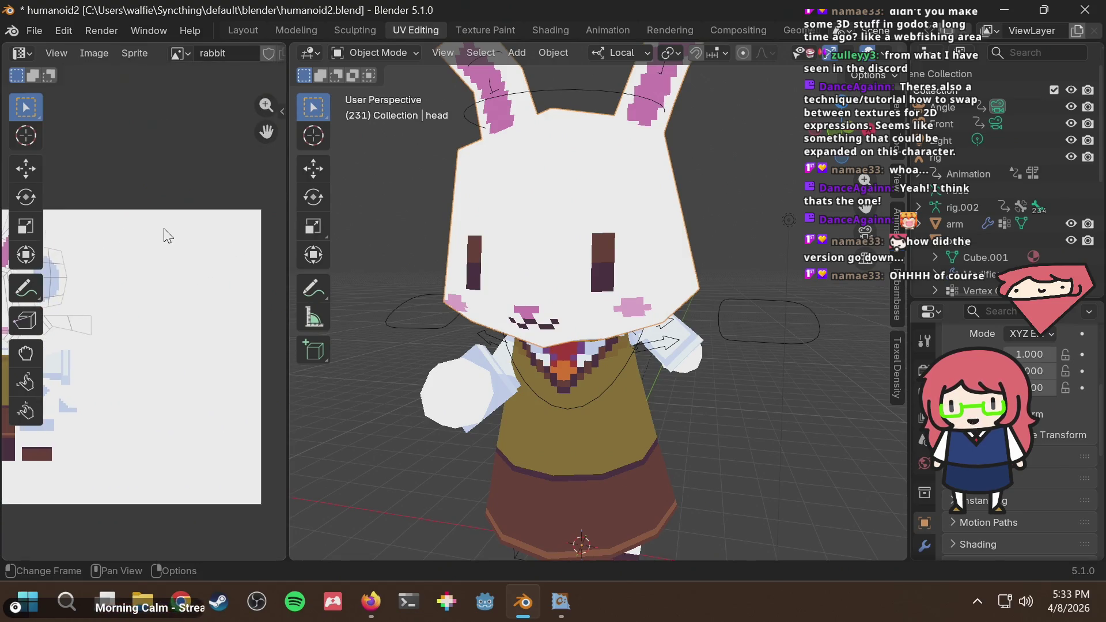
middle_drag(186, 276, 242, 248)
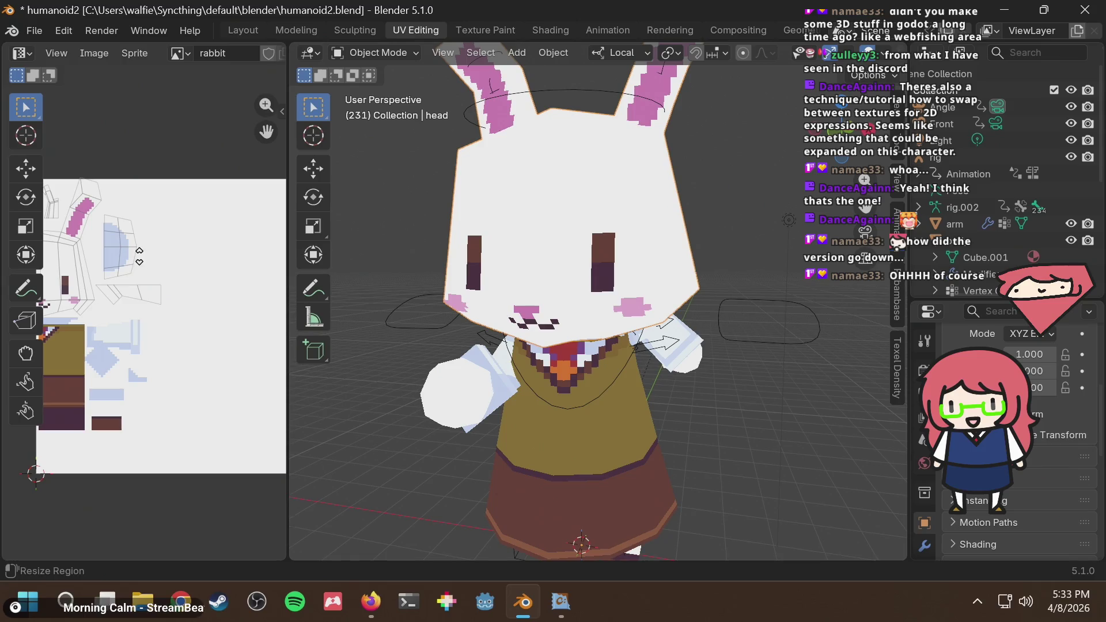
mouse_move(124, 281)
middle_down()
mouse_move(180, 273)
mouse_move(140, 292)
middle_up()
scroll(180, 273, up, 1)
scroll(125, 290, up, 1)
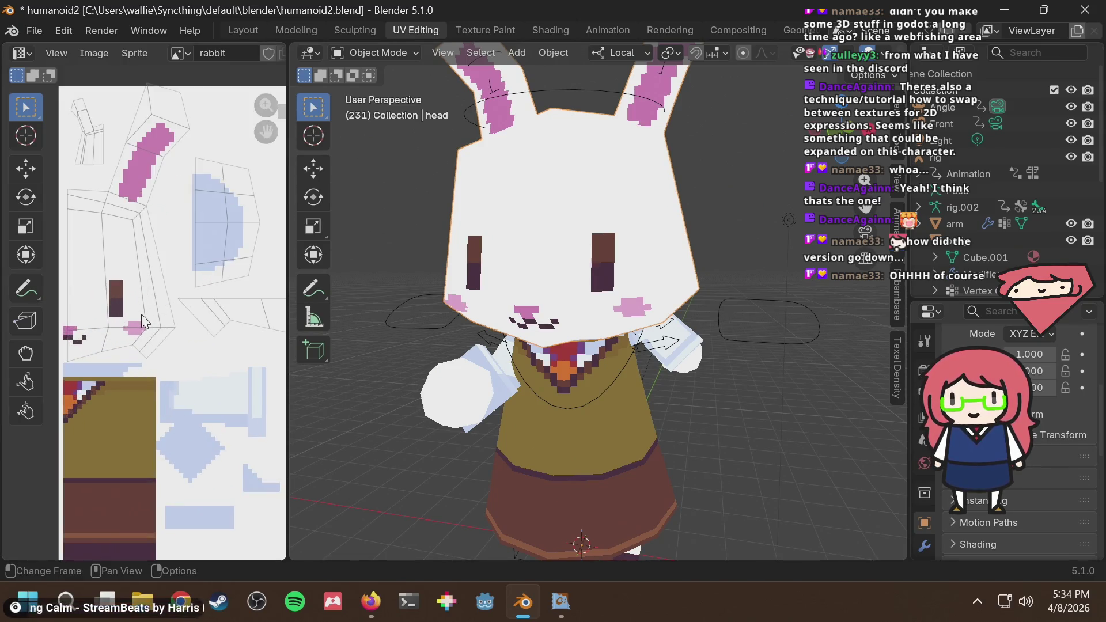
scroll(141, 313, up, 2)
scroll(140, 314, down, 2)
click(560, 601)
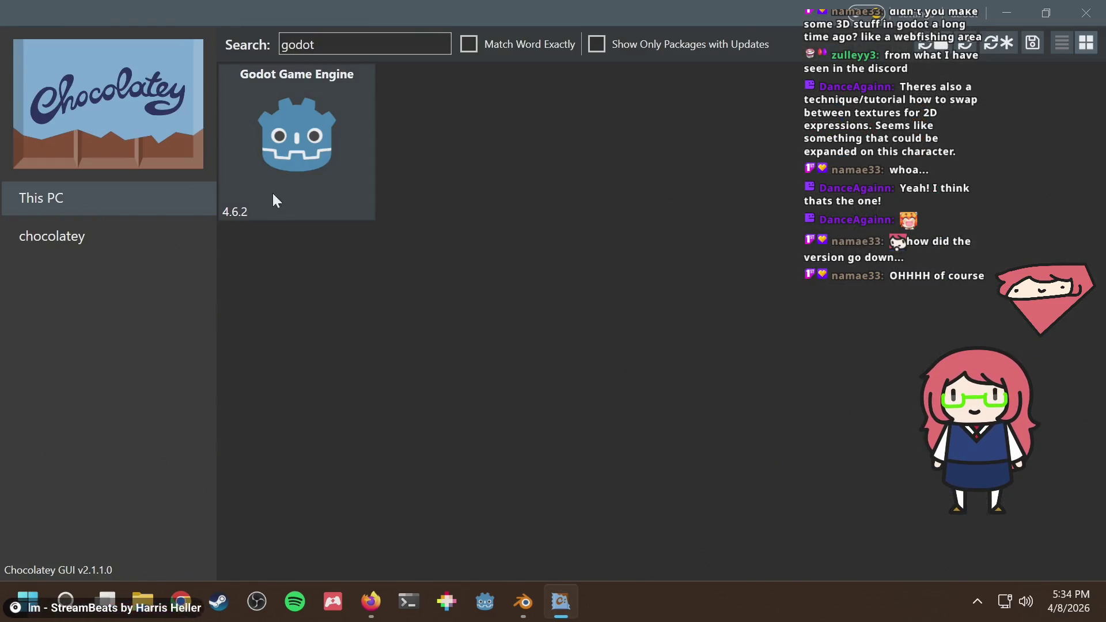
Open the Godot Game Engine package details showing version 4.6.2, then switch back to Blender
click(303, 145)
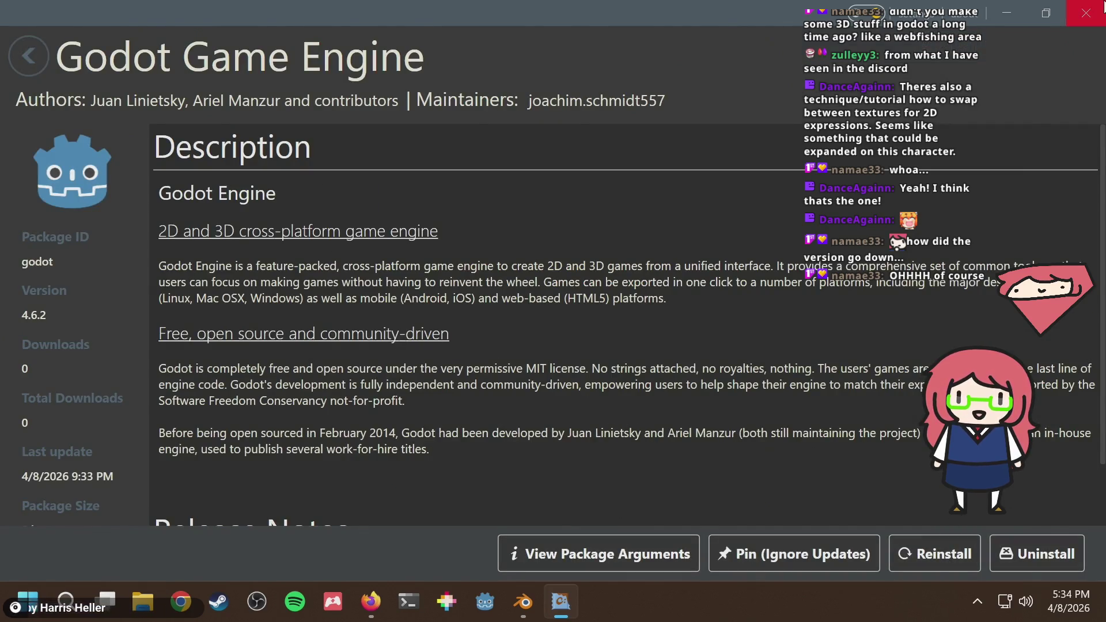
key(alt+Tab)
key(super)
key(super)
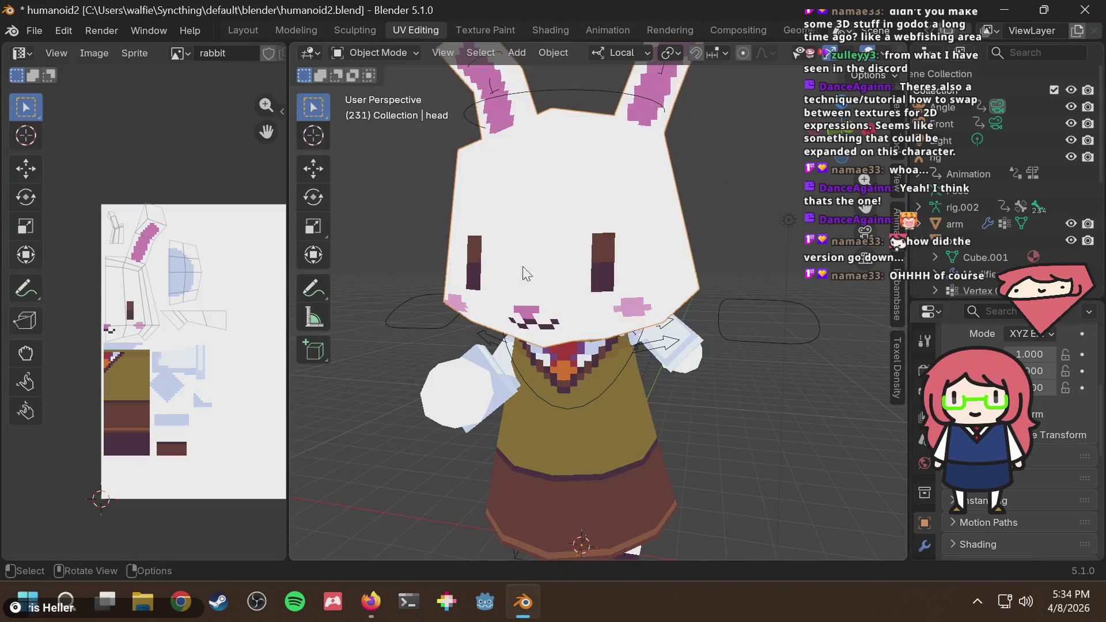
Start Godot and open the 'example' project from the Project Manager
click(479, 586)
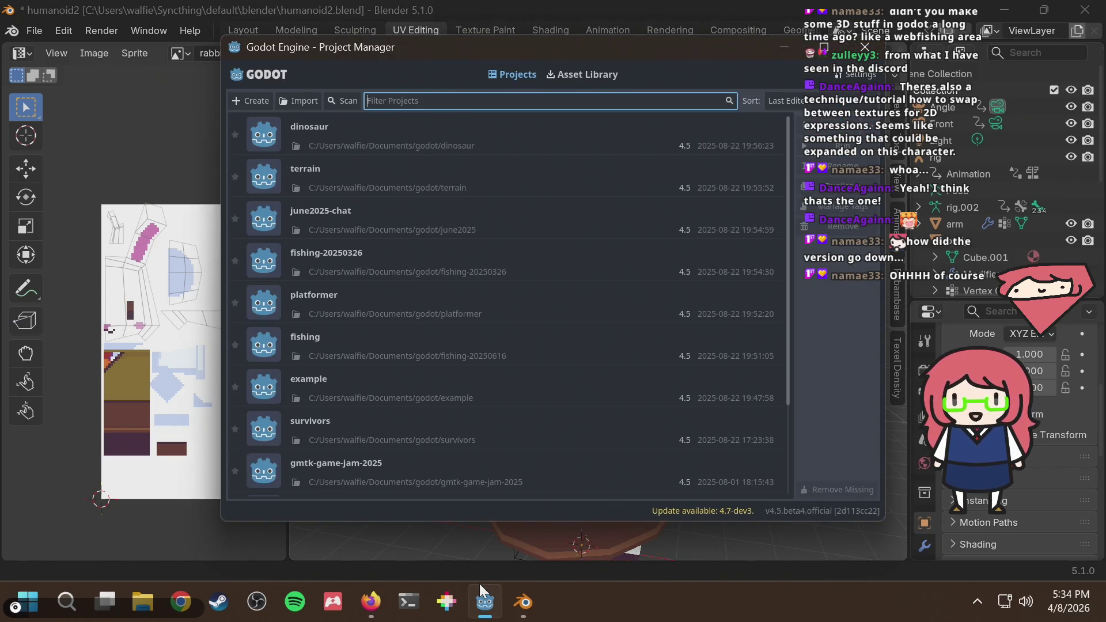
double_click(416, 400)
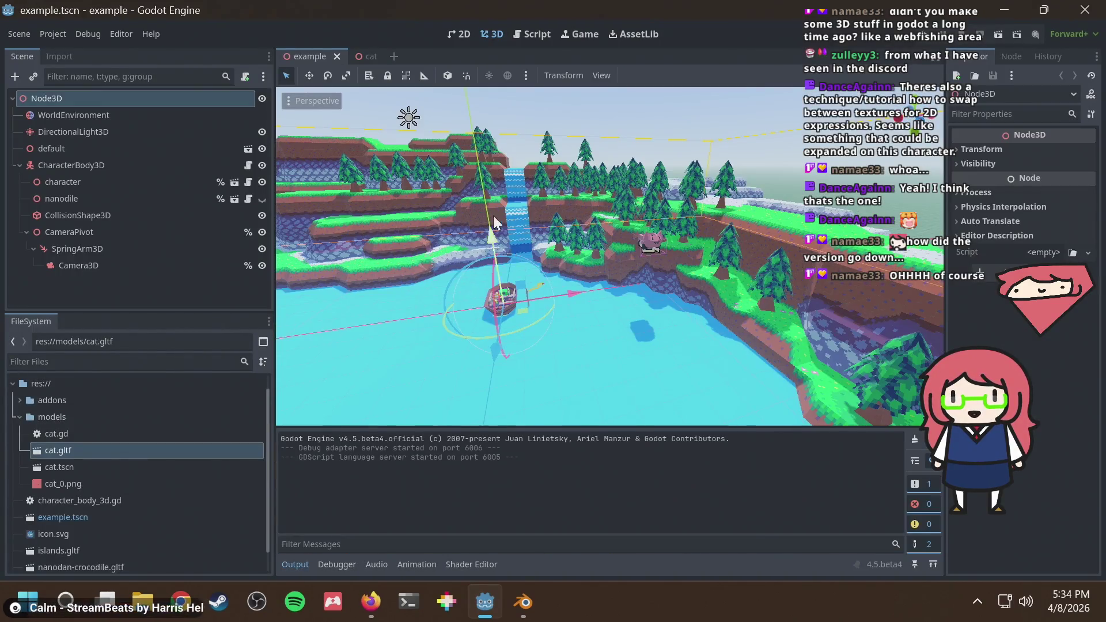
Orbit the viewport out over the island scene and run the example project
mouse_move(494, 222)
middle_down()
mouse_move(710, 223)
mouse_move(552, 243)
mouse_move(605, 219)
mouse_move(593, 254)
mouse_move(611, 268)
mouse_move(561, 92)
middle_up()
scroll(549, 243, down, 2)
scroll(610, 268, up, 1)
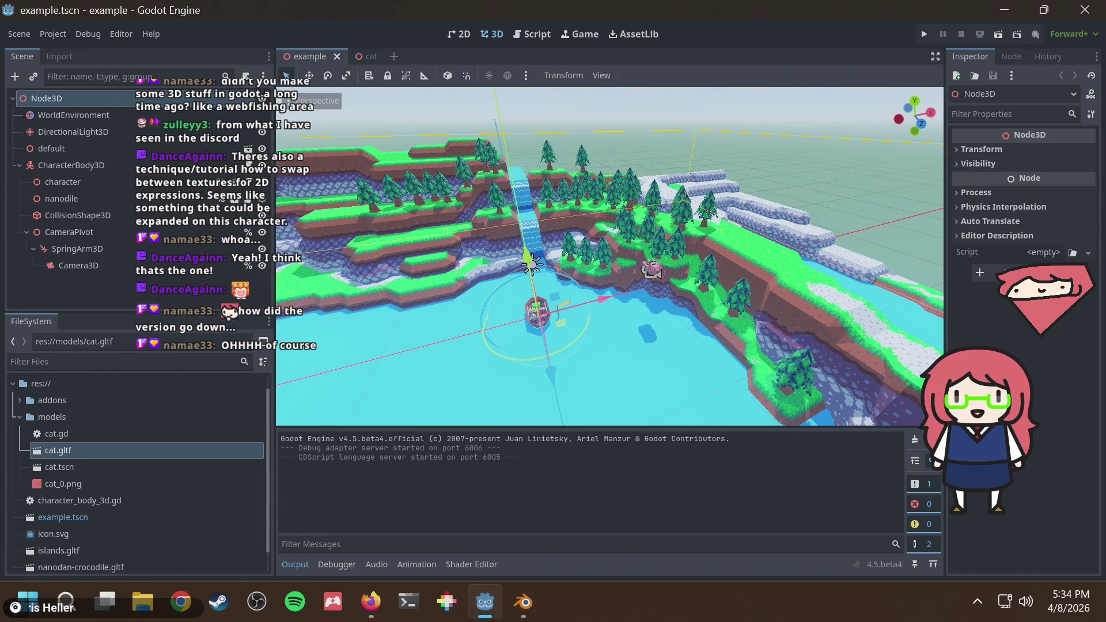
click(921, 35)
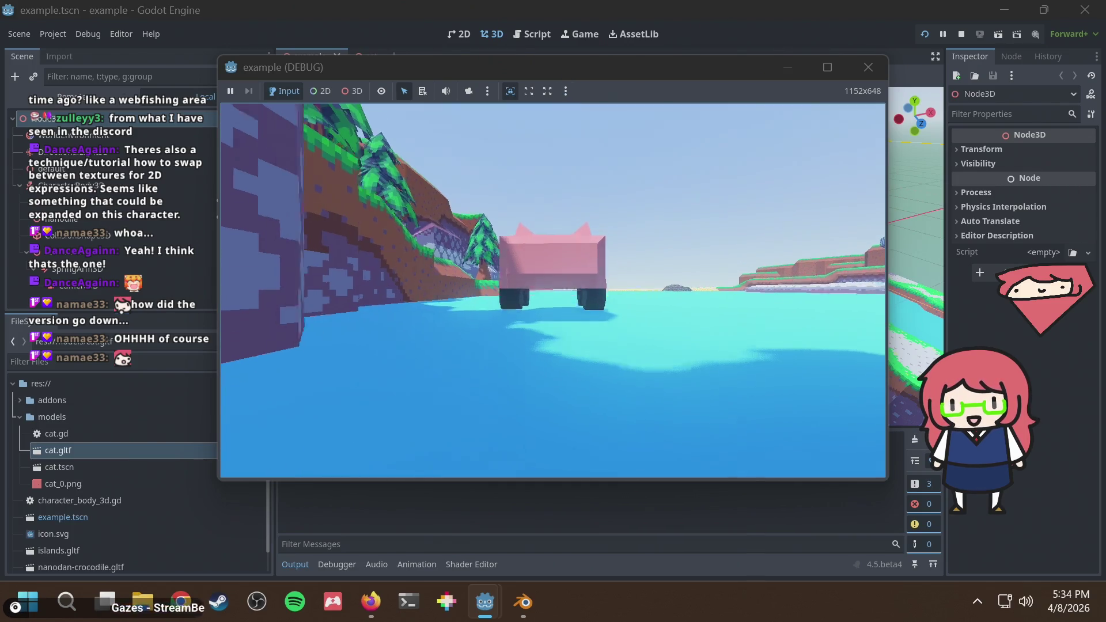
Steer the cat with W/A/S to the boat, shore and tree ledge, then close the debug window
key(s)
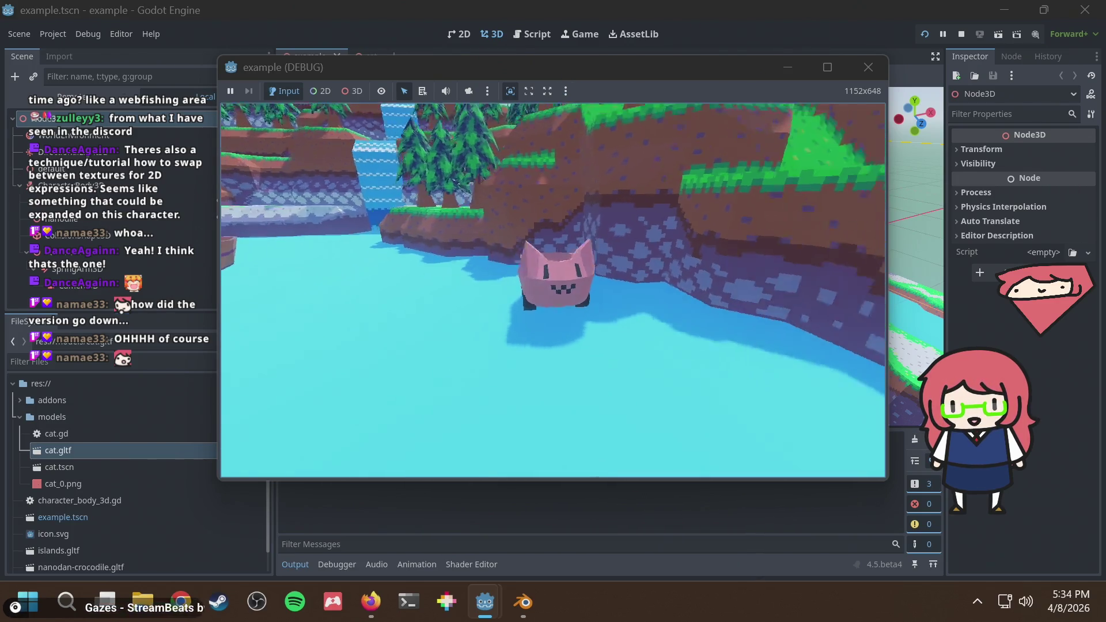
key(w)
key(s)
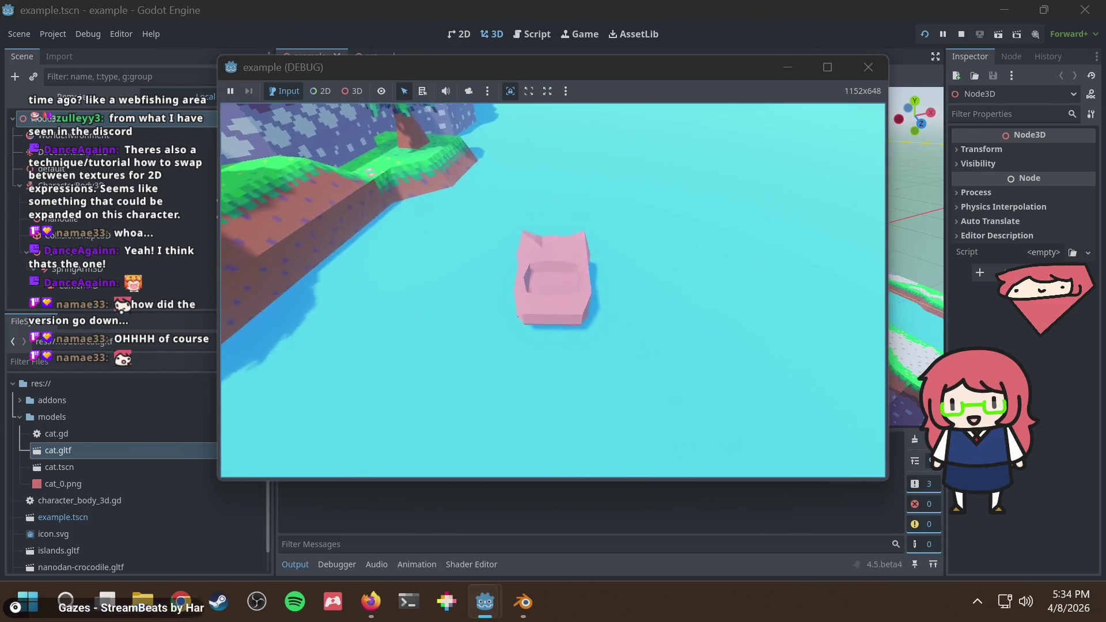
key(w)
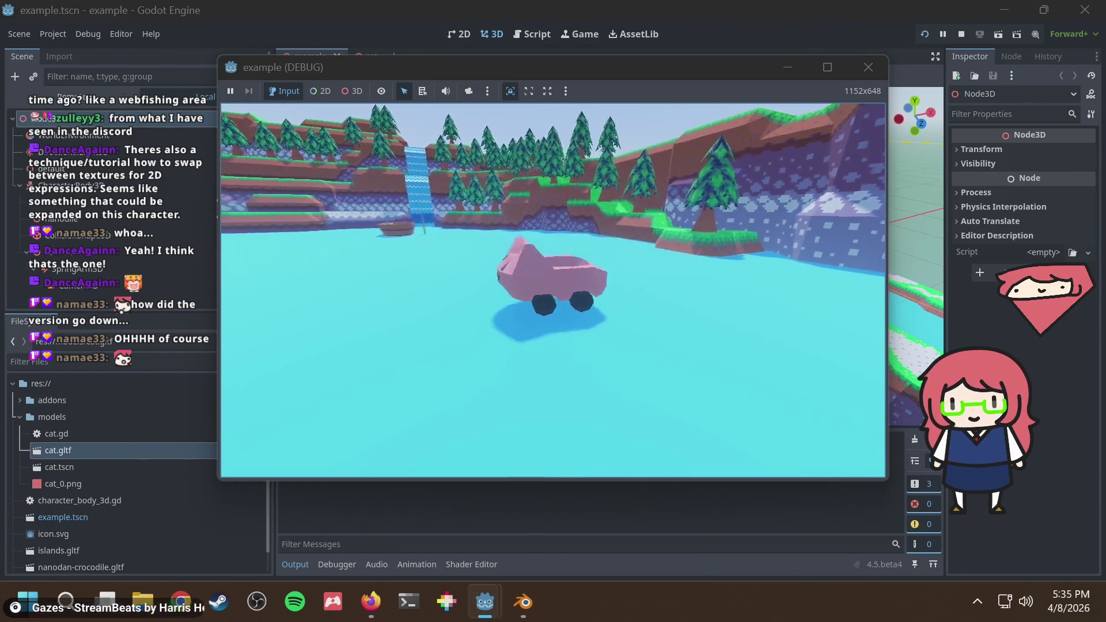
key(w)
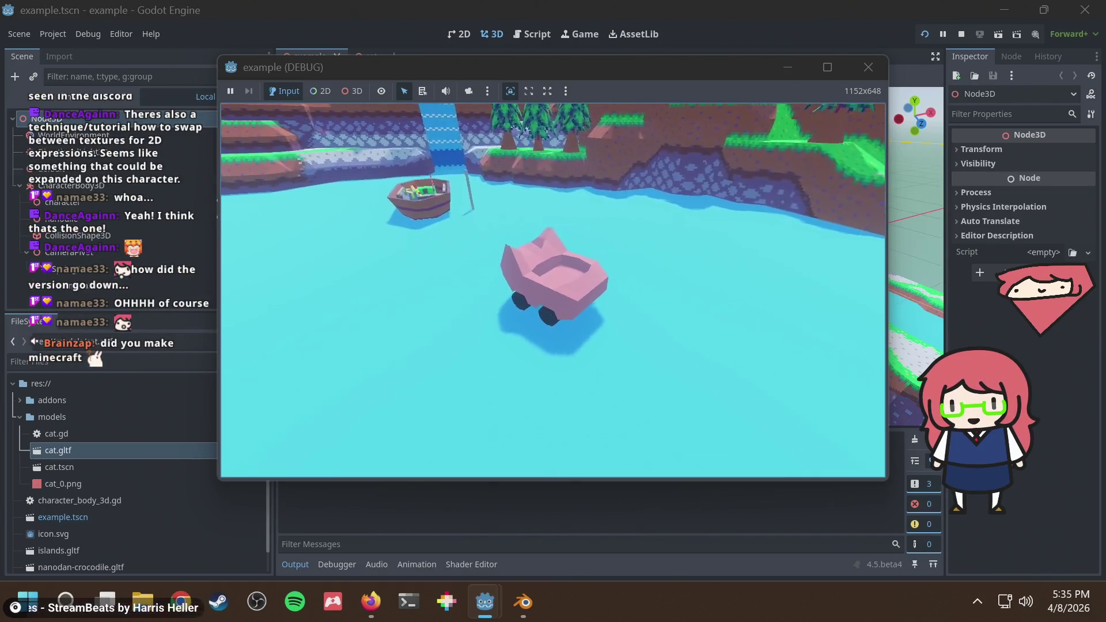
key(a)
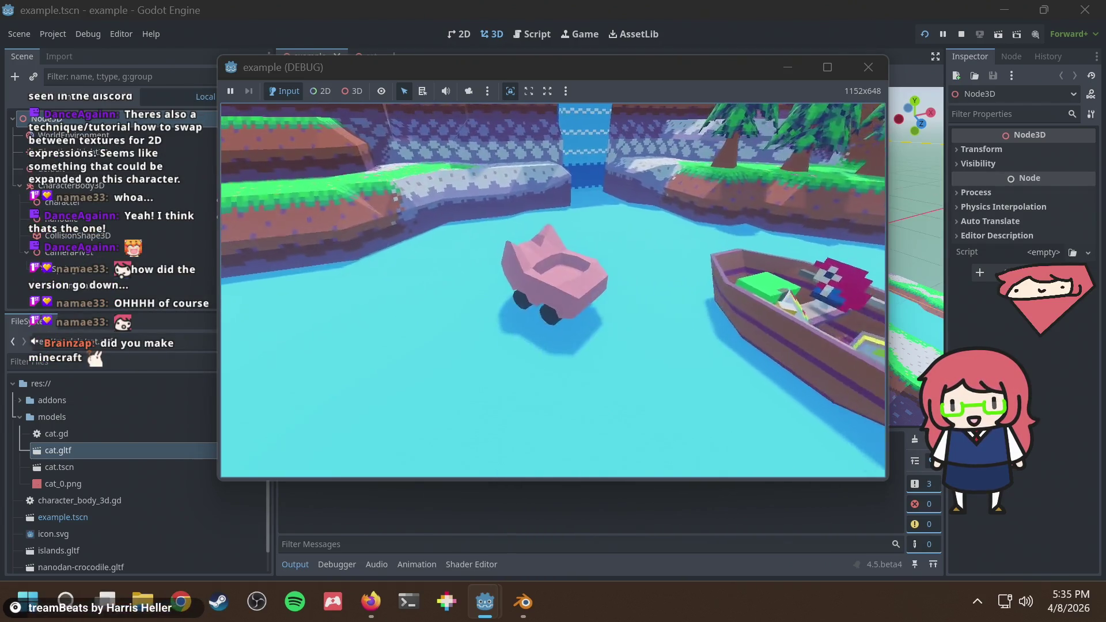
key(w)
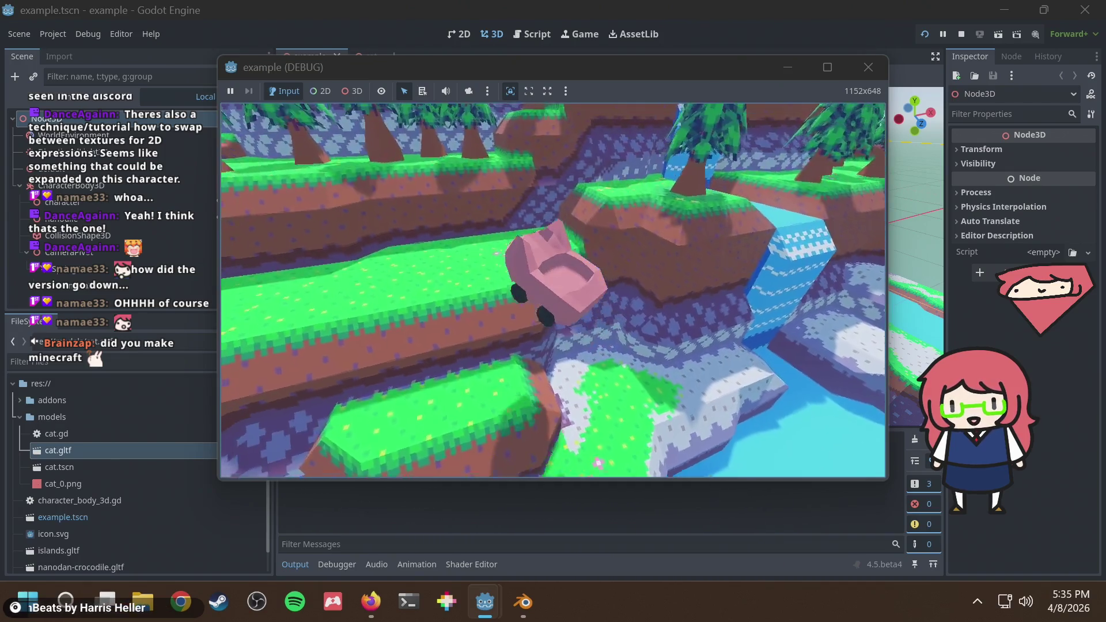
key(s)
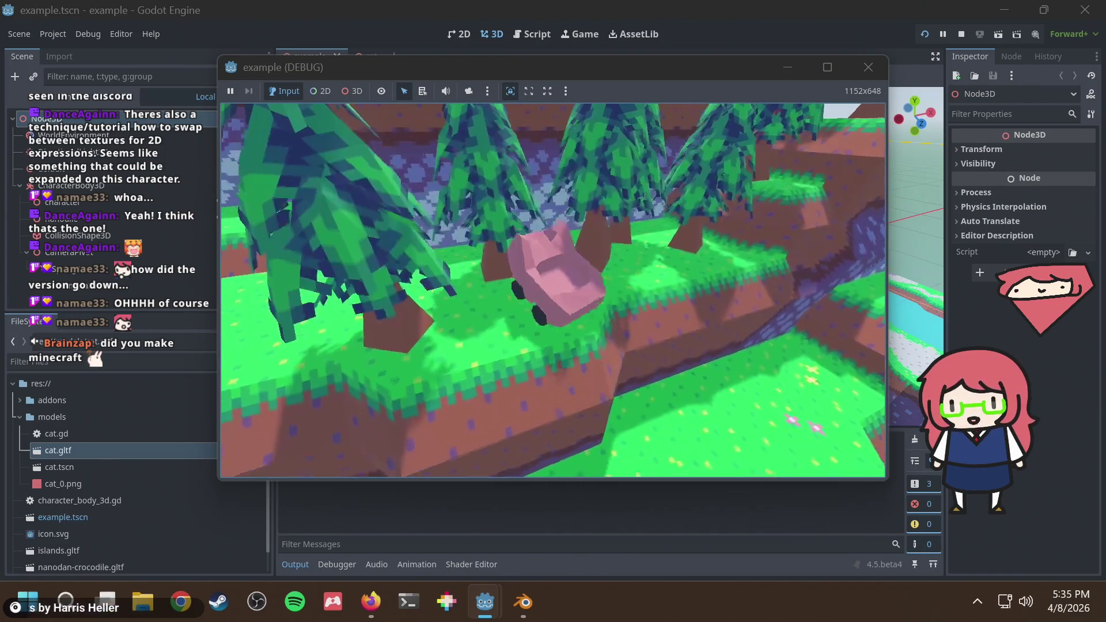
key(w)
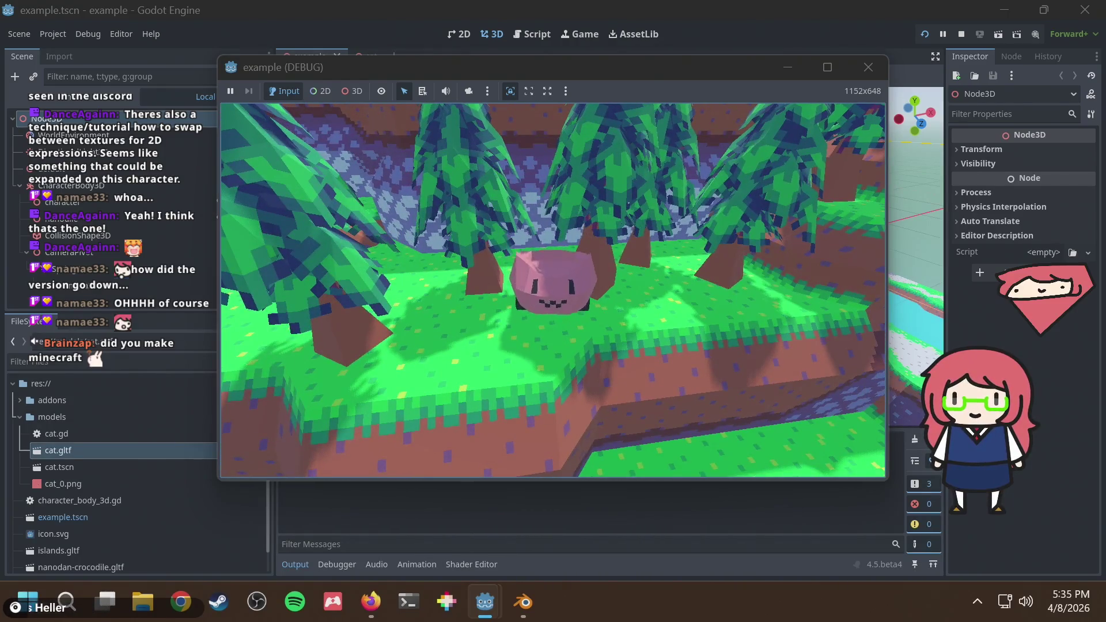
key(s)
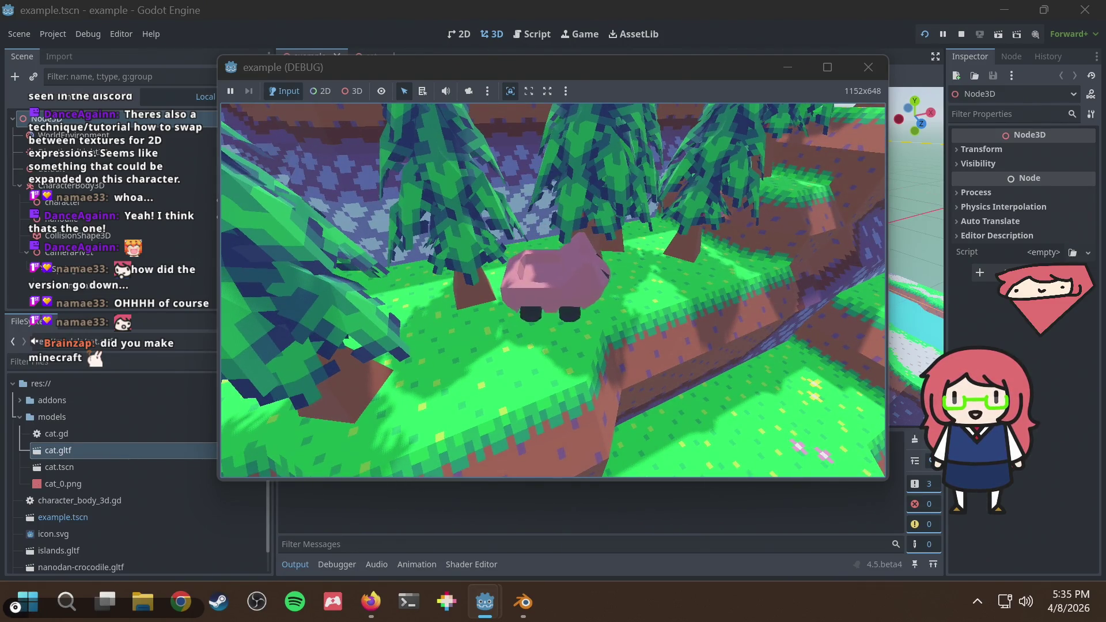
click(868, 68)
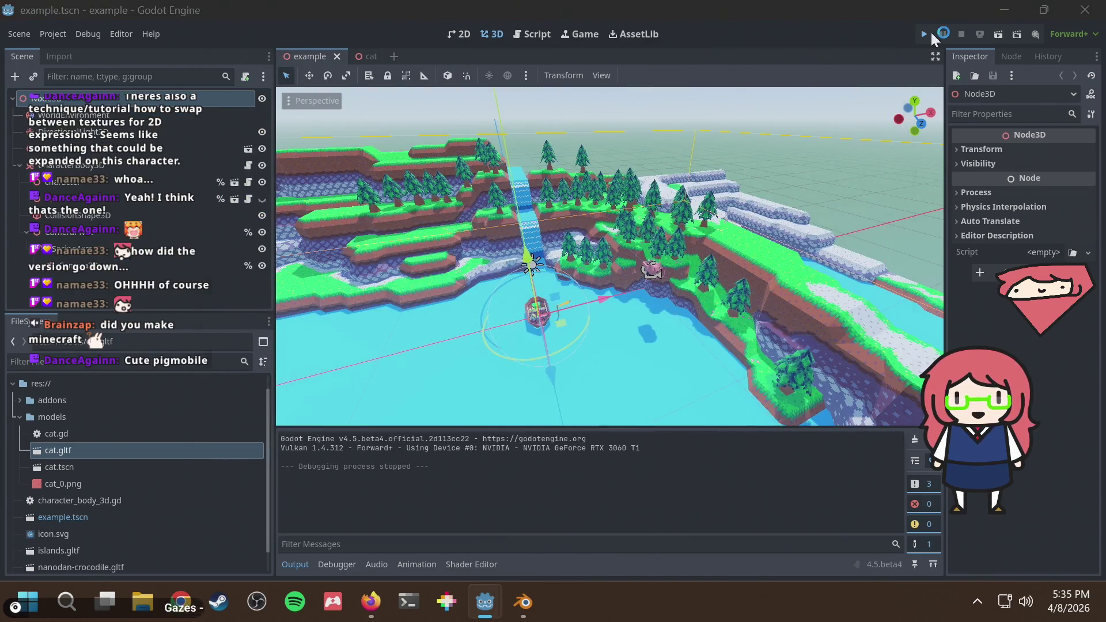
Run the project again and drive the pink car up to the boat and back away
click(932, 34)
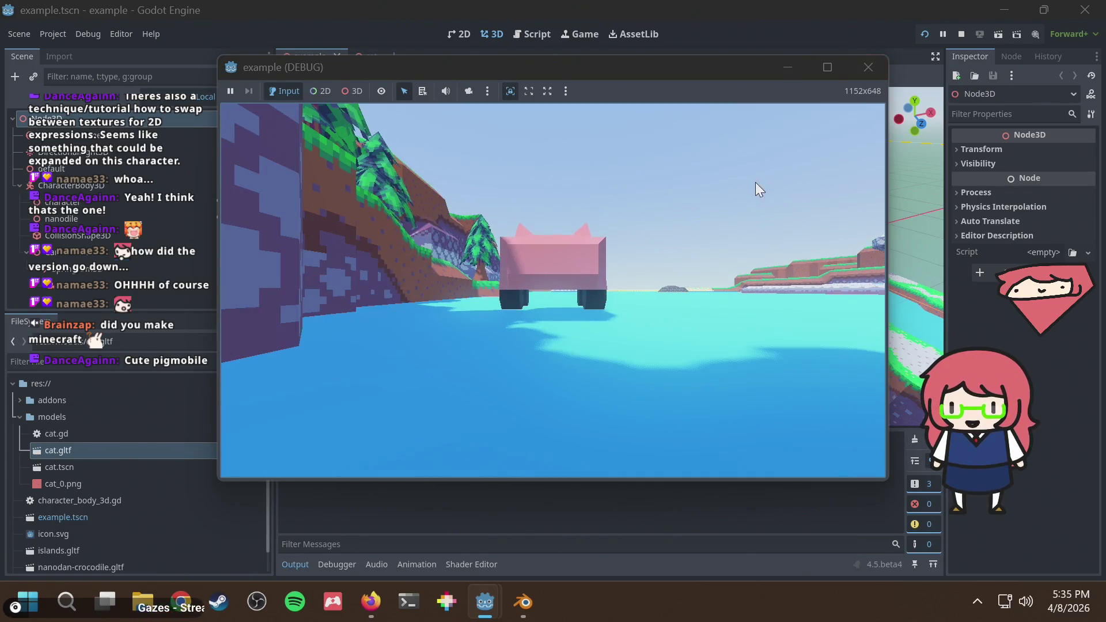
key(w)
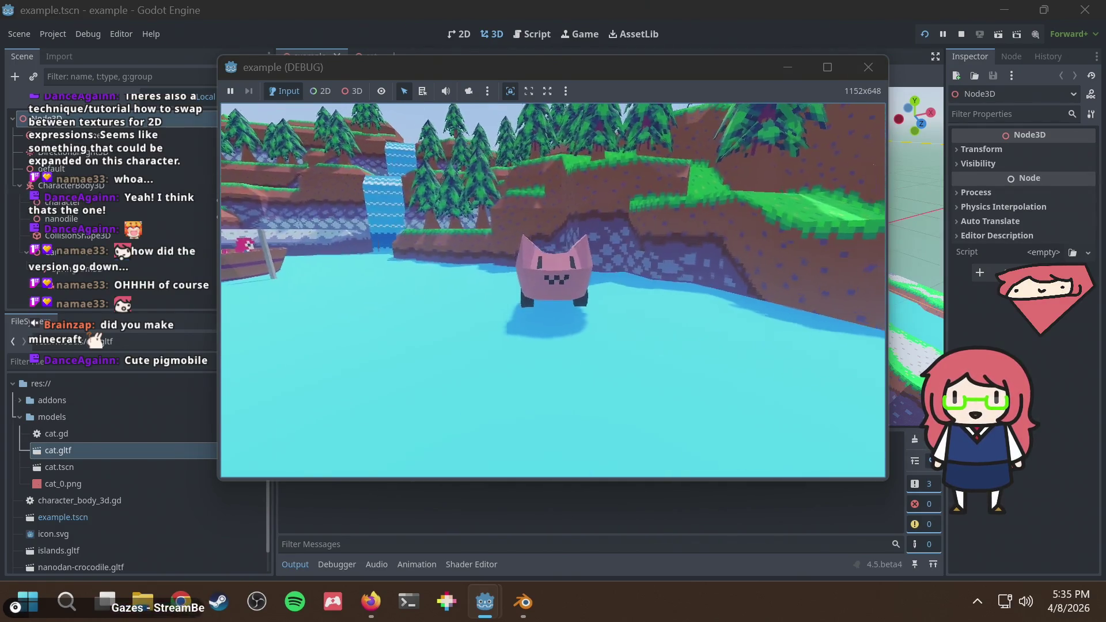
key(a)
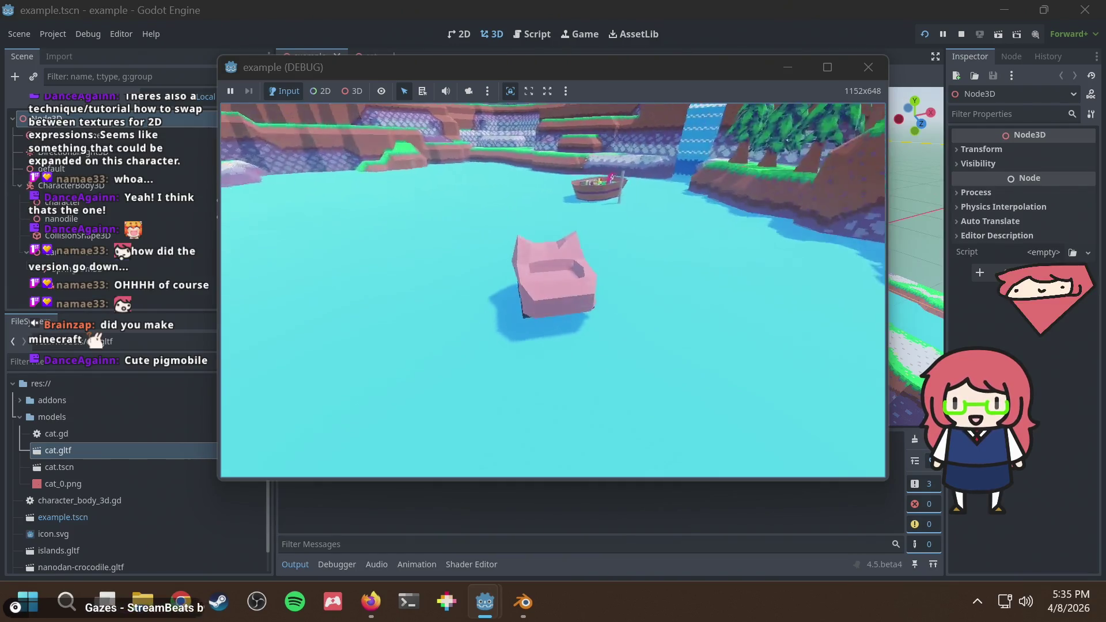
key(w)
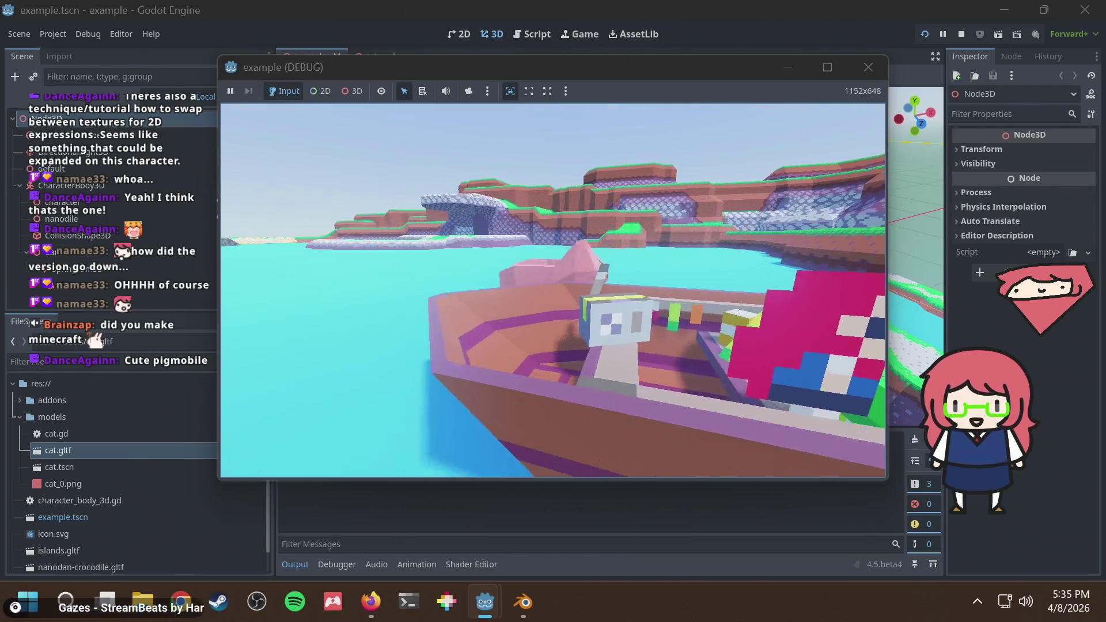
key(s)
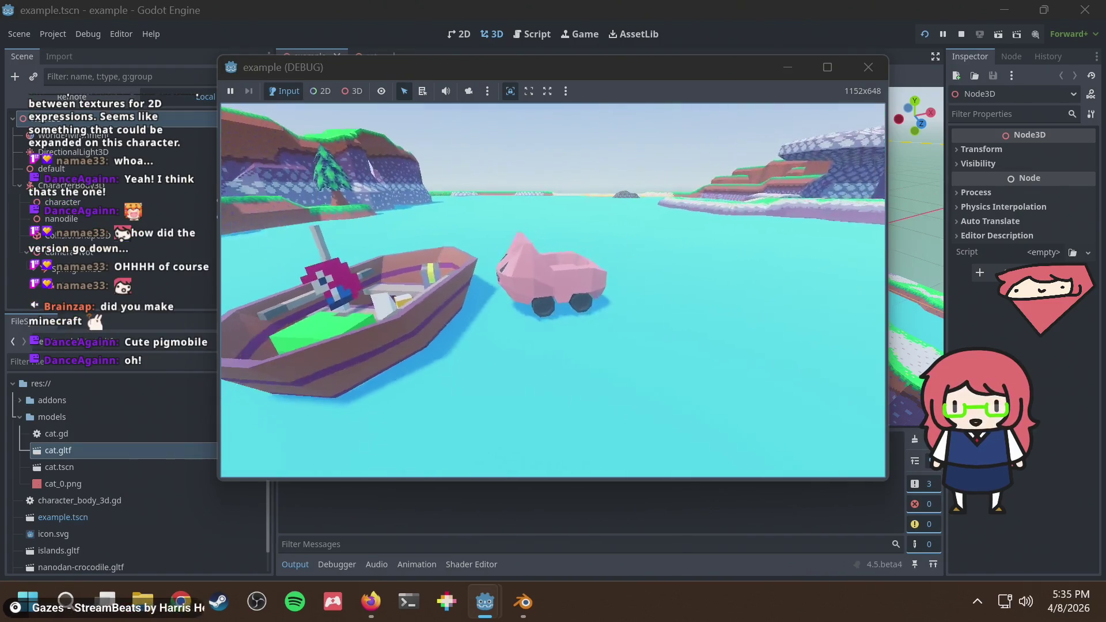
key(a)
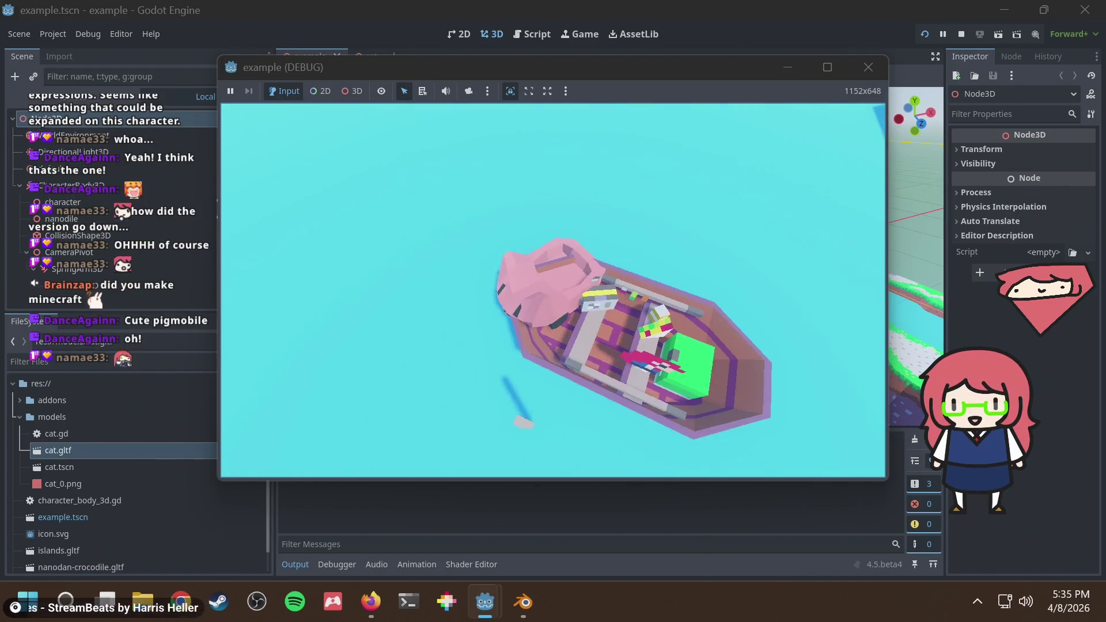
key(a)
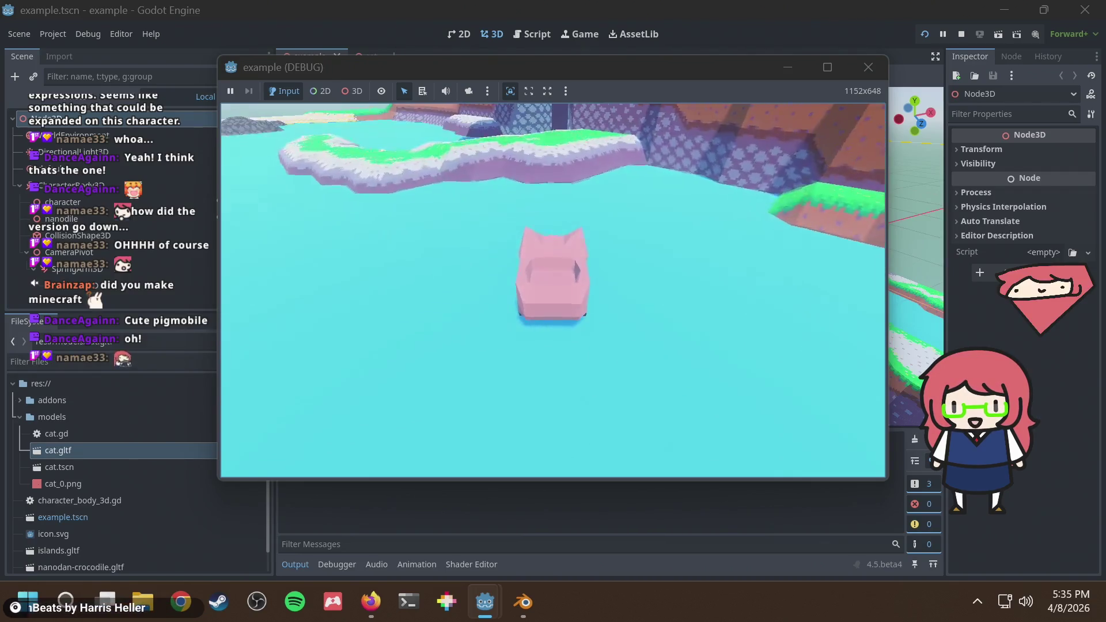
Drive through the cave, over the snowy island, through the rock gap and along the grassy path
key(w)
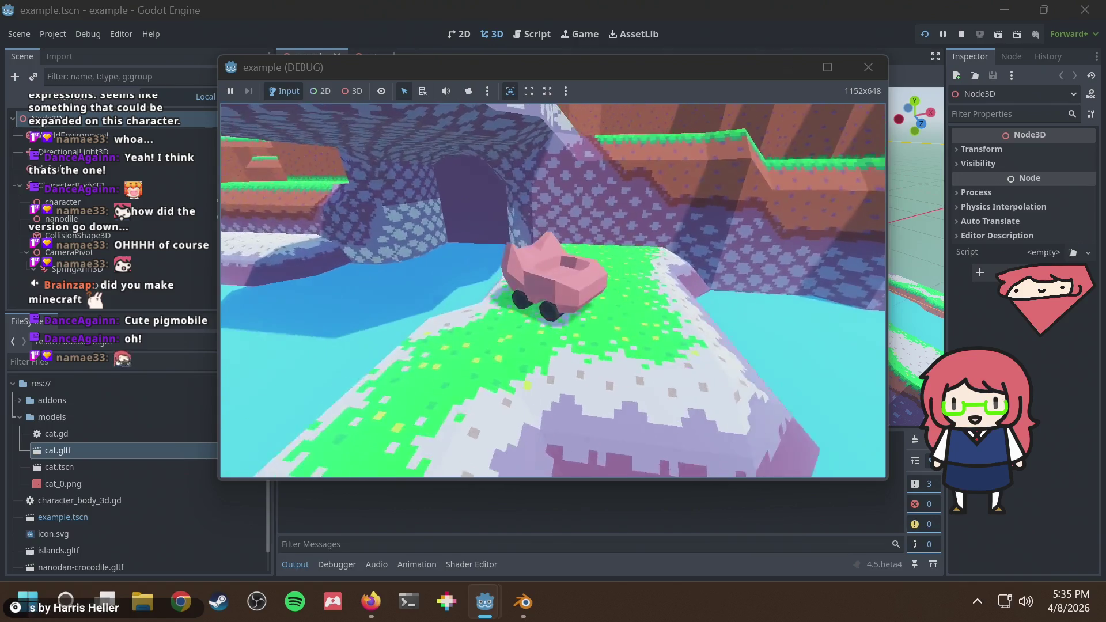
key(w)
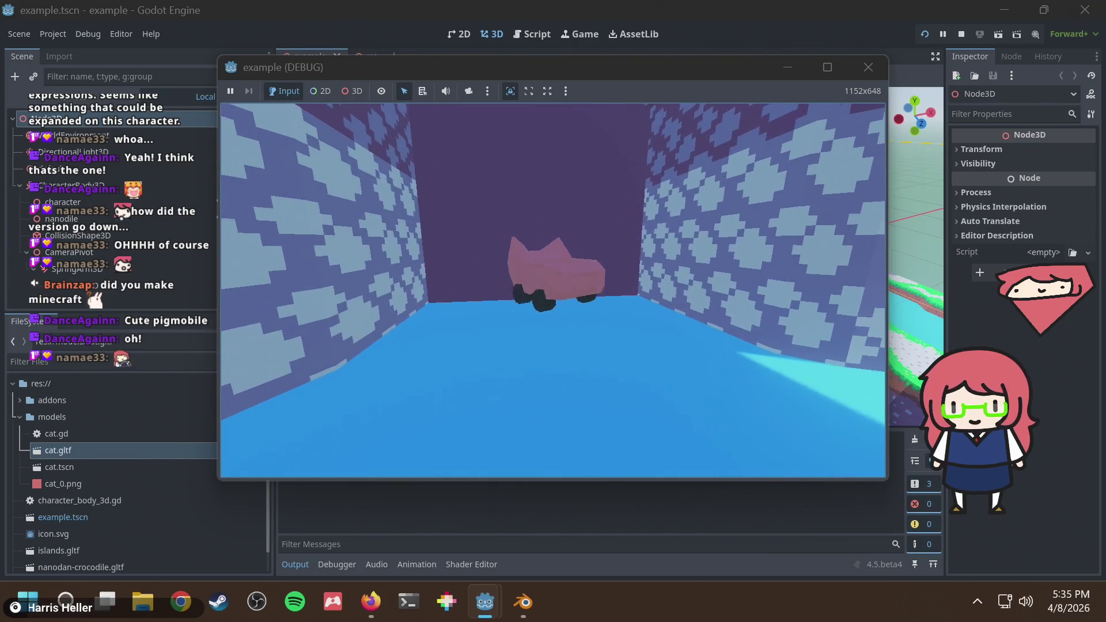
key(w)
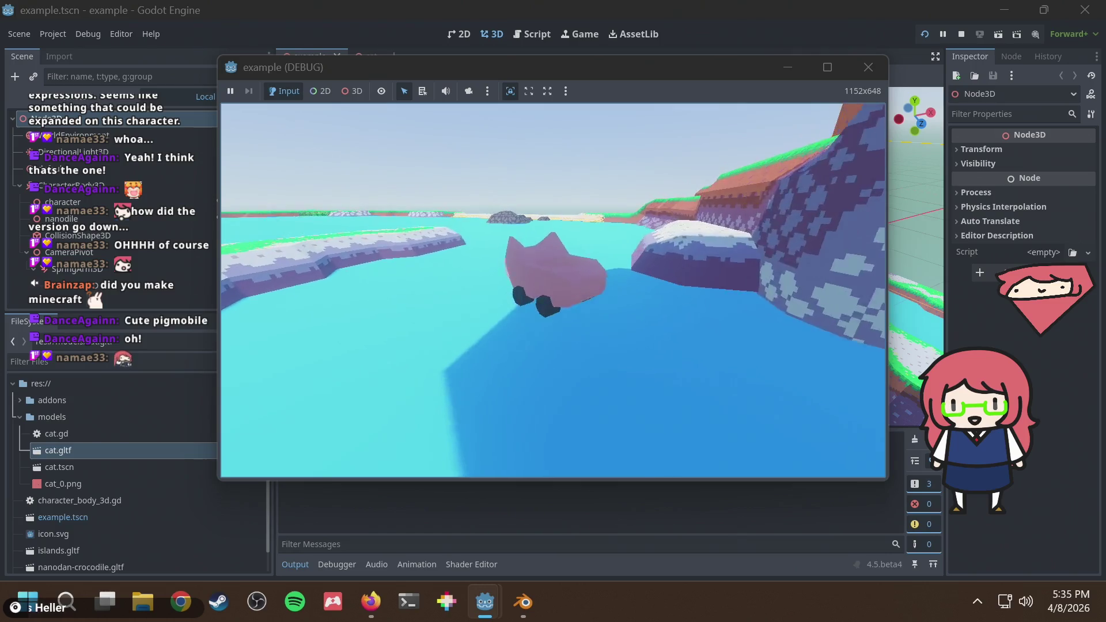
key(w)
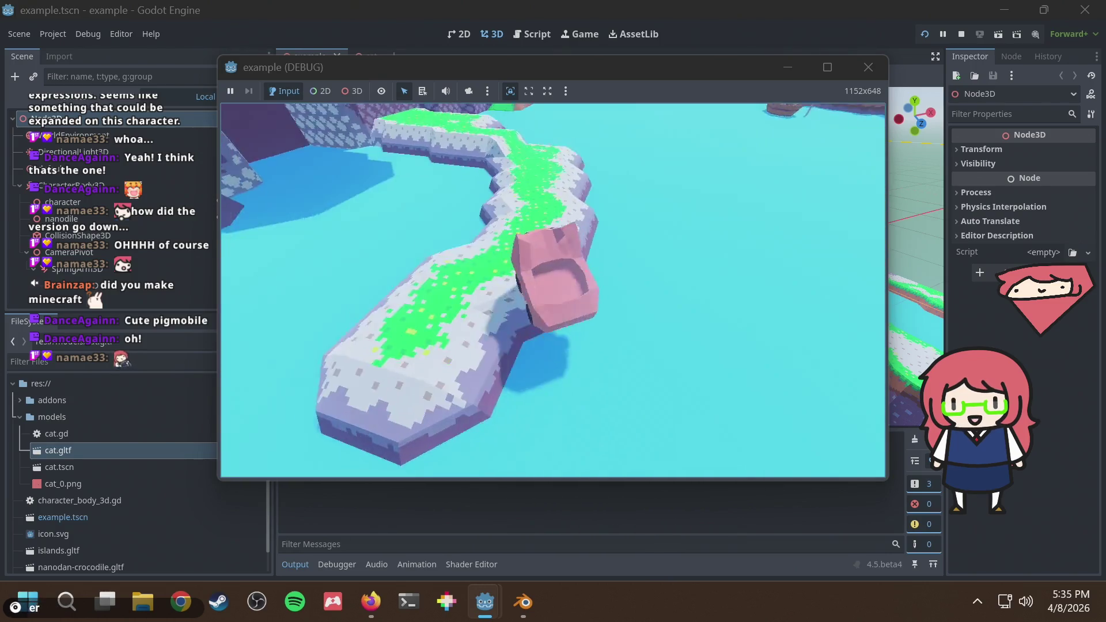
key(w)
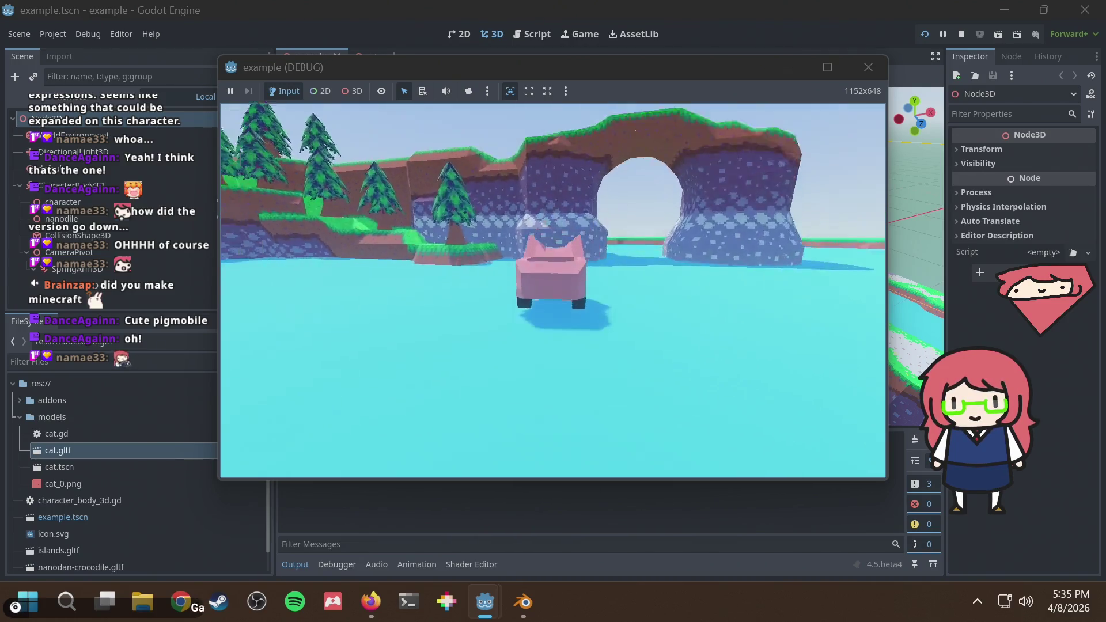
key(w)
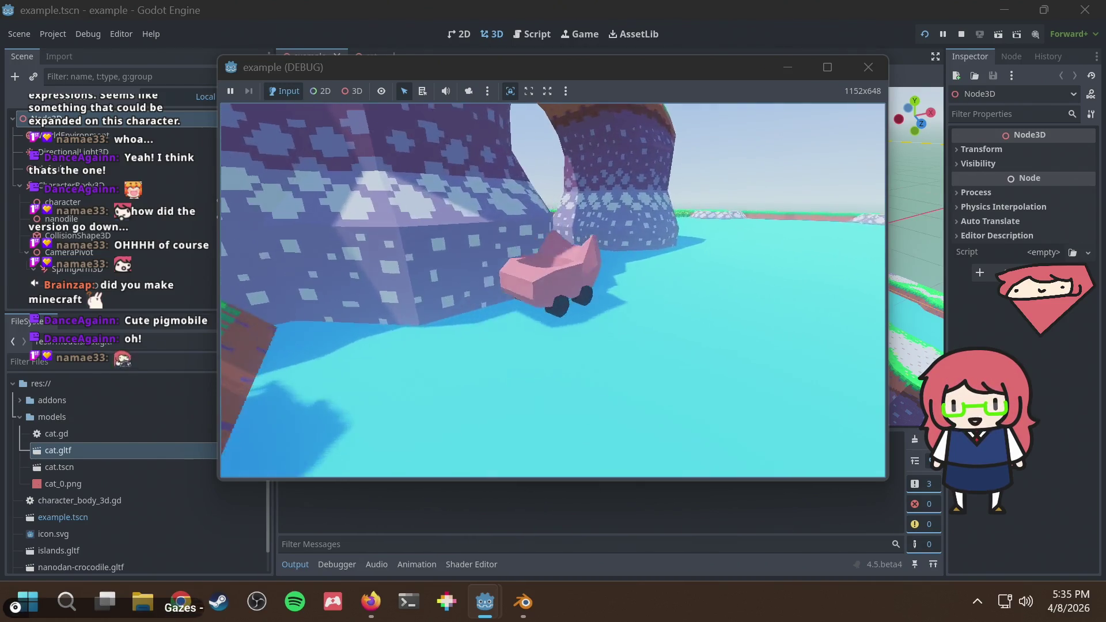
key(w)
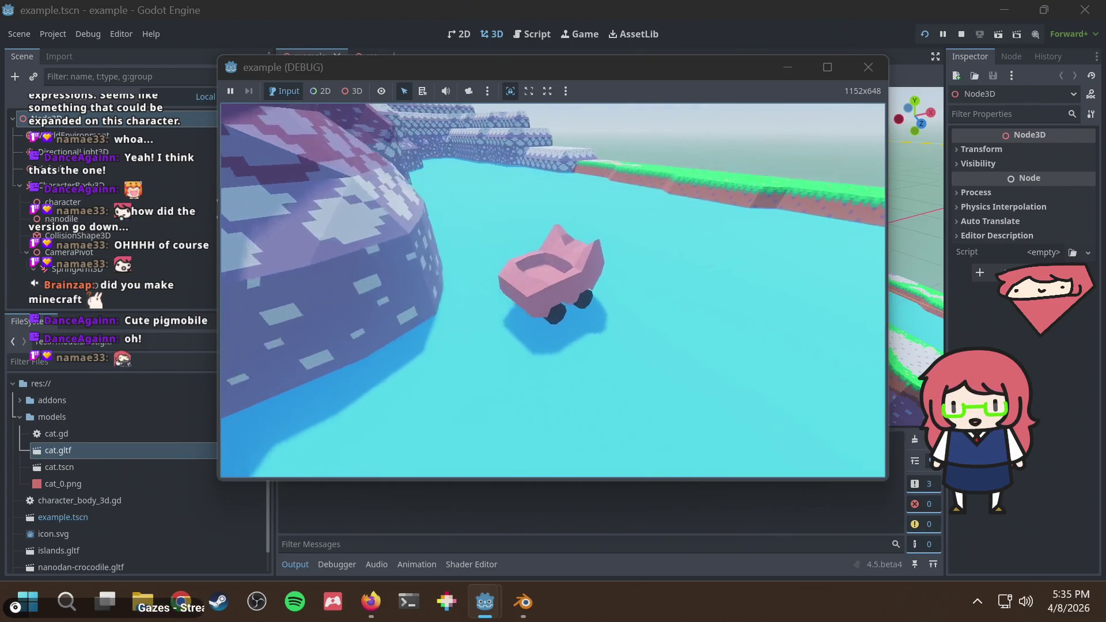
key(w)
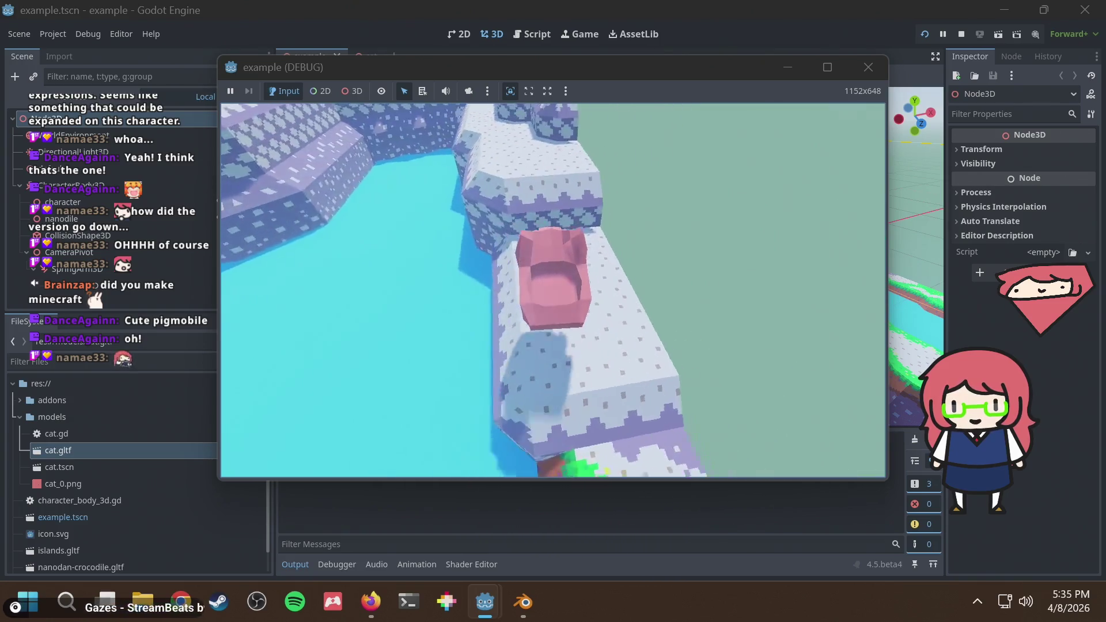
key(w)
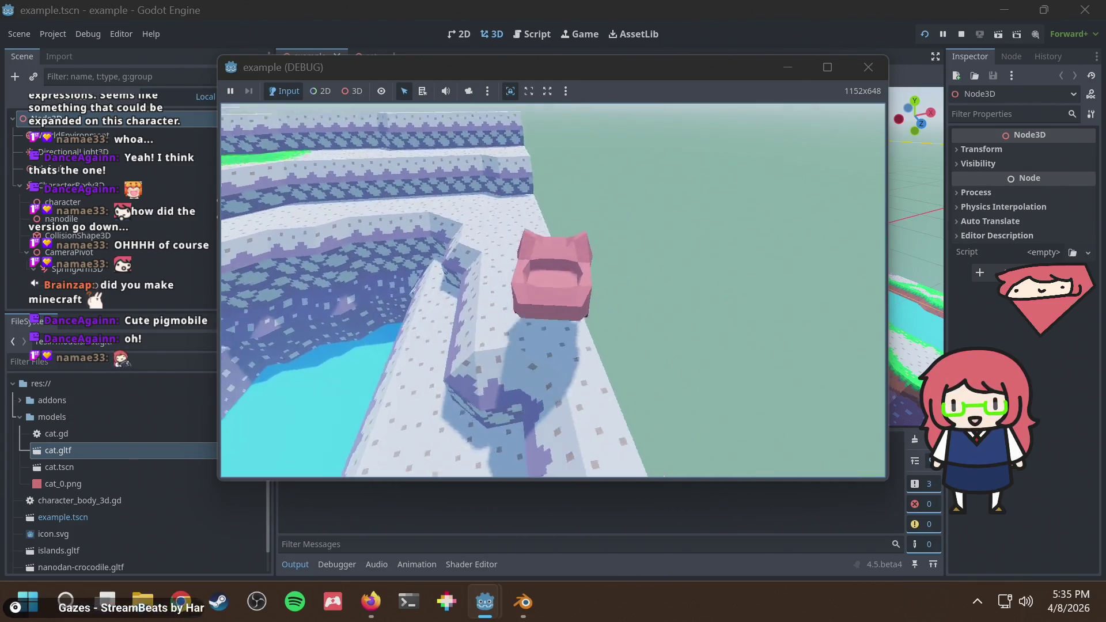
key(w)
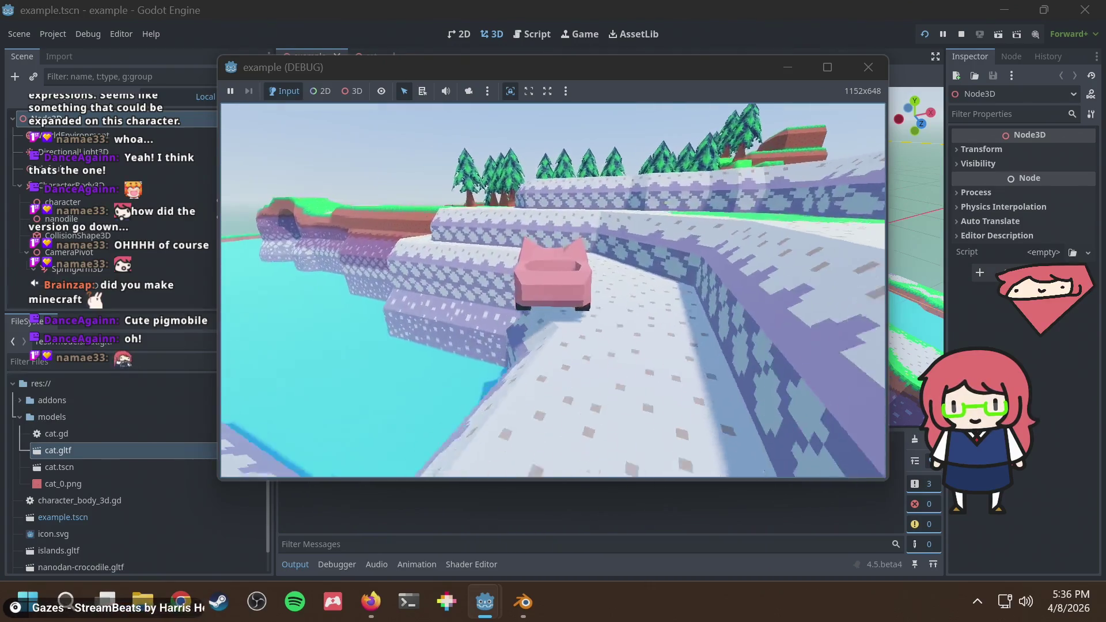
key(w)
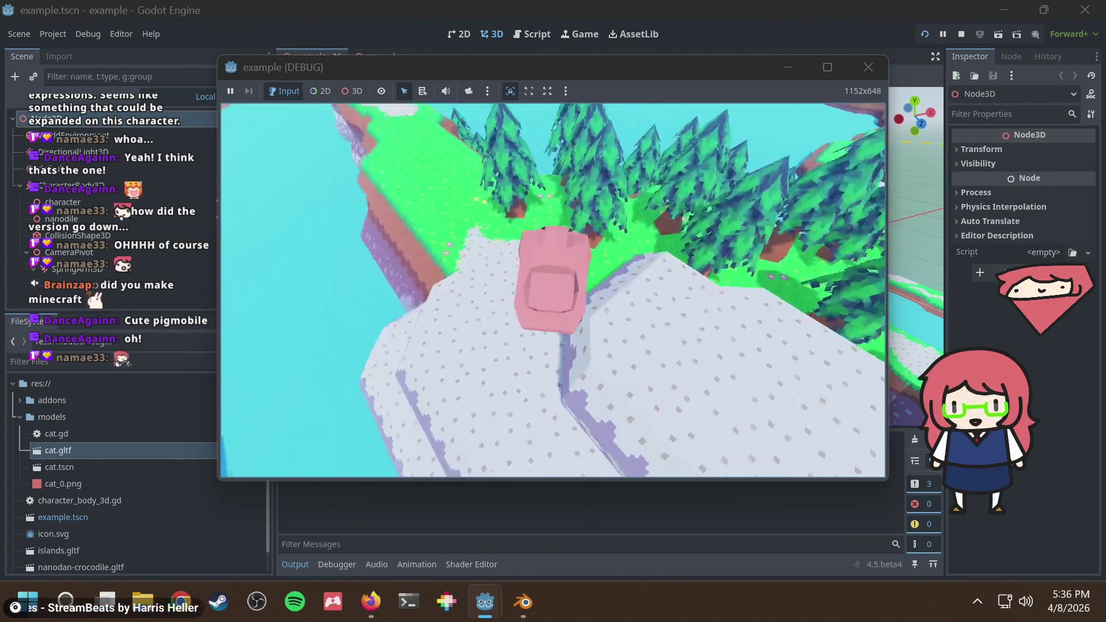
key(w)
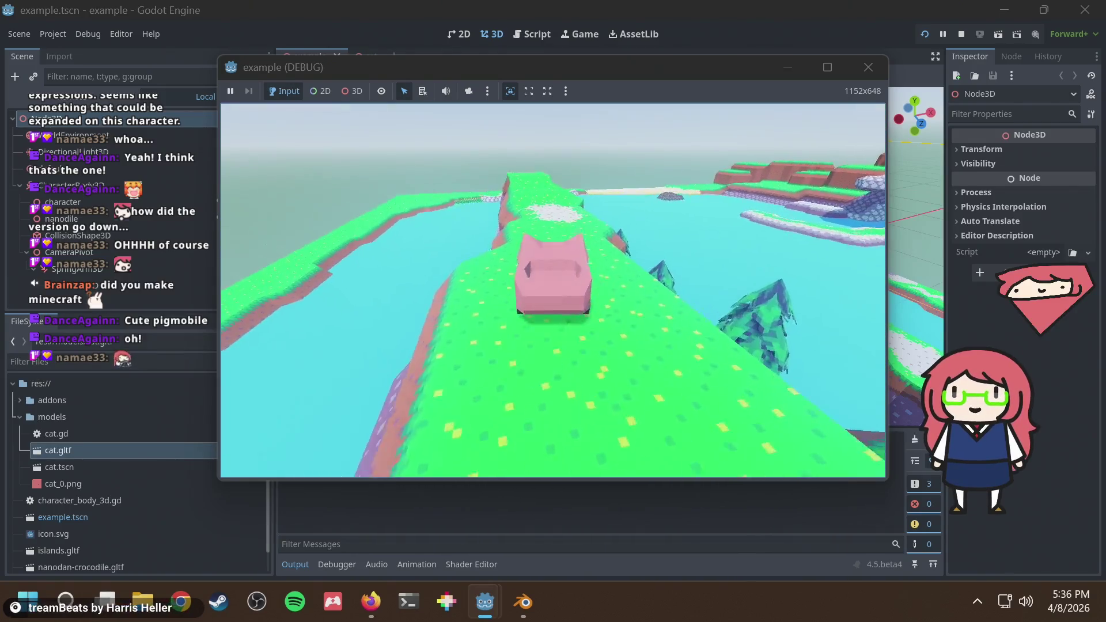
key(w)
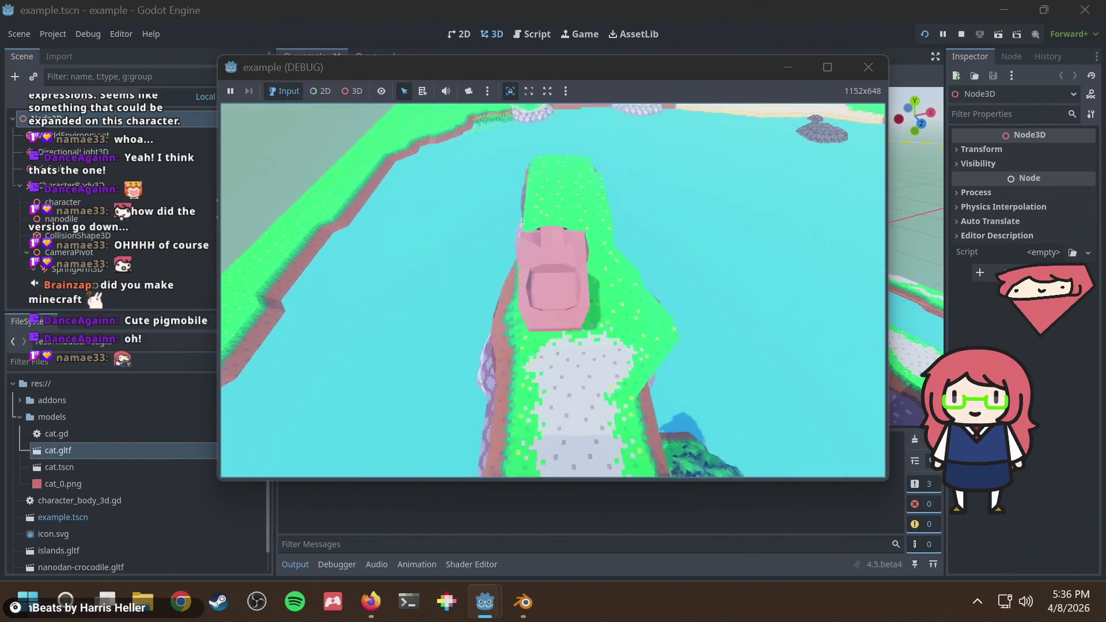
Turn around, jump the car off a ledge over the water, and drive back to the boat
key(a)
key(a)
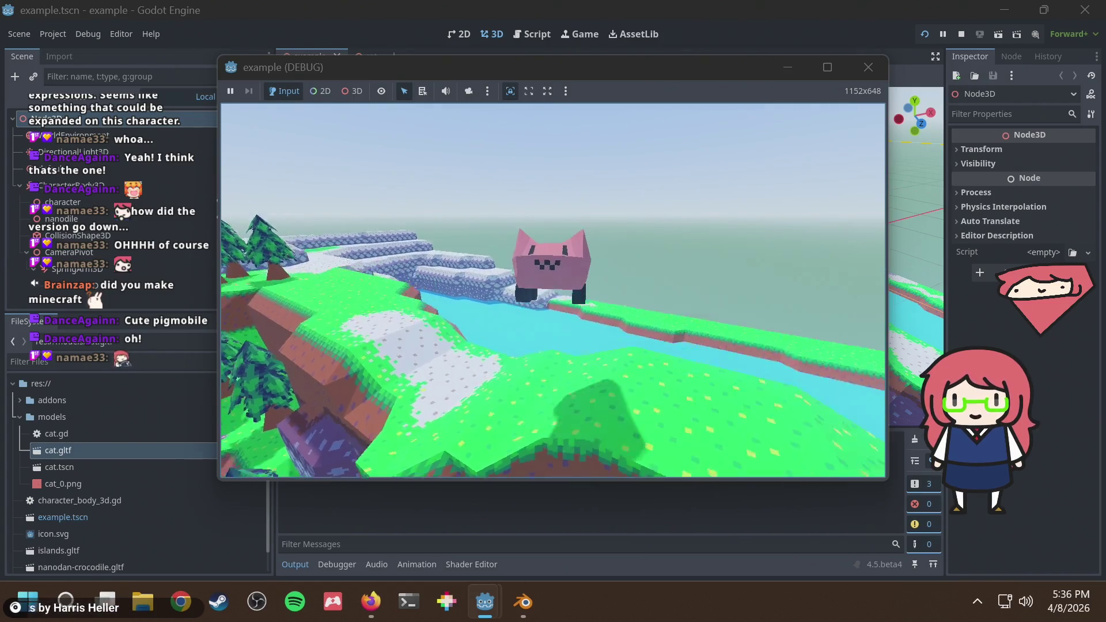
key(w)
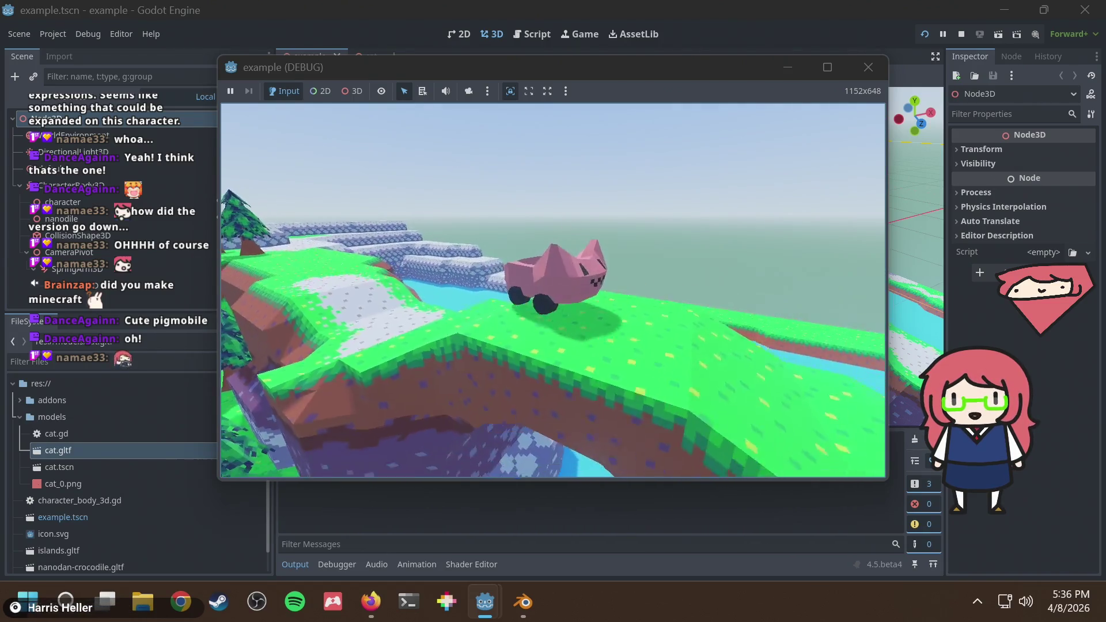
key(w)
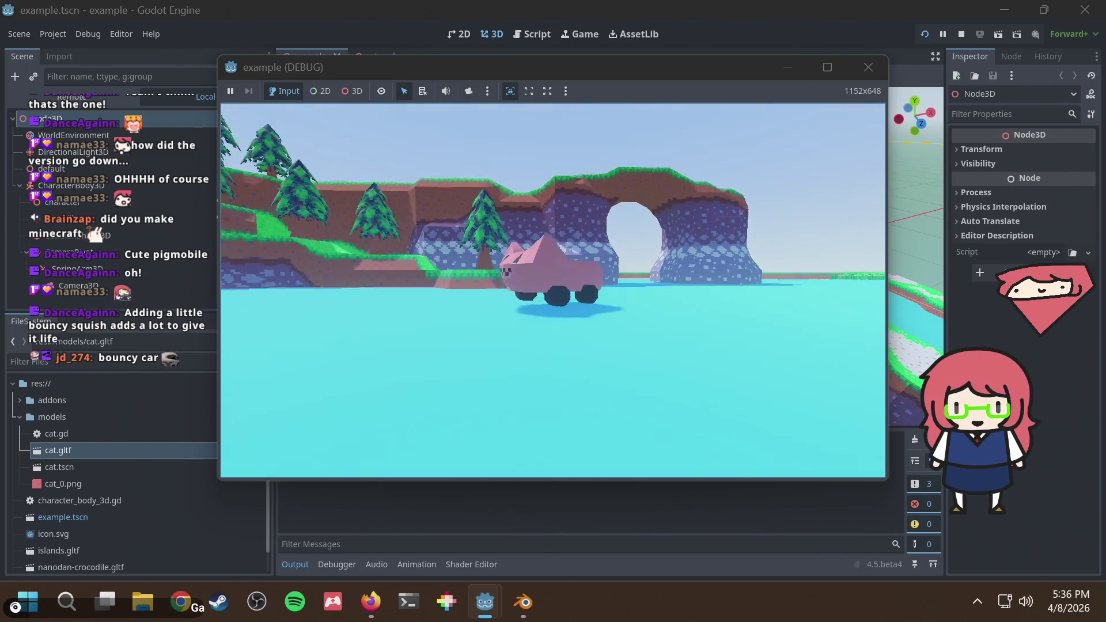
key(w)
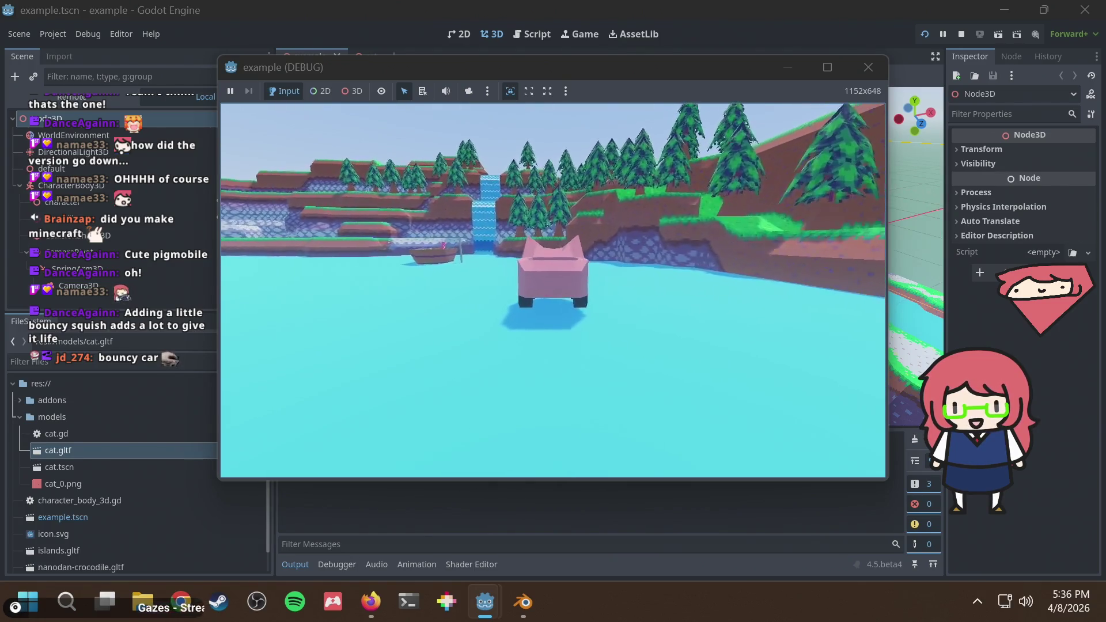
key(a)
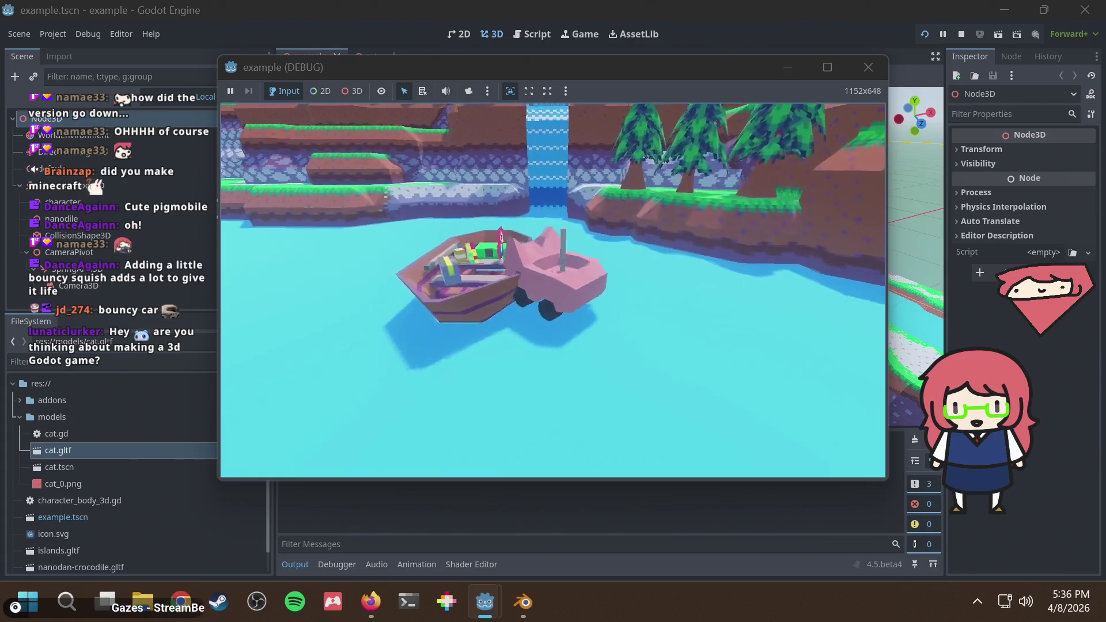
key(w)
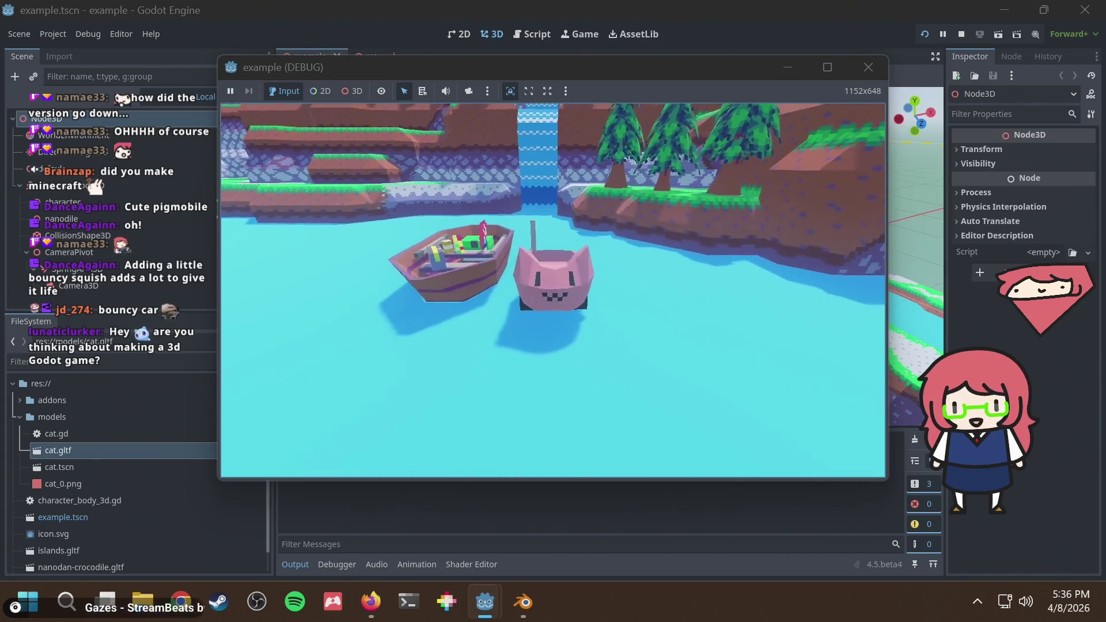
key(d)
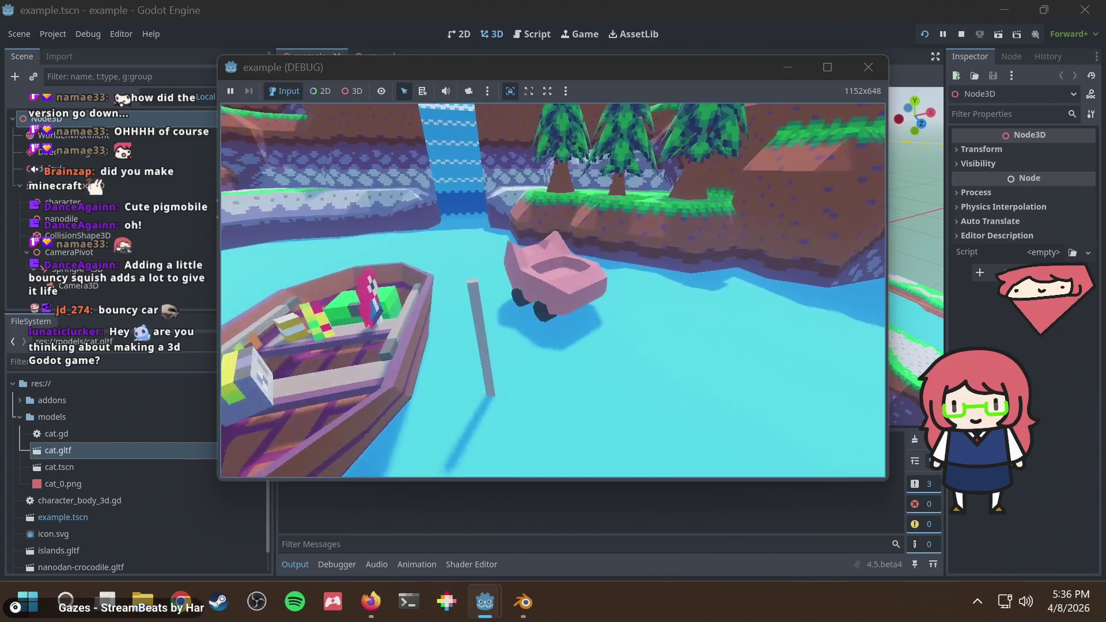
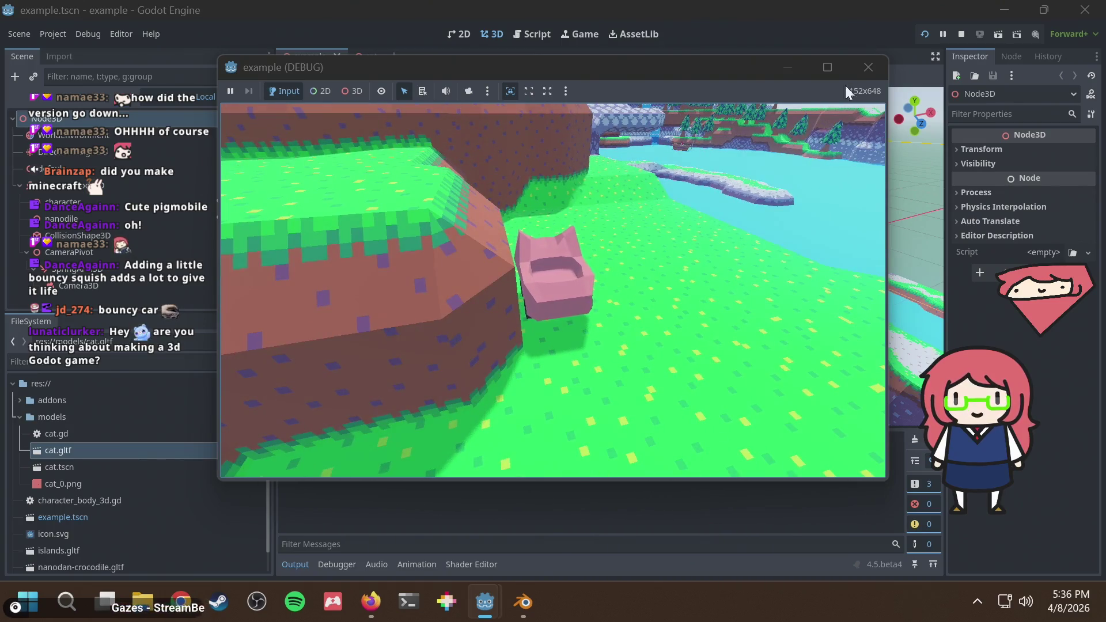
Close the running example game, quit the example project, and relaunch Godot from the taskbar
click(869, 67)
click(19, 34)
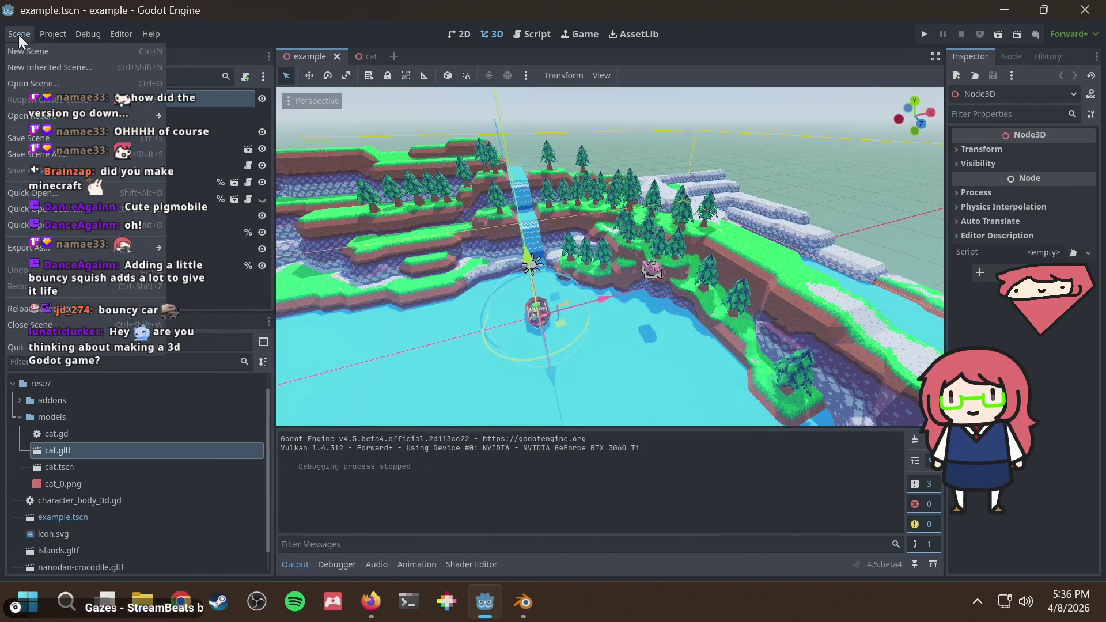
click(17, 34)
click(1085, 9)
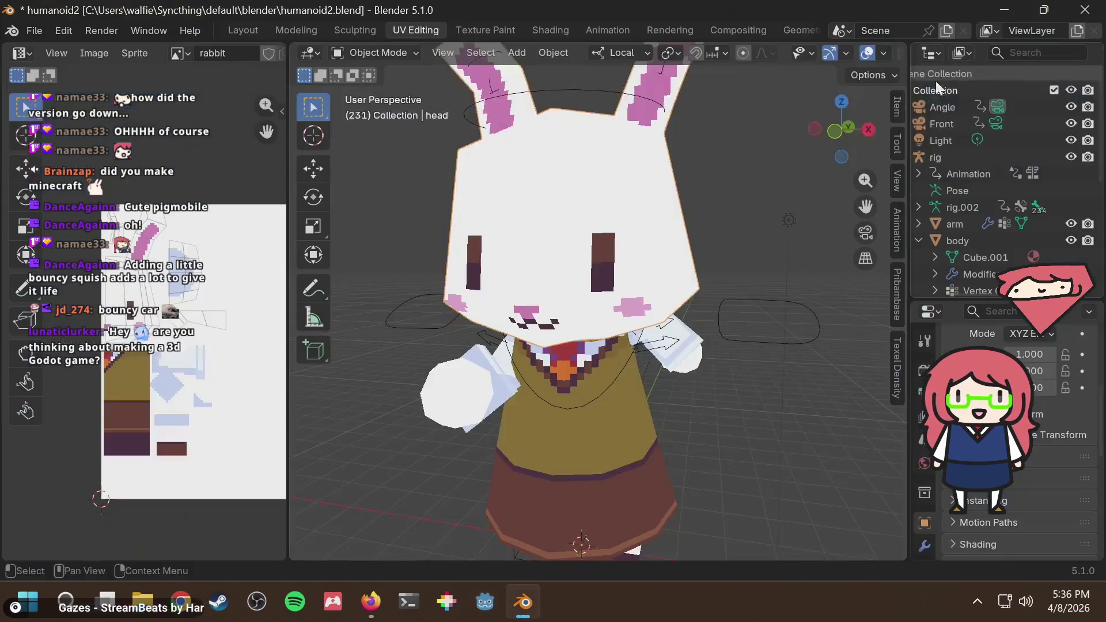
click(500, 603)
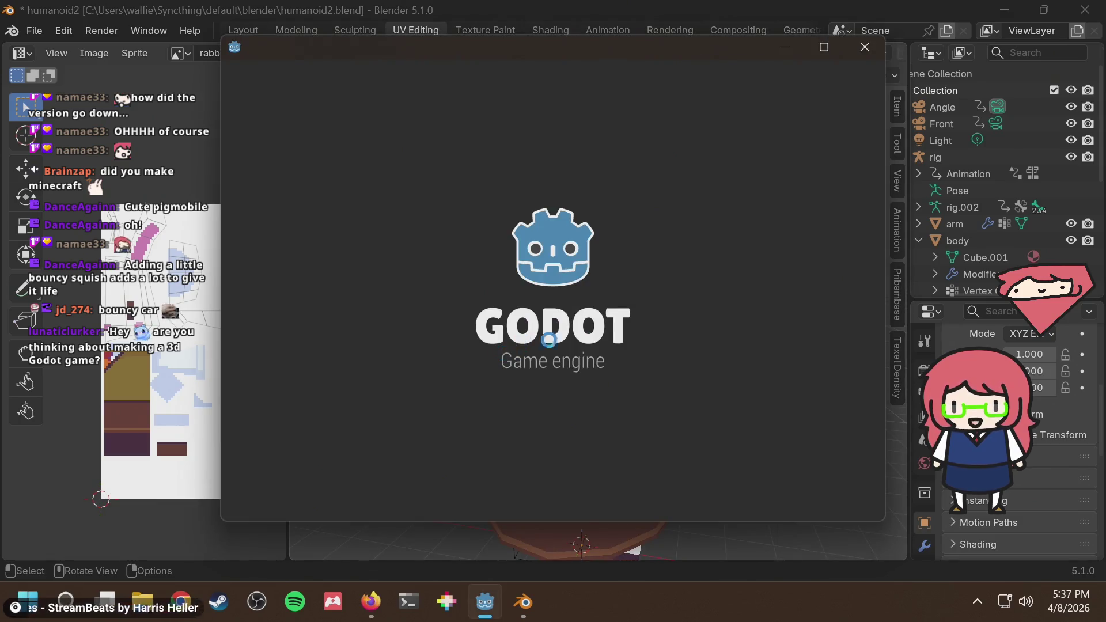
Scroll the Project Manager list and open the 'fishing' project
scroll(398, 403, down, 1)
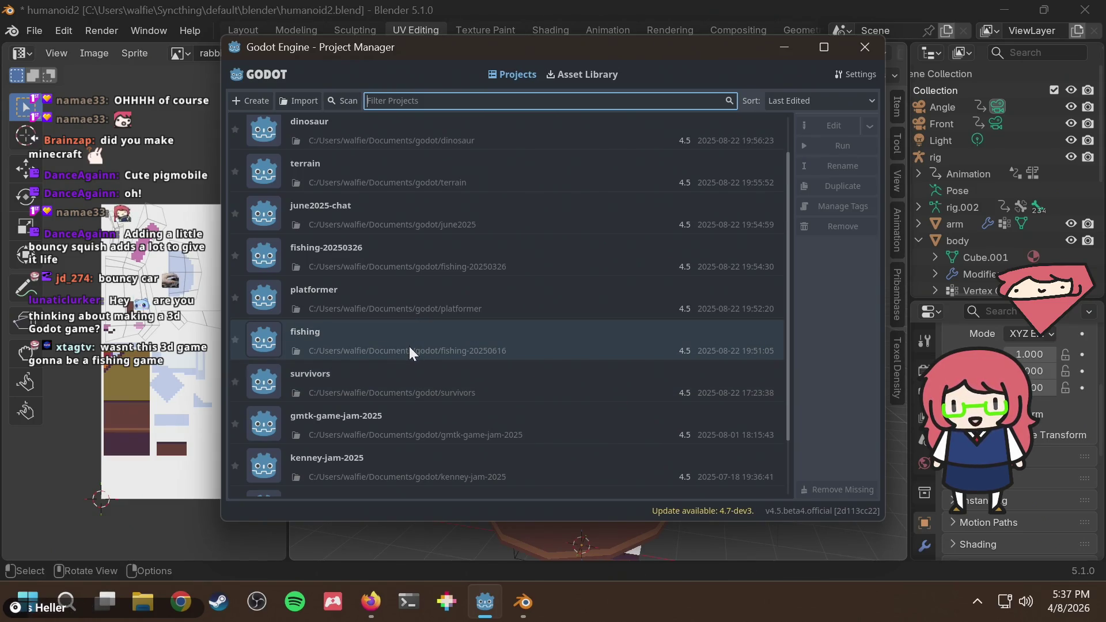
double_click(389, 338)
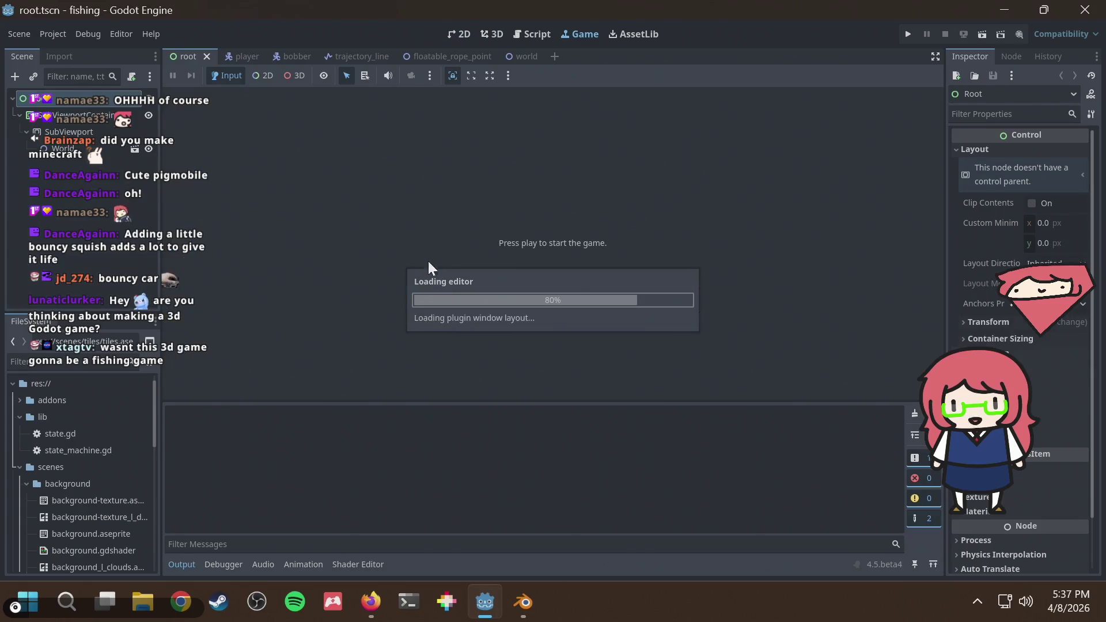
Run the fishing game, jump onto the platform and back, and cast the line twice
click(907, 35)
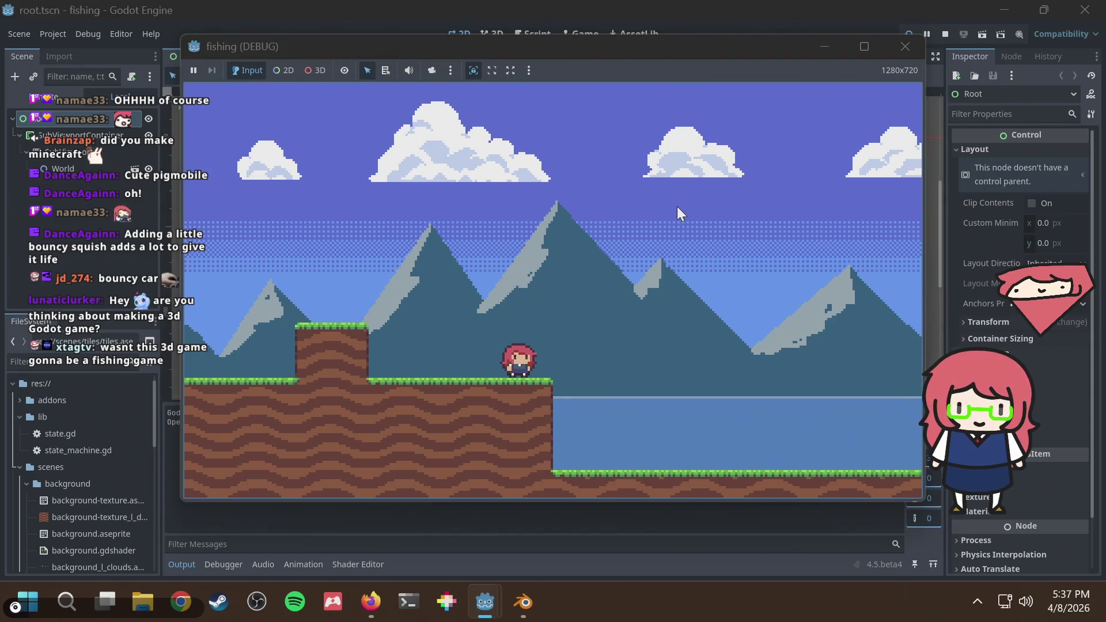
key(space)
click(676, 207)
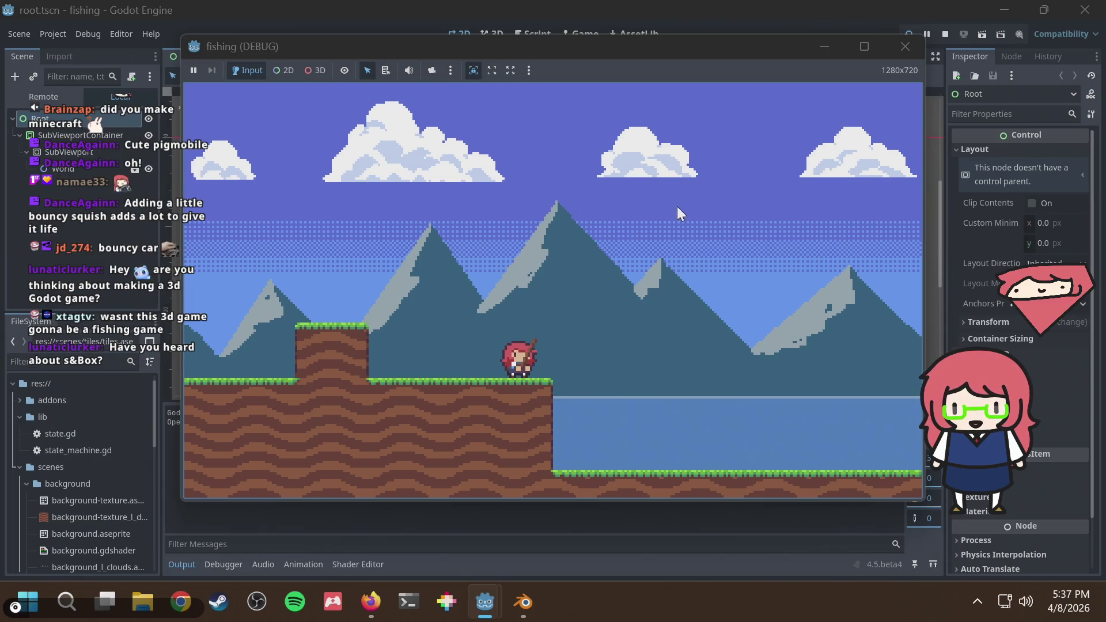
key(Left)
key(space)
key(Right)
key(space)
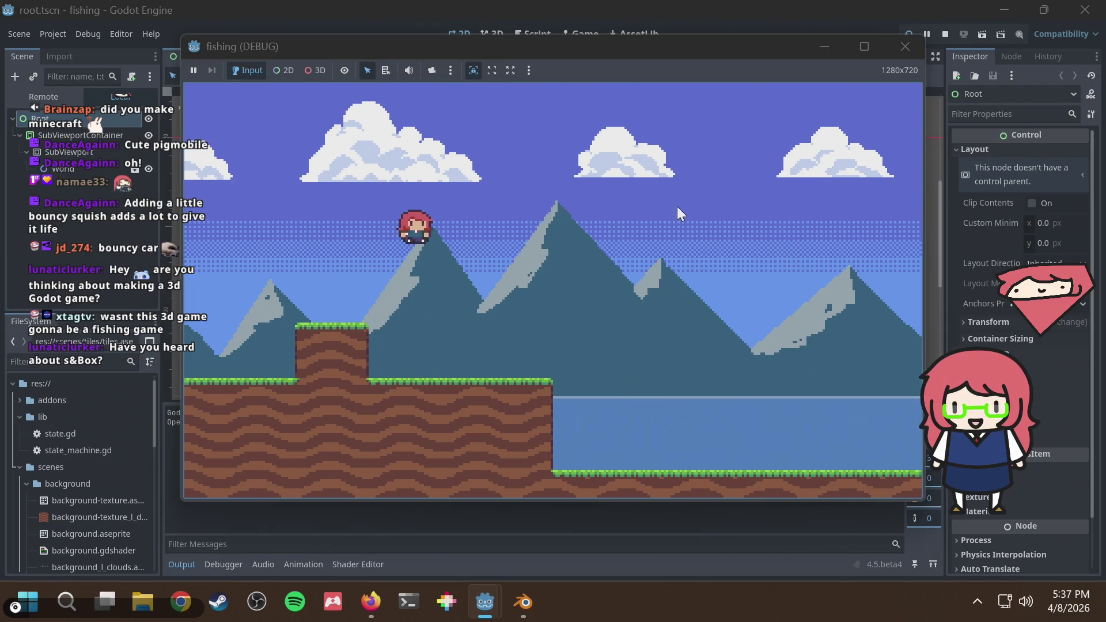
click(676, 206)
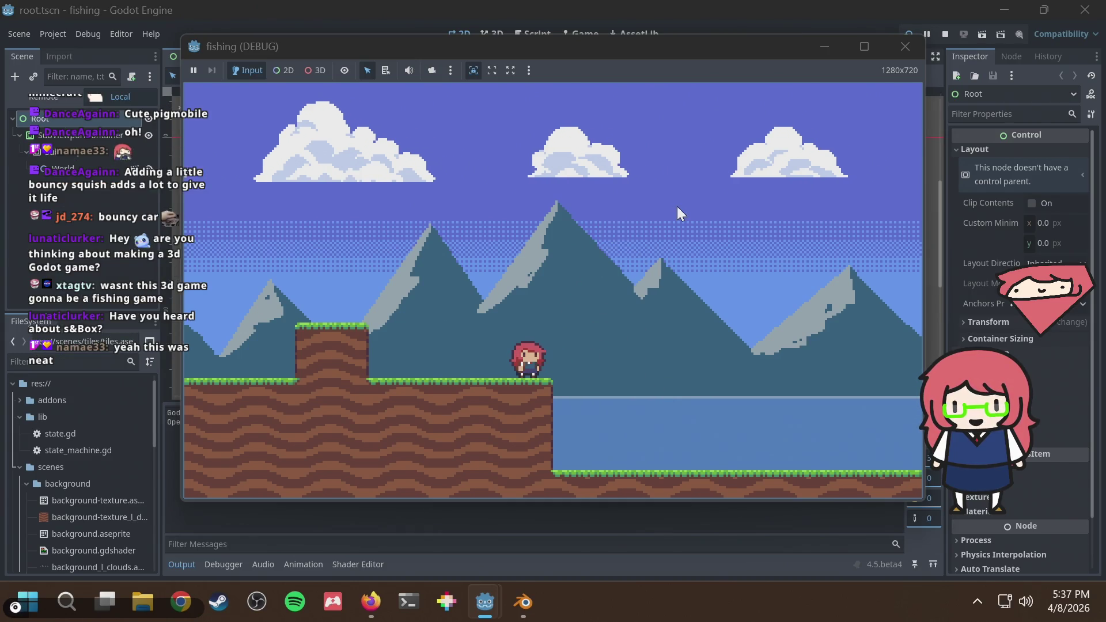
Jump past the raised platform, cast beside it, then walk right and cast into the water
key(Left)
key(Left)
key(space)
key(Right)
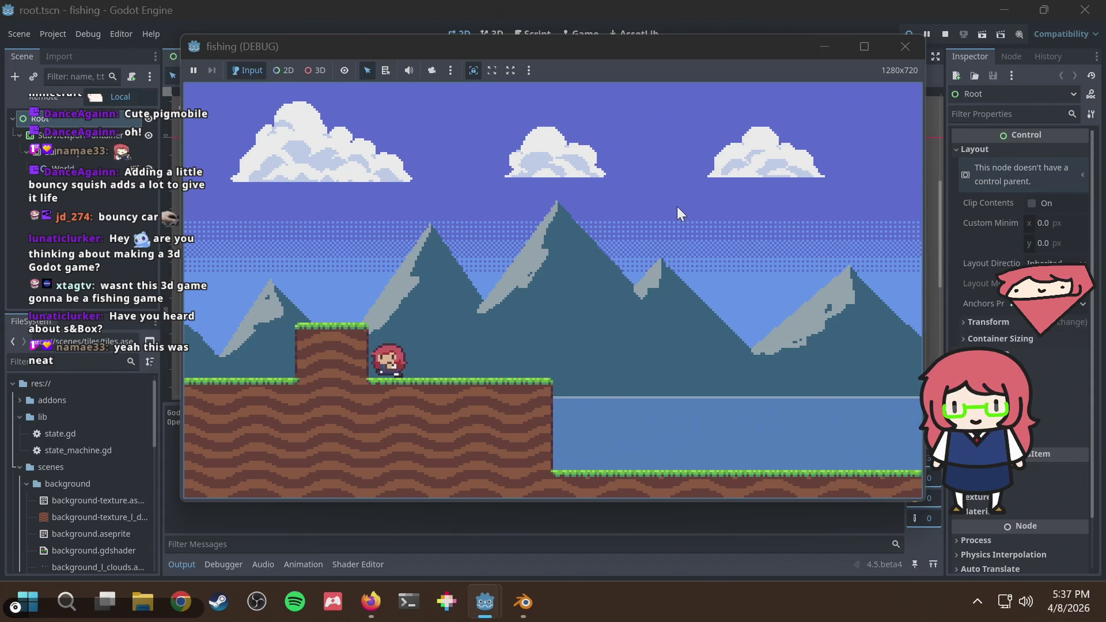
key(Left)
key(space)
click(677, 206)
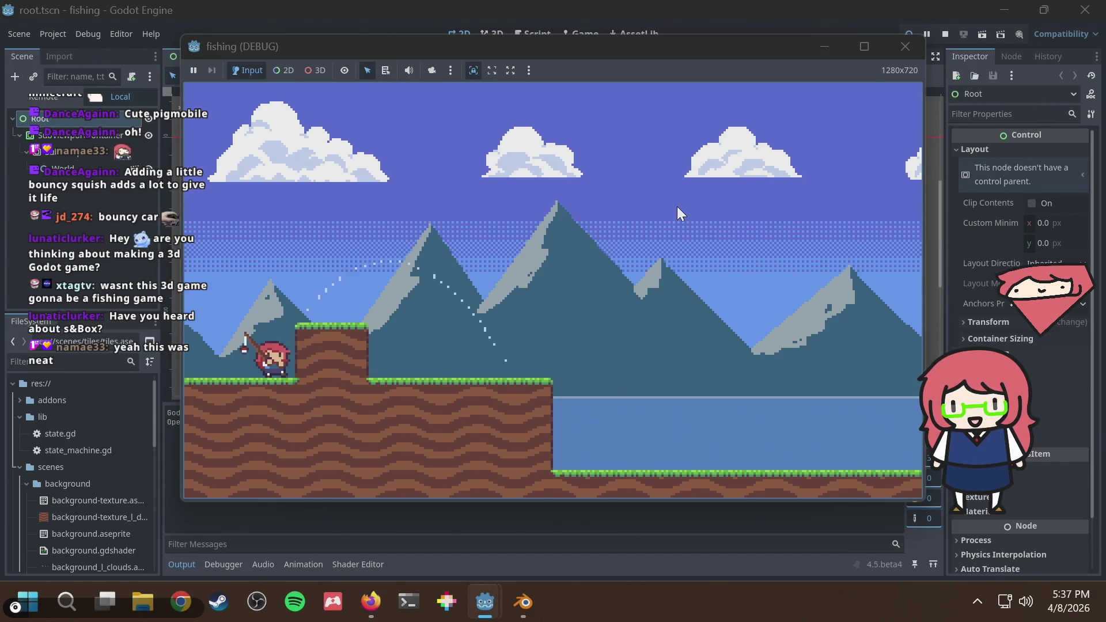
key(space)
key(Right)
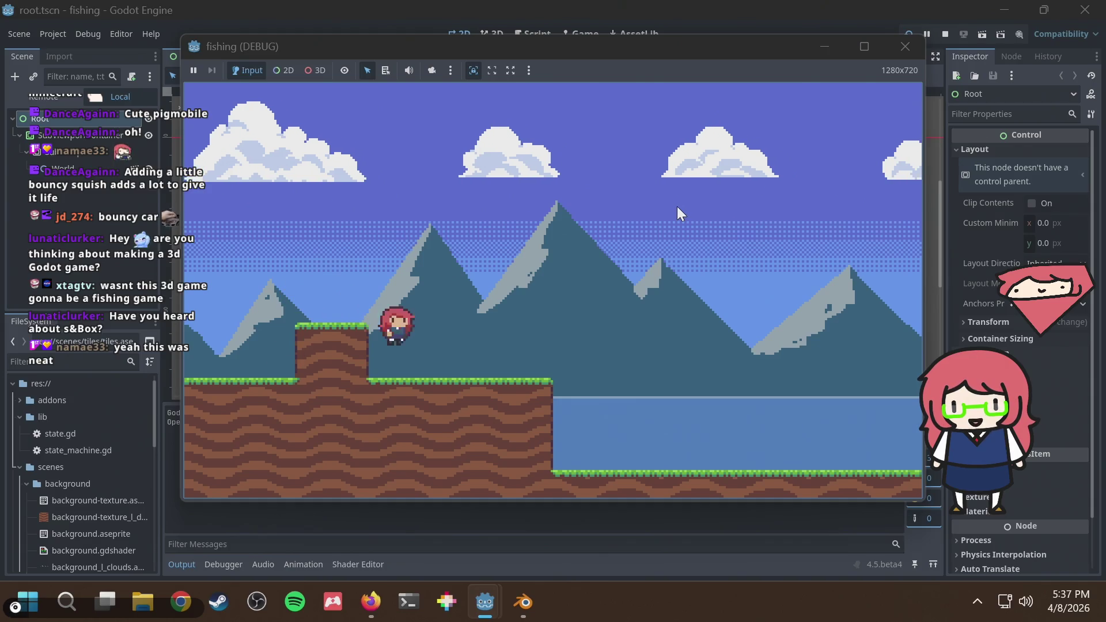
key(Right)
click(676, 206)
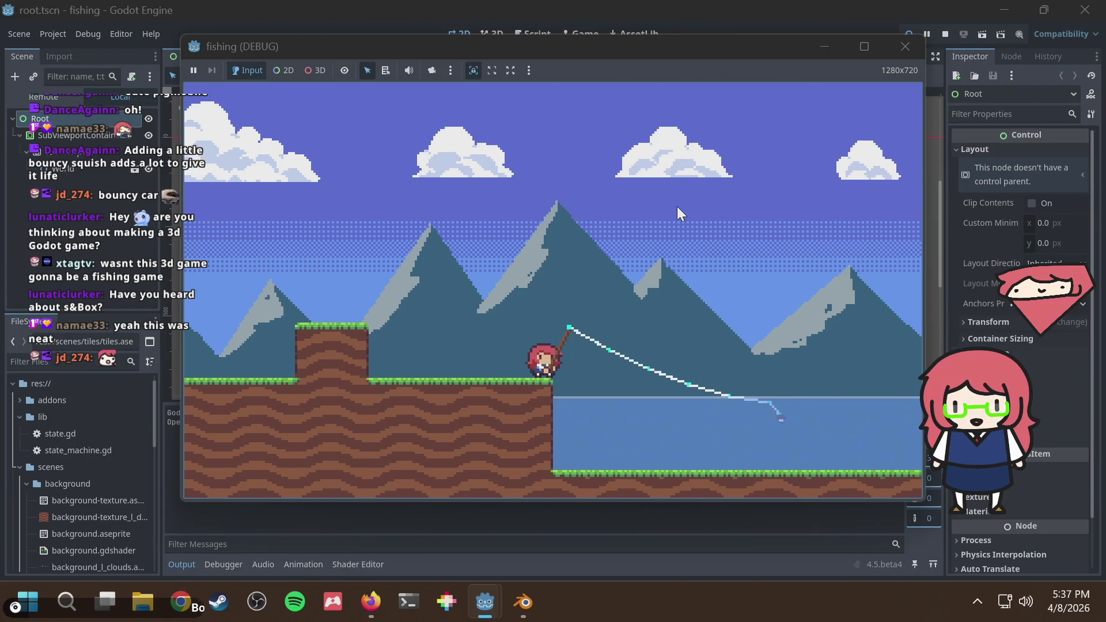
Walk left and right with A and D, aiming and casting the rod onto ground and water
key(a)
key(space)
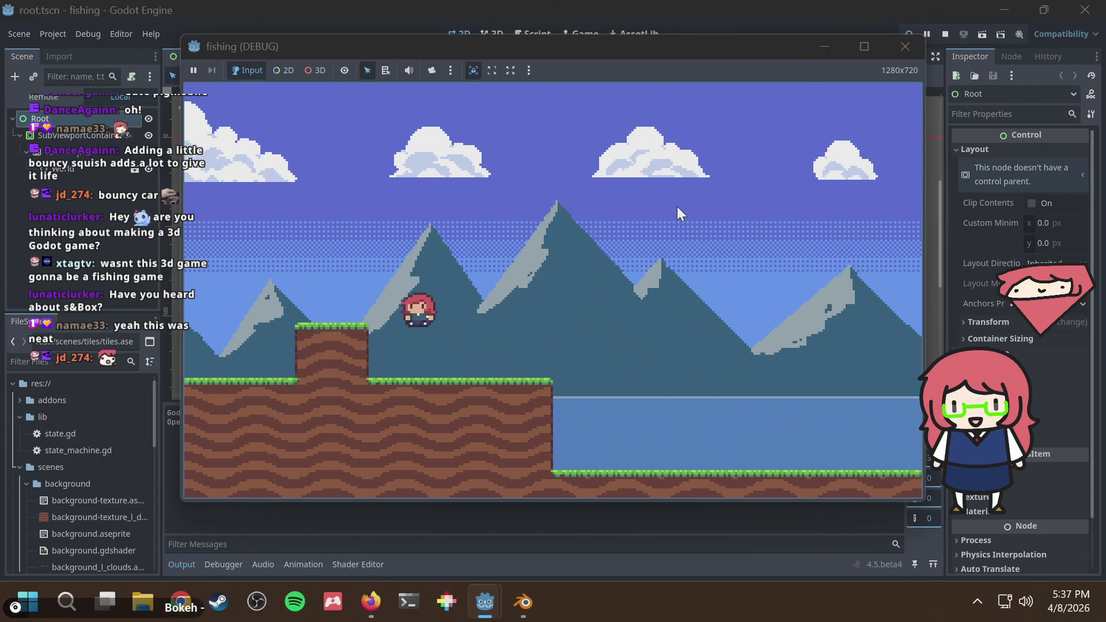
drag(677, 206, 676, 206)
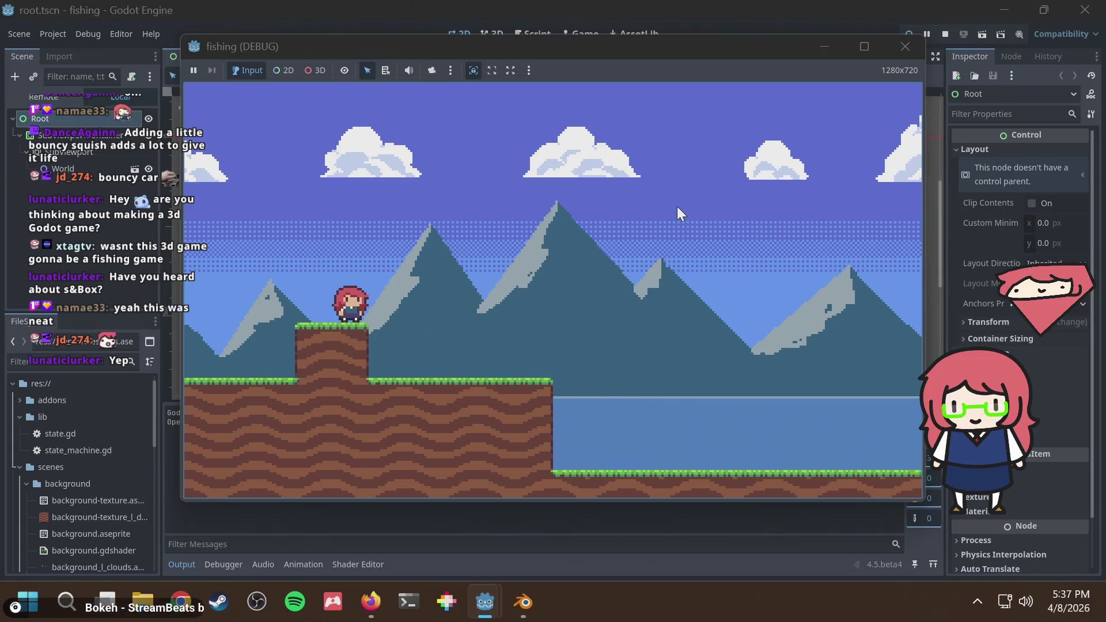
key(d)
key(a)
drag(676, 206, 676, 206)
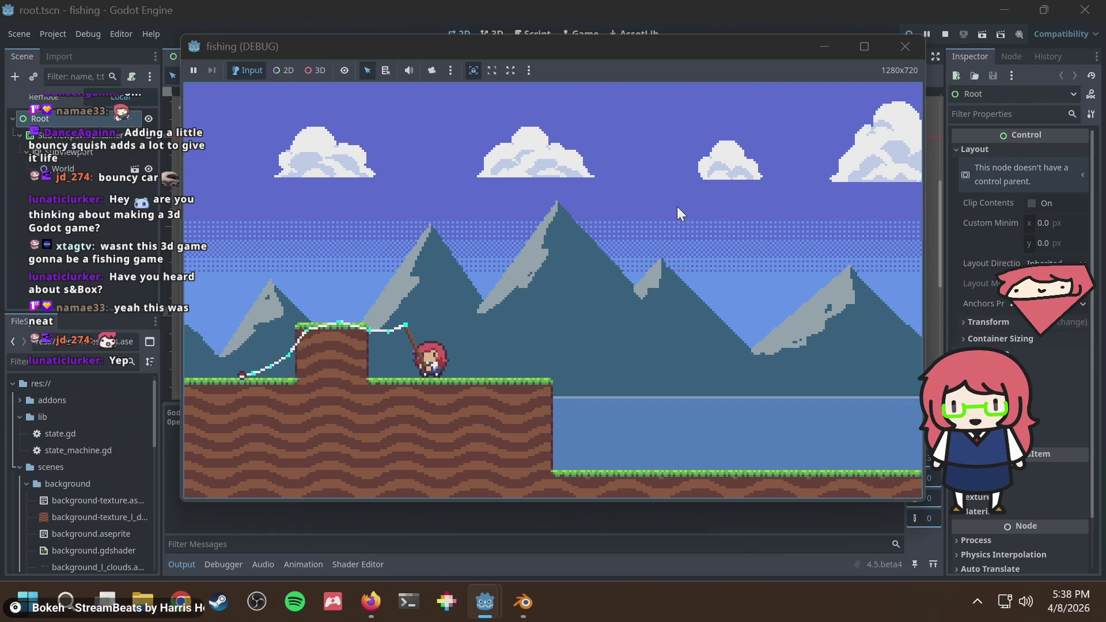
key(d)
drag(676, 206, 676, 207)
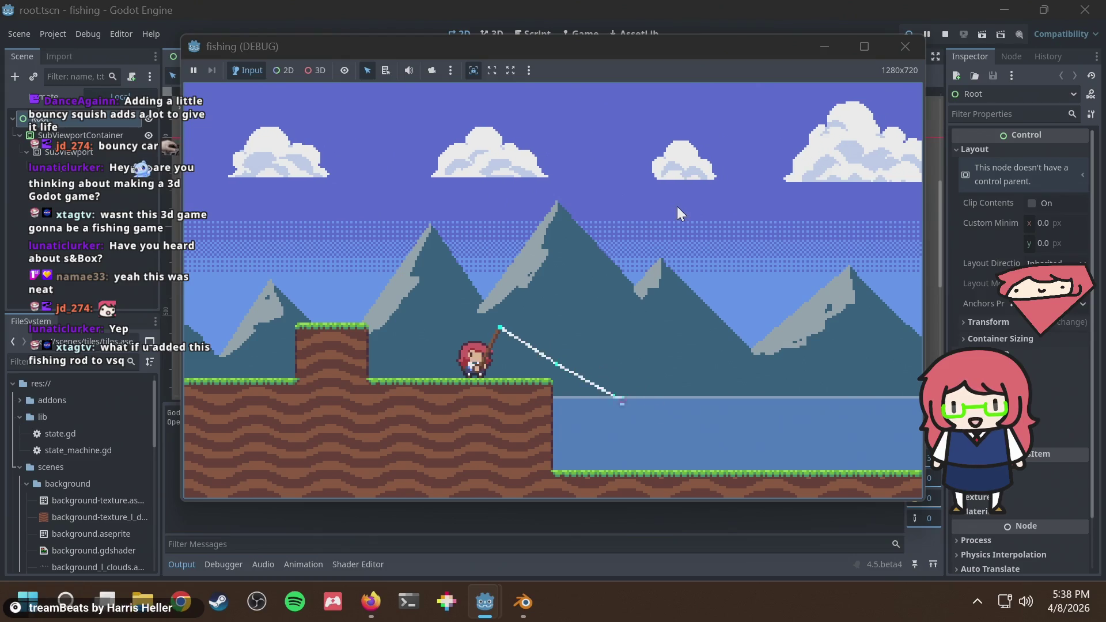
Cast from the grass platform, reel the line in, and jump out over the water
key(a)
key(space)
drag(676, 206, 676, 206)
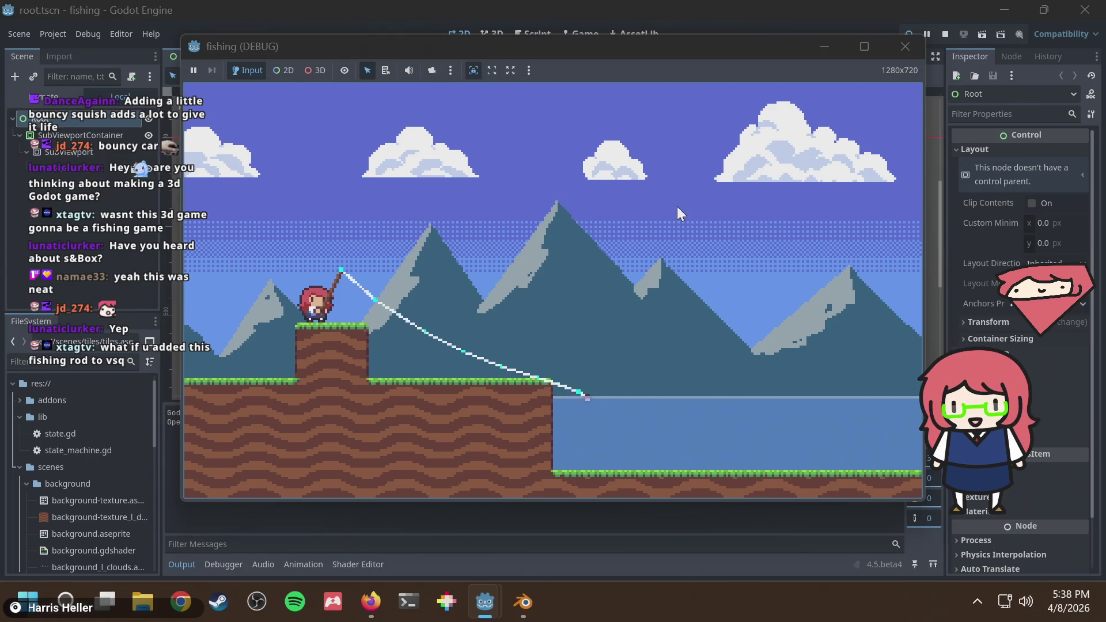
click(677, 207)
key(d)
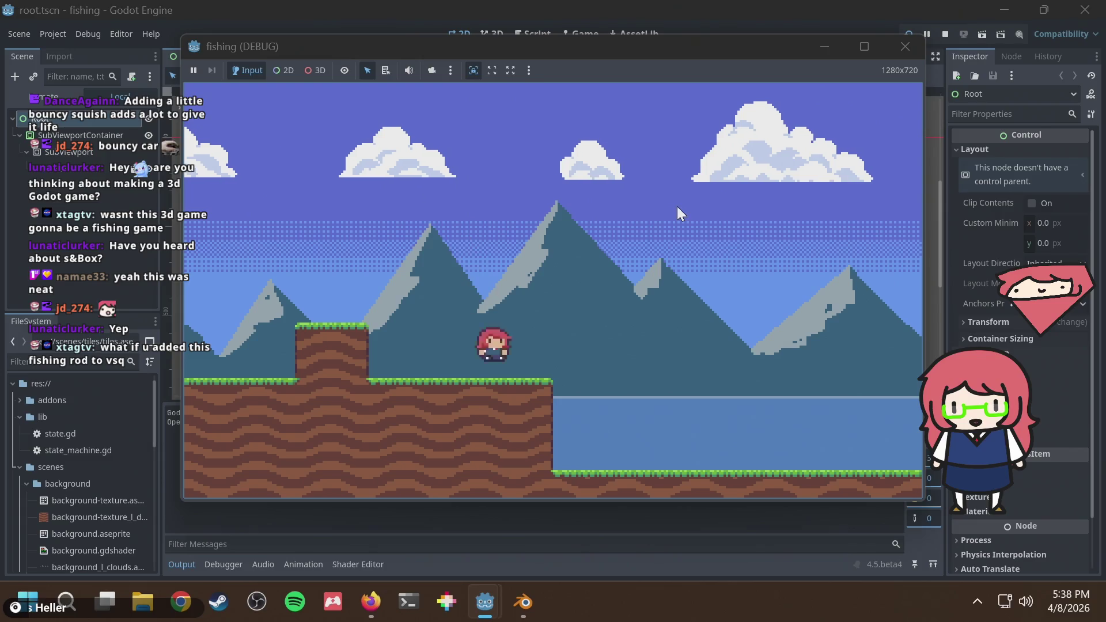
key(space)
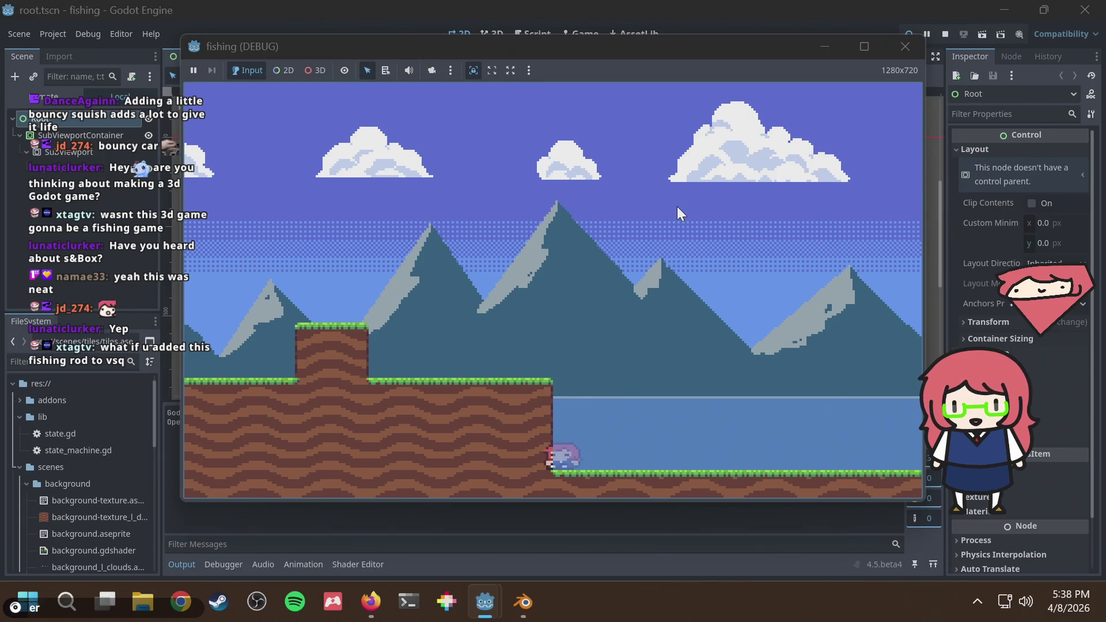
Close the fishing game and relaunch Godot to reach the Project Manager
click(903, 48)
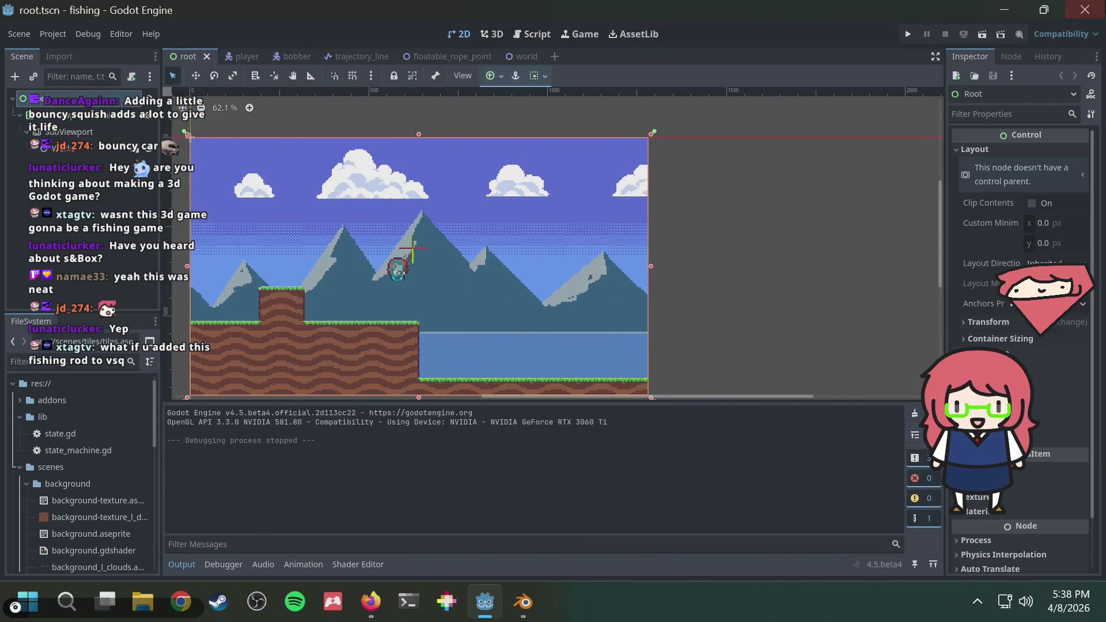
key(alt+Tab)
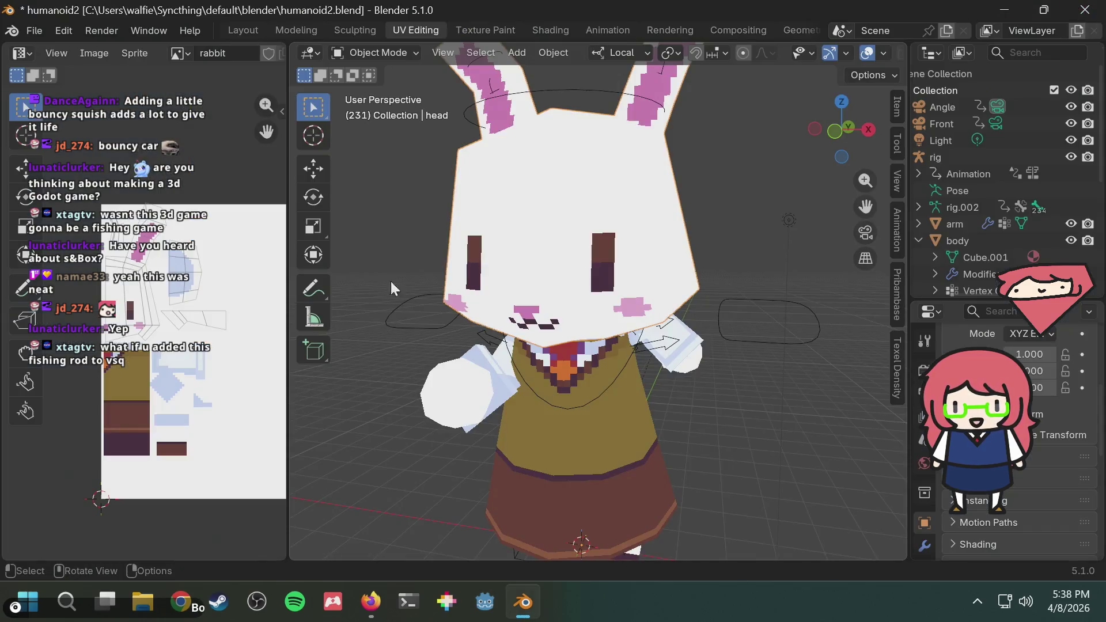
click(498, 600)
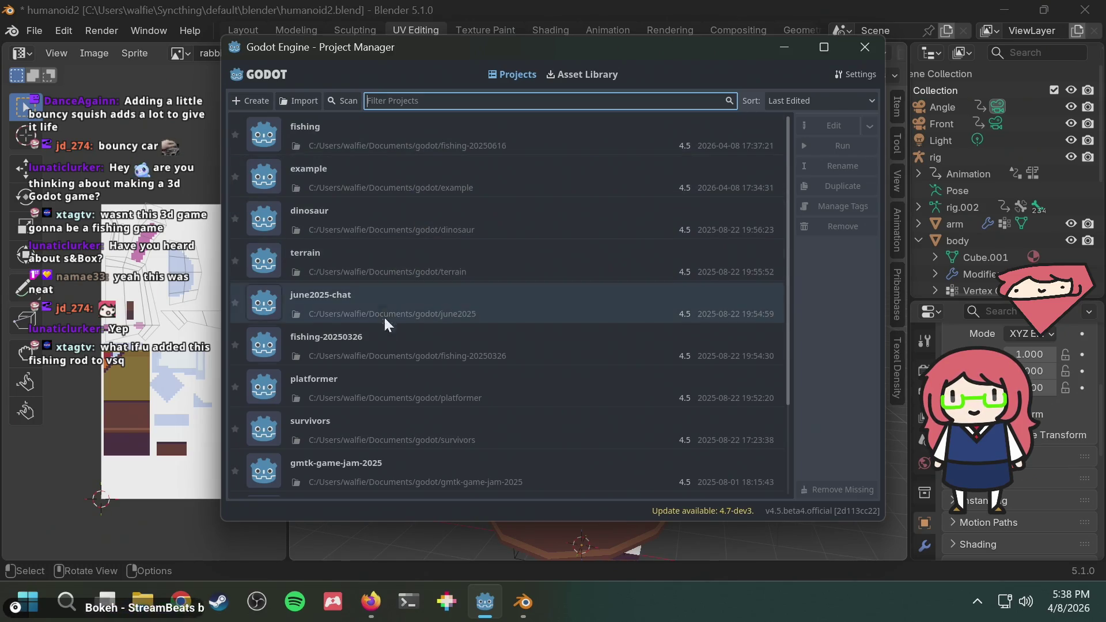
Scroll through the projects list showing fishing, terrain, platformer, survivors and kenney-example
scroll(410, 402, down, 3)
scroll(420, 408, down, 1)
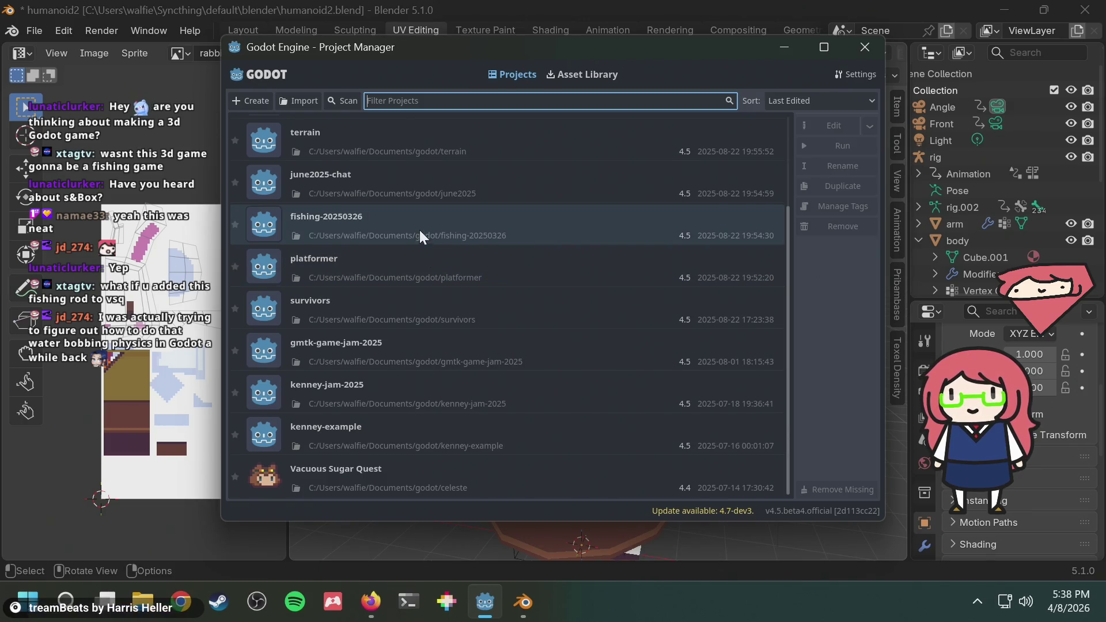
scroll(419, 230, up, 2)
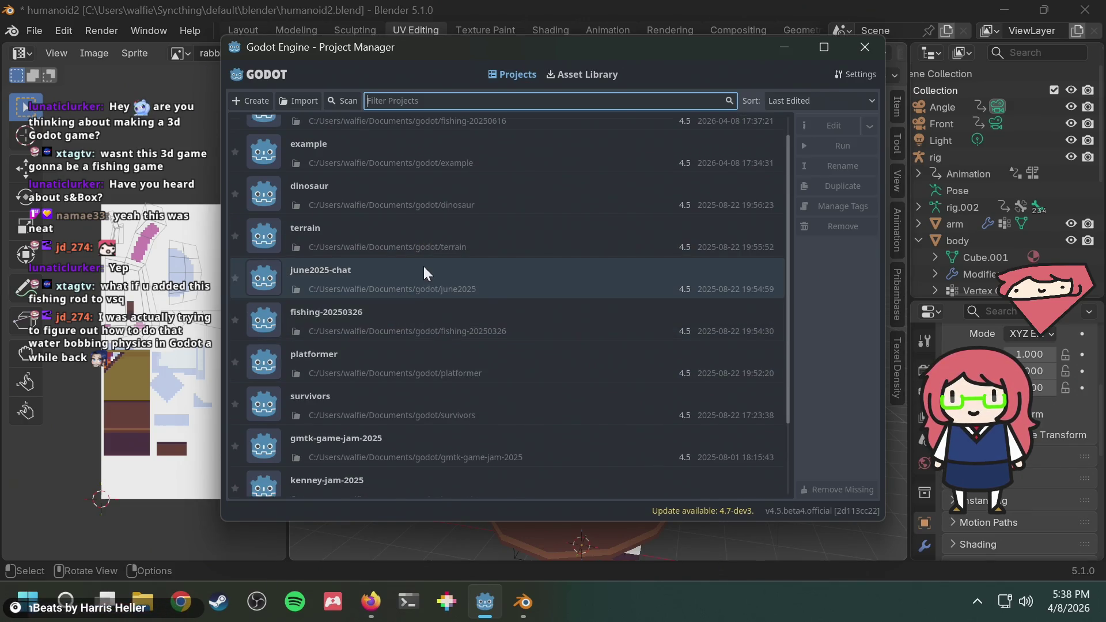
scroll(447, 227, up, 1)
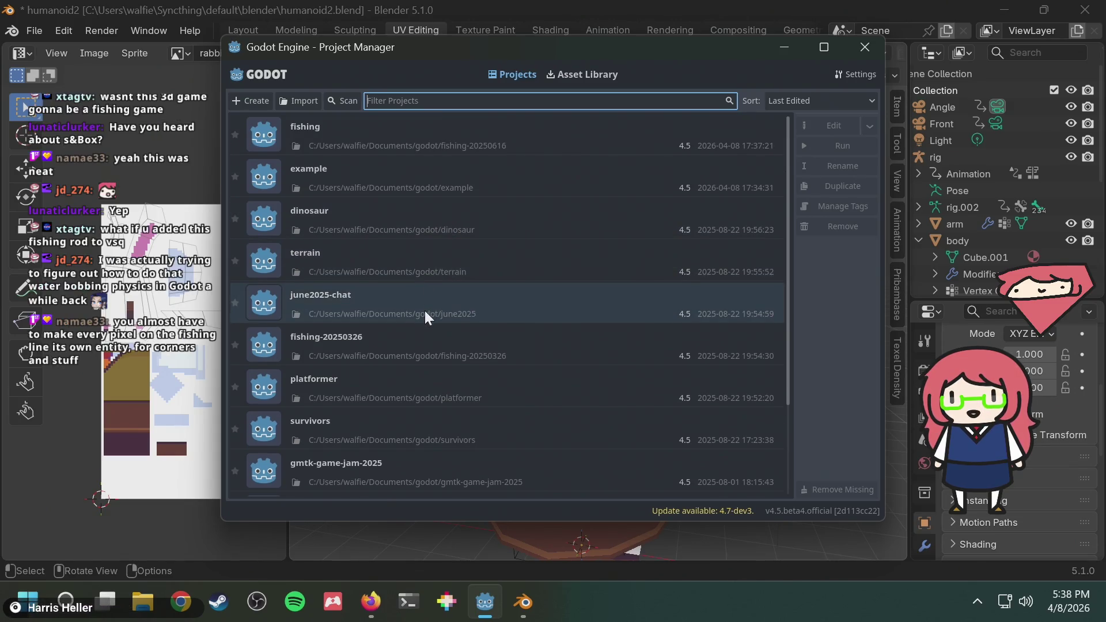
scroll(425, 315, down, 3)
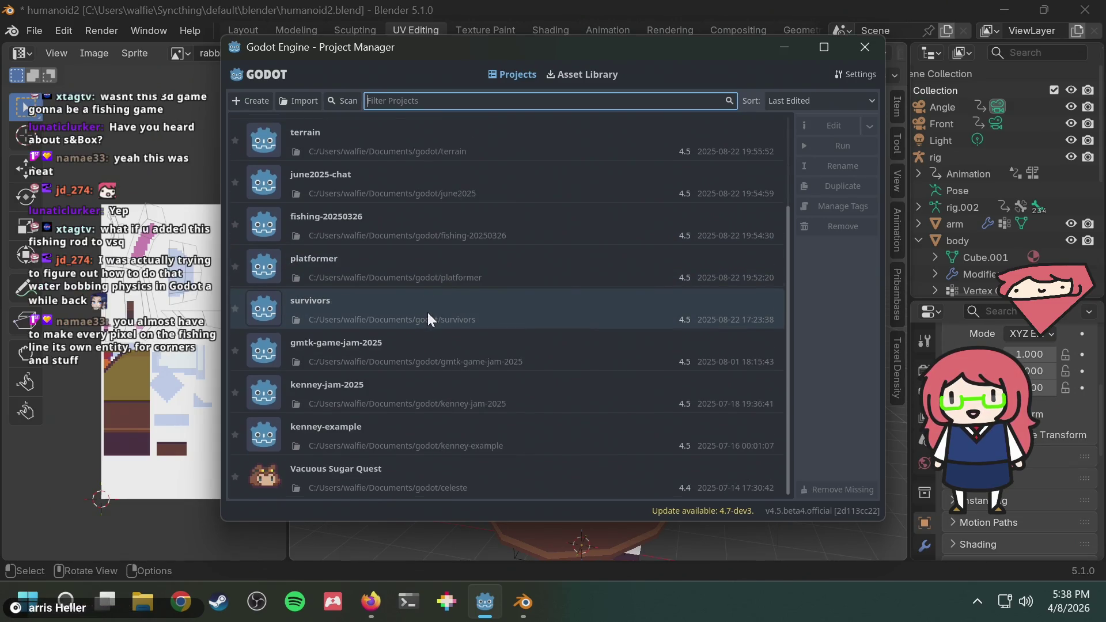
double_click(411, 426)
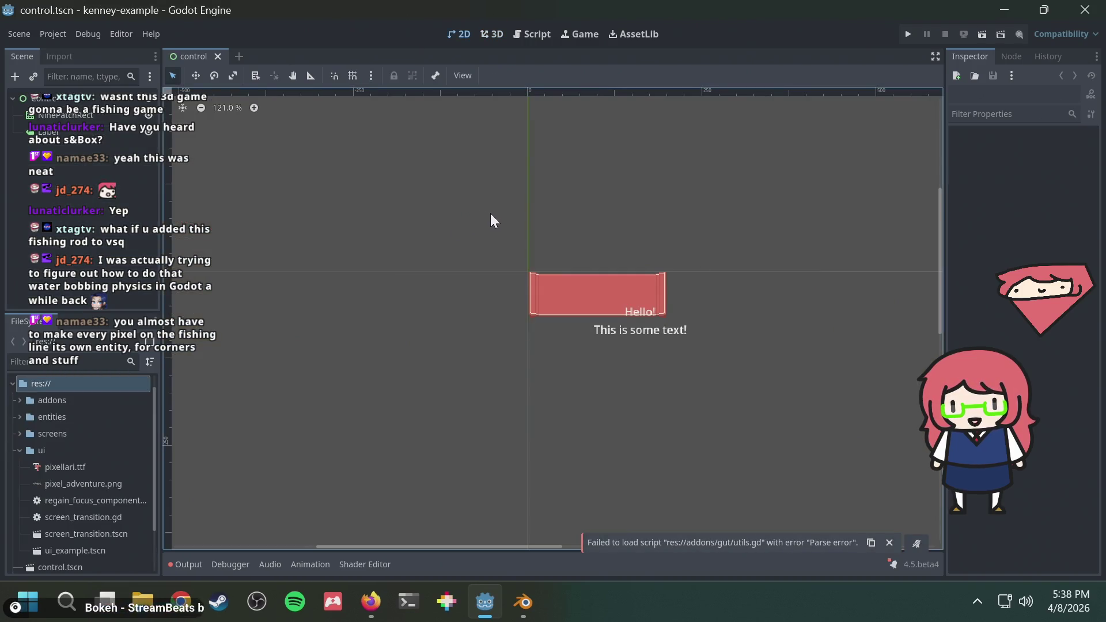
scroll(534, 233, down, 6)
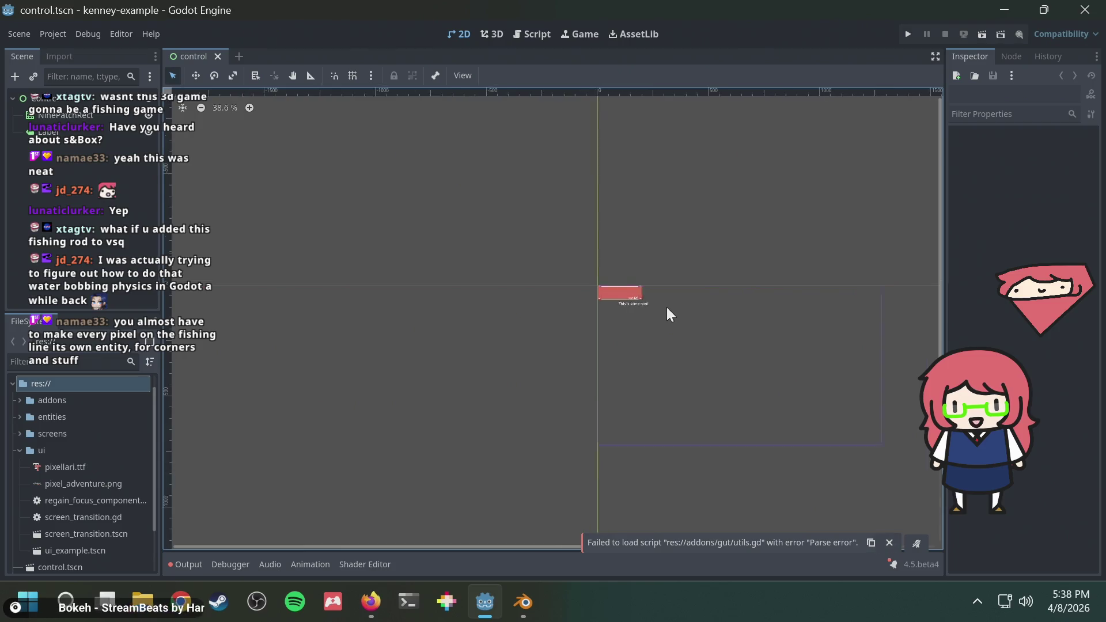
scroll(668, 313, up, 2)
click(1101, 14)
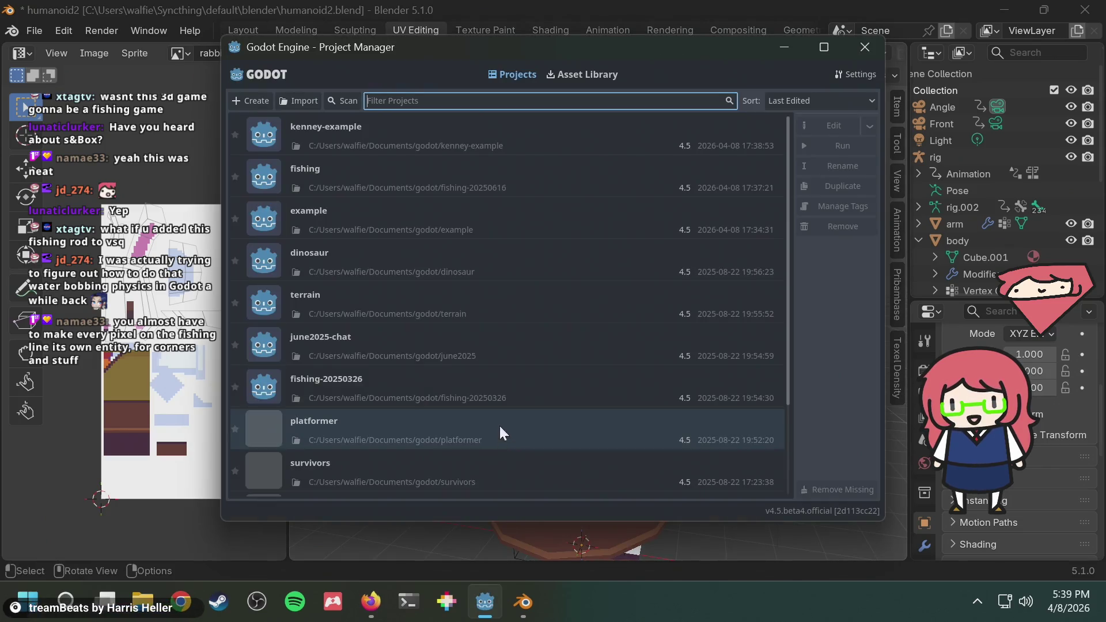
scroll(531, 351, down, 3)
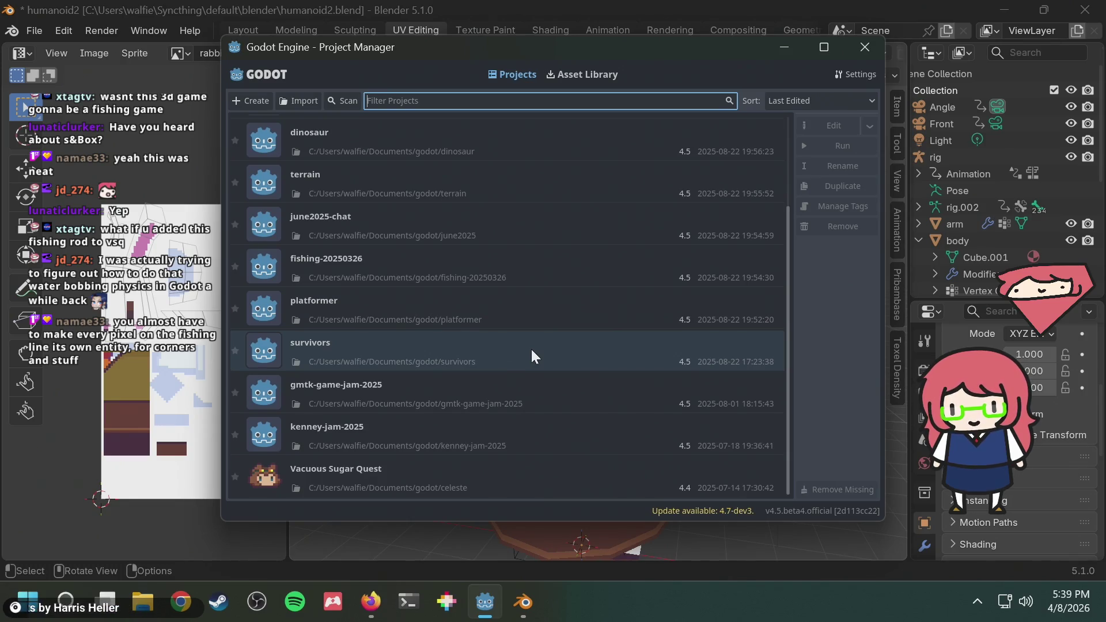
scroll(524, 338, up, 2)
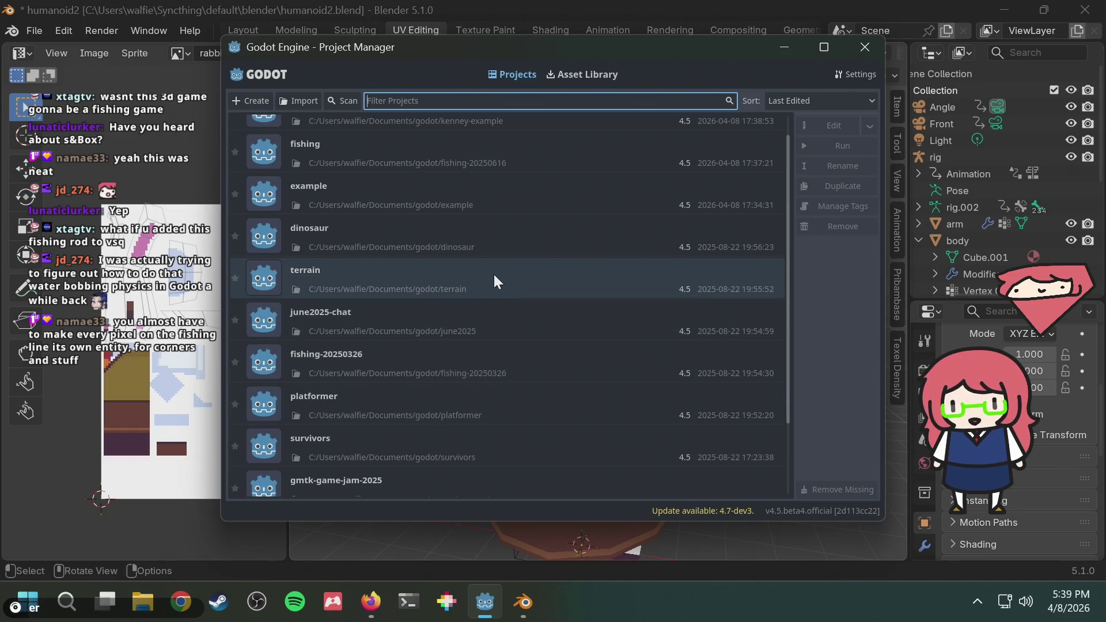
scroll(494, 280, up, 1)
scroll(494, 277, down, 3)
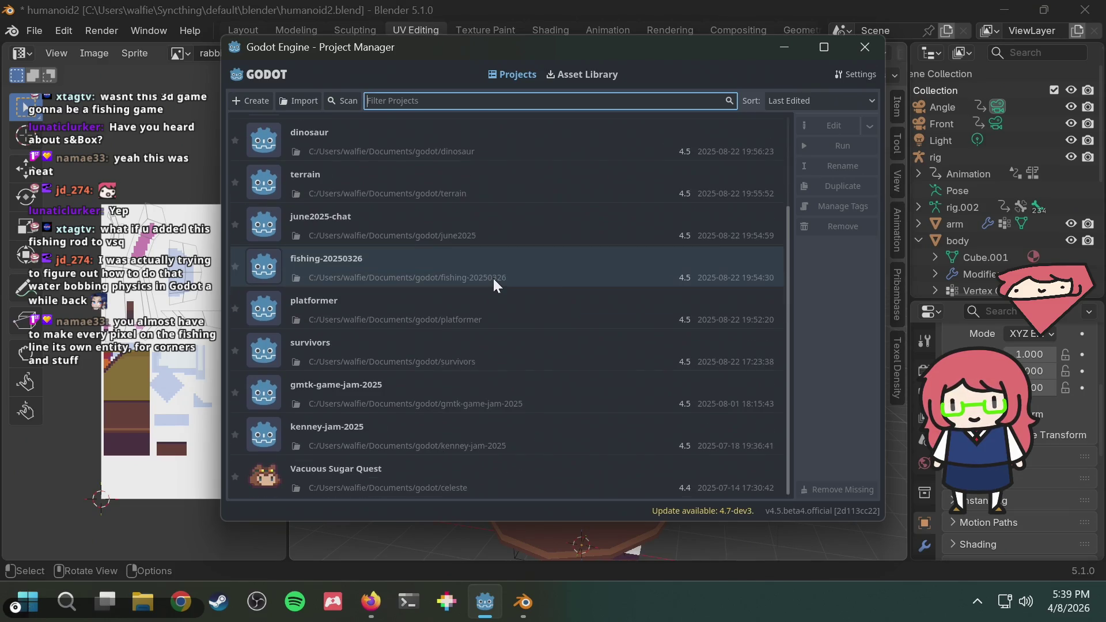
scroll(493, 278, up, 3)
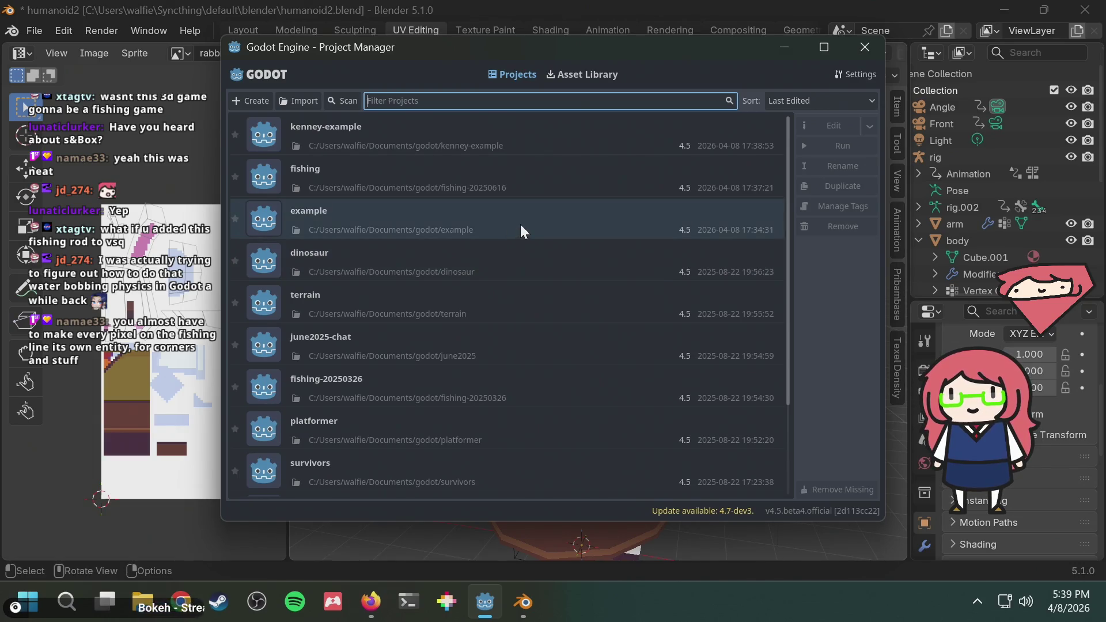
double_click(467, 220)
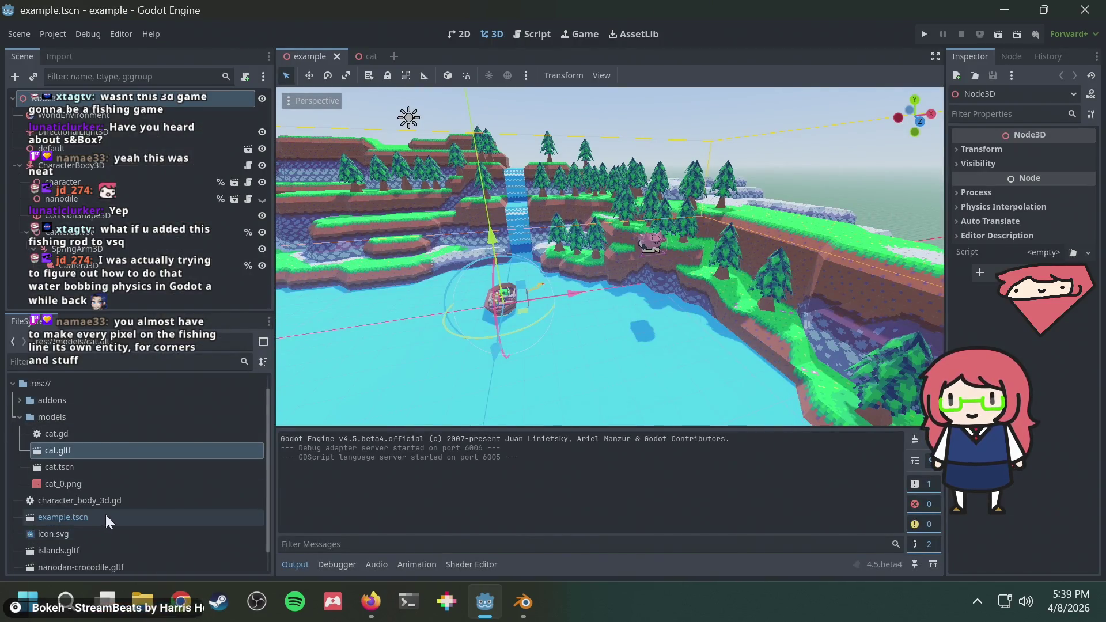
scroll(107, 513, down, 1)
click(109, 527)
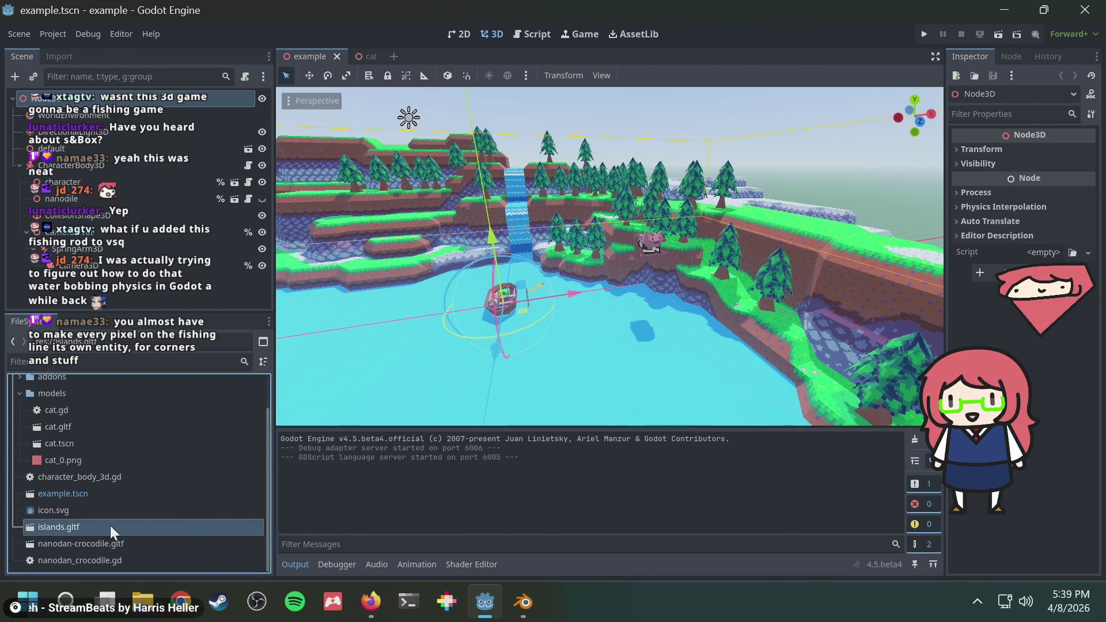
mouse_move(547, 264)
middle_down()
mouse_move(726, 267)
mouse_move(559, 258)
middle_up()
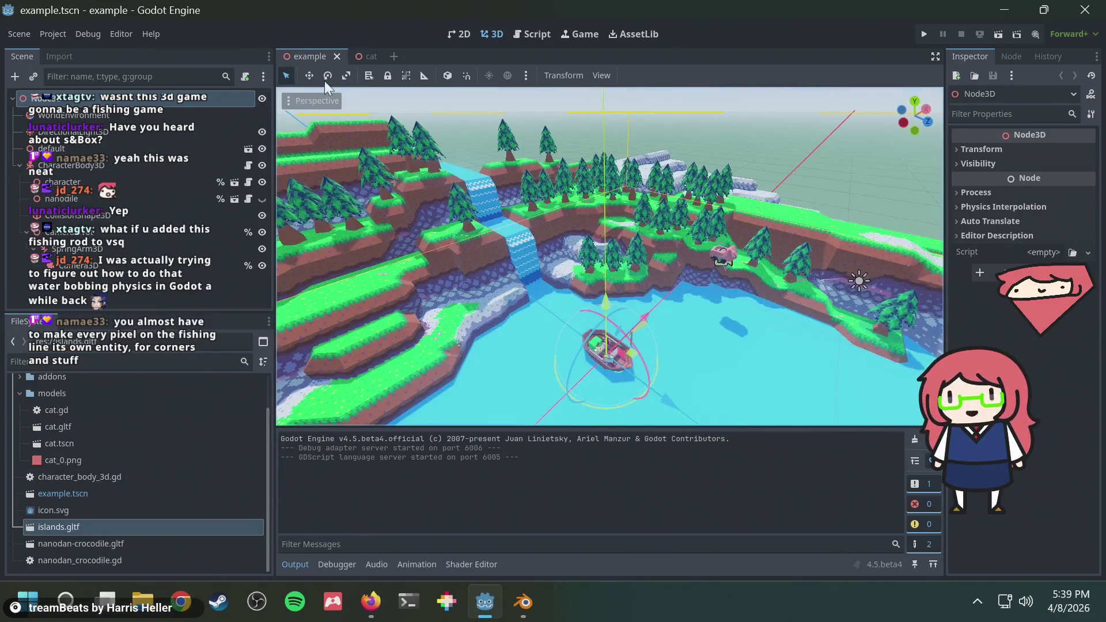
key(alt+Tab)
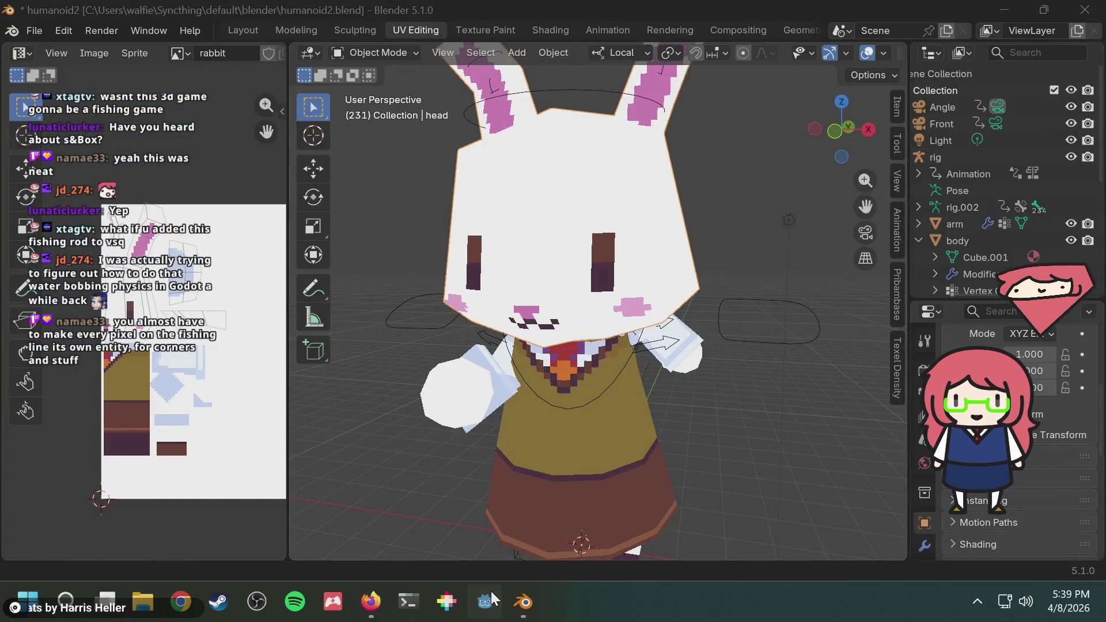
click(489, 596)
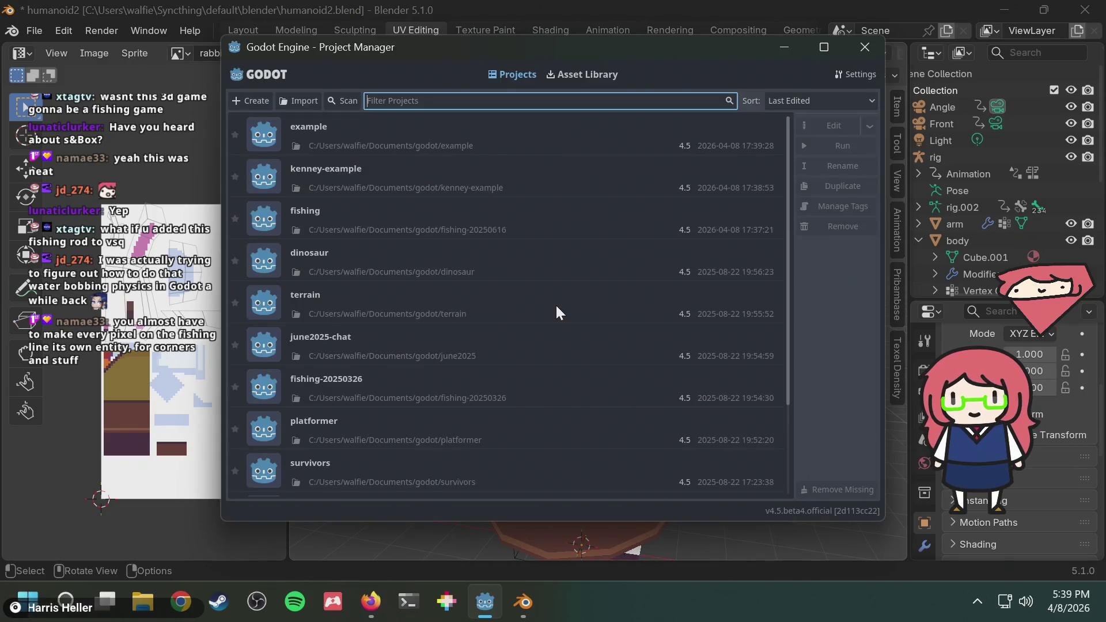
scroll(431, 331, down, 3)
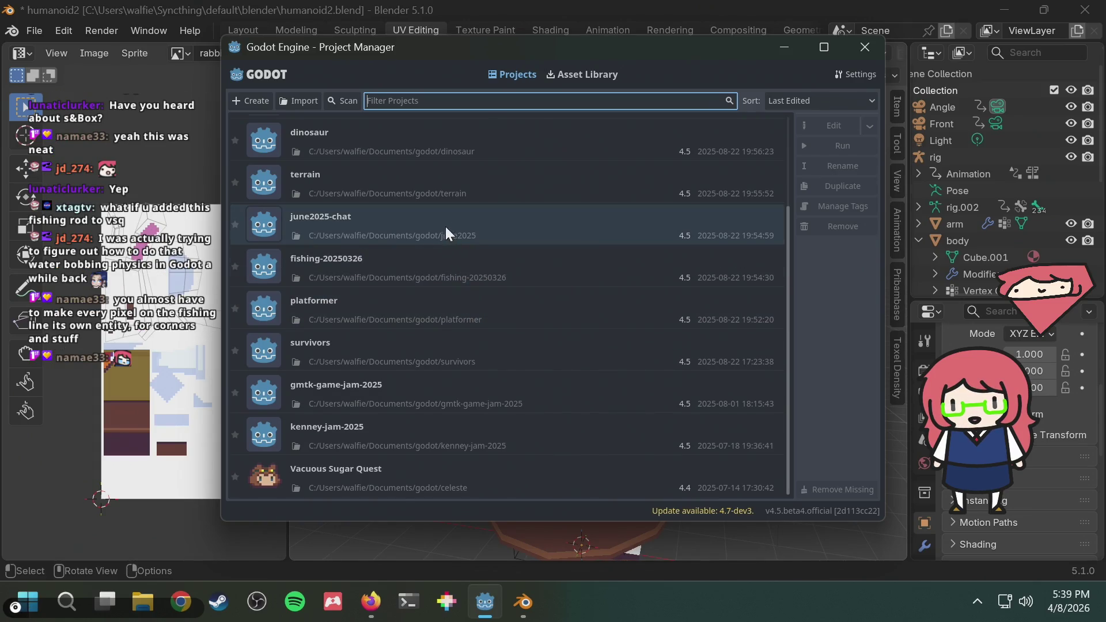
Open the terrain project, orbit to a high view, and test-run then close its game
double_click(424, 178)
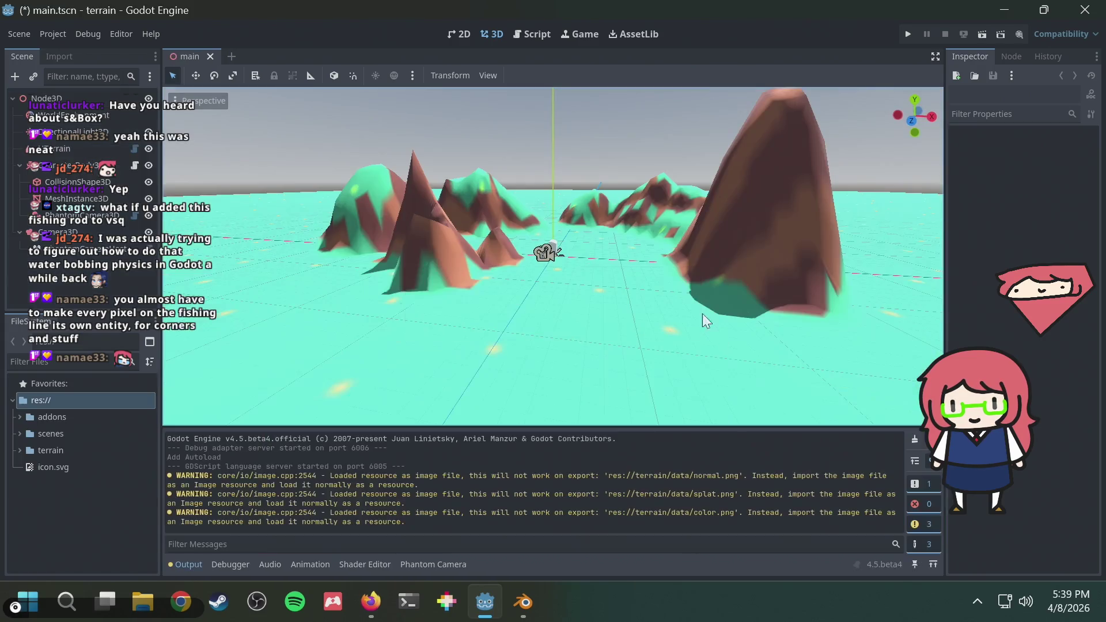
mouse_move(603, 292)
middle_down()
mouse_move(652, 327)
mouse_move(741, 296)
mouse_move(693, 286)
mouse_move(651, 249)
mouse_move(473, 233)
middle_up()
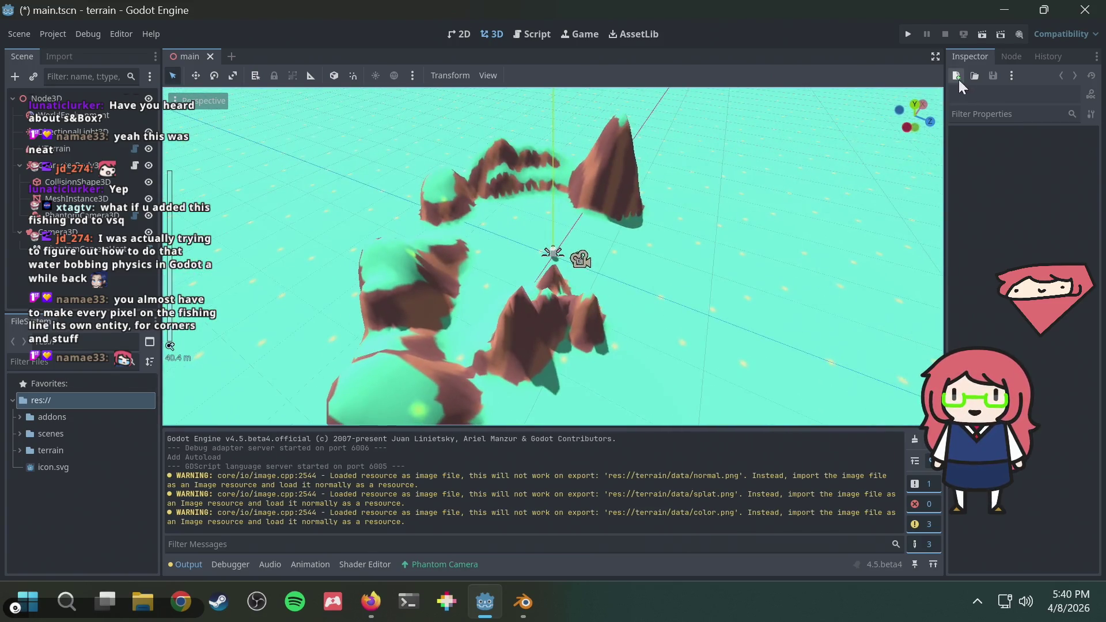
click(916, 30)
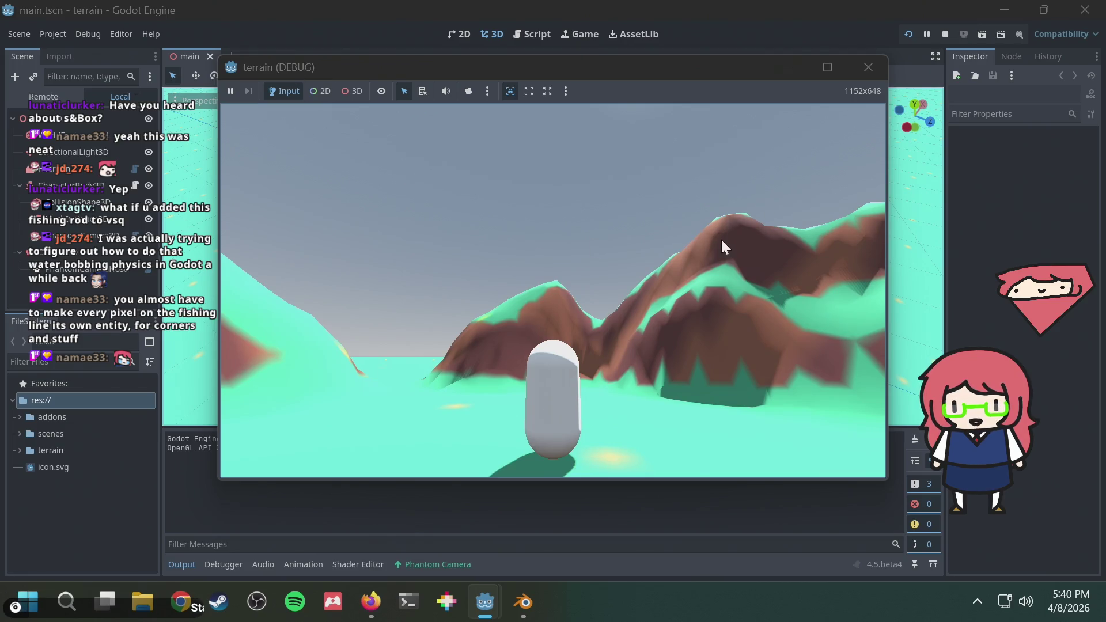
click(868, 63)
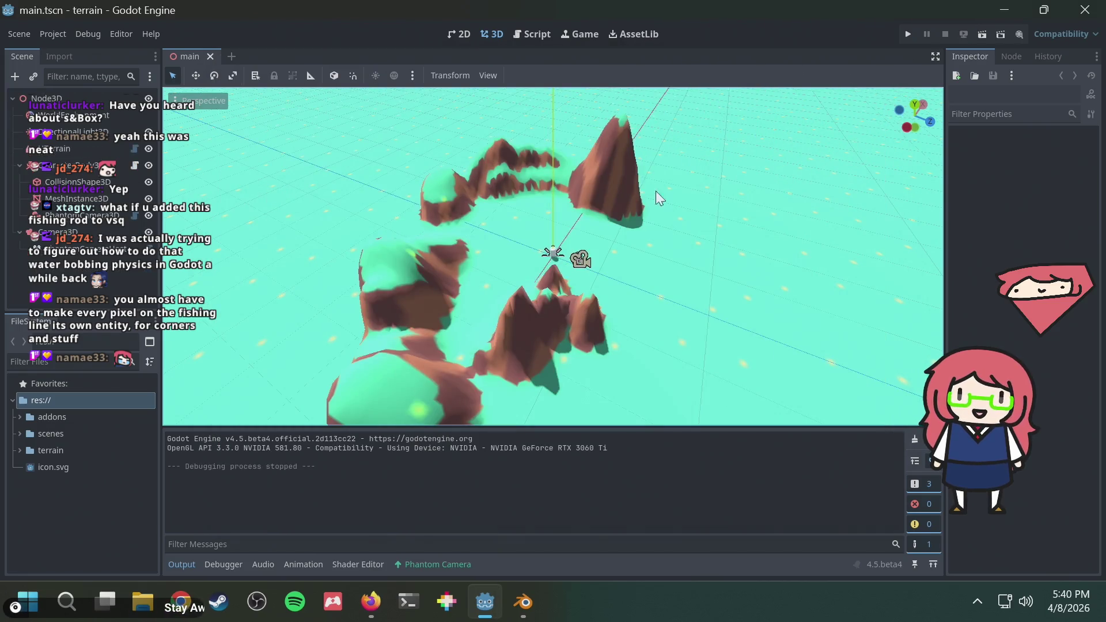
Back in Blender, zoom and orbit to see the rabbit from its side
key(alt+Tab)
scroll(591, 351, down, 5)
middle_drag(592, 352, 689, 344)
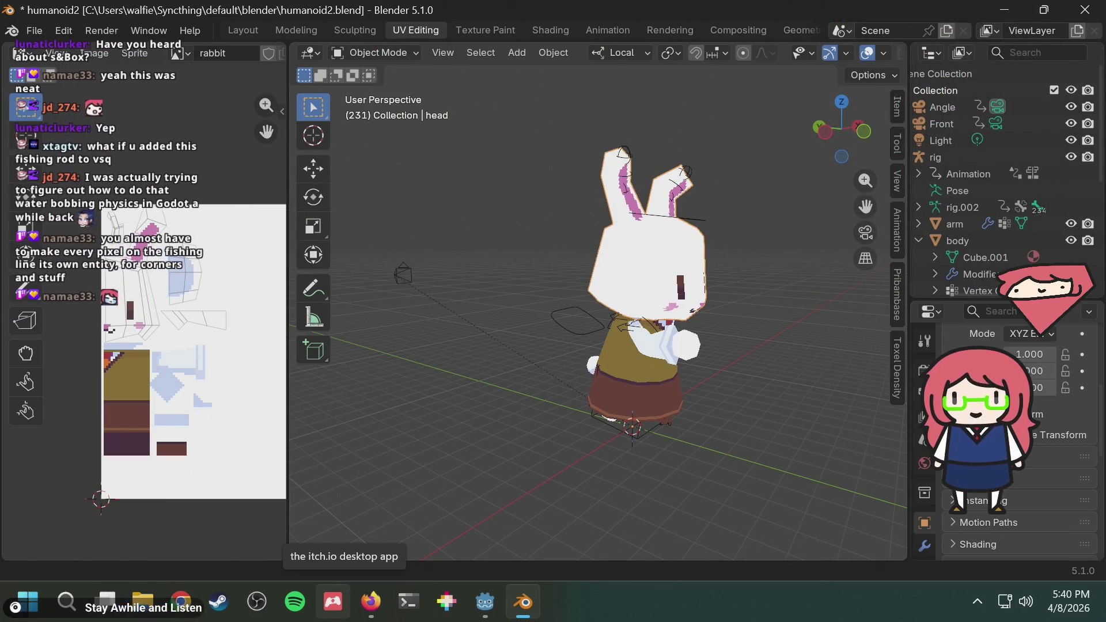
View the rabbit from right, left, back and front axis views, then switch to Layout
middle_drag(613, 92, 657, 98)
click(858, 129)
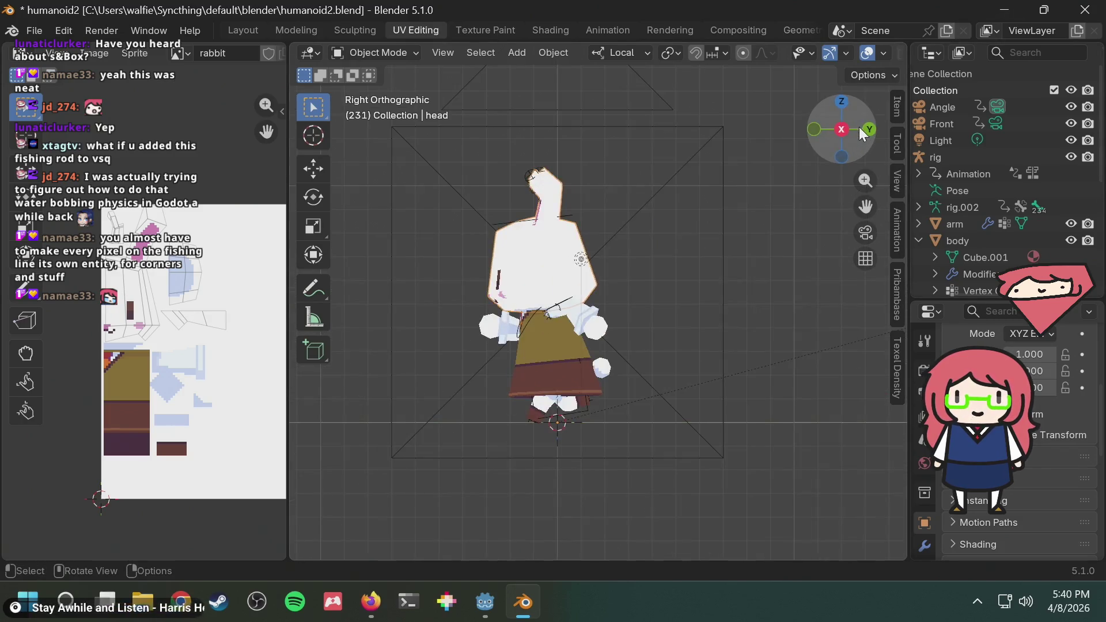
drag(846, 133, 841, 130)
click(841, 130)
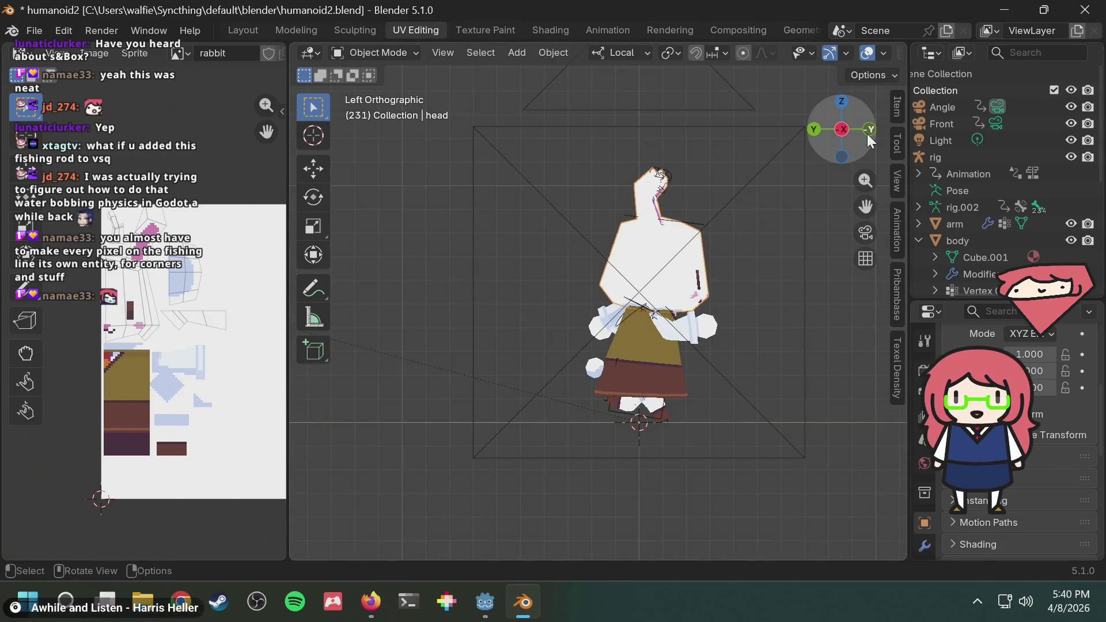
click(814, 126)
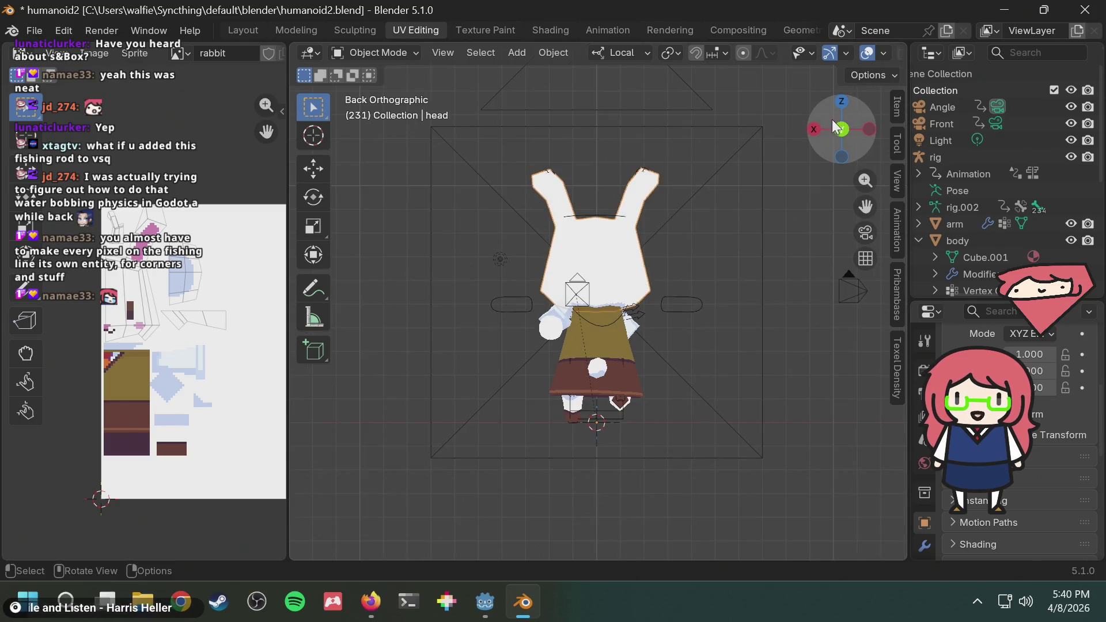
click(812, 125)
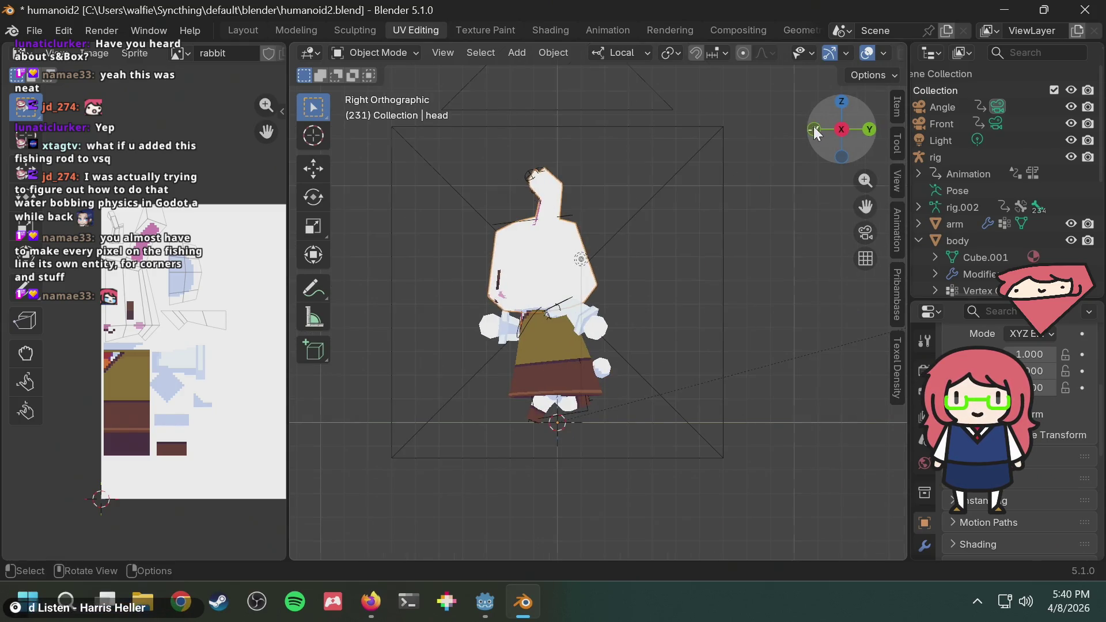
click(814, 126)
scroll(638, 327, up, 3)
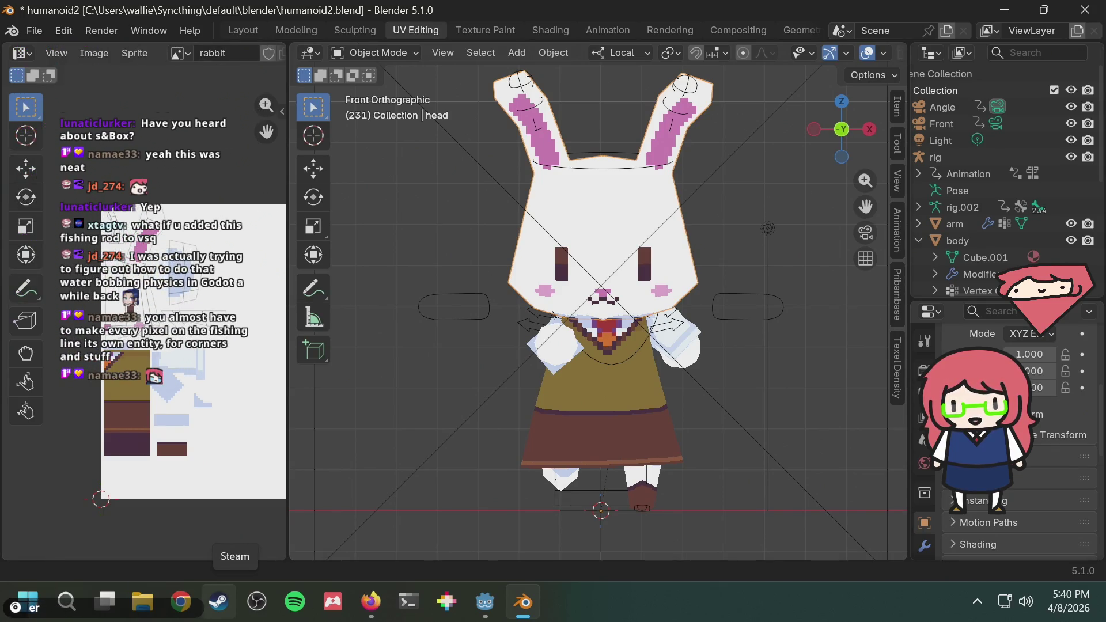
click(251, 30)
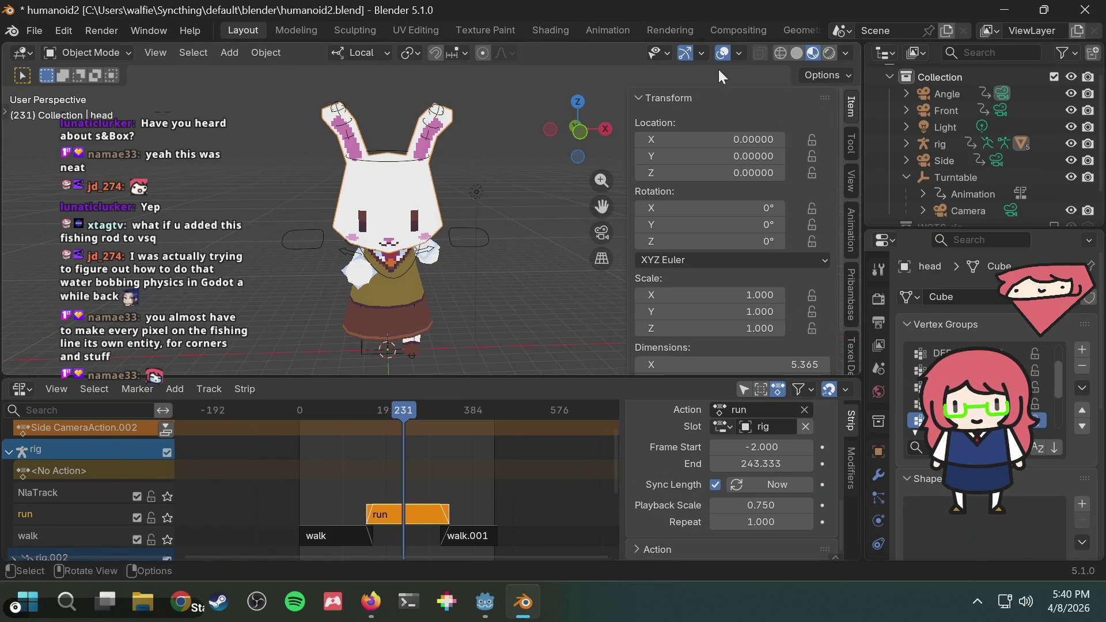
Put the rabbit's head into Edit Mode, select a vertex, and switch to UV Editing
click(114, 49)
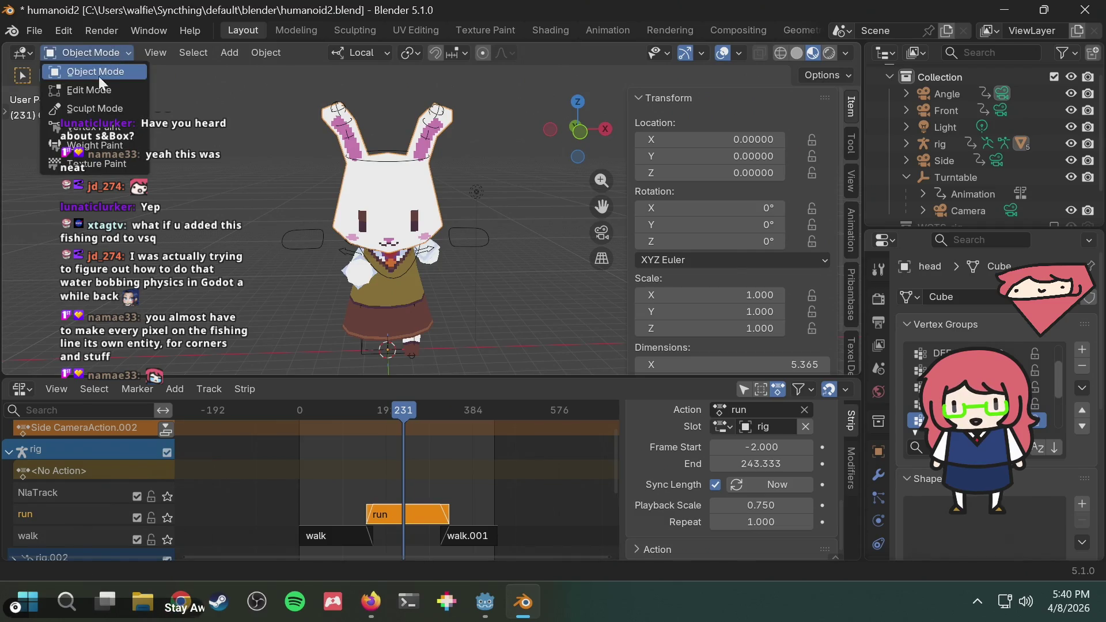
click(96, 84)
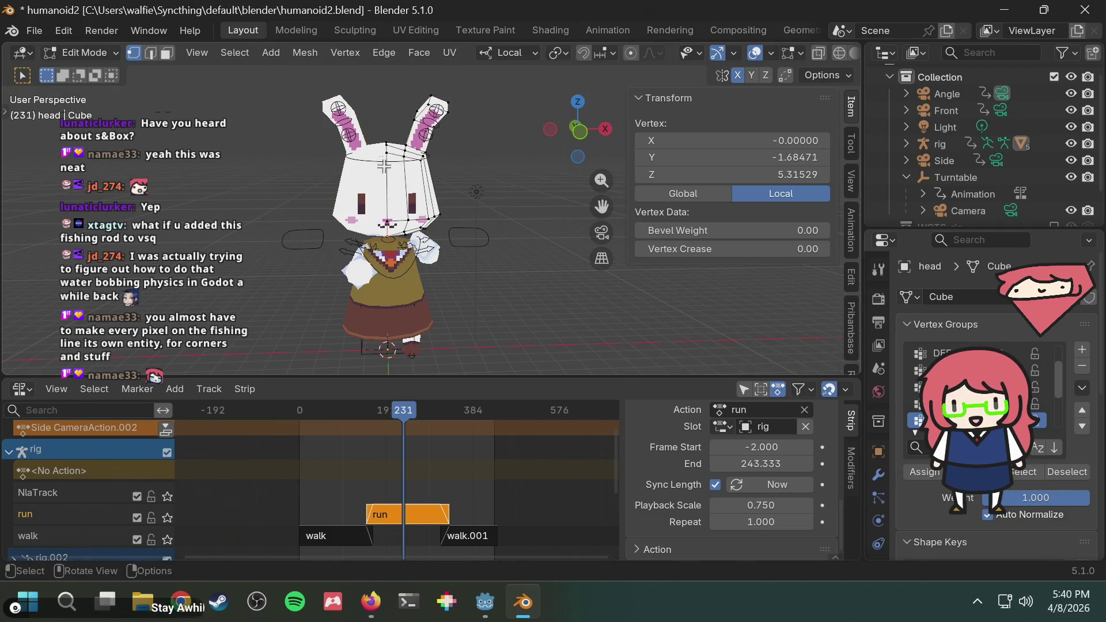
click(406, 195)
click(426, 28)
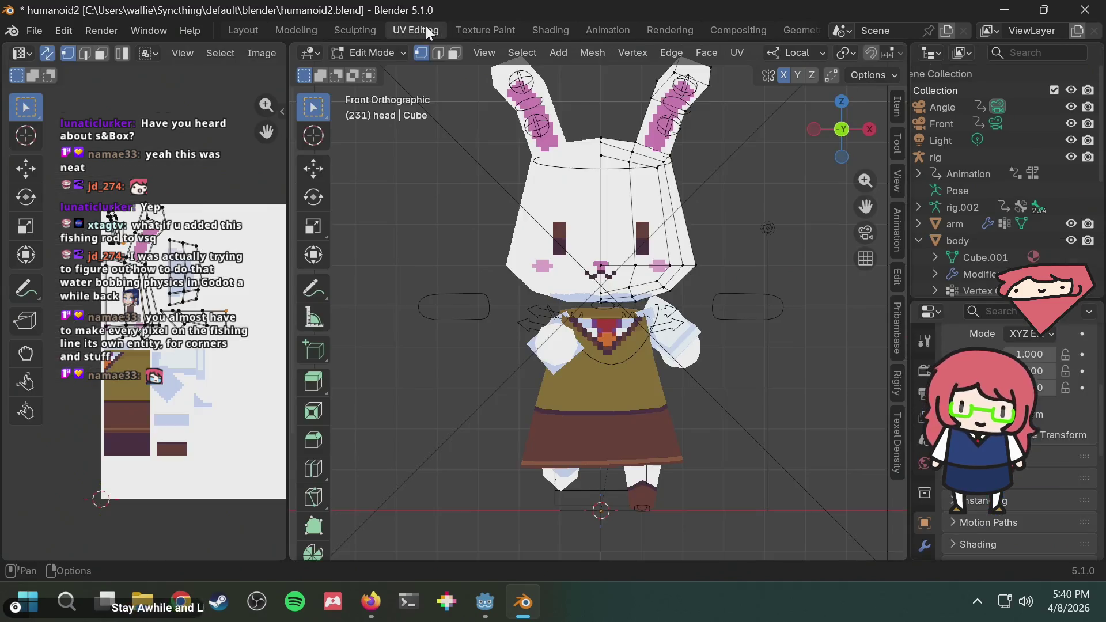
Zoom the UV view and launch Steam from the Windows Start menu
mouse_move(485, 602)
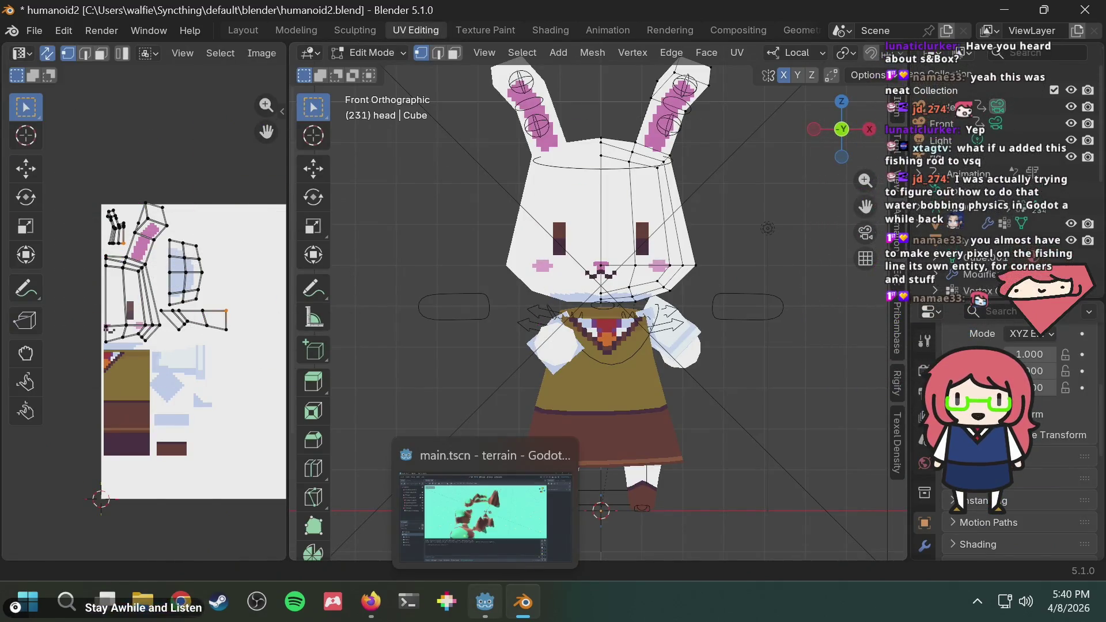
scroll(437, 185, up, 4)
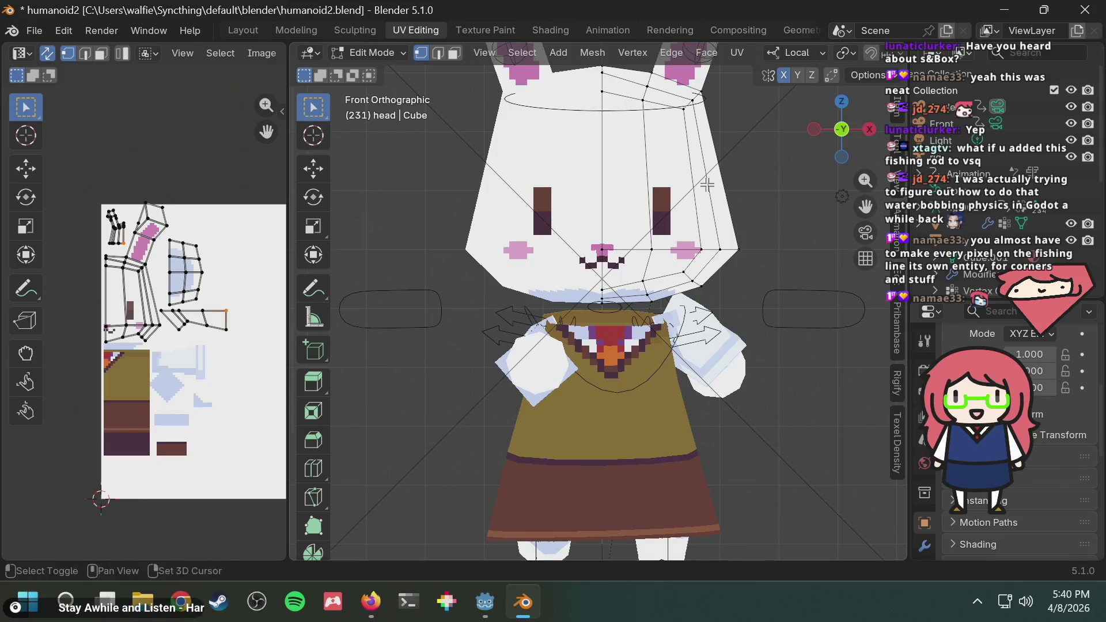
scroll(407, 233, down, 2)
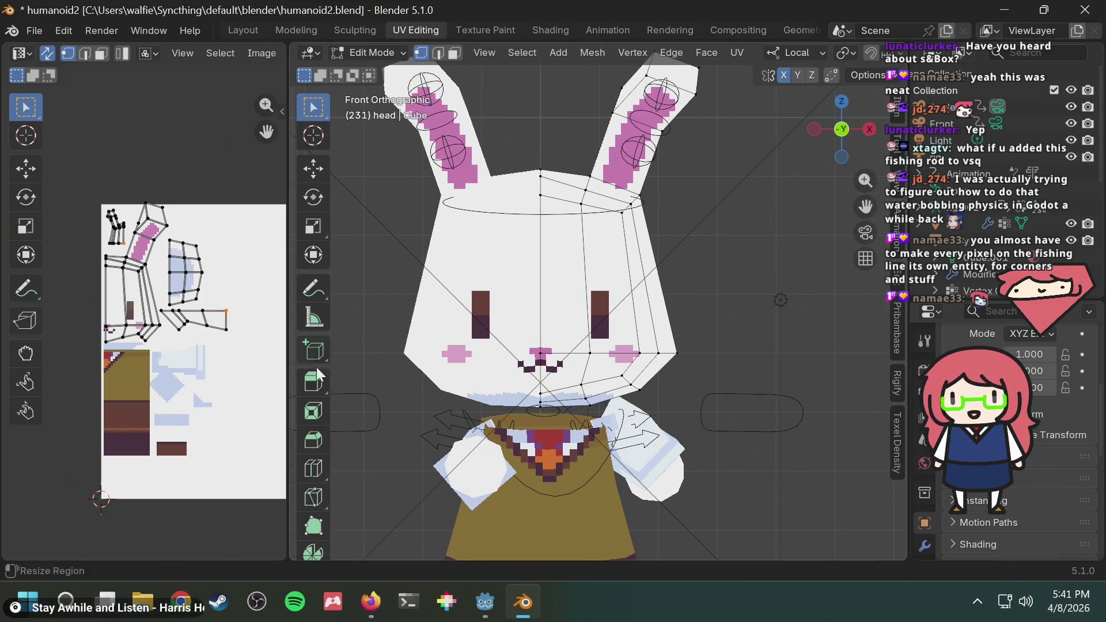
key(super)
key(super)
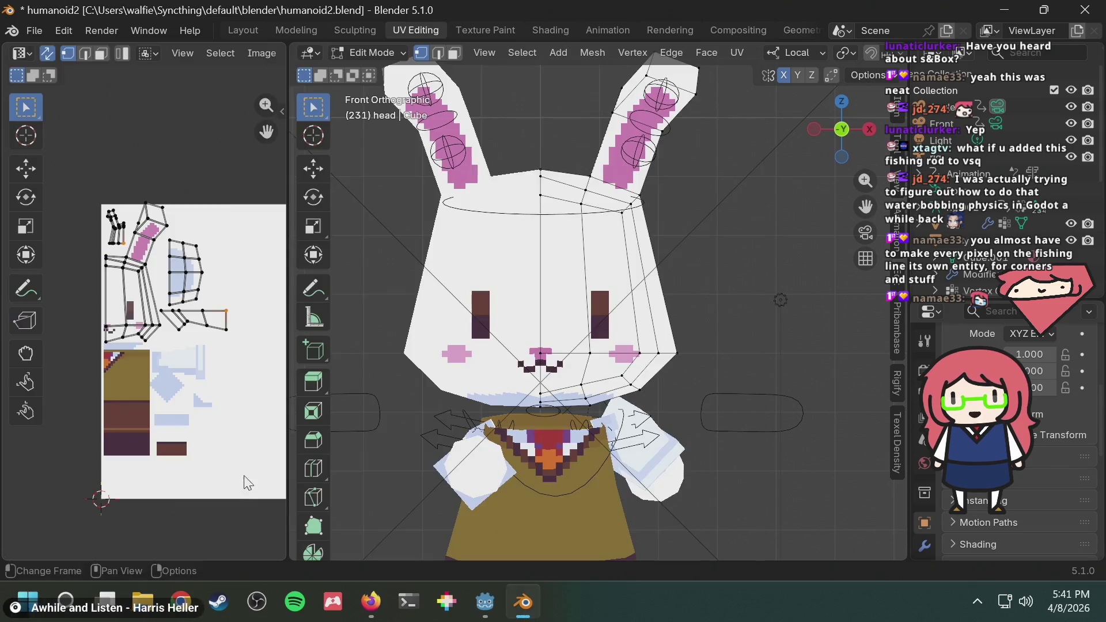
click(219, 602)
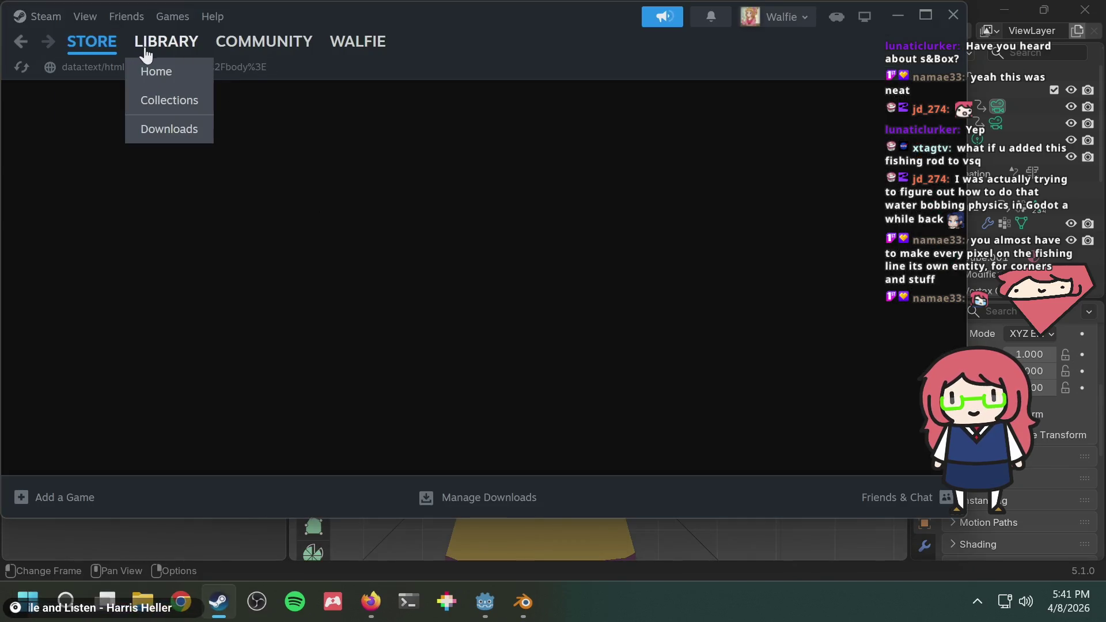
Launch Aseprite from the Steam library, then switch back to Blender
click(152, 50)
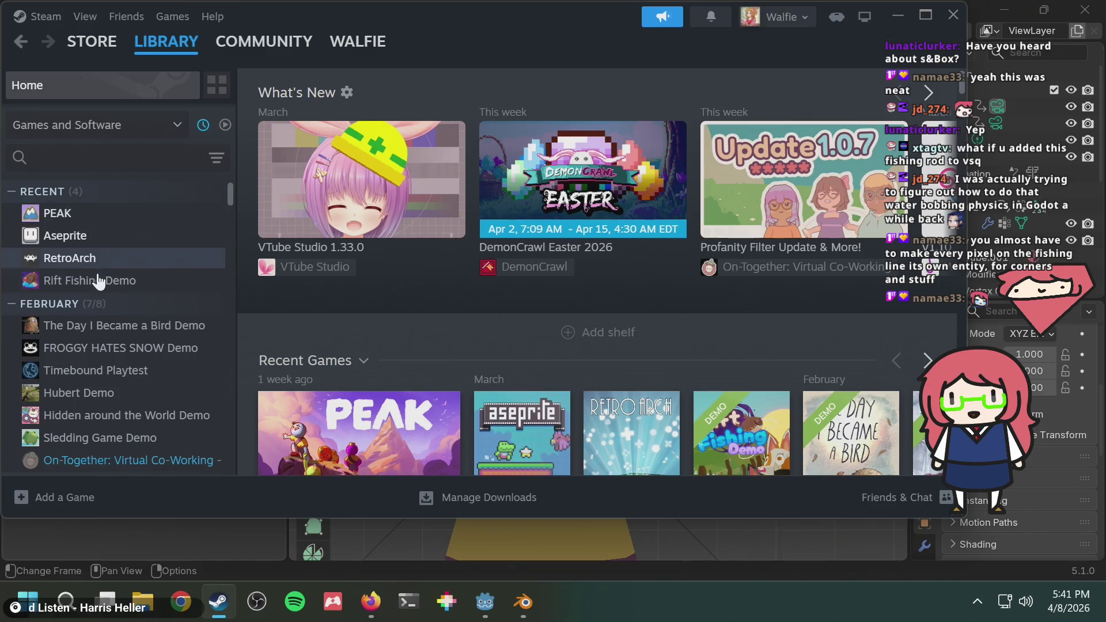
click(99, 286)
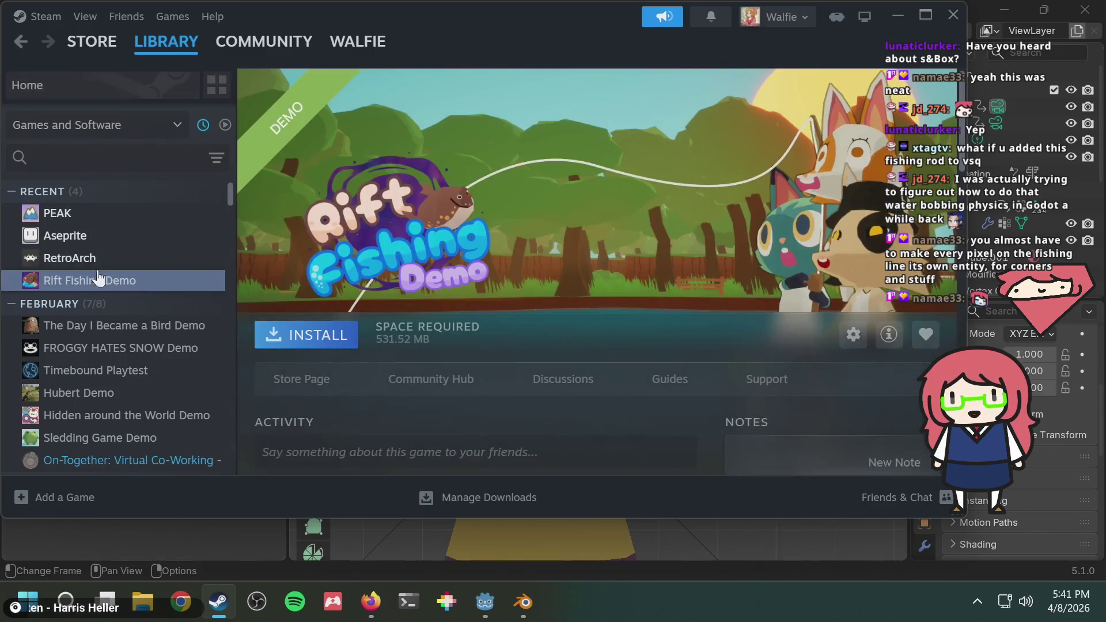
scroll(561, 223, down, 5)
scroll(561, 223, up, 5)
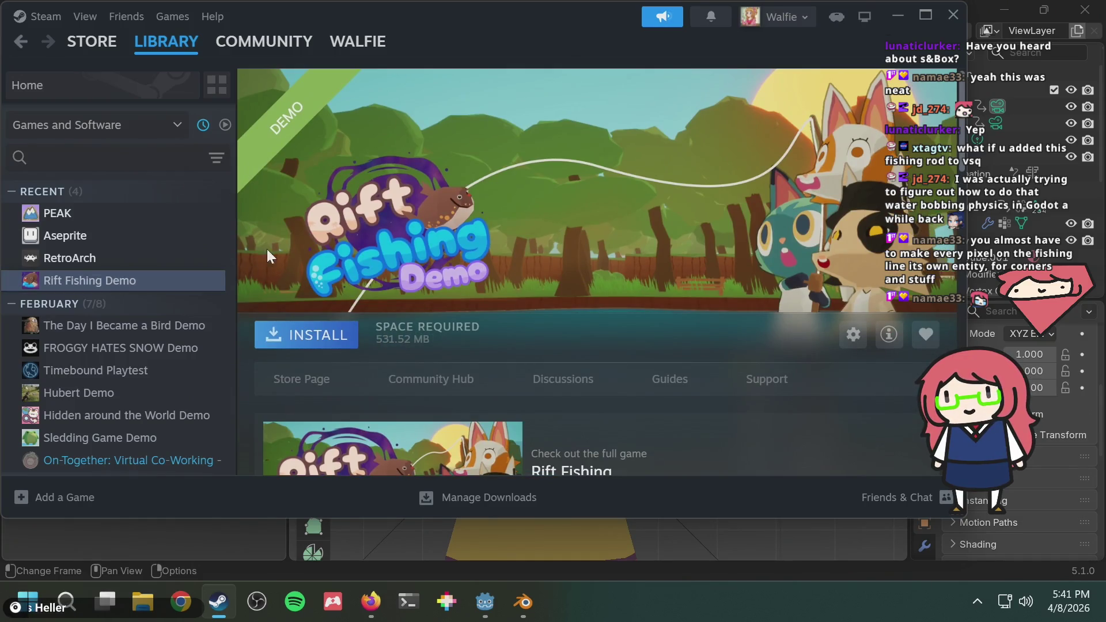
double_click(87, 243)
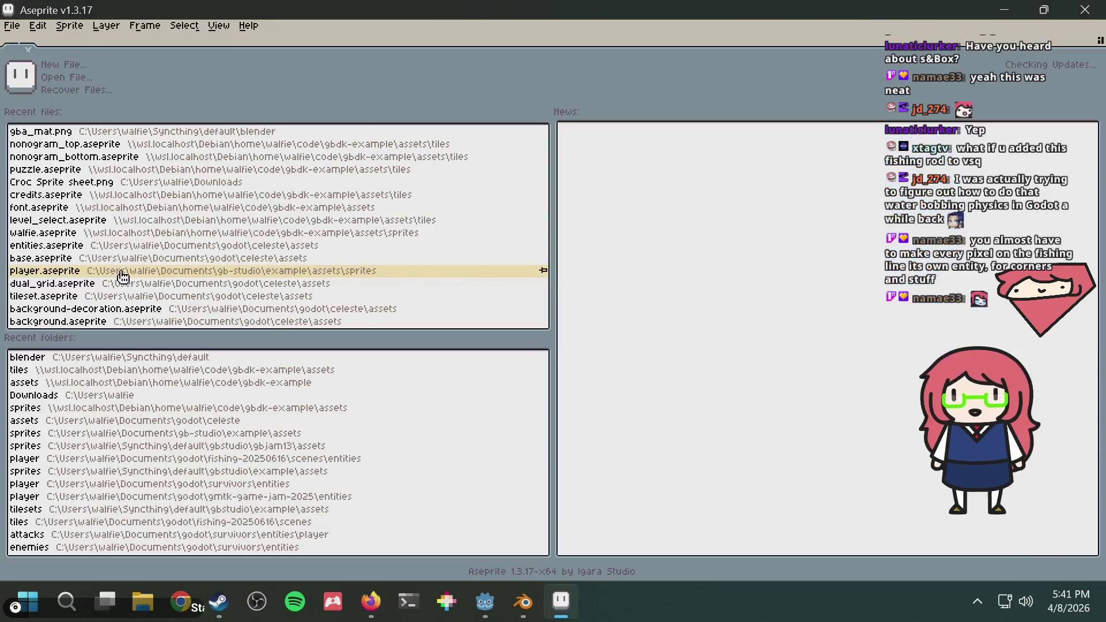
key(alt+Tab)
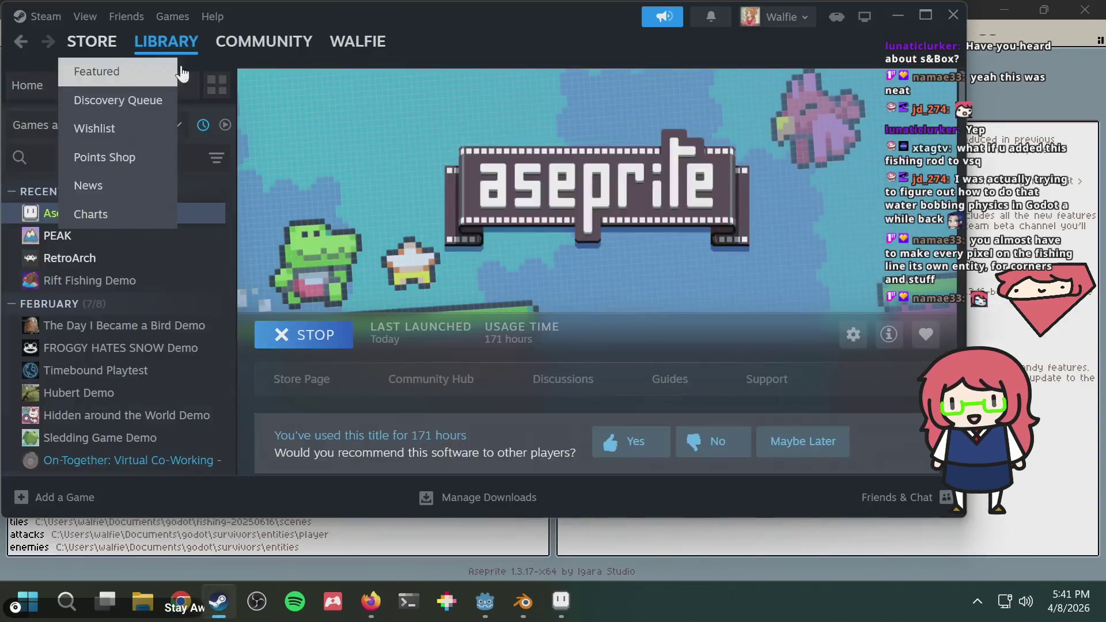
key(alt+Tab)
key(alt+Tab)
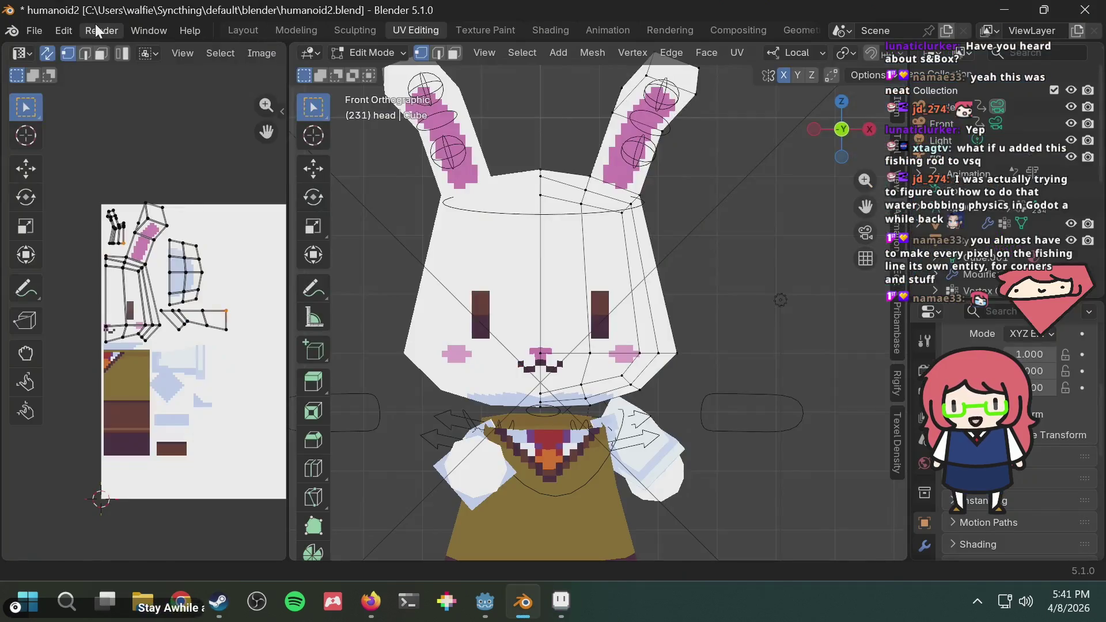
Send the rabbit texture to Aseprite via Sprite > Edit, allowing the Sync.lua script and its connection
click(28, 30)
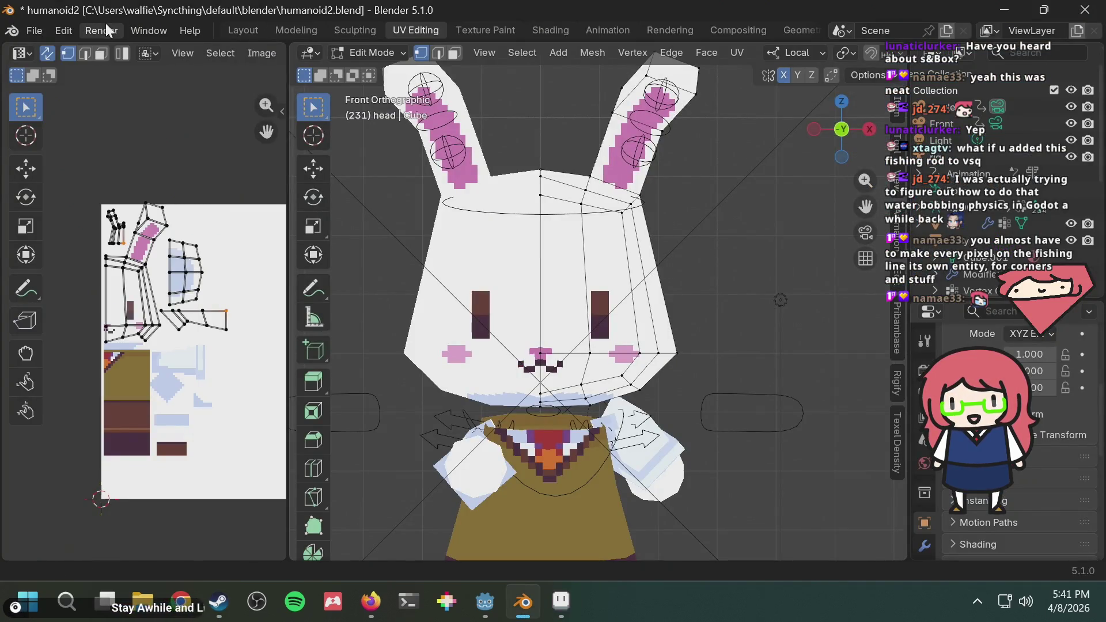
click(185, 26)
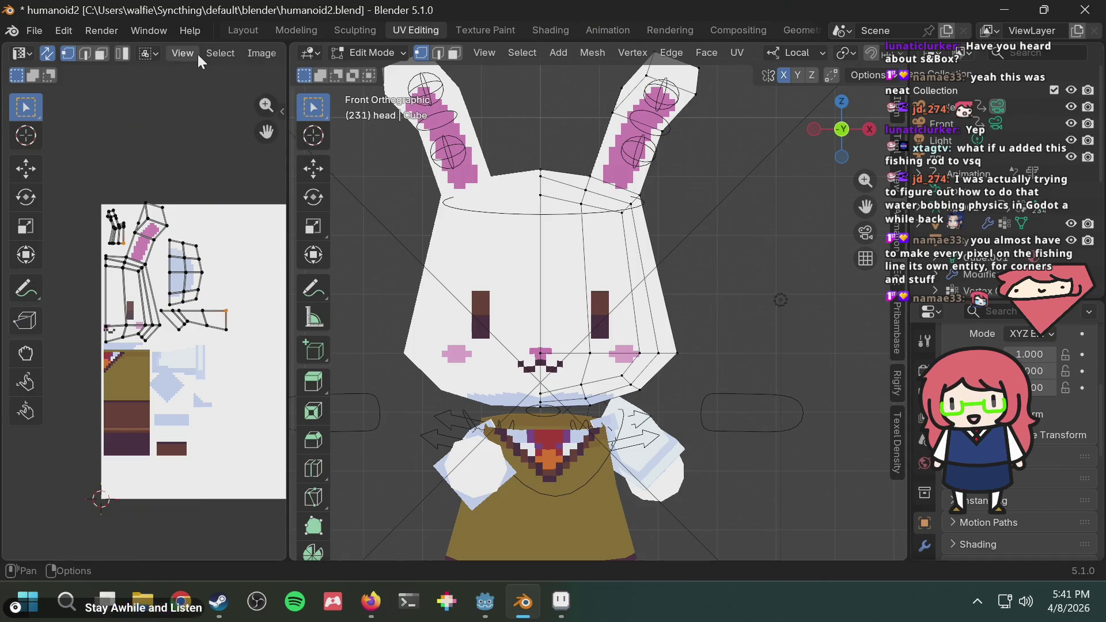
scroll(211, 53, down, 3)
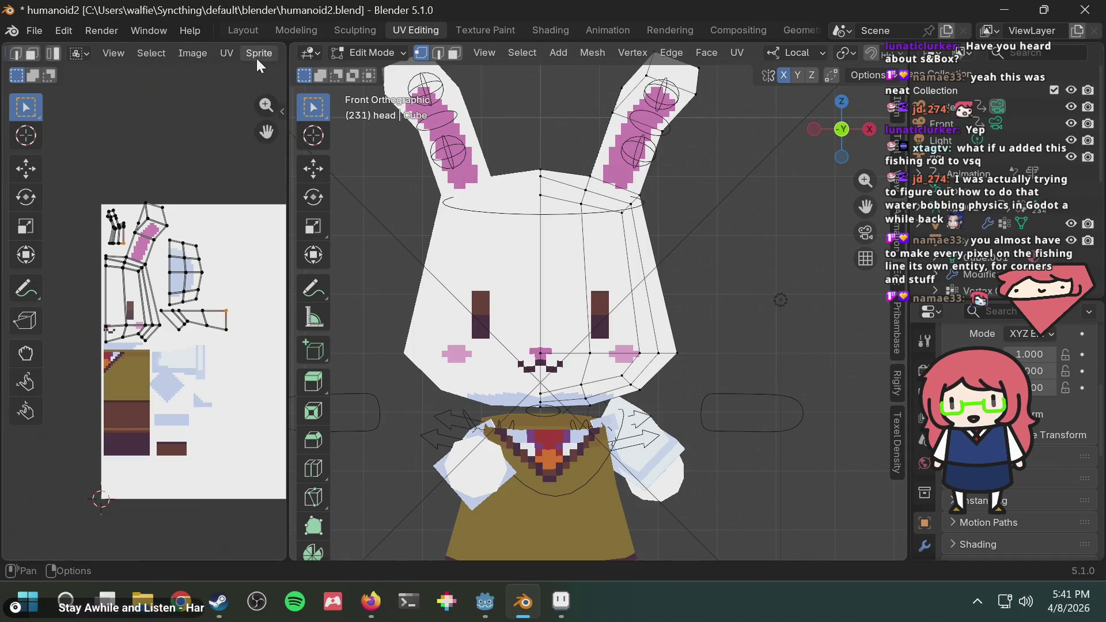
click(257, 55)
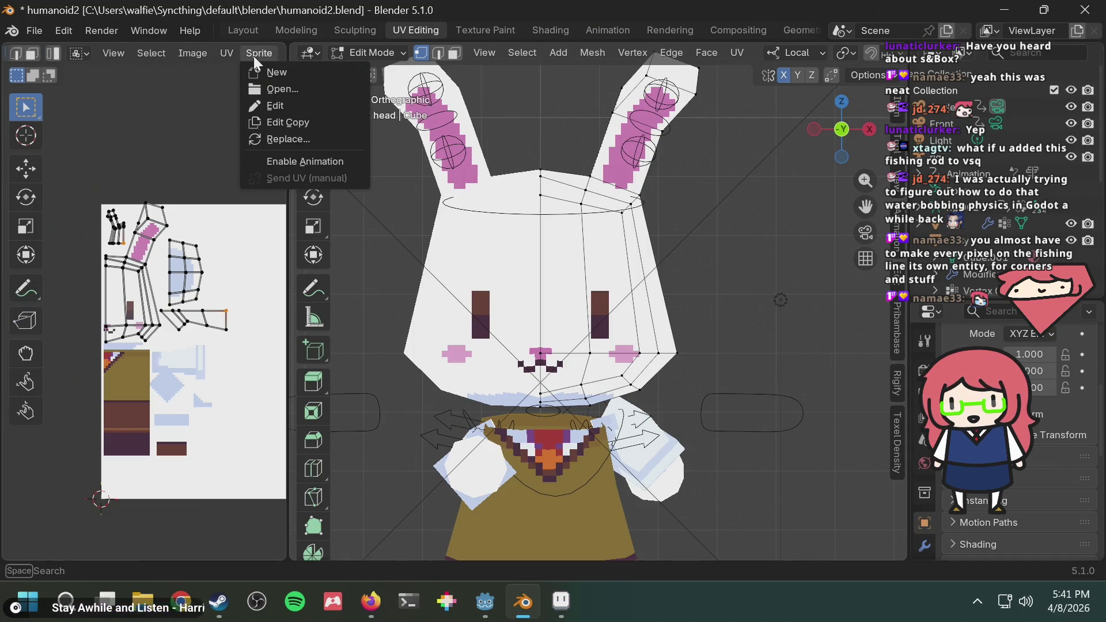
click(279, 106)
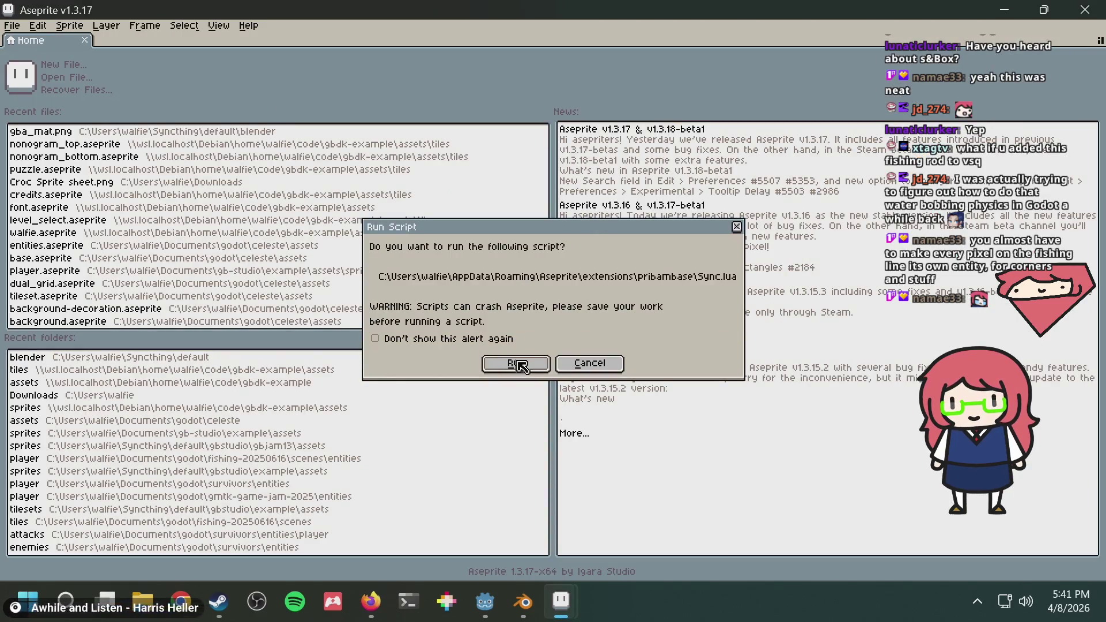
click(520, 365)
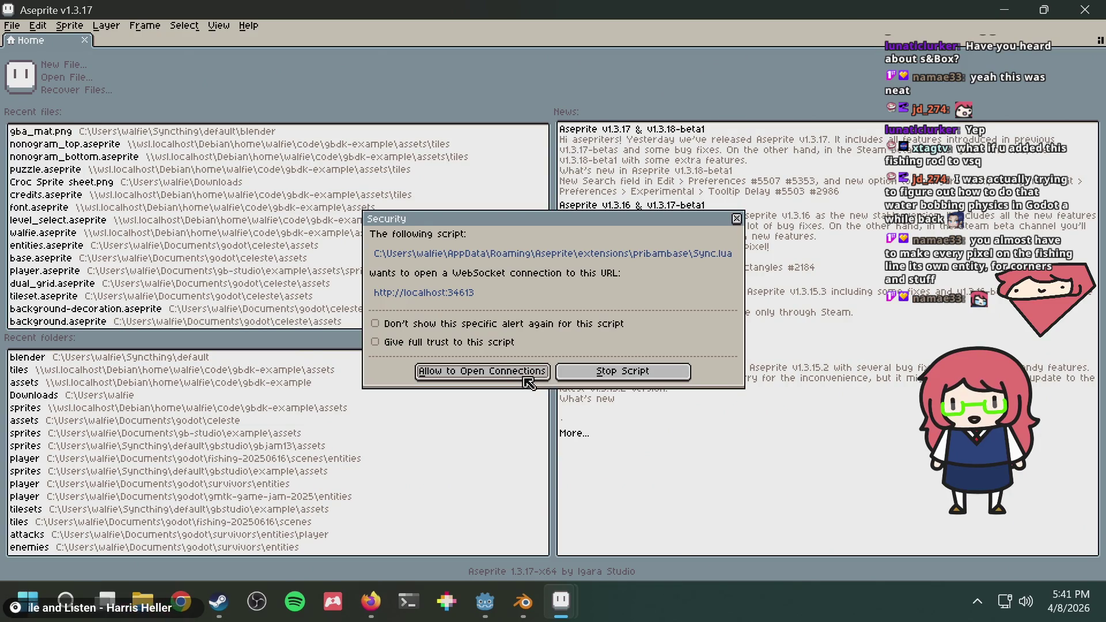
click(525, 374)
Hide the sync panel and pan the Aseprite canvas to the head's UV area
scroll(604, 224, up, 1)
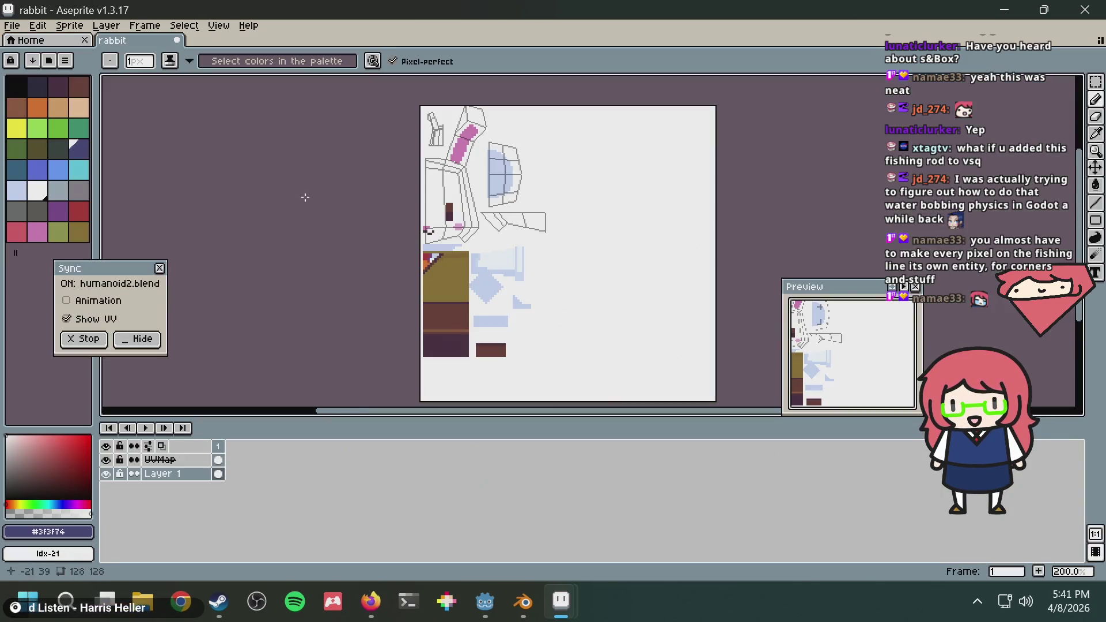
click(150, 342)
scroll(522, 162, up, 3)
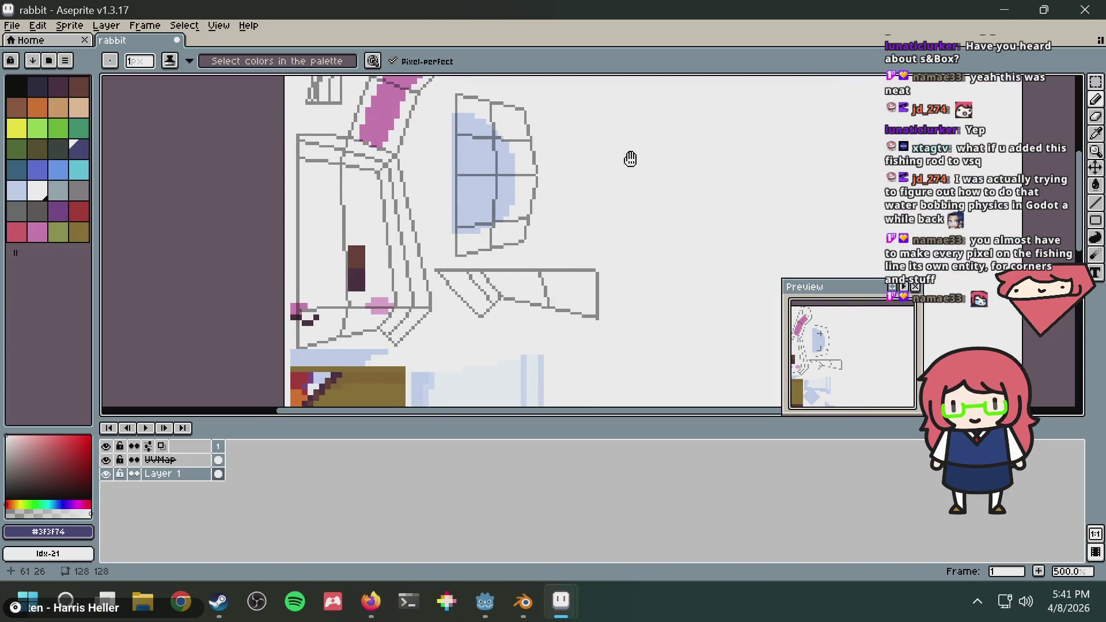
middle_drag(630, 160, 511, 215)
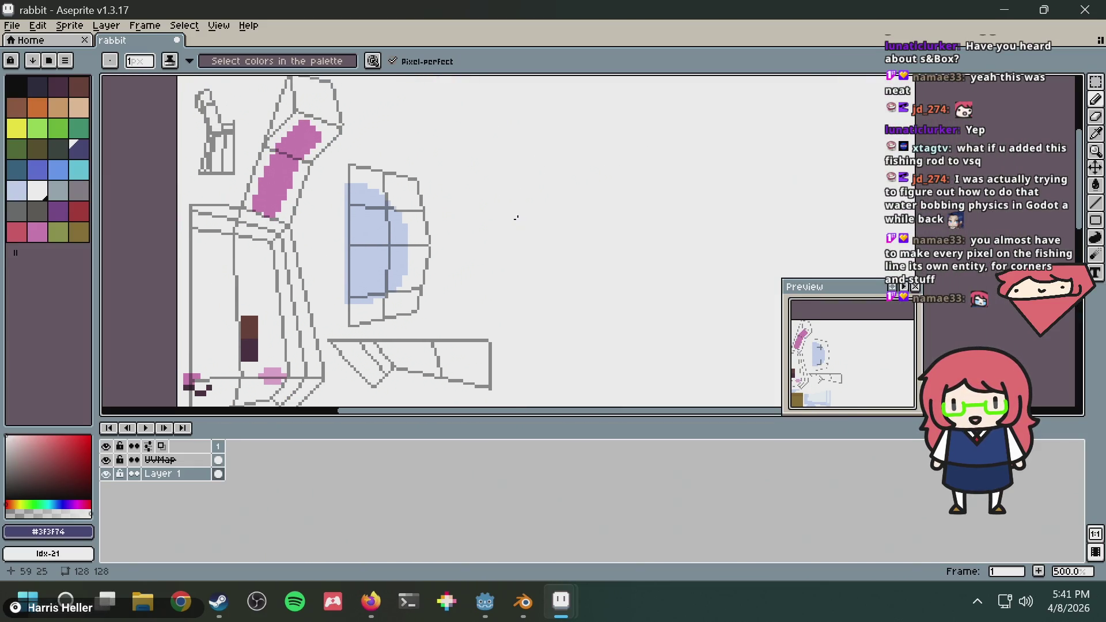
scroll(513, 217, down, 1)
key(alt+Tab)
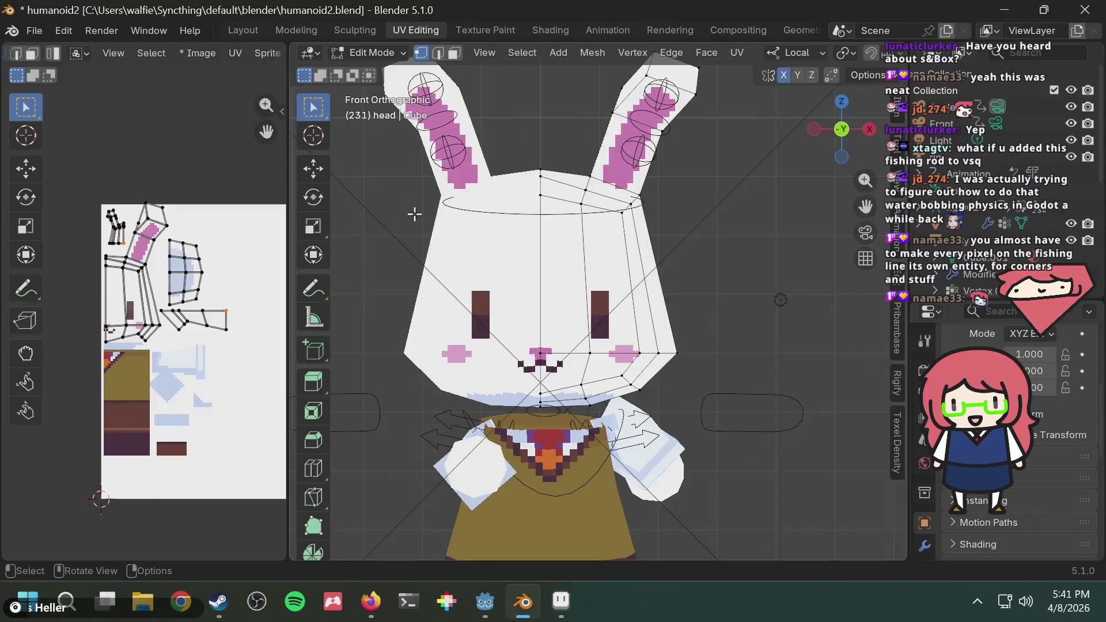
key(alt+Tab)
Marquee-select the eye and cheek region, duplicate it, and move the copy to the upper right
key(m)
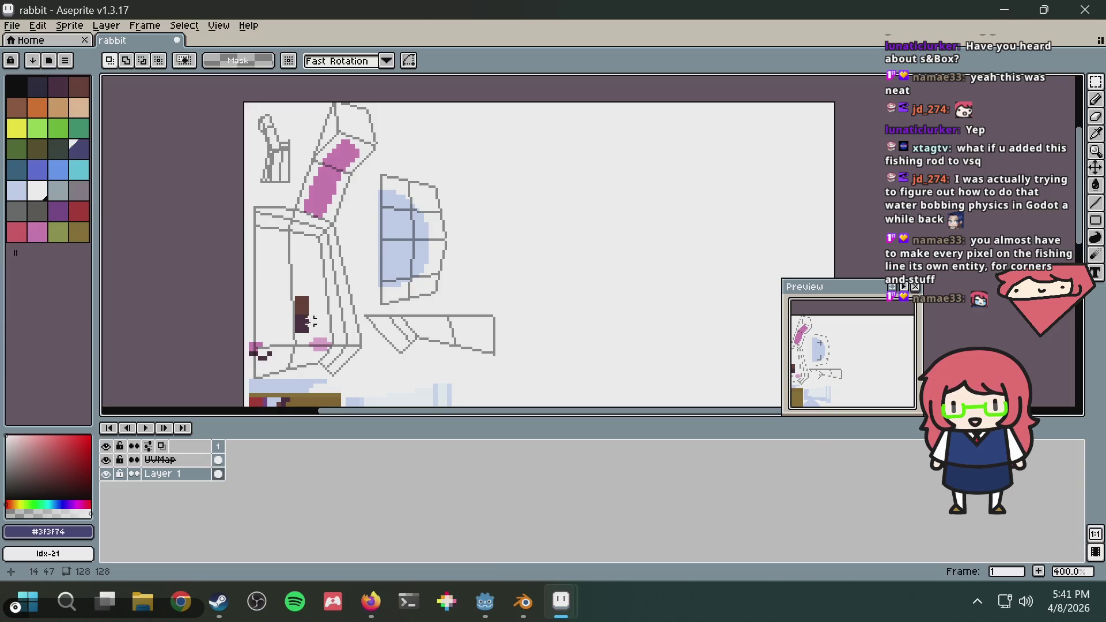
mouse_move(251, 345)
mouse_down()
mouse_move(335, 205)
mouse_move(338, 251)
mouse_move(367, 257)
mouse_move(355, 234)
mouse_move(363, 224)
mouse_up()
middle_drag(587, 207, 451, 222)
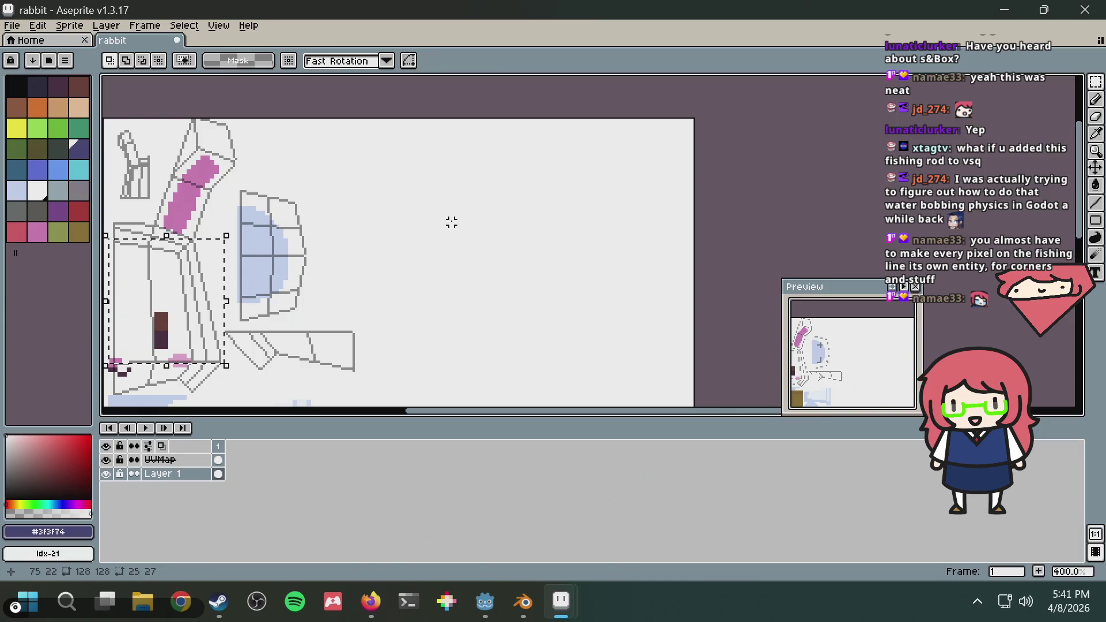
key(ctrl+t)
mouse_move(206, 314)
mouse_down()
mouse_move(548, 213)
mouse_move(674, 192)
mouse_up()
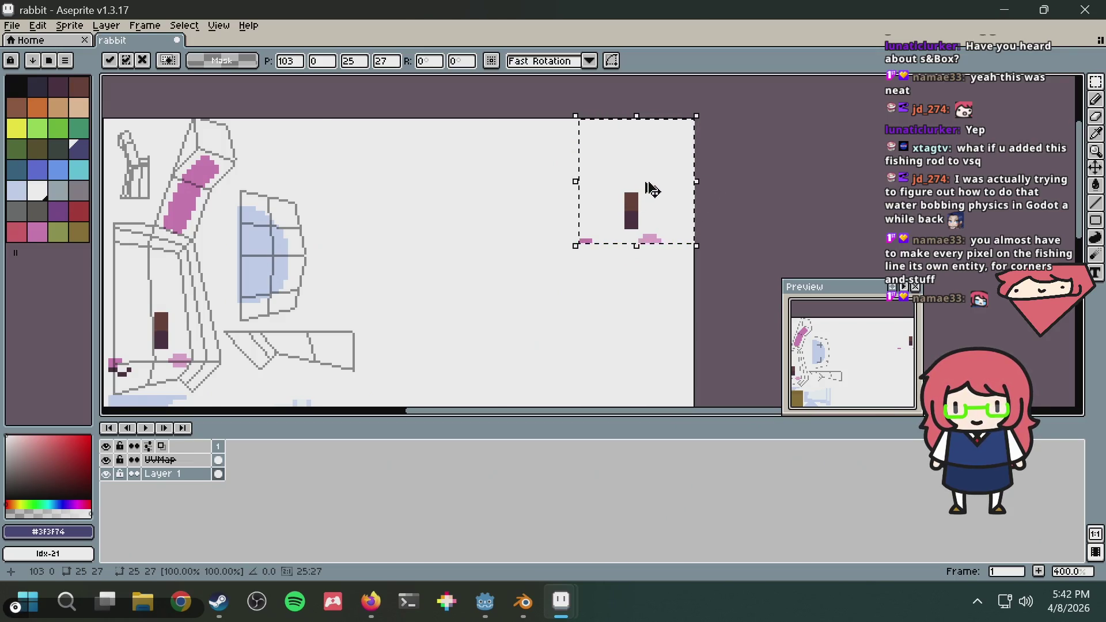
Copy the mouth strip and place it beside the new eye copy
middle_drag(326, 315, 443, 285)
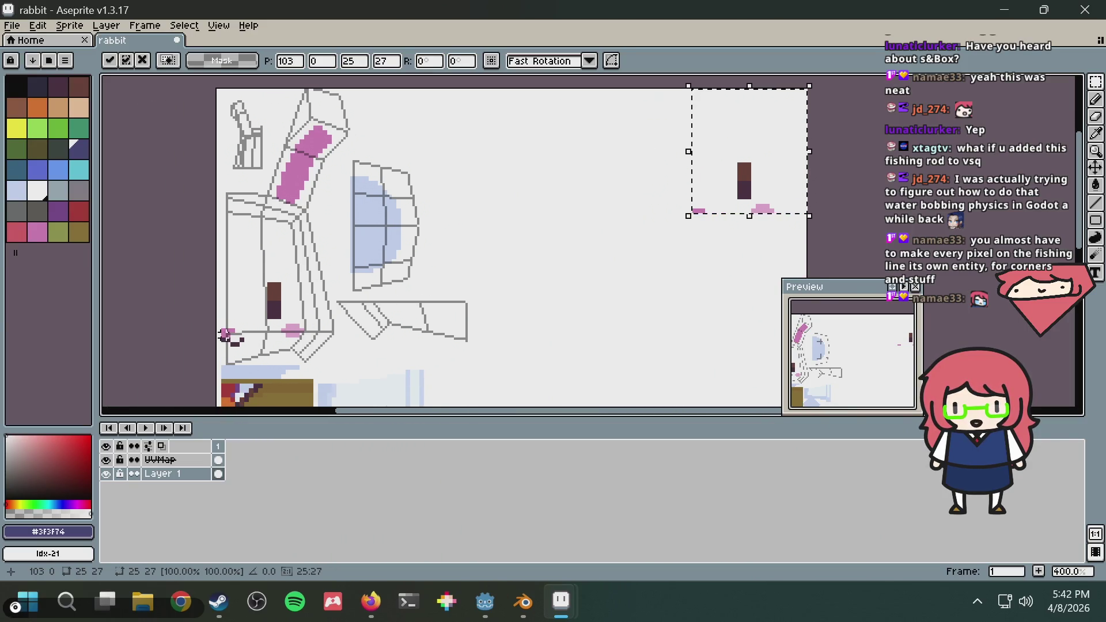
mouse_move(219, 338)
mouse_down()
mouse_move(343, 336)
mouse_move(311, 336)
mouse_up()
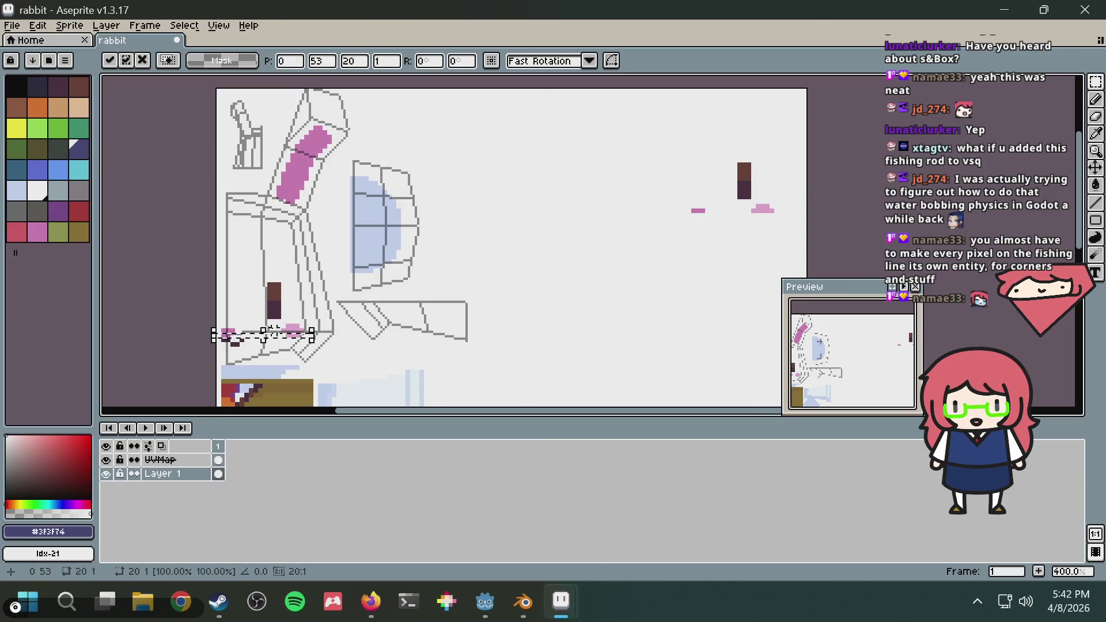
mouse_move(275, 334)
mouse_down()
mouse_move(426, 314)
mouse_move(760, 225)
mouse_up()
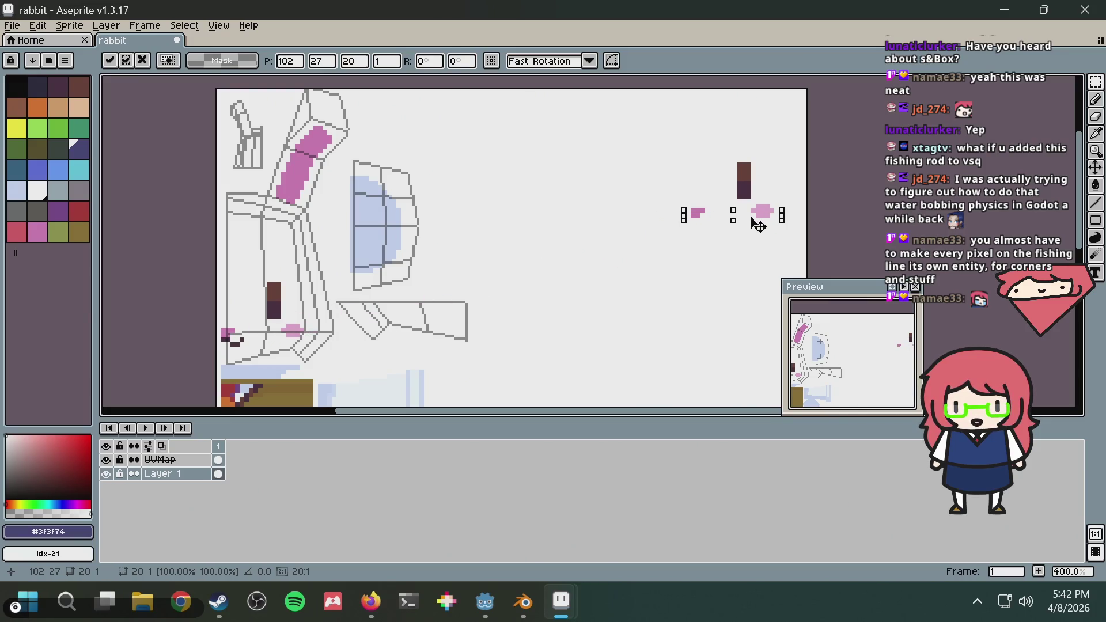
click(713, 260)
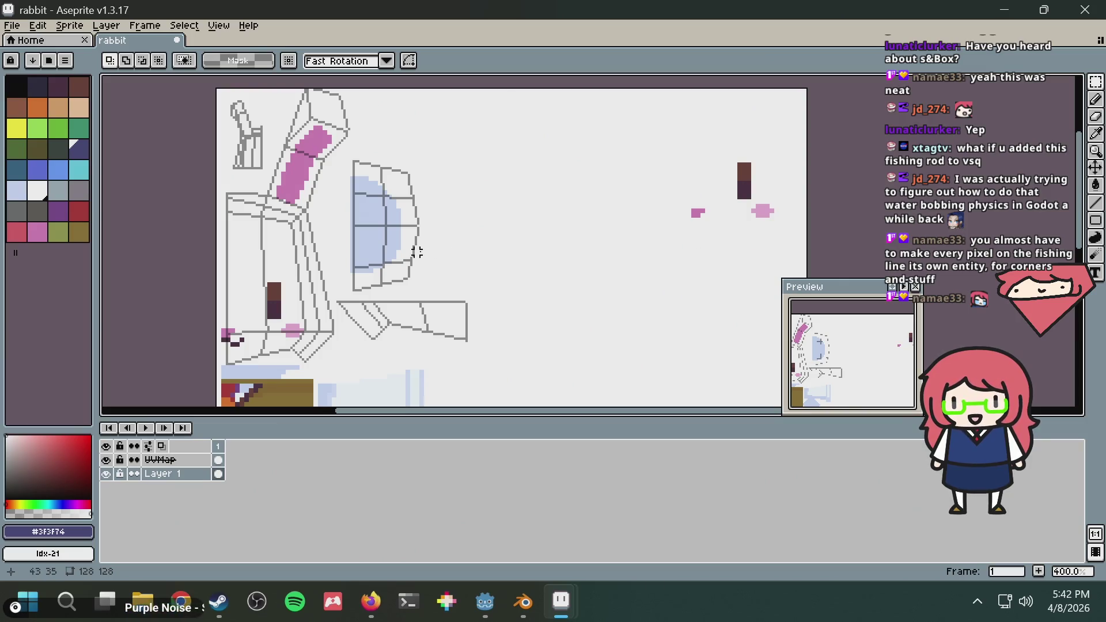
Reselect and realign the copied face area at the top right, then clear the selection
drag(619, 244, 806, 90)
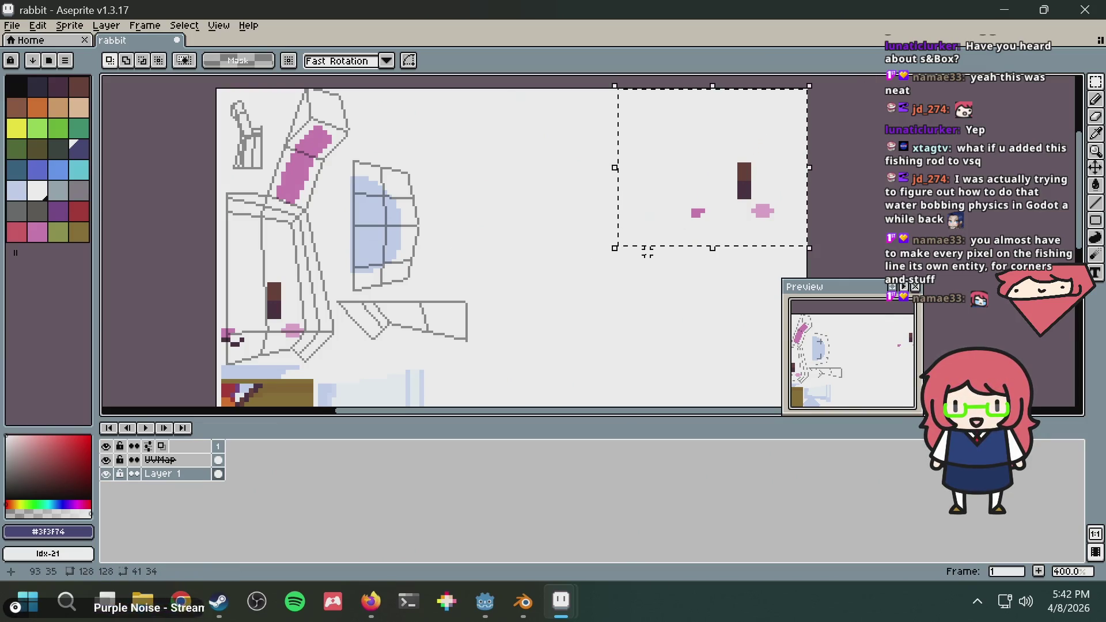
click(639, 271)
middle_drag(675, 220, 600, 217)
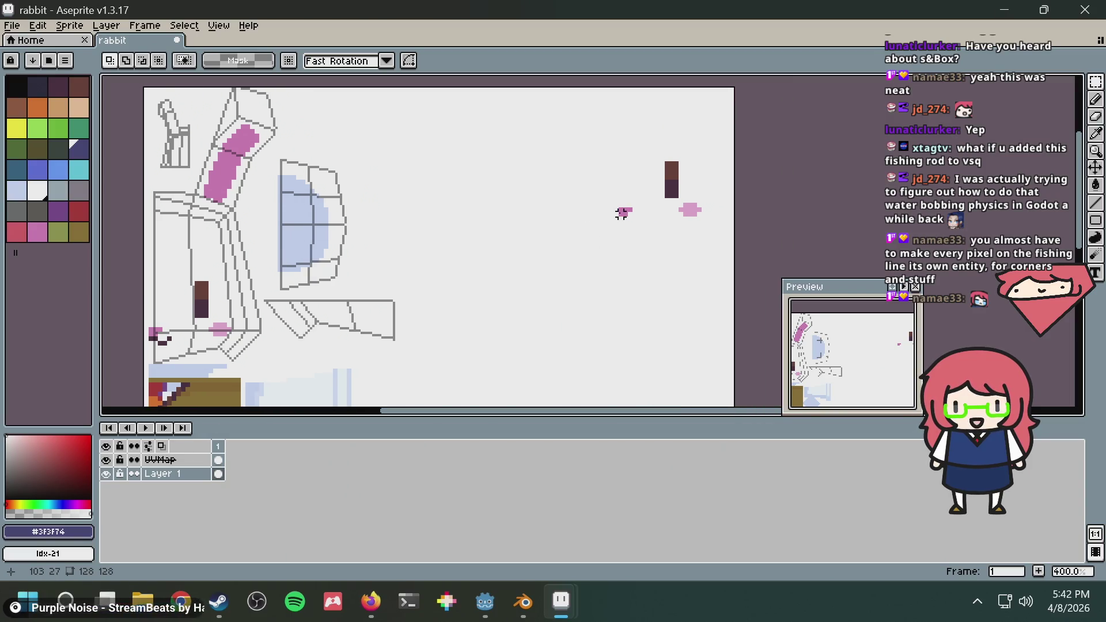
drag(620, 216, 740, 81)
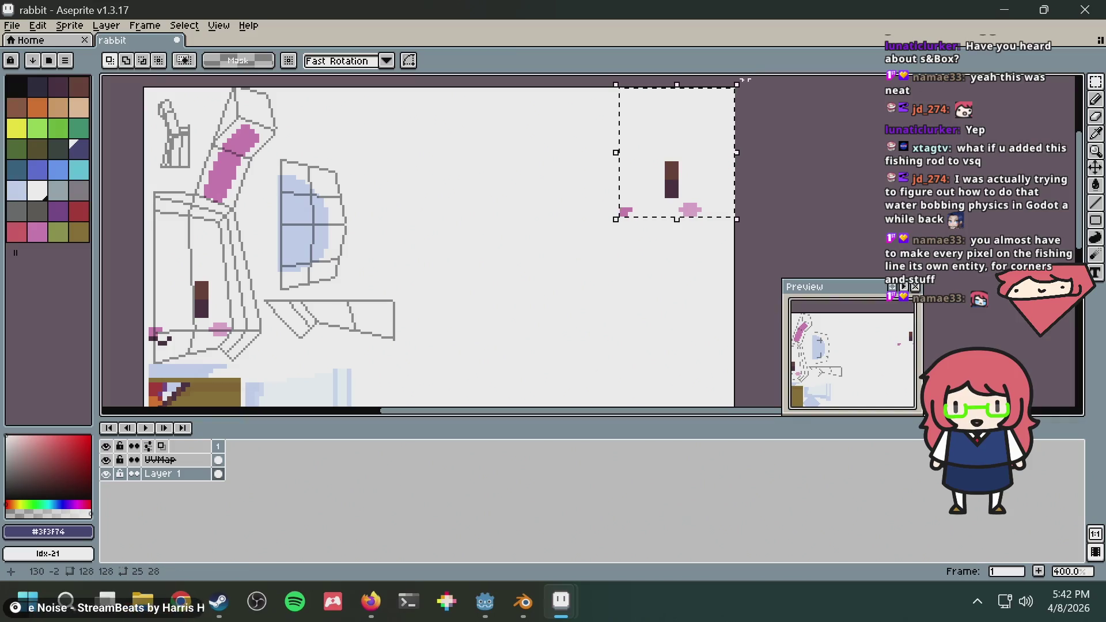
key(Return)
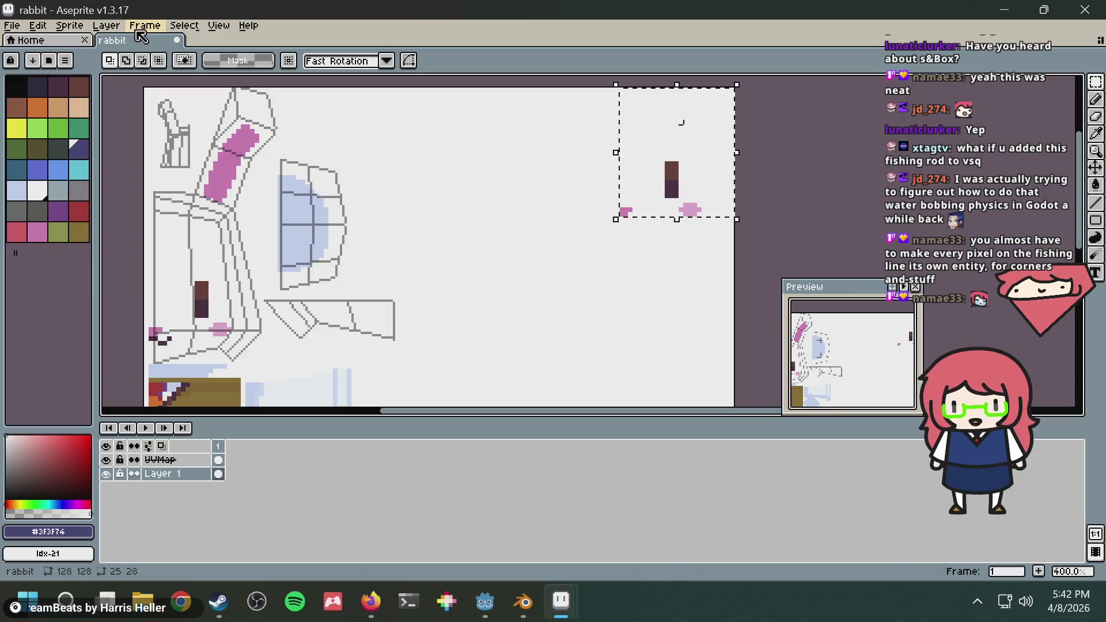
drag(673, 181, 685, 190)
key(Return)
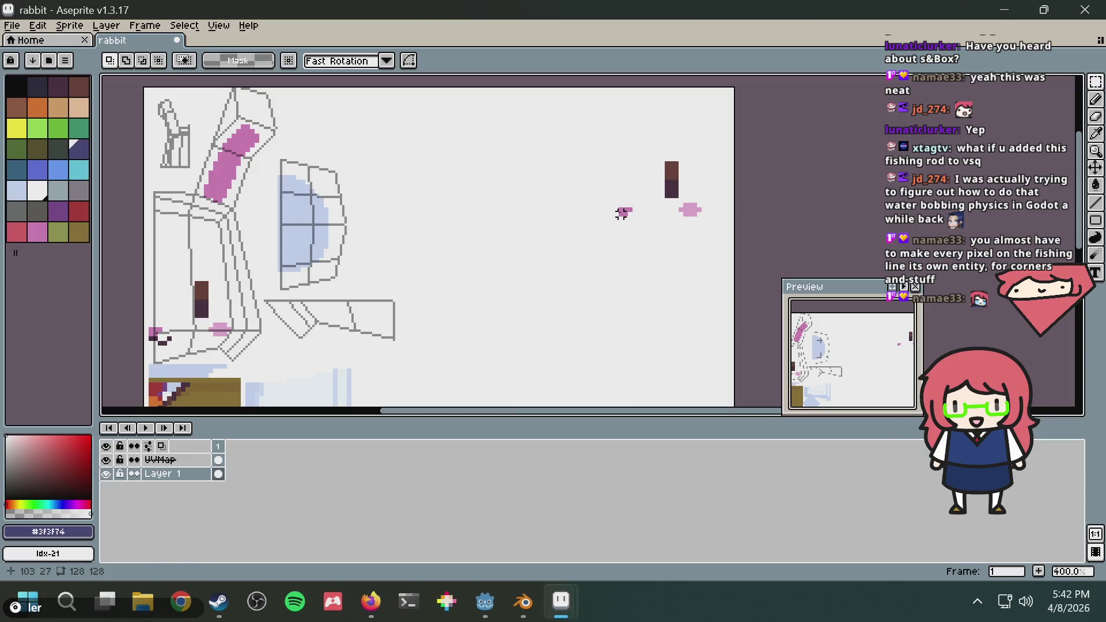
mouse_move(621, 214)
mouse_down()
mouse_move(716, 124)
mouse_move(734, 86)
mouse_up()
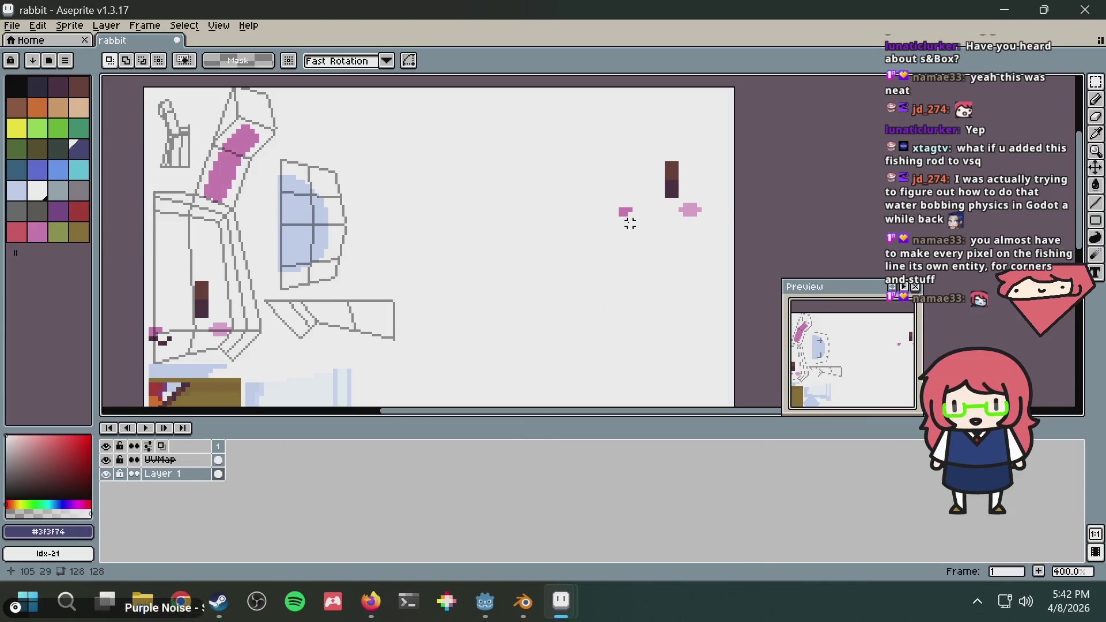
drag(622, 214, 742, 80)
key(ctrl+d)
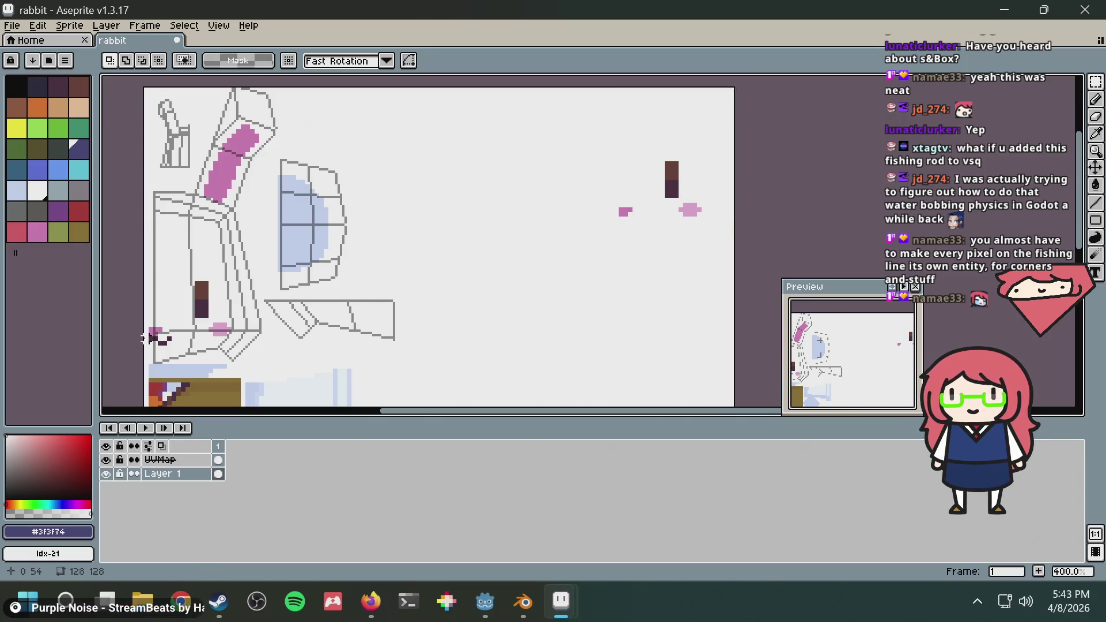
Copy the mouth strip from the left edge under the new eye and select the finished face
drag(149, 338, 234, 344)
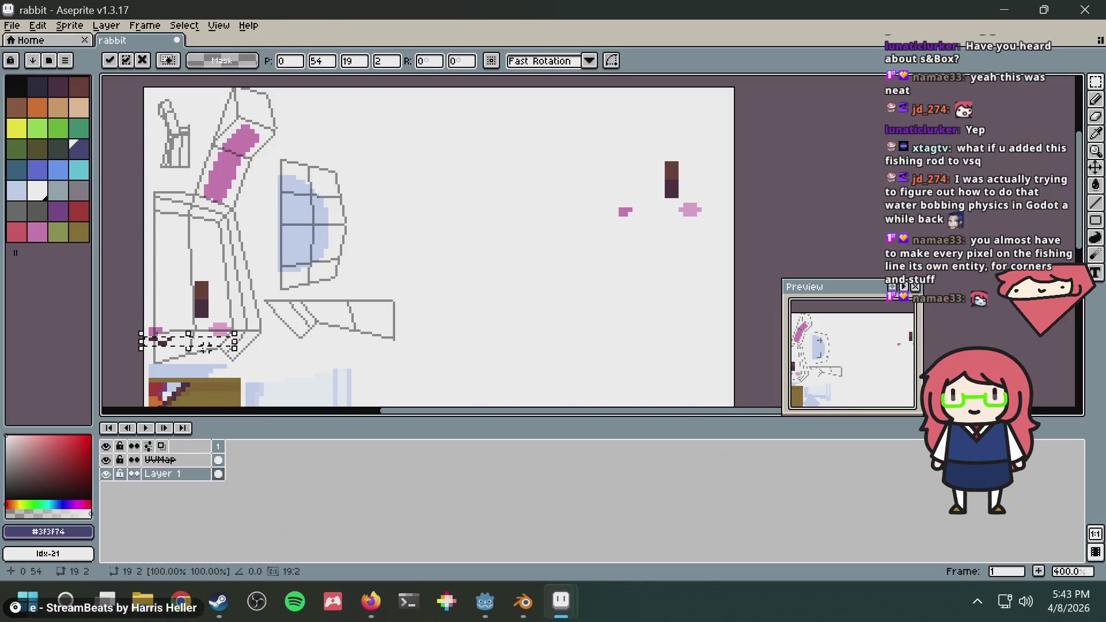
mouse_move(226, 349)
mouse_down()
mouse_move(701, 244)
mouse_move(692, 231)
mouse_up()
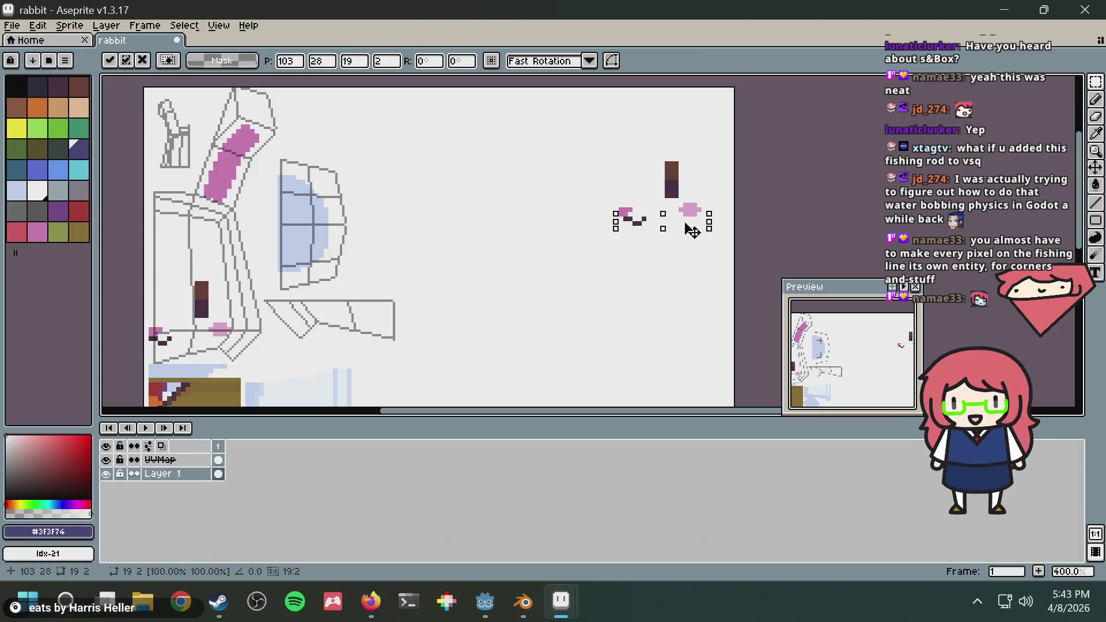
click(671, 251)
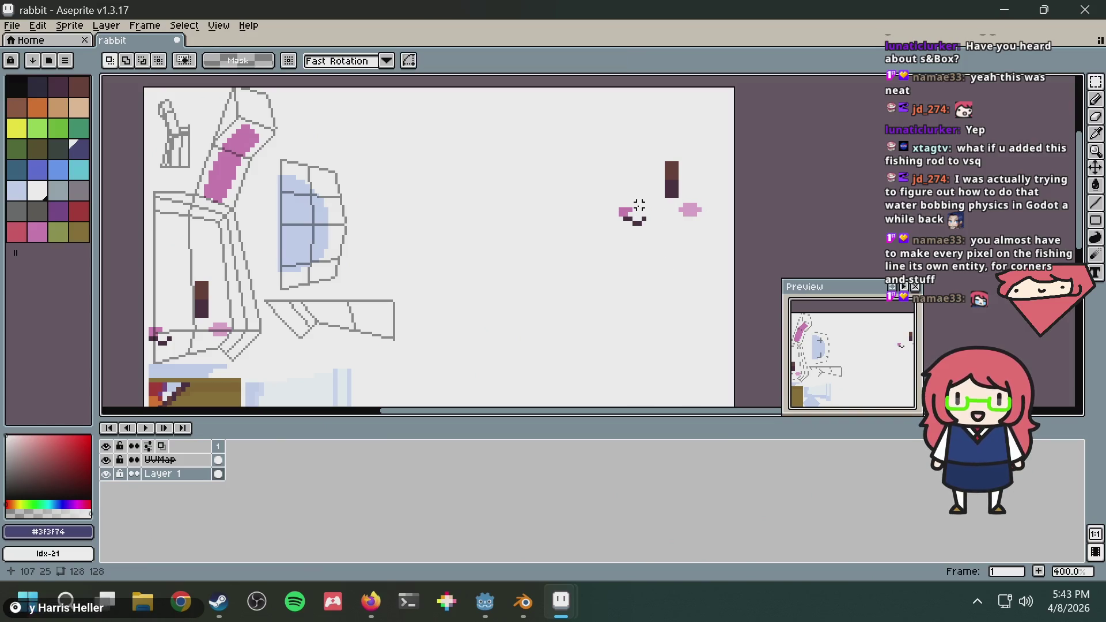
mouse_move(621, 223)
mouse_down()
mouse_move(714, 143)
mouse_move(756, 81)
mouse_up()
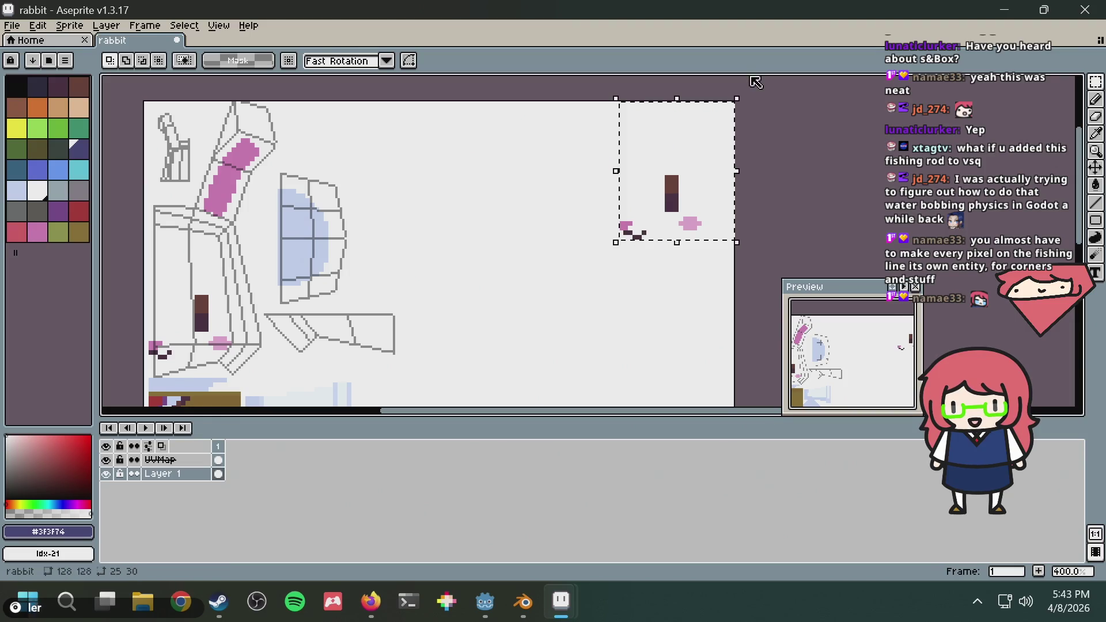
scroll(682, 256, up, 1)
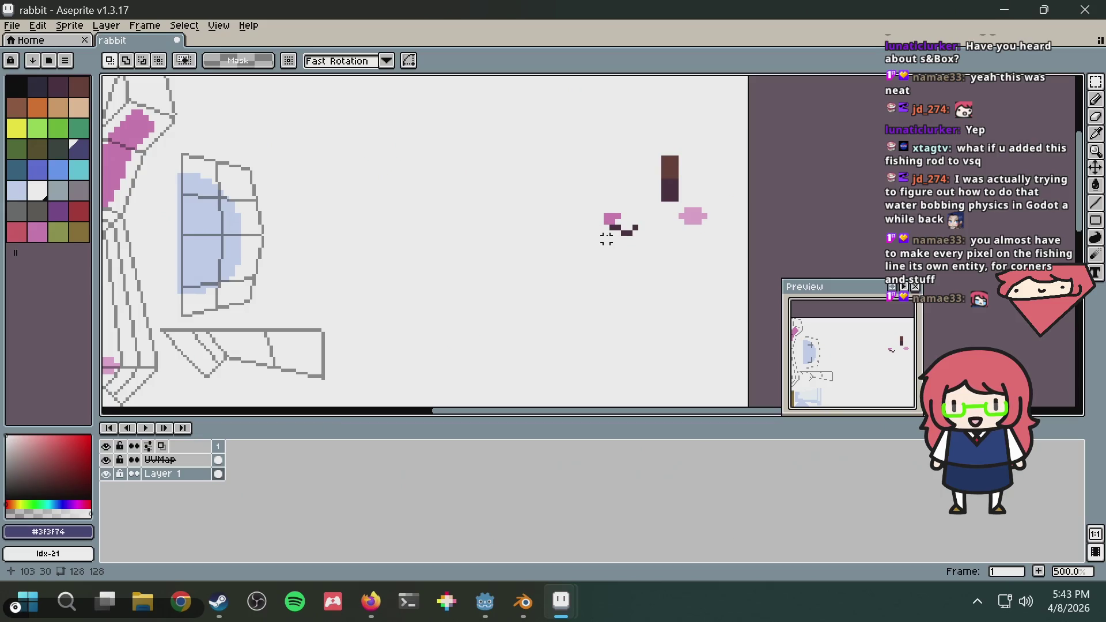
mouse_move(606, 234)
mouse_down()
mouse_move(723, 81)
mouse_move(768, 77)
mouse_move(749, 80)
mouse_move(765, 94)
mouse_up()
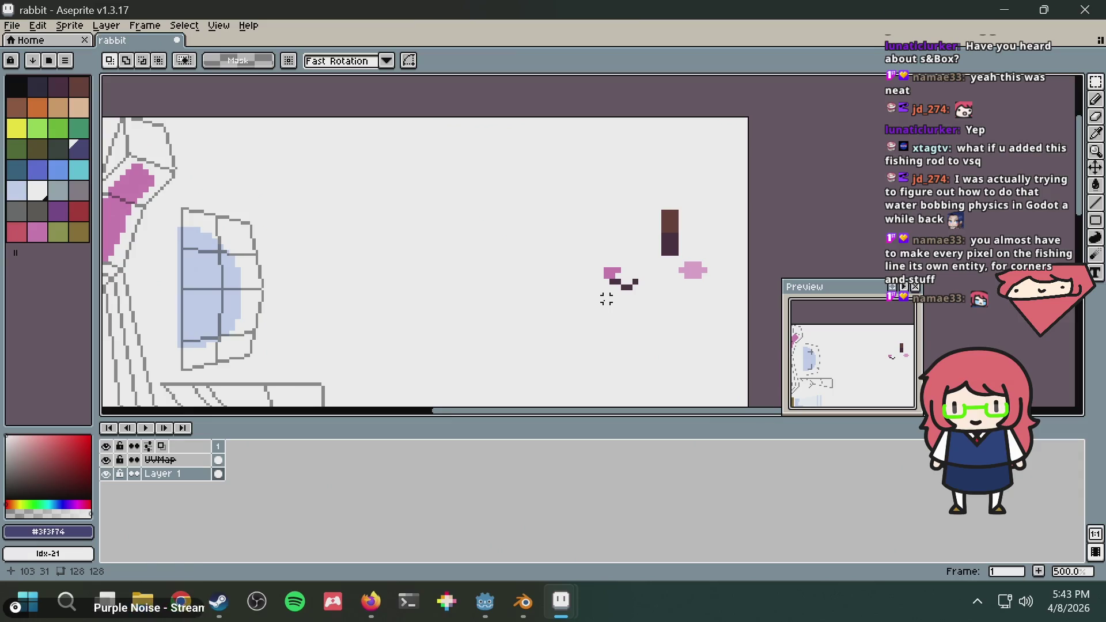
drag(606, 299, 779, 104)
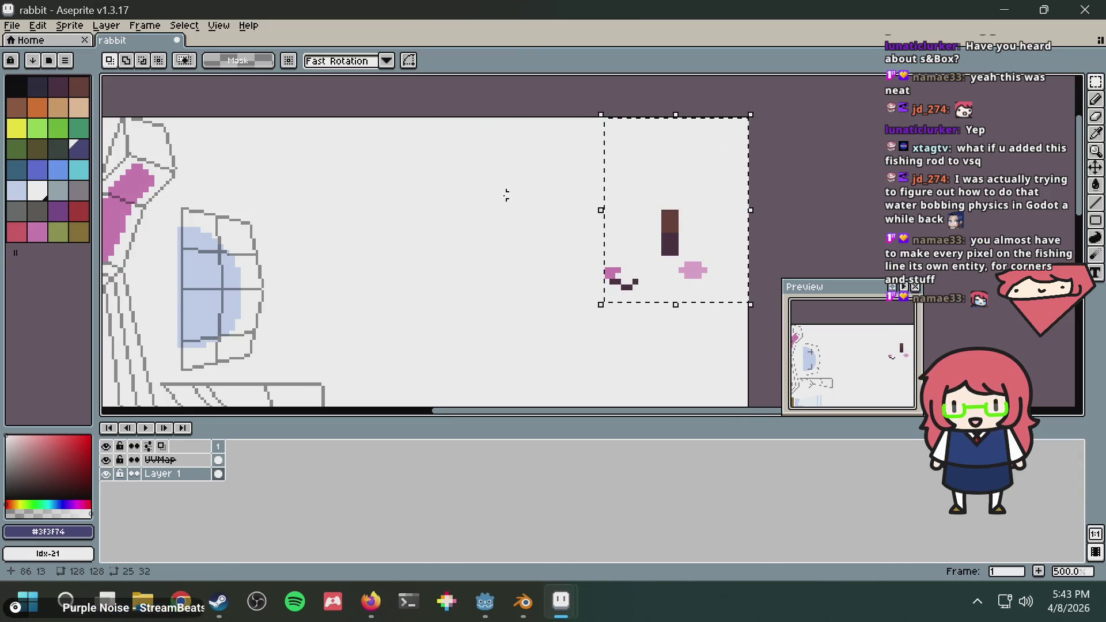
Overlay a 16x16 pixel grid on the rabbit texture
click(506, 190)
click(219, 25)
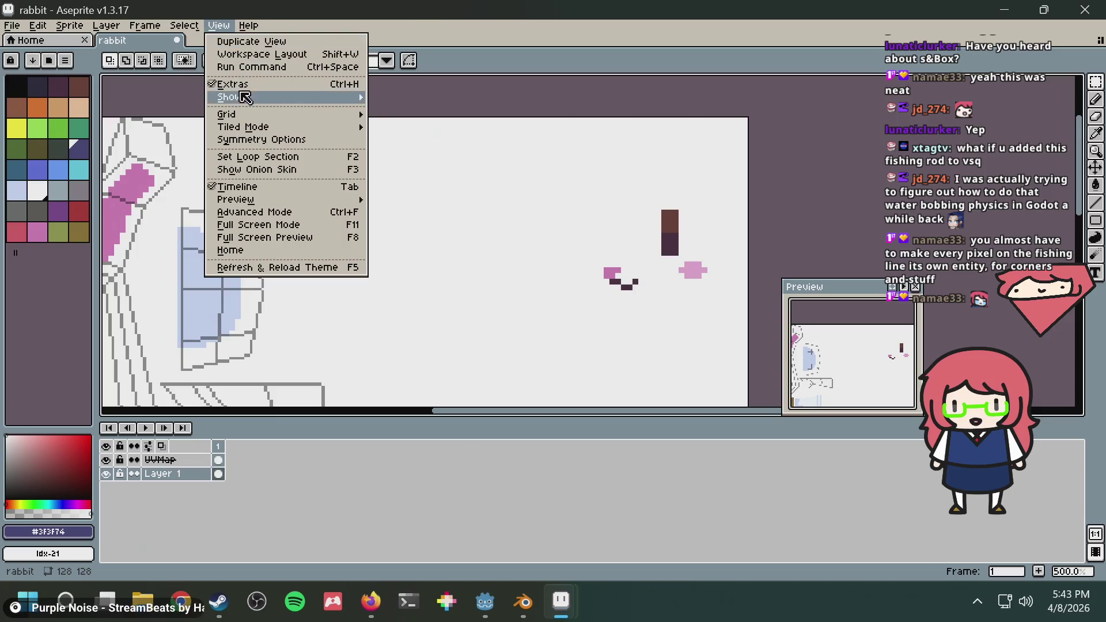
mouse_move(253, 115)
click(379, 114)
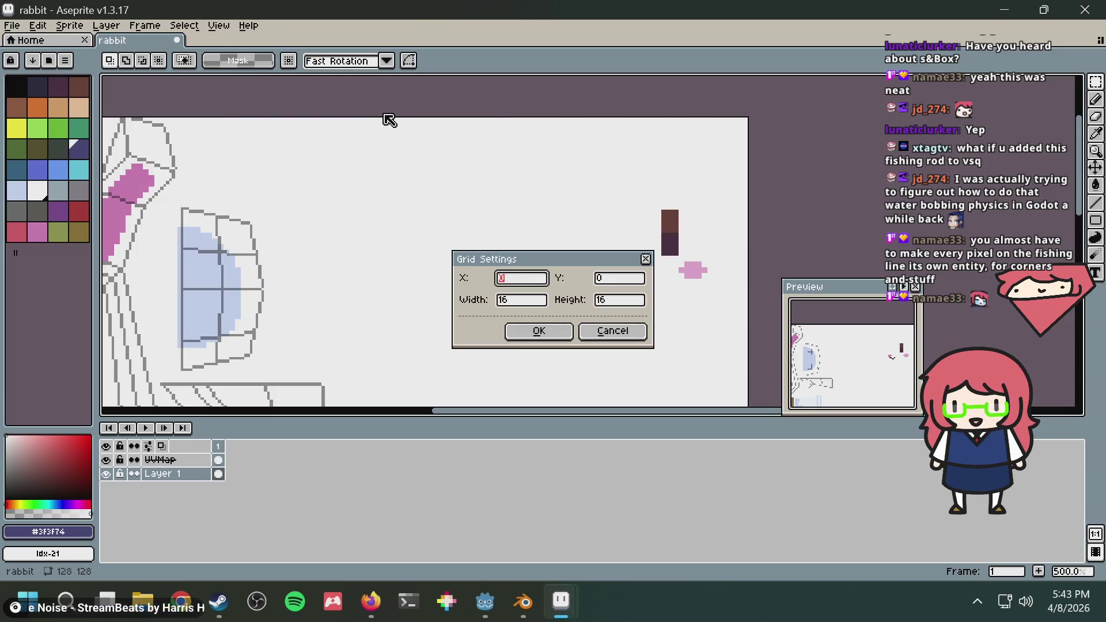
key(Tab)
key(Tab)
key(Tab)
key(Return)
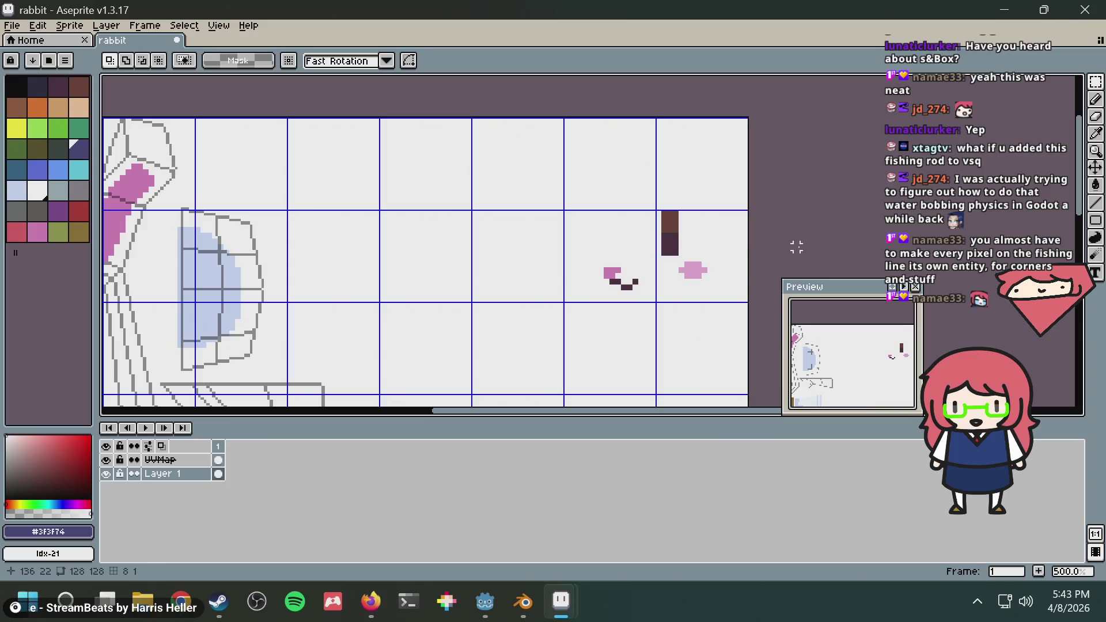
mouse_move(535, 247)
middle_down()
mouse_move(668, 205)
mouse_move(518, 198)
mouse_move(432, 221)
middle_up()
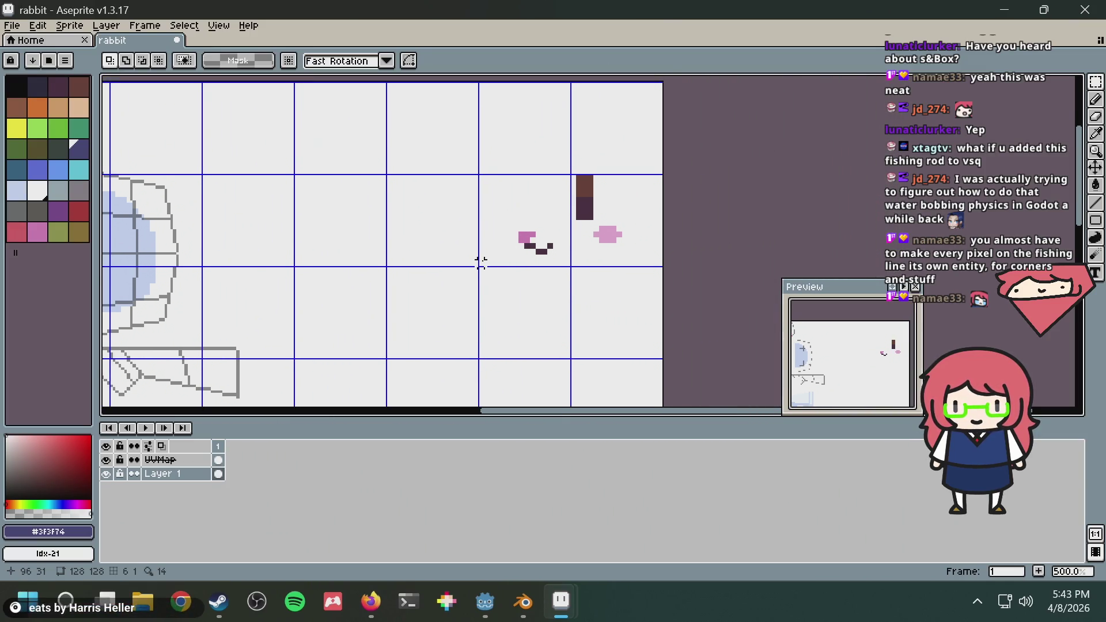
Select the eye-and-blush cell and duplicate it two cells down
drag(481, 262, 663, 176)
mouse_move(663, 176)
middle_down()
mouse_move(701, 188)
mouse_move(682, 129)
middle_up()
mouse_move(555, 154)
ctrl+mouse_down()
mouse_move(553, 341)
mouse_move(548, 328)
ctrl+mouse_up()
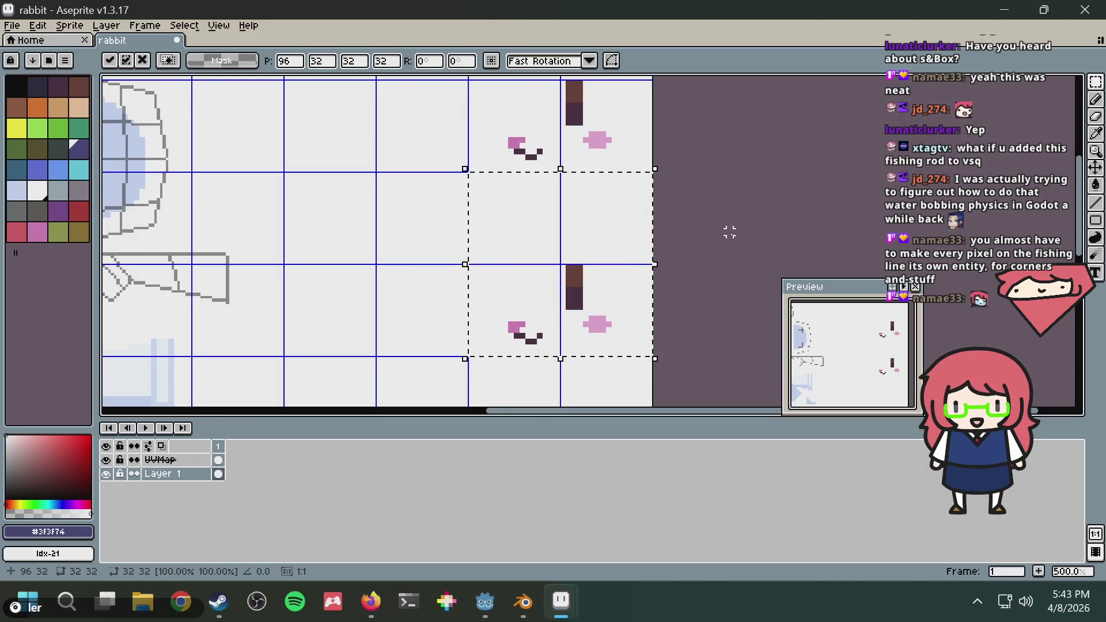
middle_drag(728, 230, 737, 167)
ctrl+scroll(684, 257, down, 2)
scroll(580, 240, down, 2)
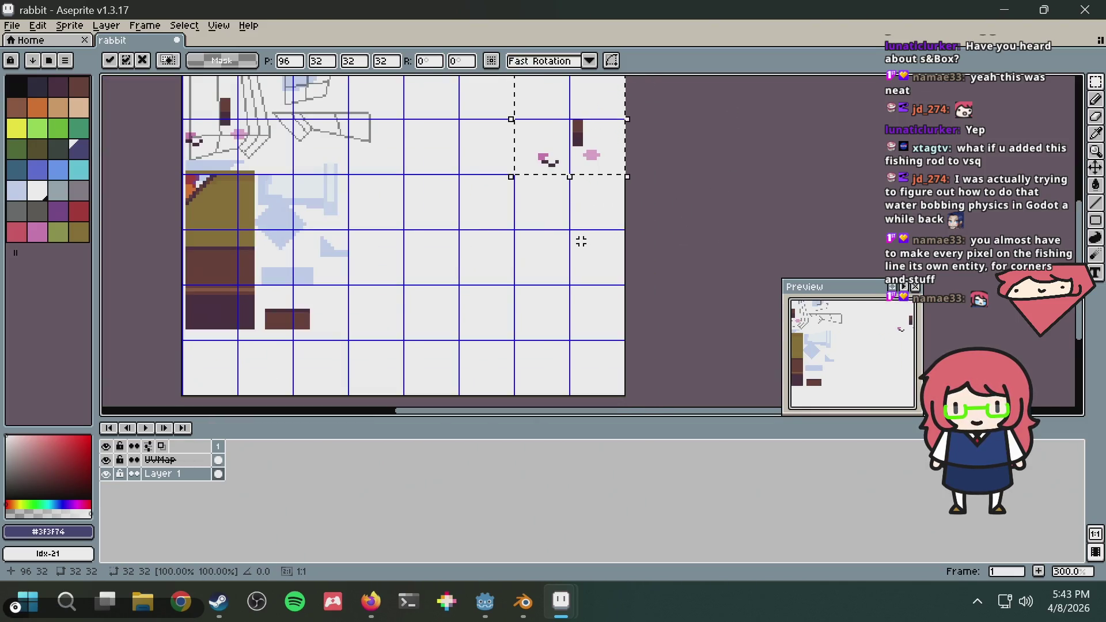
scroll(570, 243, up, 1)
Add another copy of the eye cell below and nudge it into line with the grid
ctrl+drag(572, 144, 573, 220)
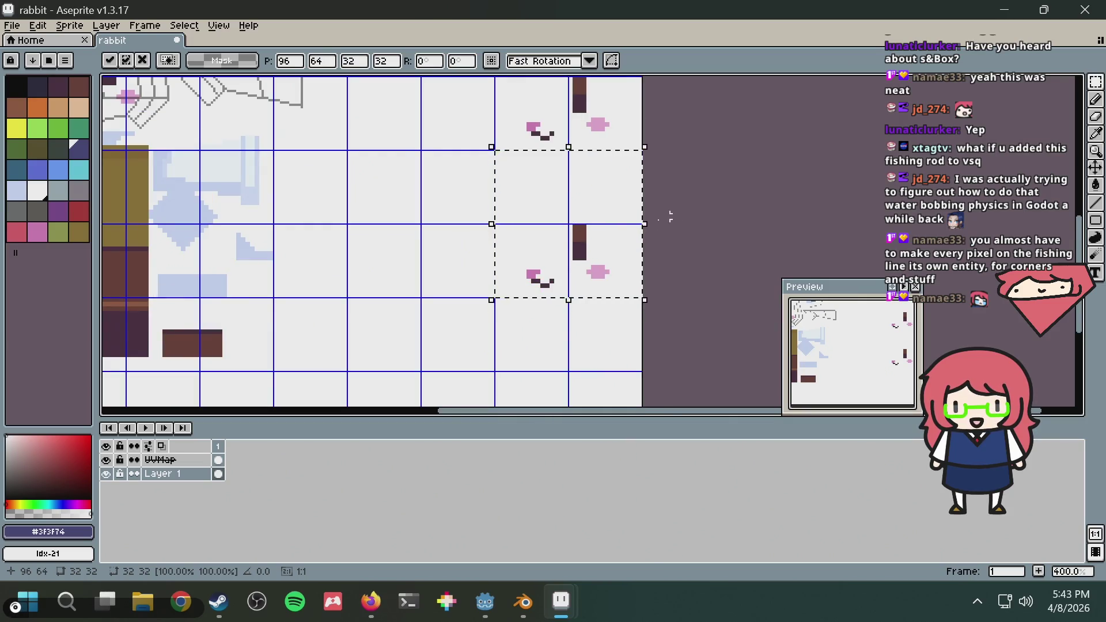
key(Down)
key(Down)
key(Down)
scroll(612, 226, down, 2)
ctrl+drag(605, 240, 596, 311)
scroll(594, 293, up, 2)
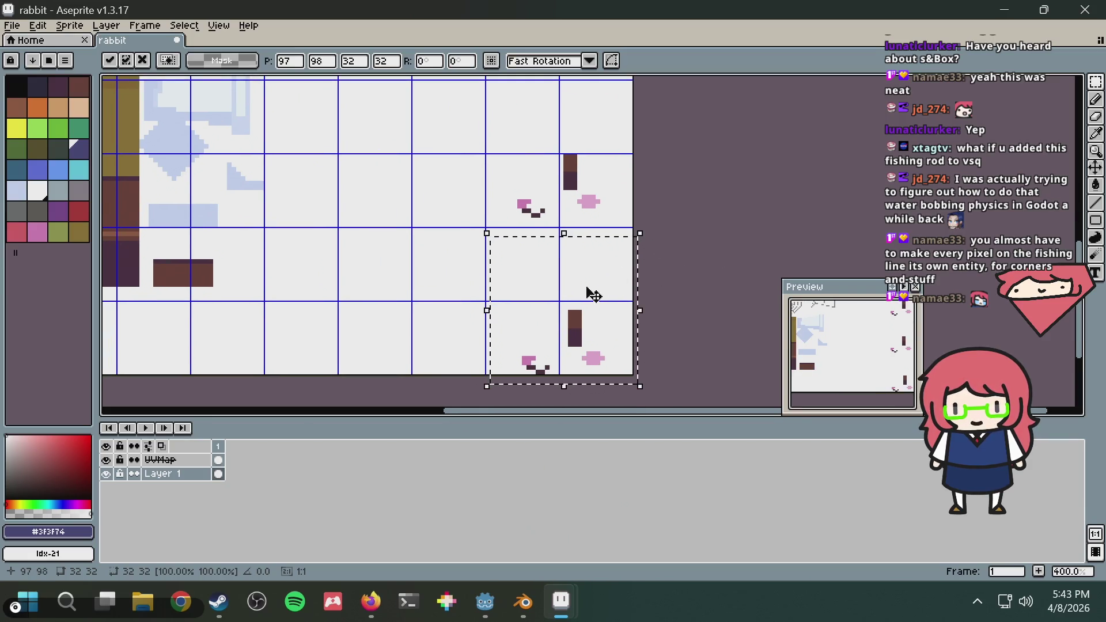
key(Up)
key(Left)
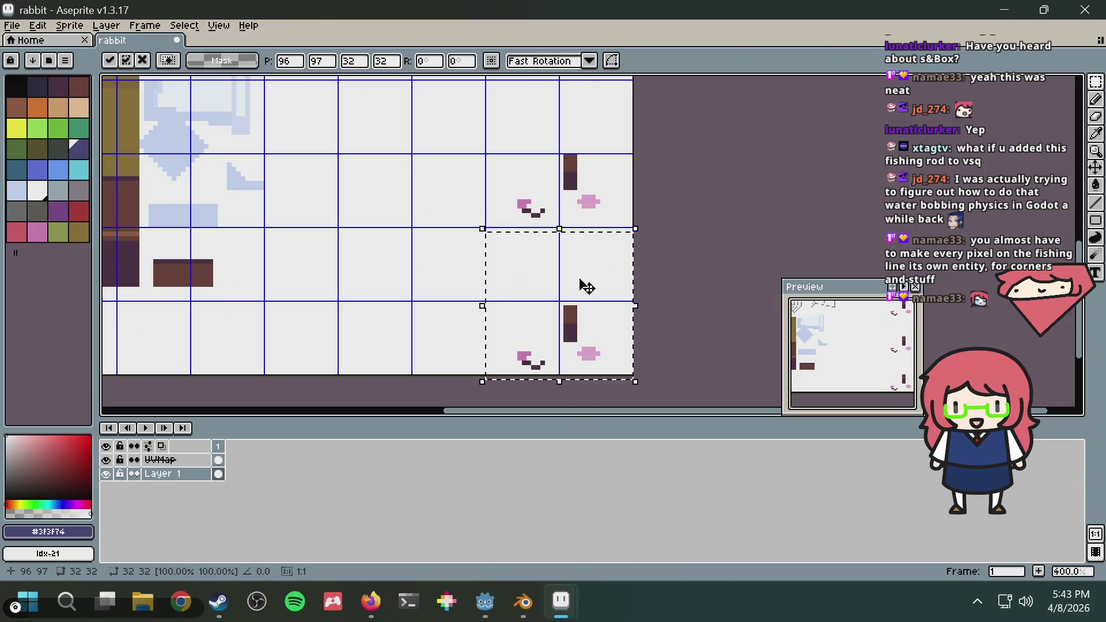
key(Up)
click(674, 210)
Repaint the copied eye's upper half as a brown diagonal stroke with the Pencil
scroll(576, 231, up, 3)
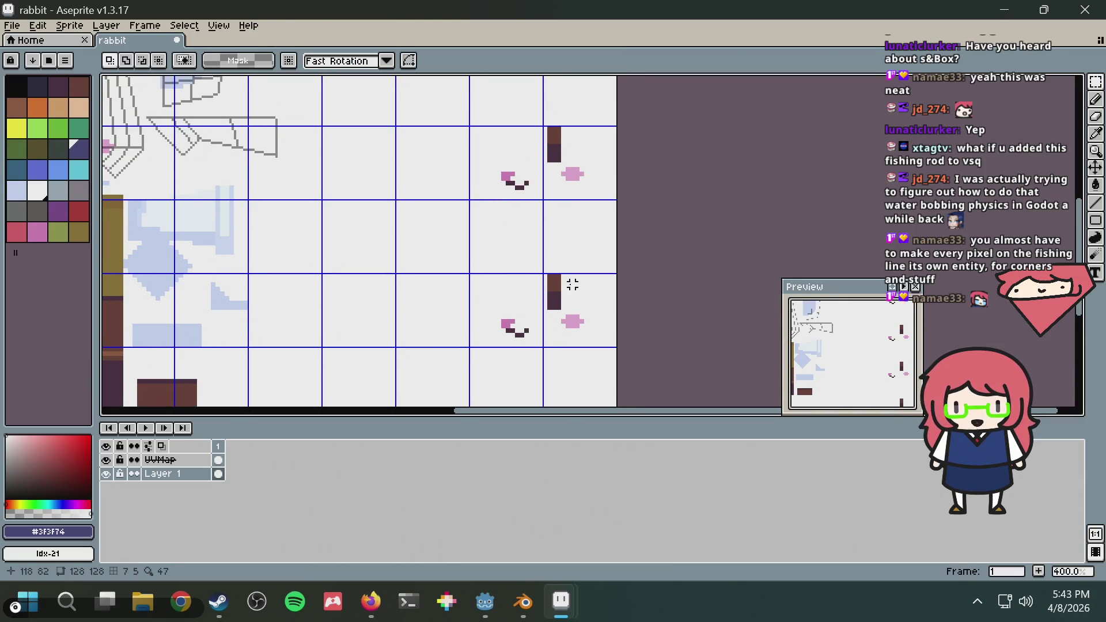
scroll(550, 231, up, 2)
key(b)
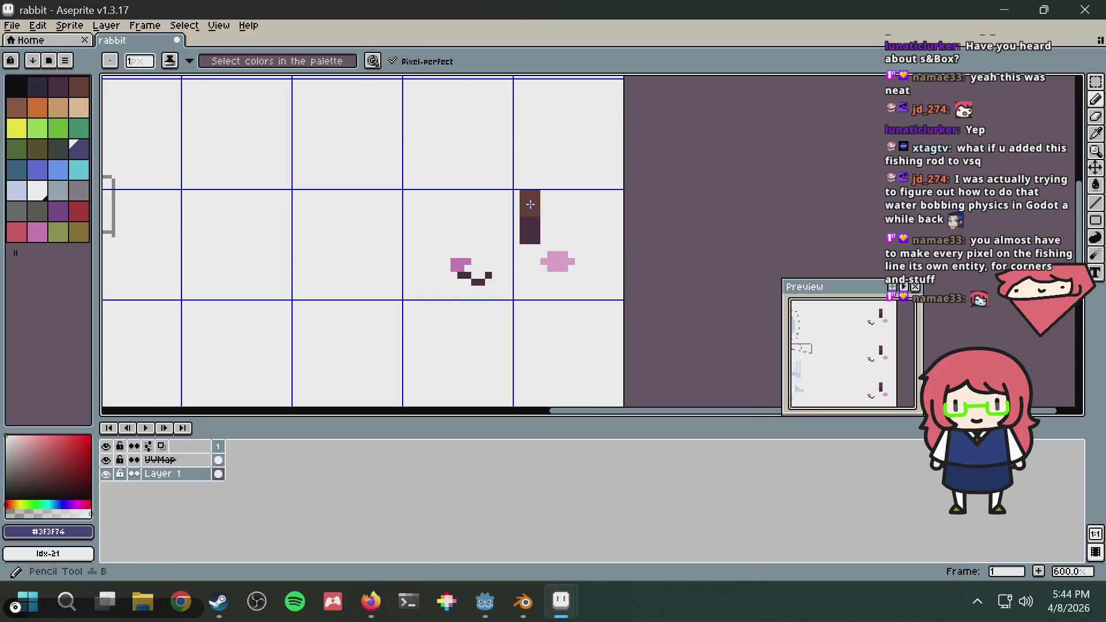
key(super)
key(super)
key(alt)
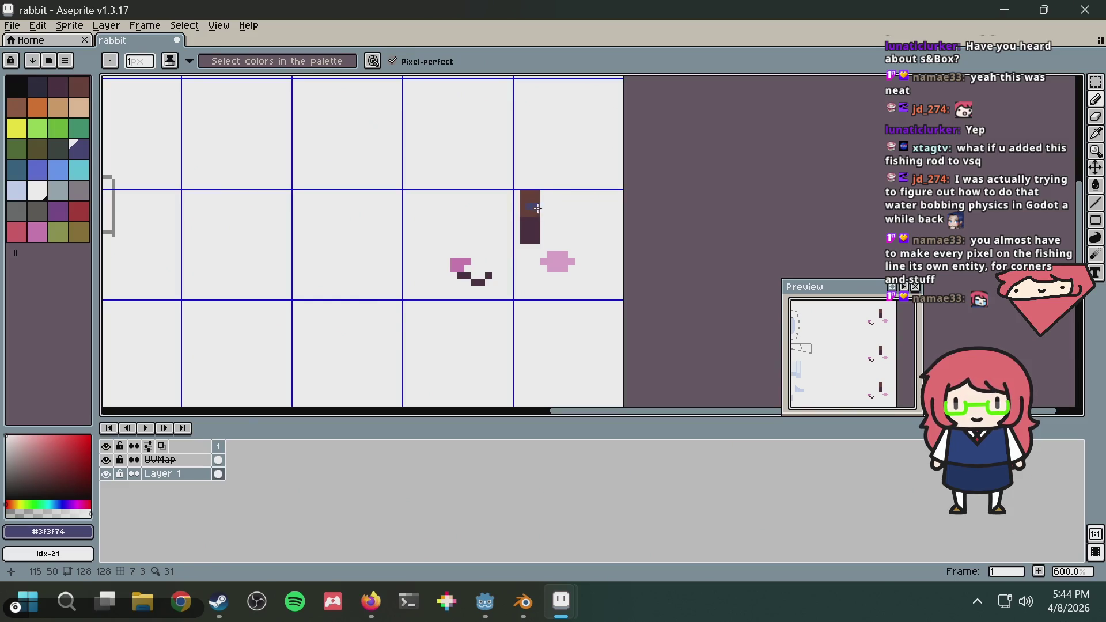
scroll(533, 208, up, 5)
alt+click(481, 201)
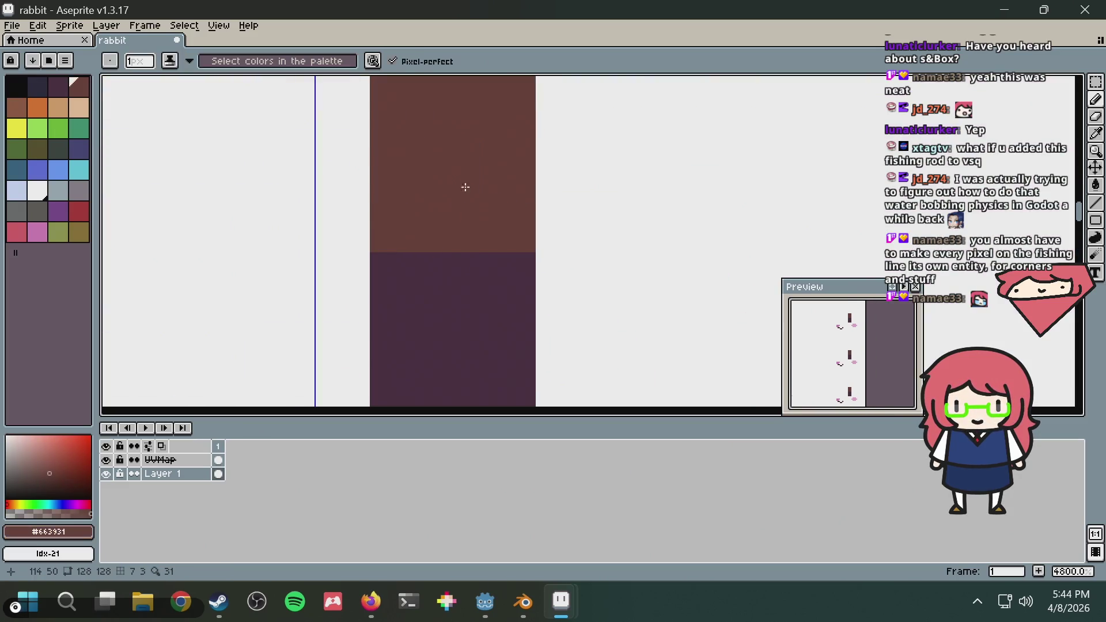
click(568, 187)
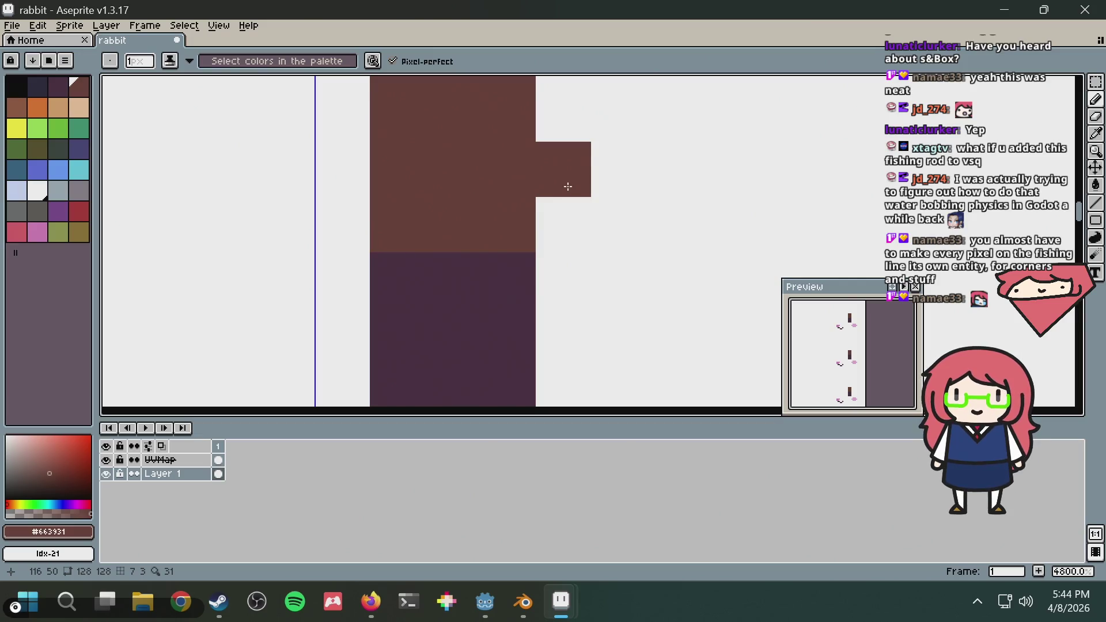
scroll(568, 187, down, 3)
click(576, 174)
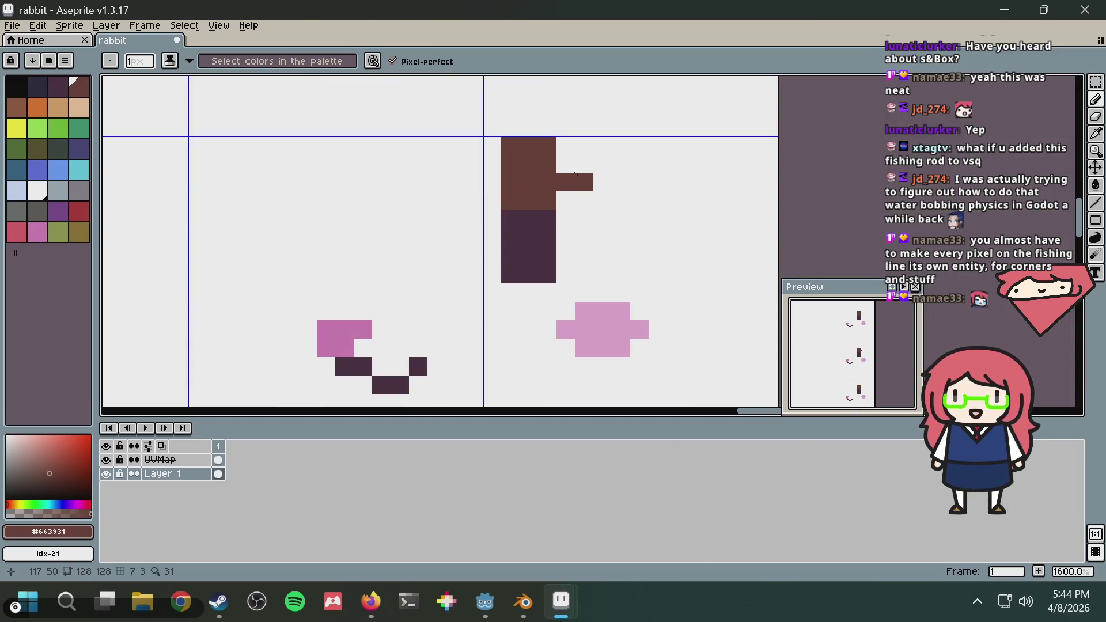
mouse_move(576, 174)
mouse_down()
mouse_move(461, 150)
mouse_move(526, 161)
mouse_move(506, 178)
mouse_up()
alt+click(575, 140)
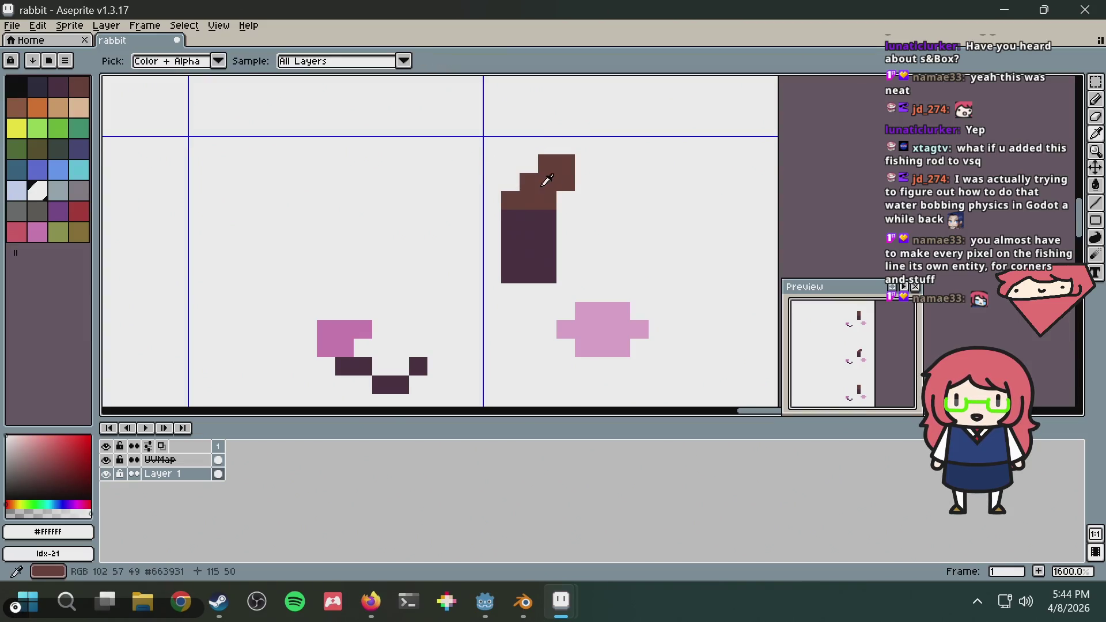
alt+click(547, 181)
click(565, 145)
click(591, 151)
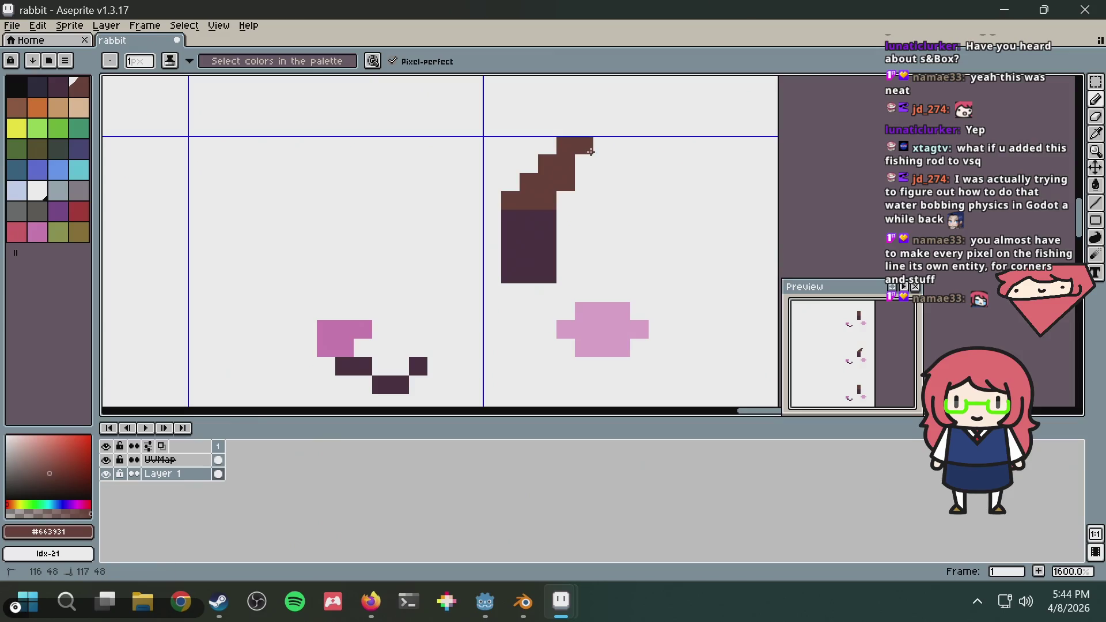
click(584, 164)
Draw the lower dark purple stroke and whiten stray pixels to complete the sideways < eye
alt+click(585, 180)
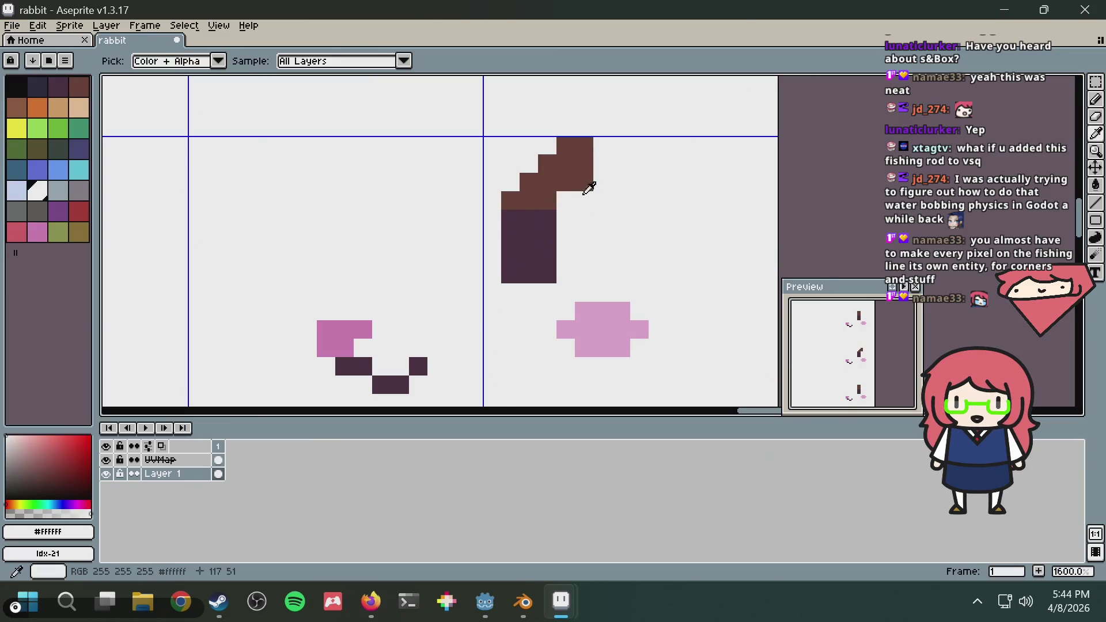
alt+click(546, 213)
mouse_move(564, 236)
mouse_down()
mouse_move(565, 256)
mouse_move(587, 254)
mouse_move(541, 276)
mouse_move(500, 266)
mouse_up()
click(584, 274)
alt+click(564, 274)
click(510, 255)
click(530, 256)
click(511, 238)
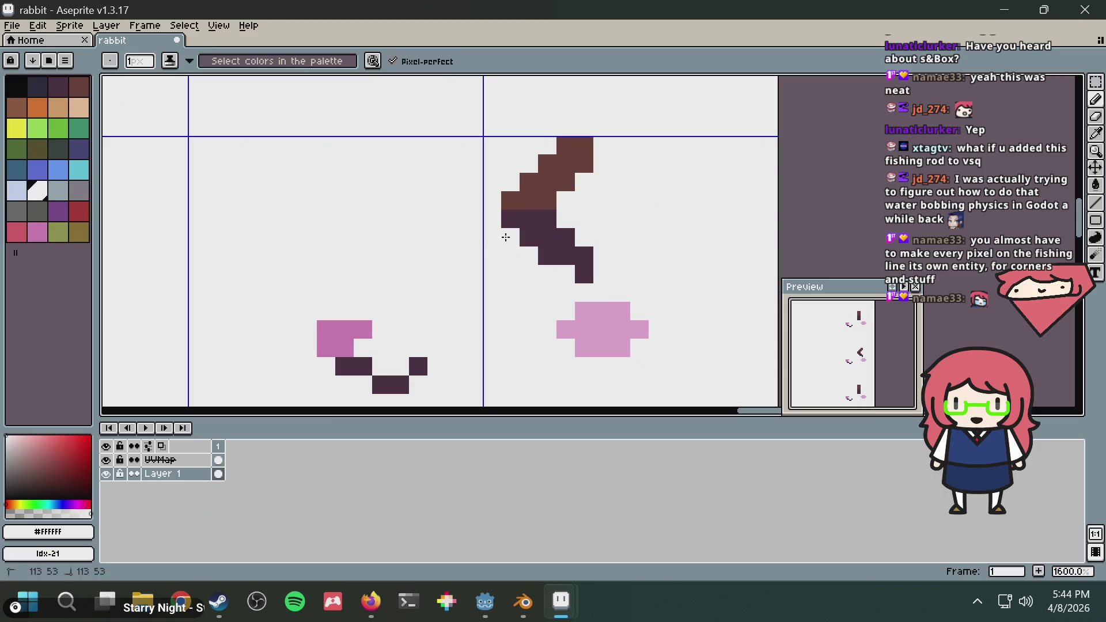
alt+click(575, 253)
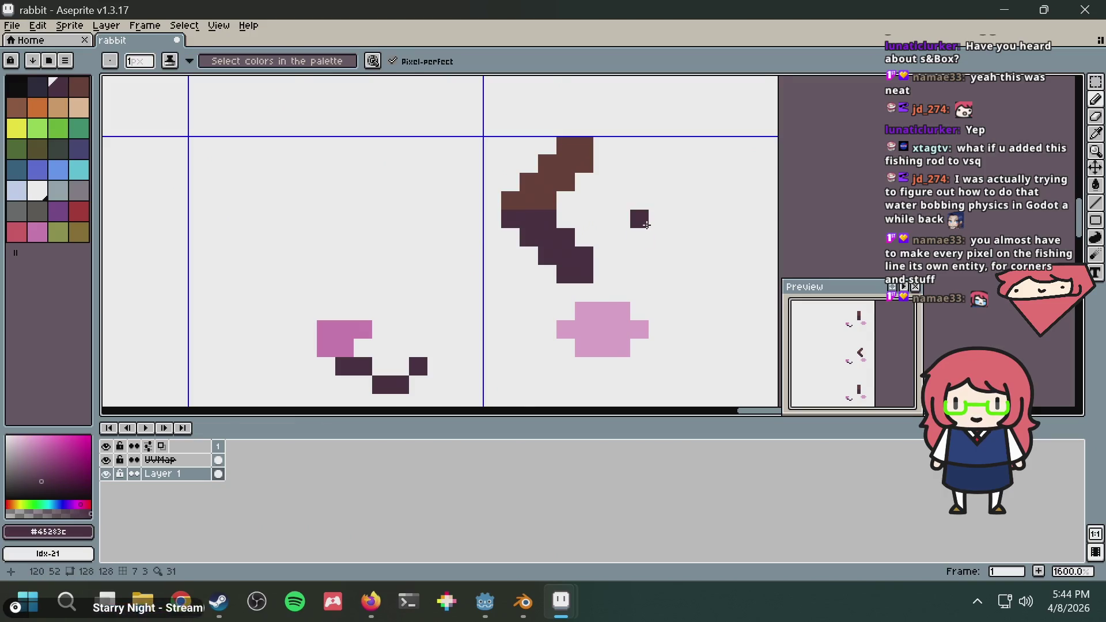
scroll(648, 219, down, 6)
scroll(652, 218, up, 1)
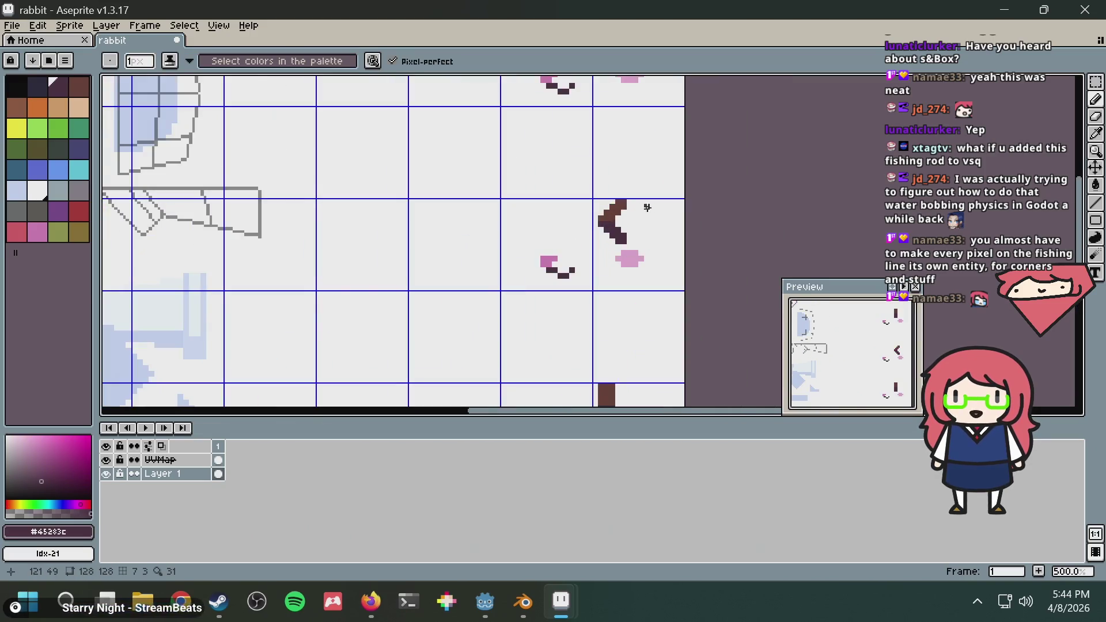
scroll(609, 264, down, 3)
Paint the ring's dark purple top row and left side on the next eye copy
scroll(600, 315, up, 2)
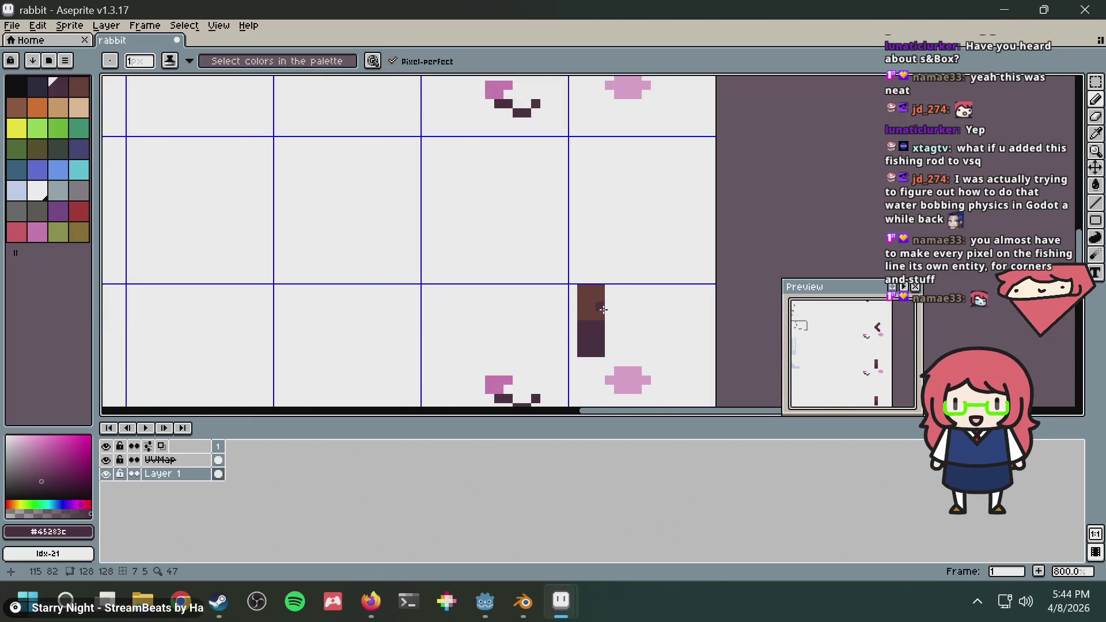
middle_drag(593, 318, 590, 261)
key(i)
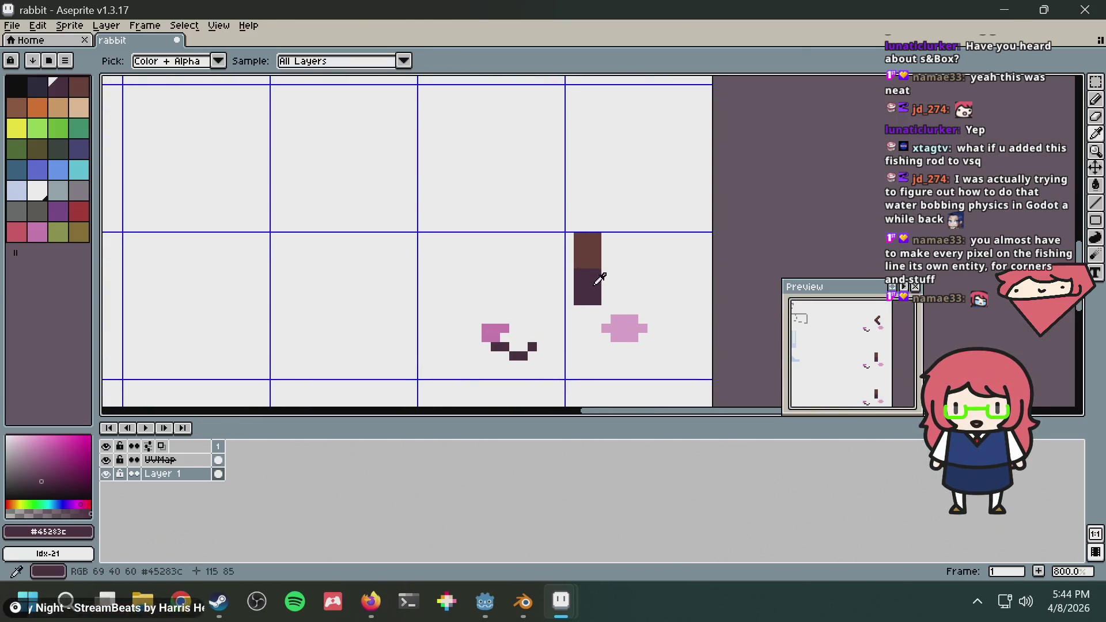
key(b)
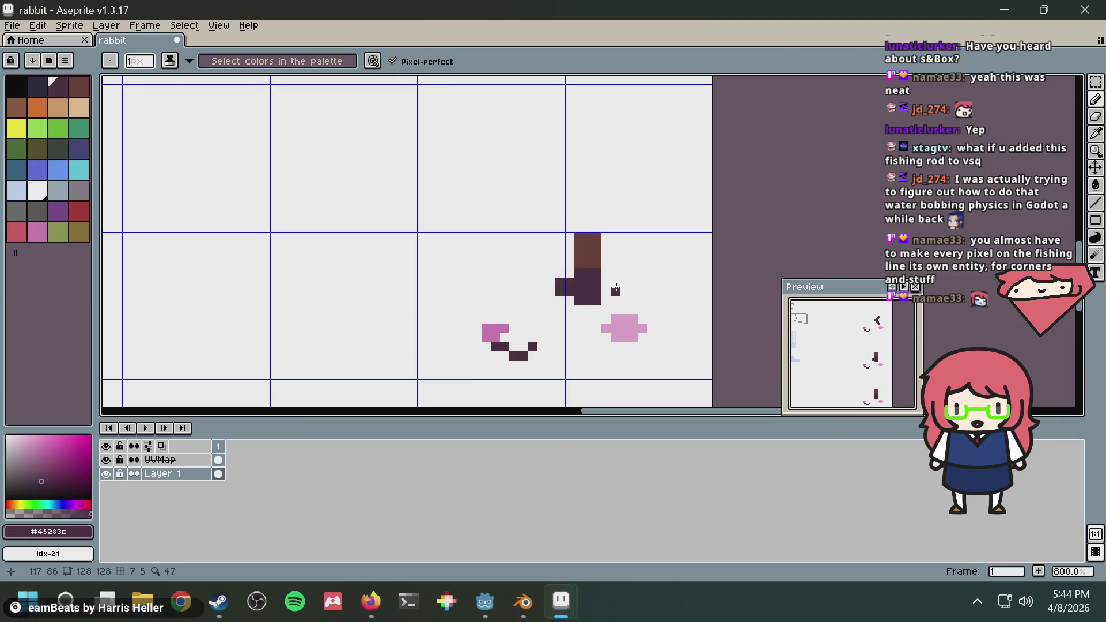
scroll(608, 277, up, 2)
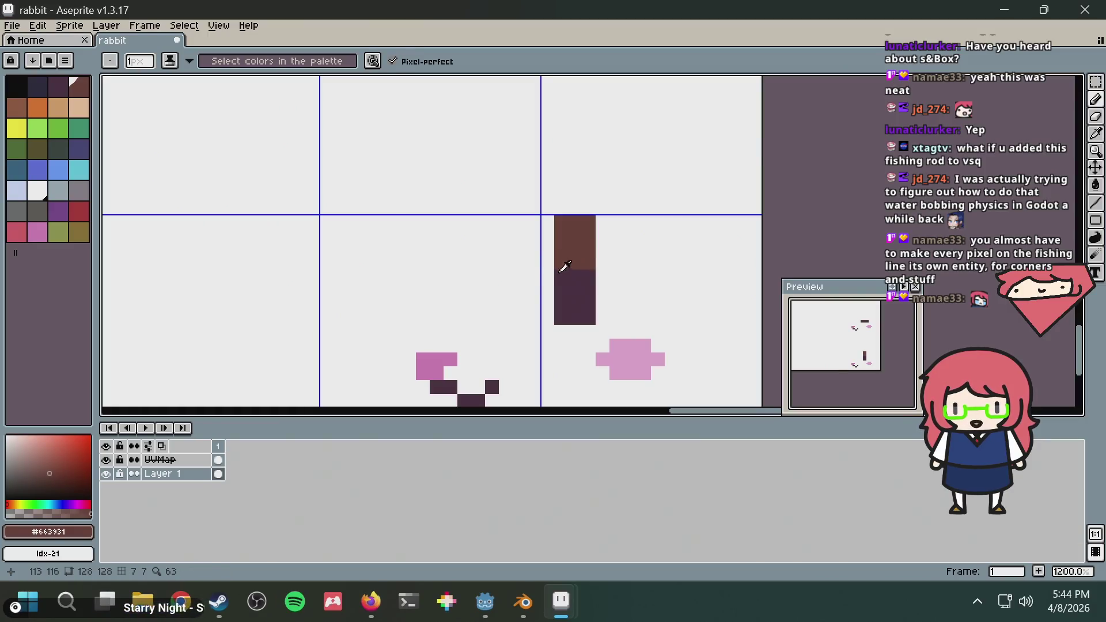
alt+click(570, 291)
click(548, 307)
key(ctrl+z)
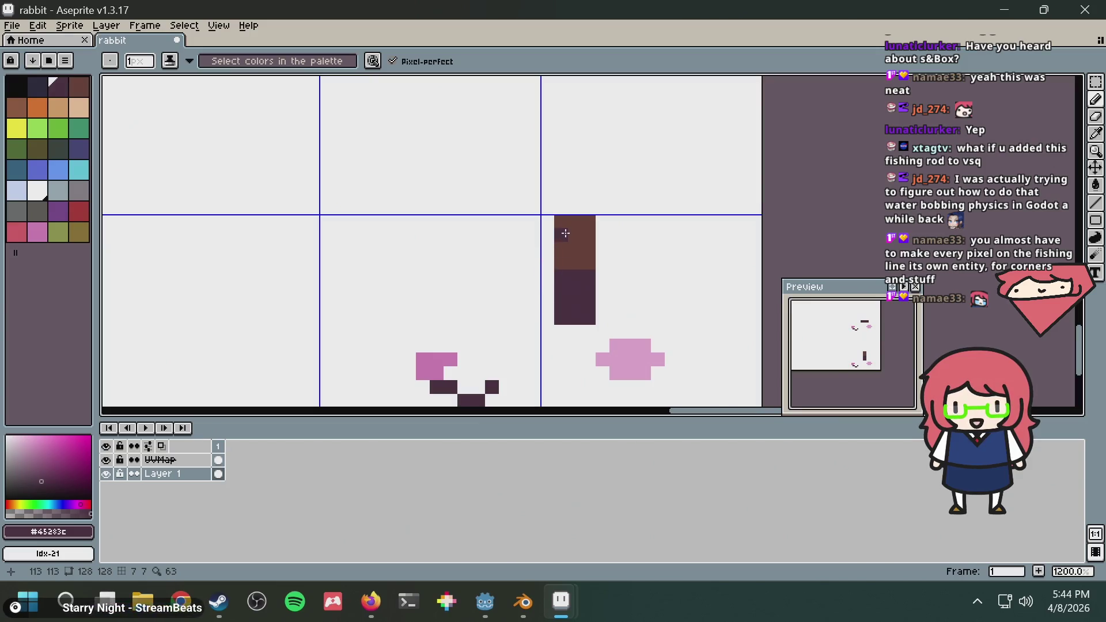
drag(566, 233, 590, 235)
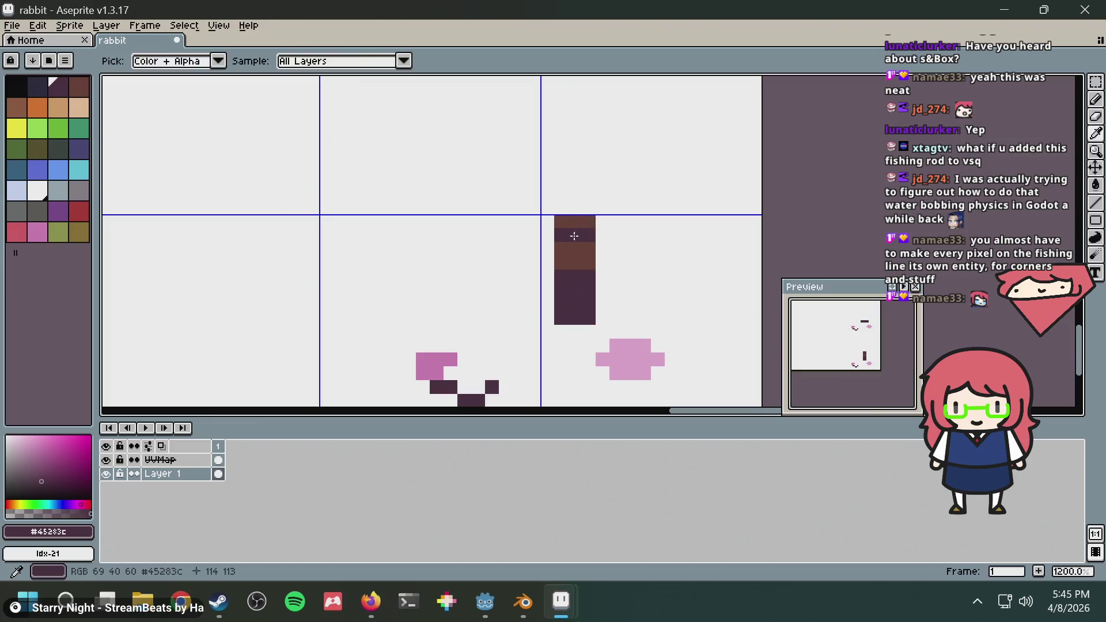
click(547, 248)
click(534, 263)
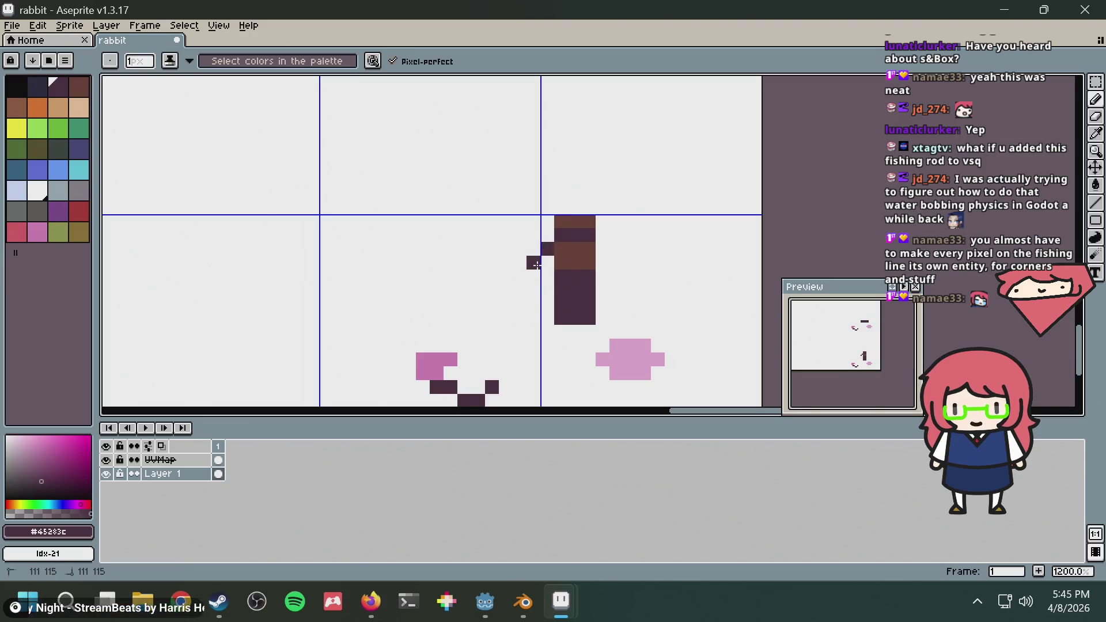
click(534, 277)
click(547, 290)
White out the old eye's interior and finish the ring's upper-right outline
alt+click(549, 260)
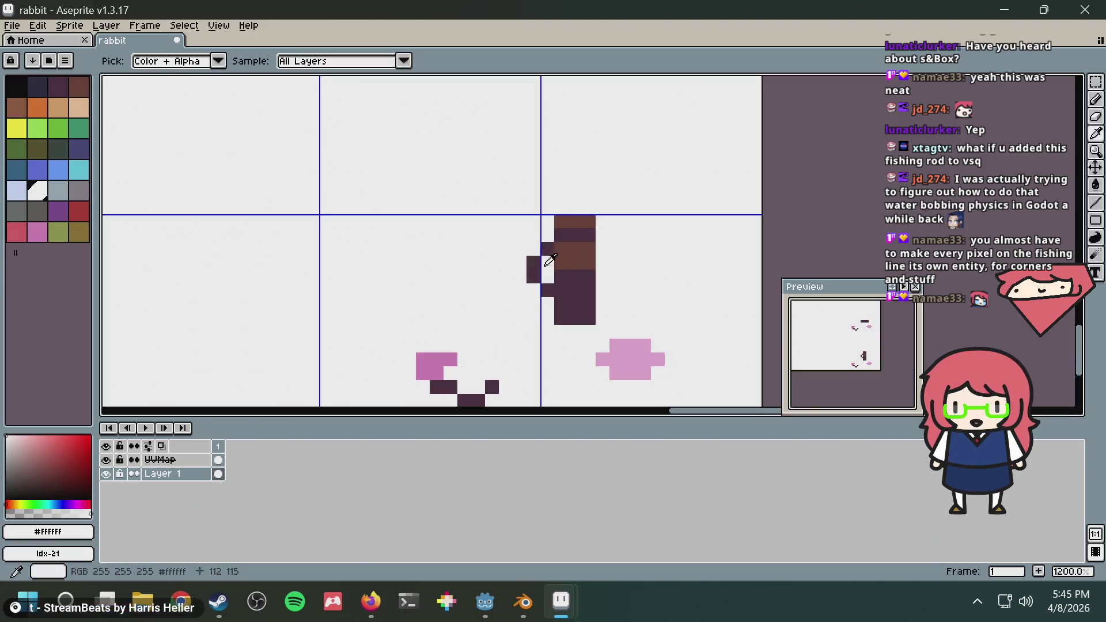
mouse_move(549, 263)
mouse_down()
mouse_move(605, 263)
mouse_move(561, 277)
mouse_move(592, 271)
mouse_move(592, 223)
mouse_up()
click(561, 249)
drag(560, 290, 602, 291)
click(570, 300)
alt+click(570, 301)
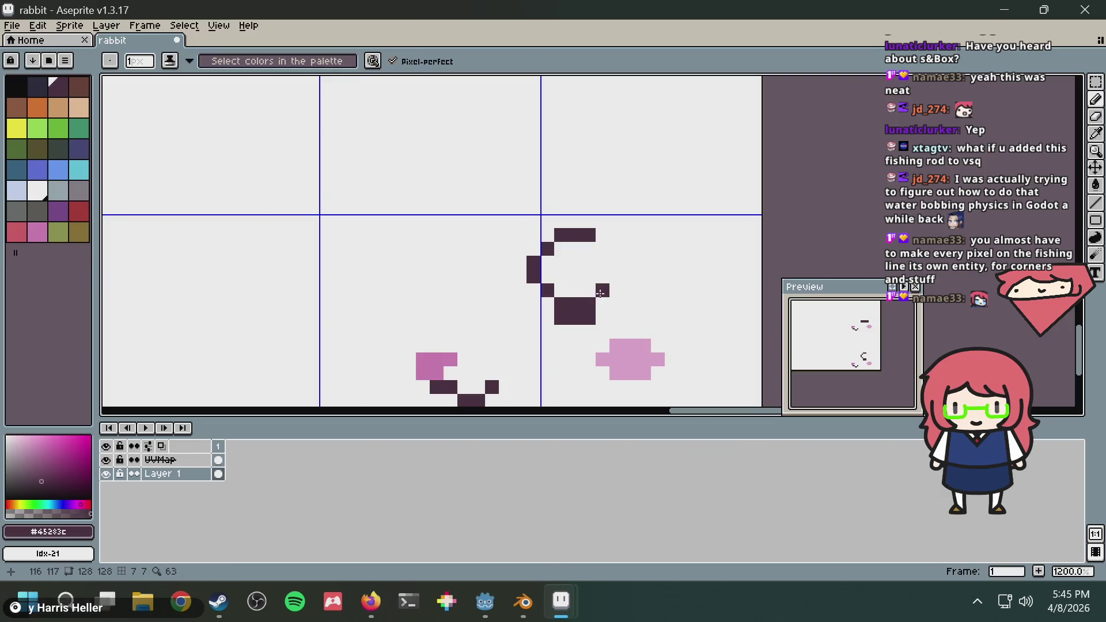
click(602, 249)
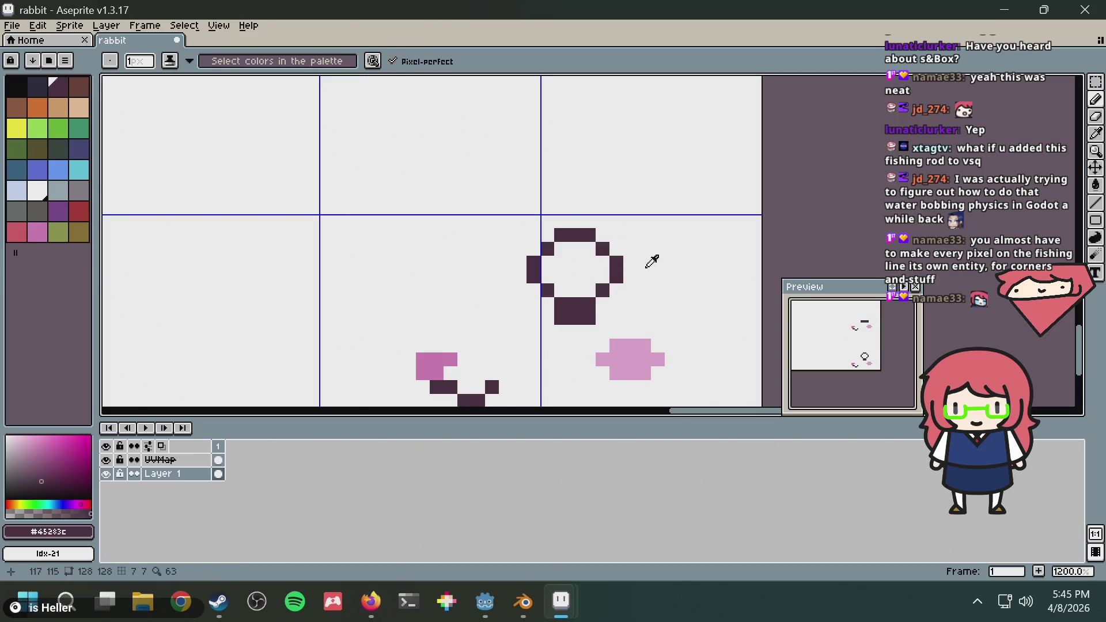
alt+click(652, 267)
click(585, 319)
drag(583, 323, 543, 317)
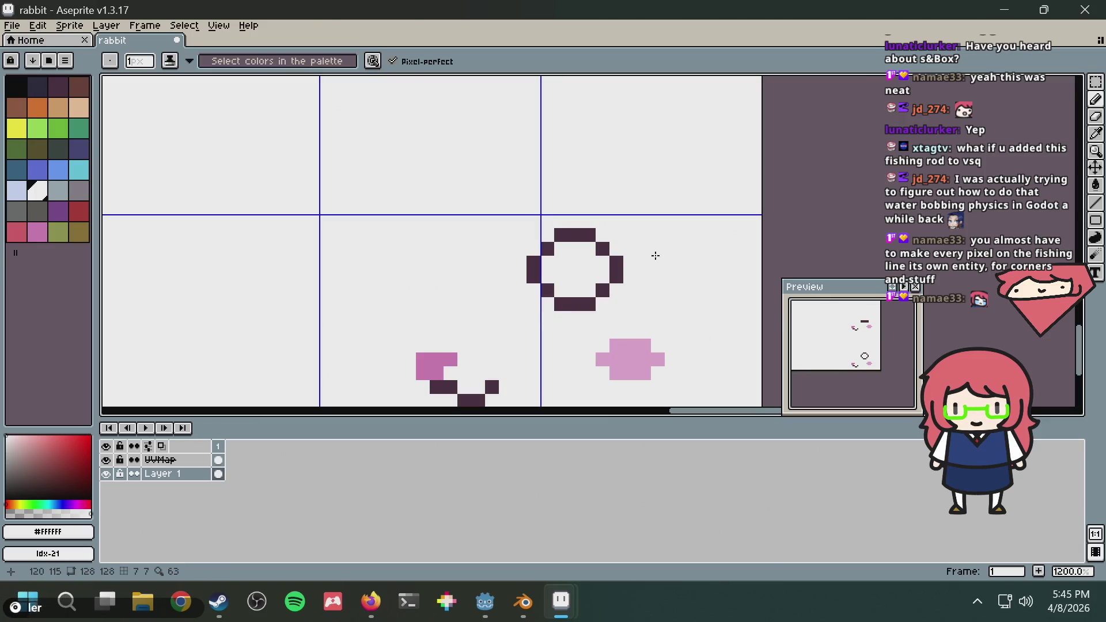
Shift the ring's lower half down one pixel and fill the gap inside white
scroll(657, 255, down, 5)
scroll(657, 255, up, 8)
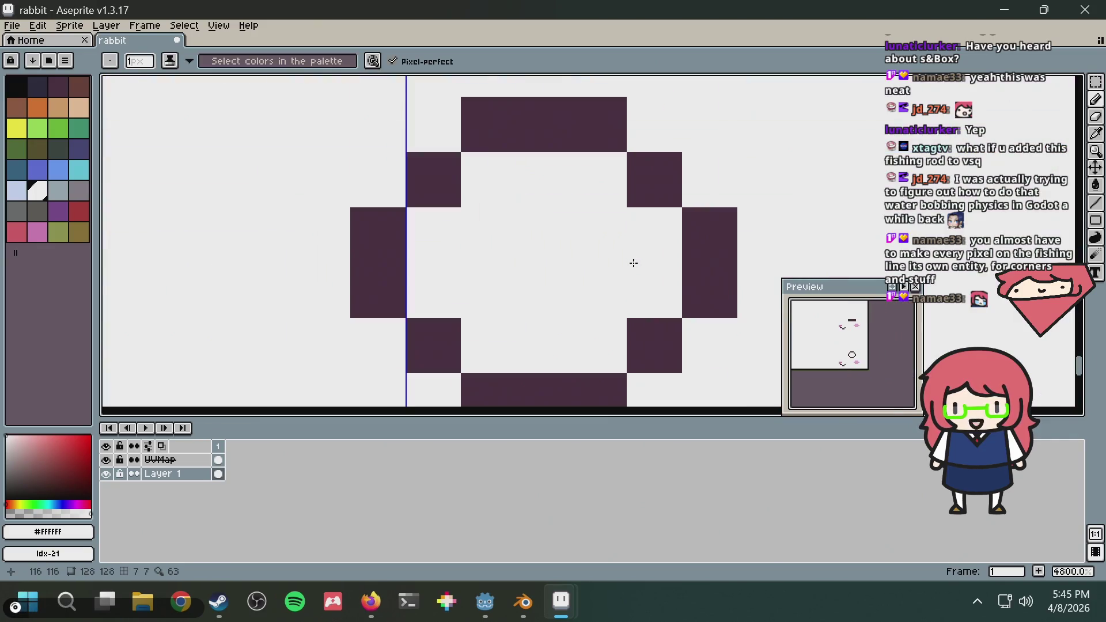
scroll(626, 263, down, 1)
scroll(625, 254, down, 1)
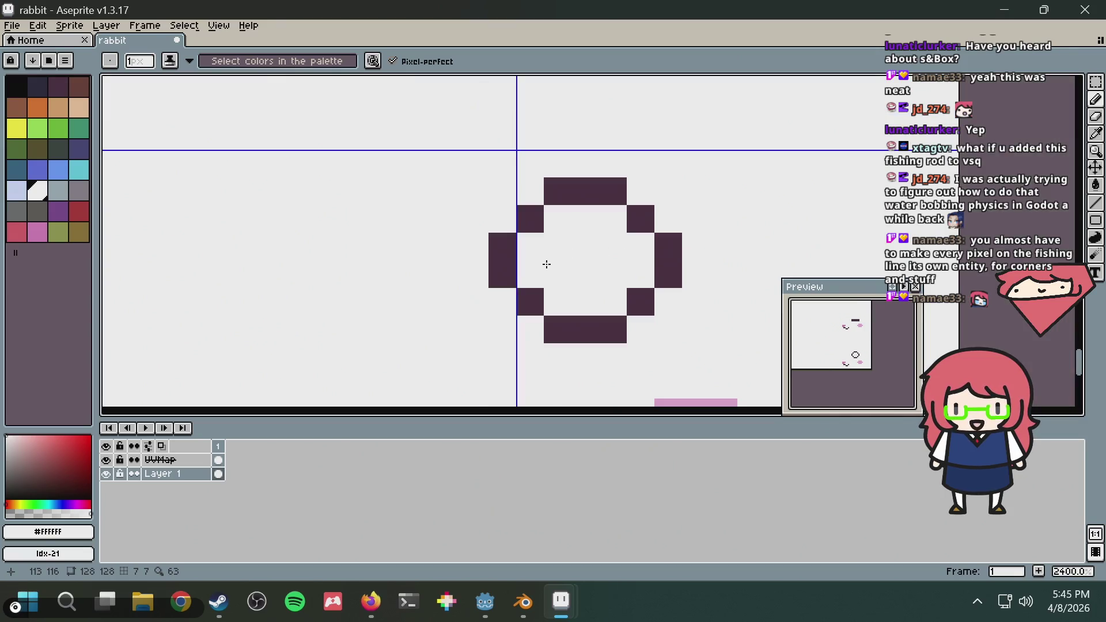
key(m)
mouse_move(488, 259)
mouse_down()
mouse_move(654, 321)
mouse_move(702, 322)
mouse_move(713, 346)
mouse_up()
key(Down)
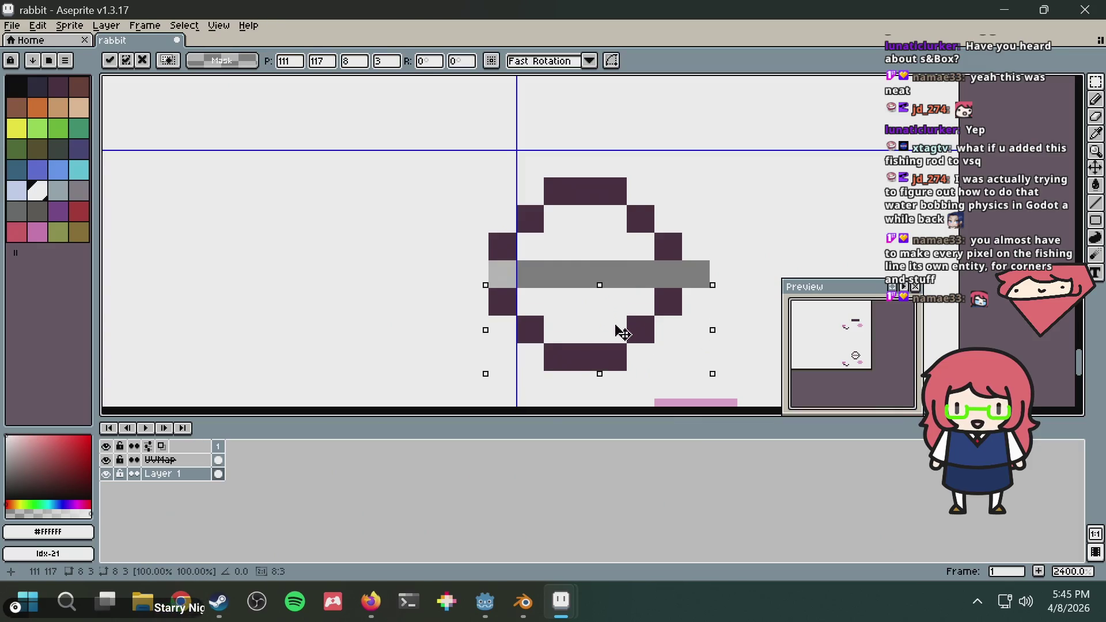
key(b)
key(i)
key(g)
click(694, 271)
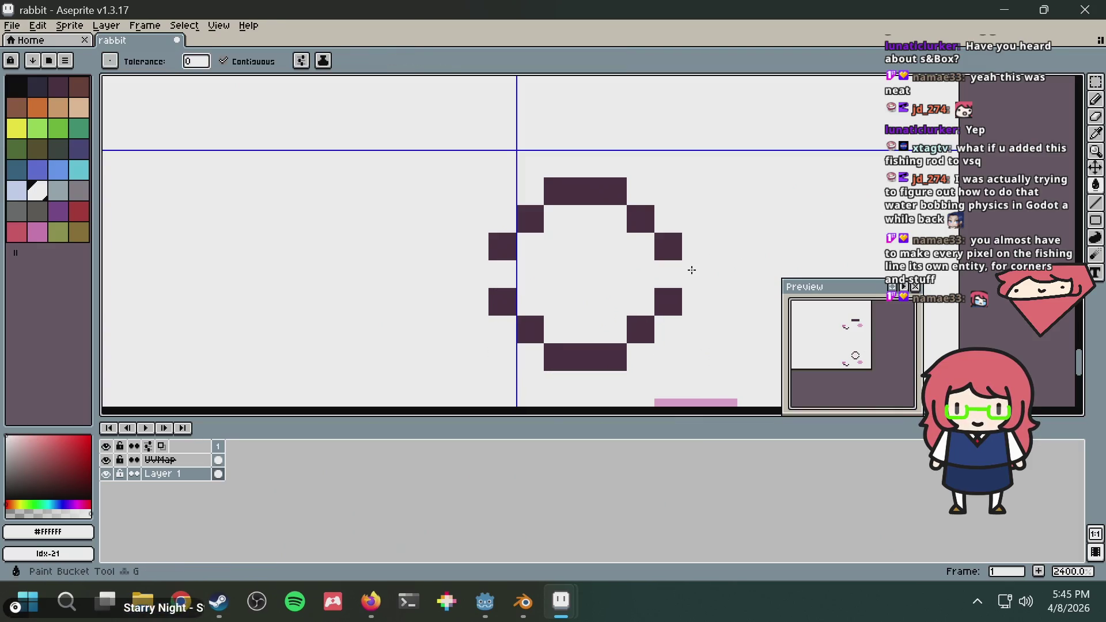
key(b)
click(668, 246)
Paint the ring's right side and missing left pixel with the dark outline colour
key(super)
key(super)
key(i)
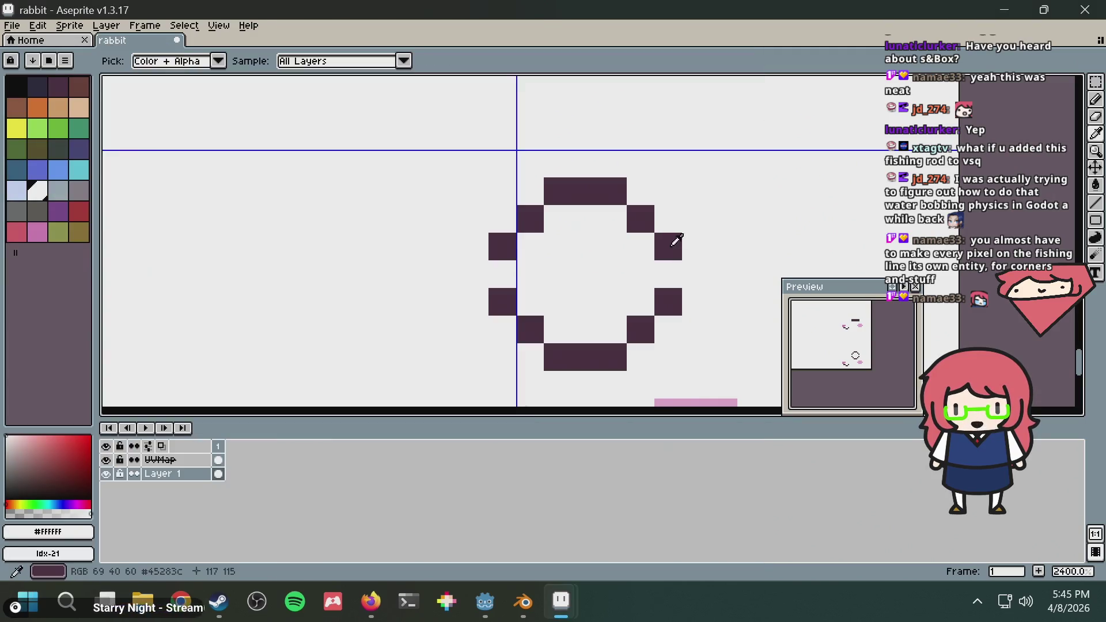
click(673, 246)
key(b)
drag(668, 246, 662, 270)
click(502, 274)
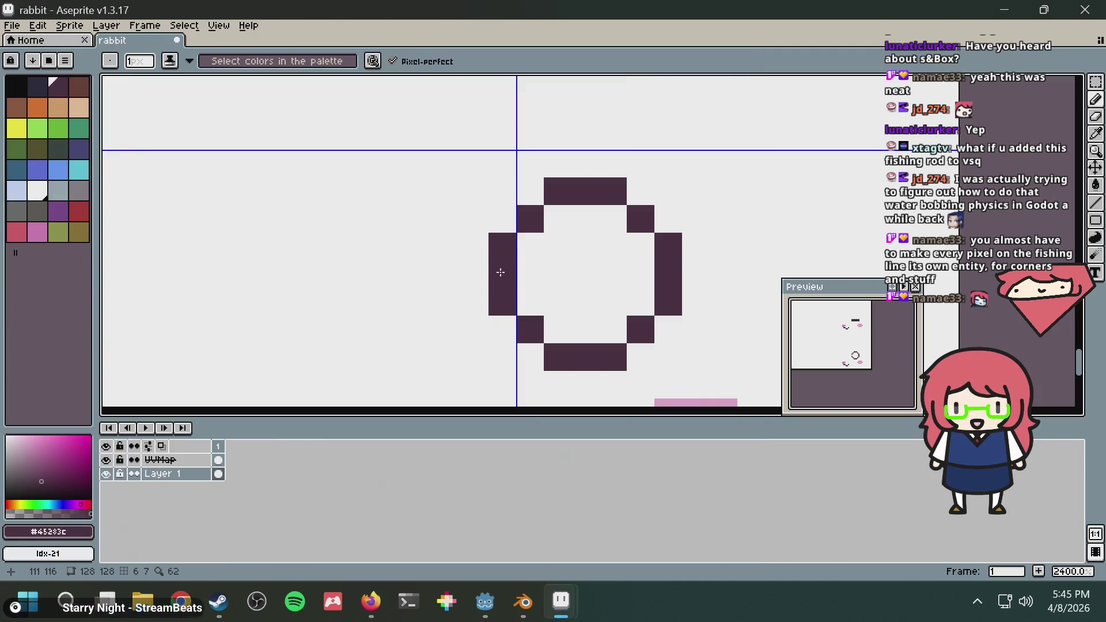
scroll(587, 234, down, 6)
scroll(587, 234, down, 4)
scroll(576, 242, up, 7)
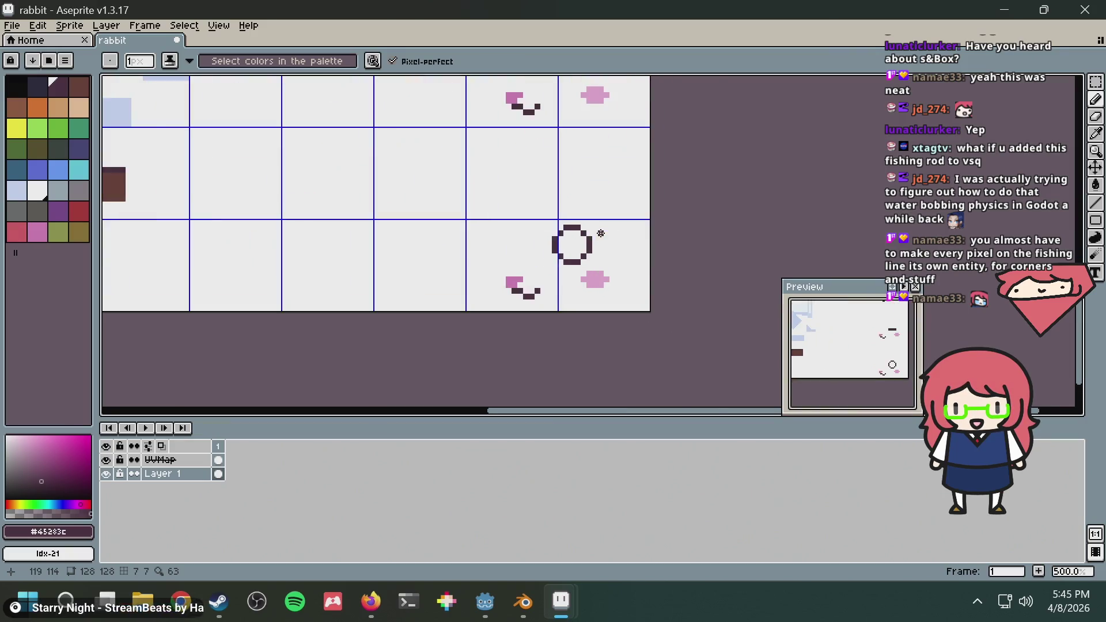
key(g)
click(514, 249)
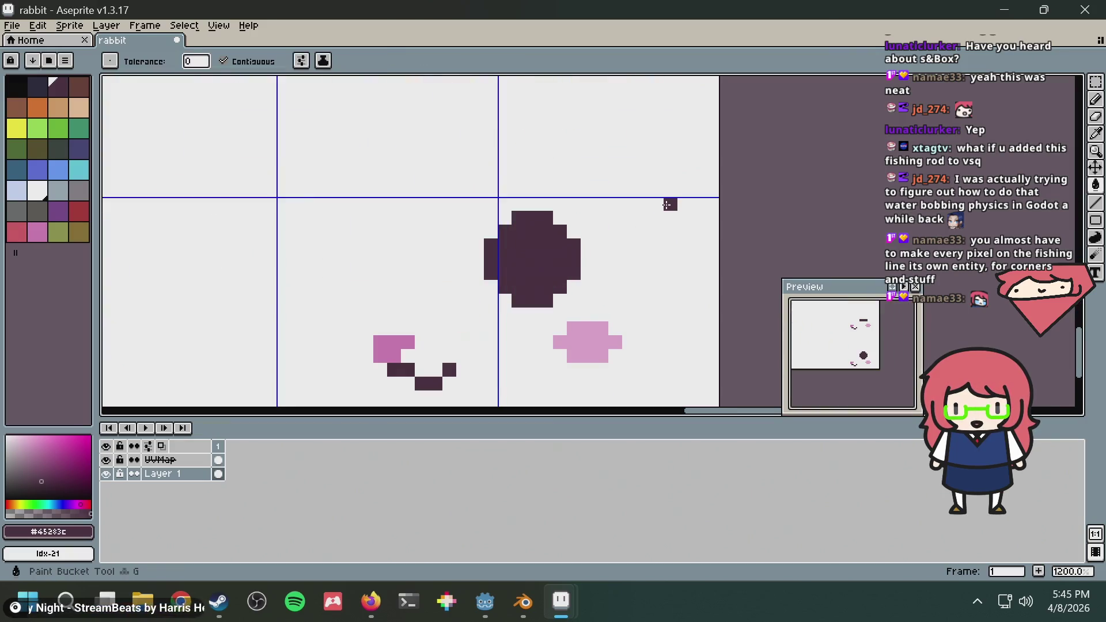
scroll(667, 205, down, 5)
scroll(651, 213, up, 8)
key(ctrl+z)
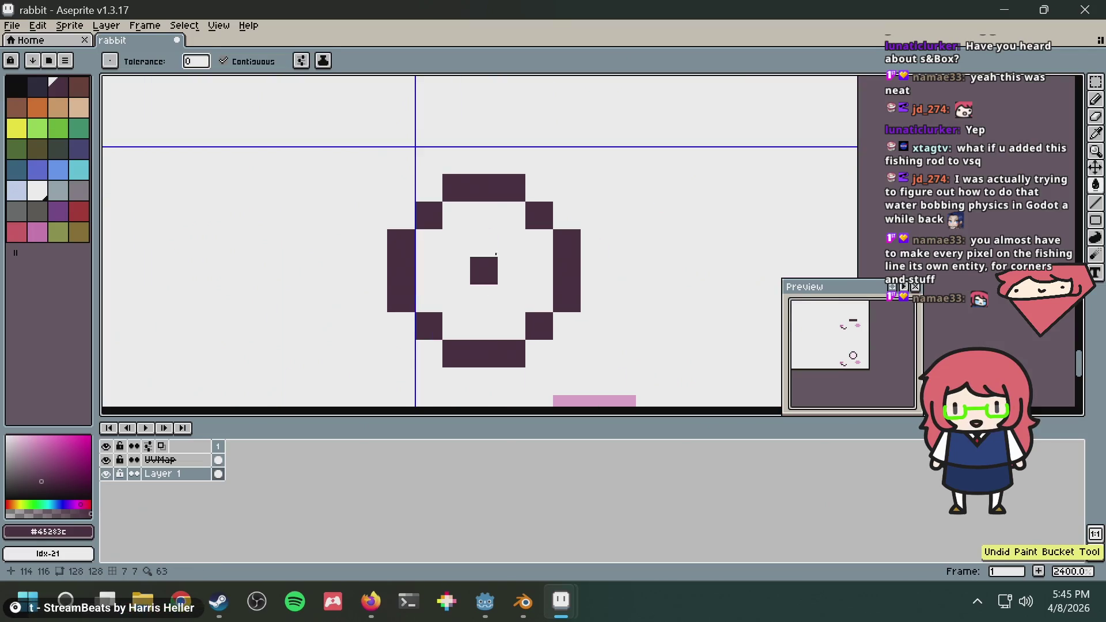
key(b)
Thicken the ring's top and left outline, then press Ctrl+S and return to Blender
mouse_move(461, 216)
mouse_down()
mouse_move(504, 215)
mouse_move(426, 240)
mouse_move(455, 271)
mouse_move(455, 242)
mouse_move(459, 323)
mouse_move(510, 322)
mouse_move(535, 264)
mouse_move(521, 242)
mouse_up()
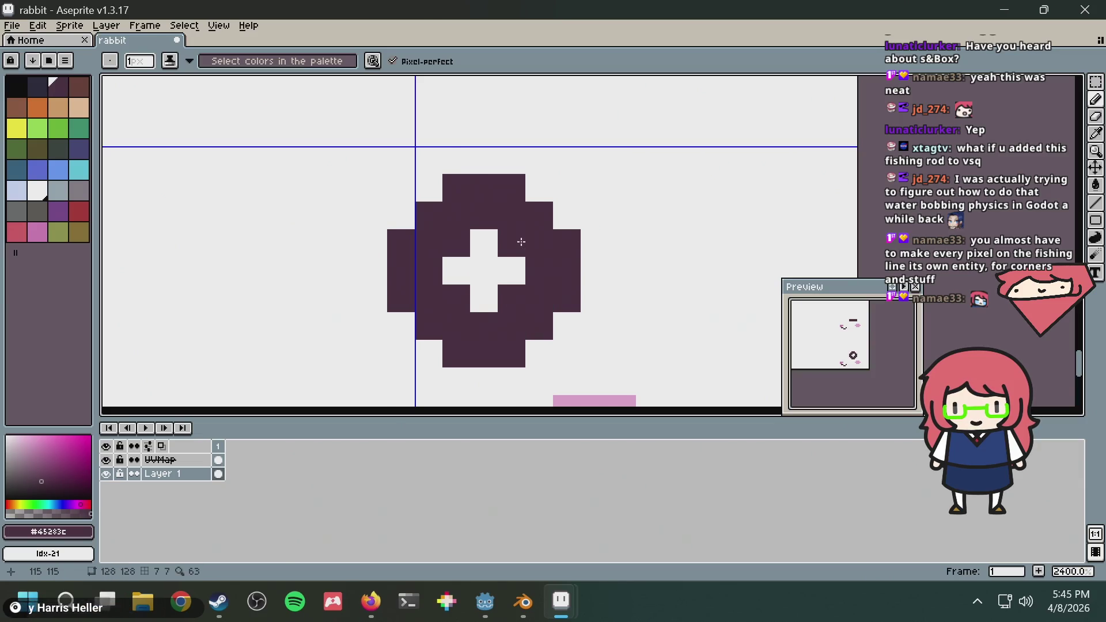
scroll(535, 231, down, 9)
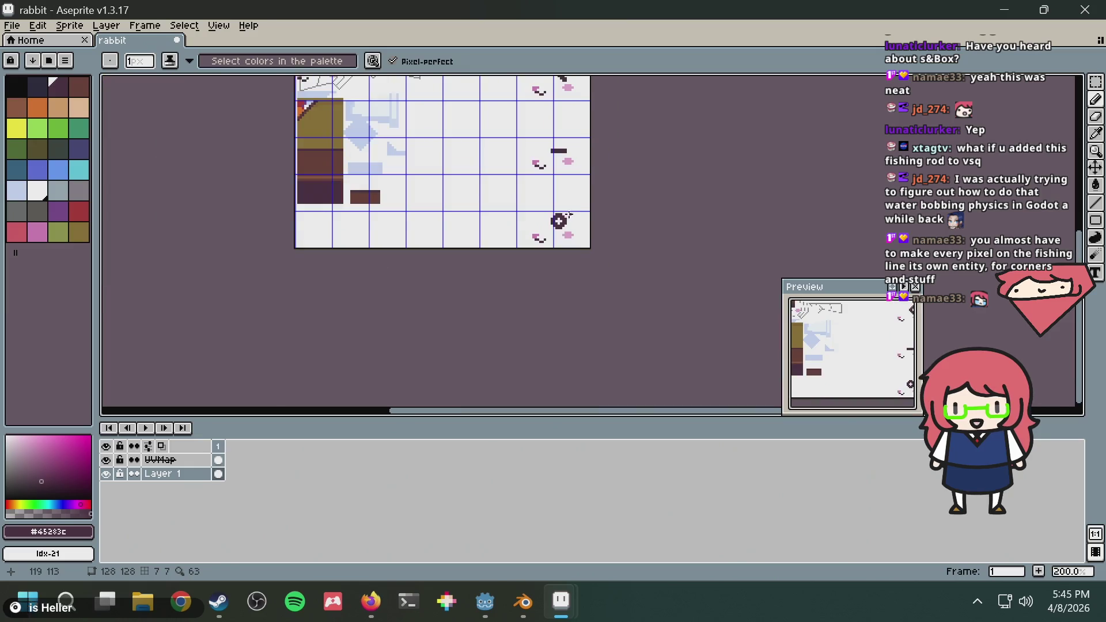
key(v)
key(ctrl+s)
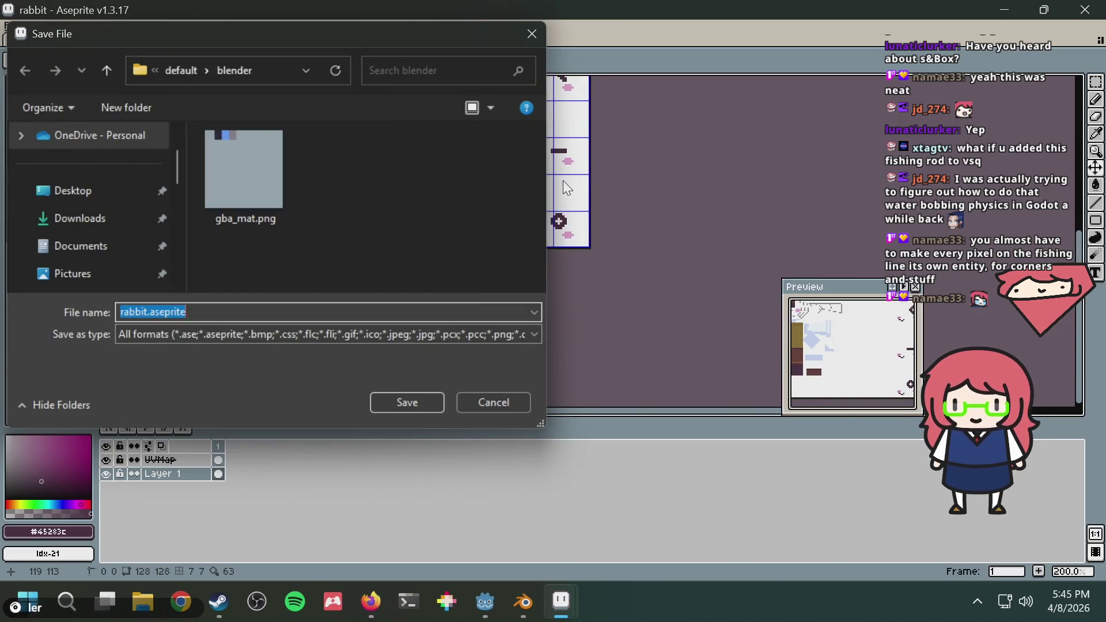
key(Escape)
middle_drag(573, 197, 600, 236)
key(alt+Tab)
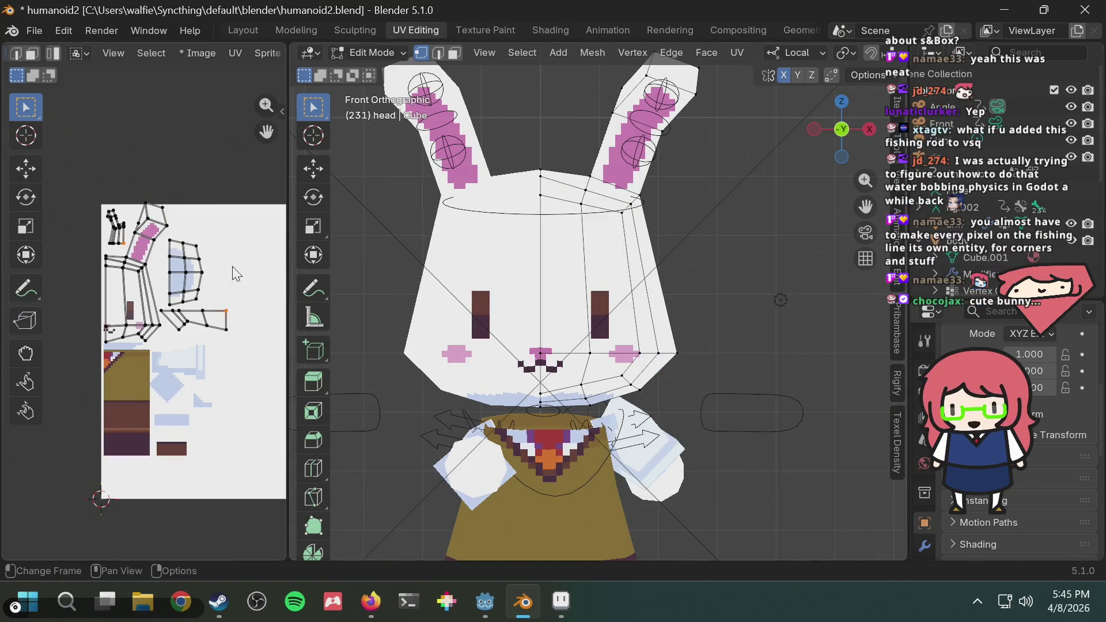
Bring the expression cells into view in the UV editor and switch to Object Mode
mouse_move(234, 271)
middle_down()
mouse_move(102, 260)
mouse_move(120, 254)
middle_up()
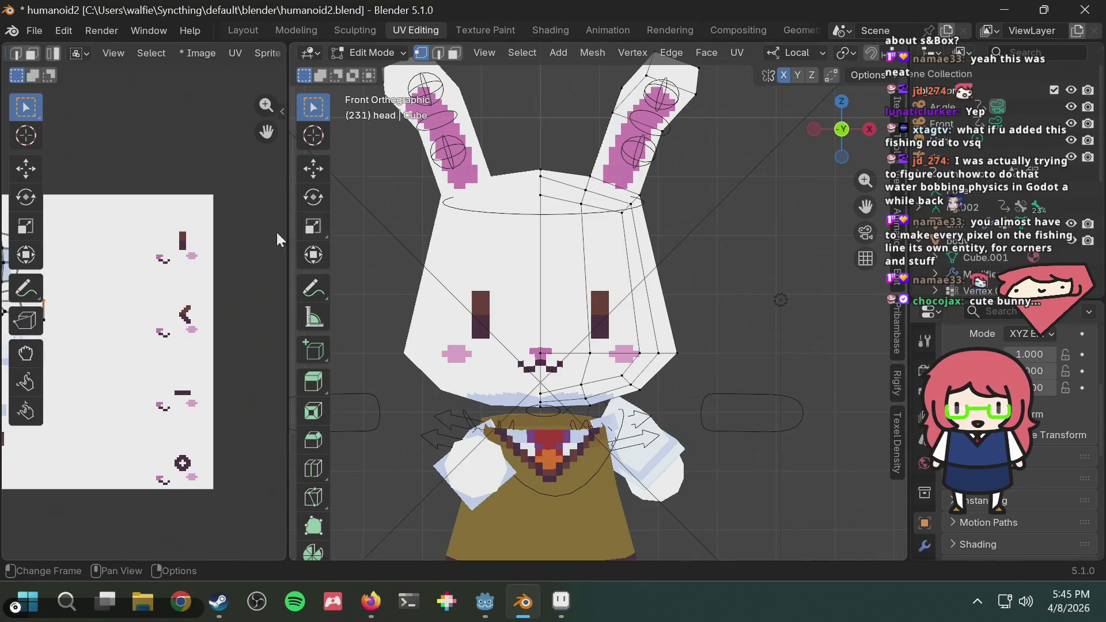
scroll(585, 241, down, 3)
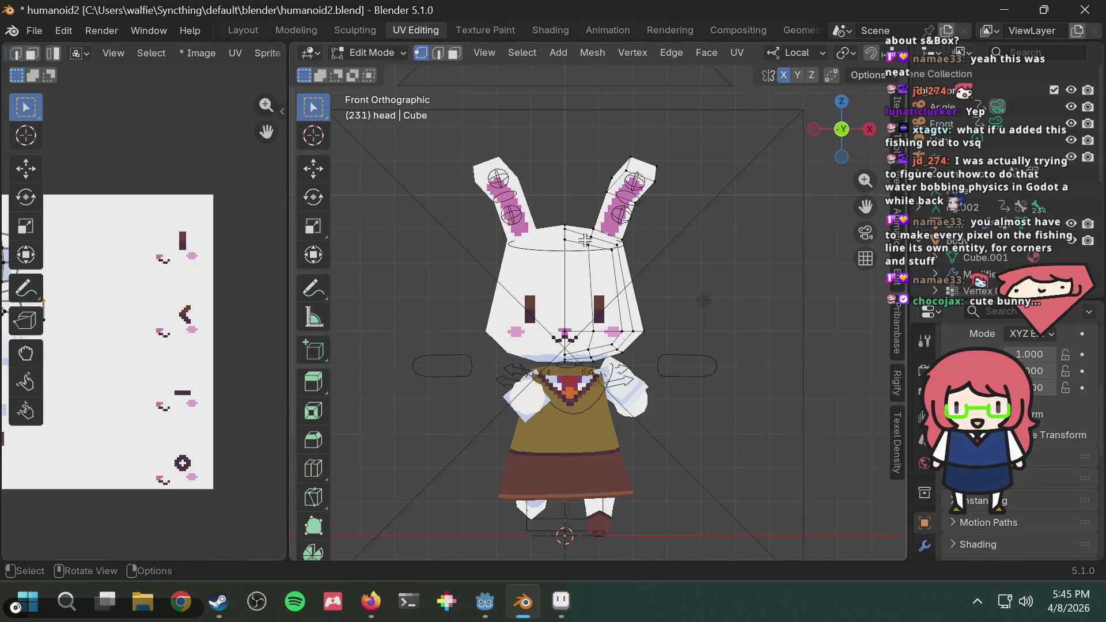
click(379, 57)
click(379, 72)
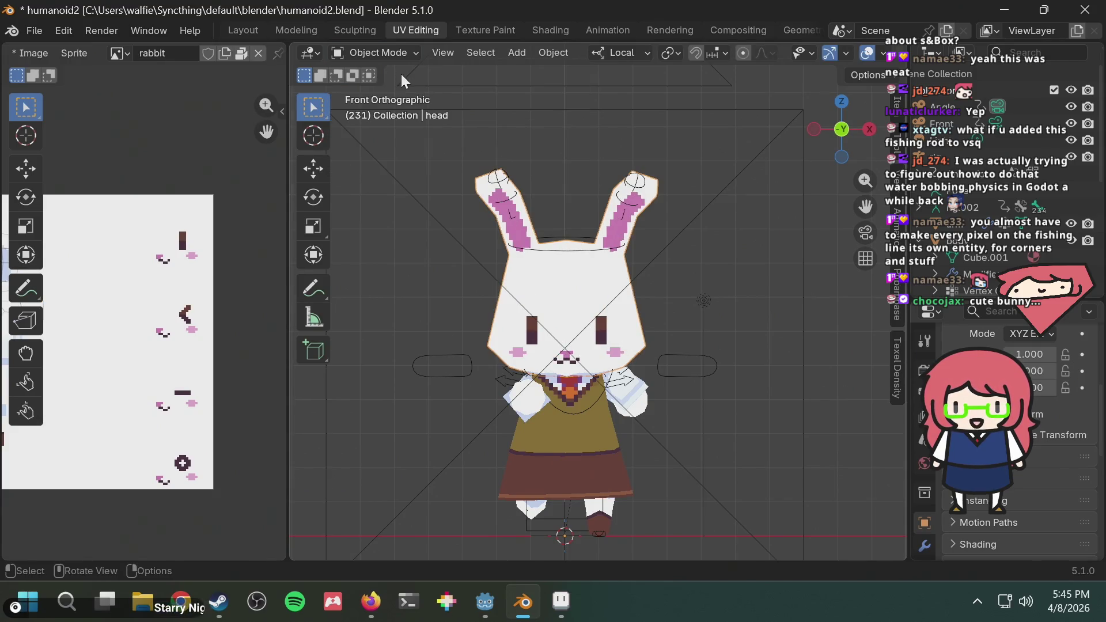
Play the bunny's animation while orbiting to its front, then stop and return to Aseprite
key(space)
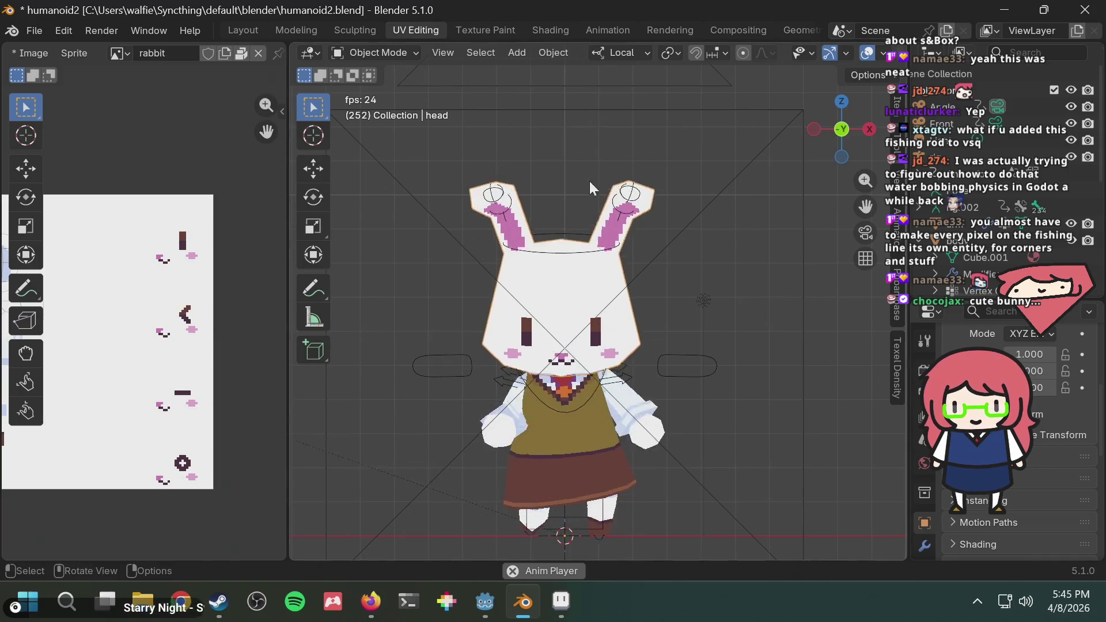
mouse_move(588, 178)
middle_down()
mouse_move(638, 229)
mouse_move(765, 222)
middle_up()
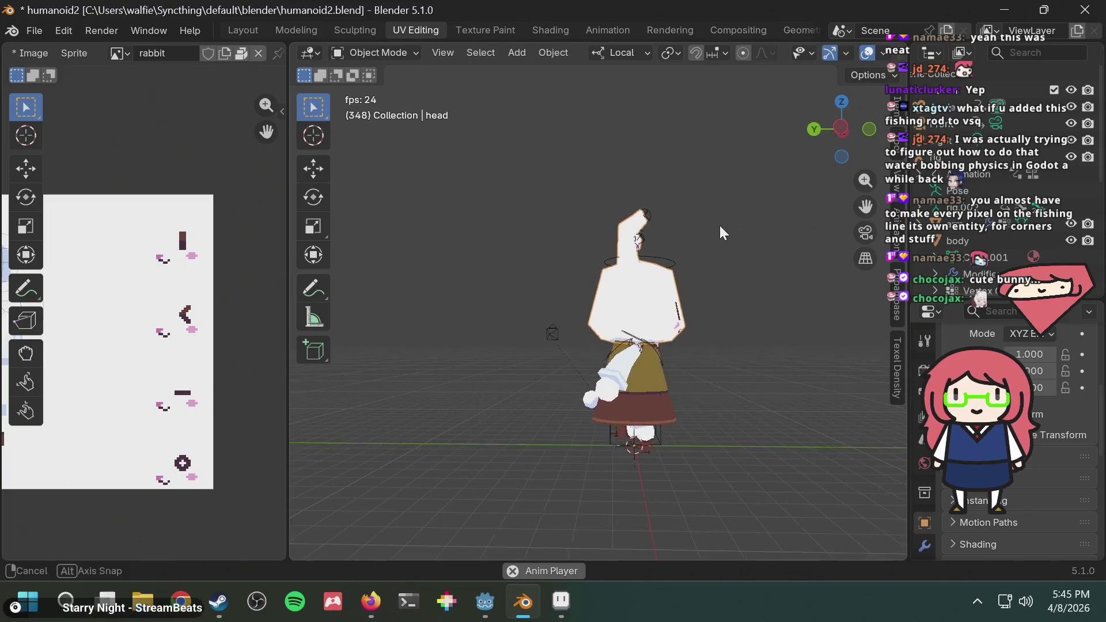
mouse_move(720, 226)
middle_down()
mouse_move(636, 243)
mouse_move(641, 220)
mouse_move(610, 254)
mouse_move(648, 269)
middle_up()
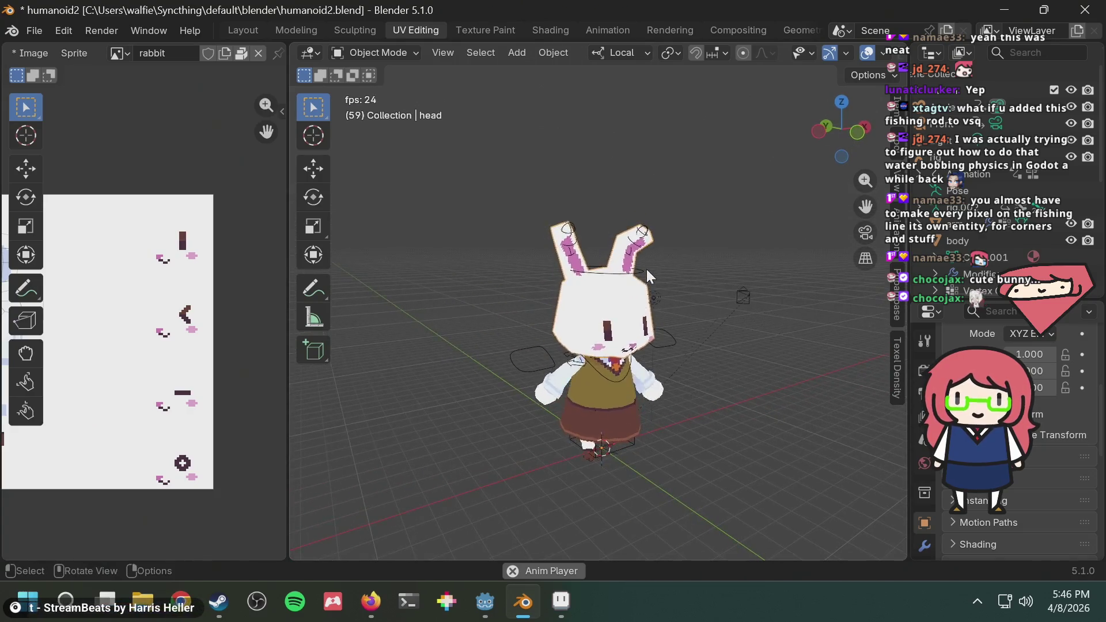
key(space)
key(alt+Tab)
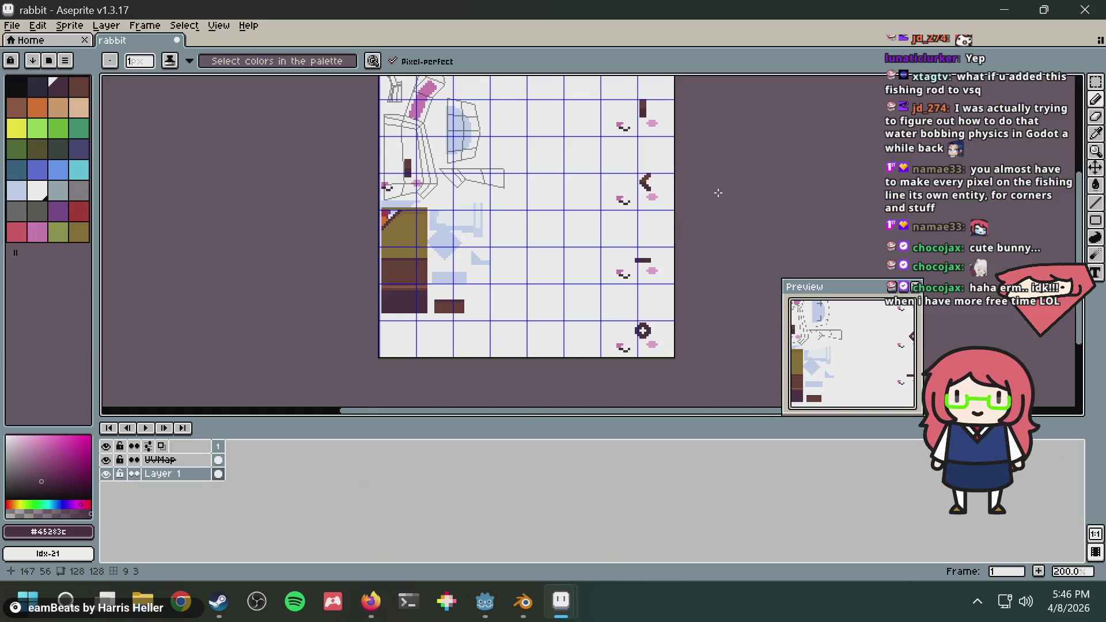
middle_drag(718, 193, 624, 244)
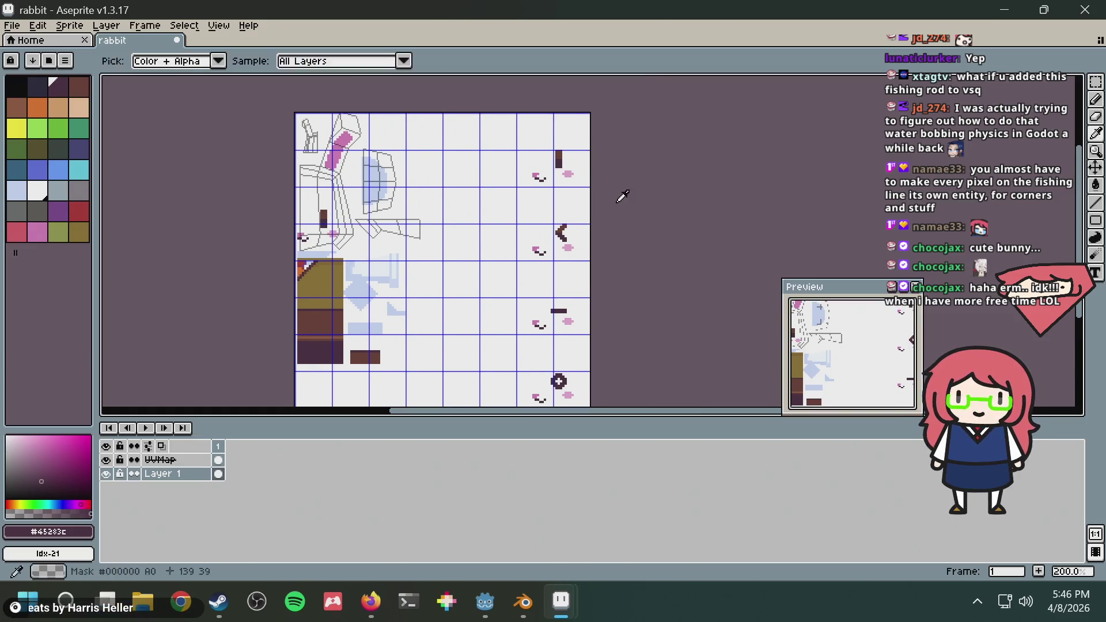
key(alt+Tab)
scroll(653, 254, up, 6)
scroll(654, 254, down, 3)
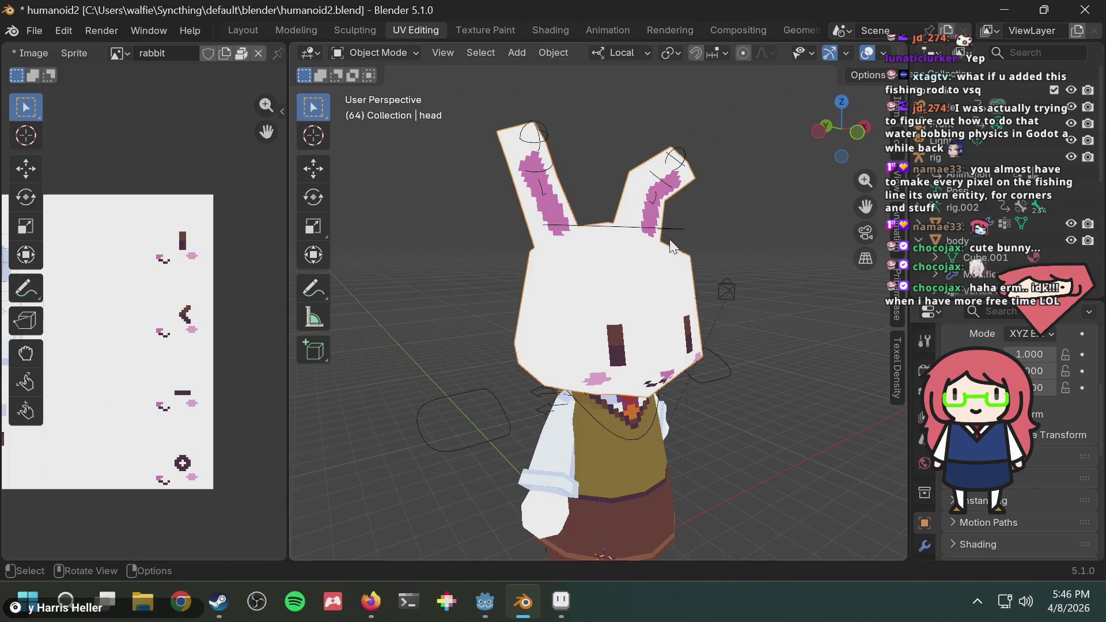
mouse_move(146, 226)
middle_down()
mouse_move(202, 190)
mouse_move(181, 195)
middle_up()
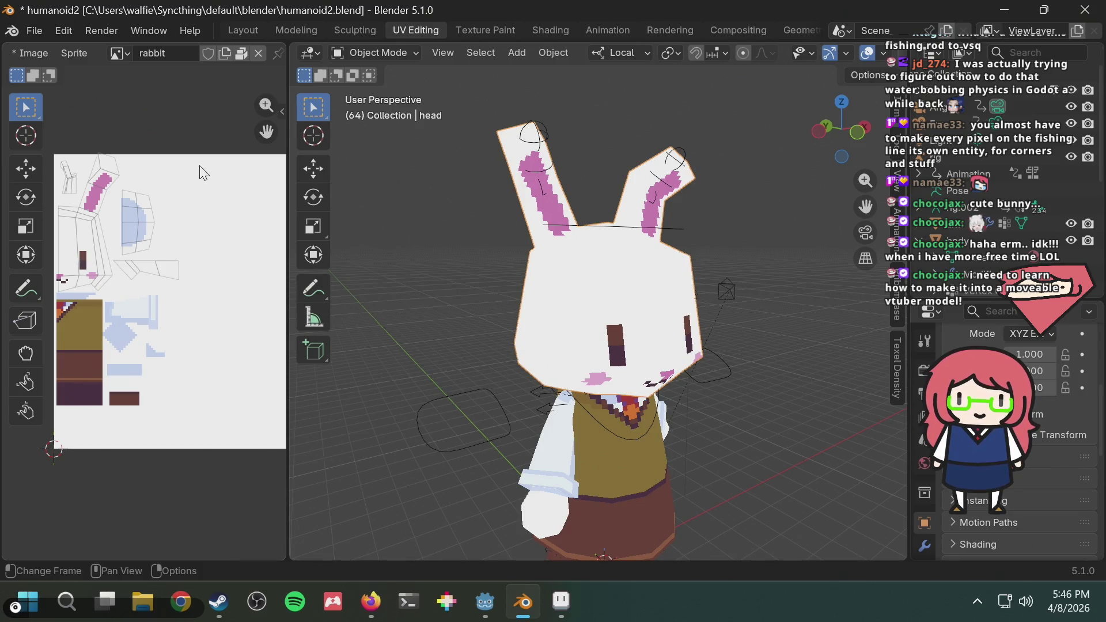
key(alt+Tab)
Cycle past the Aseprite Home and Blender windows, ending on Firefox's empty New Tab page
key(alt+Tab)
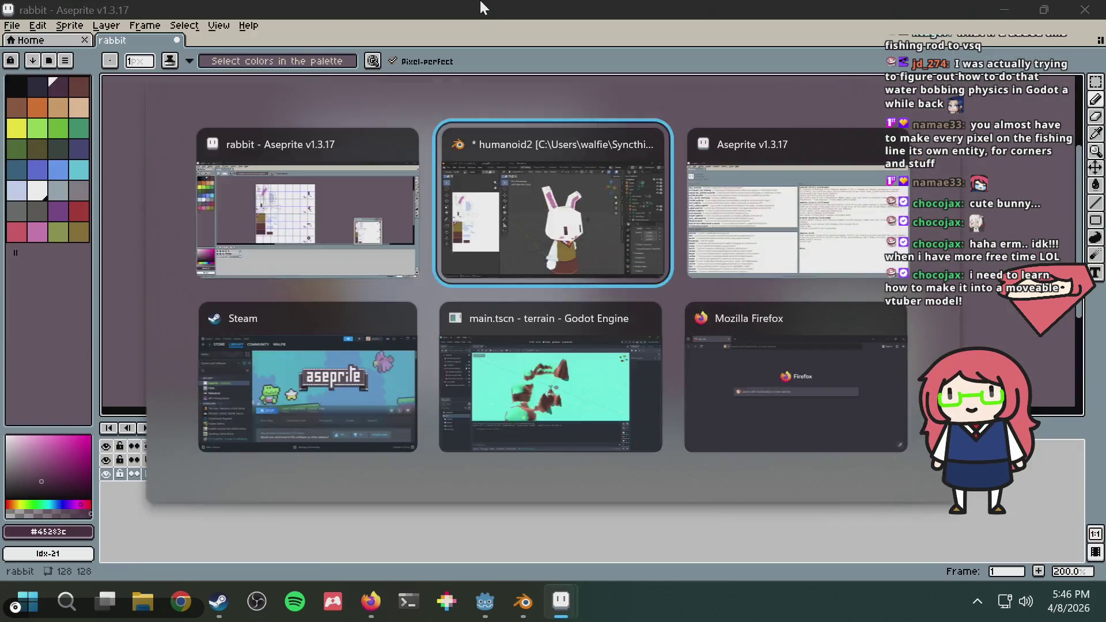
key(alt+Tab)
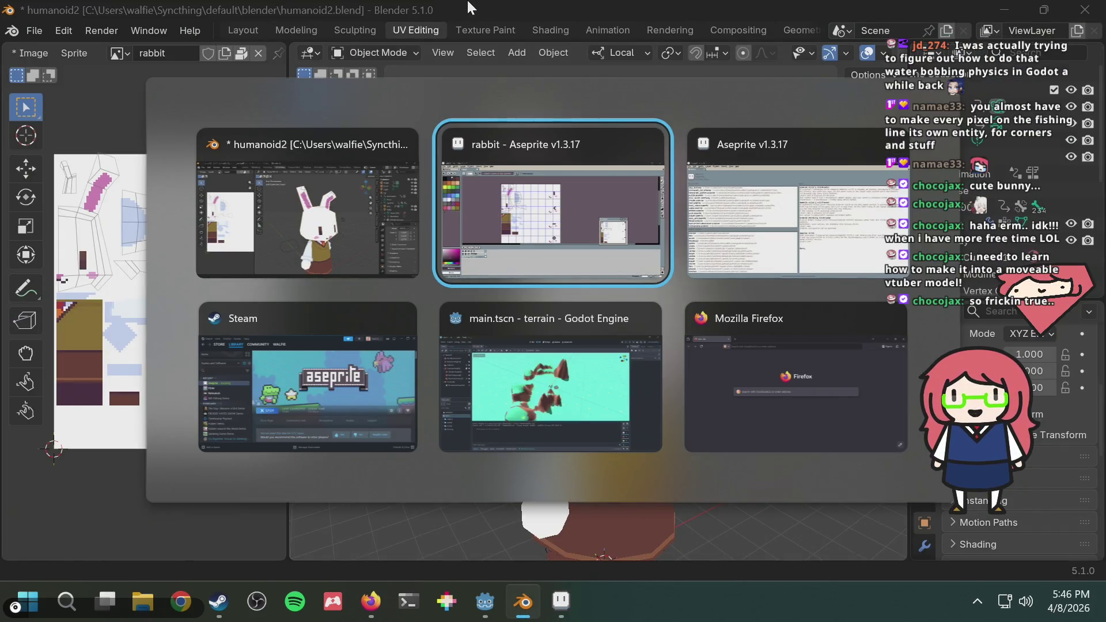
key(Tab)
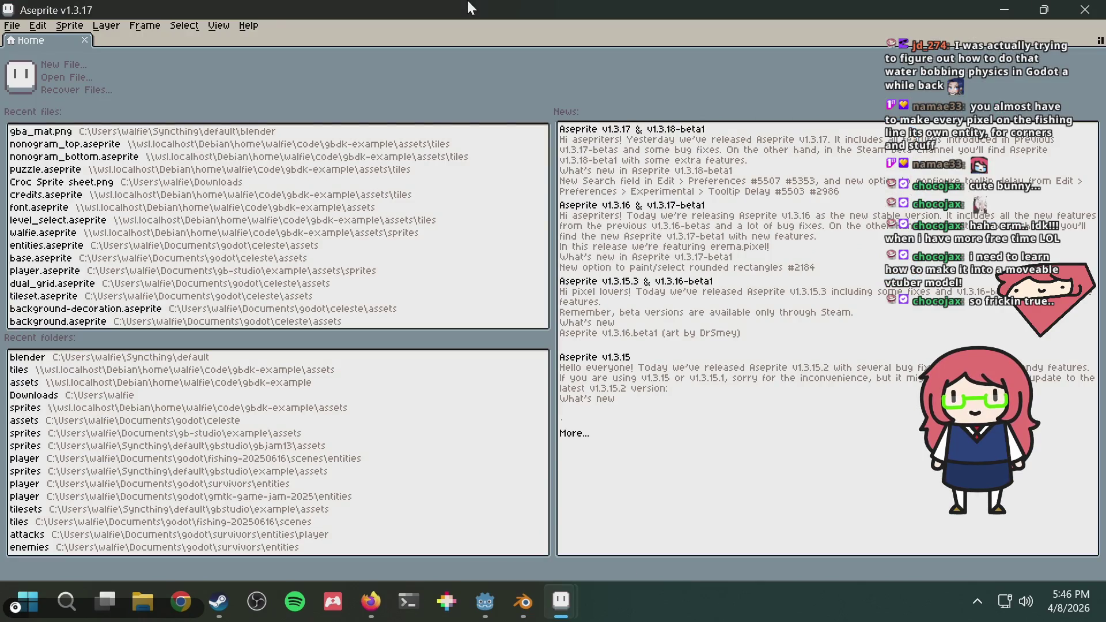
key(alt+Tab)
key(alt+Tab)
key(alt+Tab)
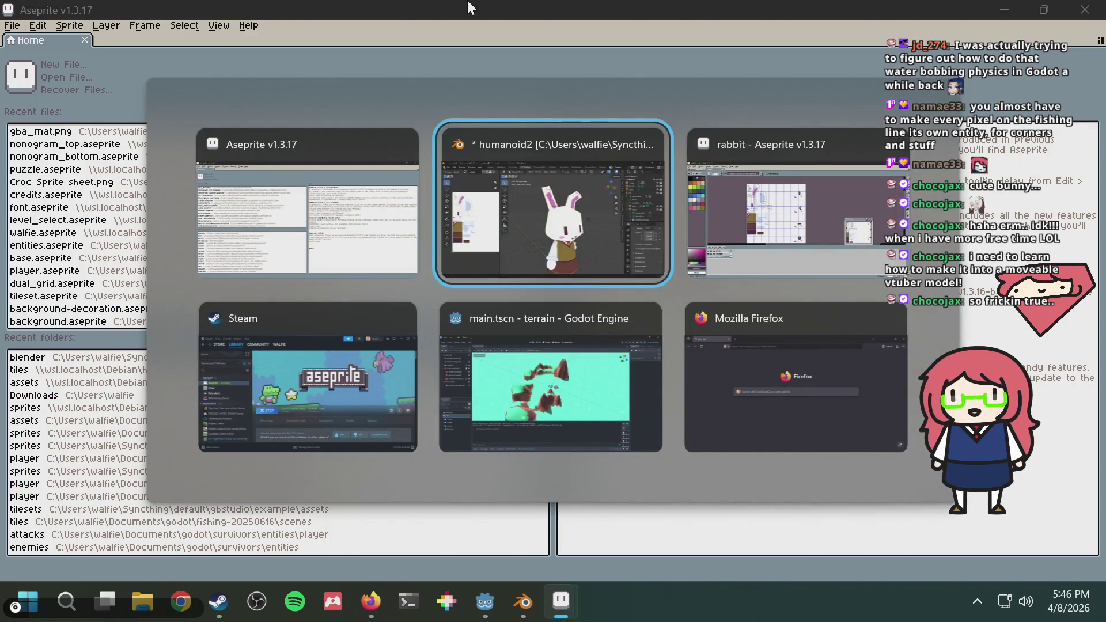
key(Escape)
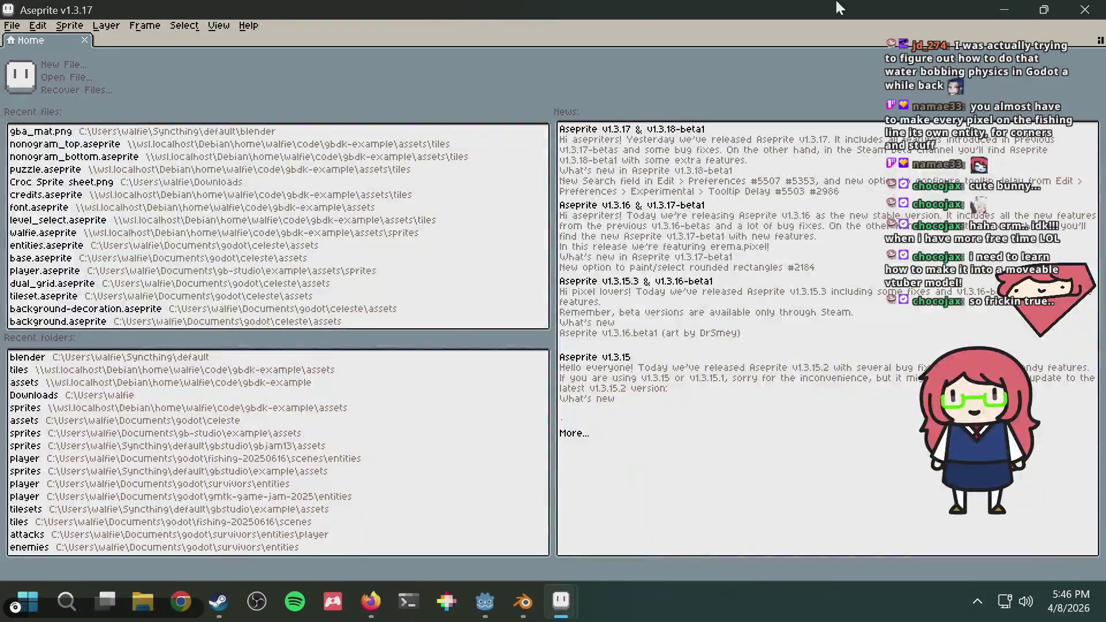
key(alt+Tab)
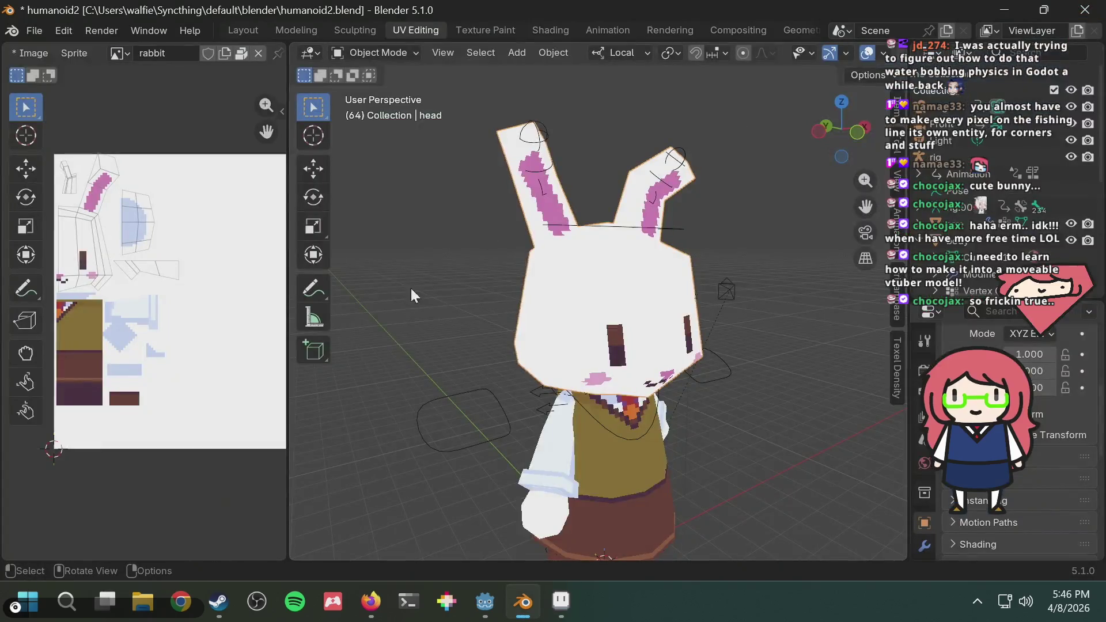
click(371, 602)
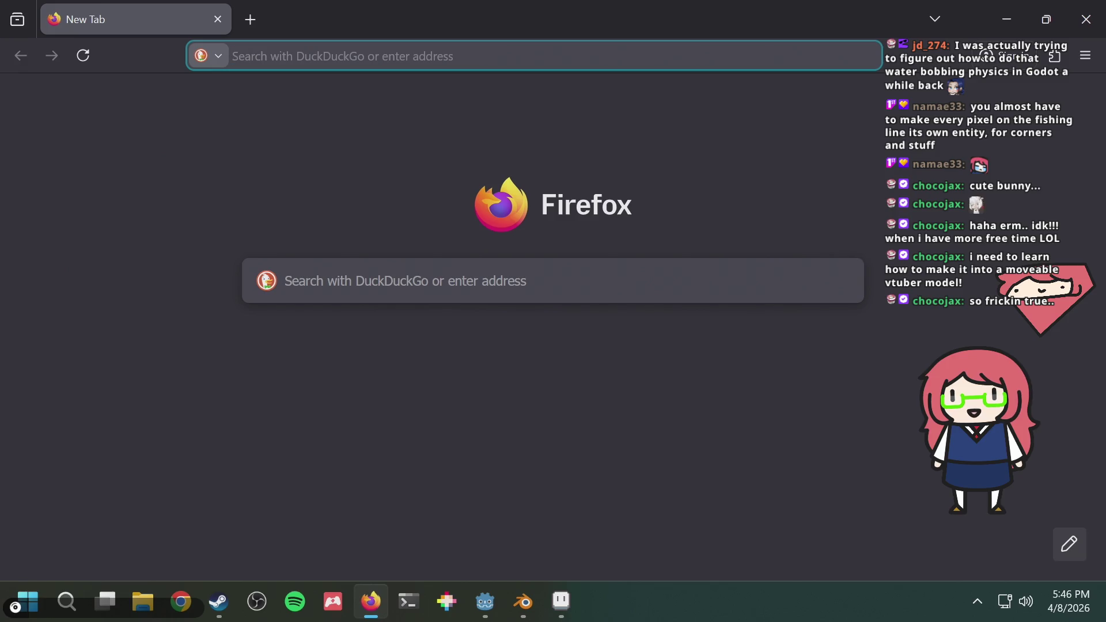
Search DuckDuckGo for 'vrm model godot' and open the V-Sekai/godot-vrm GitHub result
text(vrm model)
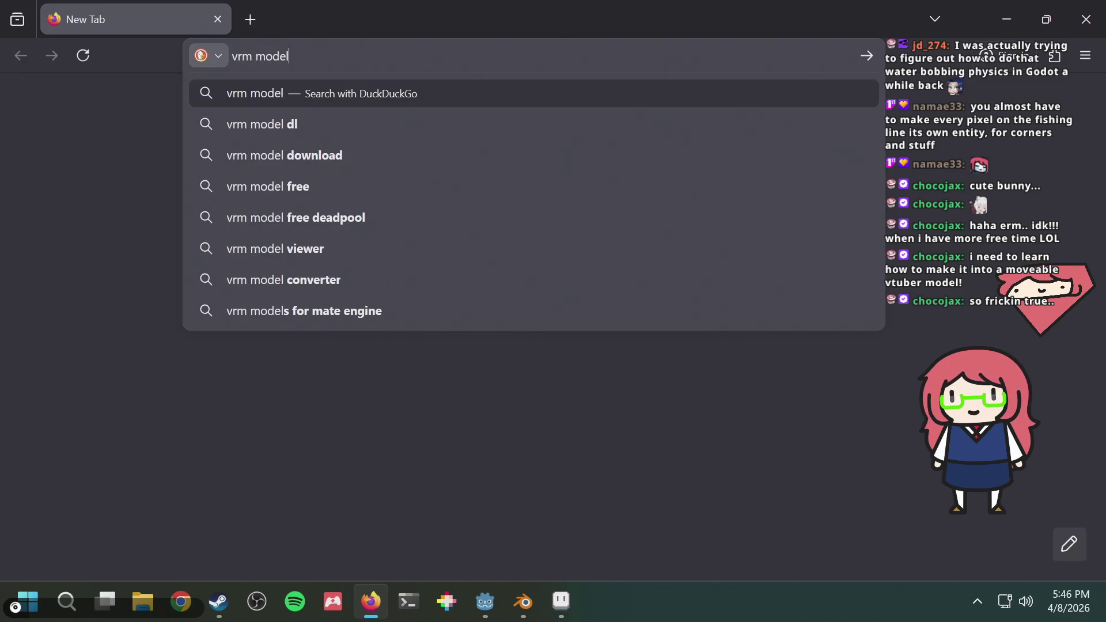
text( godot)
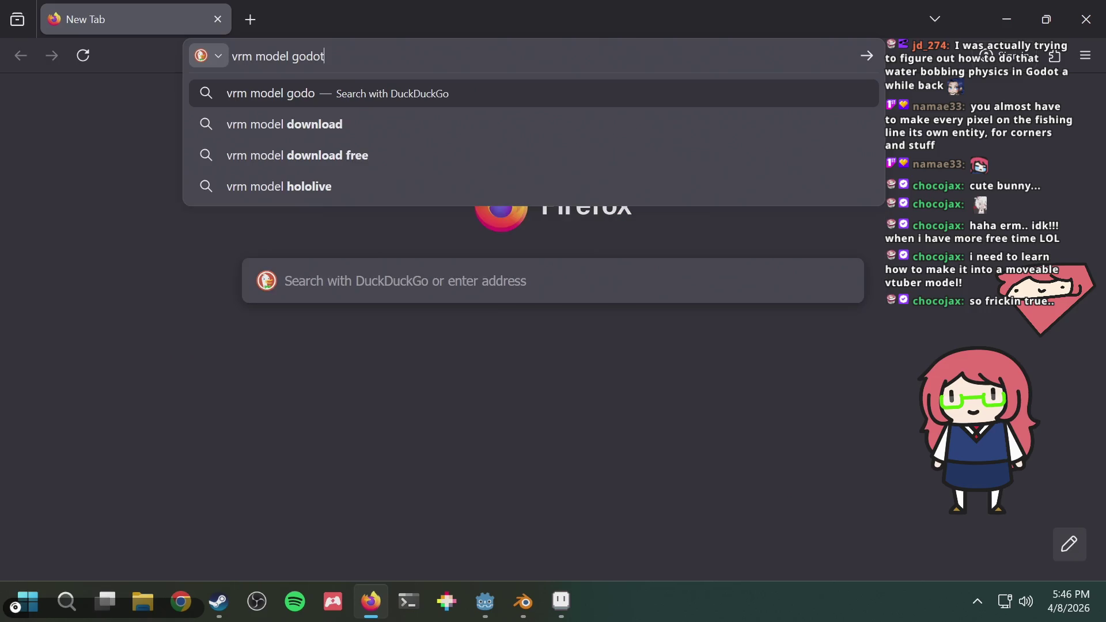
key(Return)
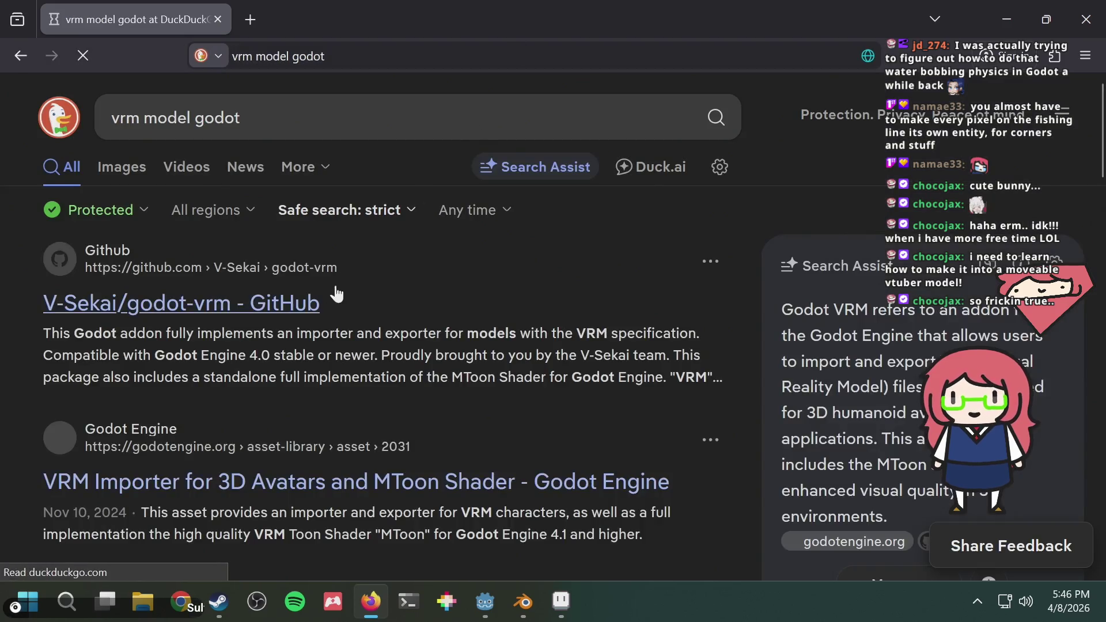
click(287, 318)
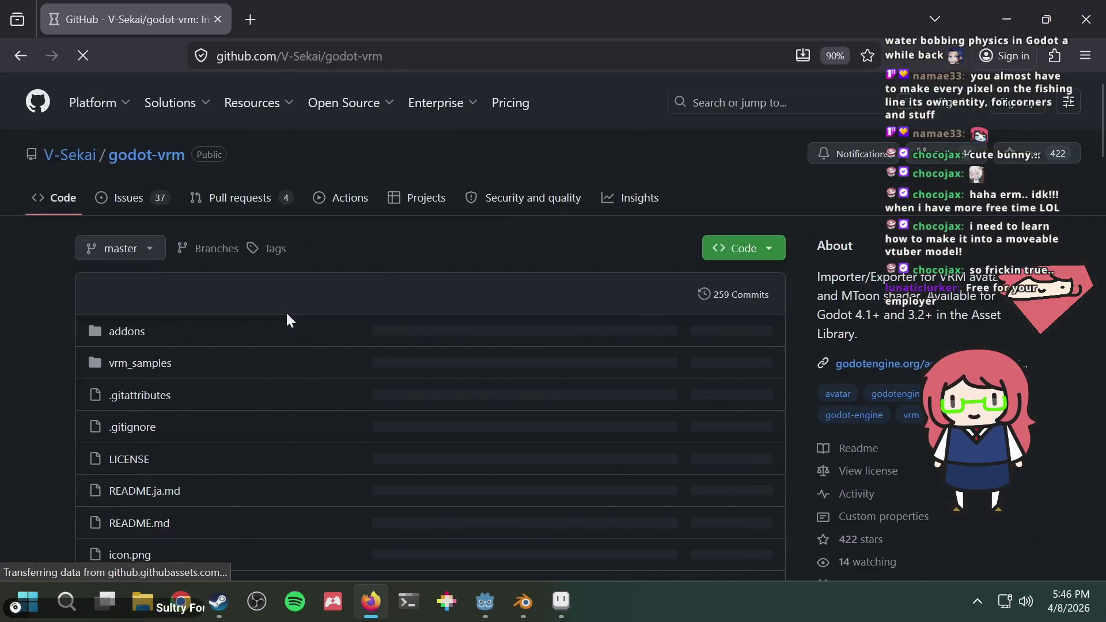
Scroll through the godot-vrm README, highlighting part of its main heading while reading
scroll(93, 333, down, 3)
scroll(41, 350, down, 8)
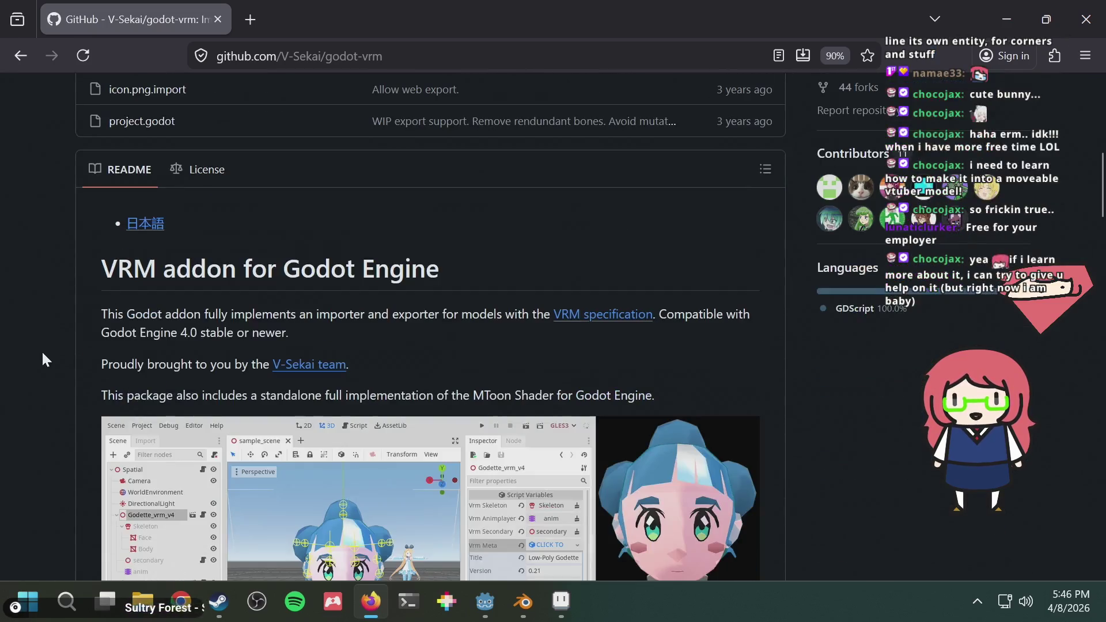
scroll(42, 350, up, 3)
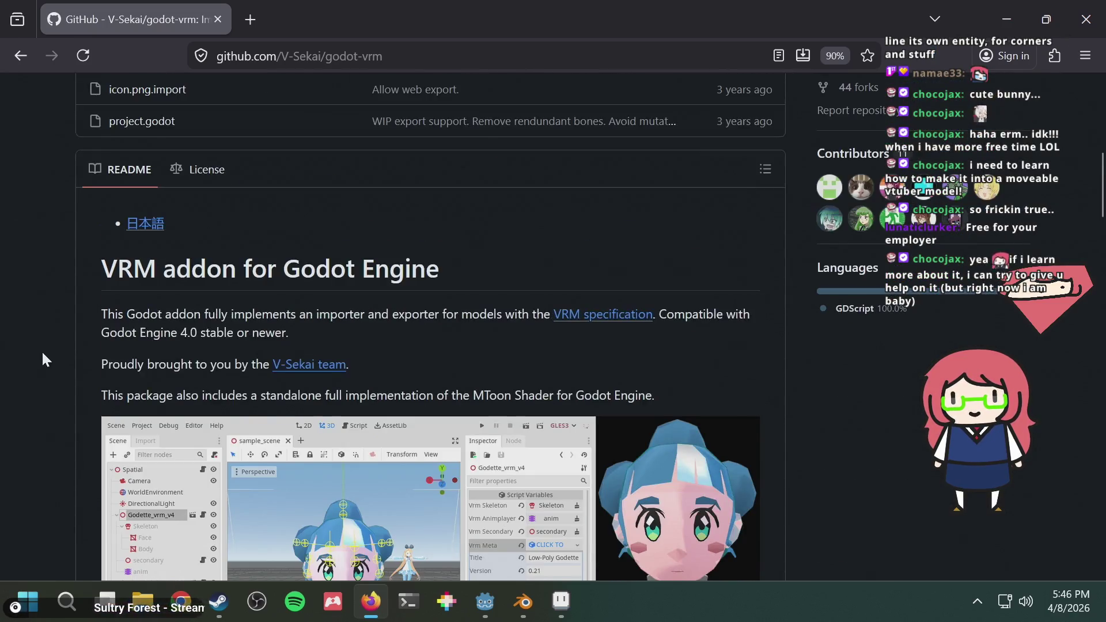
scroll(41, 350, down, 7)
scroll(45, 353, down, 10)
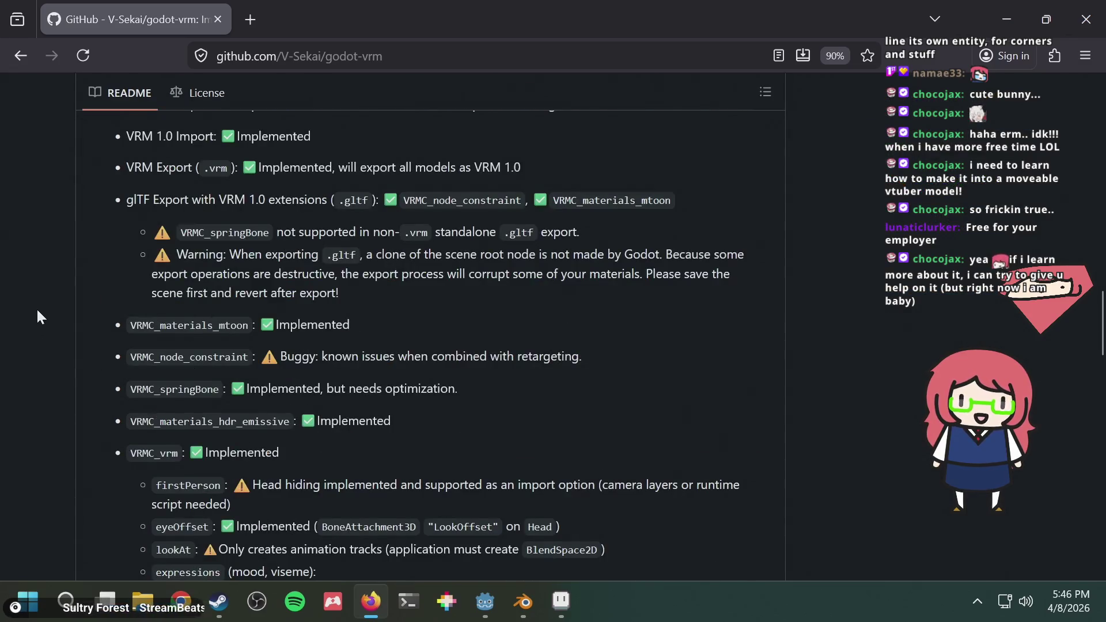
scroll(36, 311, up, 15)
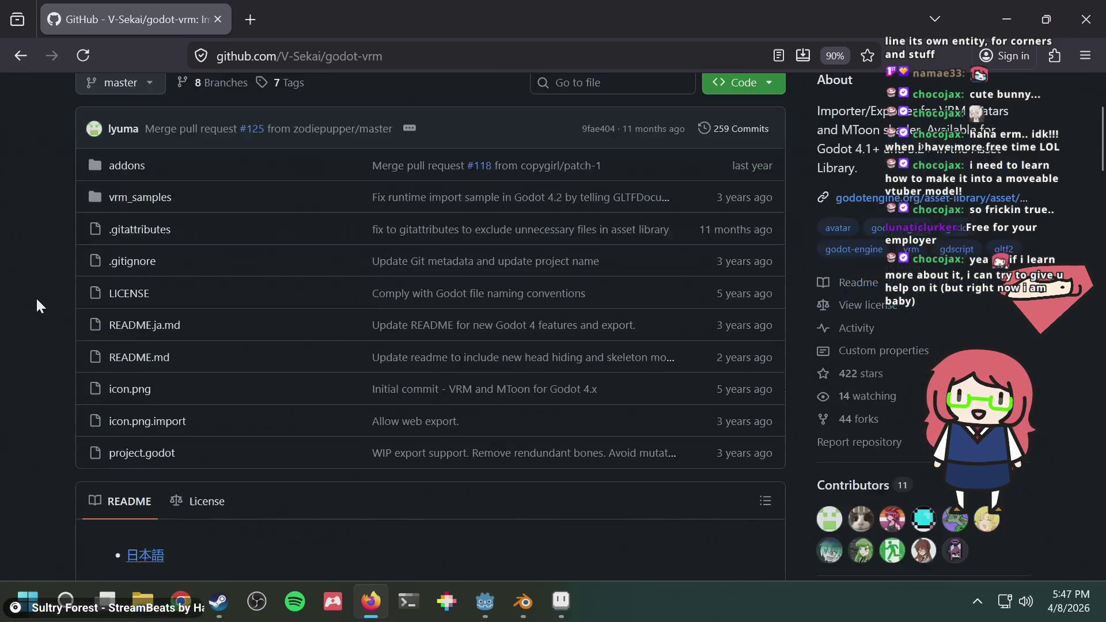
scroll(37, 301, down, 14)
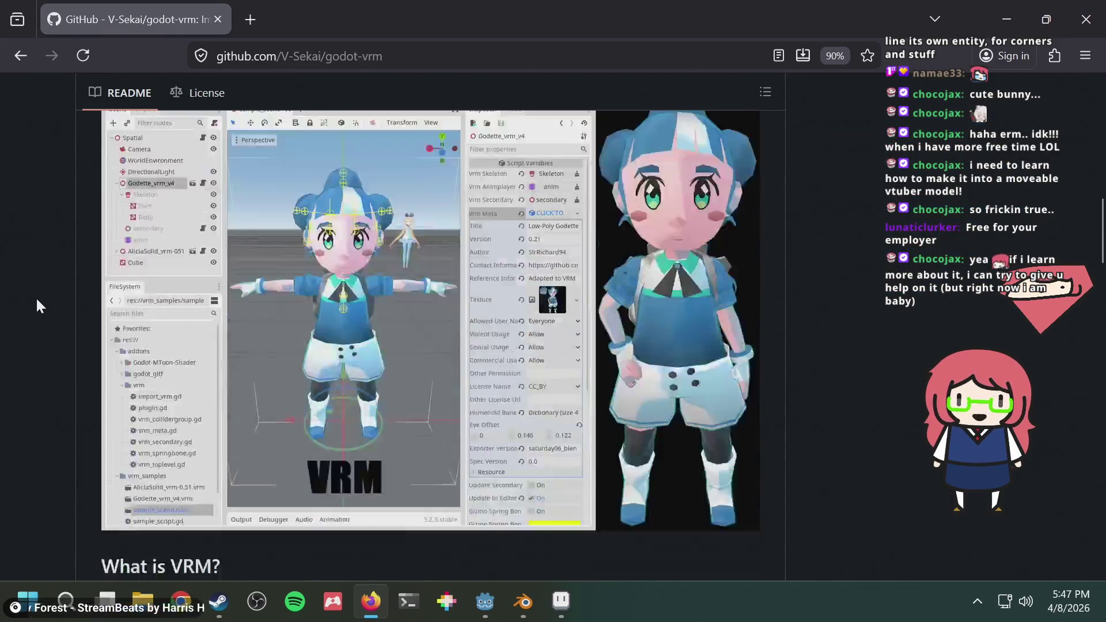
scroll(37, 290, down, 10)
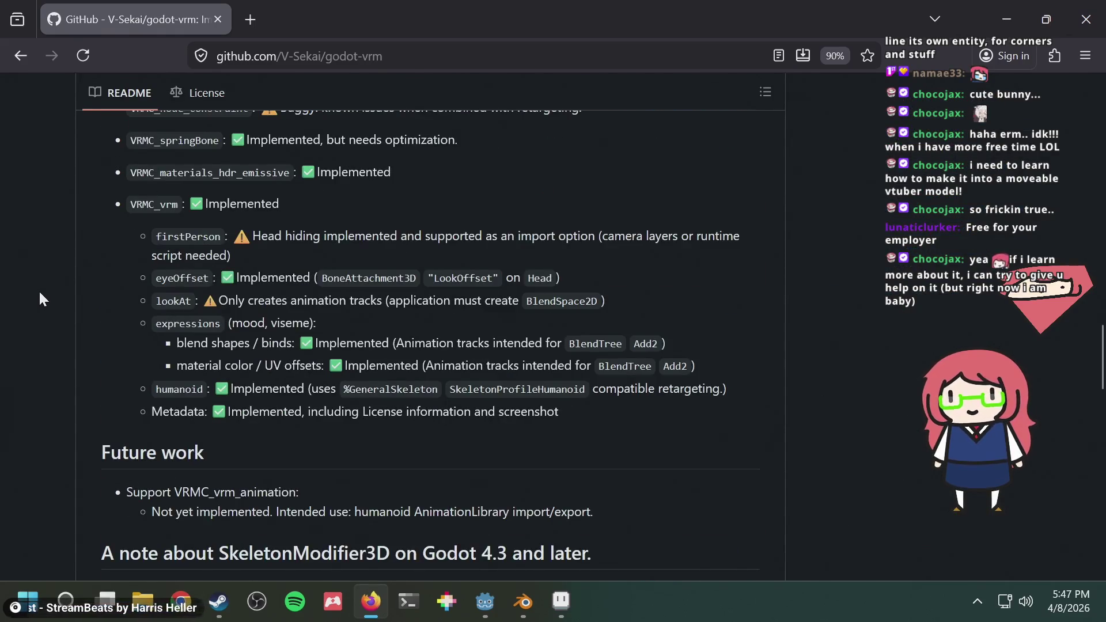
scroll(39, 289, down, 5)
scroll(45, 295, down, 10)
scroll(46, 292, down, 7)
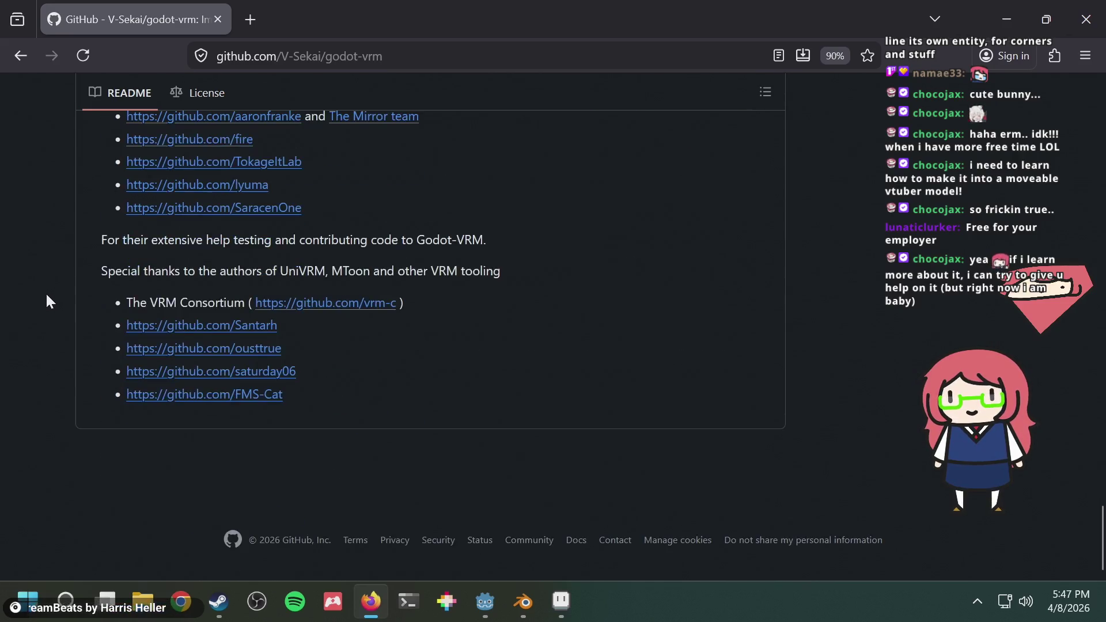
scroll(46, 292, up, 9)
scroll(47, 296, up, 15)
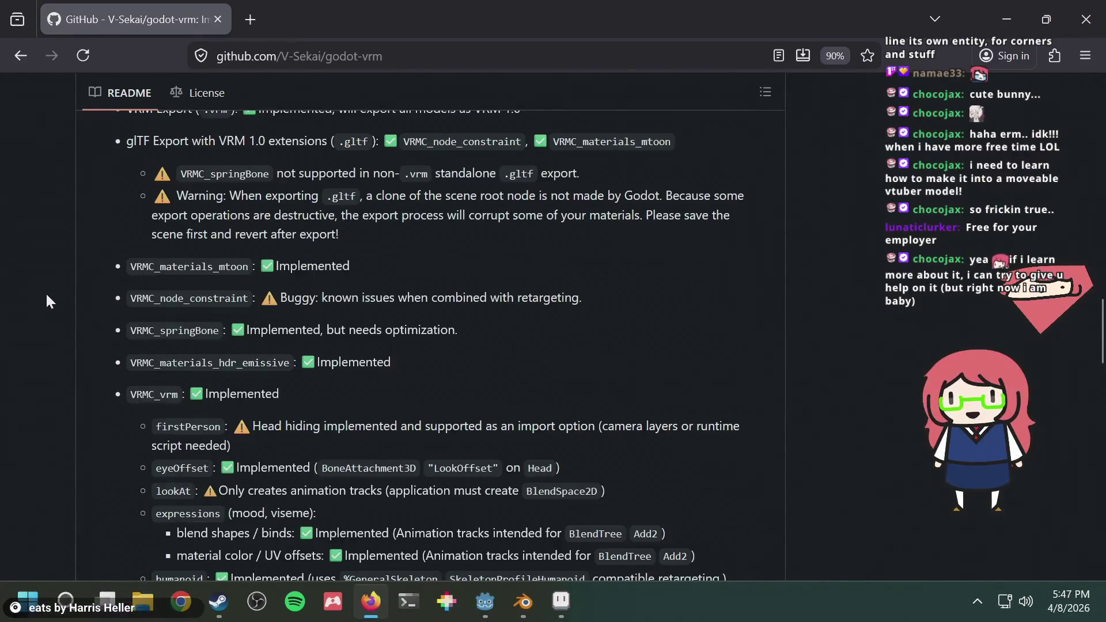
scroll(46, 294, up, 15)
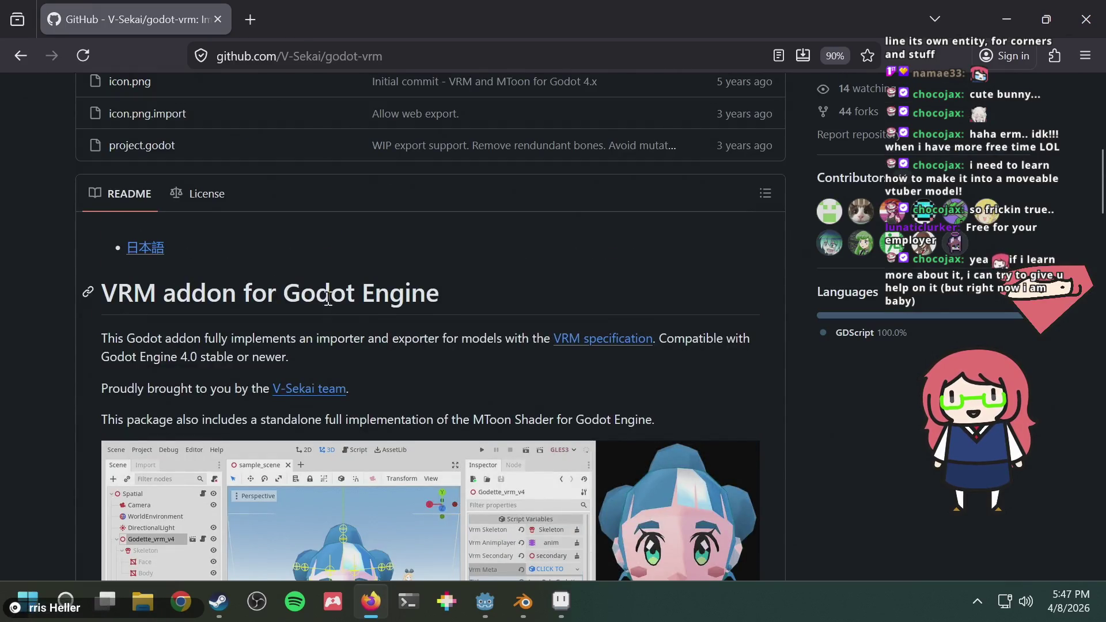
drag(328, 298, 446, 304)
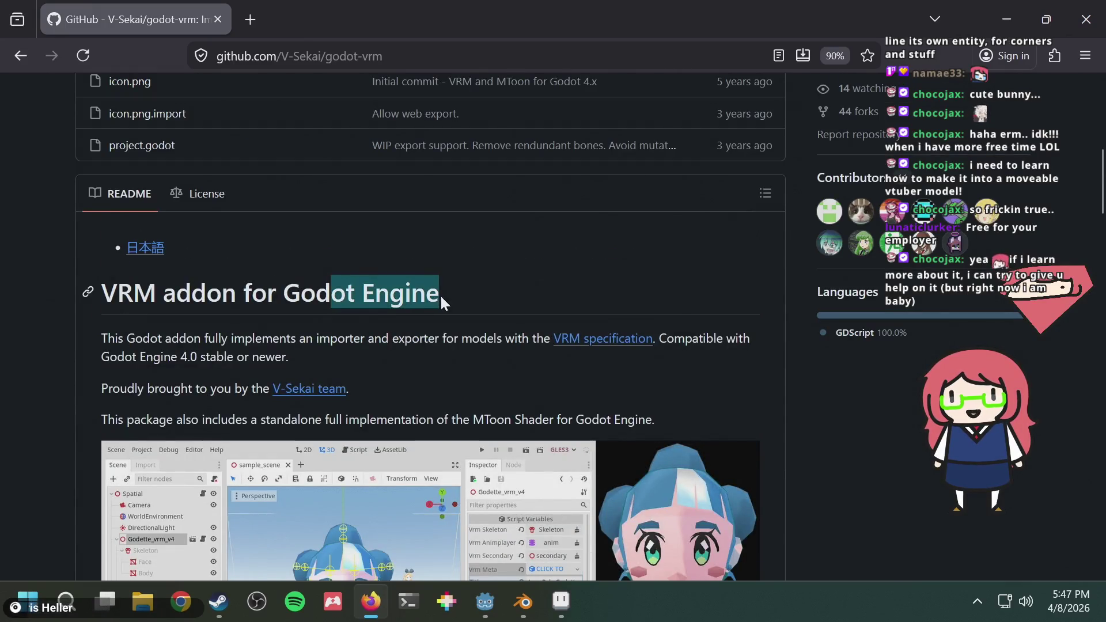
click(498, 302)
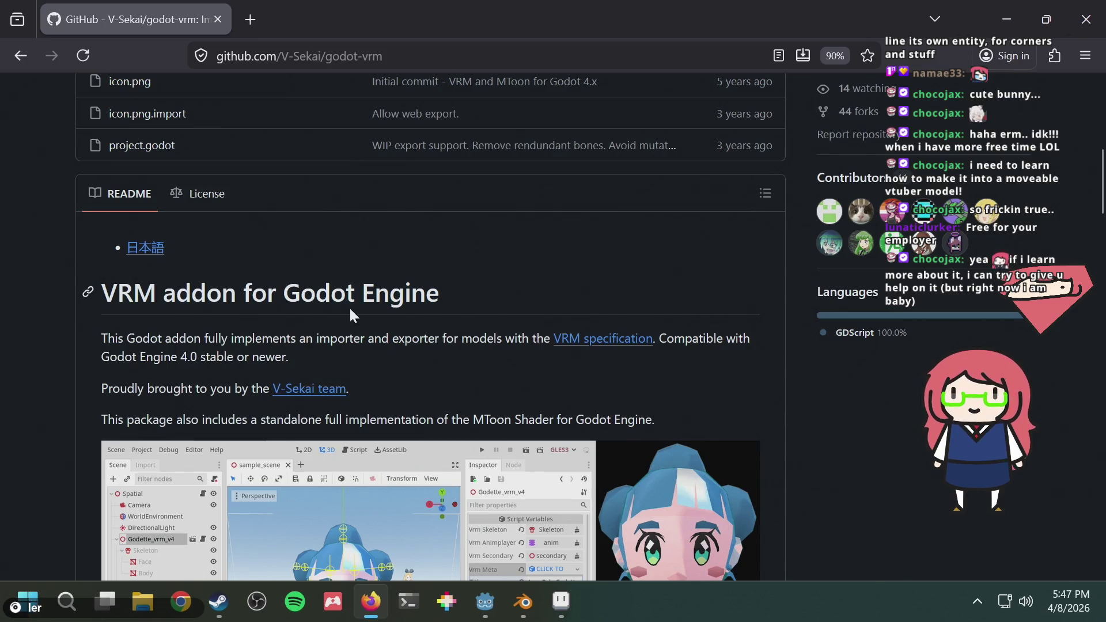
Read the VRM feature support list, noting the known node-constraint bugs, then return to Blender
scroll(461, 348, up, 3)
scroll(461, 348, down, 5)
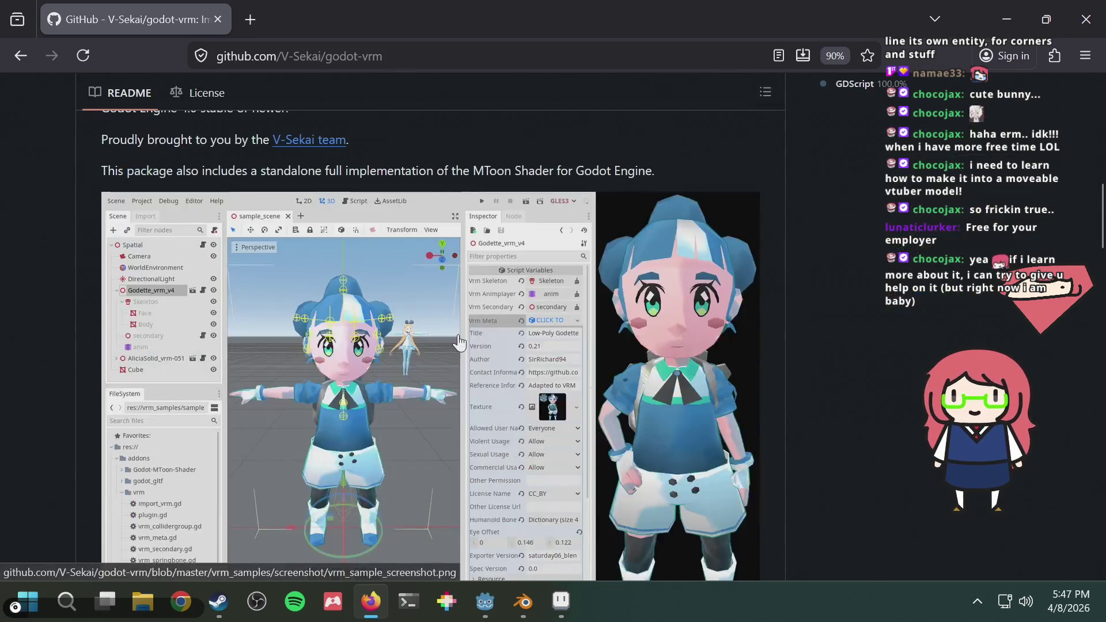
scroll(460, 348, up, 10)
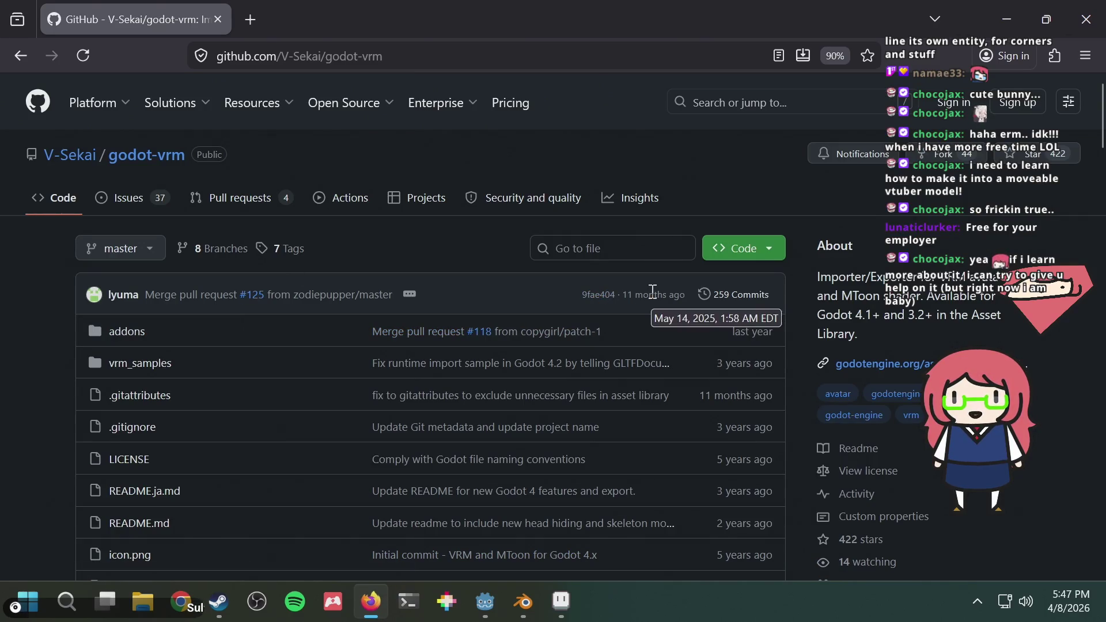
scroll(538, 298, down, 10)
scroll(538, 300, down, 10)
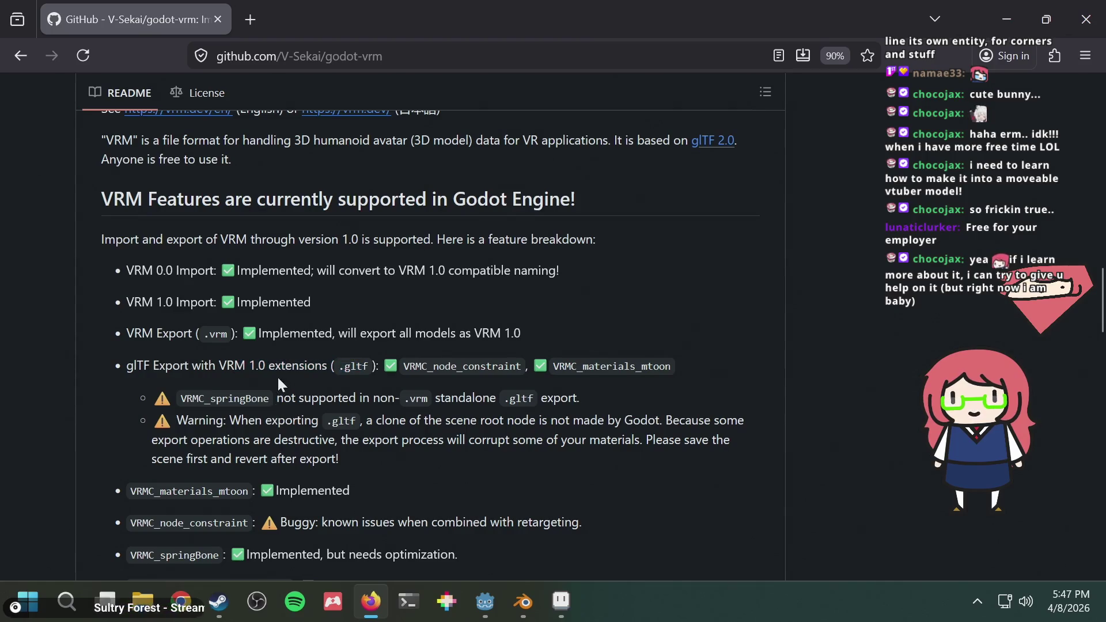
scroll(278, 382, down, 3)
drag(234, 361, 507, 358)
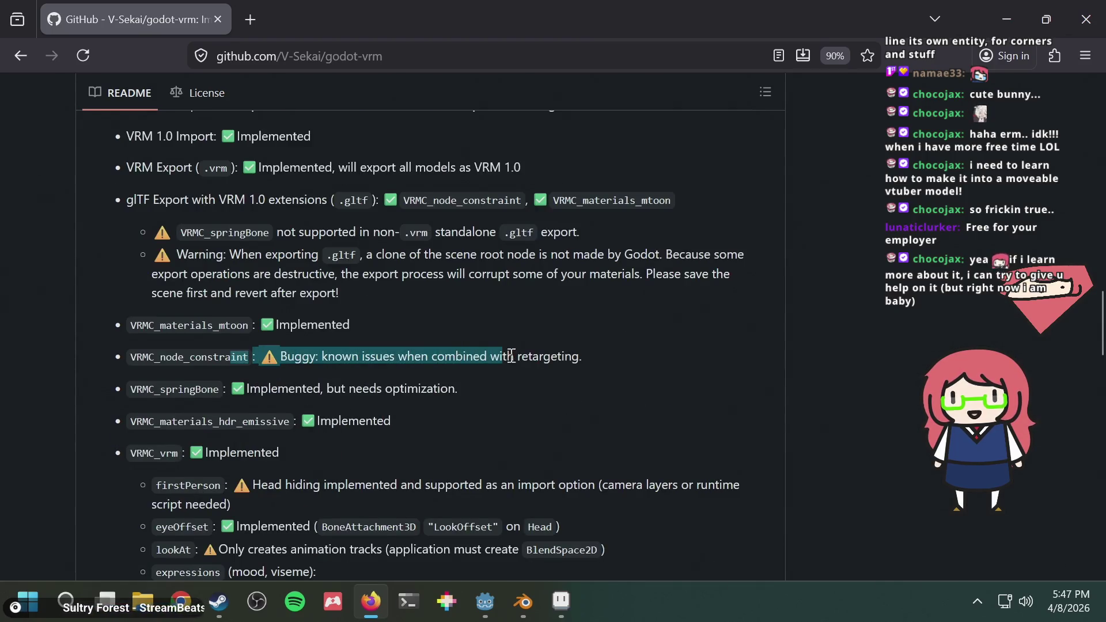
click(587, 343)
scroll(587, 343, down, 10)
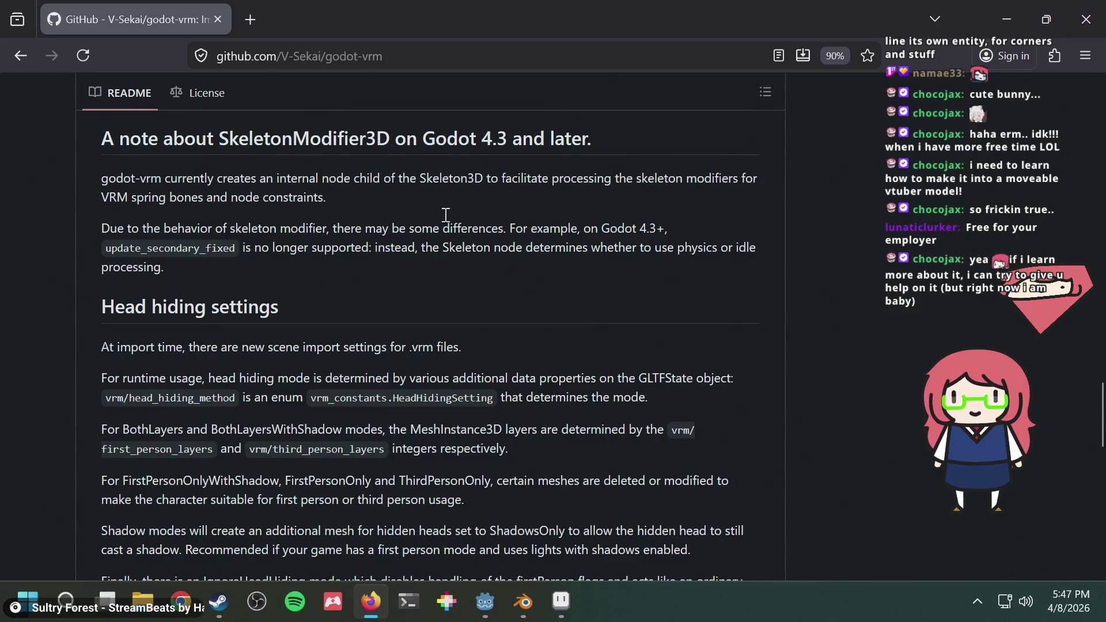
key(alt+Tab)
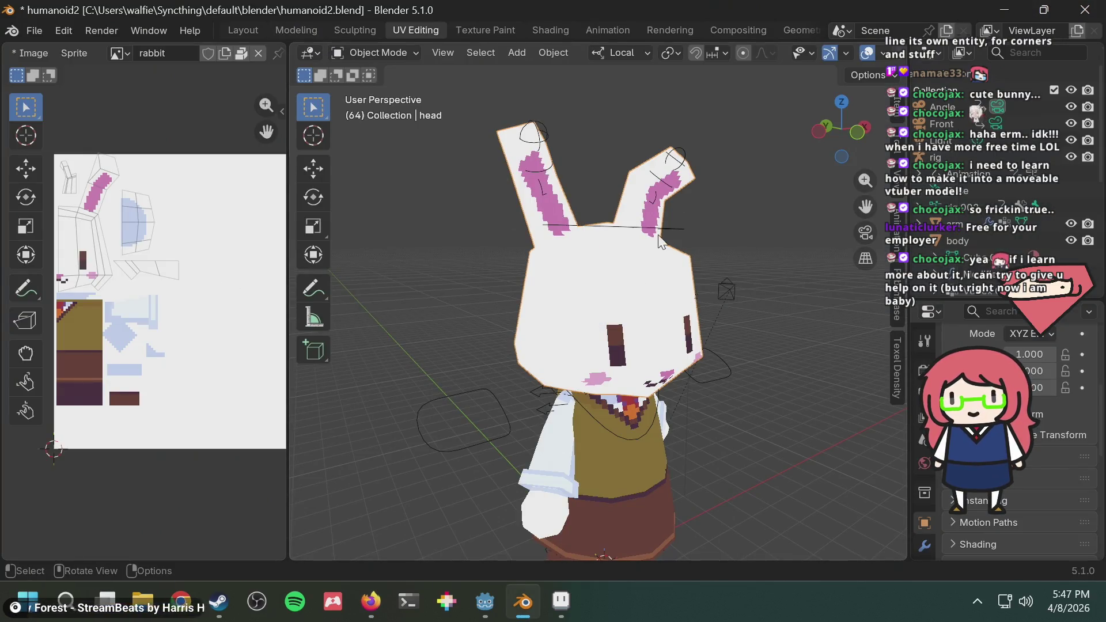
View the rabbit from the front and enter Edit Mode on the head mesh
click(852, 133)
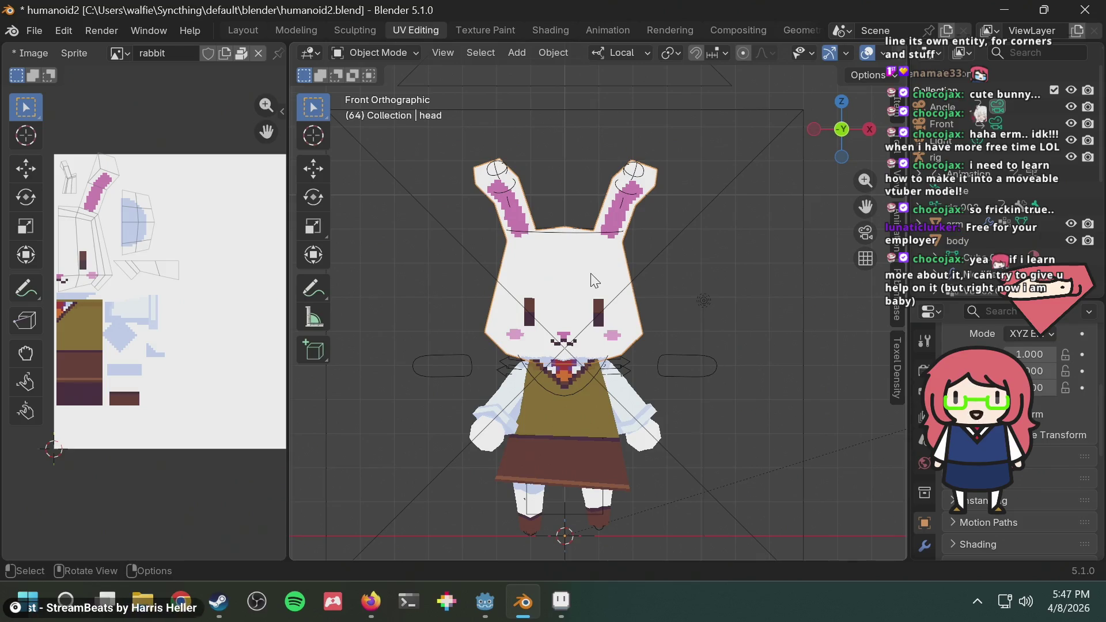
click(396, 54)
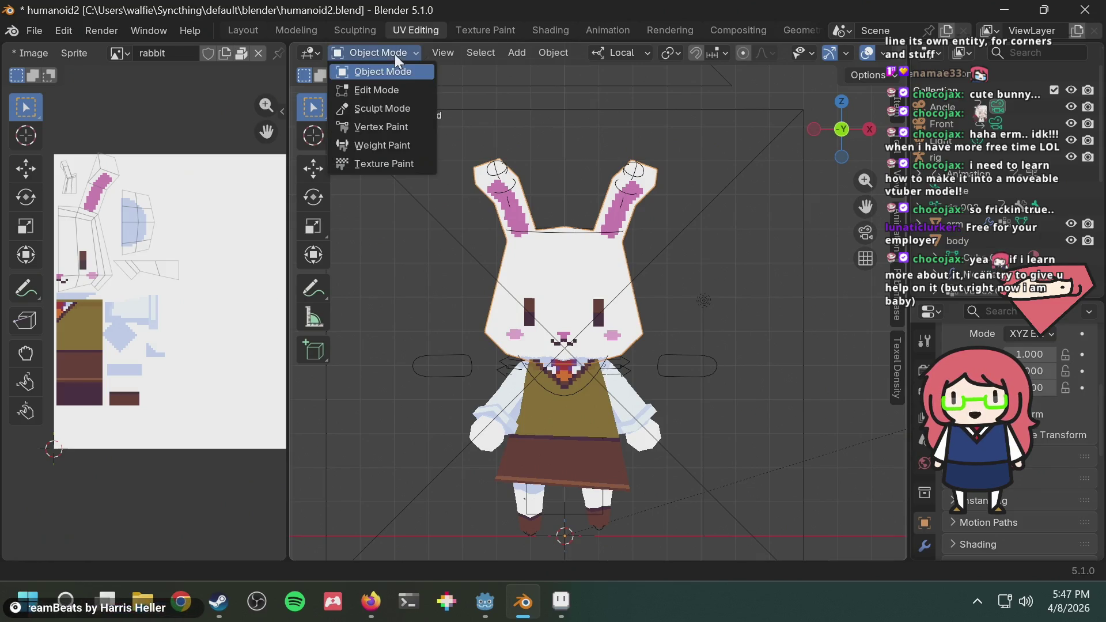
click(385, 85)
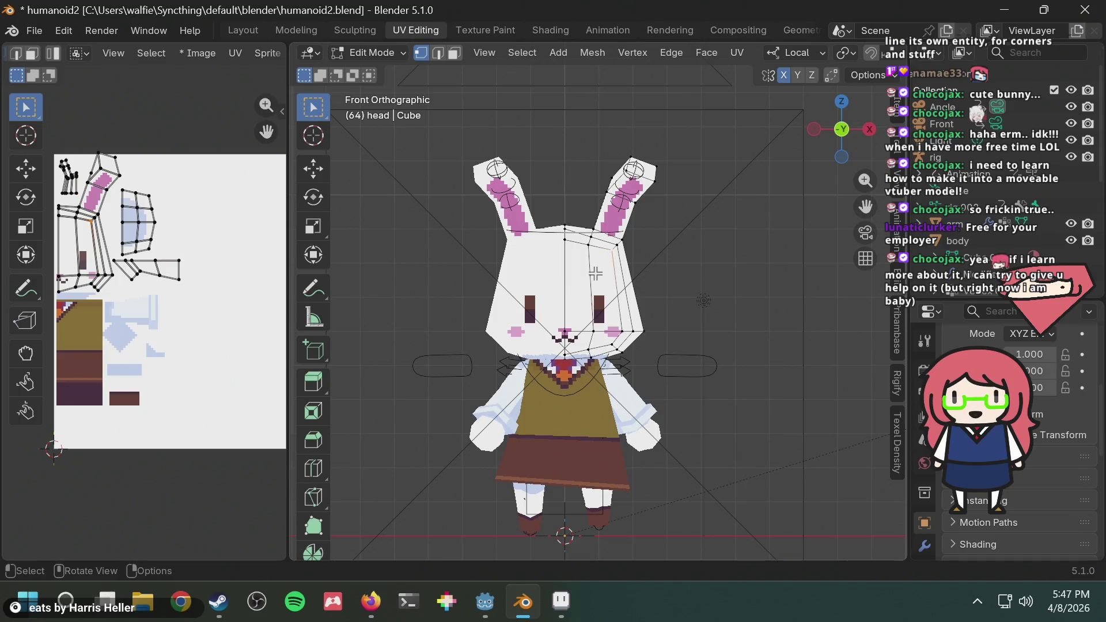
scroll(101, 241, up, 4)
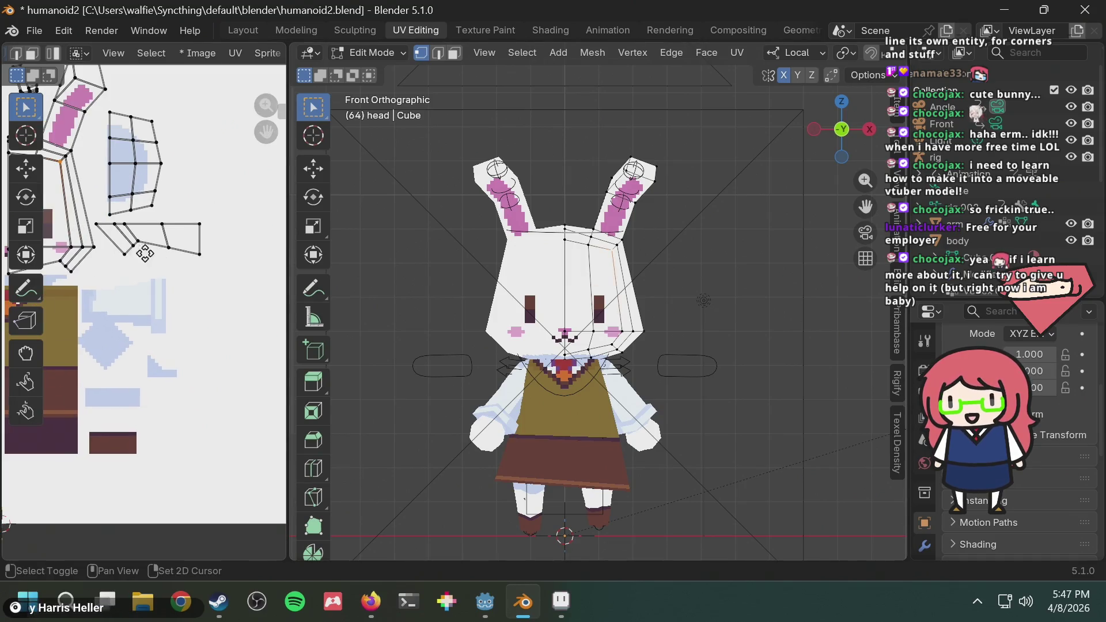
scroll(202, 291, down, 2)
Switch to face select and pick four head faces in the UV layout
shift+click(96, 244)
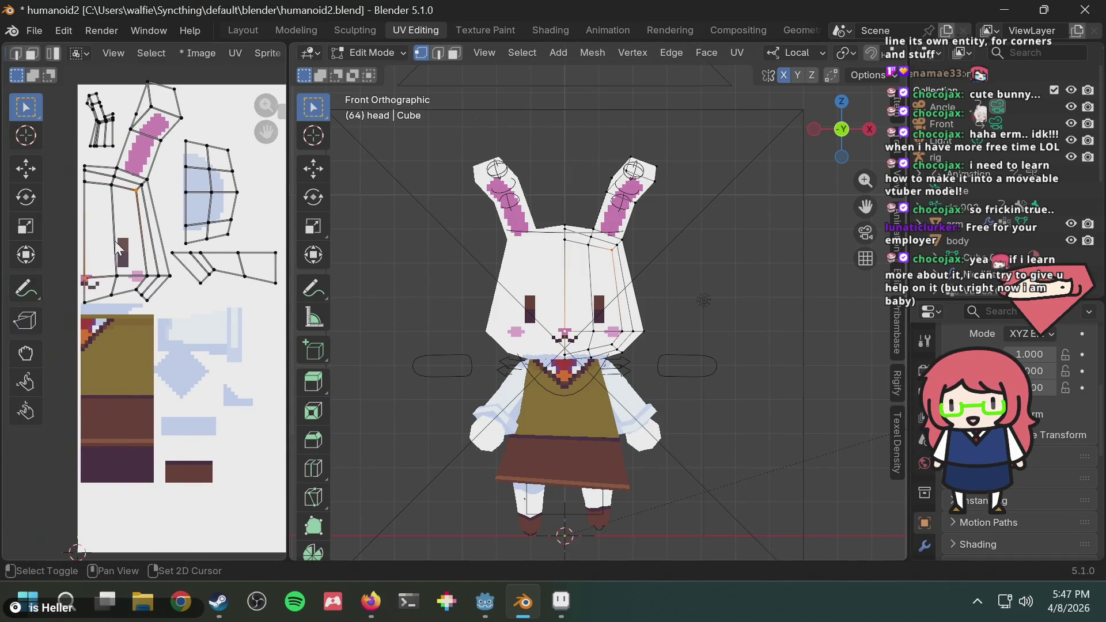
click(99, 292)
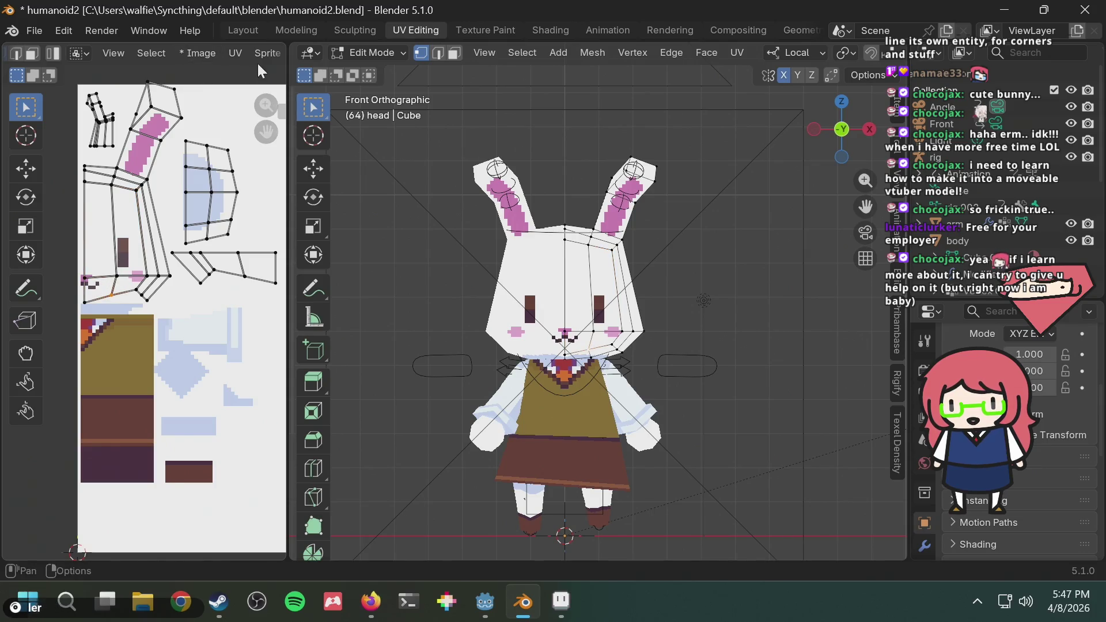
click(452, 53)
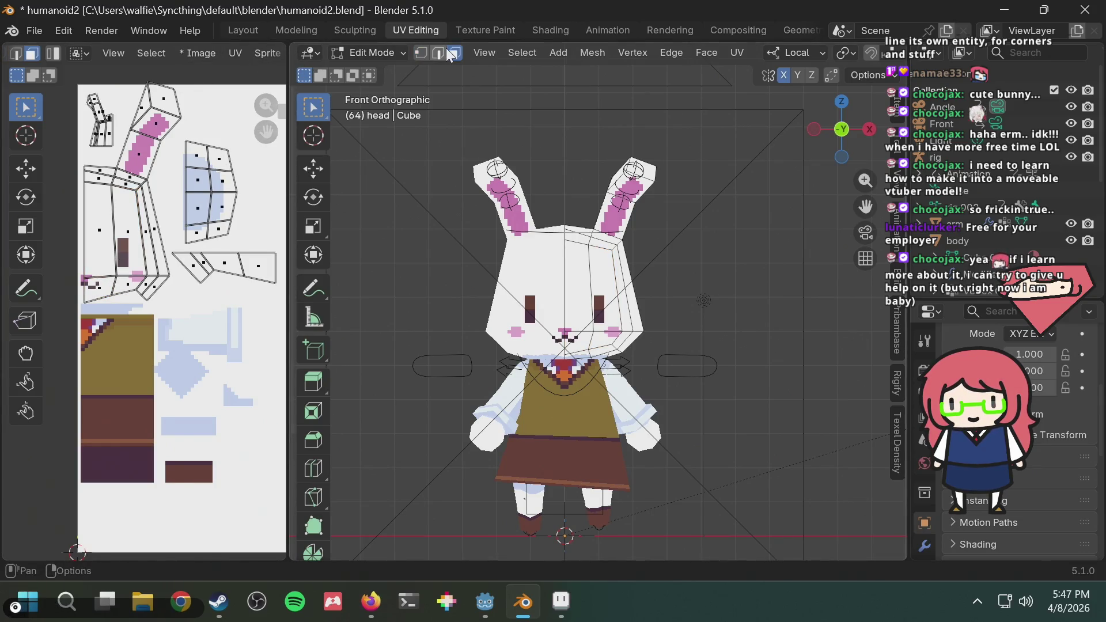
click(104, 236)
scroll(147, 328, up, 1)
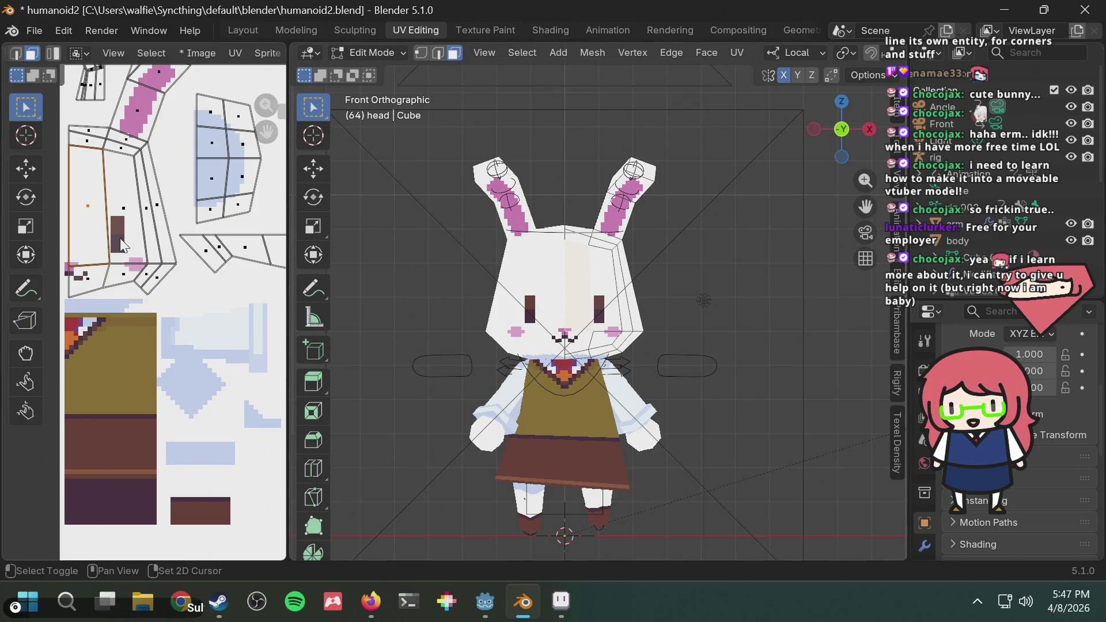
shift+click(119, 237)
shift+click(85, 279)
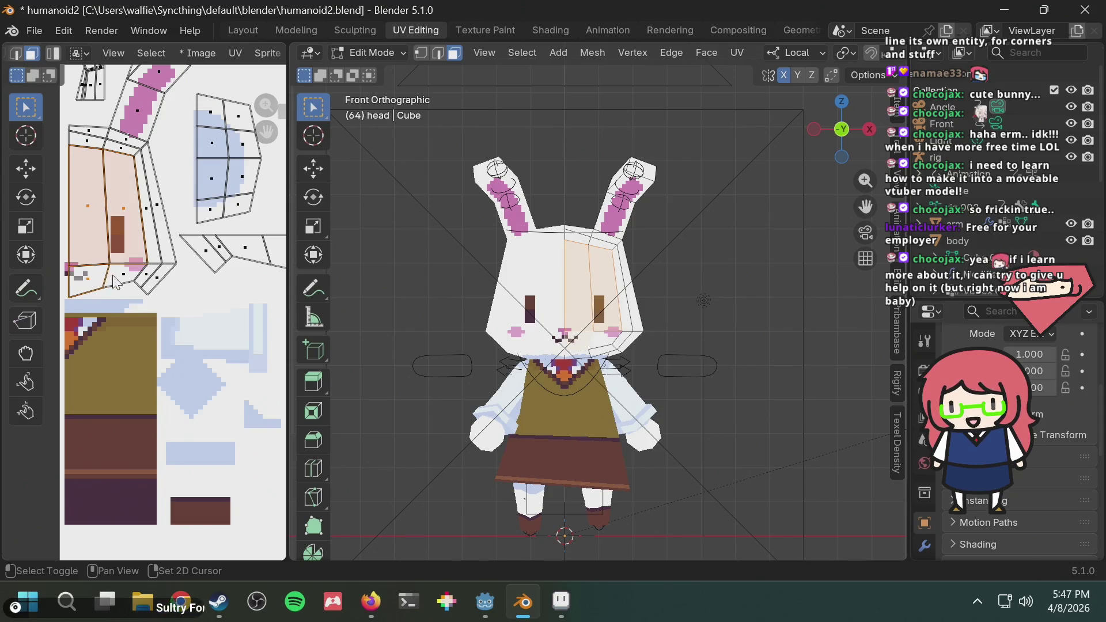
shift+click(118, 279)
scroll(197, 291, down, 3)
scroll(197, 292, up, 4)
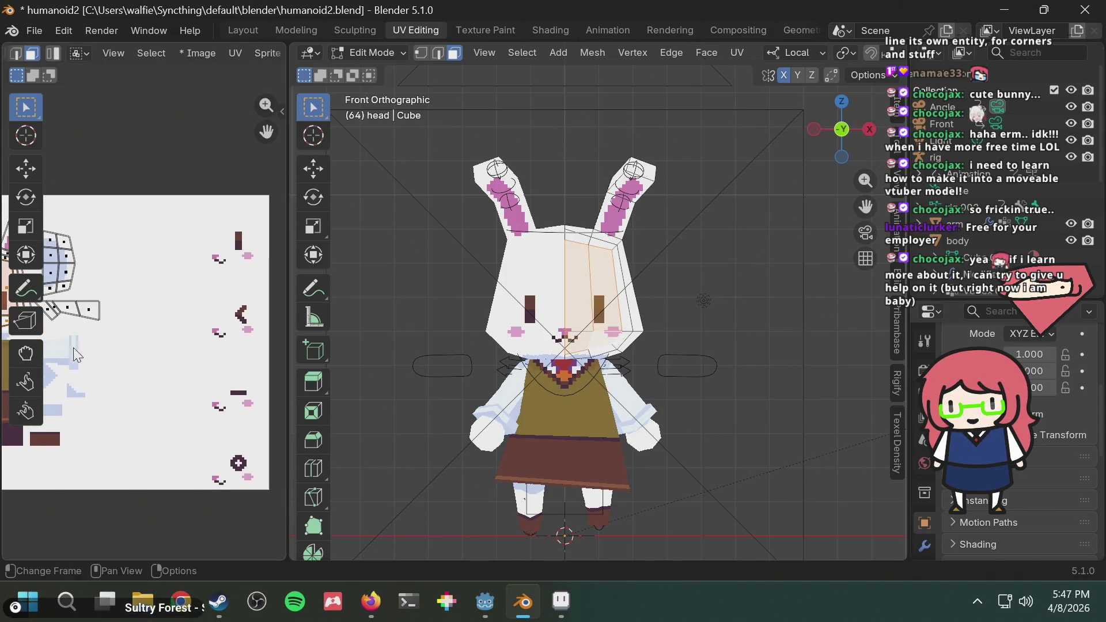
Test-move the selected face UVs, cancel, and set Sticky Selection Mode to Disabled
key(g)
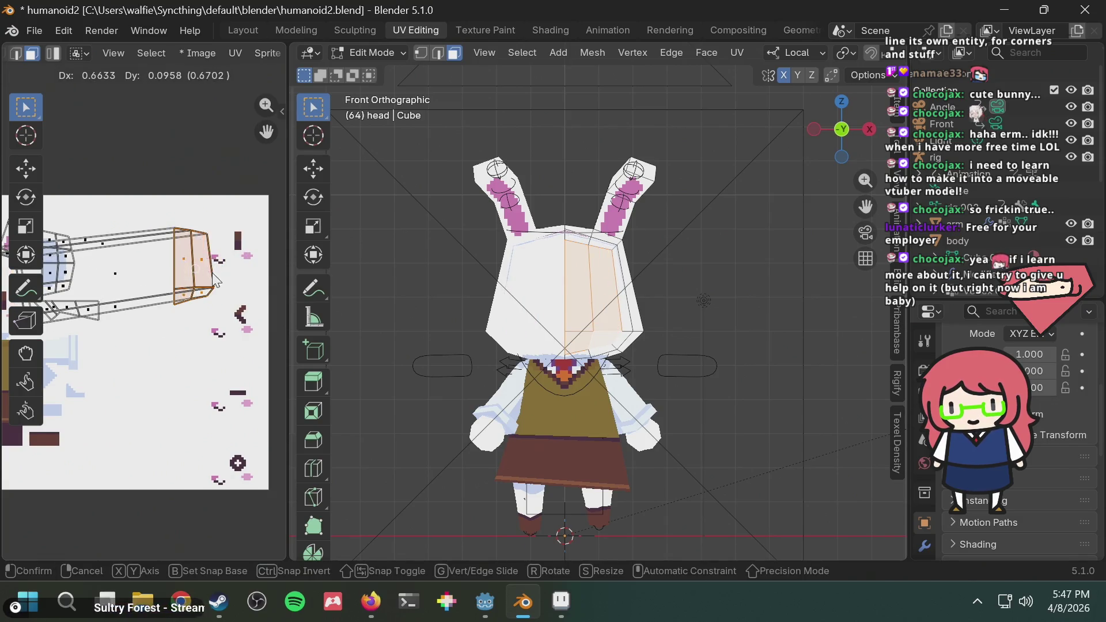
key(Escape)
scroll(127, 332, down, 4)
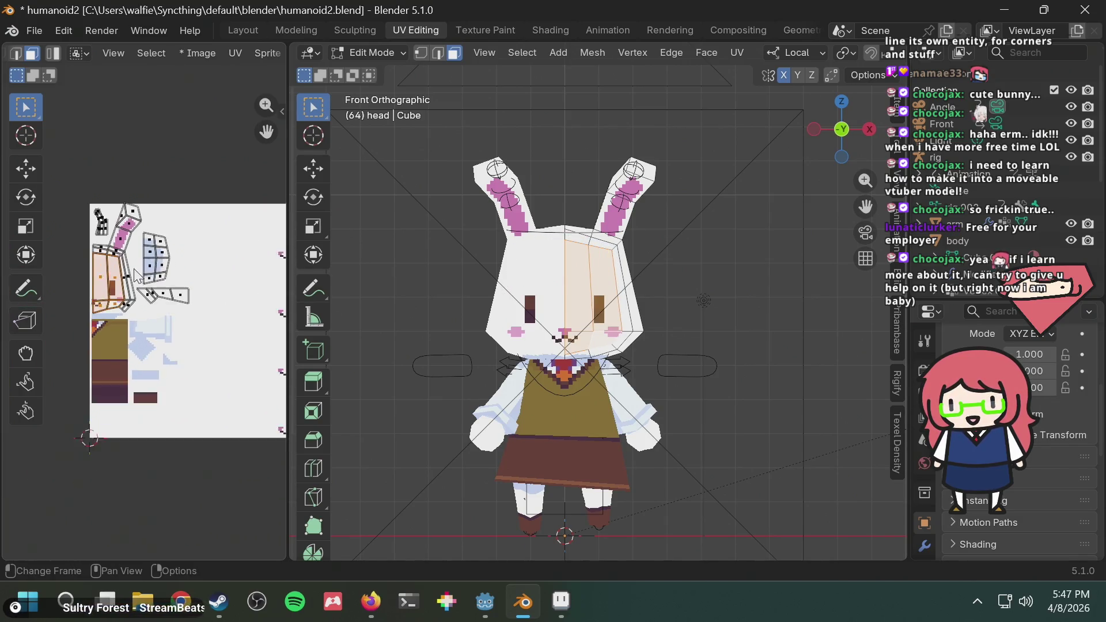
scroll(128, 262, up, 1)
click(91, 50)
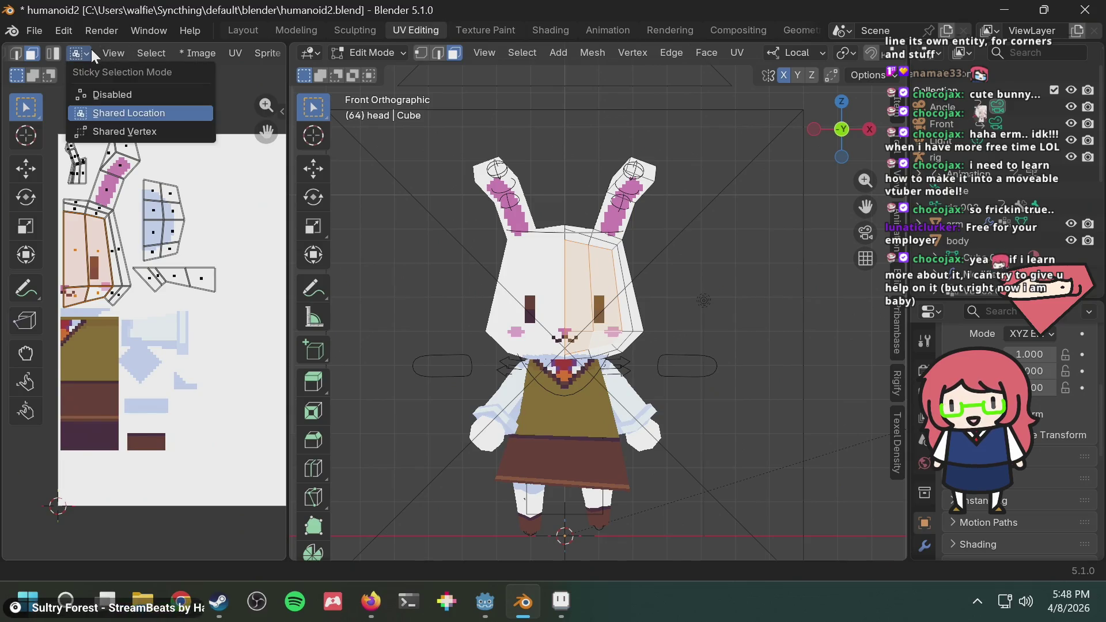
click(101, 91)
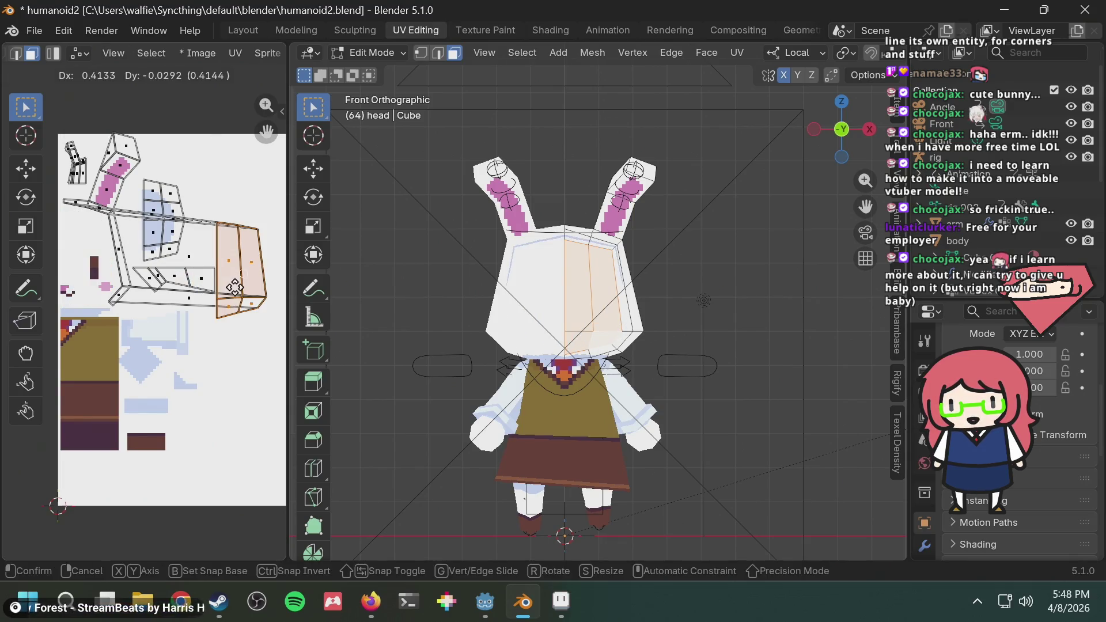
Test-drag the head's face island twice, cancelling each move, and recheck the sticky selection setting
scroll(150, 260, up, 1)
ctrl+scroll(150, 261, left, 1)
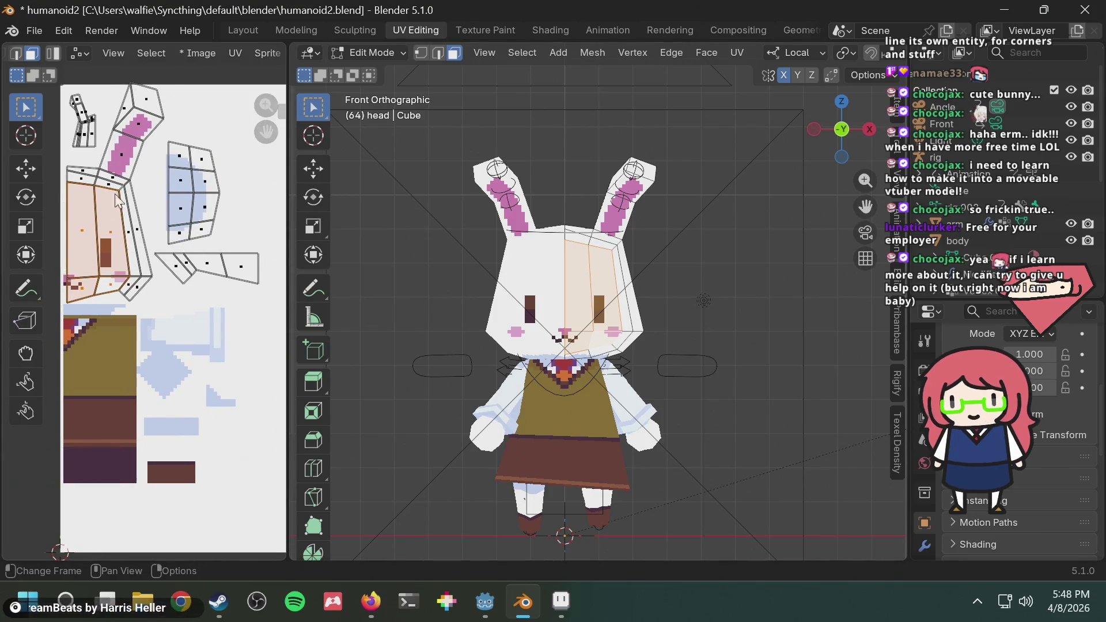
drag(109, 242, 134, 238)
right_click(134, 238)
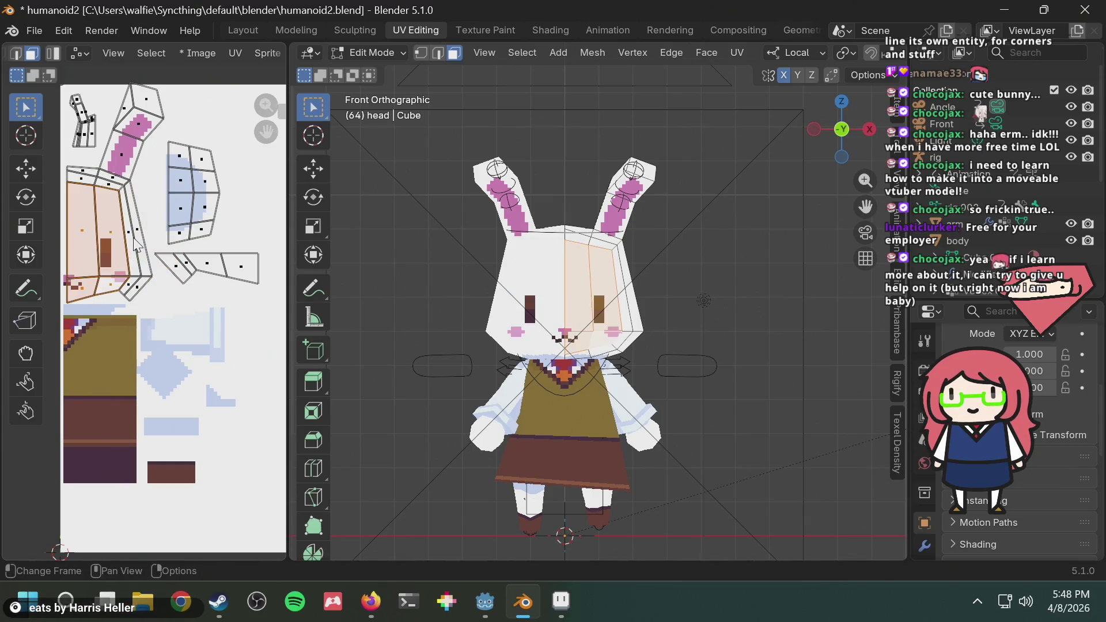
click(85, 54)
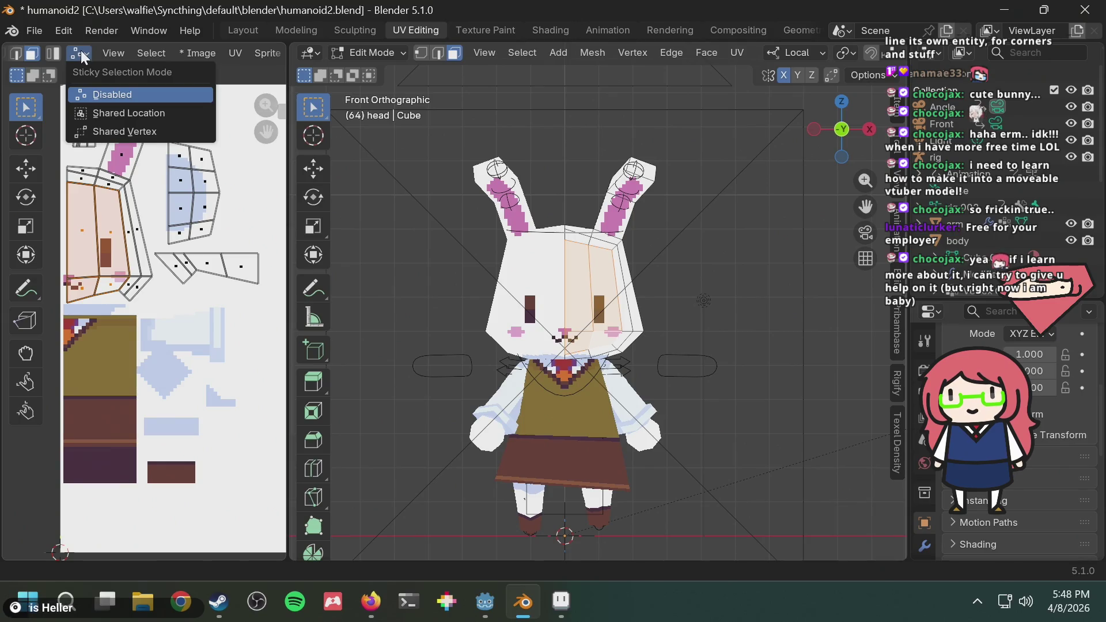
mouse_move(104, 246)
mouse_down()
mouse_move(203, 230)
mouse_move(109, 253)
mouse_move(16, 258)
mouse_up()
right_click(16, 258)
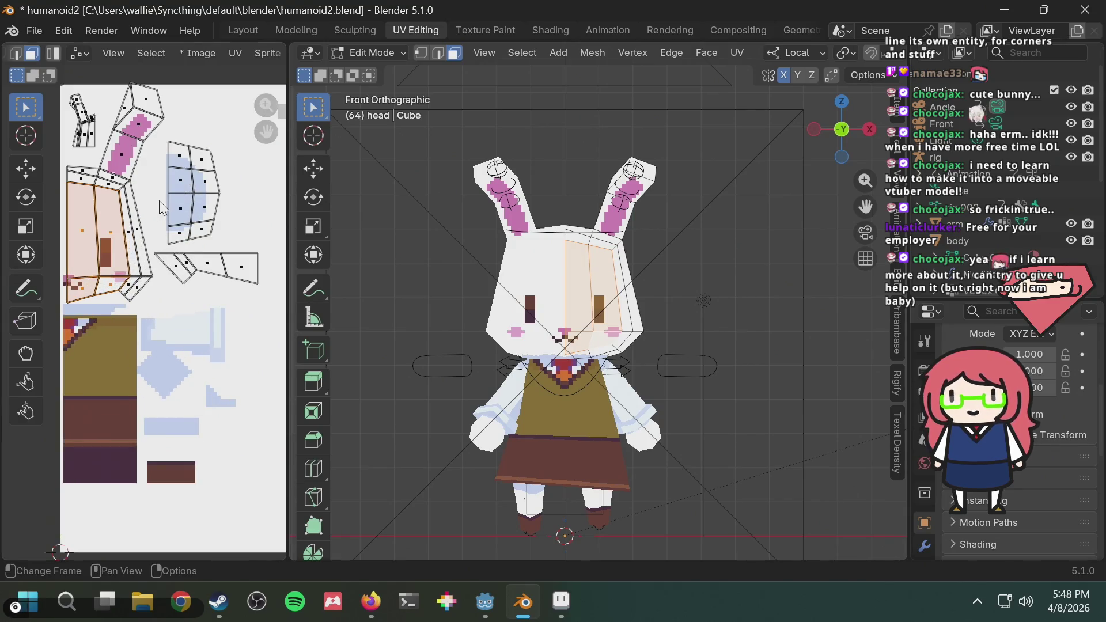
click(82, 50)
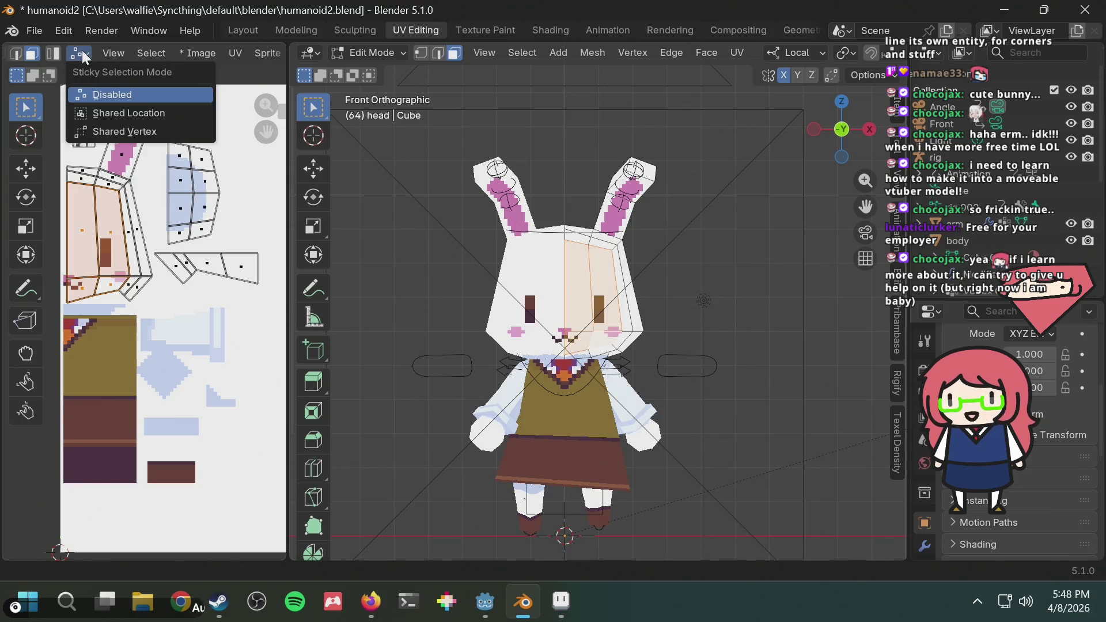
click(77, 51)
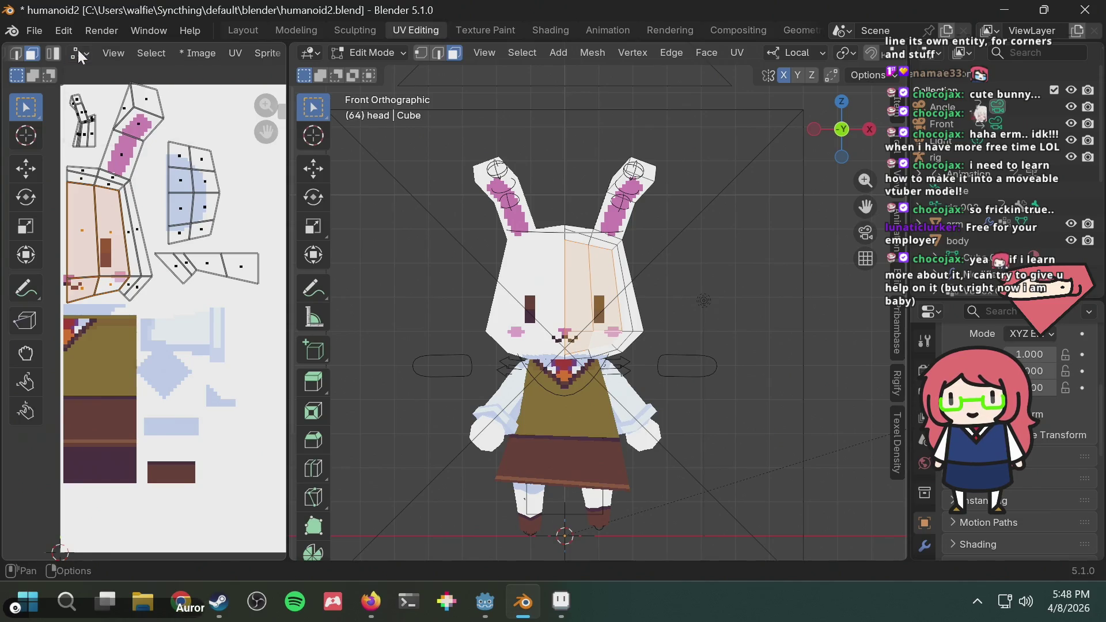
Switch to edge select mode and zoom the UV Editor onto the head island
click(17, 58)
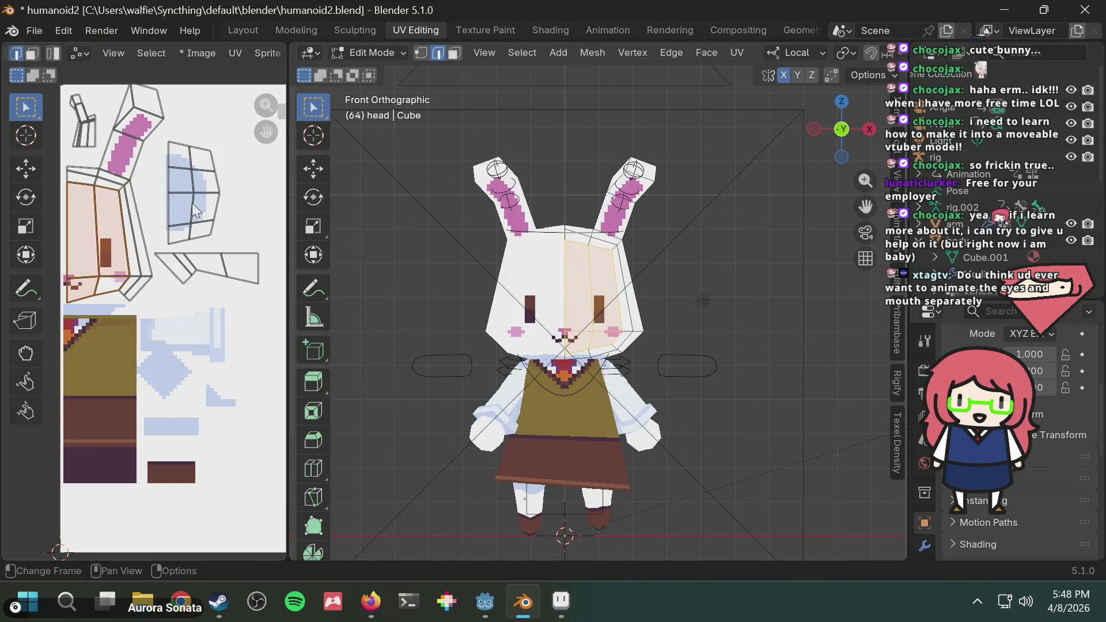
scroll(196, 236, down, 1)
scroll(196, 237, down, 1)
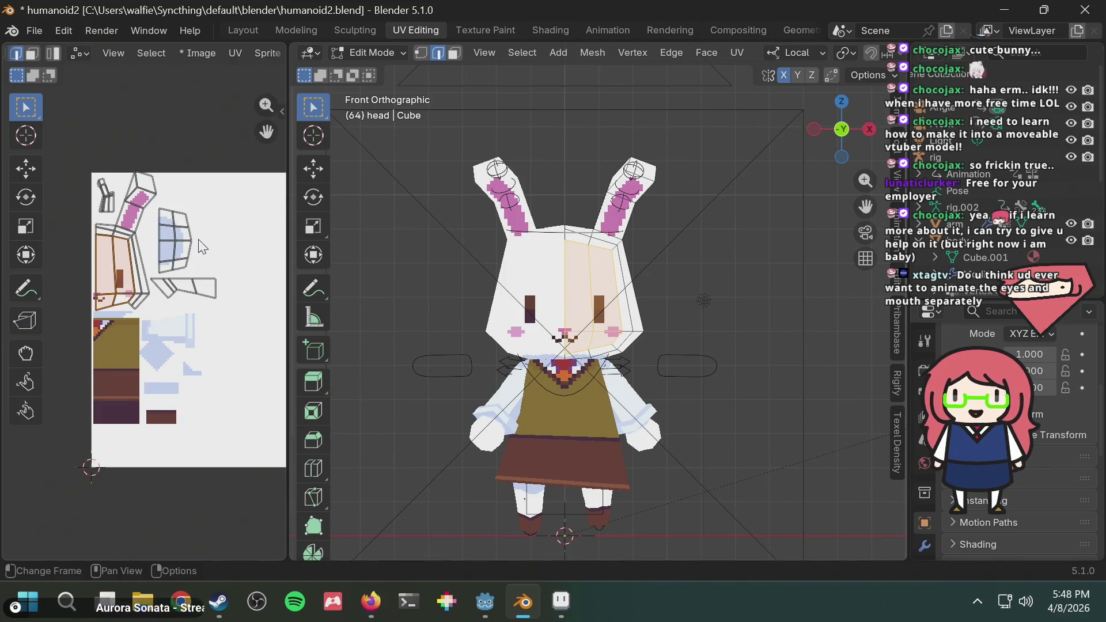
scroll(209, 265, up, 3)
scroll(202, 256, down, 3)
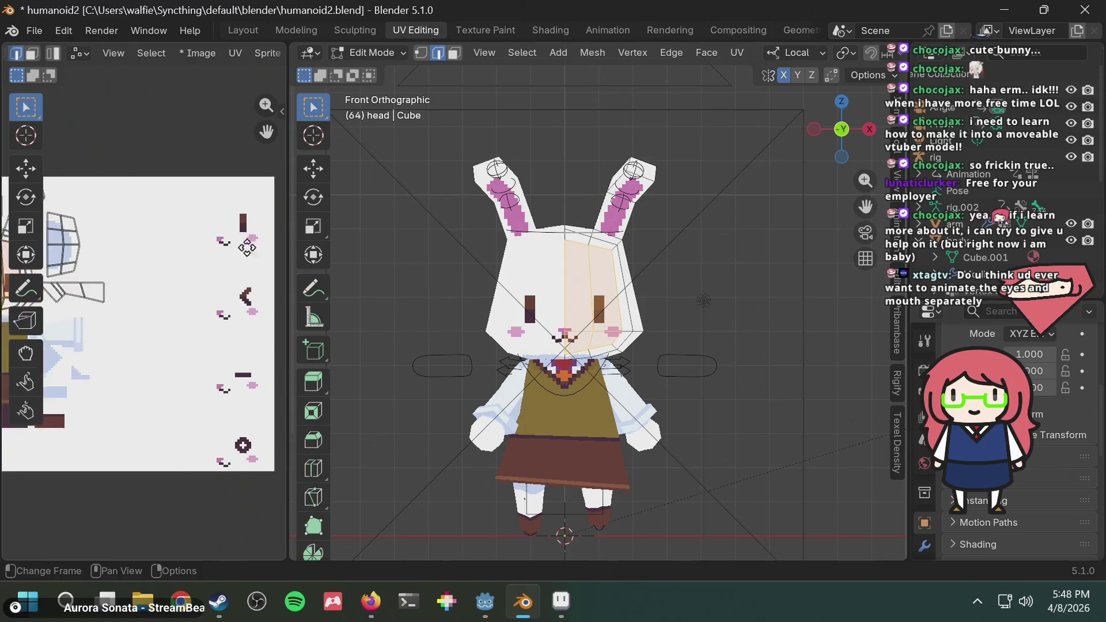
scroll(134, 298, up, 2)
scroll(69, 271, up, 1)
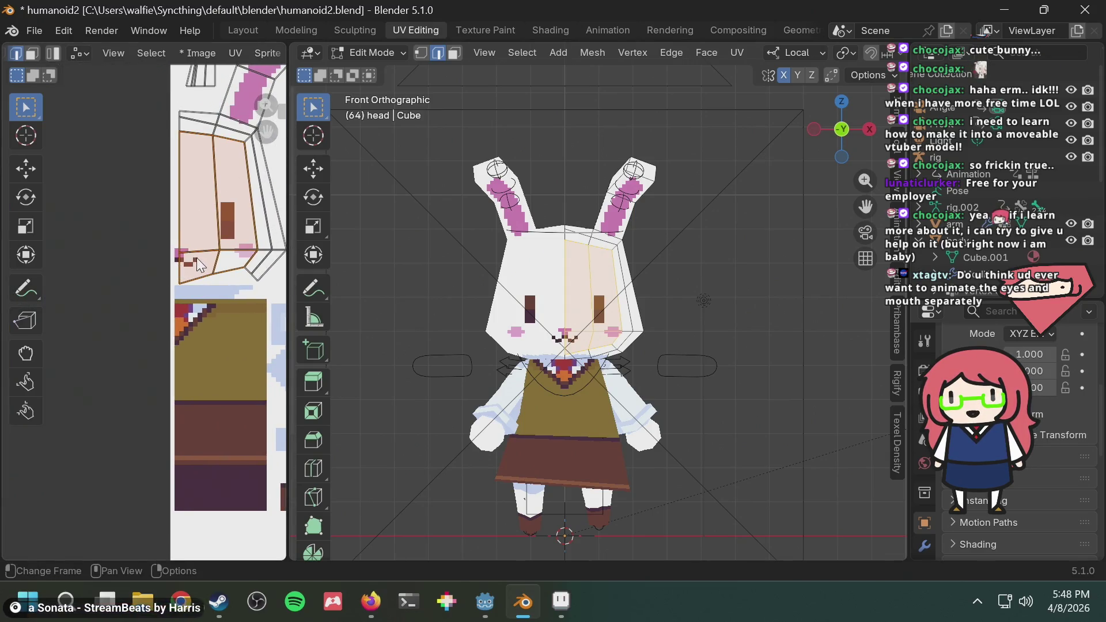
scroll(241, 266, up, 1)
scroll(219, 254, down, 1)
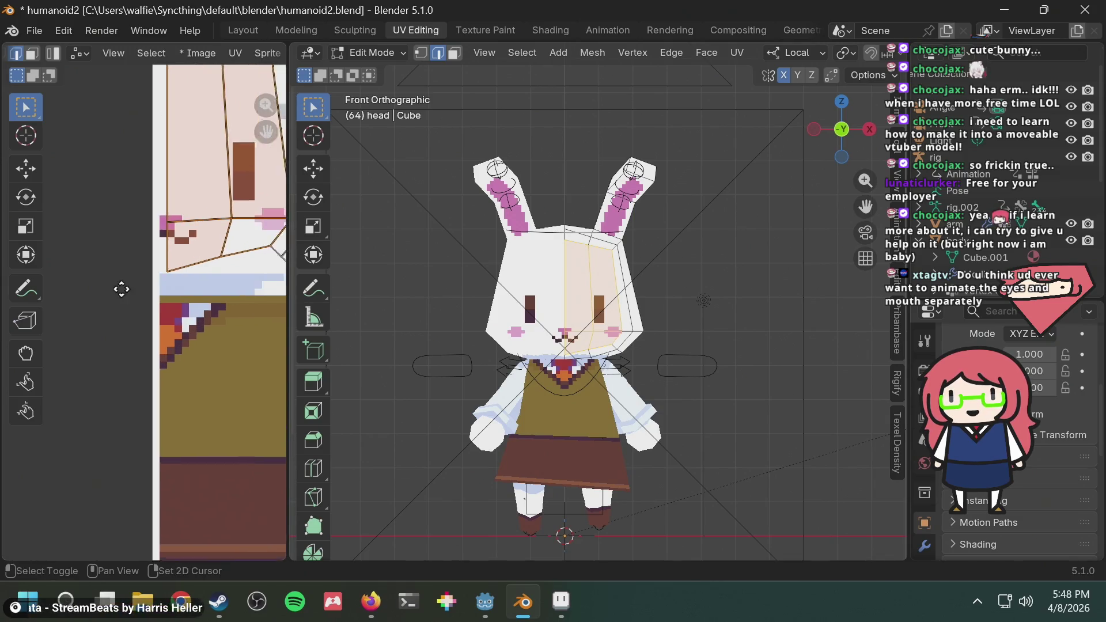
scroll(135, 271, up, 2)
scroll(167, 269, down, 3)
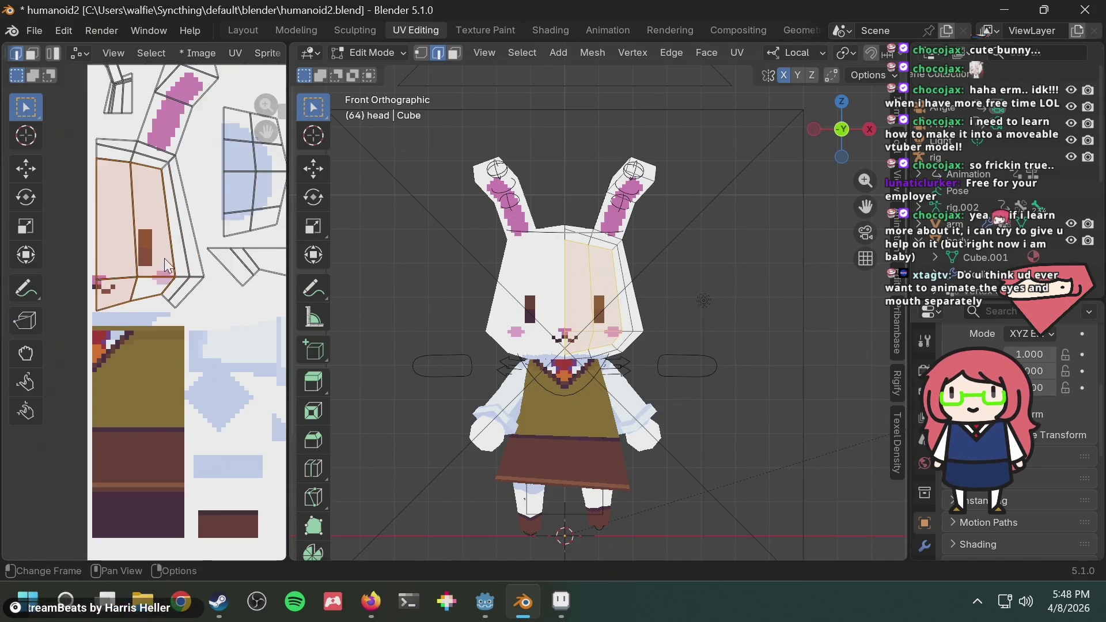
Toggle off the right head face and the island's edges so nothing stays selected
shift+click(145, 292)
shift+click(153, 290)
shift+click(157, 295)
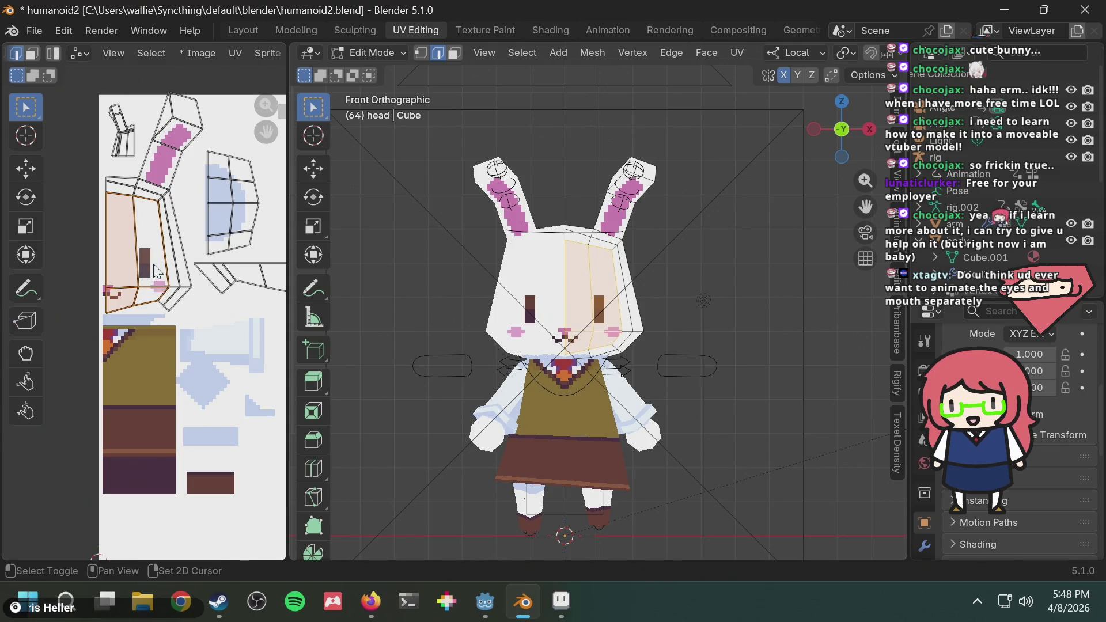
scroll(148, 229, up, 3)
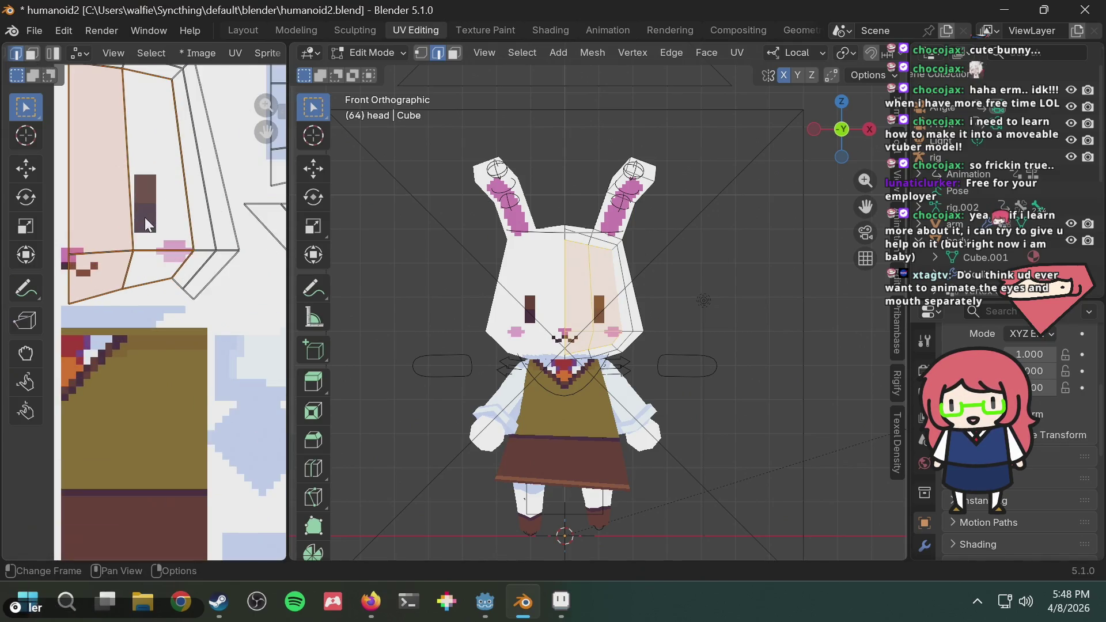
scroll(178, 250, down, 2)
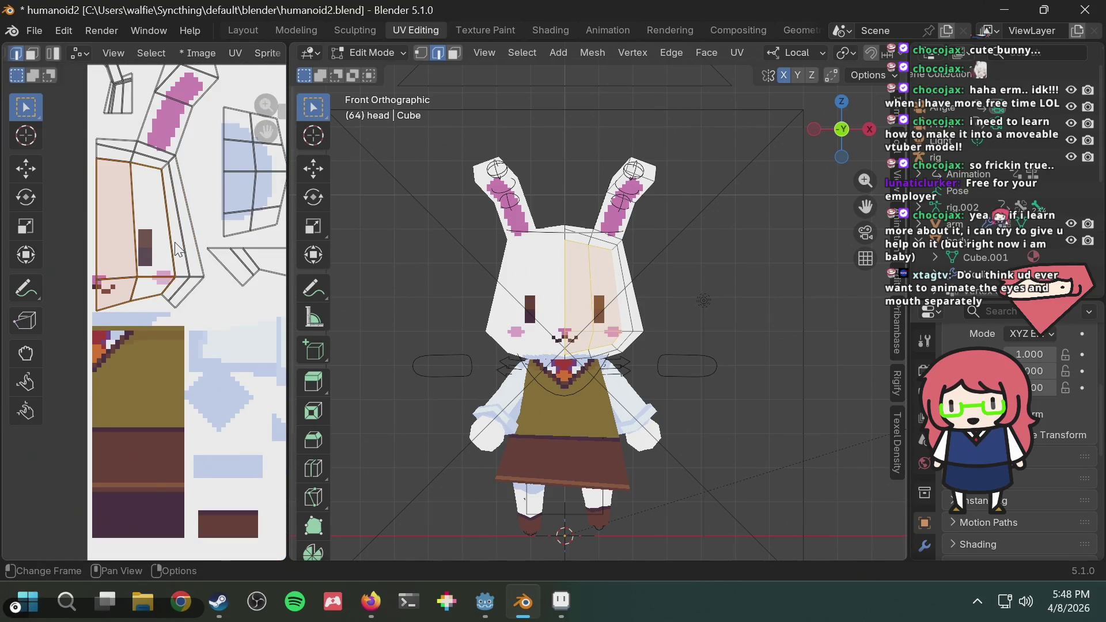
click(190, 202)
click(118, 225)
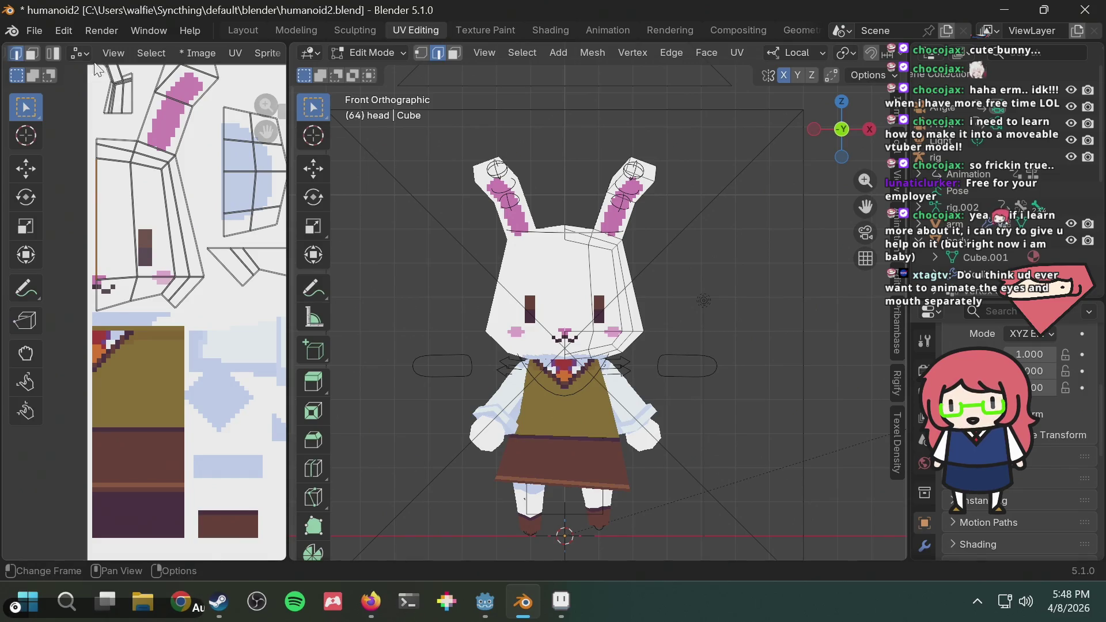
scroll(107, 170, up, 2)
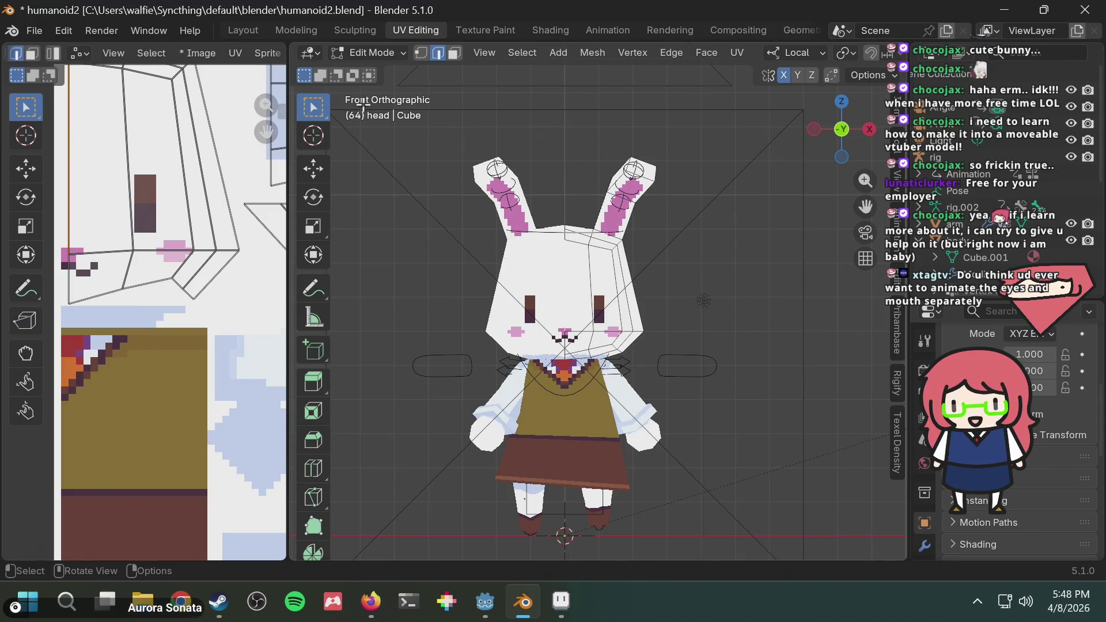
Re-enter Edit Mode and select only the vertex at the head's top centre
scroll(691, 242, up, 6)
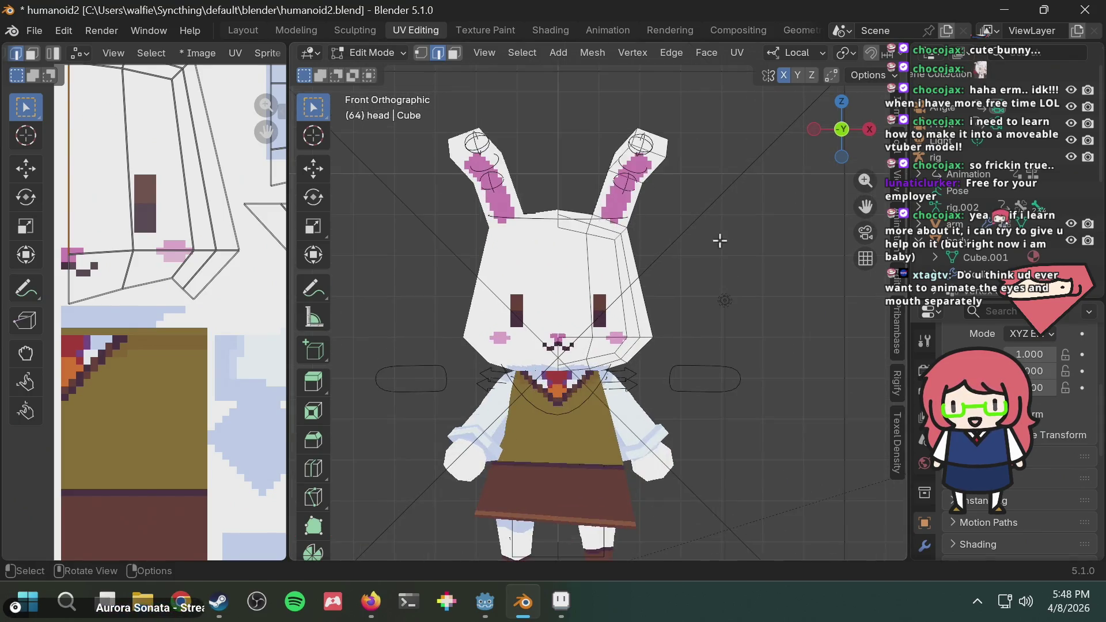
scroll(516, 144, up, 2)
scroll(629, 232, down, 3)
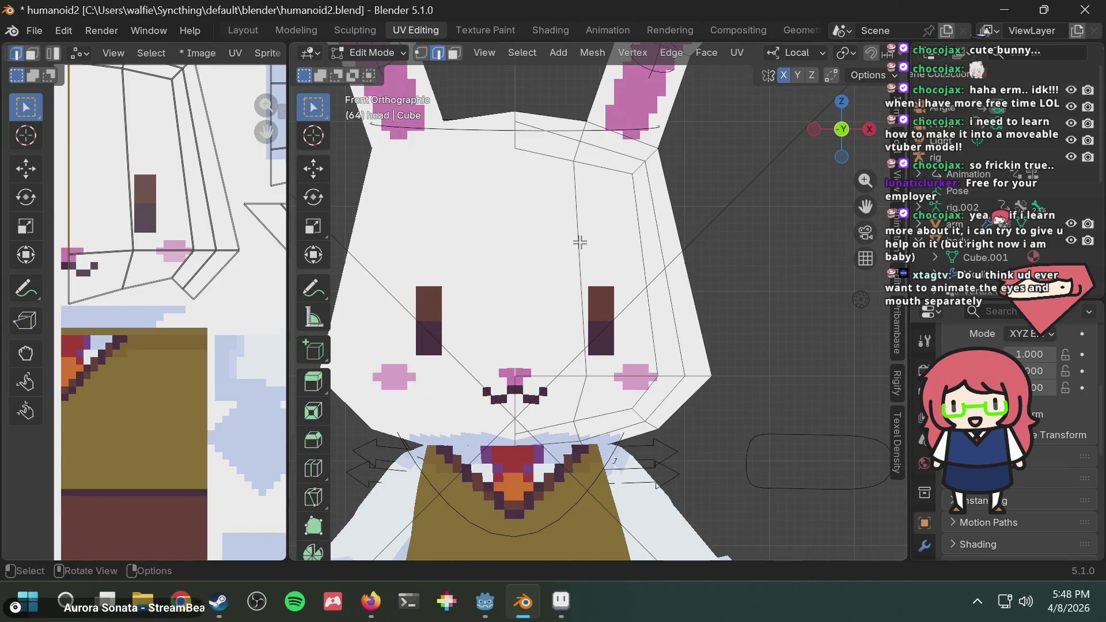
key(Tab)
key(Tab)
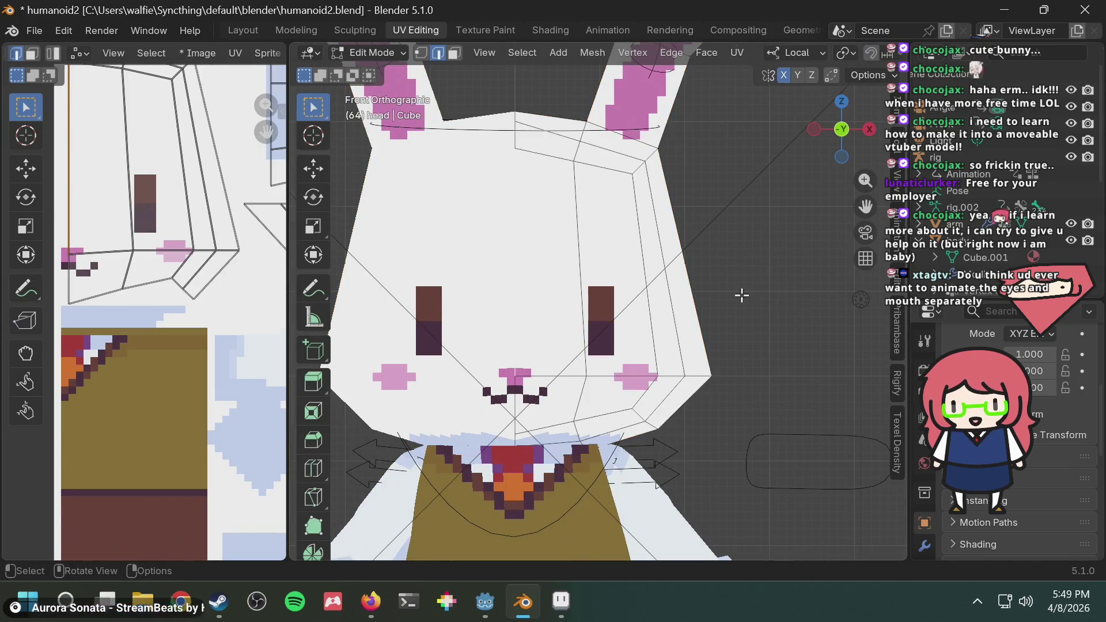
click(554, 151)
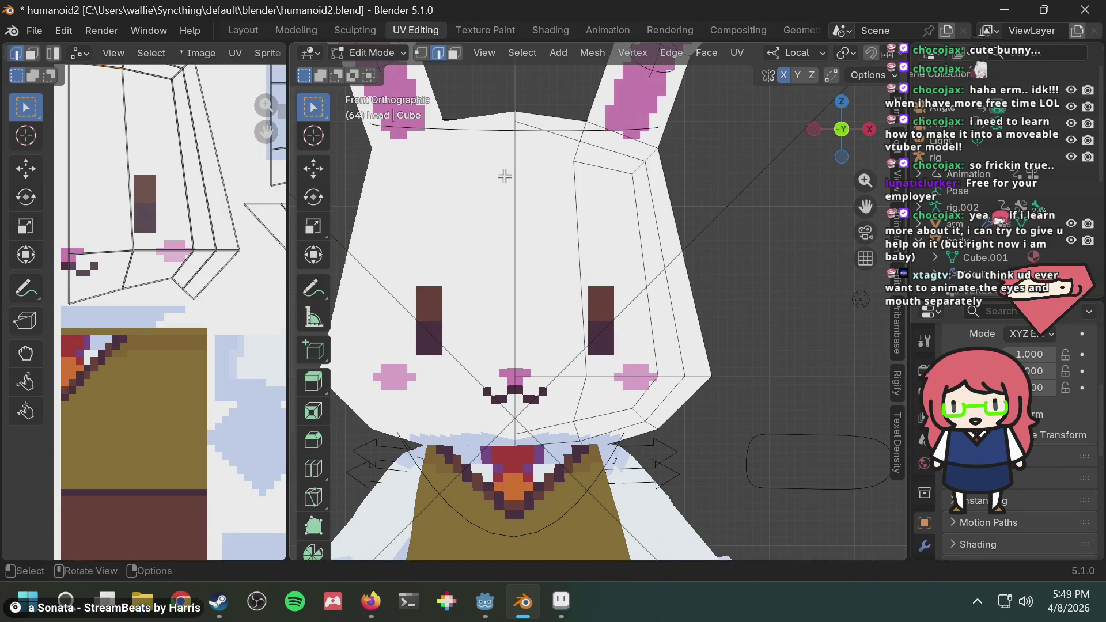
click(421, 52)
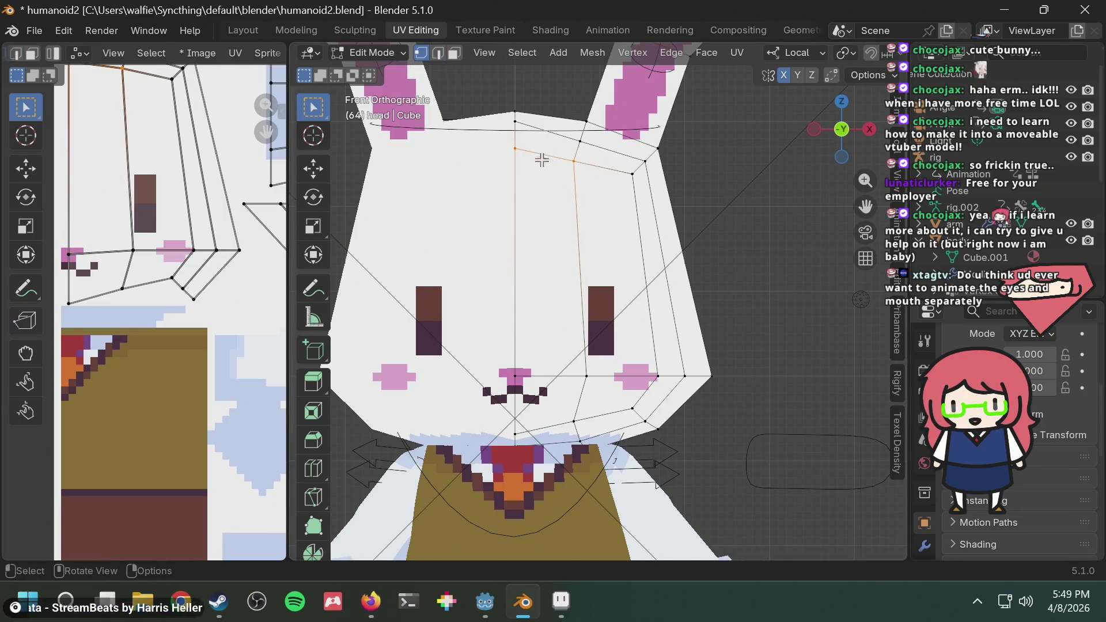
click(516, 151)
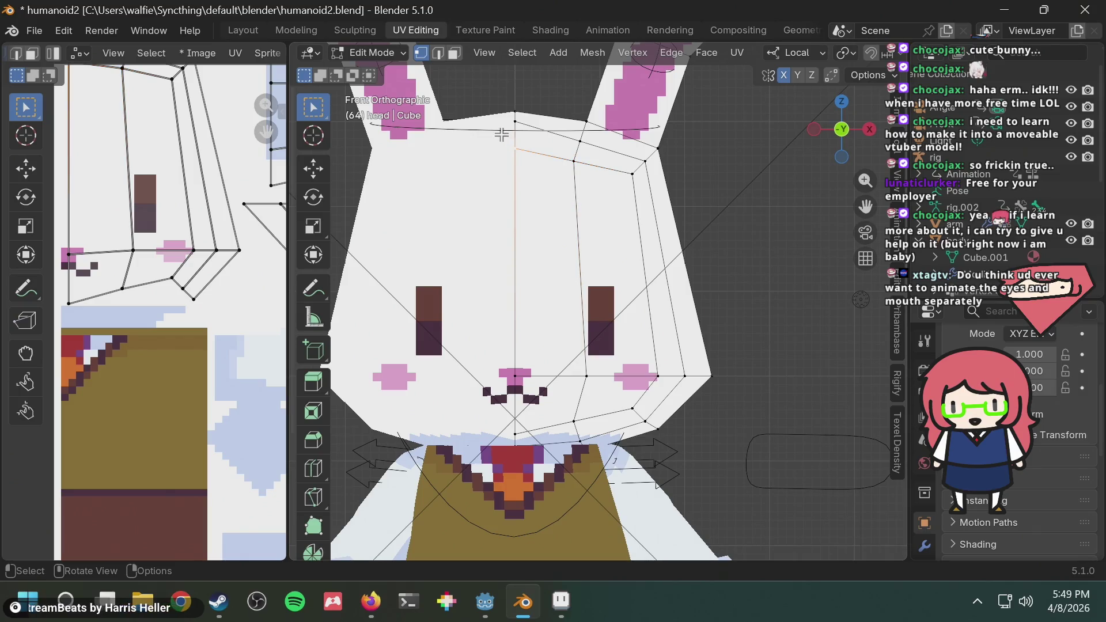
click(439, 55)
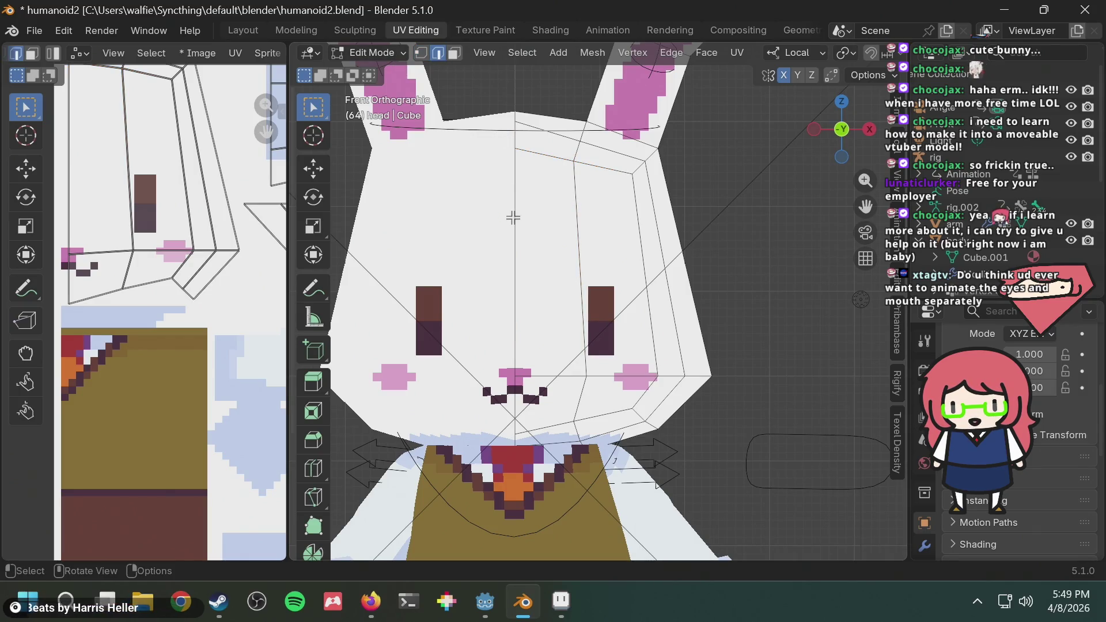
In edge mode, select the head's centre, cheek and mouth-side edges to pick the right-hand face
click(513, 218)
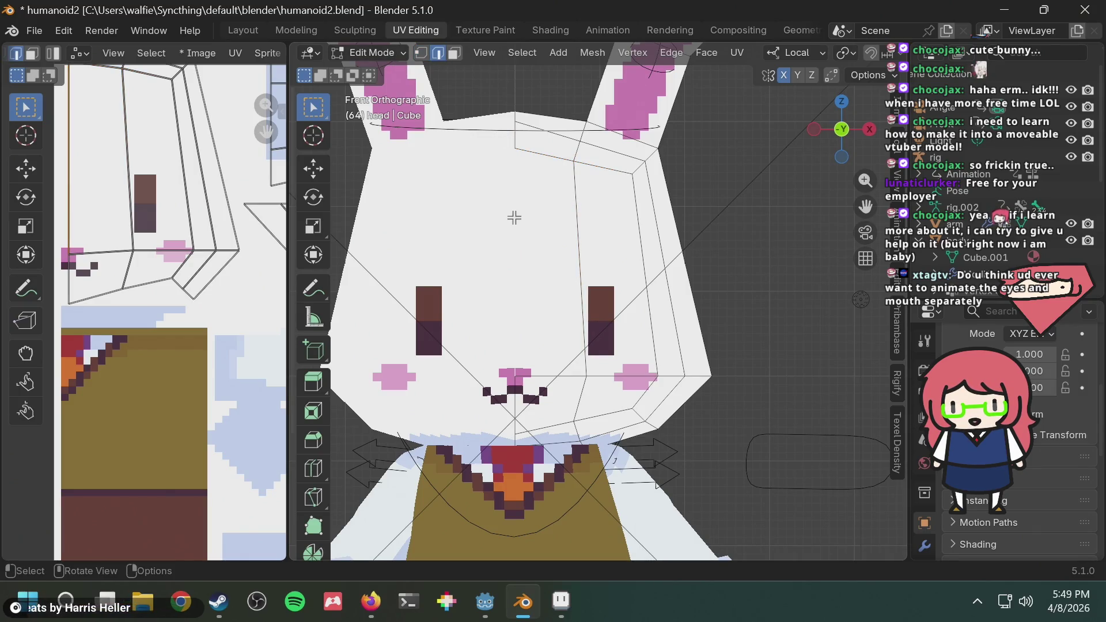
shift+click(576, 193)
shift+click(600, 165)
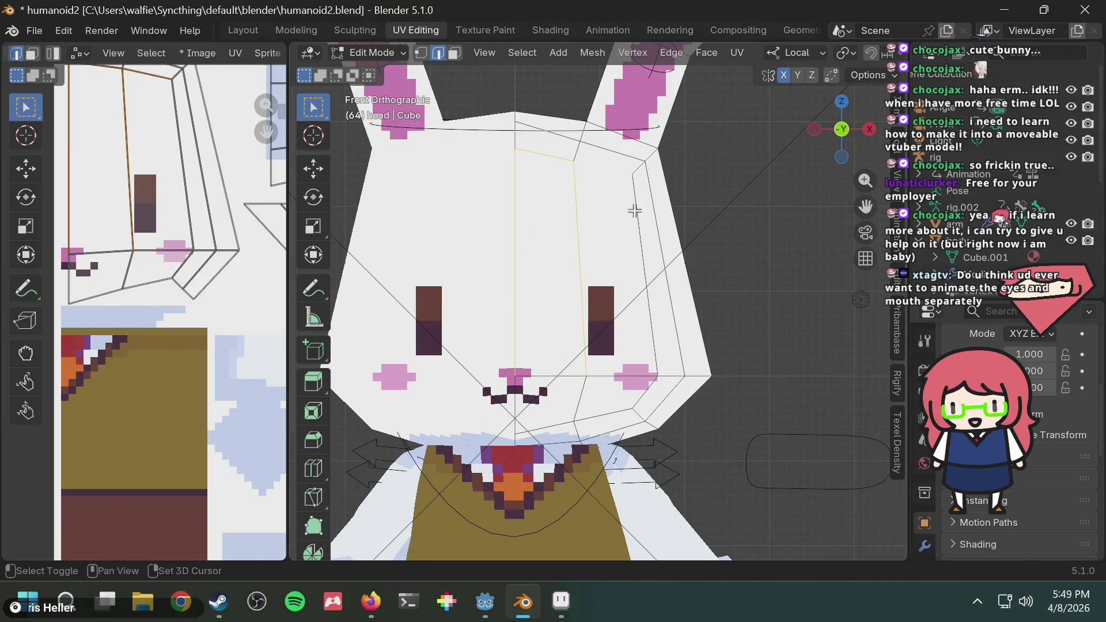
shift+click(635, 210)
shift+click(613, 375)
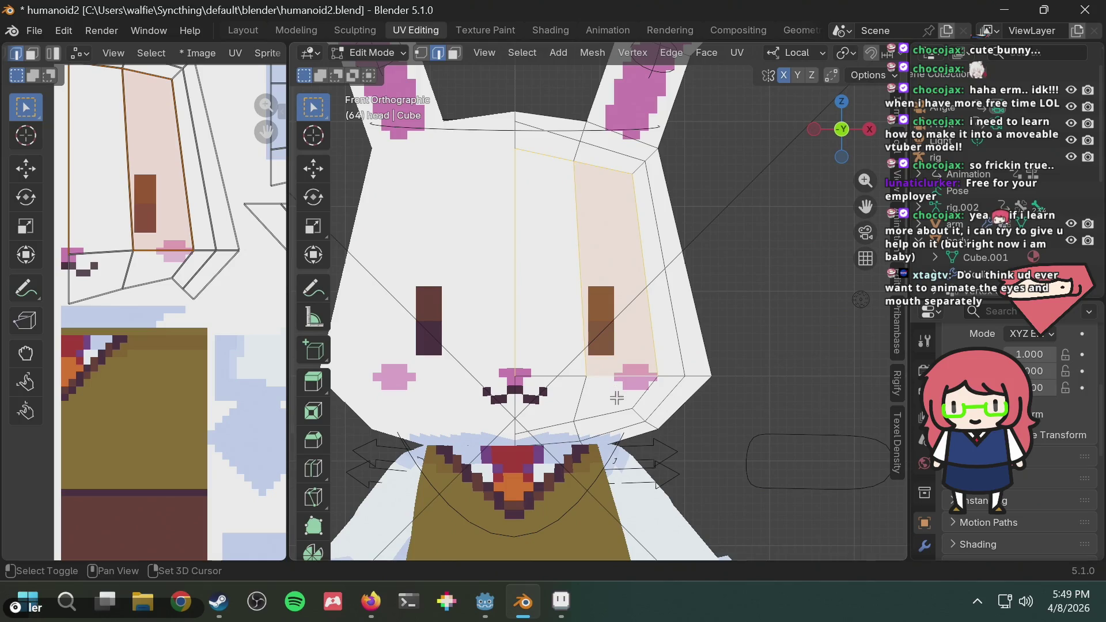
shift+click(596, 384)
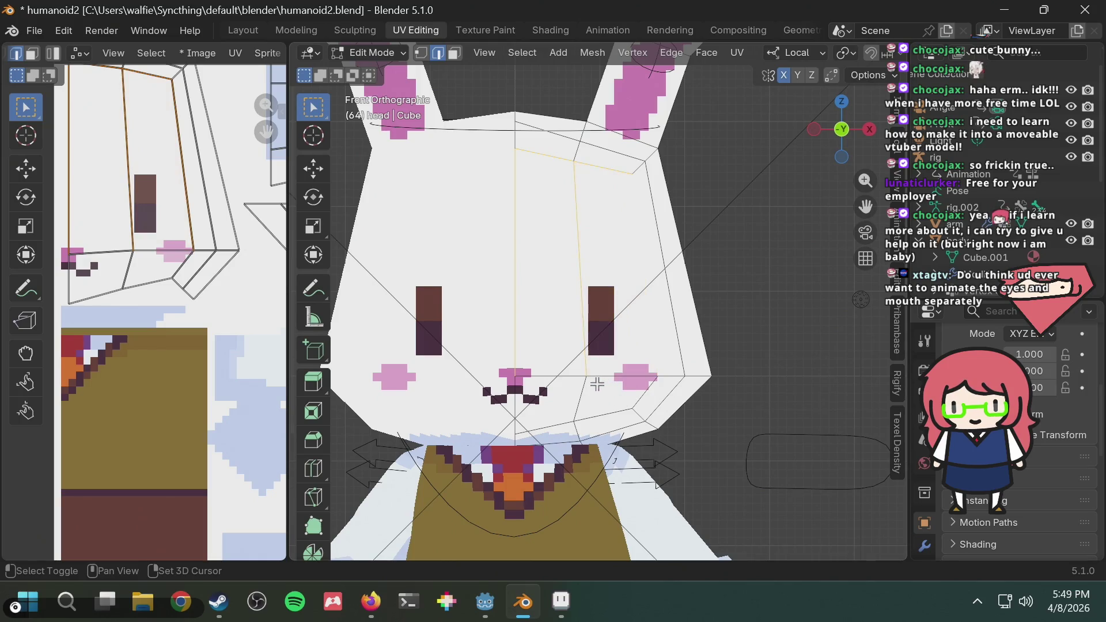
shift+click(600, 375)
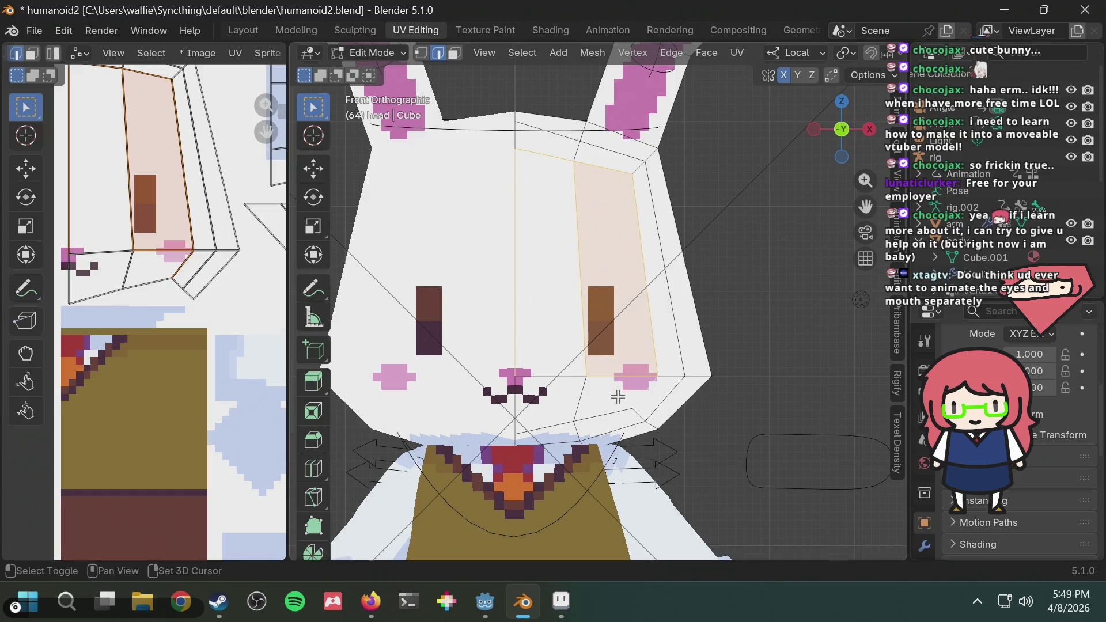
shift+click(556, 399)
shift+click(553, 404)
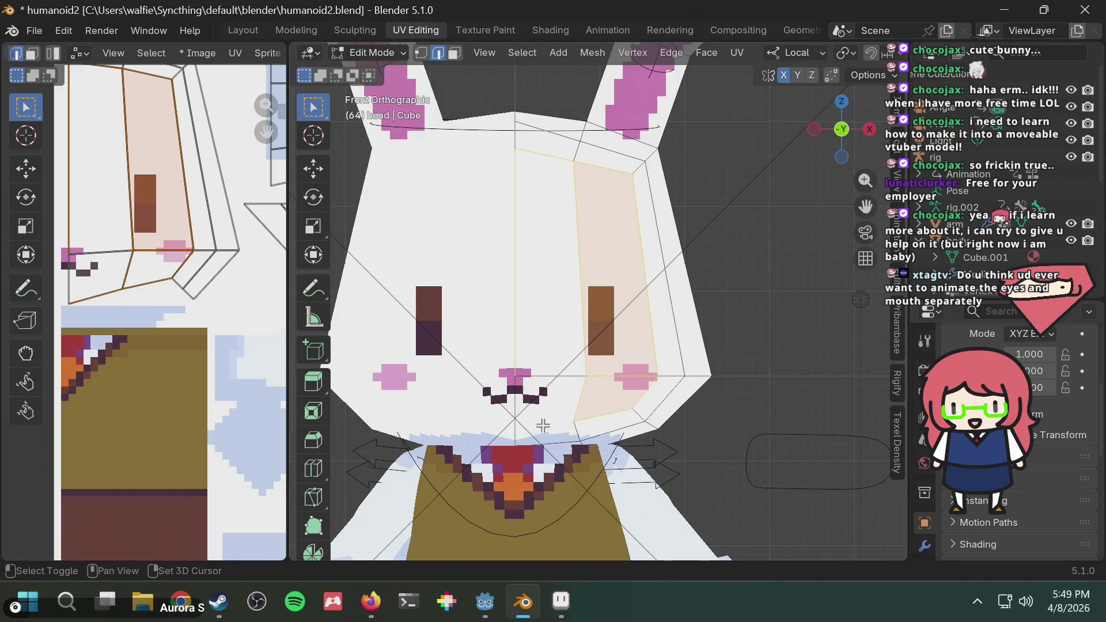
shift+click(526, 390)
shift+click(540, 381)
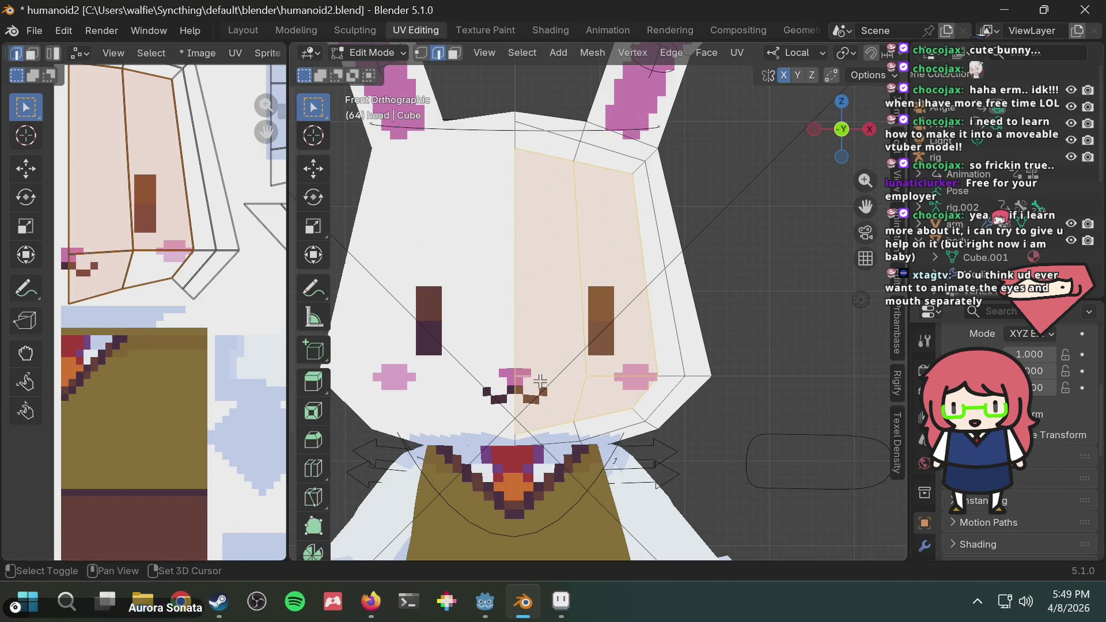
Move the selected face's UVs over the texture's eyes, then switch to vertex select mode
scroll(144, 259, down, 3)
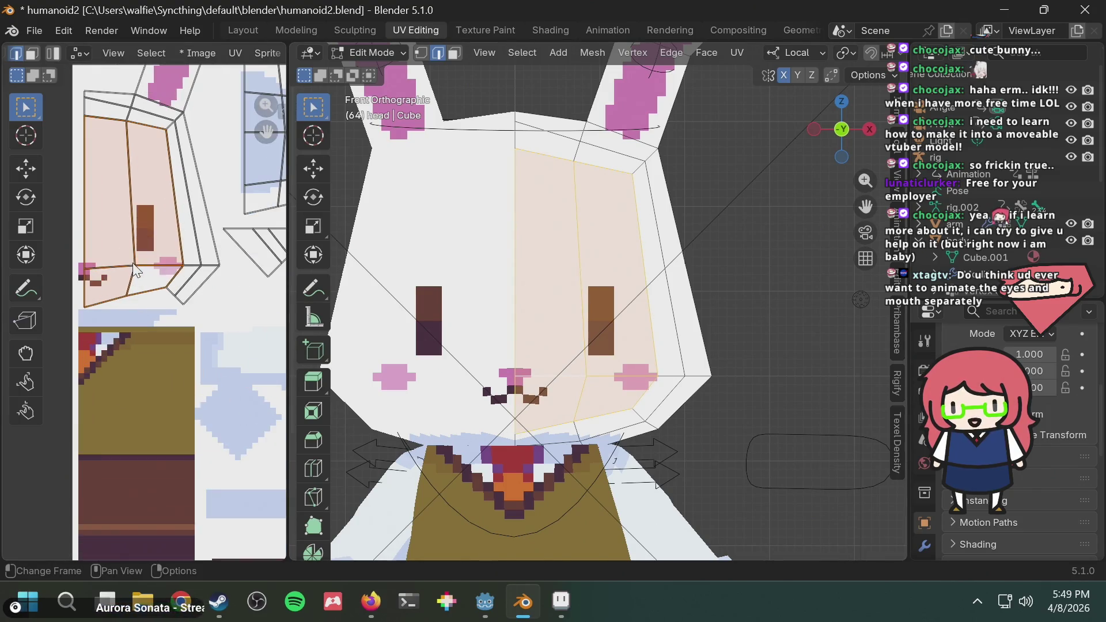
key(g)
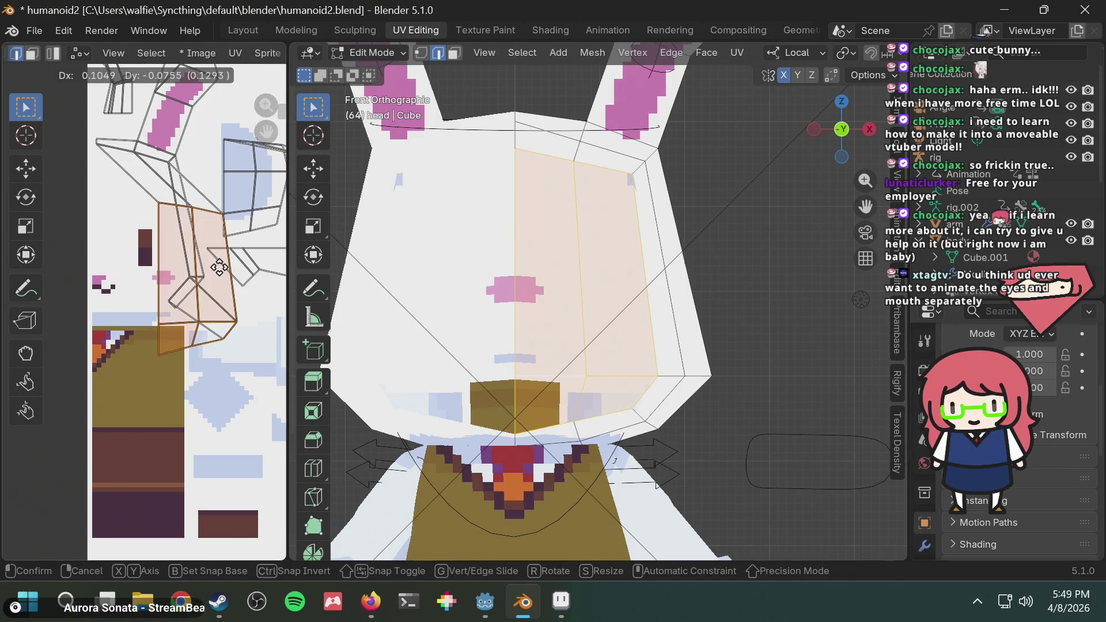
click(173, 209)
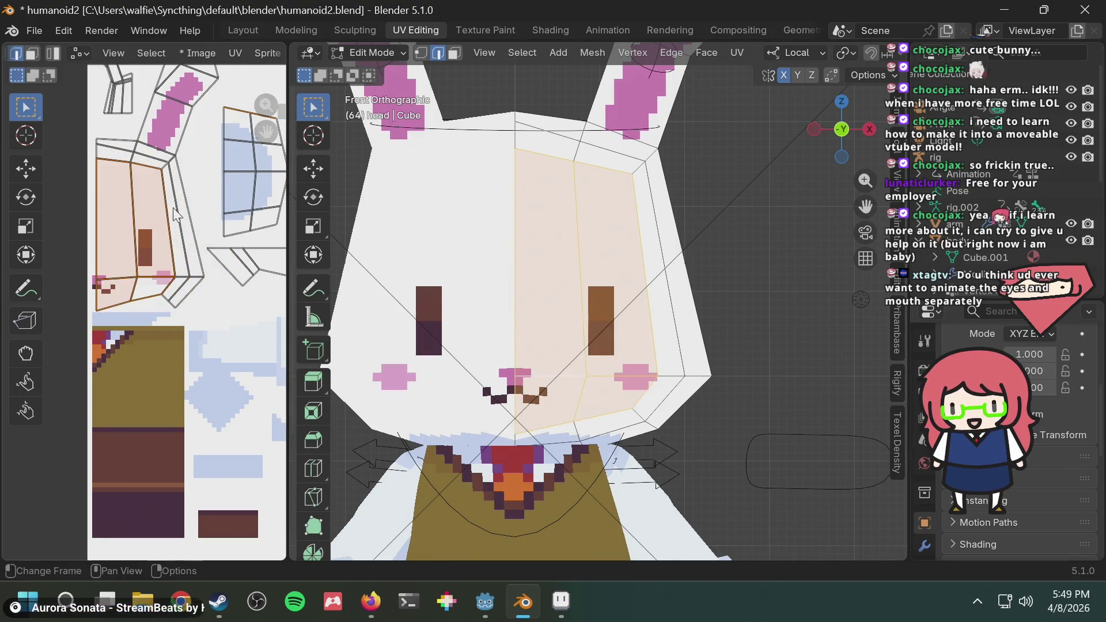
key(shift+s)
click(153, 130)
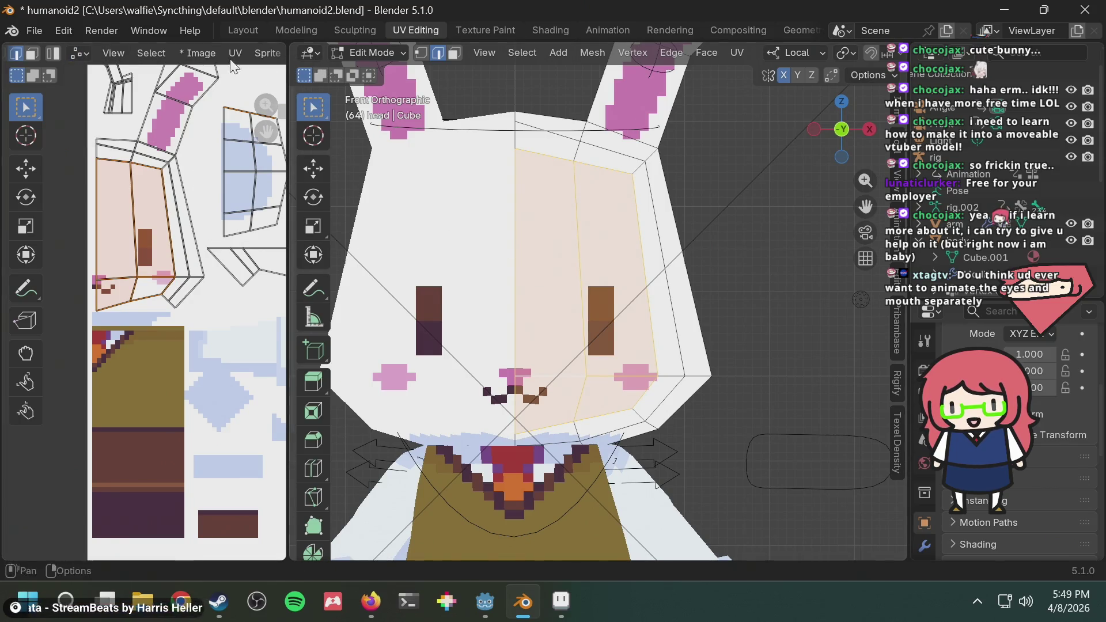
click(421, 55)
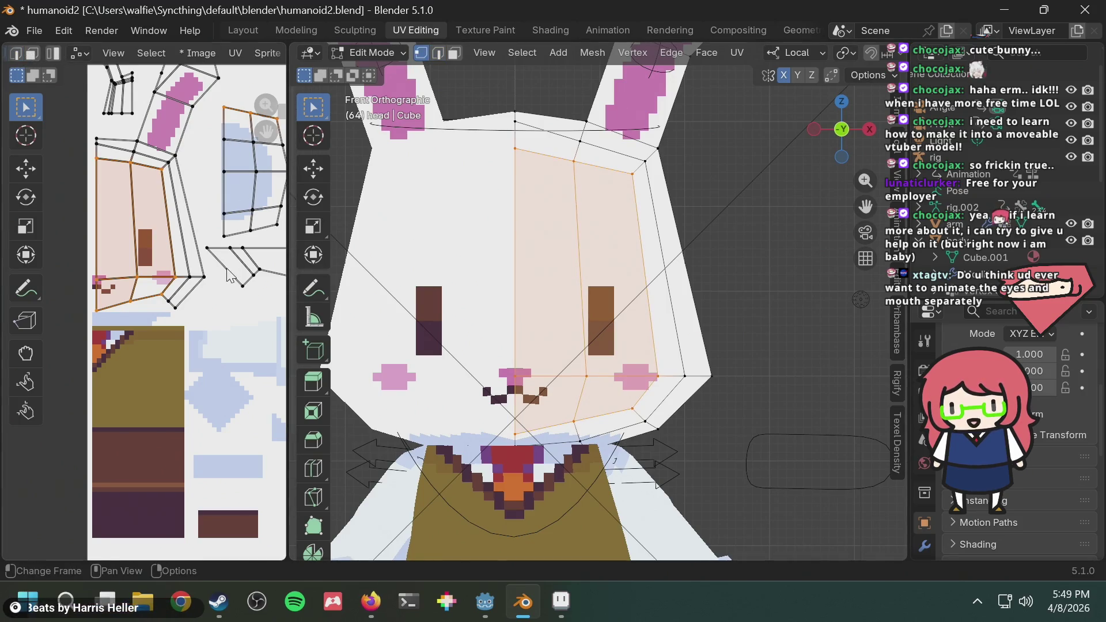
Cancel a test UV move and pan and zoom the UV Editor onto the blue island
key(g)
key(Escape)
scroll(246, 249, down, 3)
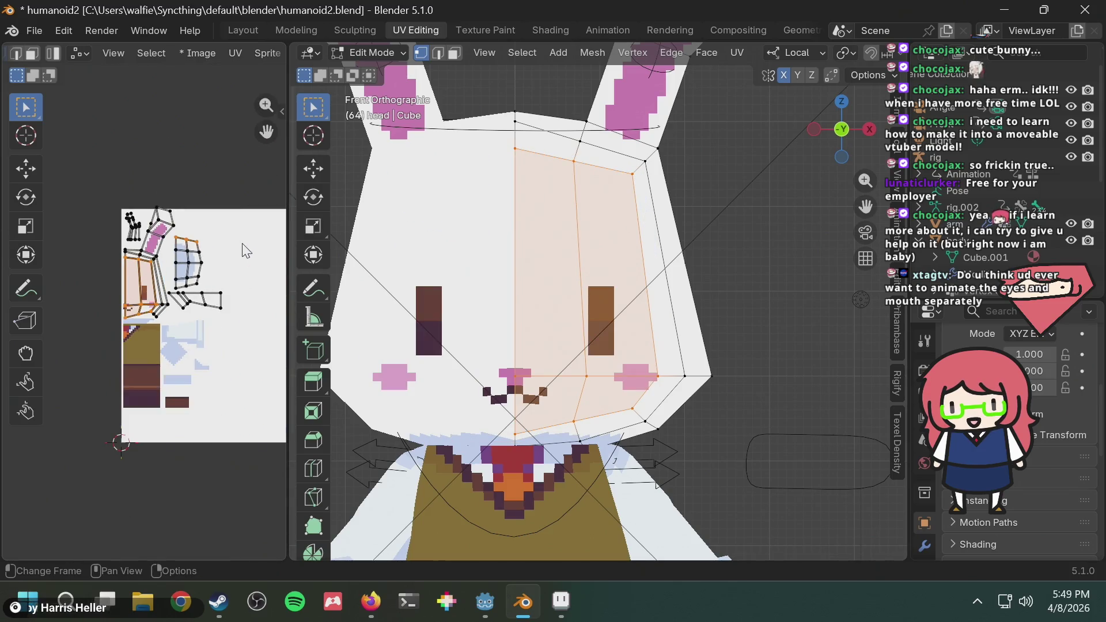
mouse_move(231, 254)
middle_down()
mouse_move(150, 267)
mouse_move(265, 271)
middle_up()
scroll(129, 272, up, 2)
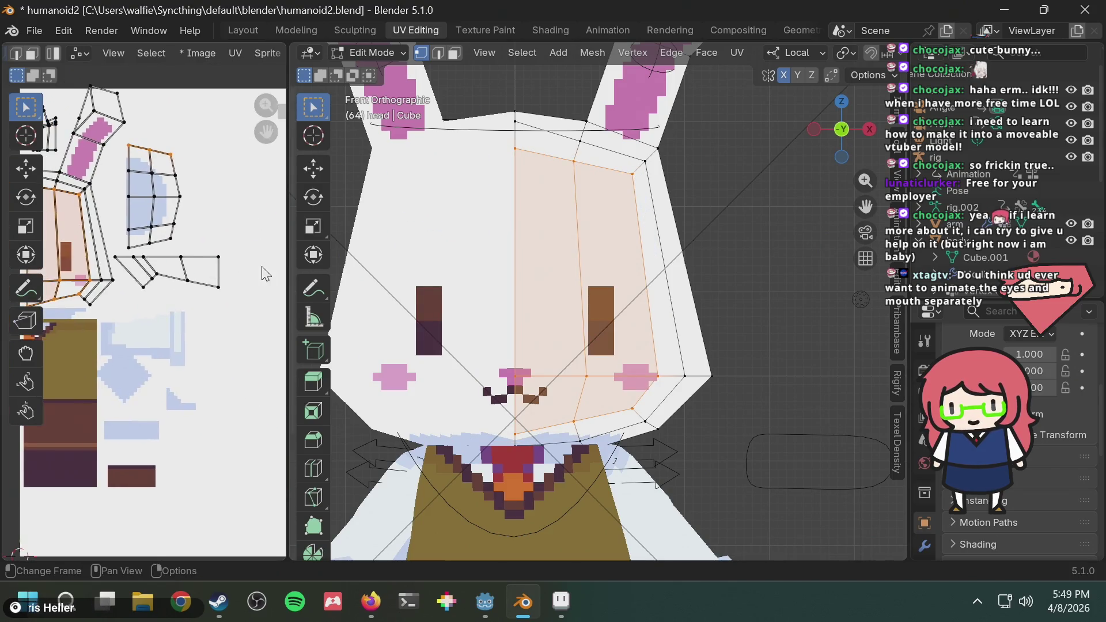
middle_drag(163, 258, 204, 259)
scroll(150, 207, down, 1)
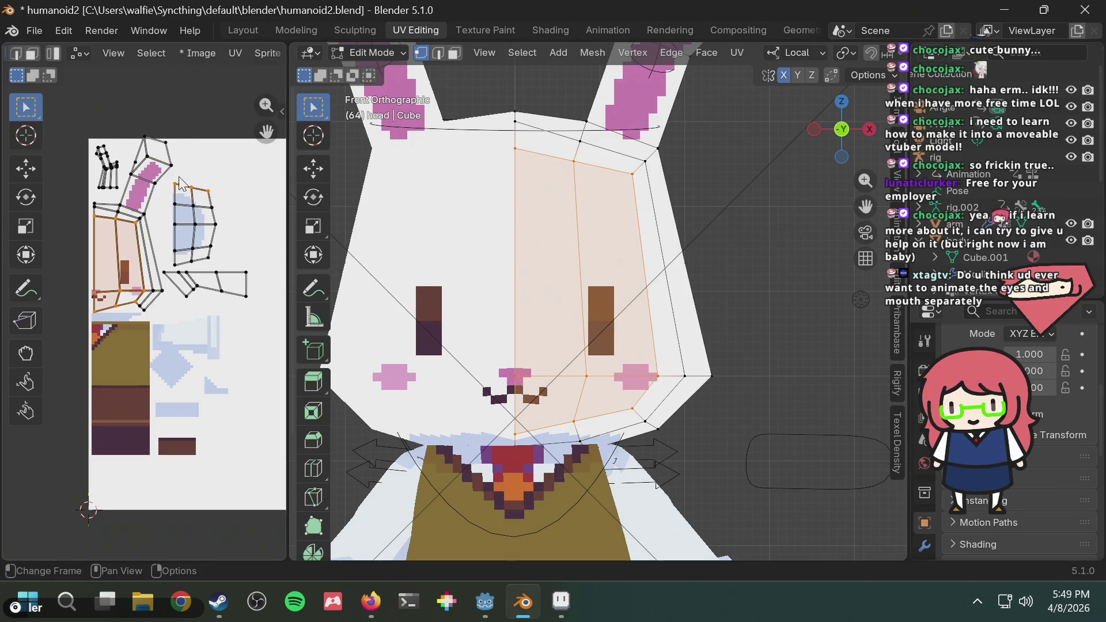
scroll(180, 183, up, 4)
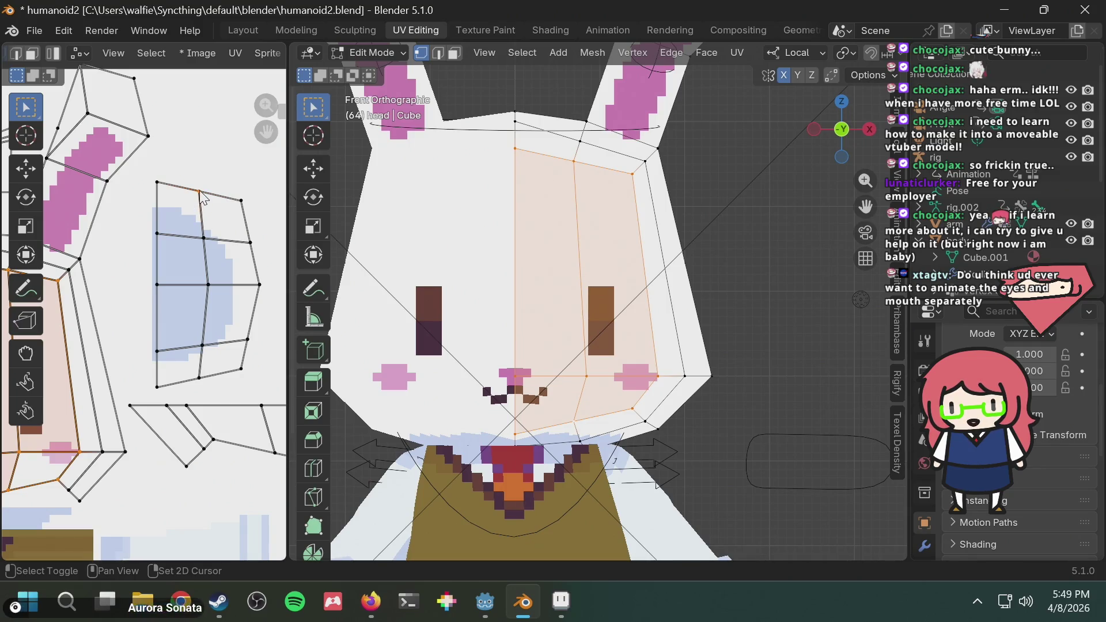
scroll(203, 199, up, 5)
scroll(225, 171, down, 3)
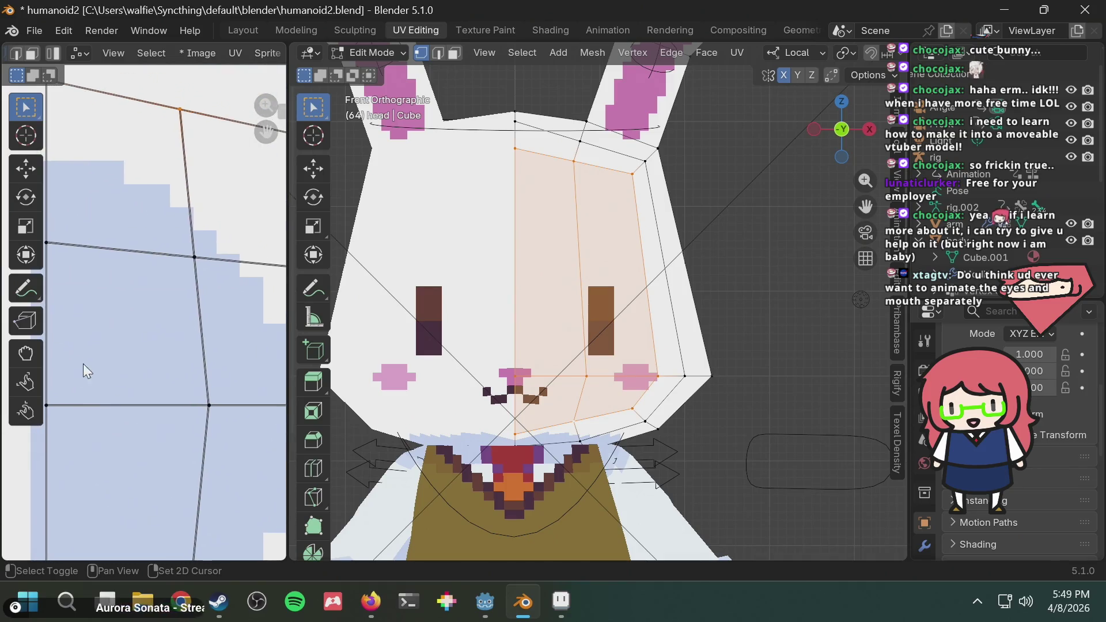
Select a corner vertex of the blue island, cancel a test move, and switch to Firefox
click(166, 203)
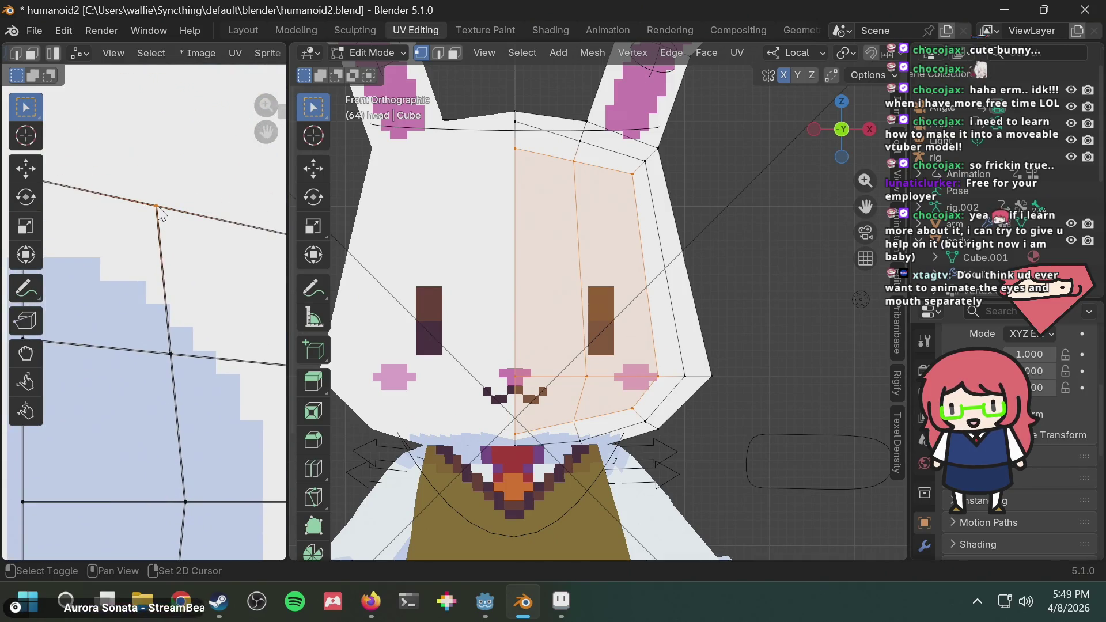
scroll(147, 242, down, 4)
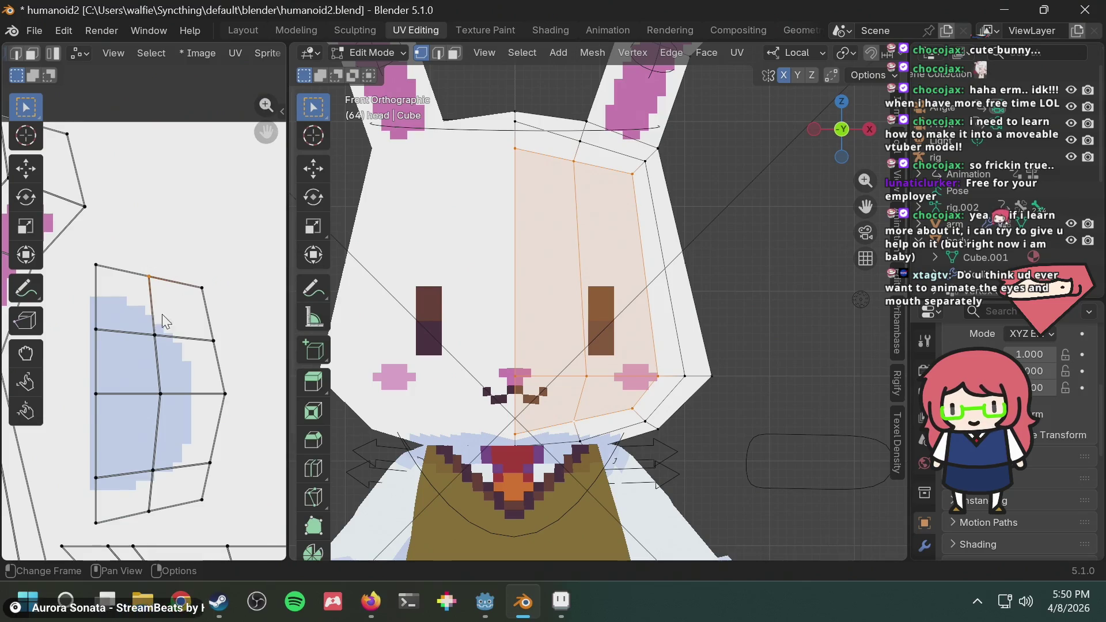
key(g)
key(Escape)
scroll(210, 256, down, 4)
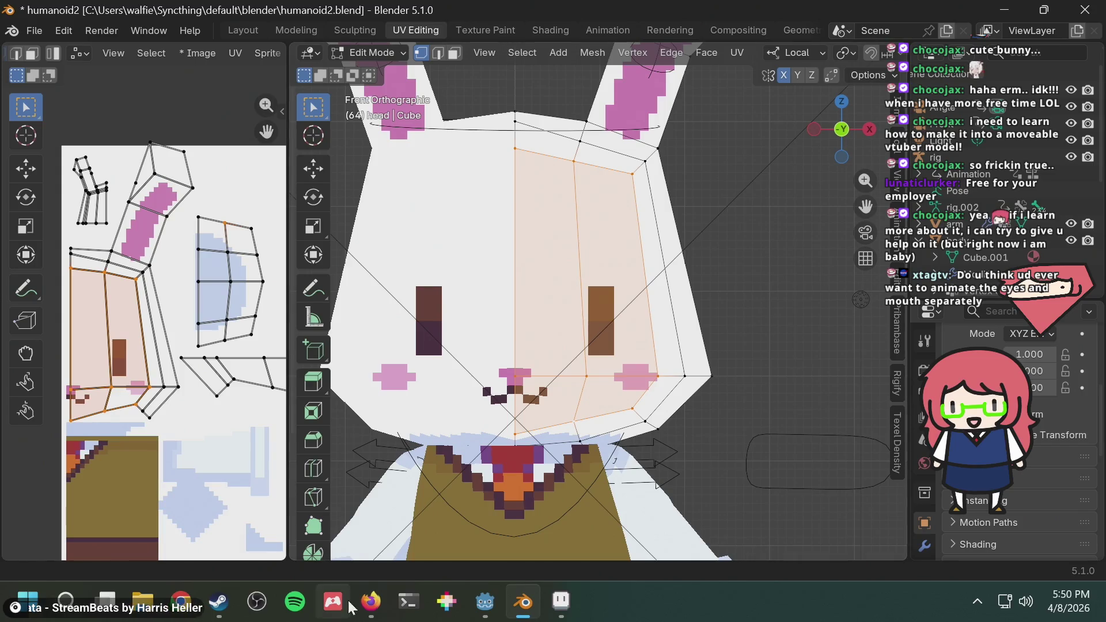
click(370, 601)
Open a new tab and start typing 'blender uv edit', comparing against Blender's sticky selection options
key(ctrl+t)
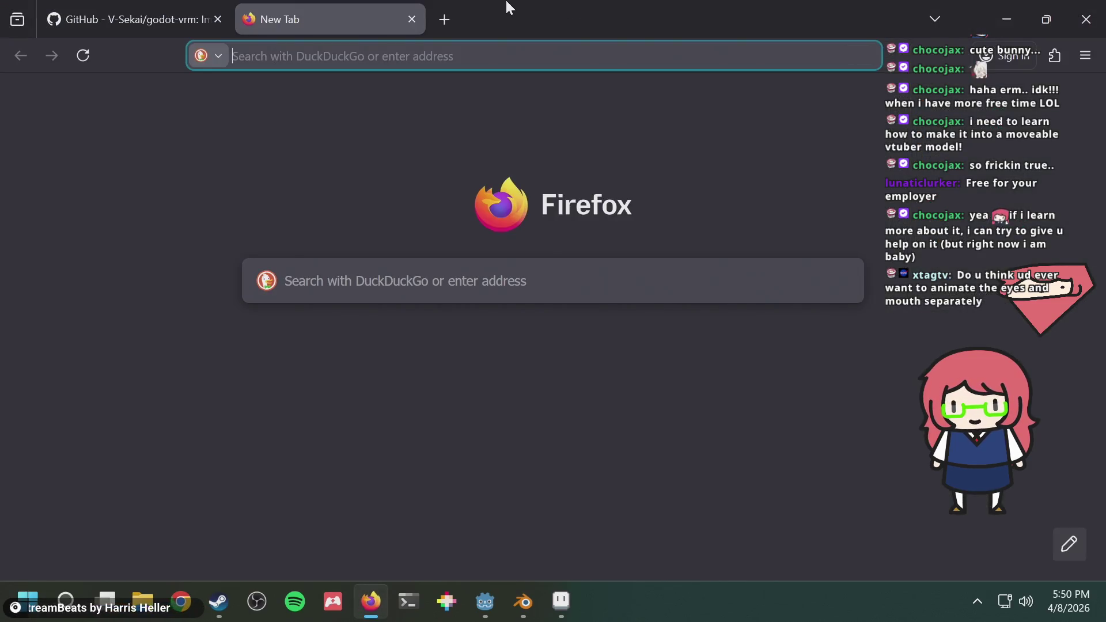
text(blender)
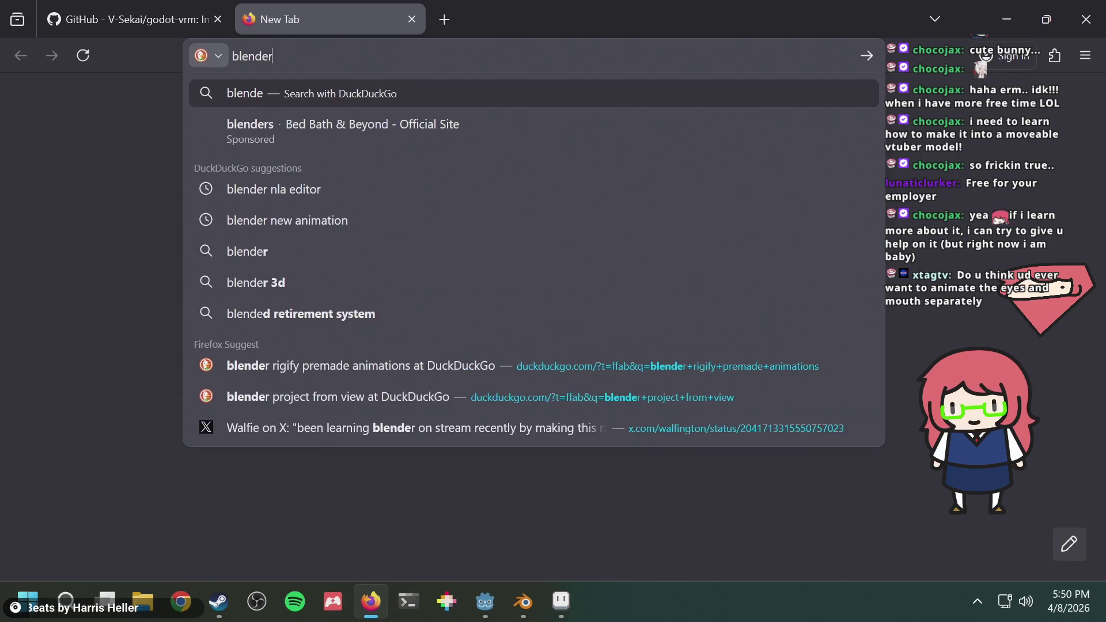
key(alt+Tab)
key(alt+Tab)
text( uv edit)
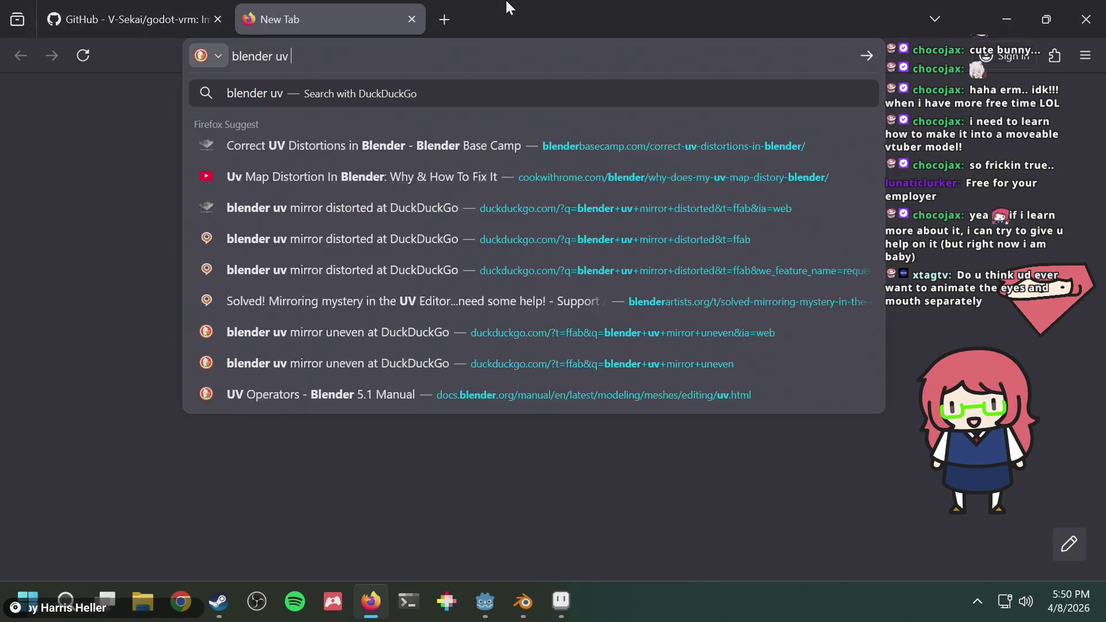
key(alt+Tab)
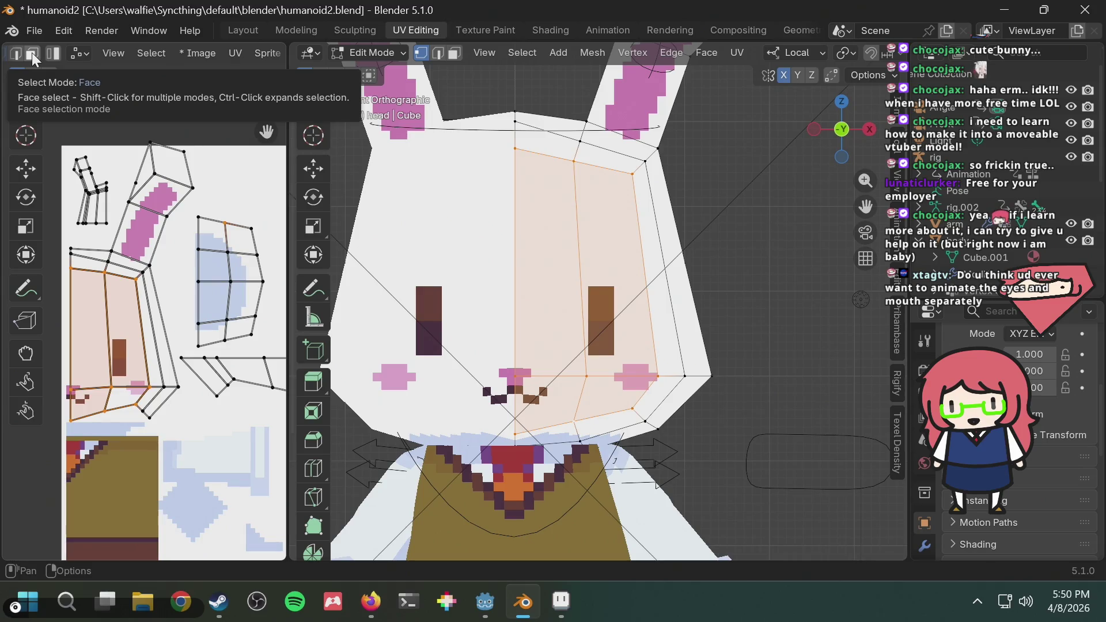
click(80, 54)
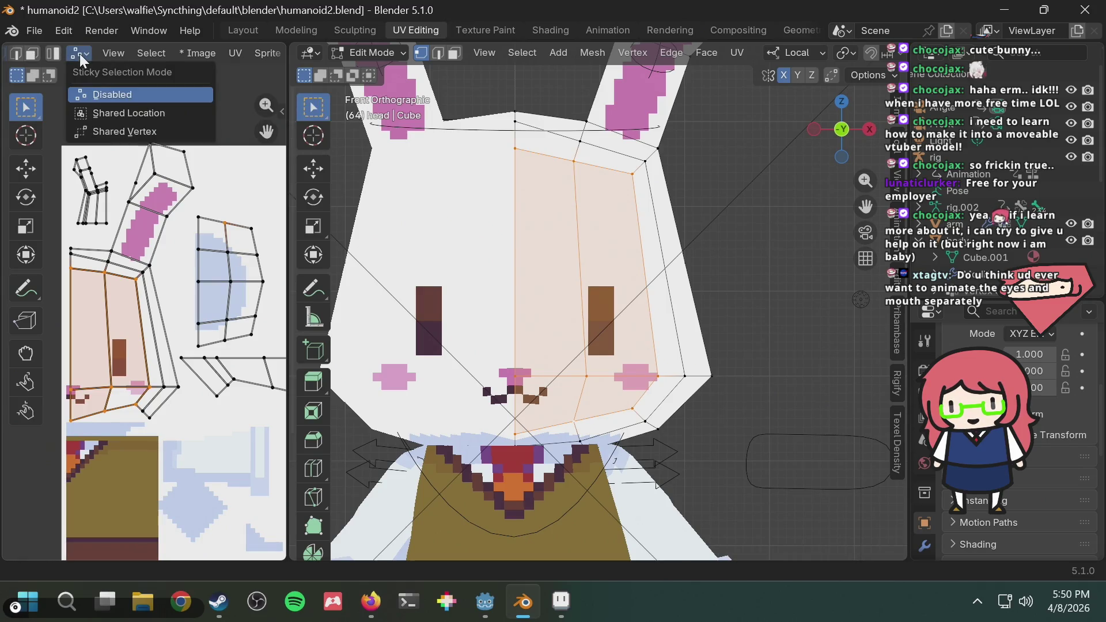
key(alt+Tab)
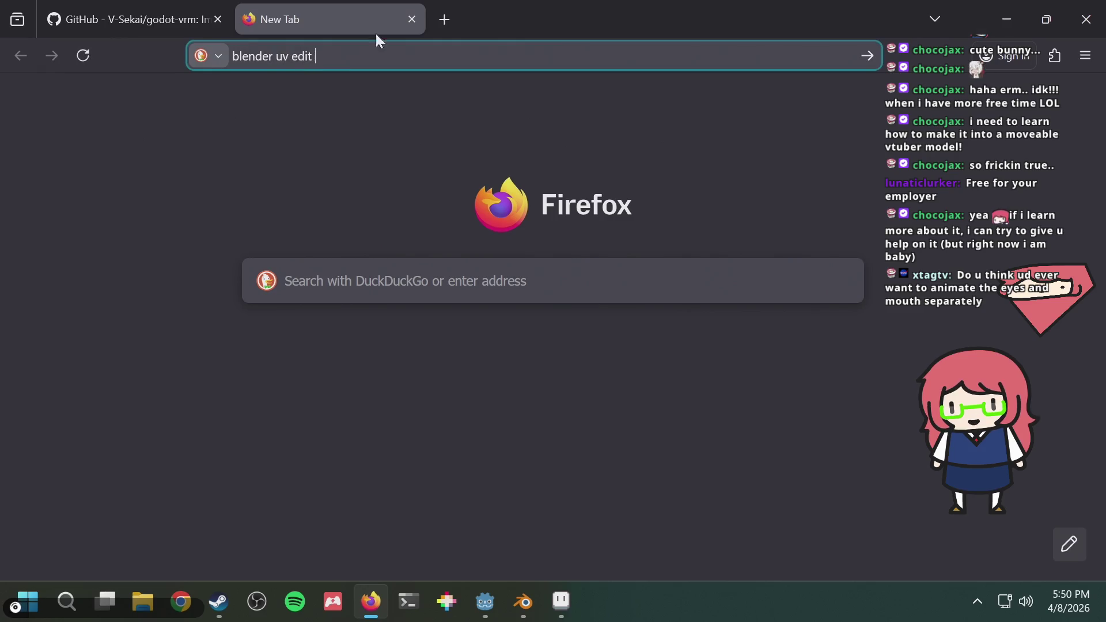
Finish the query with 'sticky selection mode disabled', skim the results, and return to Blender
text(sticky sele)
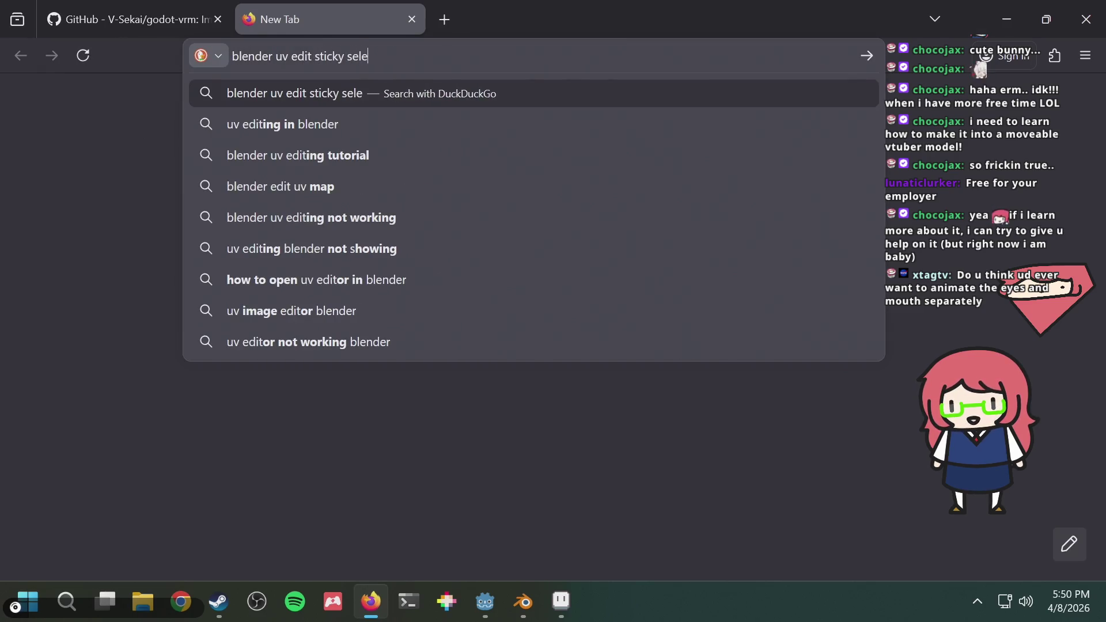
text(ction mode d)
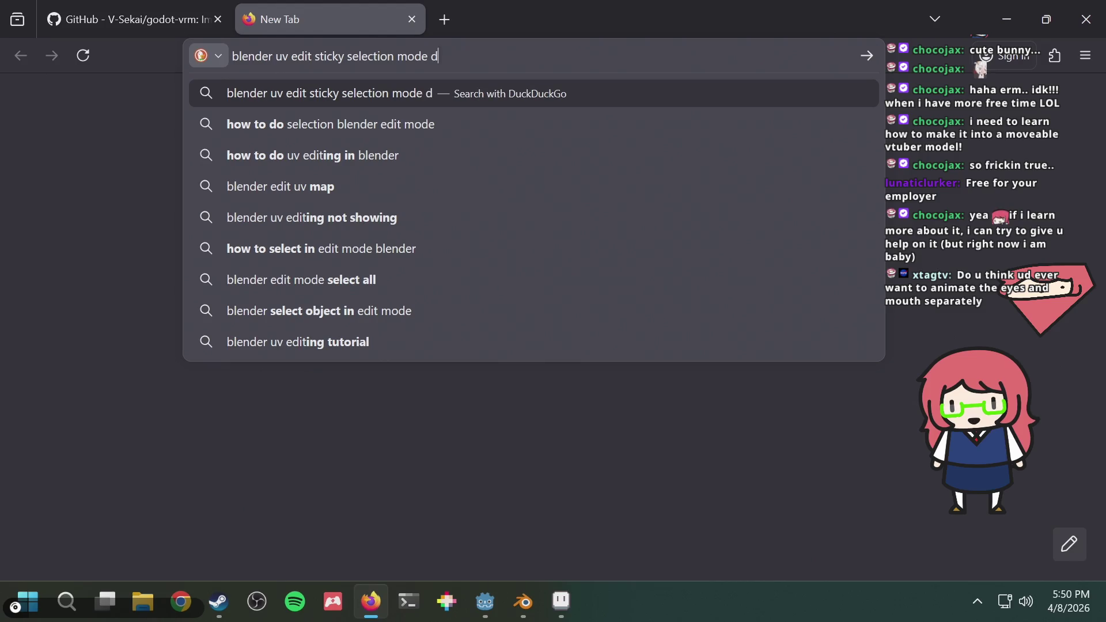
text(isabled)
key(alt+Tab)
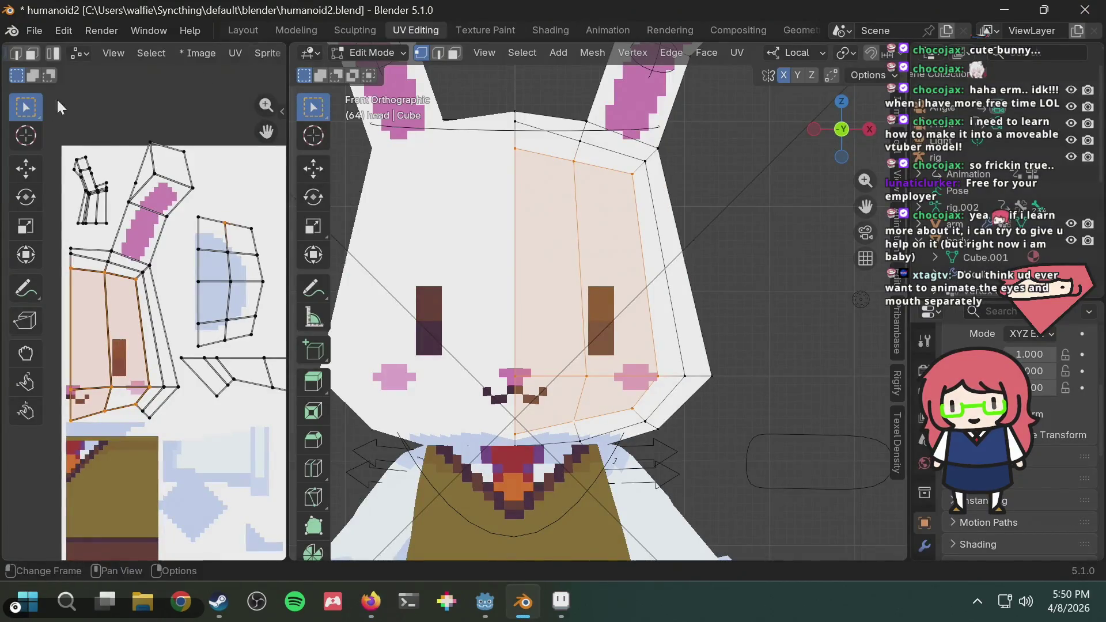
click(86, 56)
key(alt+Tab)
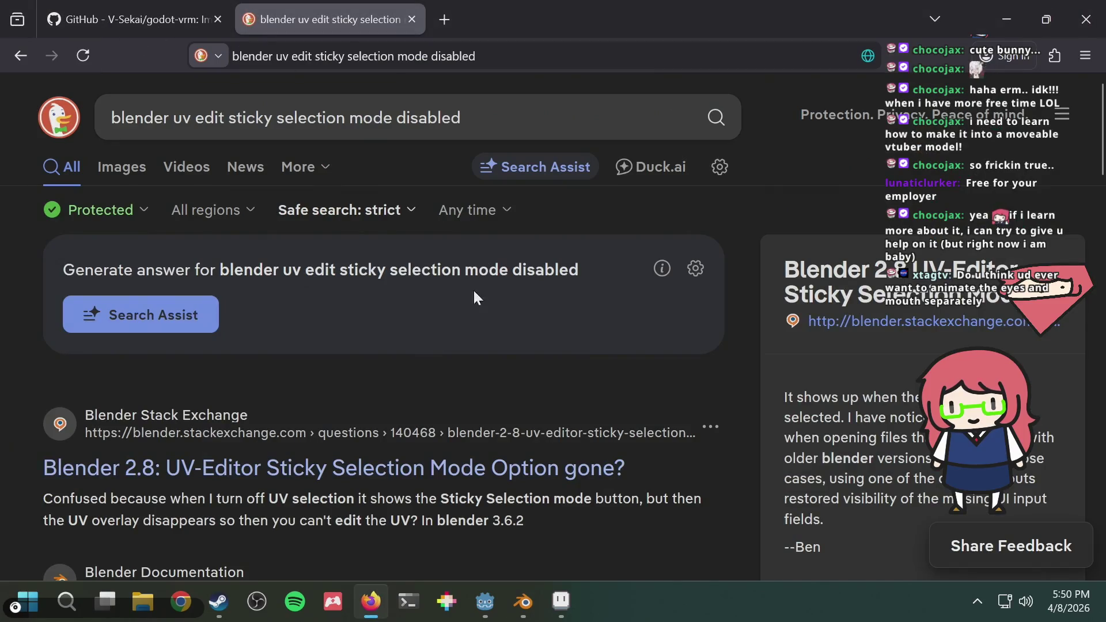
scroll(455, 397, down, 4)
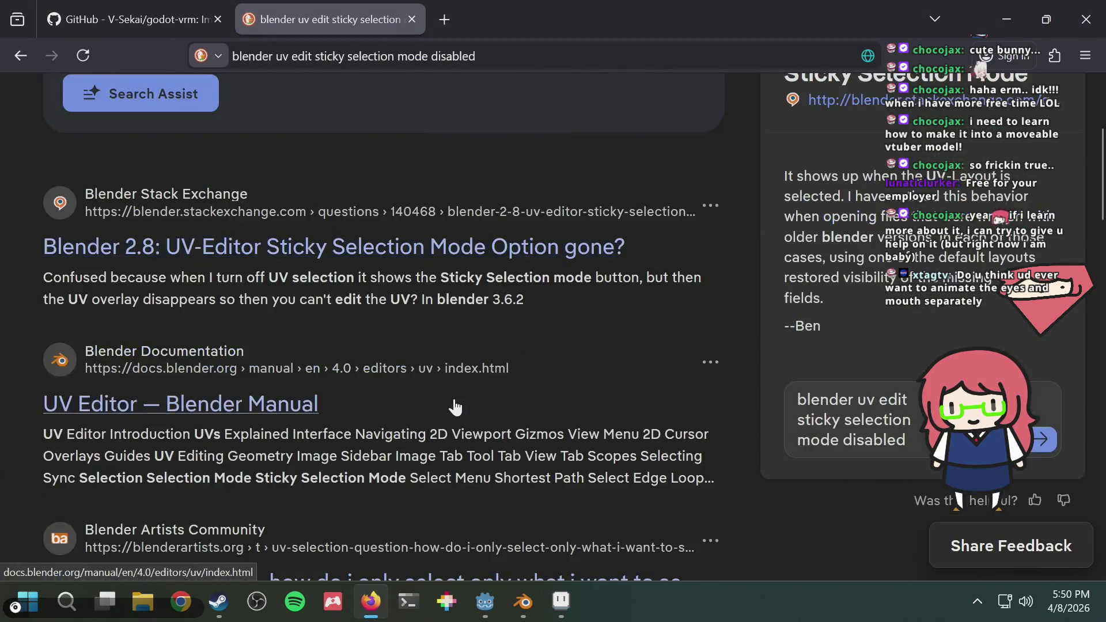
scroll(201, 417, down, 4)
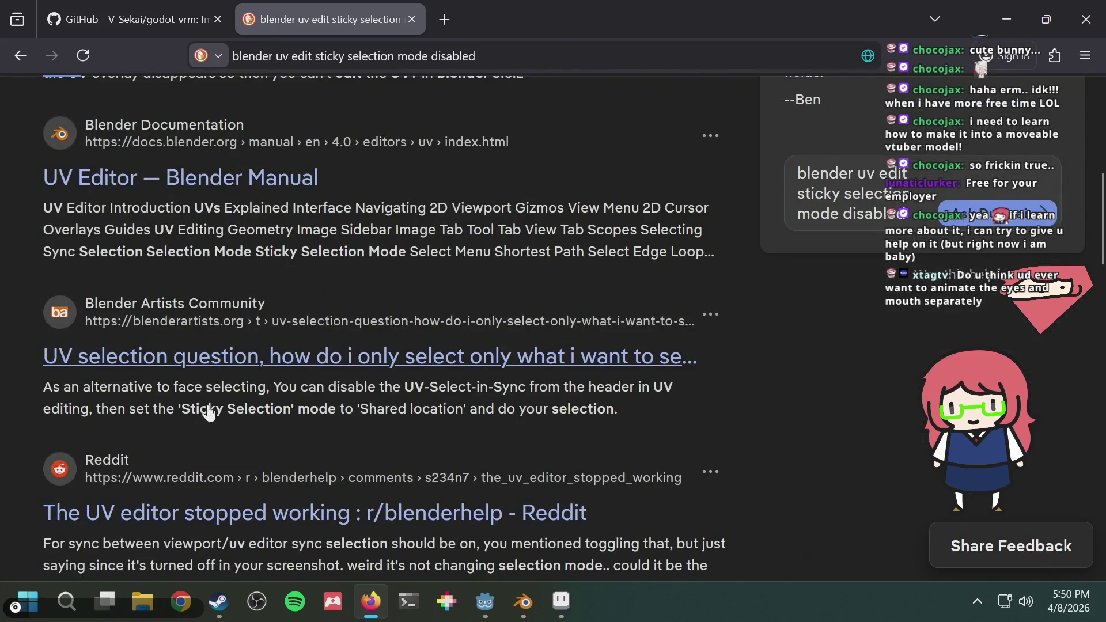
key(alt+Tab)
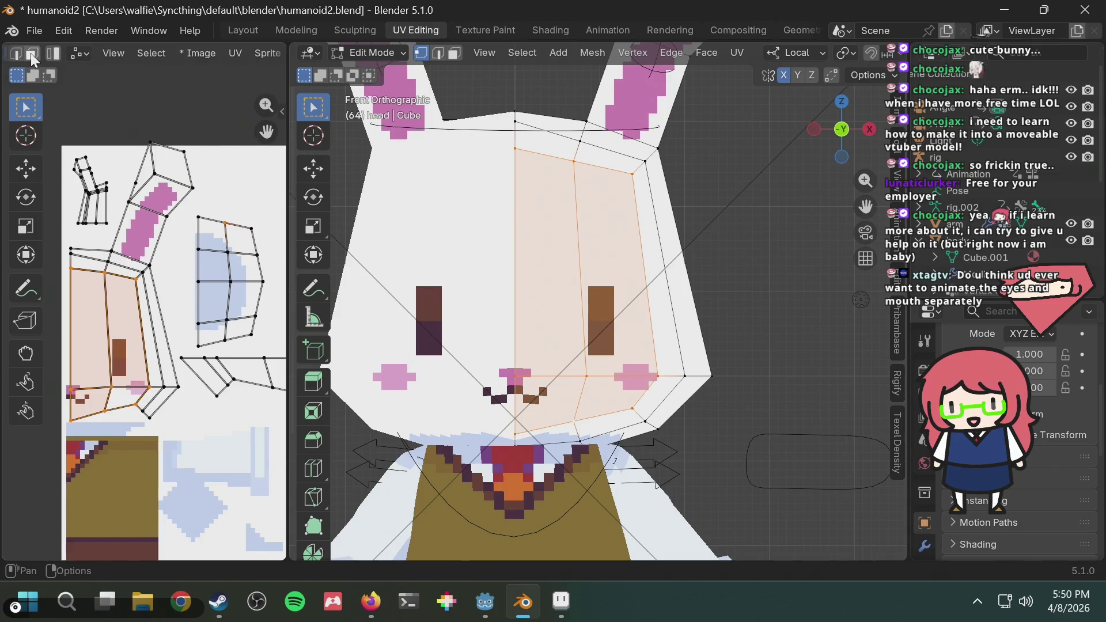
In face select mode, select the tall left head UV face and its neighbouring face
click(30, 53)
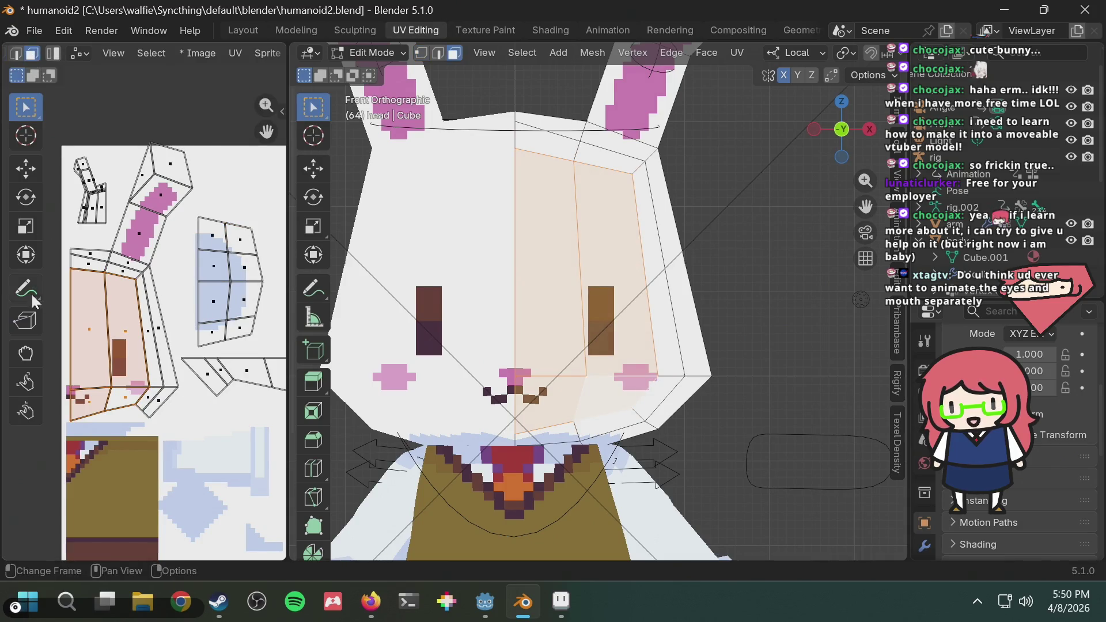
click(175, 307)
click(127, 318)
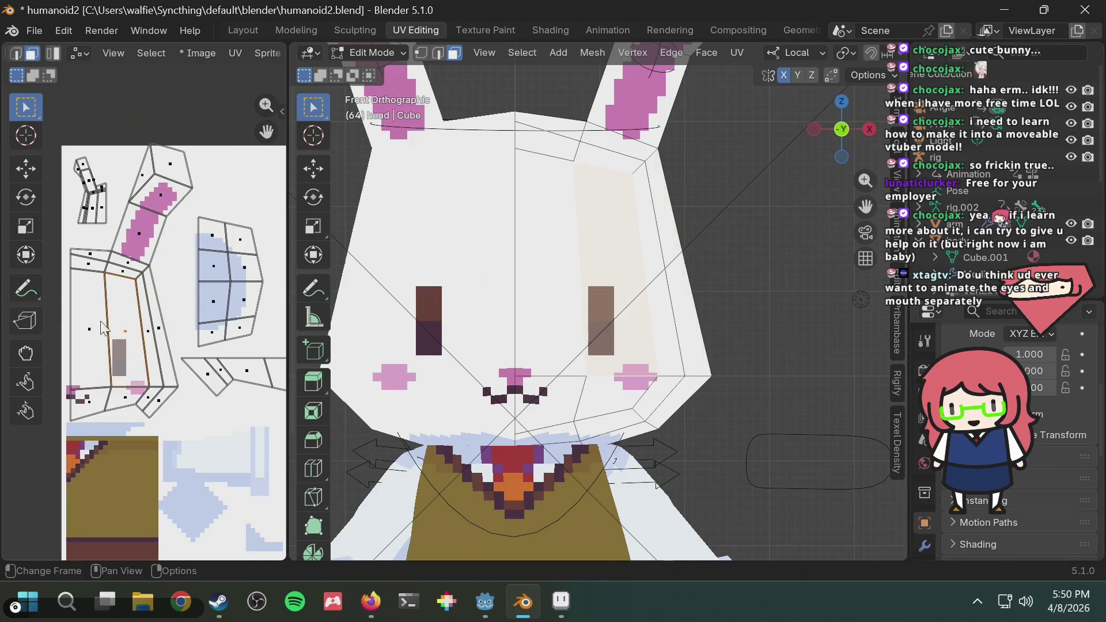
click(98, 331)
shift+click(126, 402)
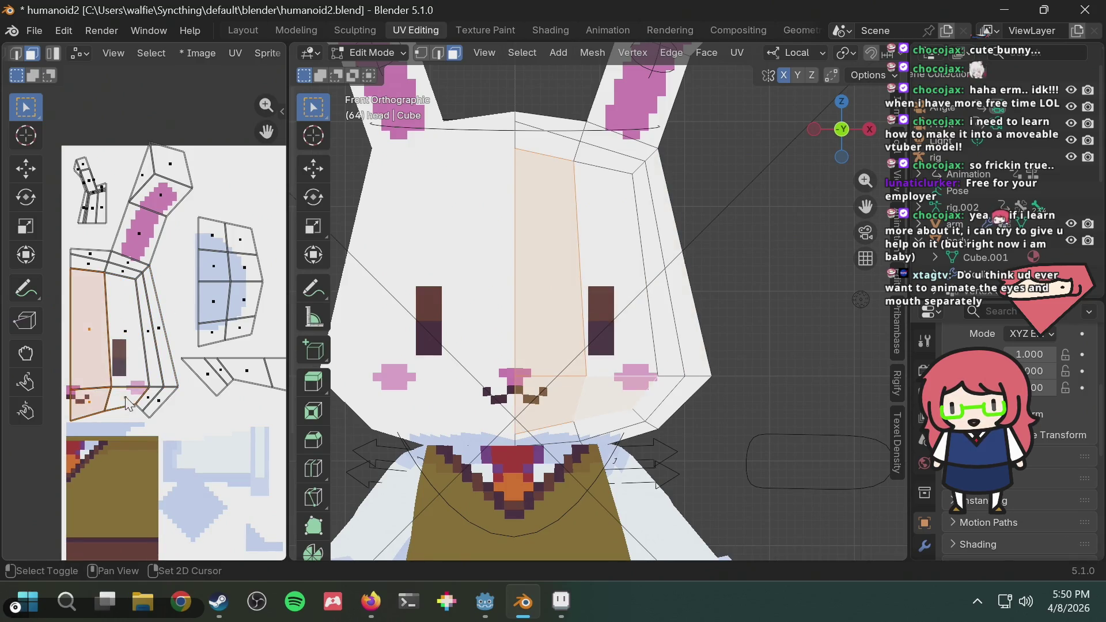
click(127, 374)
click(156, 299)
click(230, 300)
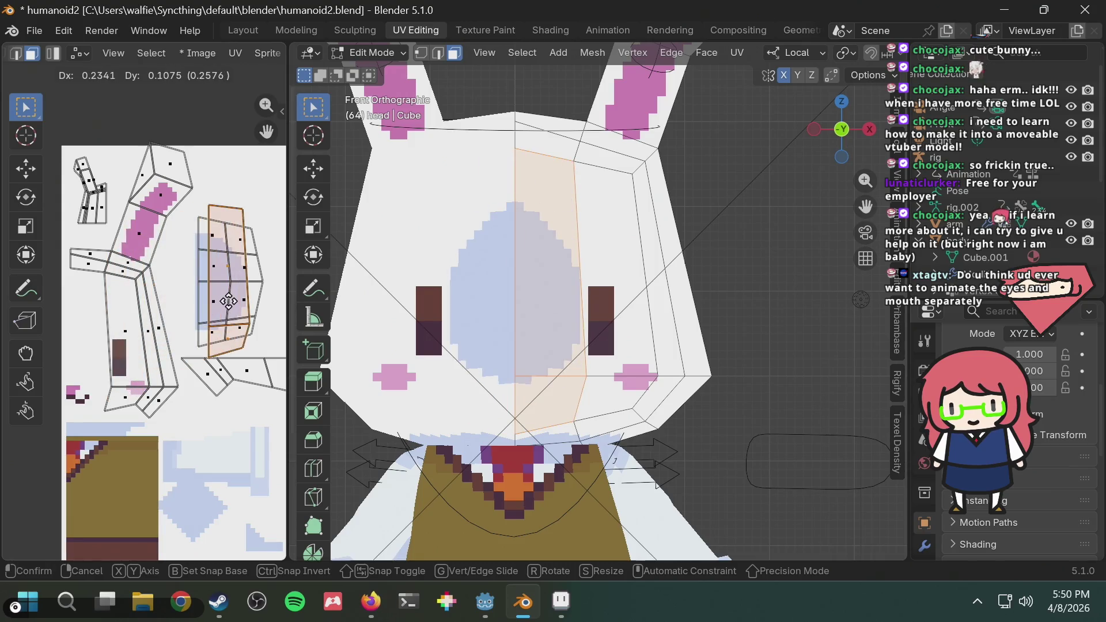
key(ctrl+z)
key(ctrl+z)
scroll(230, 314, down, 2)
shift+click(134, 340)
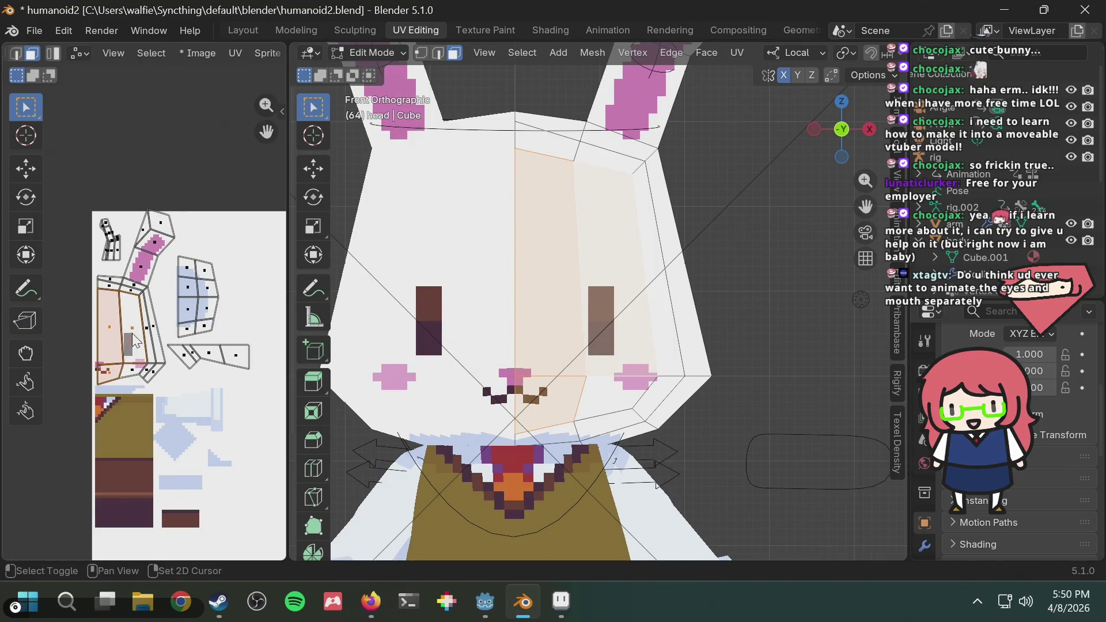
Bring the alternate eye pixels into view and start moving the selected UVs toward them
key(g)
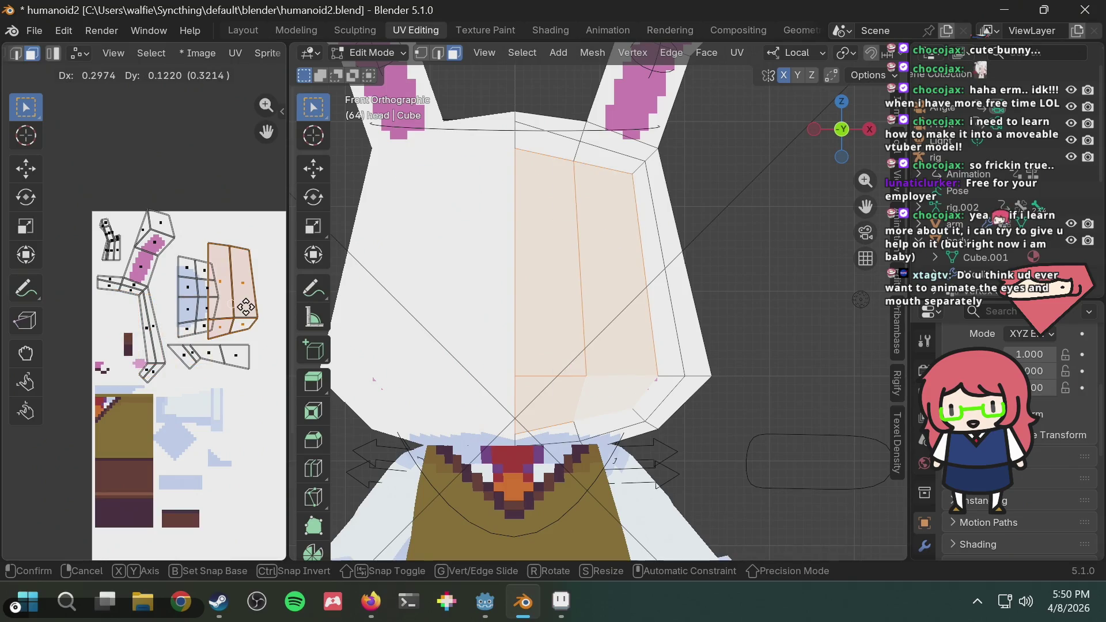
right_click(249, 326)
scroll(249, 325, up, 3)
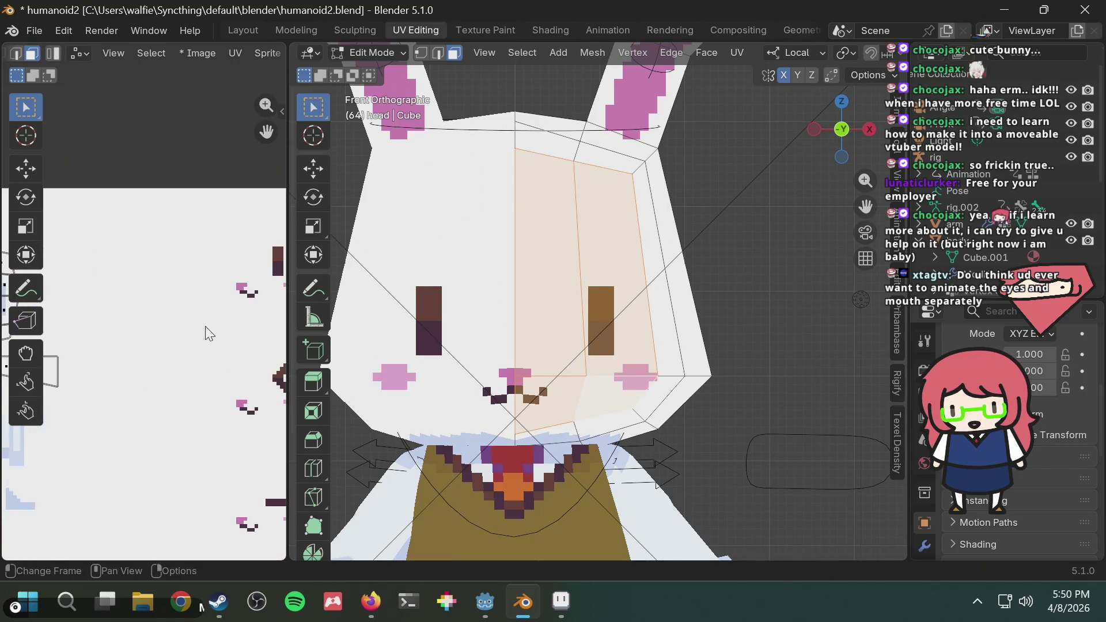
middle_drag(209, 329, 24, 347)
key(g)
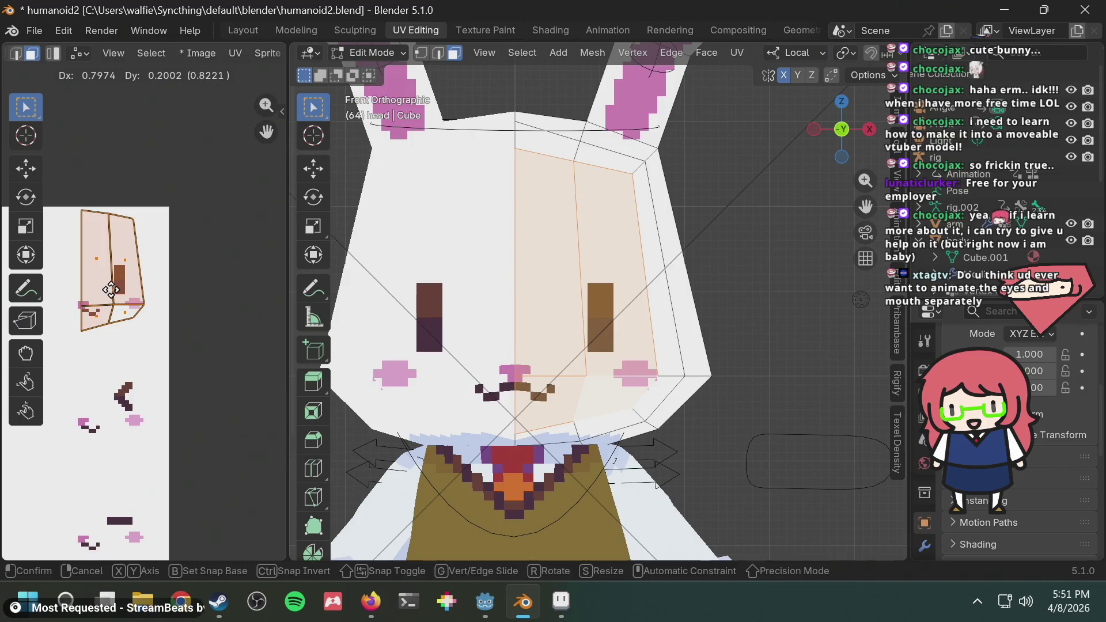
Cancel the UV move, restoring the face UVs, and frame the face island
key(Escape)
scroll(95, 341, left, 5)
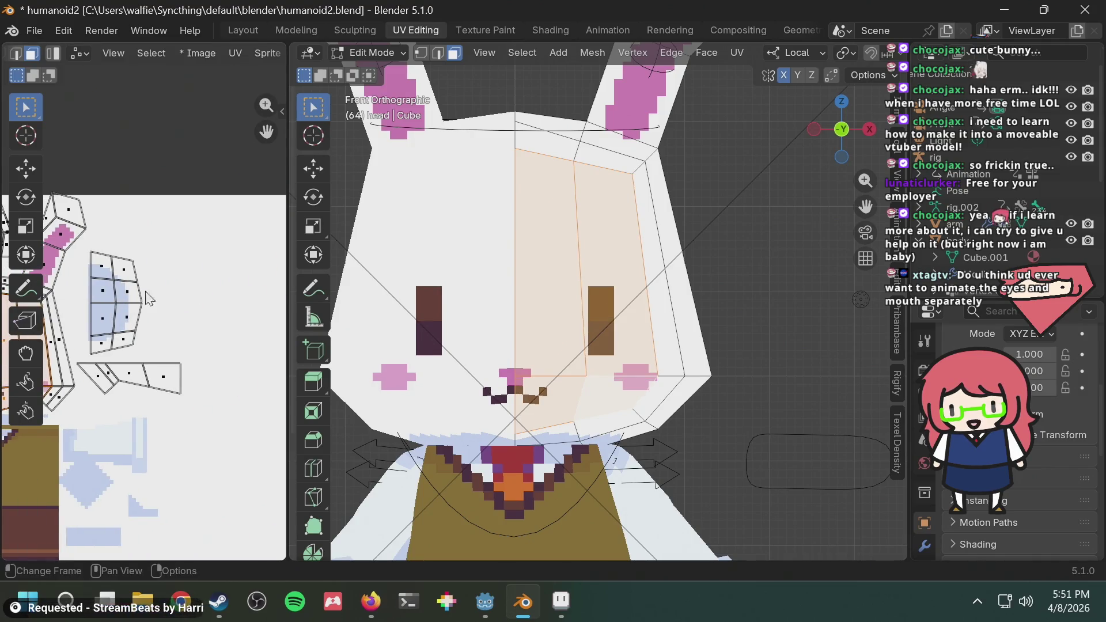
scroll(138, 345, up, 4)
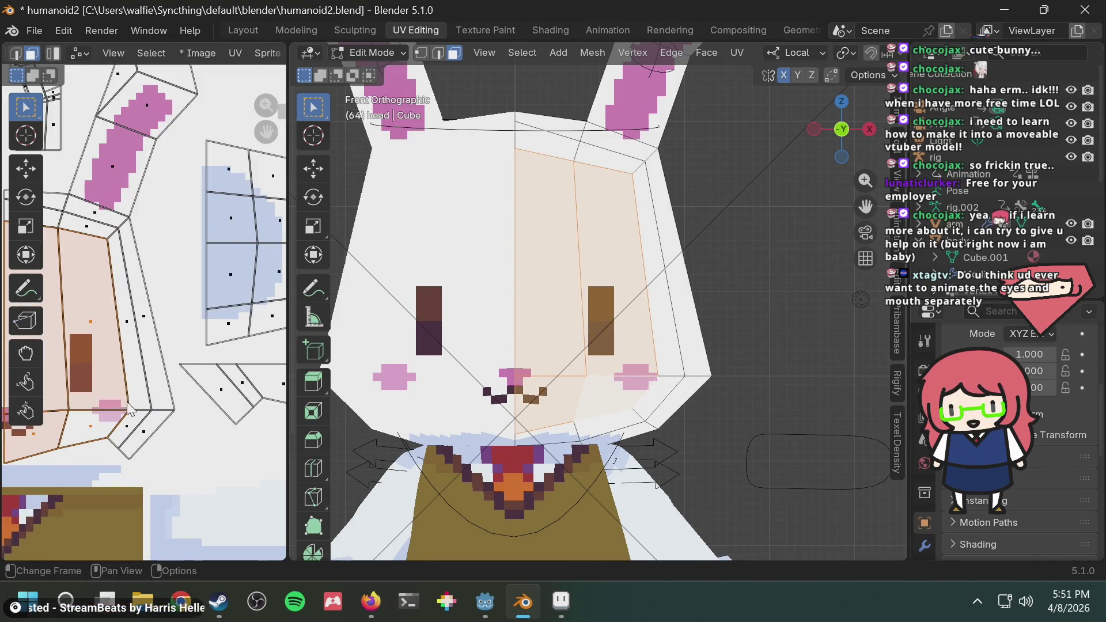
scroll(128, 411, up, 4)
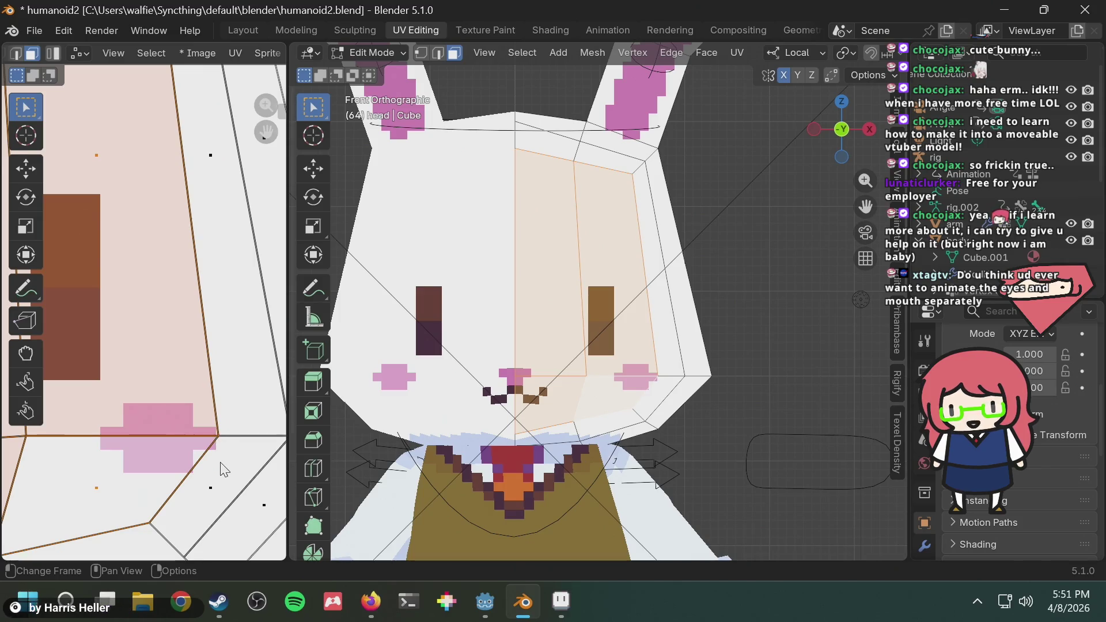
scroll(223, 469, down, 3)
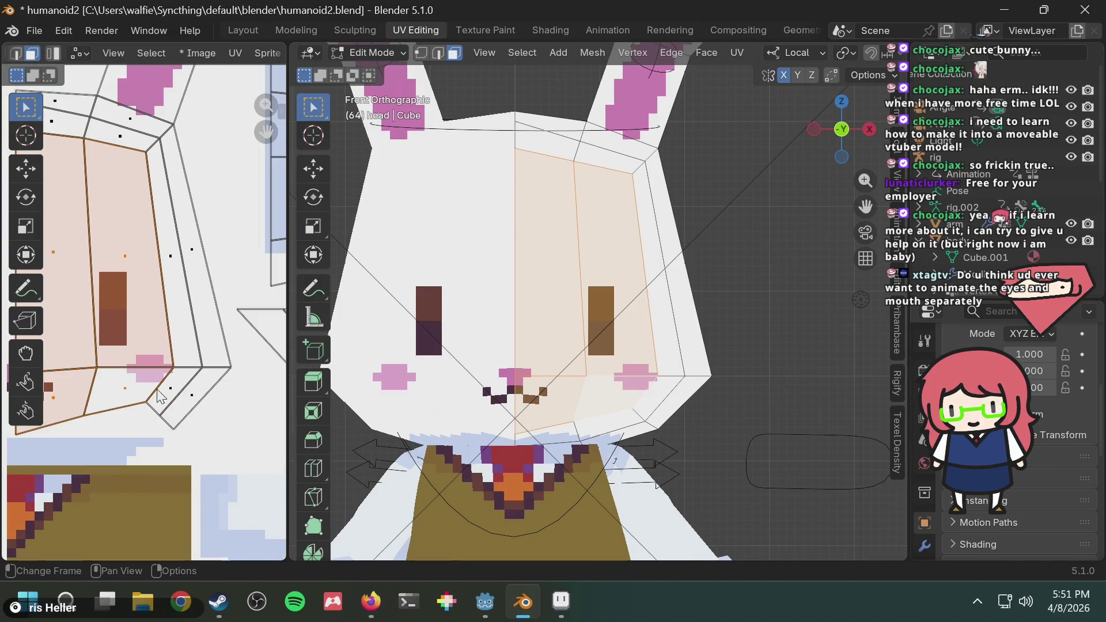
scroll(167, 380, down, 4)
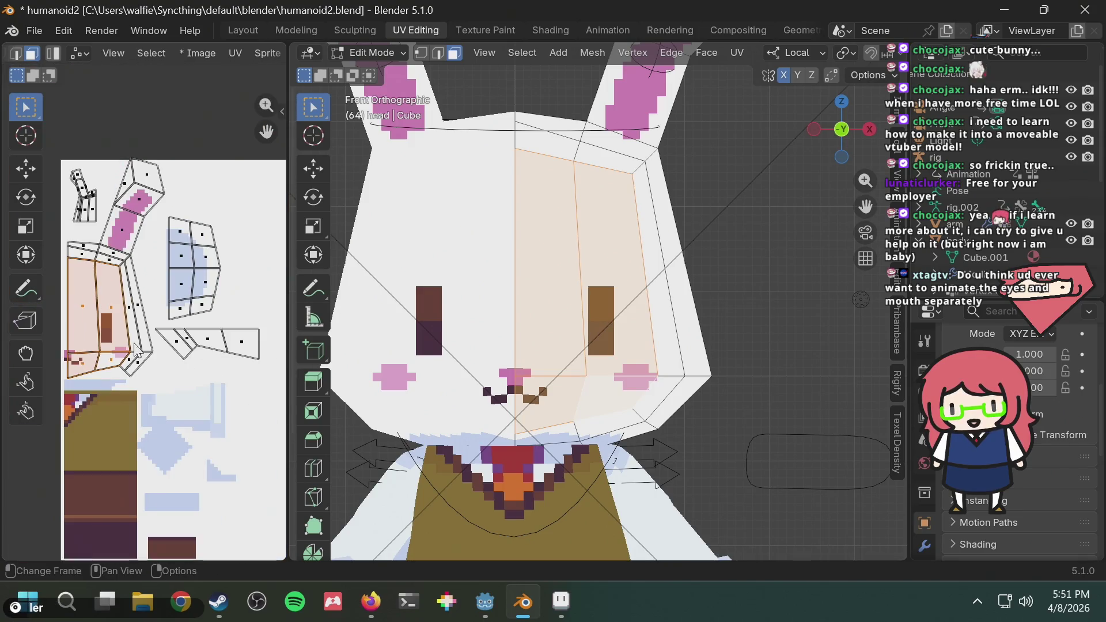
scroll(173, 349, up, 5)
scroll(123, 351, down, 5)
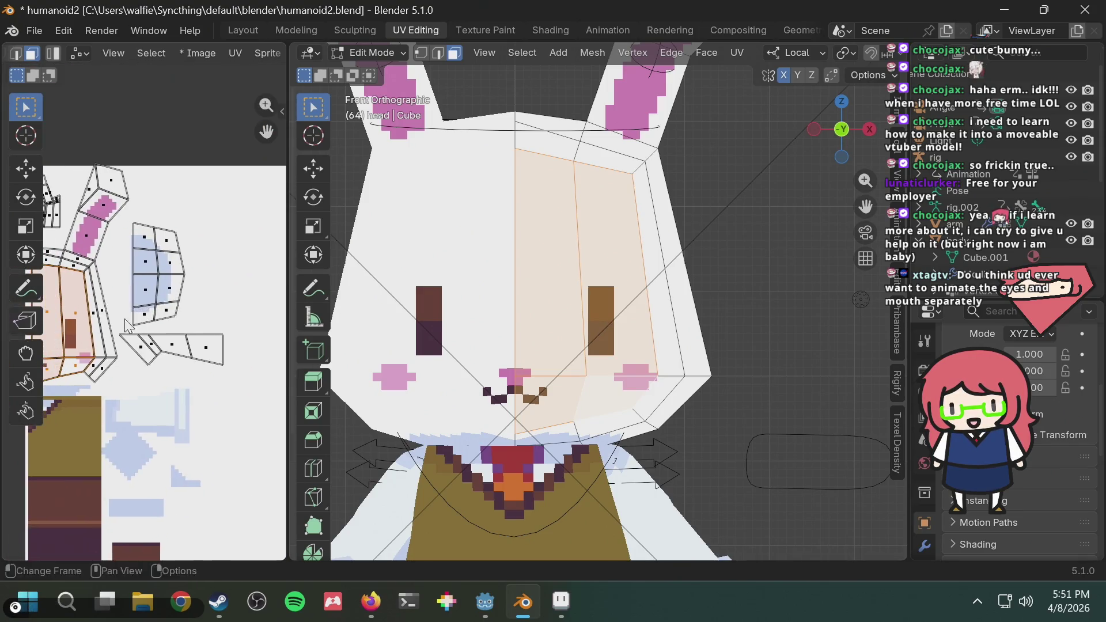
scroll(143, 397, up, 4)
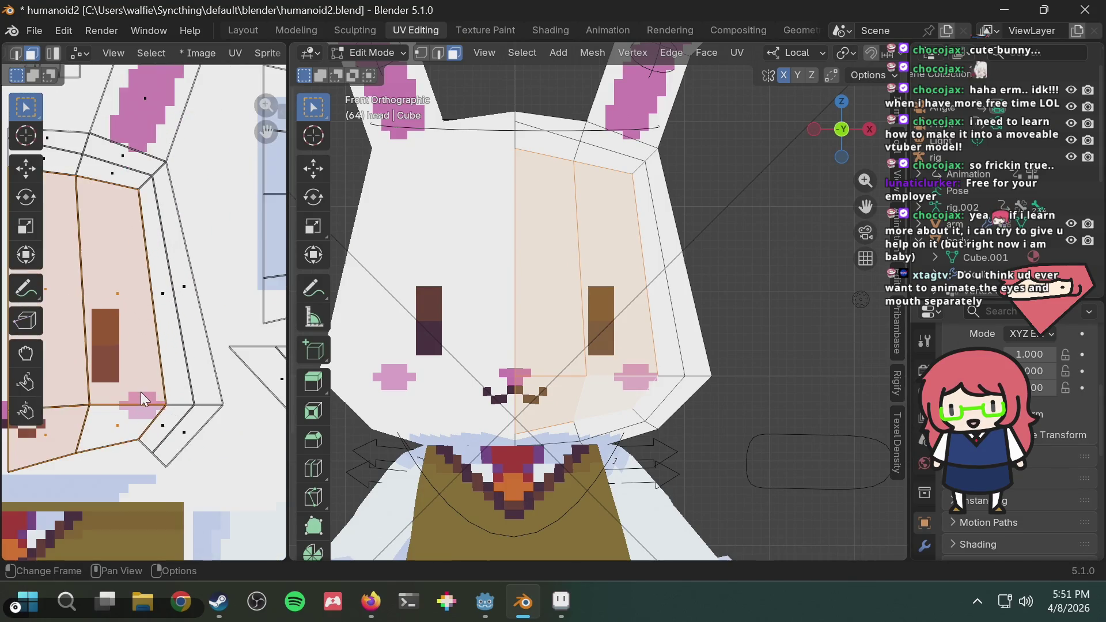
scroll(143, 397, up, 3)
middle_drag(185, 445, 197, 367)
scroll(209, 464, down, 5)
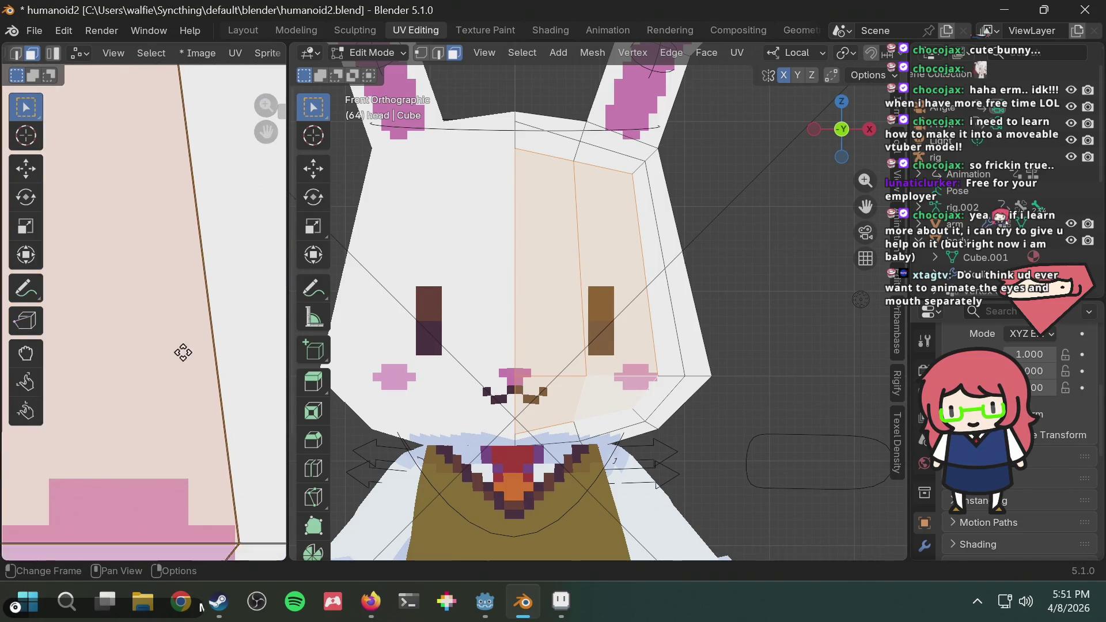
scroll(200, 441, down, 4)
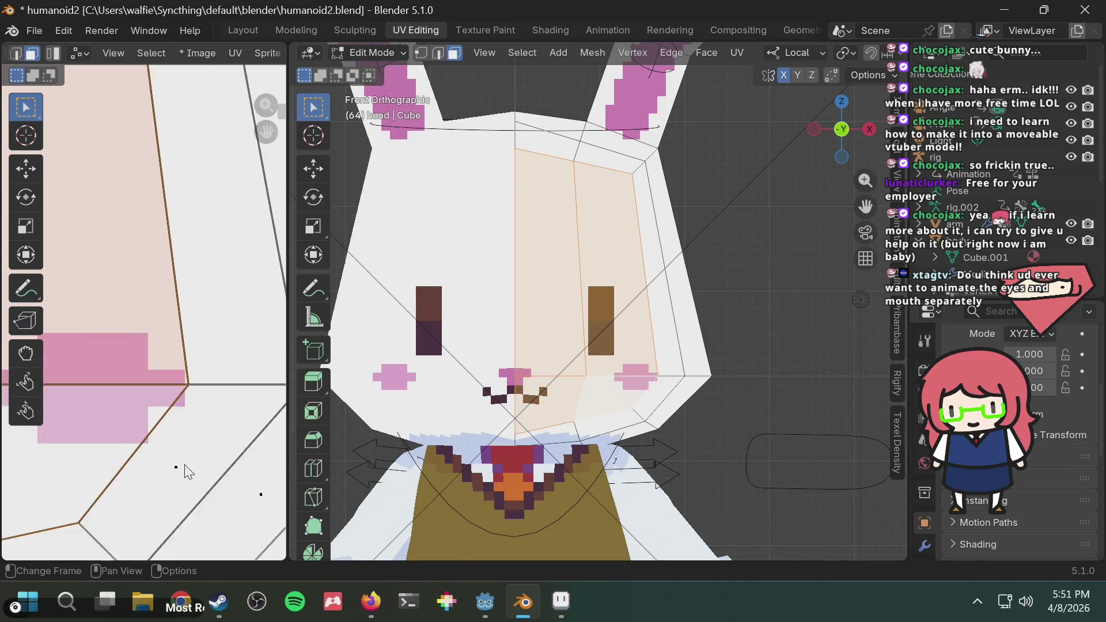
Add two side faces of the head to the UV selection
shift+click(155, 385)
shift+click(185, 304)
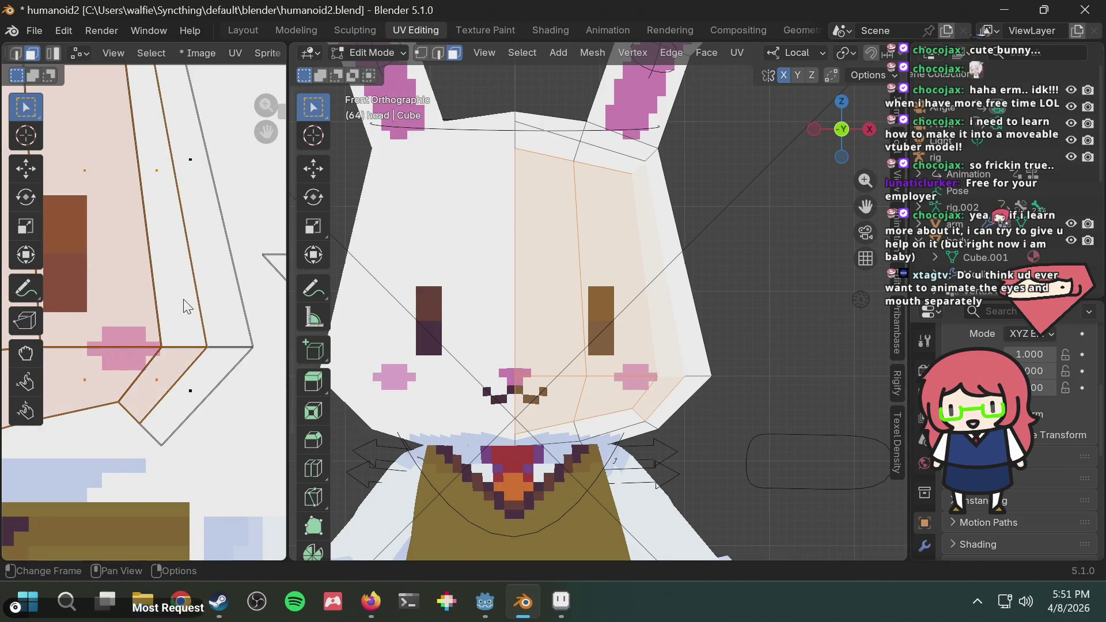
scroll(185, 302, down, 5)
mouse_move(202, 286)
middle_down()
mouse_move(167, 323)
mouse_move(69, 371)
mouse_move(195, 372)
middle_up()
scroll(196, 373, up, 8)
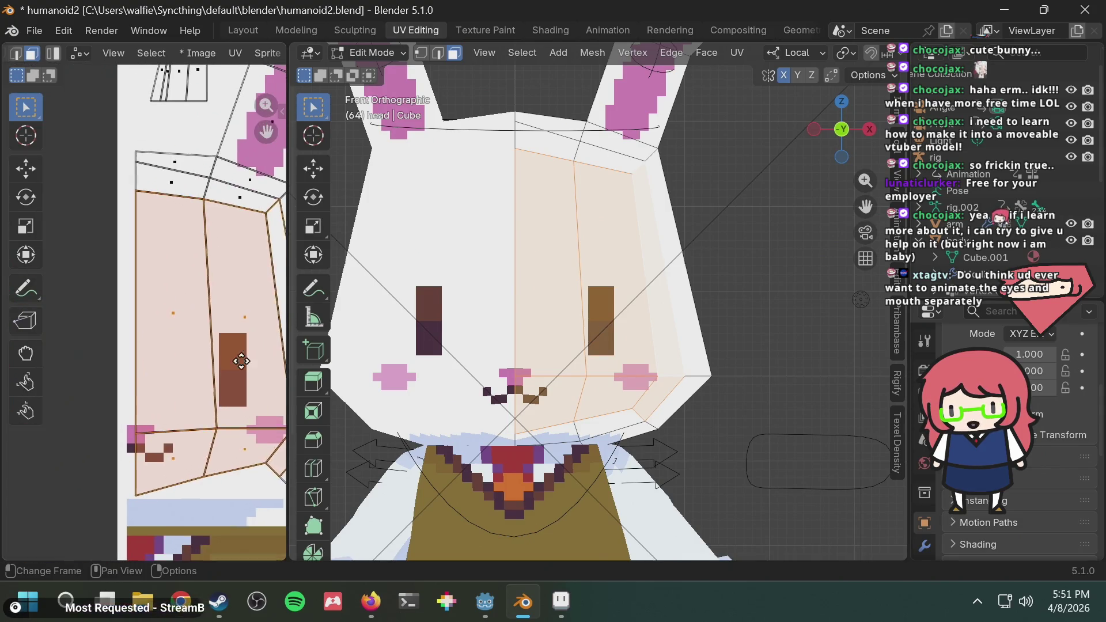
scroll(144, 353, down, 4)
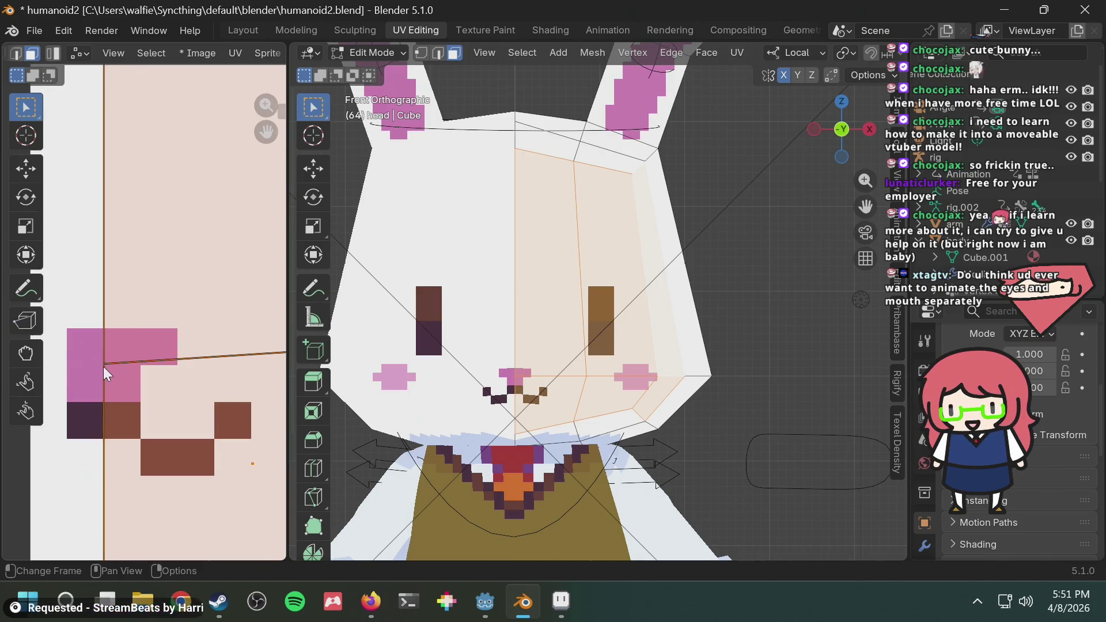
scroll(206, 196, down, 5)
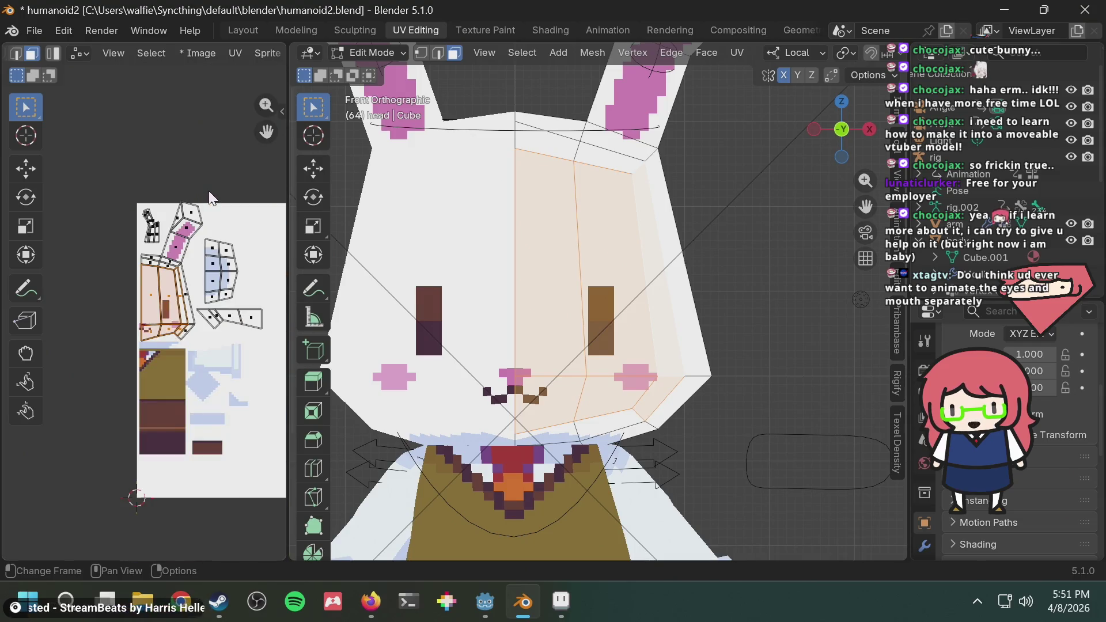
Move the selected face UVs onto the alternate eye cell and confirm the placement
middle_drag(231, 230, 259, 289)
scroll(130, 395, up, 5)
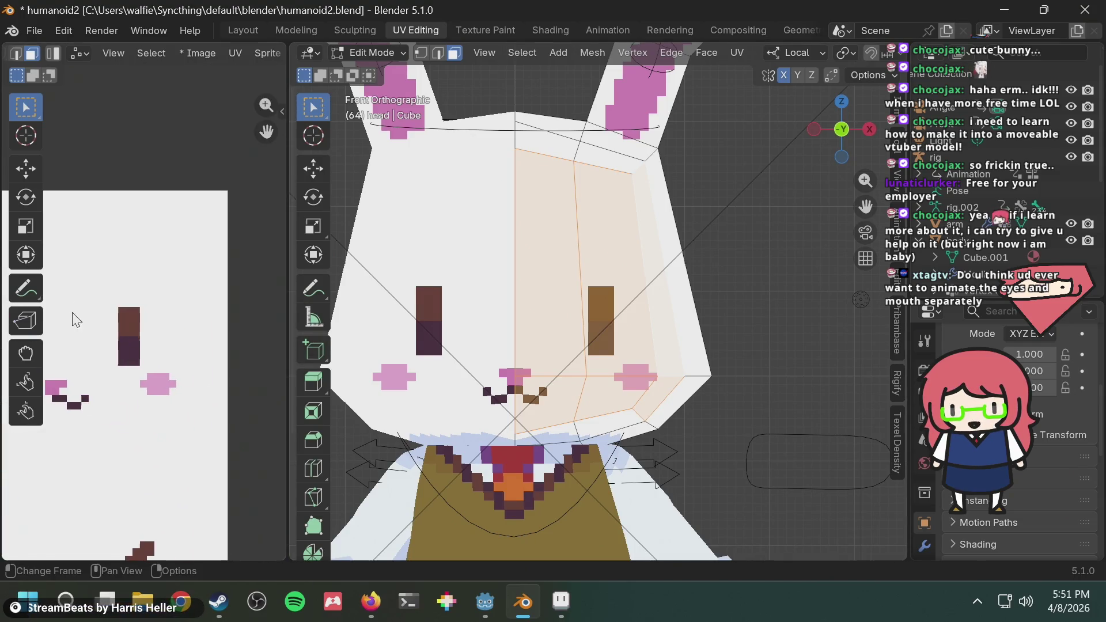
key(g)
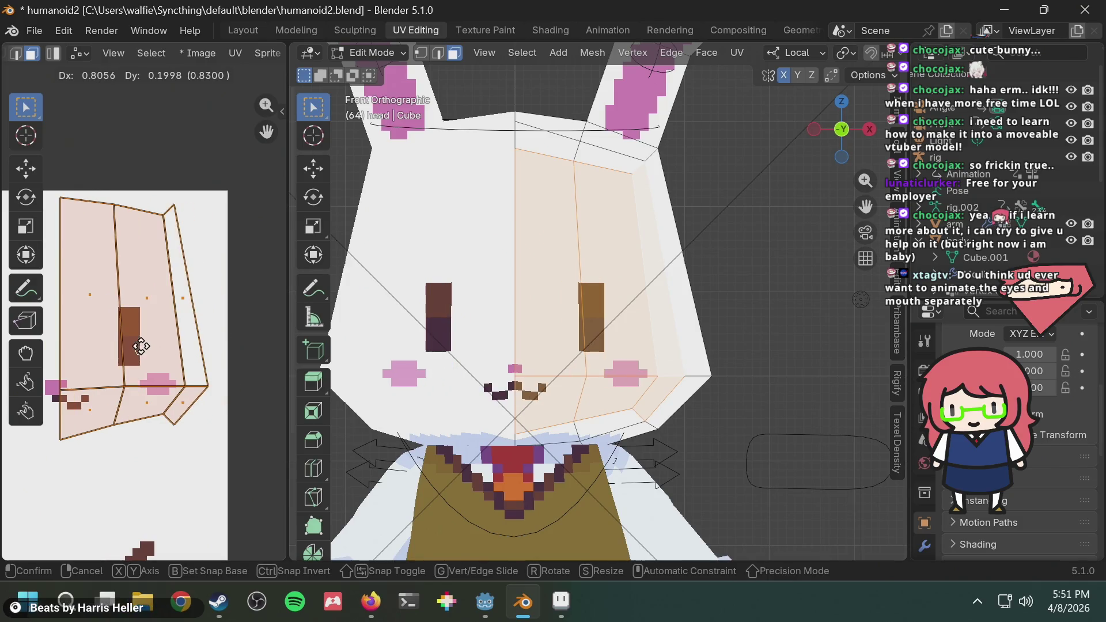
click(133, 348)
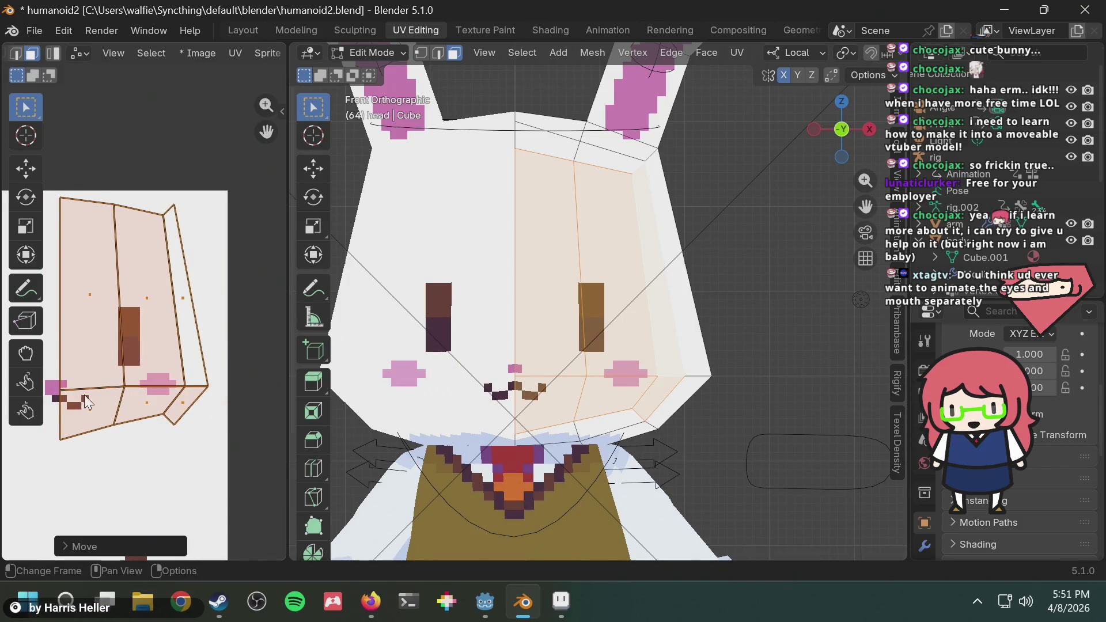
Nudge the face UVs again to line up the eyes, cancelling unwanted attempts
scroll(206, 345, up, 3)
key(g)
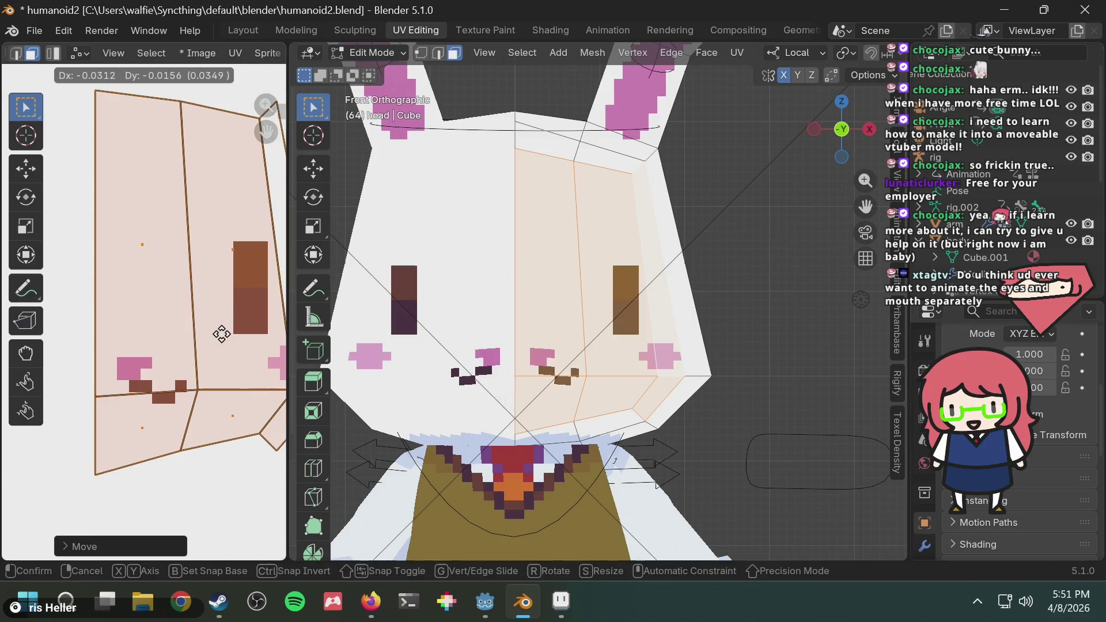
right_click(228, 330)
middle_drag(232, 337, 185, 329)
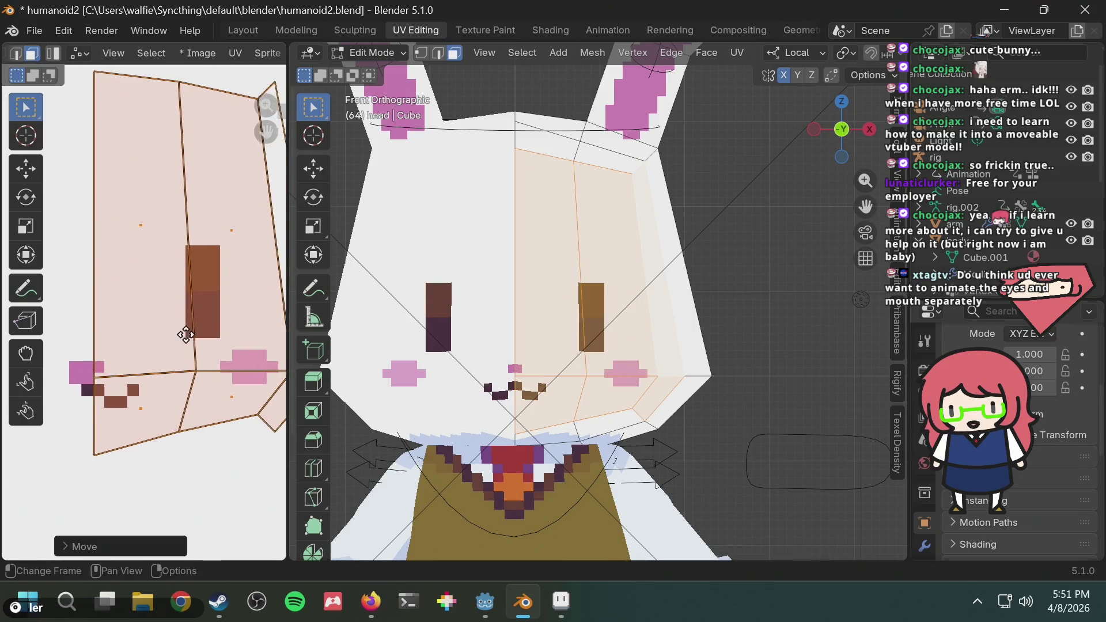
scroll(141, 375, up, 3)
key(g)
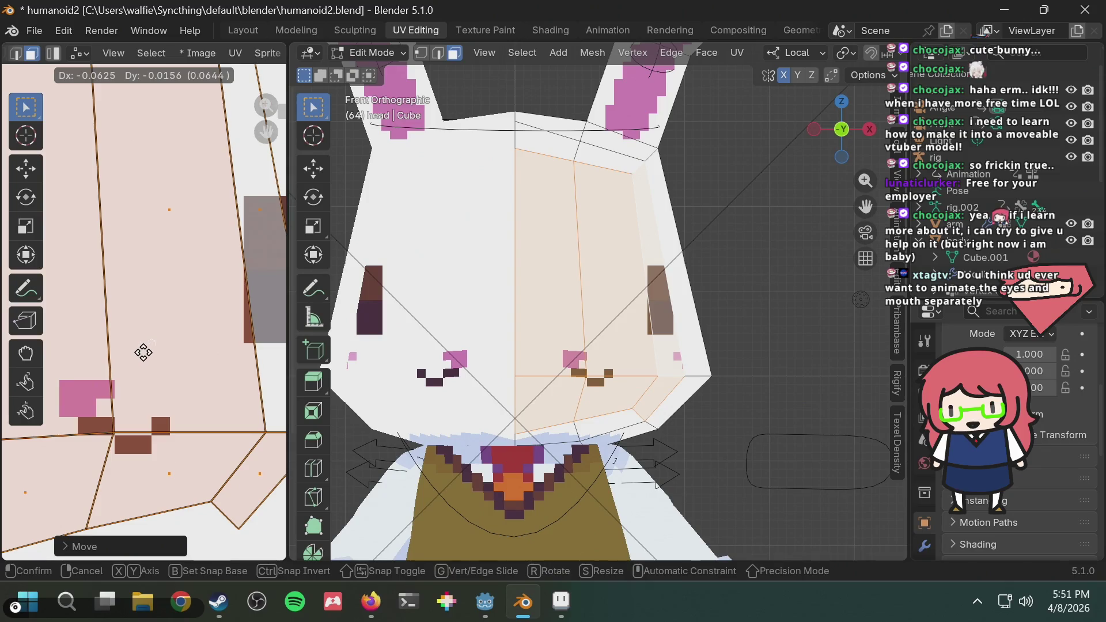
right_click(12, 290)
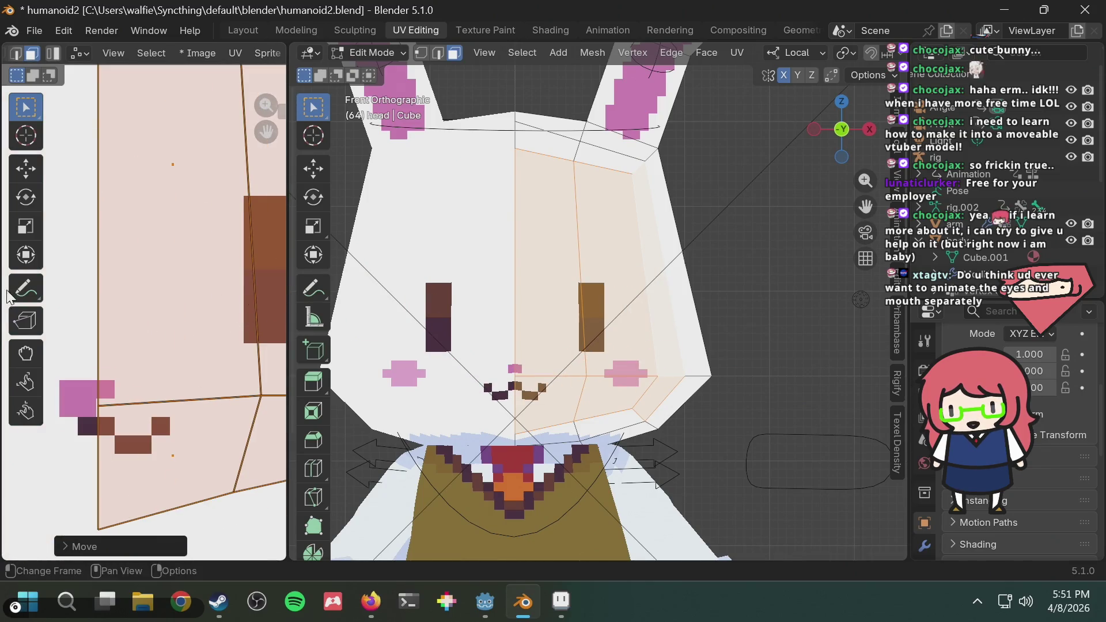
scroll(176, 260, down, 2)
key(g)
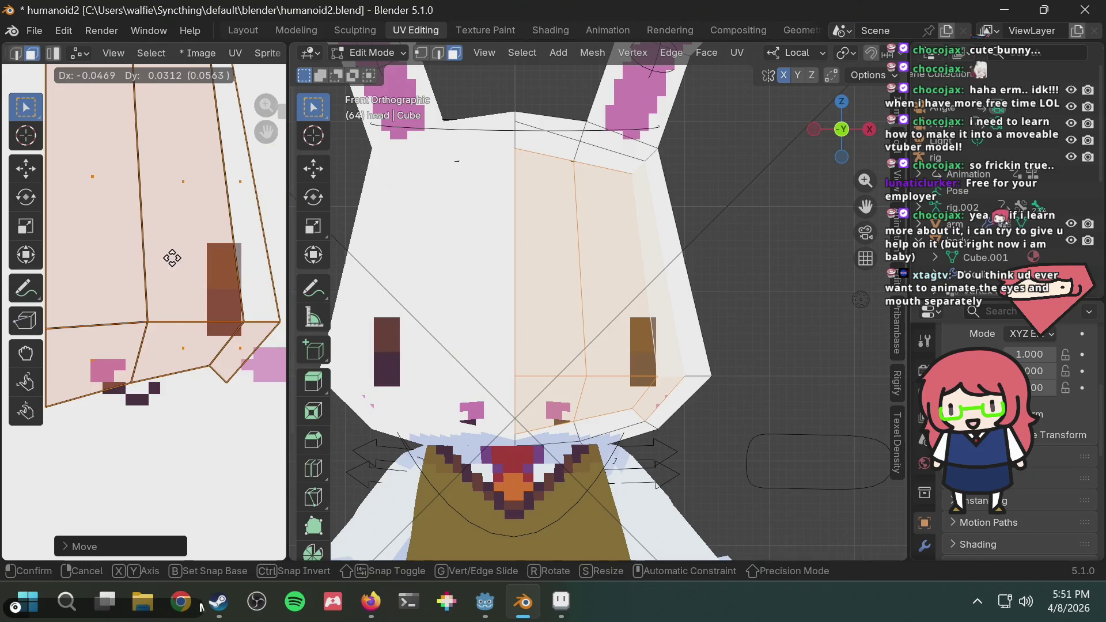
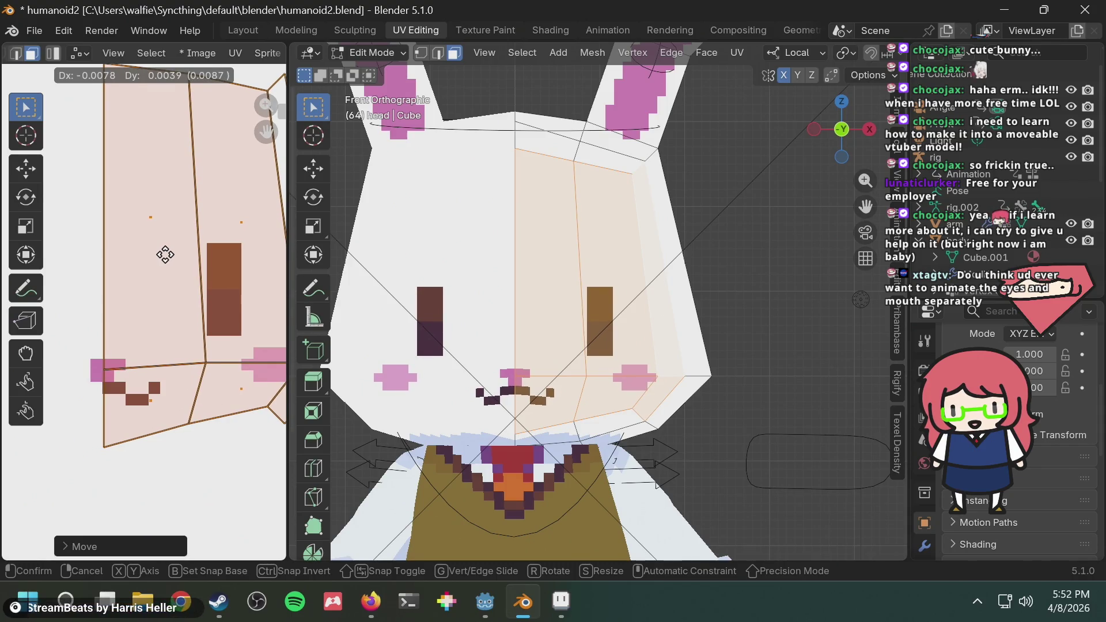
Confirm the face island's trial position, orbit the head, then return the 3D view to straight front
click(164, 254)
scroll(166, 264, down, 3)
mouse_move(573, 293)
middle_down()
mouse_move(673, 294)
mouse_move(597, 293)
mouse_move(636, 242)
middle_up()
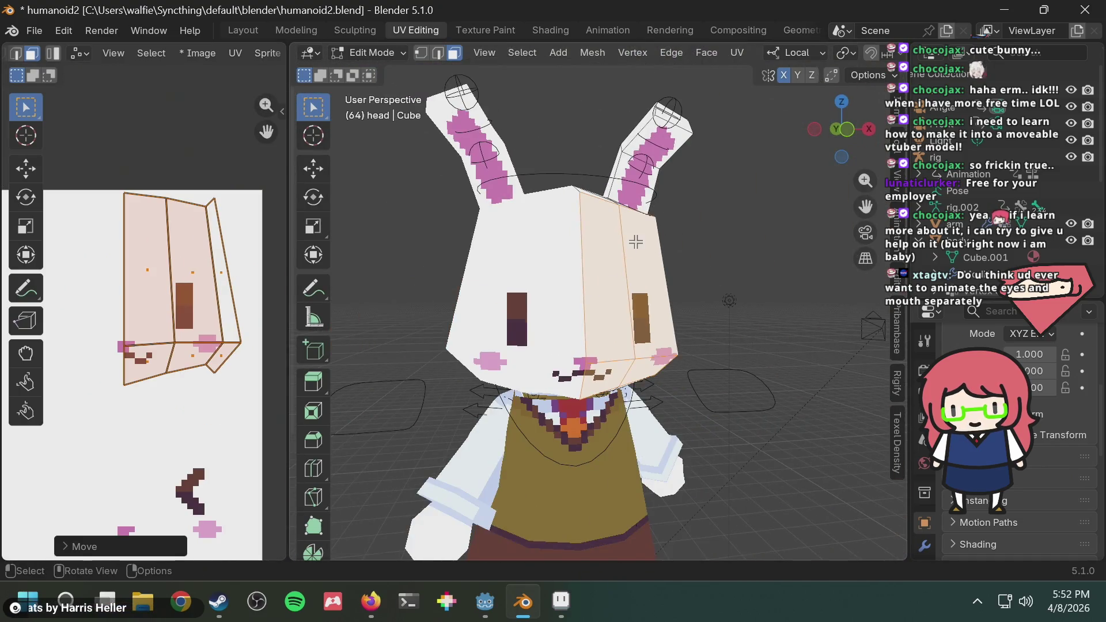
click(845, 129)
scroll(203, 334, up, 3)
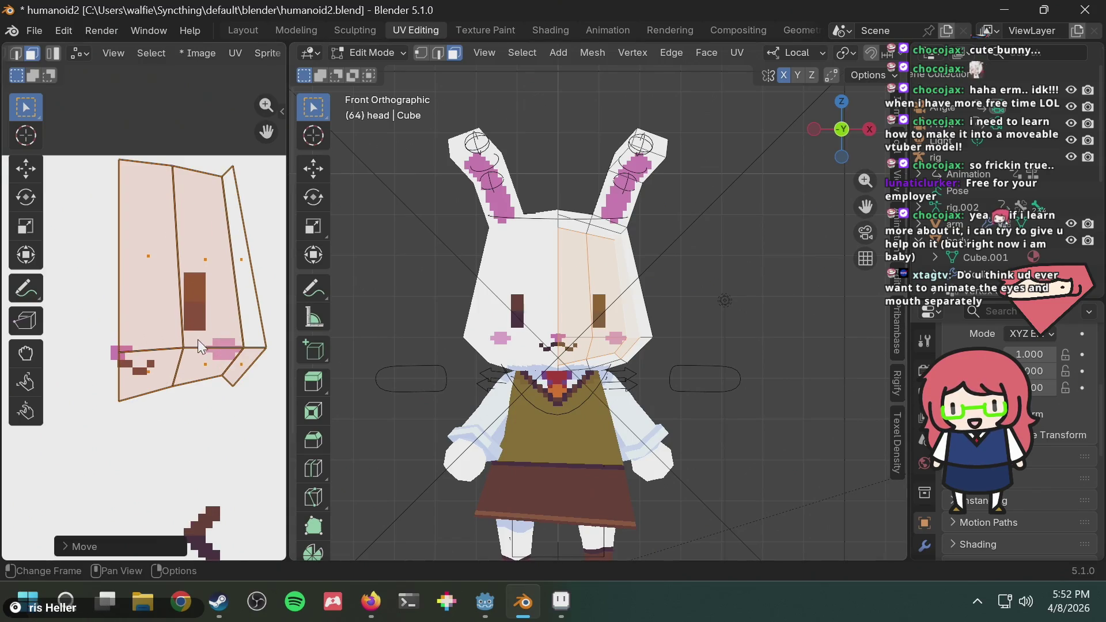
scroll(147, 336, up, 1)
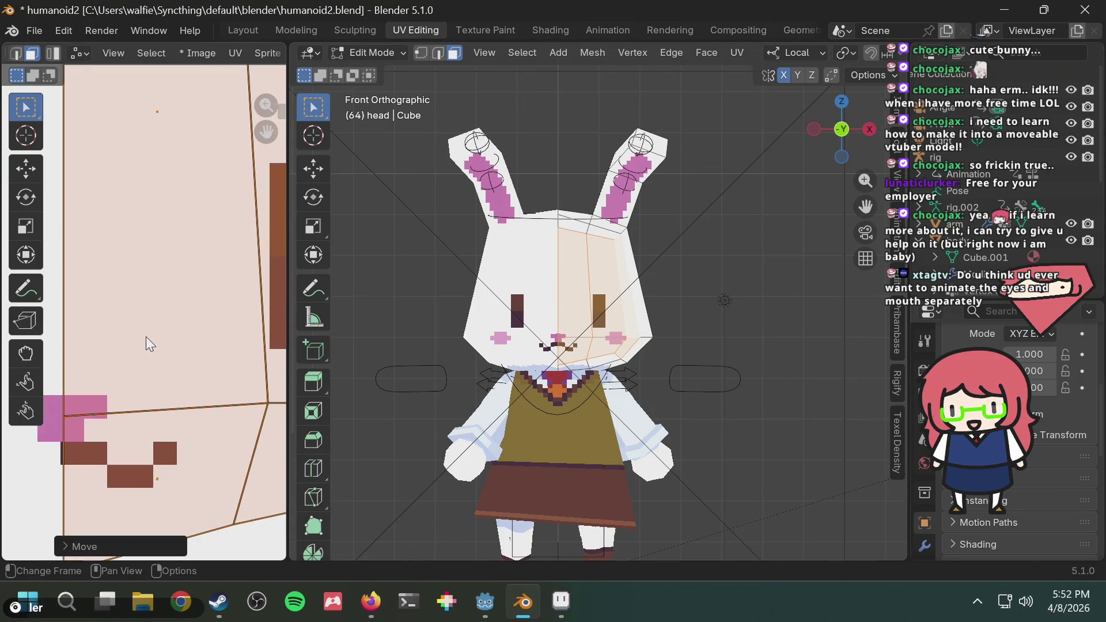
scroll(147, 336, down, 4)
scroll(147, 337, up, 5)
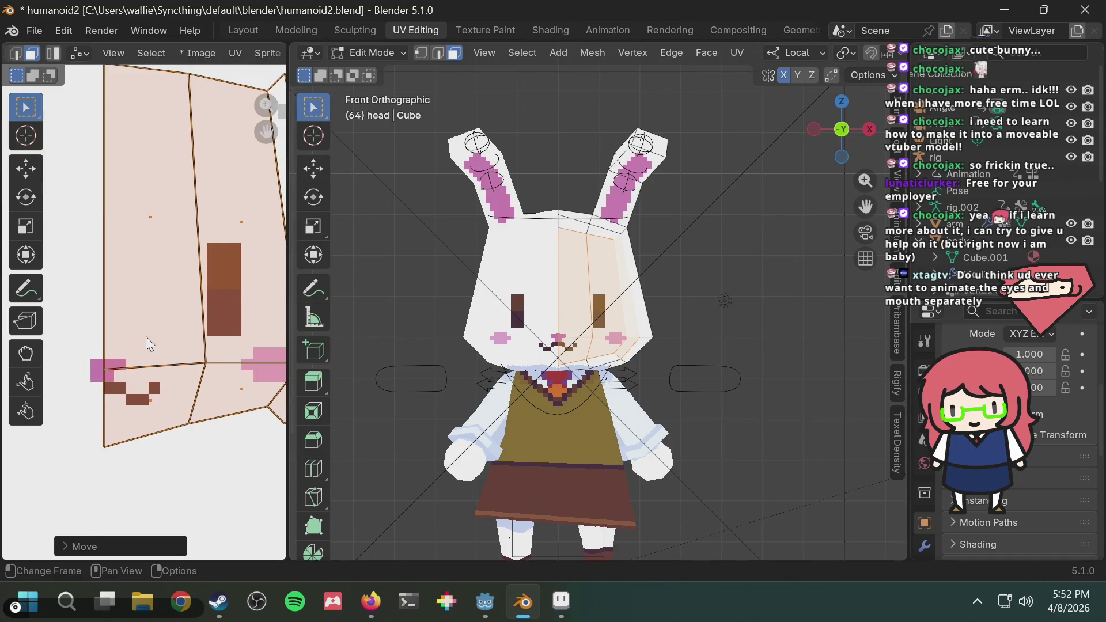
scroll(146, 336, down, 5)
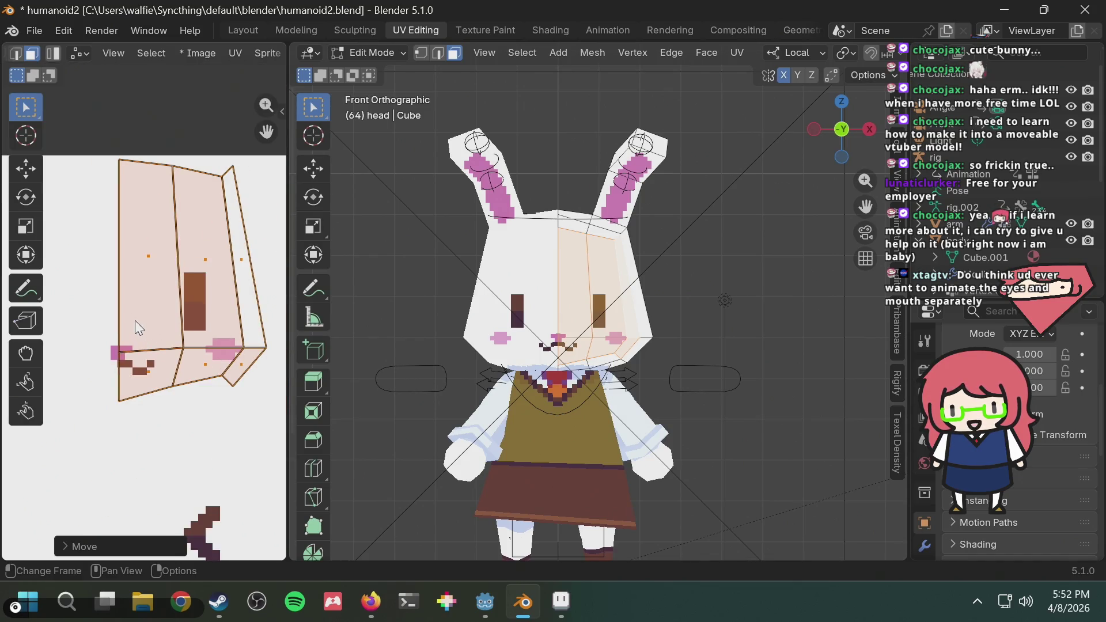
Undo the face island's last two moves and inspect the restored island over the texture
key(ctrl+z)
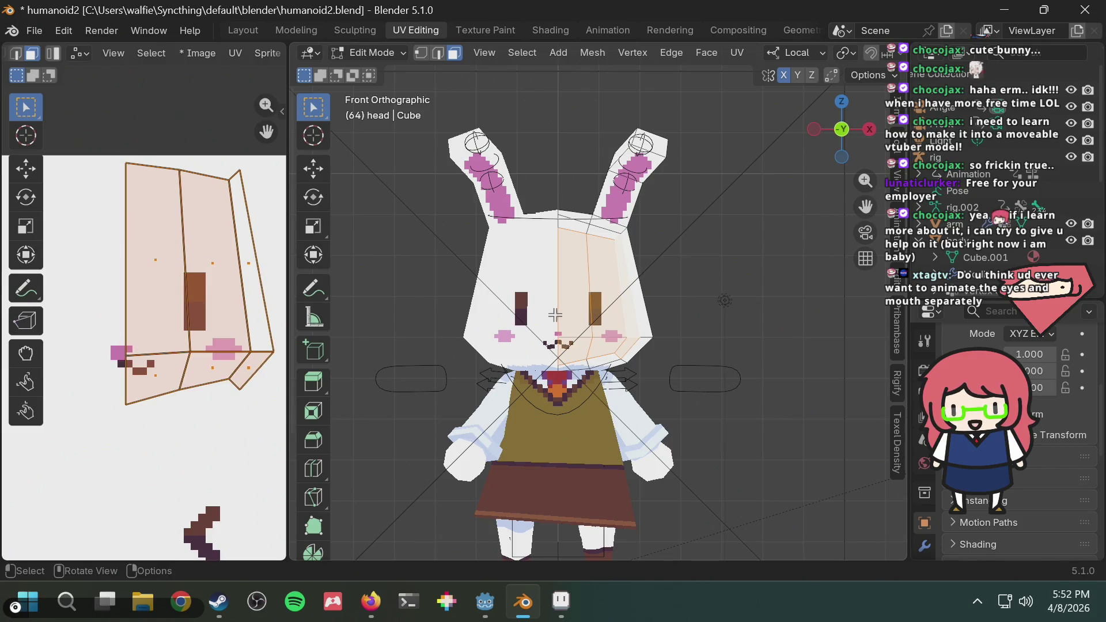
key(ctrl+z)
scroll(138, 324, down, 3)
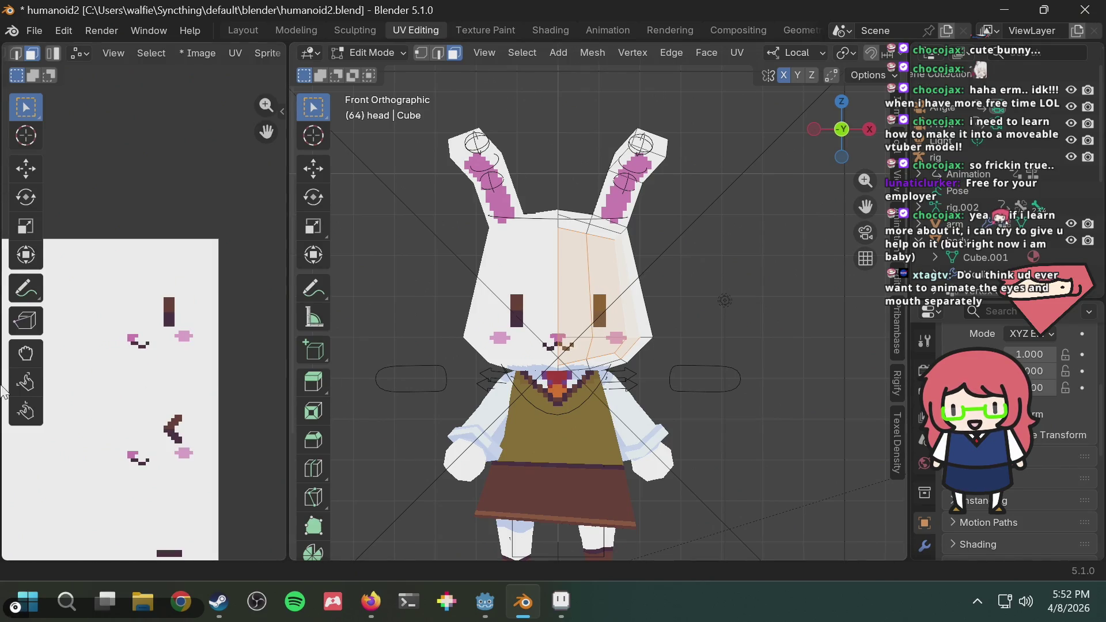
mouse_move(112, 407)
middle_down()
mouse_move(86, 437)
mouse_move(44, 390)
middle_up()
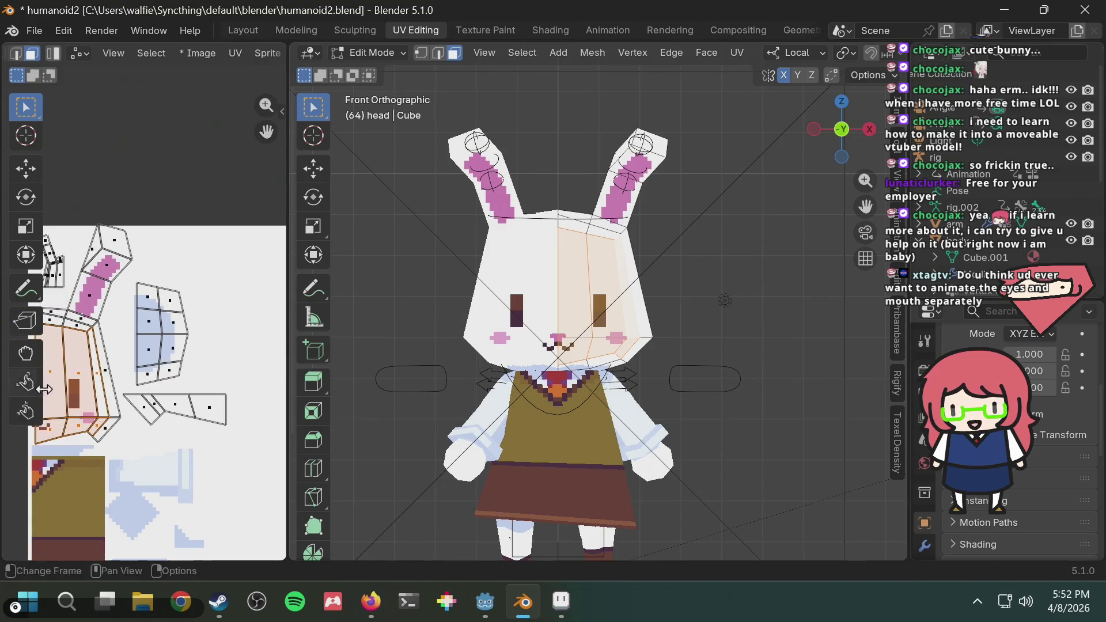
scroll(118, 384, up, 2)
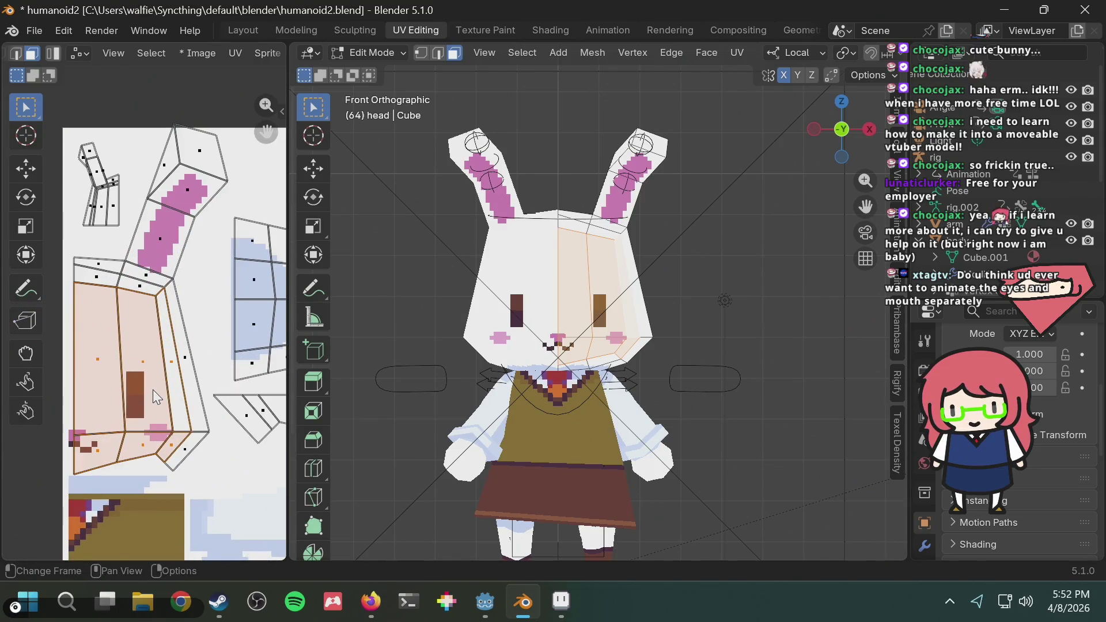
scroll(122, 401, up, 2)
scroll(139, 399, down, 2)
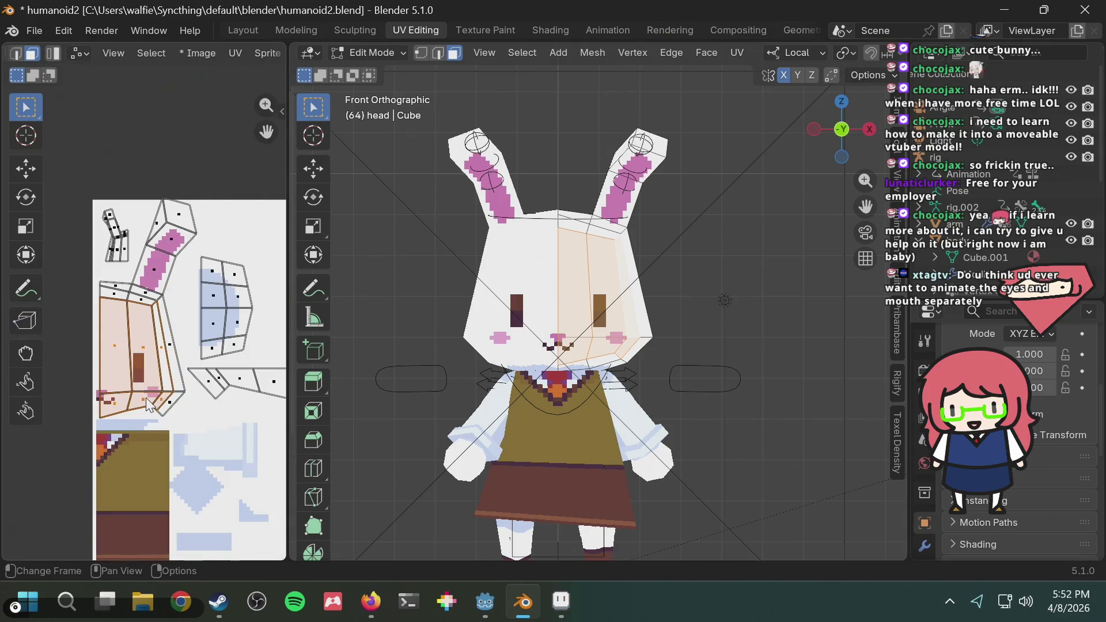
scroll(110, 400, up, 2)
scroll(144, 397, up, 5)
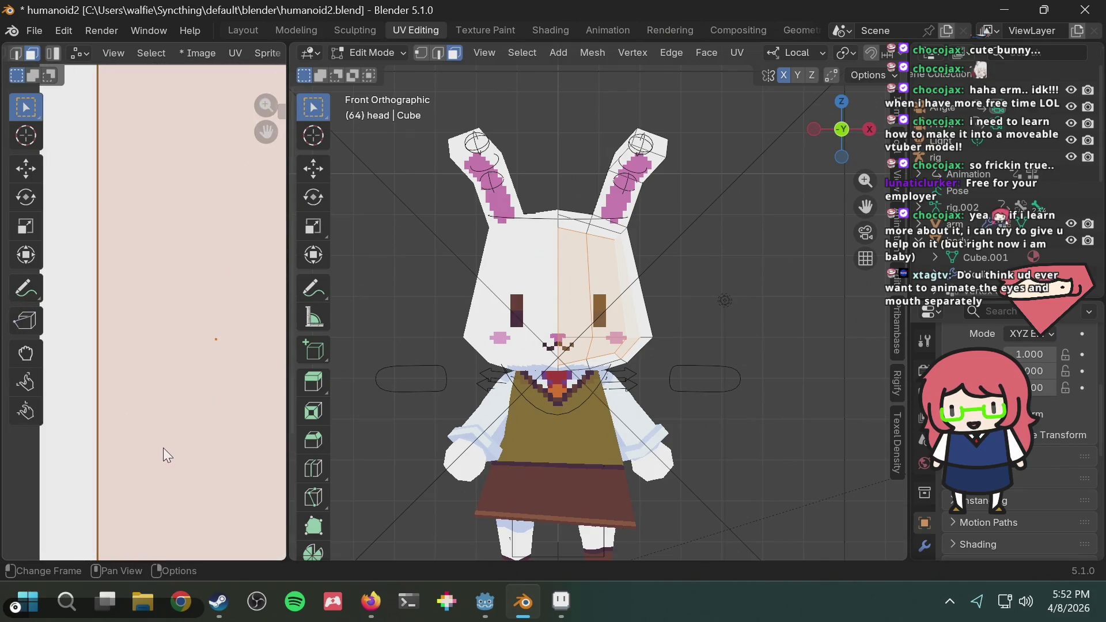
scroll(127, 414, up, 1)
scroll(112, 446, down, 2)
scroll(109, 437, up, 3)
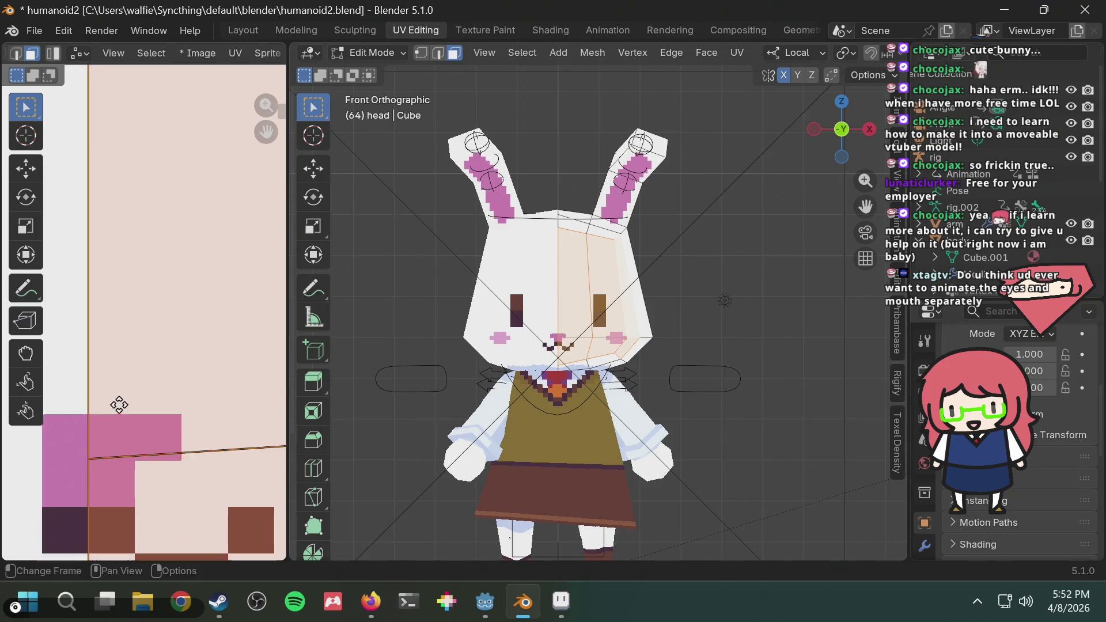
scroll(75, 461, up, 2)
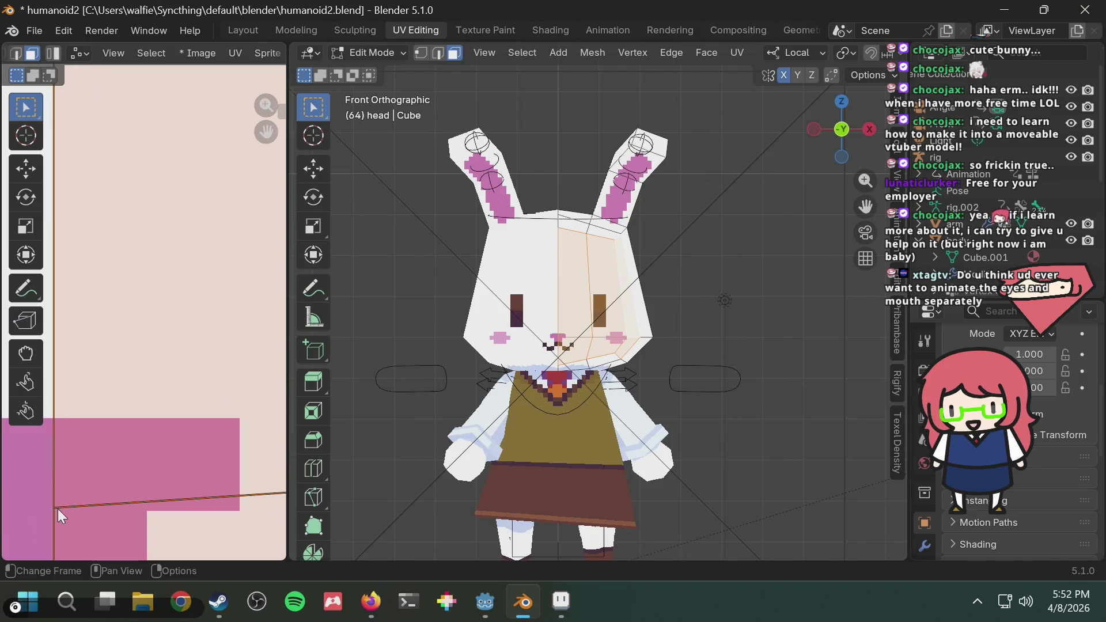
scroll(103, 445, down, 4)
scroll(144, 415, up, 5)
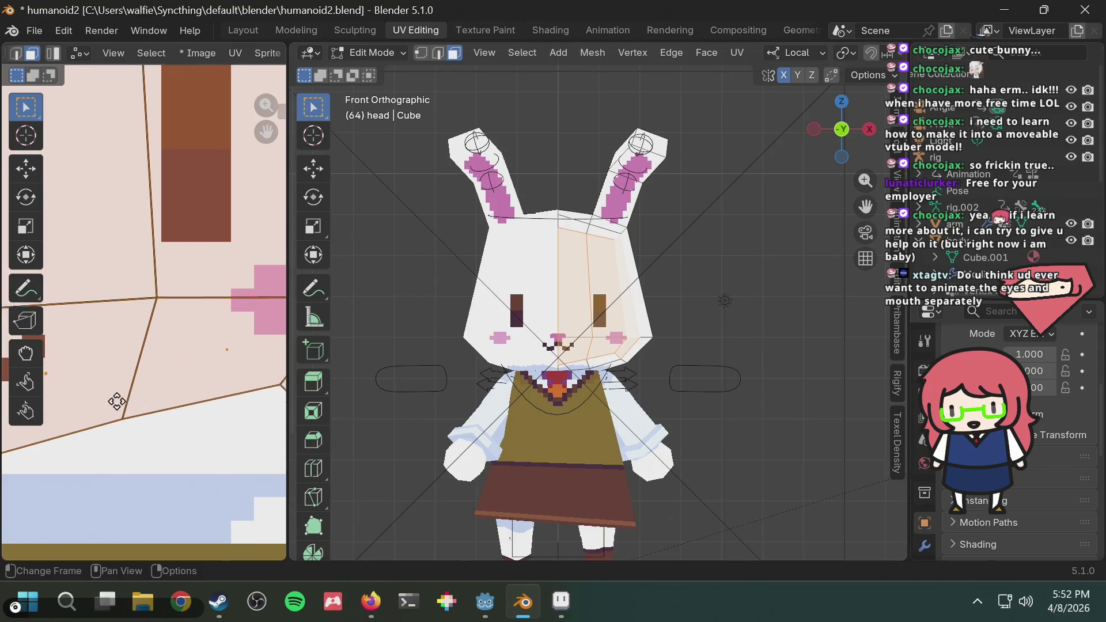
scroll(117, 401, down, 1)
scroll(217, 346, up, 4)
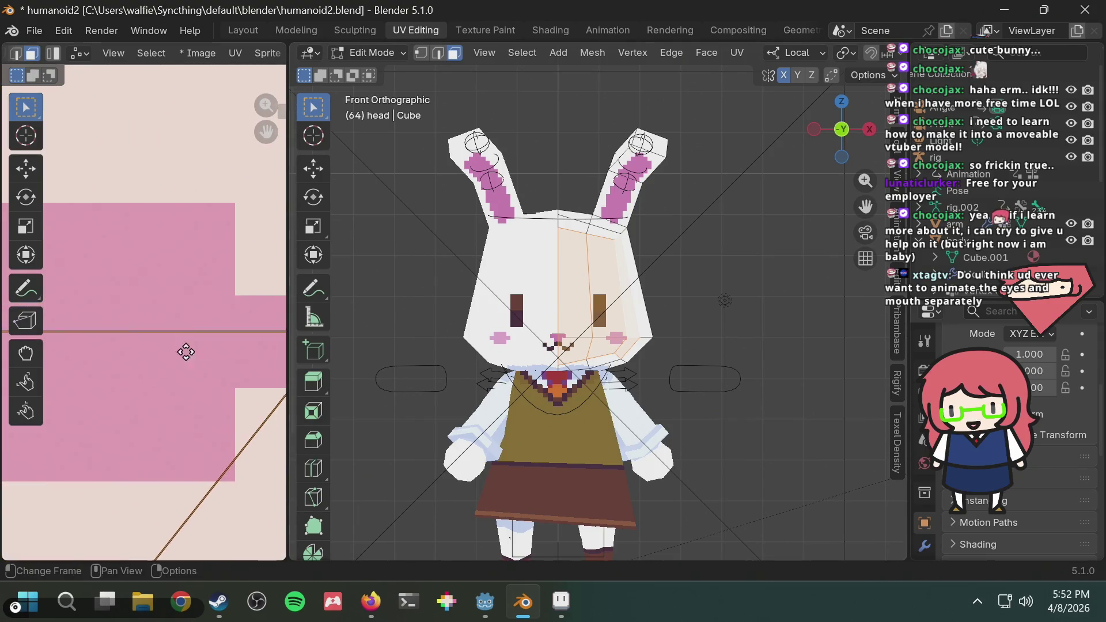
middle_drag(185, 351, 219, 368)
scroll(240, 356, down, 5)
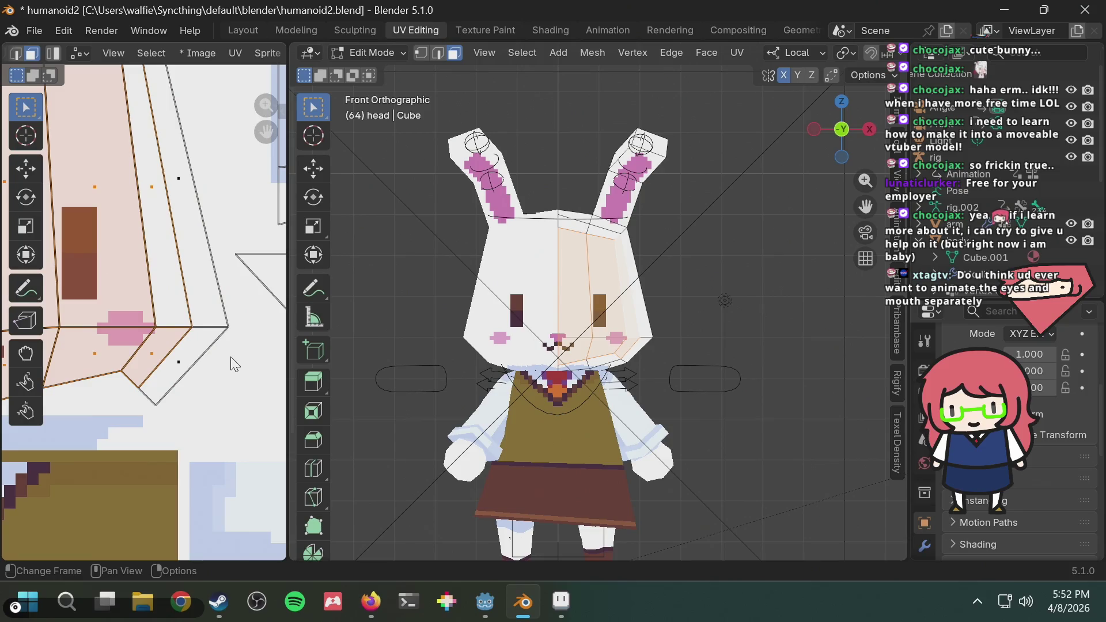
scroll(150, 268, down, 3)
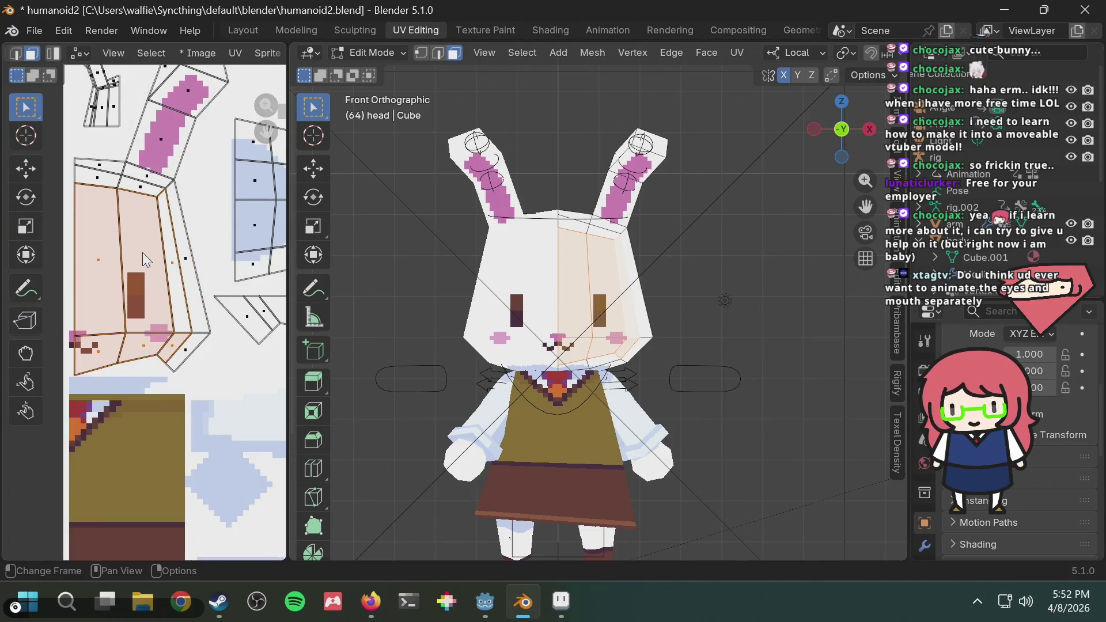
scroll(143, 253, up, 2)
Straighten the face UV island into an even quad grid with Follow Active Quads
key(u)
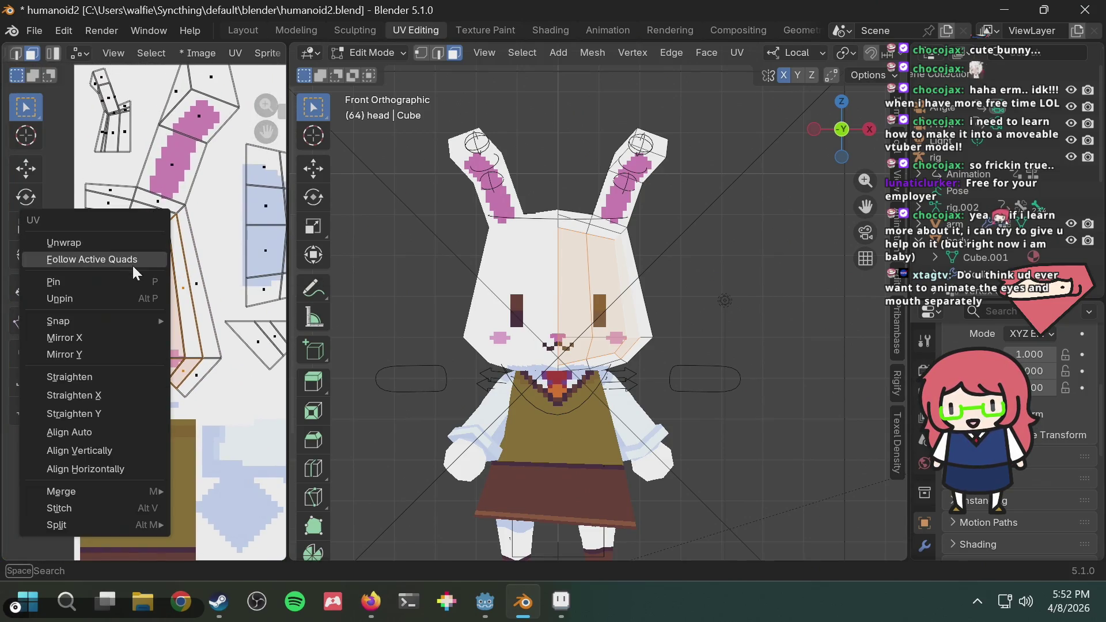
click(132, 264)
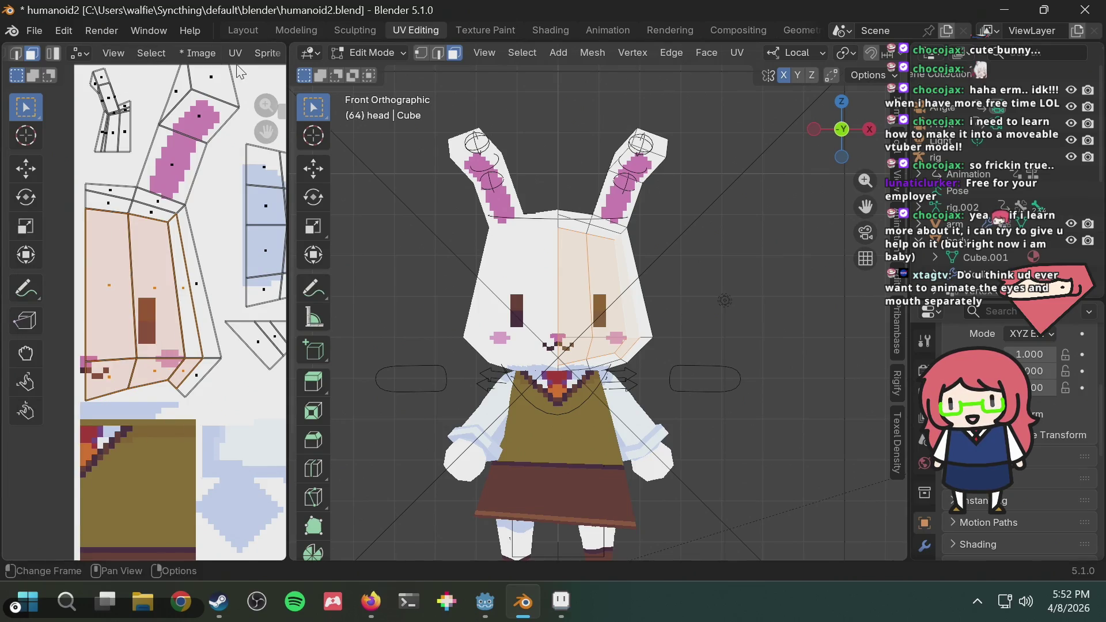
click(187, 52)
mouse_move(154, 57)
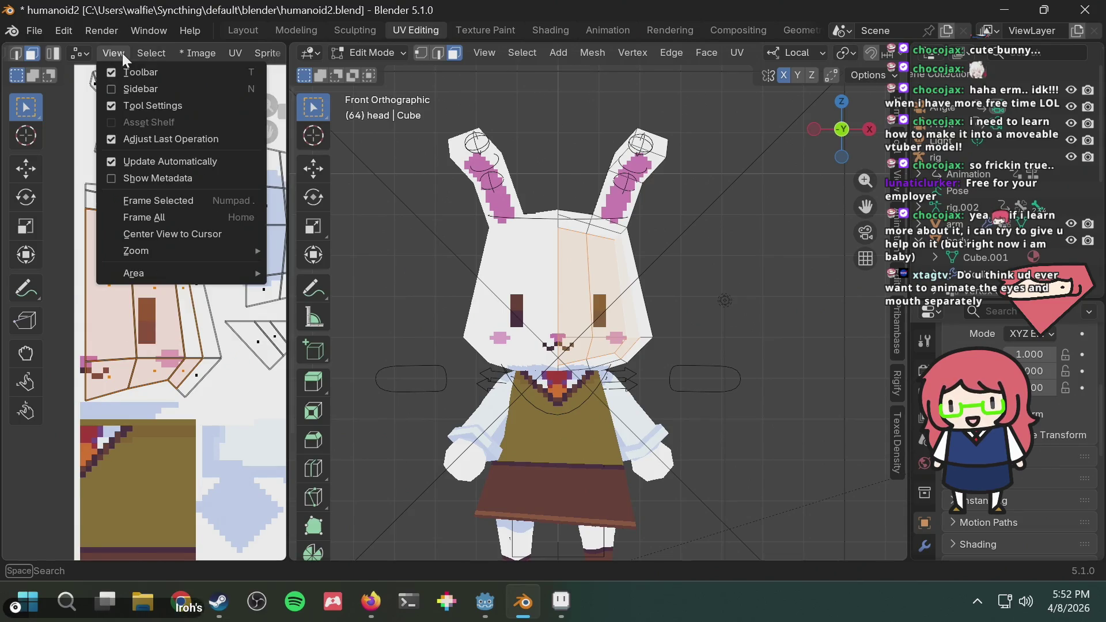
Snap the selected UVs to the texture's pixels using the F3 search for 'pixel'
key(F3)
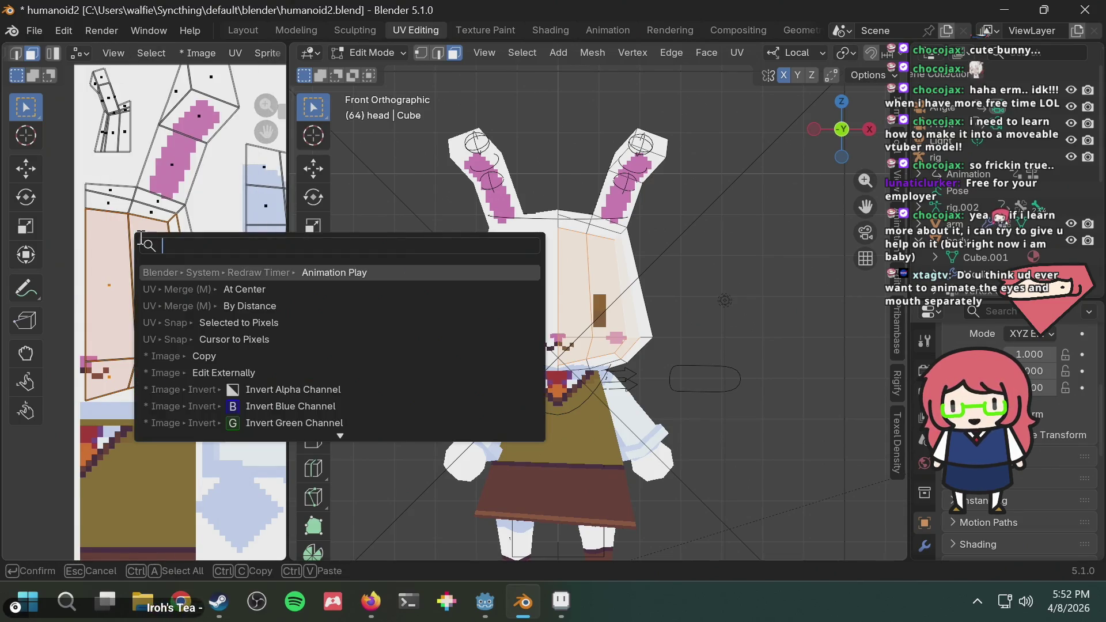
text(pixel)
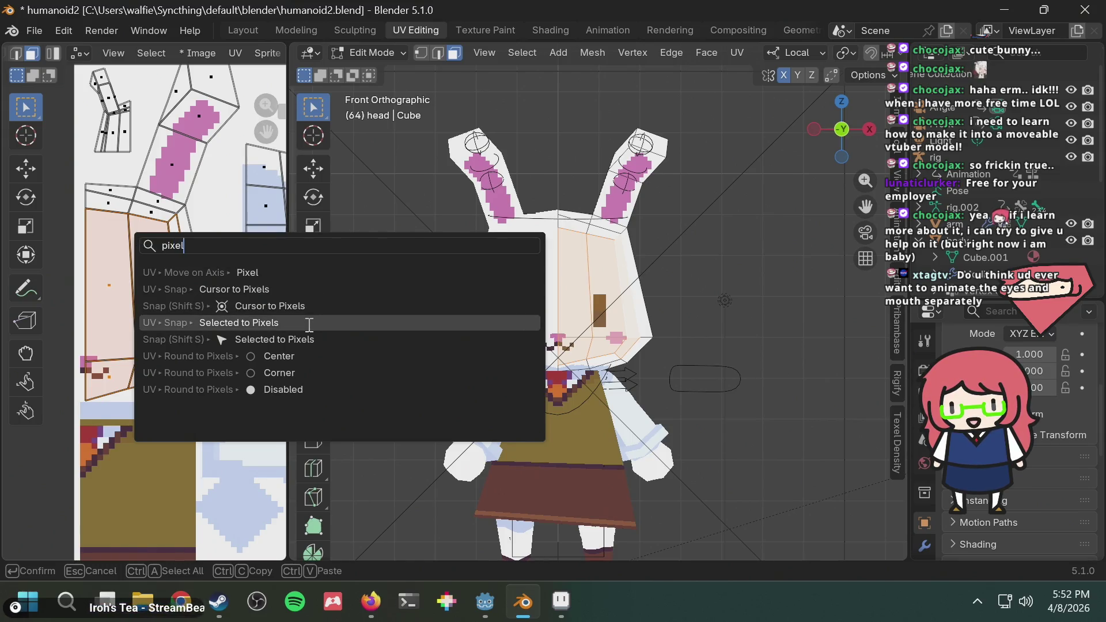
click(310, 322)
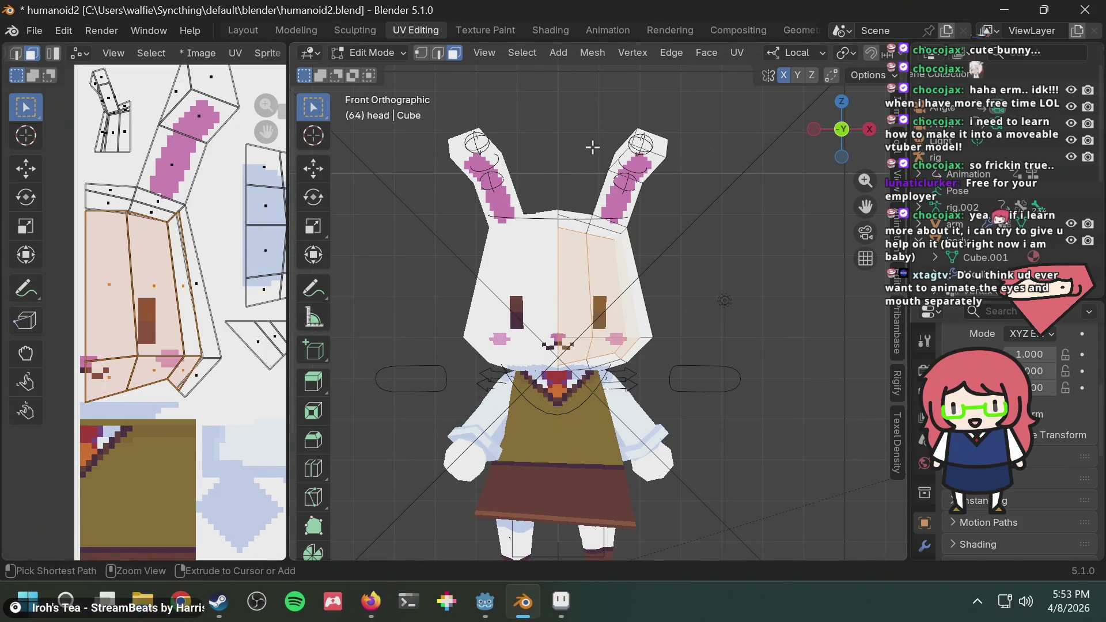
Slide the face island to another expression region of the texture and confirm it
scroll(619, 305, up, 3)
scroll(617, 320, up, 3)
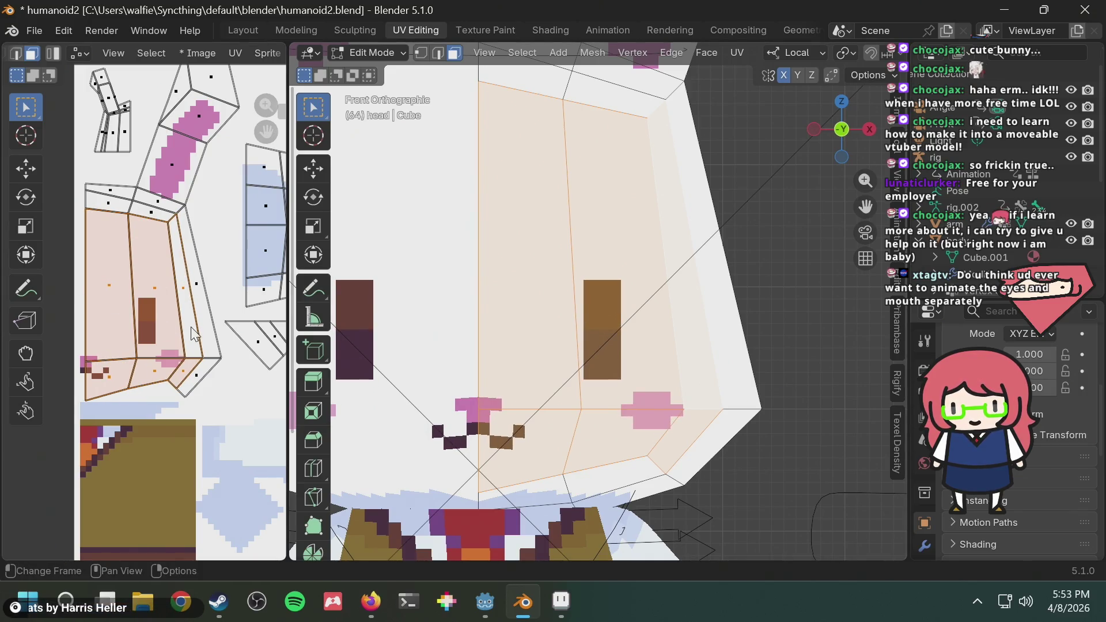
scroll(224, 323, down, 4)
scroll(172, 357, up, 2)
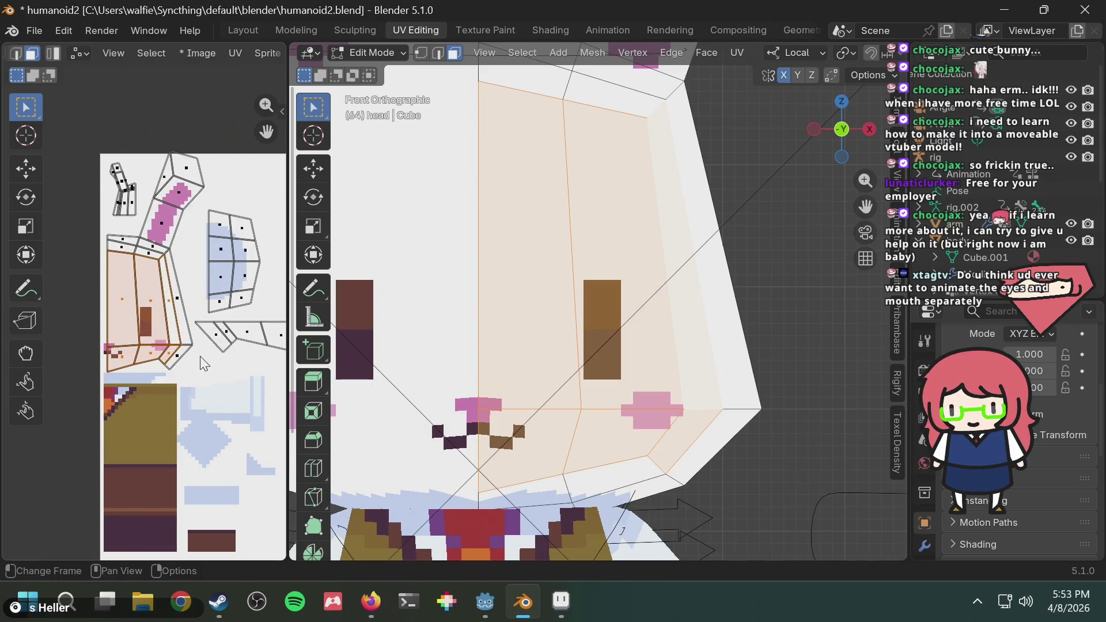
scroll(204, 363, down, 2)
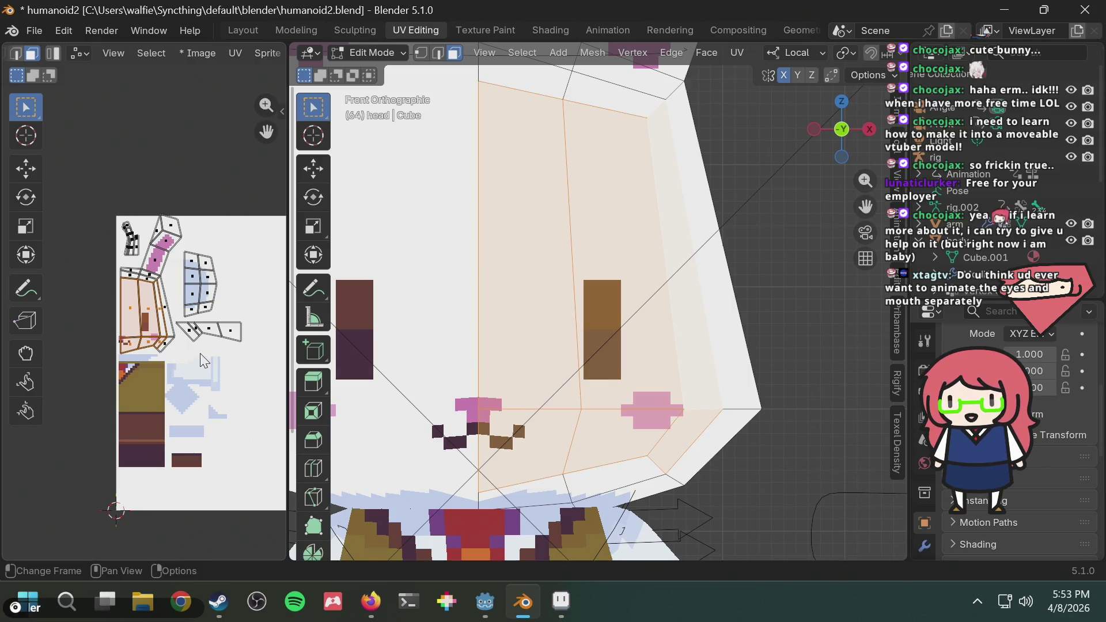
middle_drag(203, 361, 106, 377)
key(g)
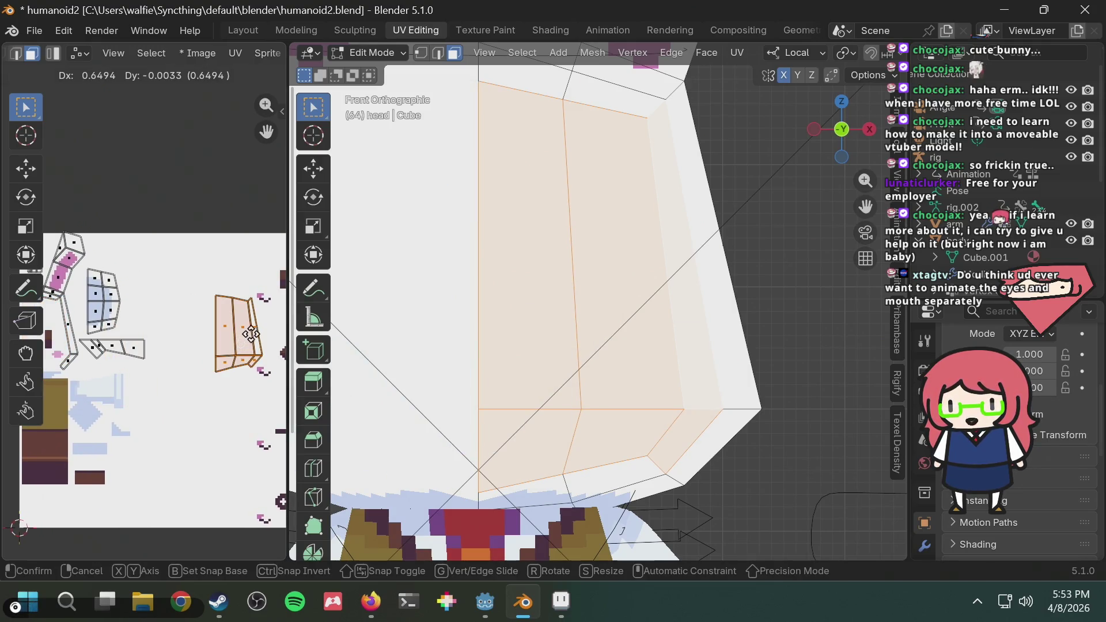
click(271, 297)
Reposition the face island over the eye-expression pixels, cancelling two attempts before confirming
scroll(250, 323, up, 4)
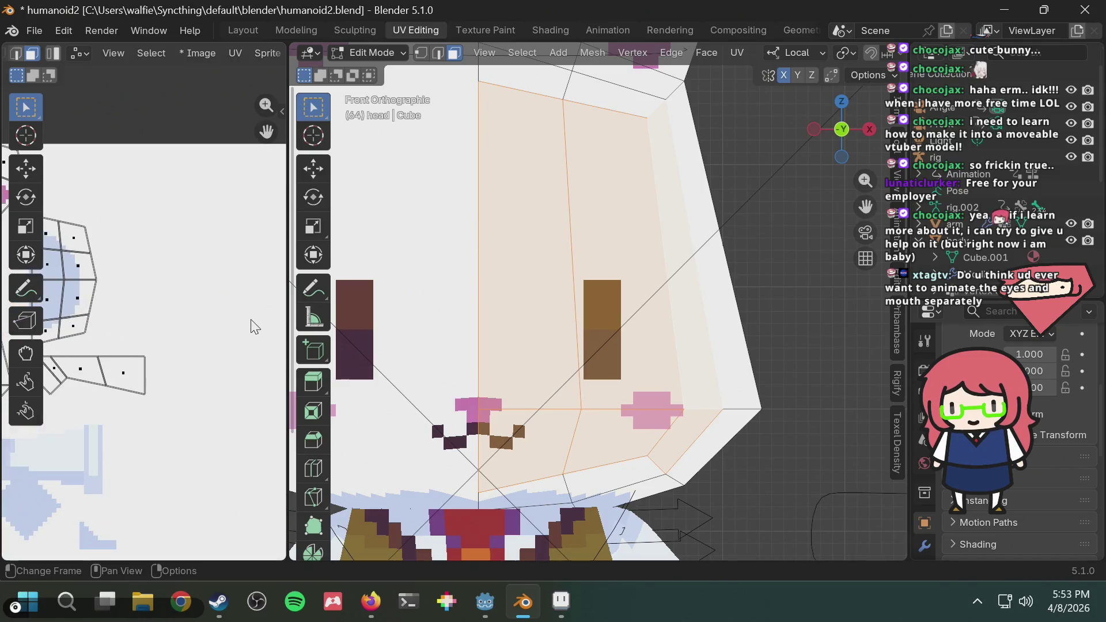
middle_drag(172, 355, 115, 357)
scroll(145, 367, up, 2)
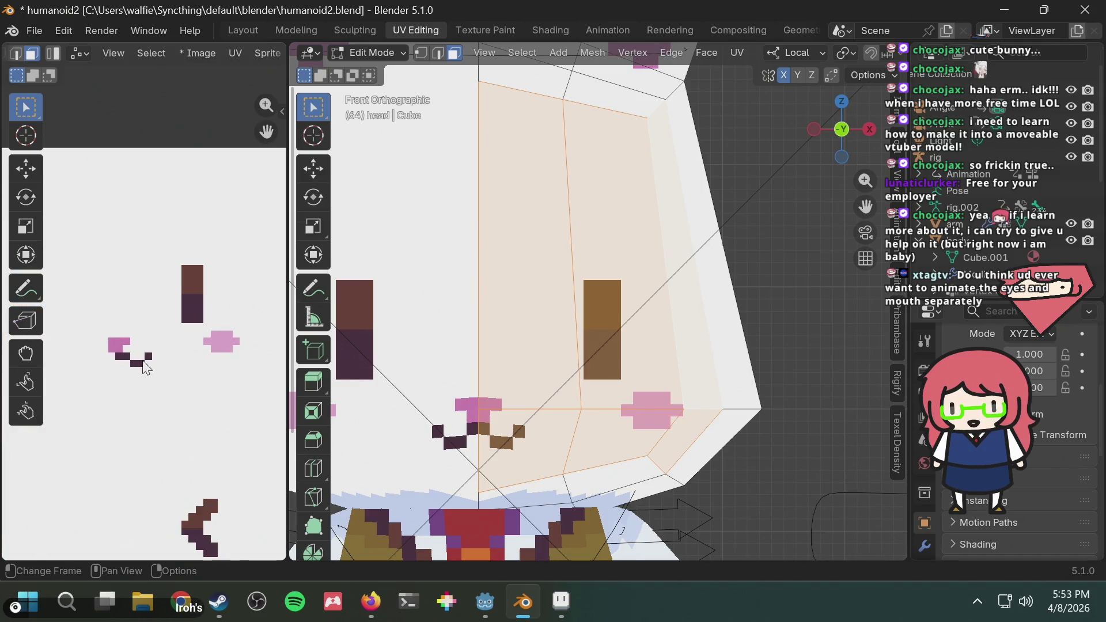
key(g)
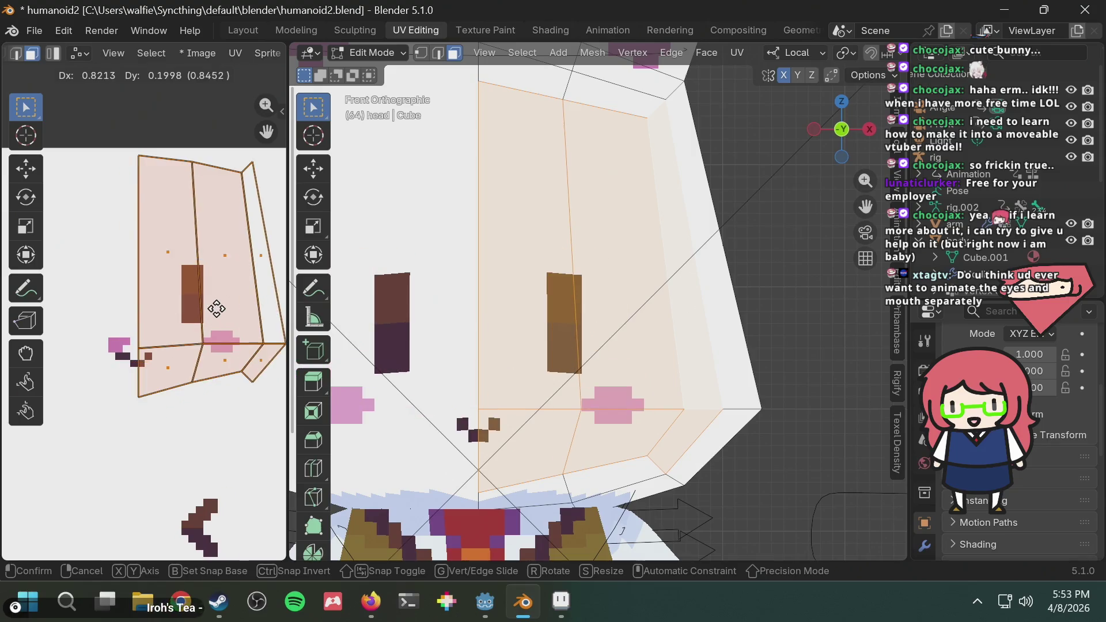
scroll(195, 317, up, 4)
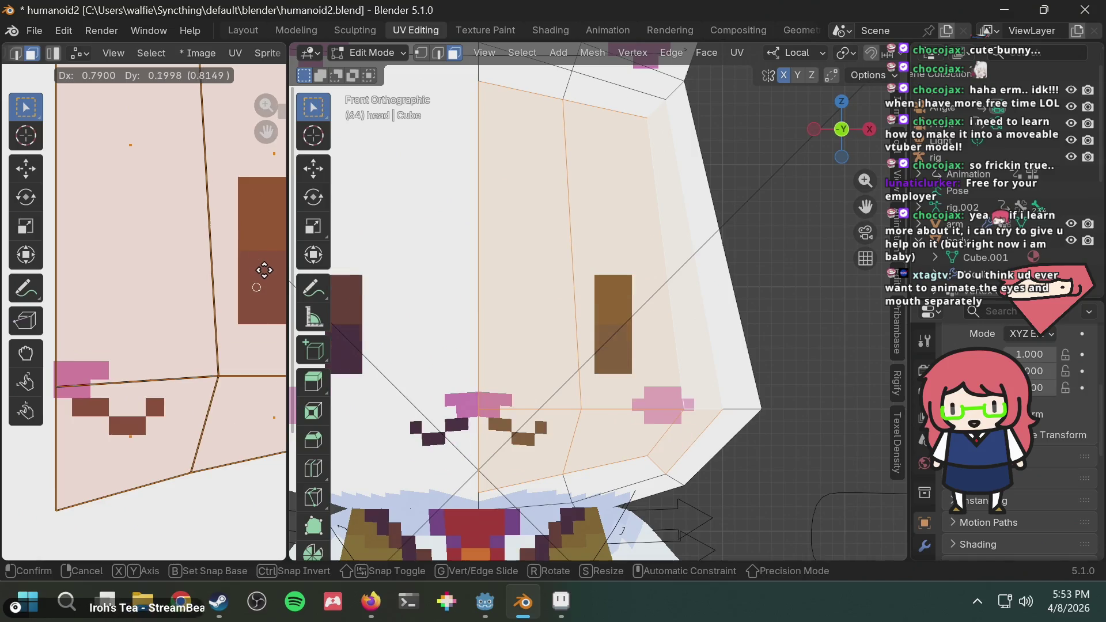
right_click(236, 282)
scroll(236, 282, down, 2)
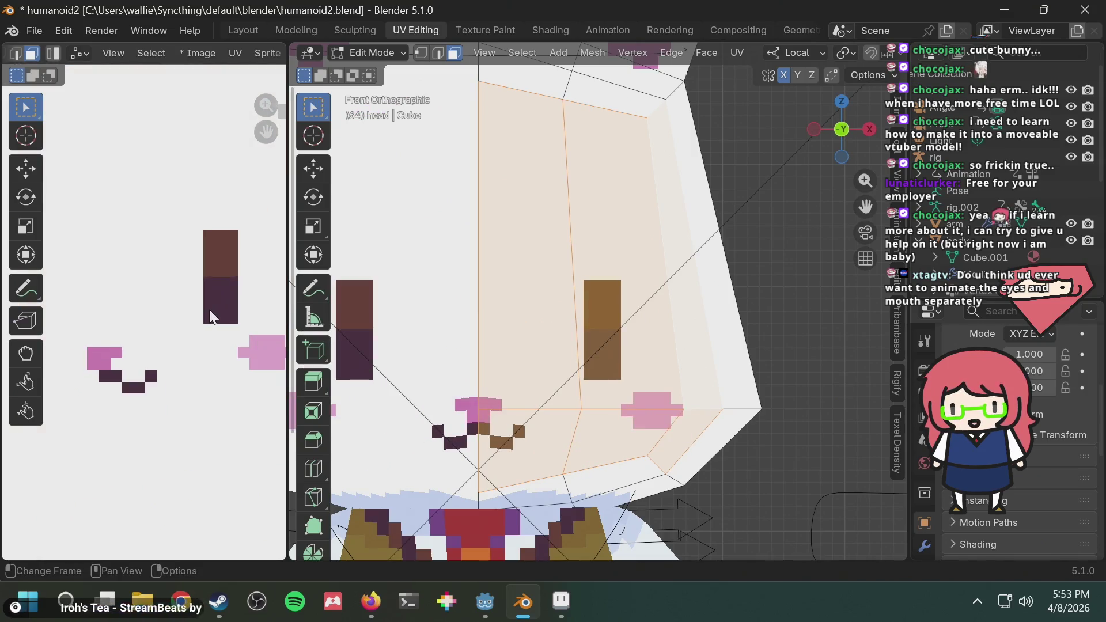
key(g)
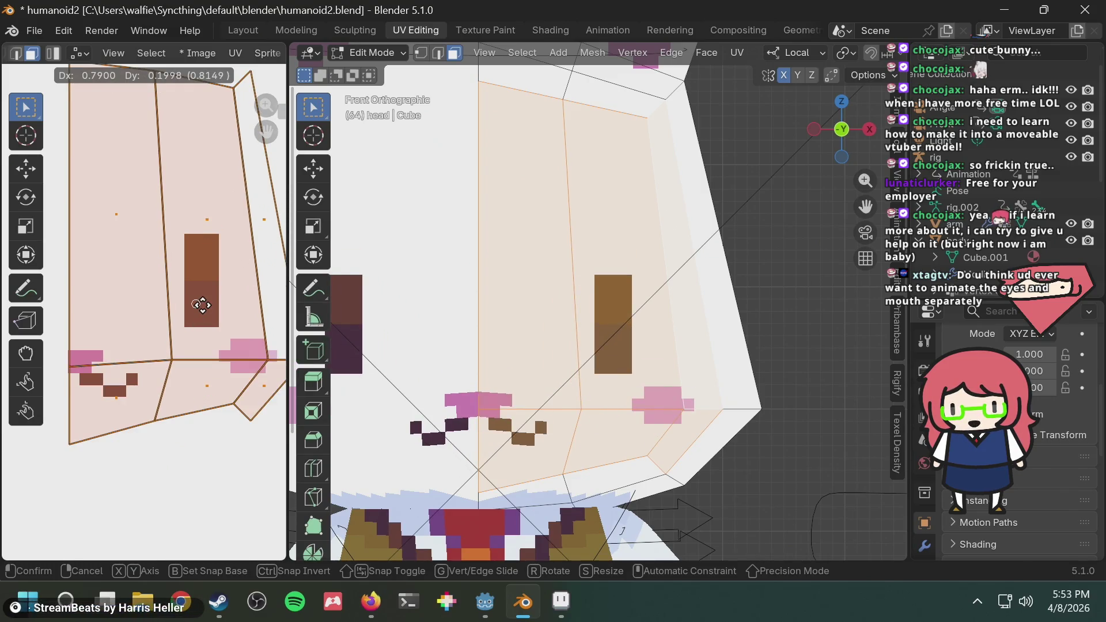
right_click(202, 314)
scroll(201, 314, down, 2)
key(g)
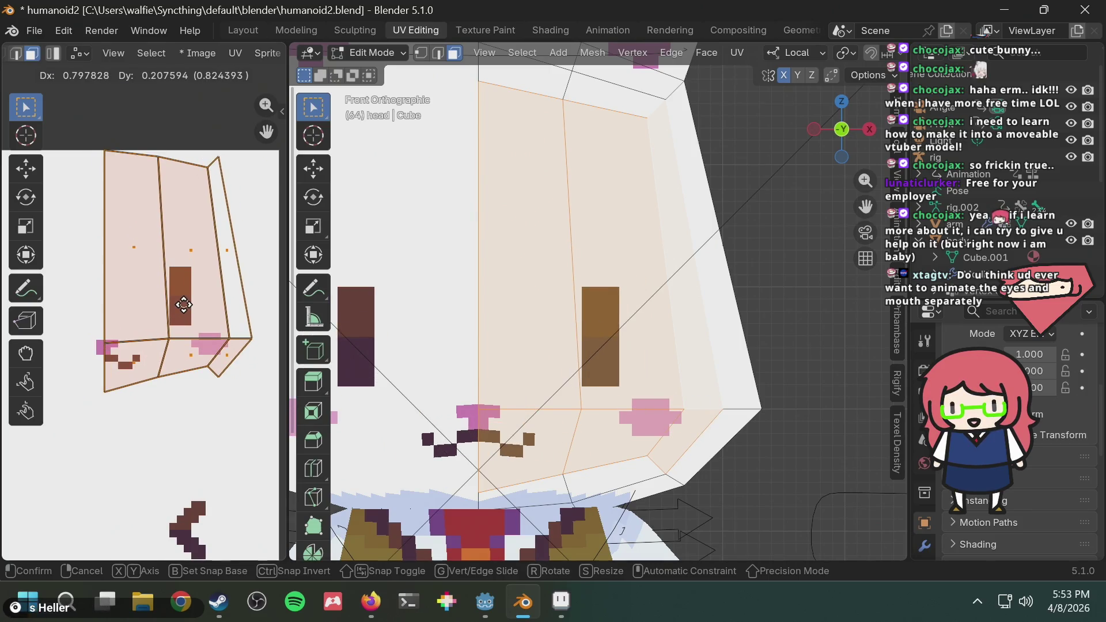
click(182, 308)
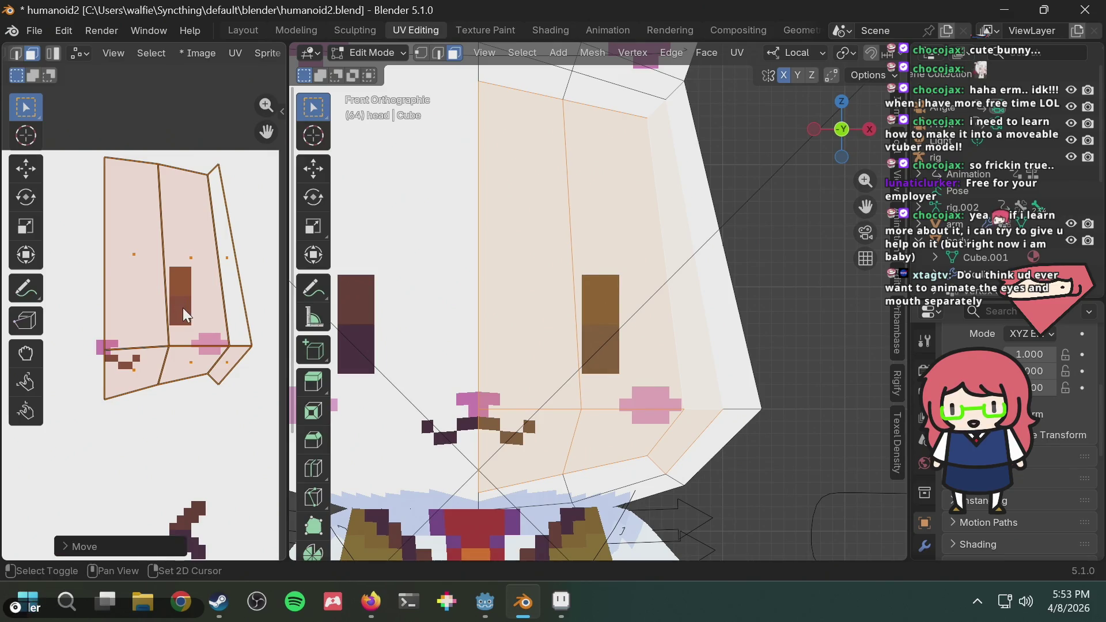
Give the face island a small confirmed shift after cancelling one nudge
scroll(143, 357, up, 5)
scroll(137, 363, up, 3)
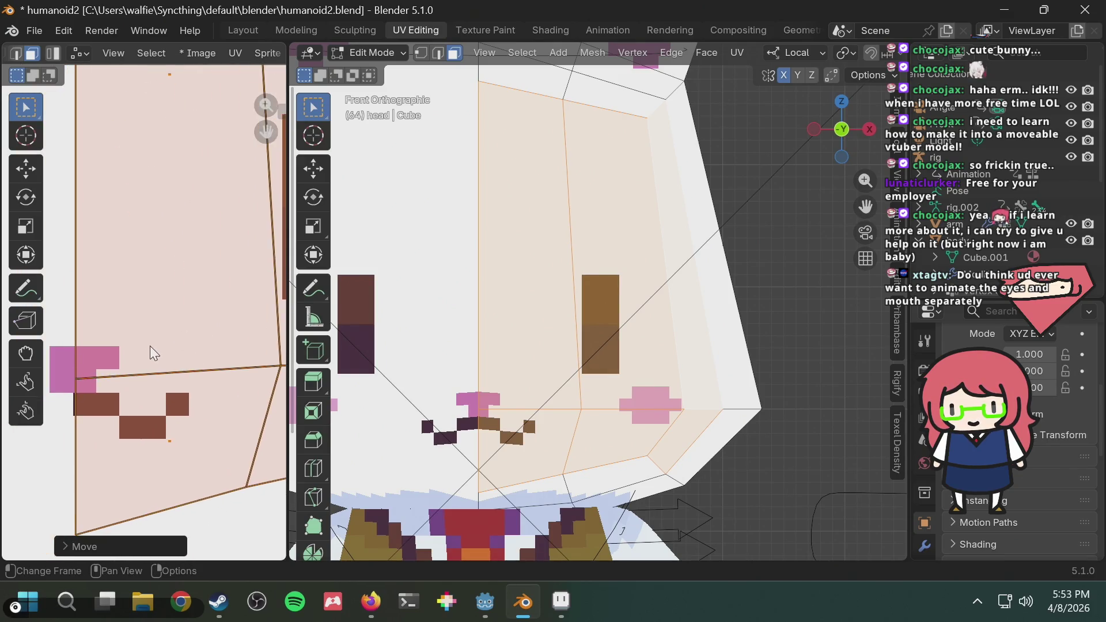
key(g)
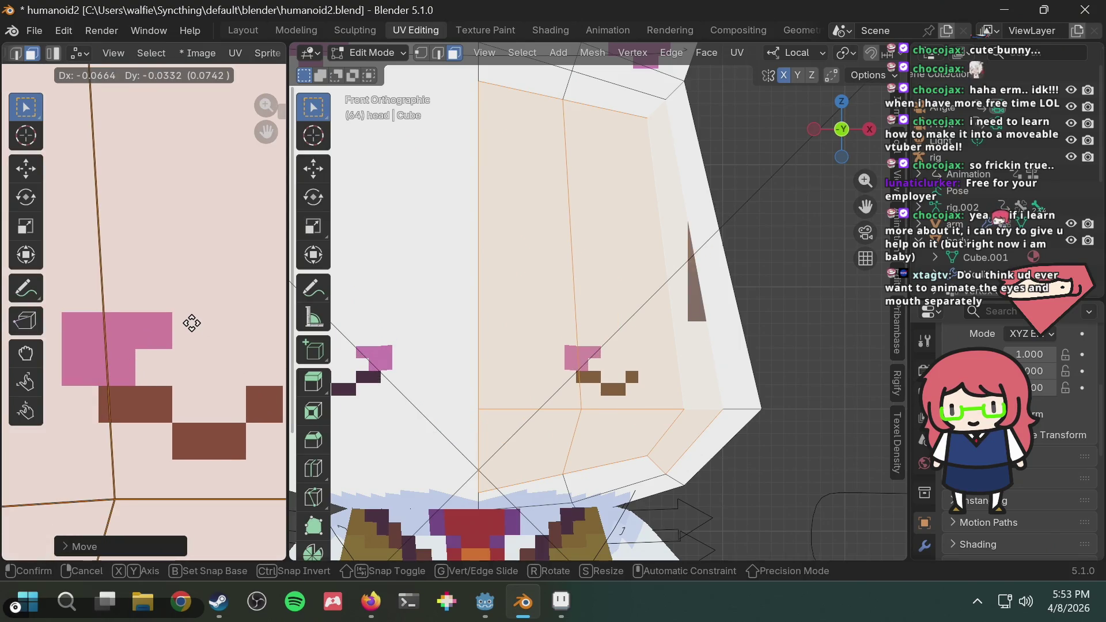
right_click(195, 330)
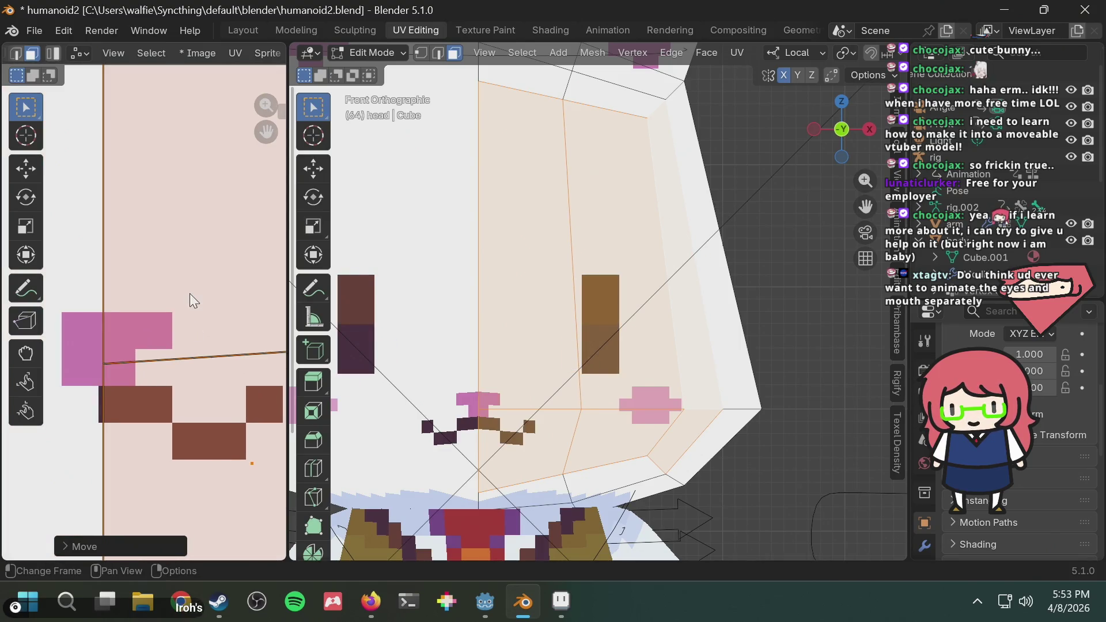
scroll(205, 292, down, 5)
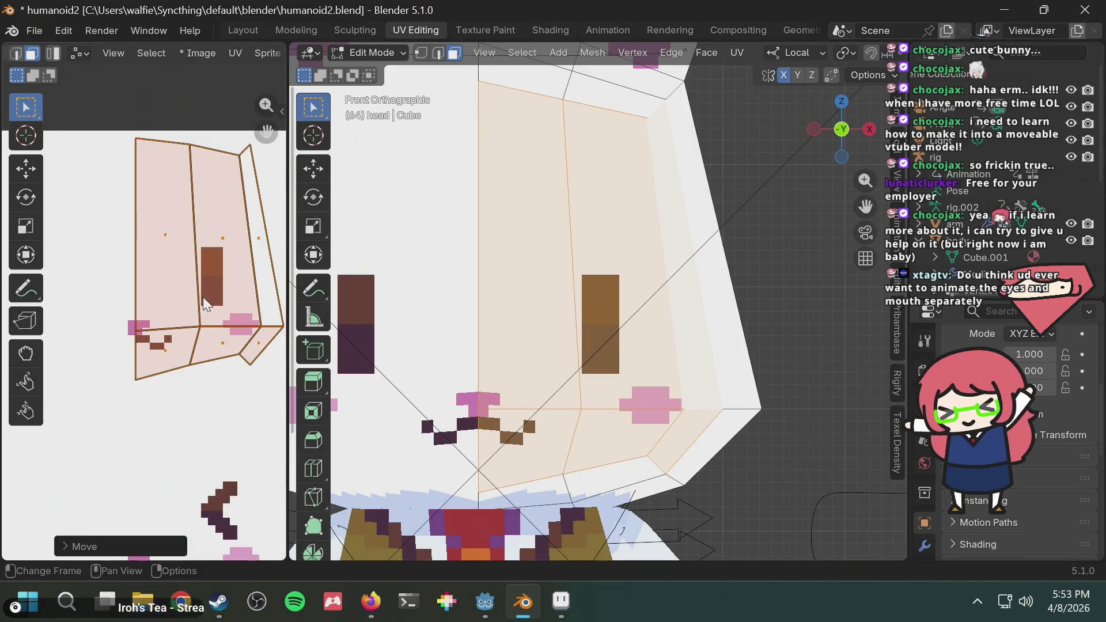
key(g)
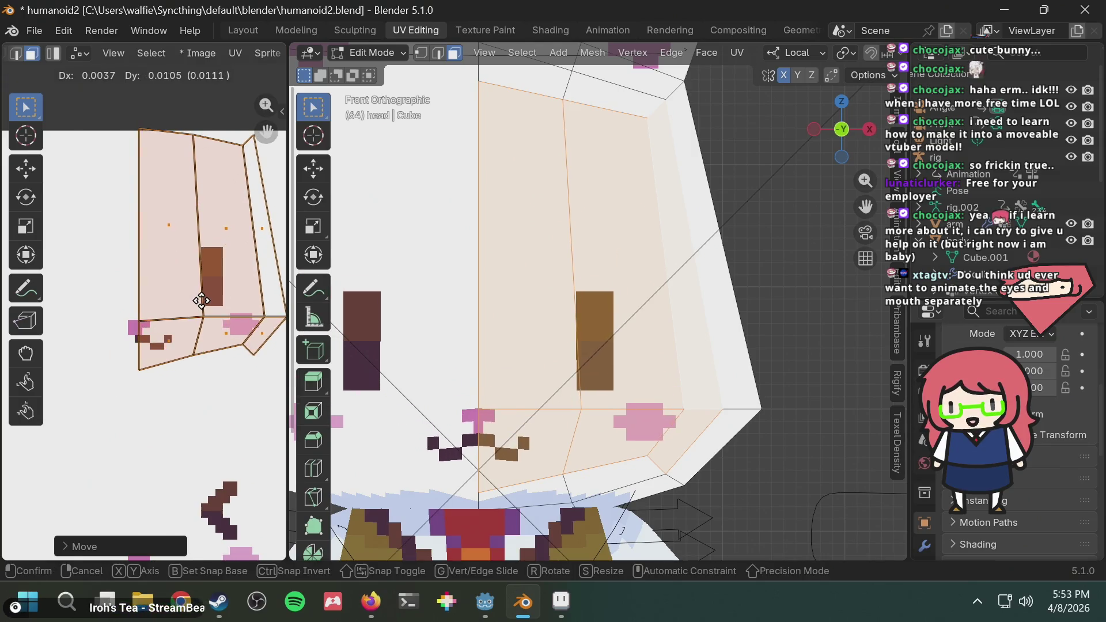
scroll(197, 303, up, 4)
click(133, 381)
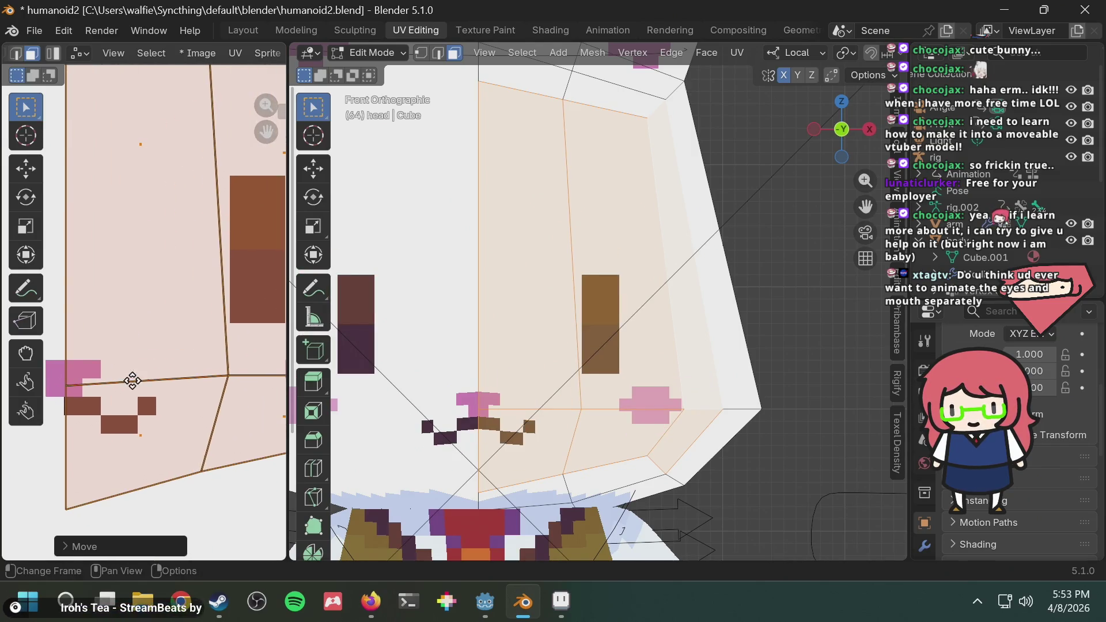
Widen the UV editor and fine-tune the face island's position
drag(289, 314, 444, 314)
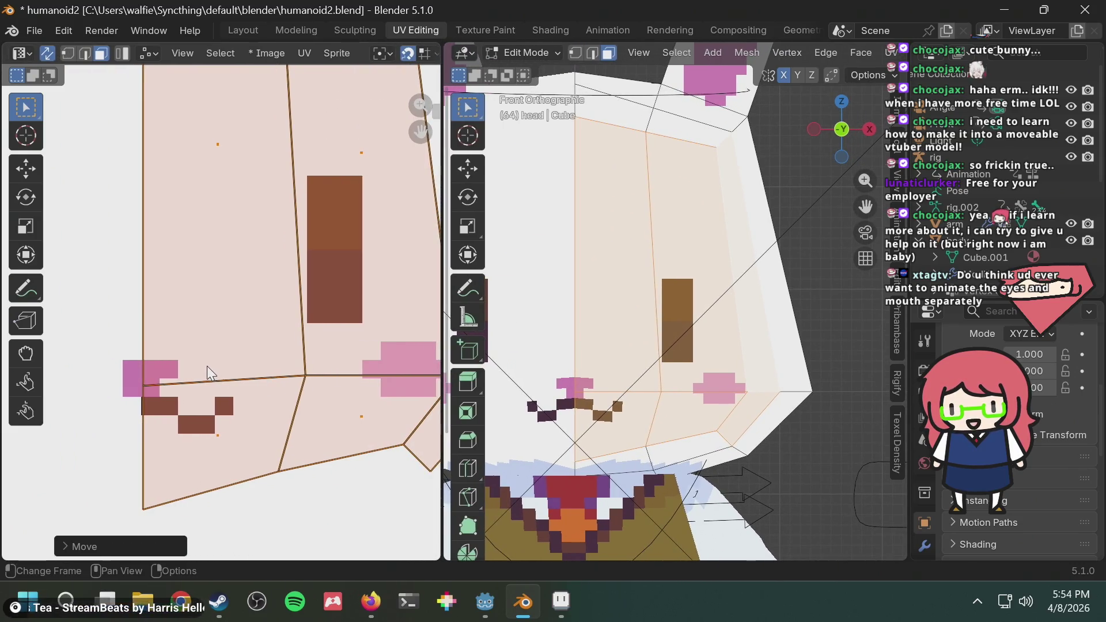
key(g)
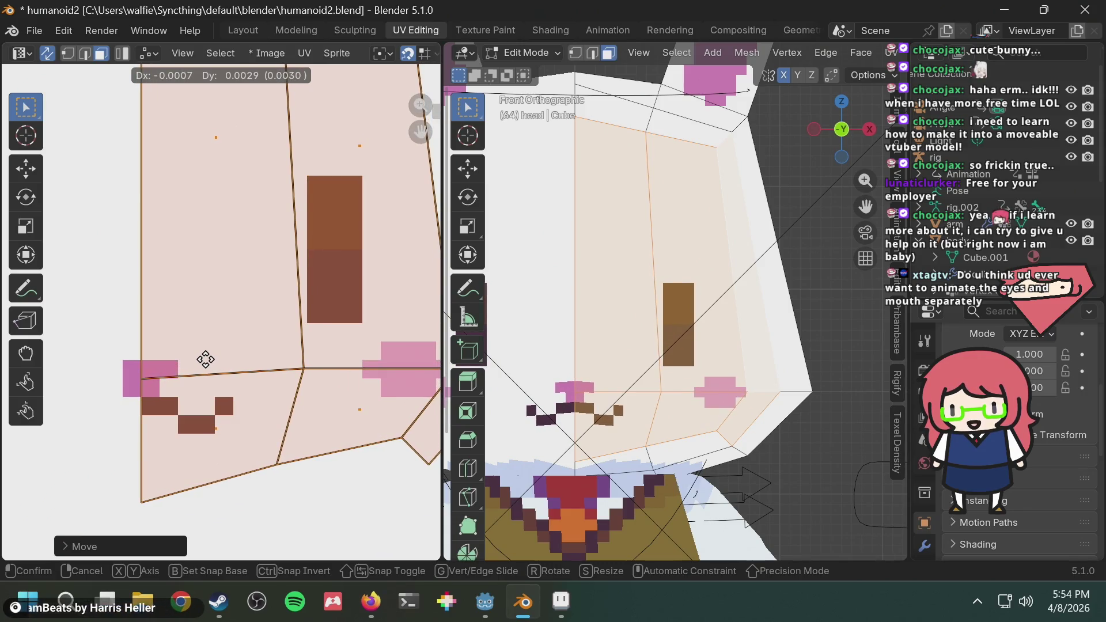
click(205, 359)
Check the face island and pink cheek block on the texture, then view the head three-quarter
scroll(141, 401, up, 4)
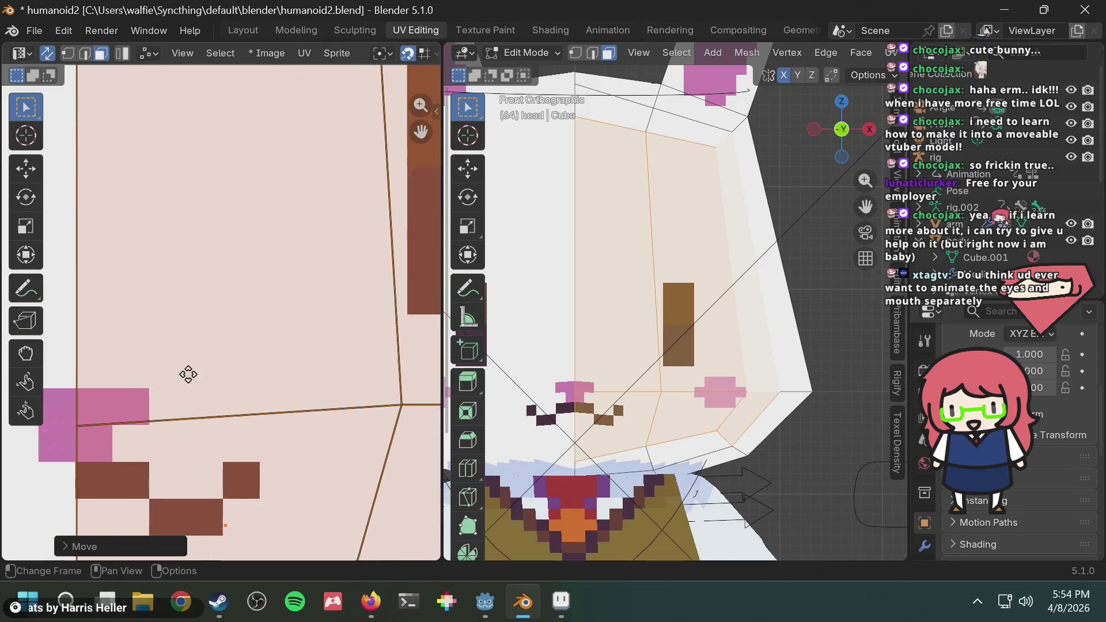
scroll(99, 455, up, 4)
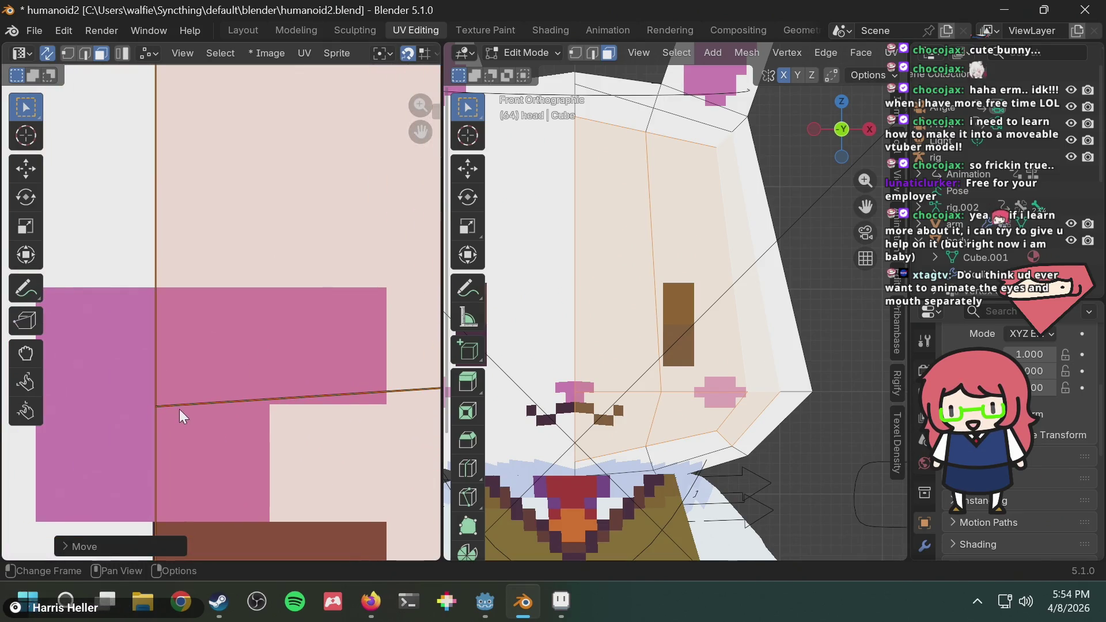
scroll(167, 407, down, 4)
middle_drag(292, 364, 66, 375)
scroll(259, 356, down, 1)
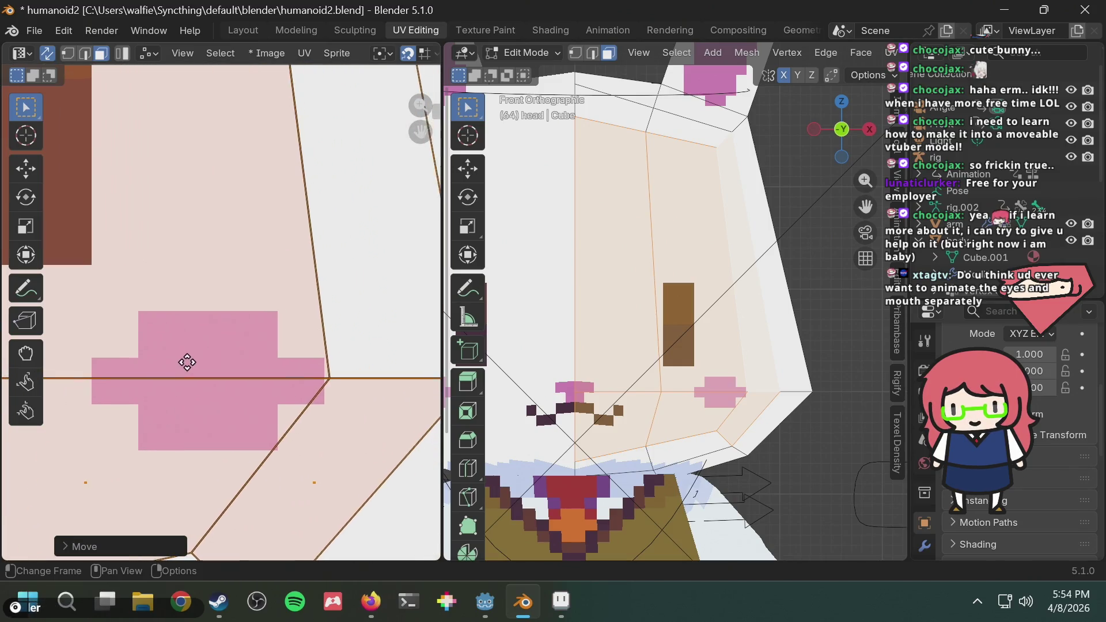
scroll(185, 363, up, 3)
scroll(277, 412, down, 2)
scroll(382, 421, up, 2)
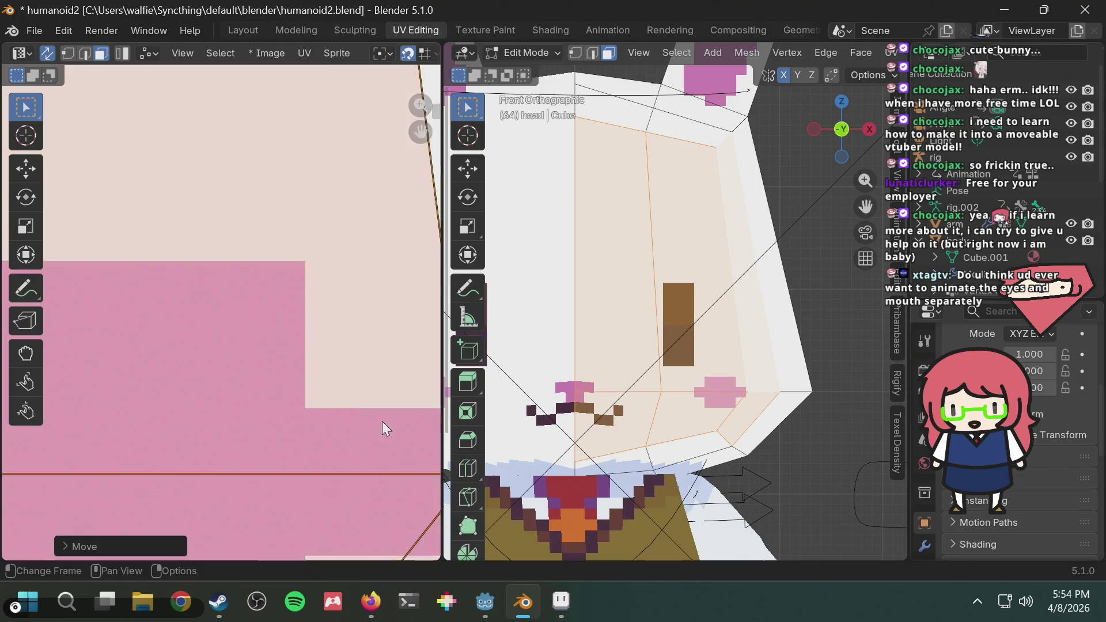
scroll(377, 416, down, 6)
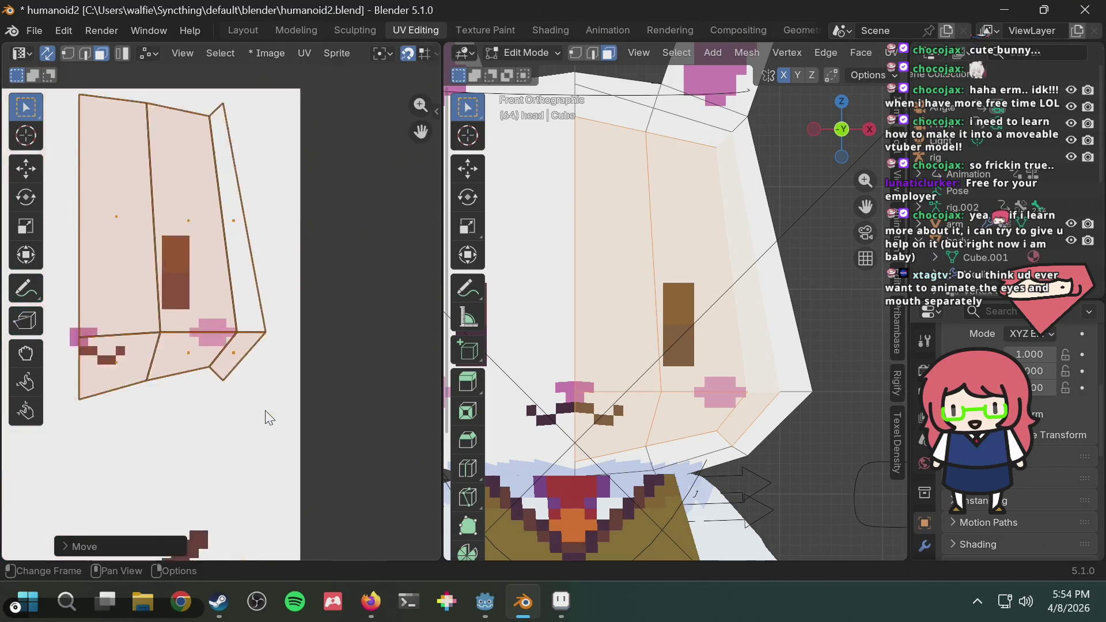
mouse_move(181, 383)
middle_down()
mouse_move(262, 381)
mouse_move(240, 375)
middle_up()
scroll(229, 369, up, 6)
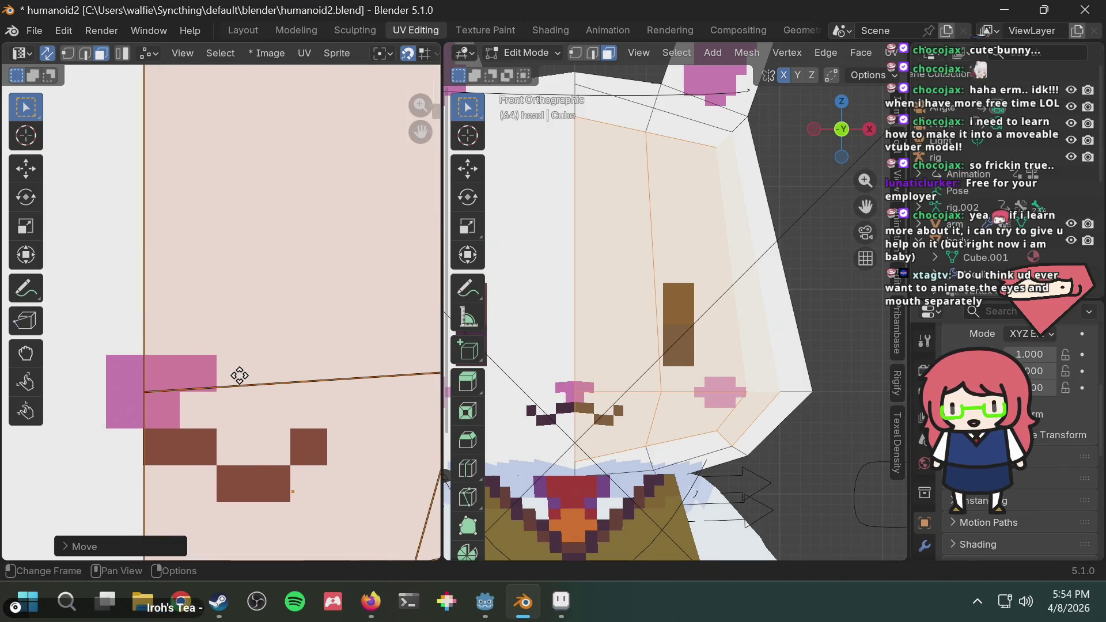
scroll(171, 379, up, 5)
middle_drag(184, 431, 278, 362)
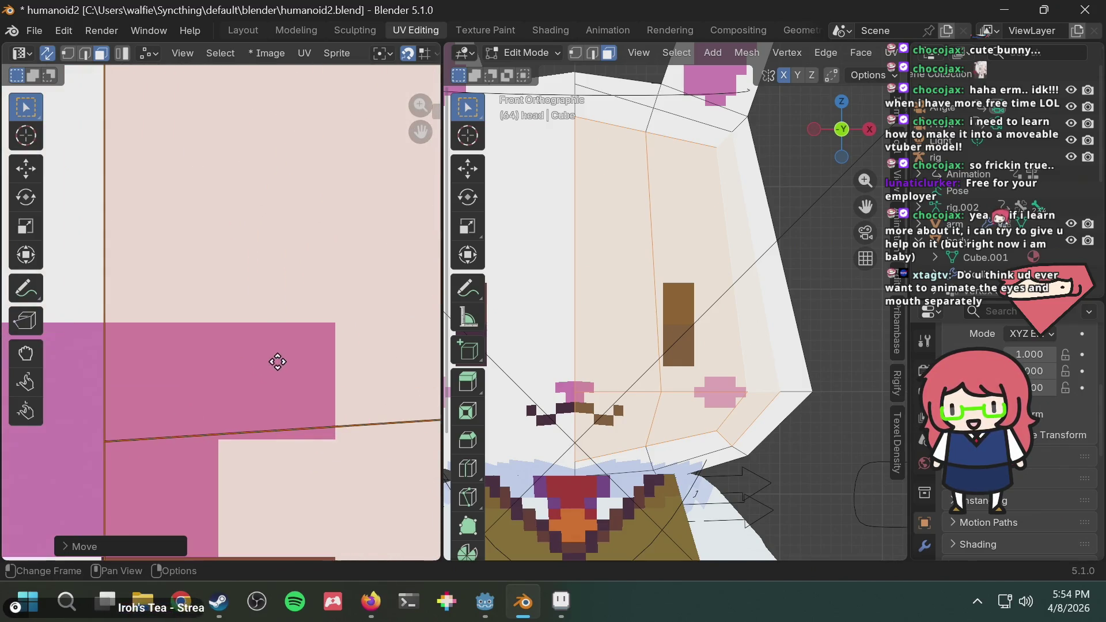
scroll(684, 292, down, 6)
mouse_move(684, 292)
middle_down()
mouse_move(659, 305)
mouse_move(662, 346)
mouse_move(668, 318)
mouse_move(615, 365)
mouse_move(634, 344)
mouse_move(710, 328)
middle_up()
scroll(662, 349, up, 3)
scroll(590, 385, up, 4)
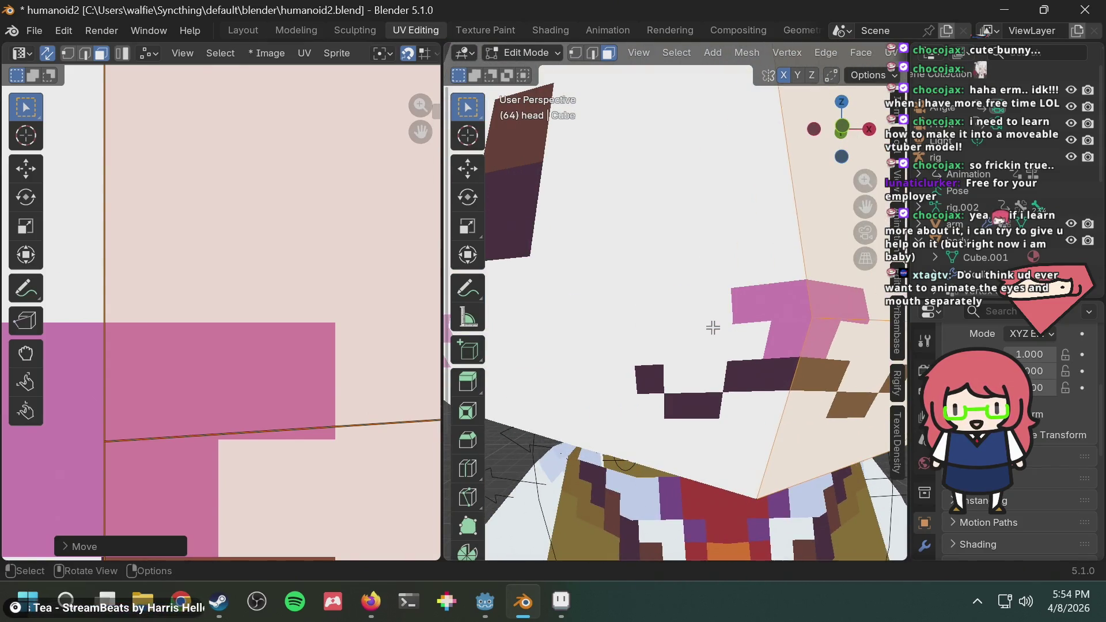
Zoom out to the whole bunny, then bring up the browser's UV sticky selection search results
scroll(713, 327, down, 5)
scroll(724, 325, down, 8)
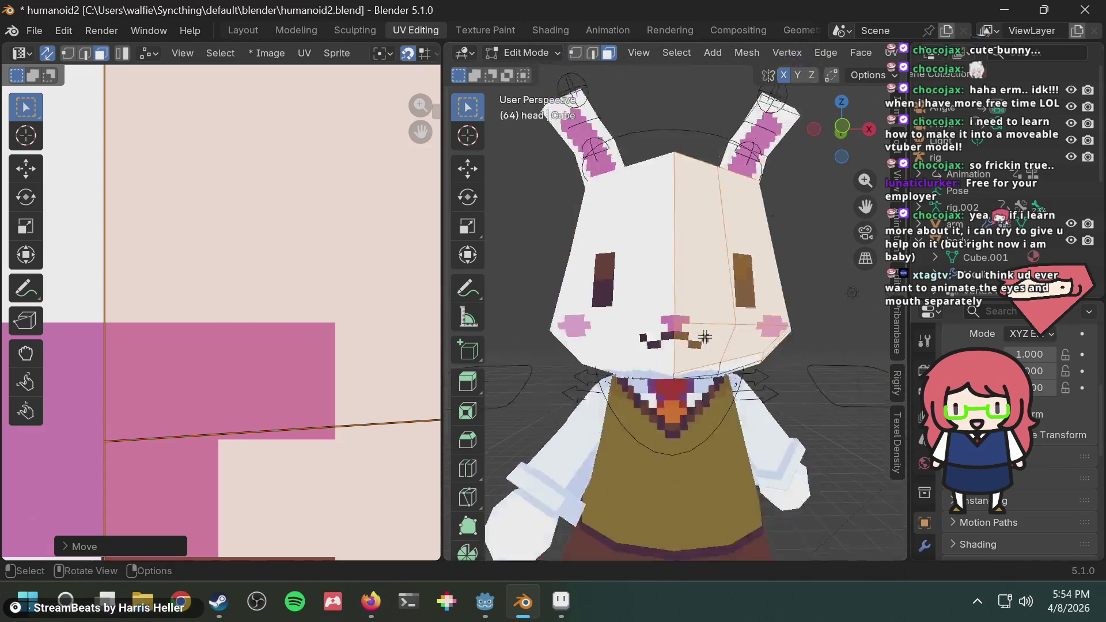
scroll(703, 334, down, 2)
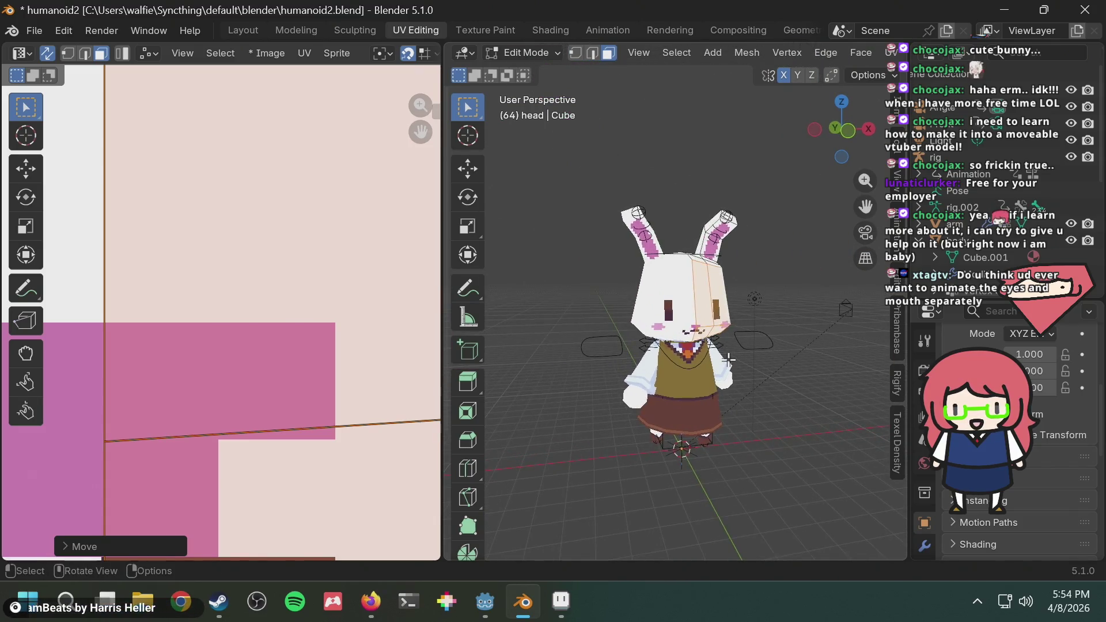
key(alt+Tab)
key(alt+Tab)
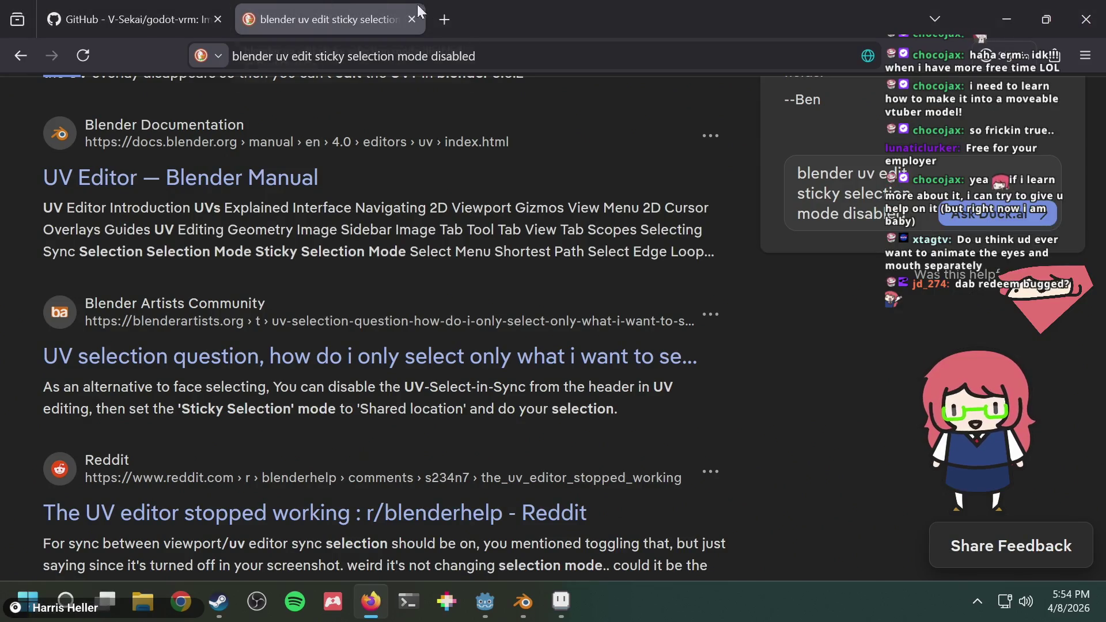
In a new tab, load the Bluesky post about learning Blender via the 'blue' address-bar suggestion
click(447, 18)
text(bl)
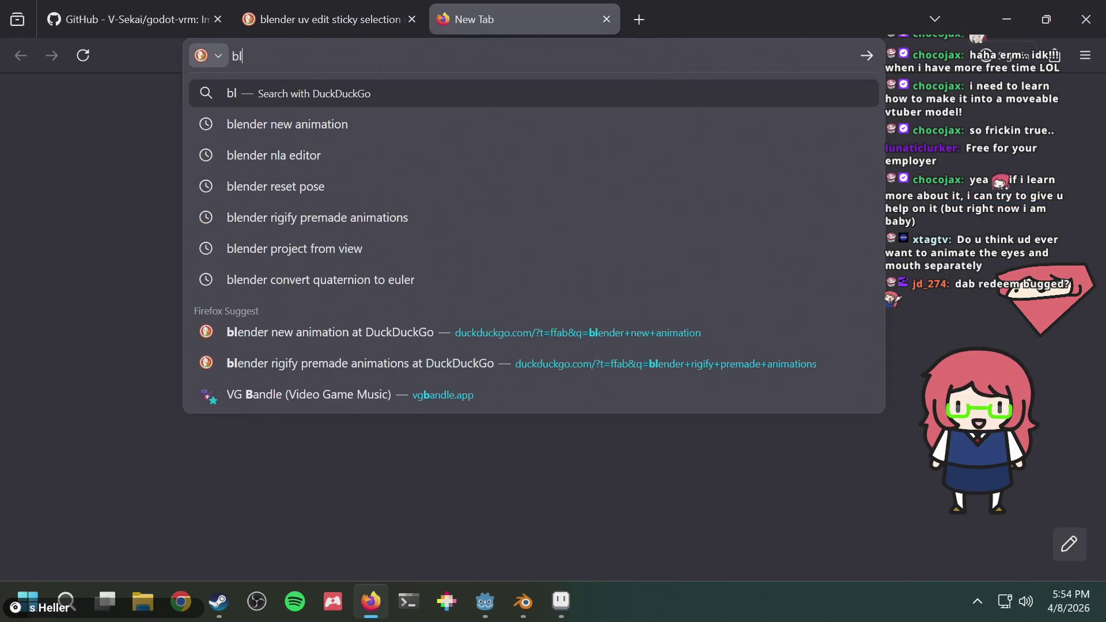
mouse_move(484, 602)
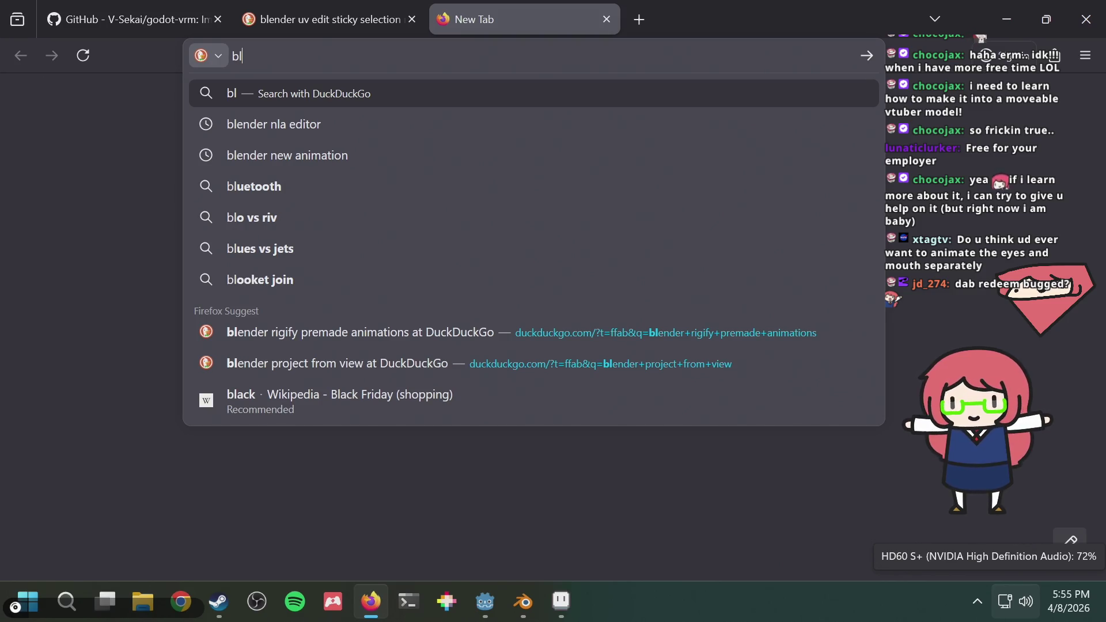
key(alt+Tab)
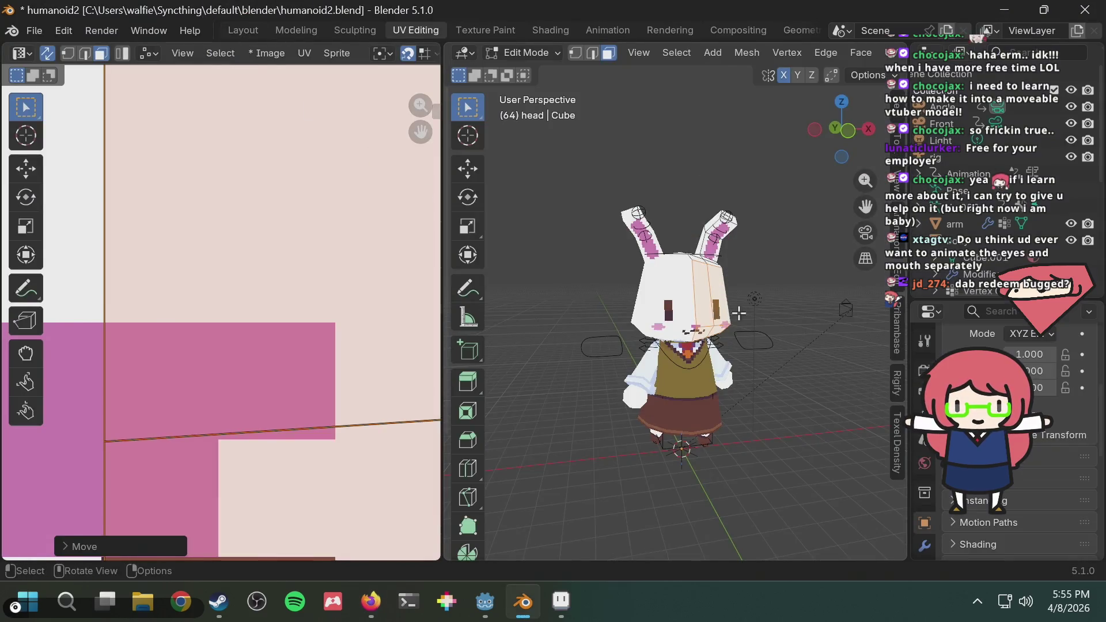
key(alt+Tab)
key(ctrl+t)
text(bl)
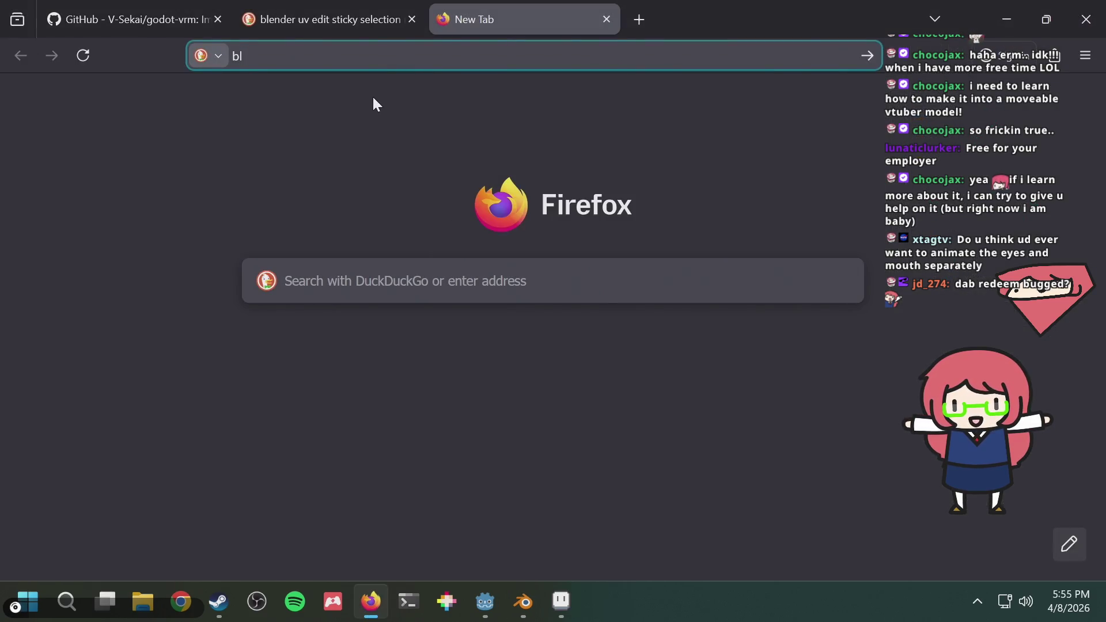
text(ue)
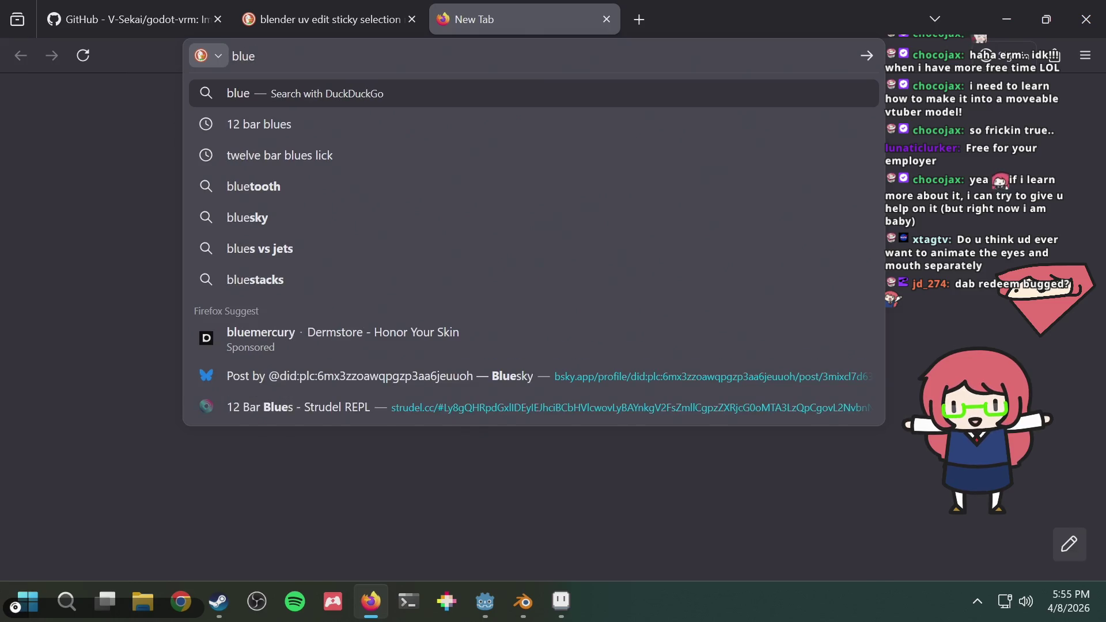
key(Up)
key(Up)
key(Return)
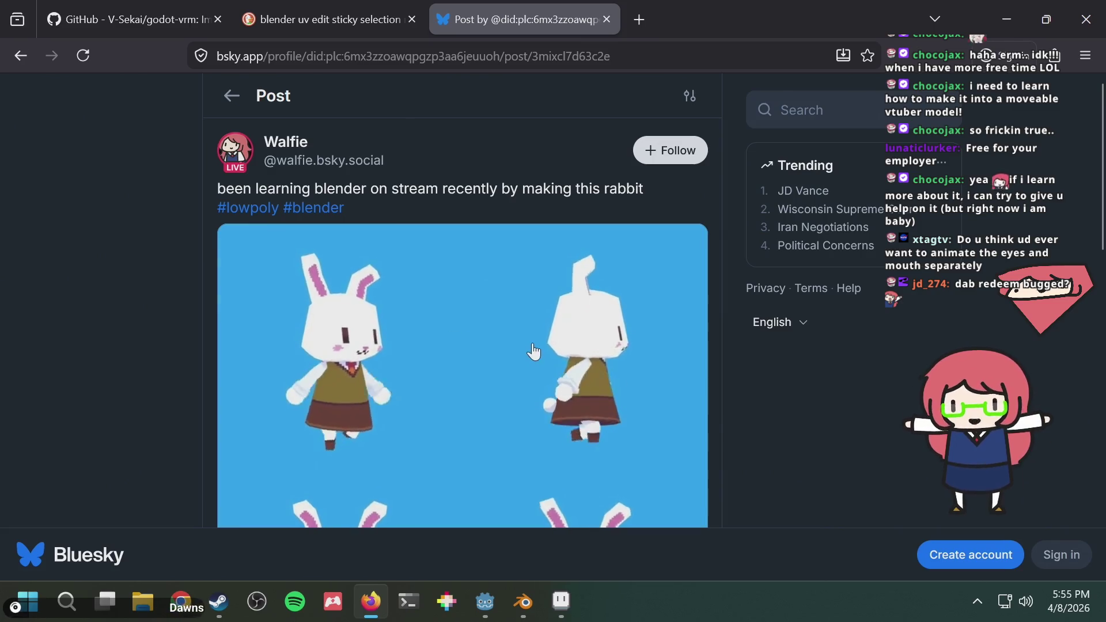
Play the rabbit turnaround video full screen, pause it at 0:05, and return to Blender
scroll(534, 352, down, 5)
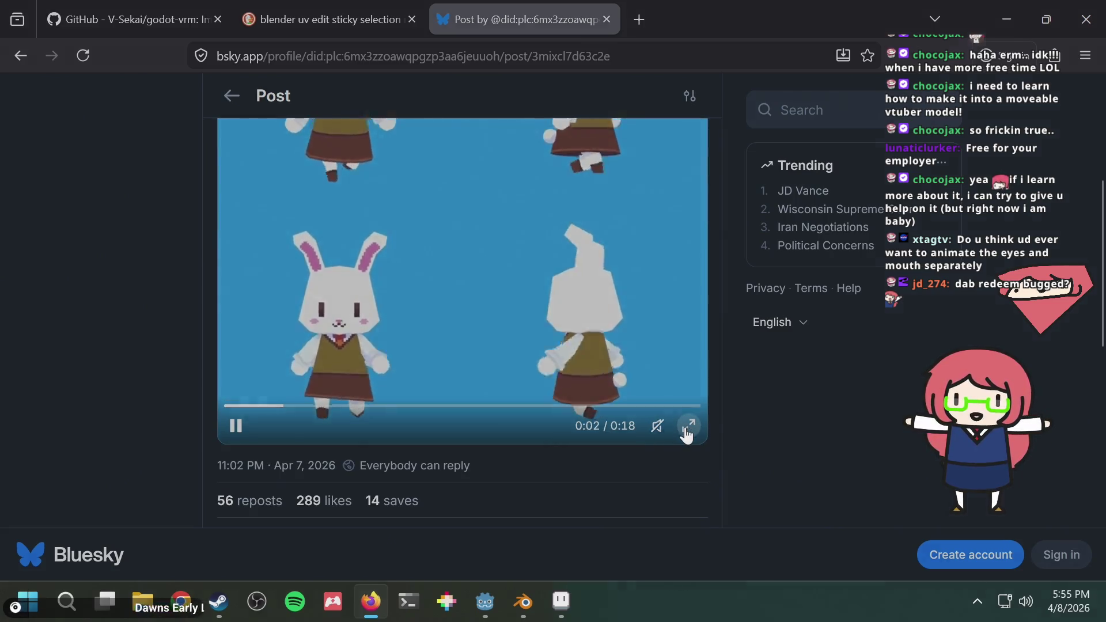
click(688, 426)
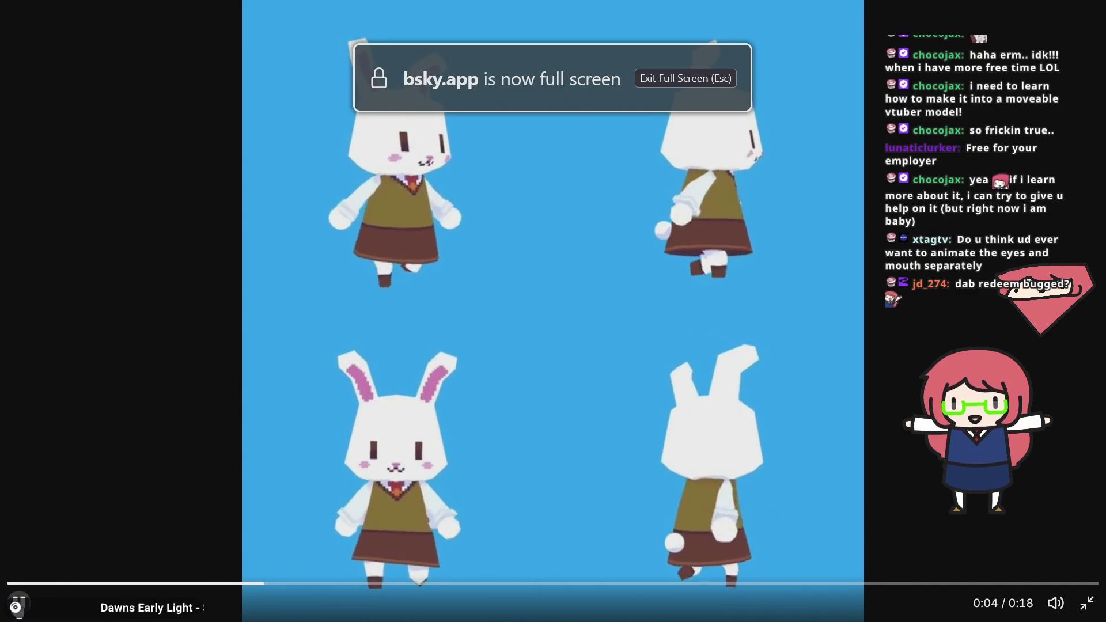
click(19, 603)
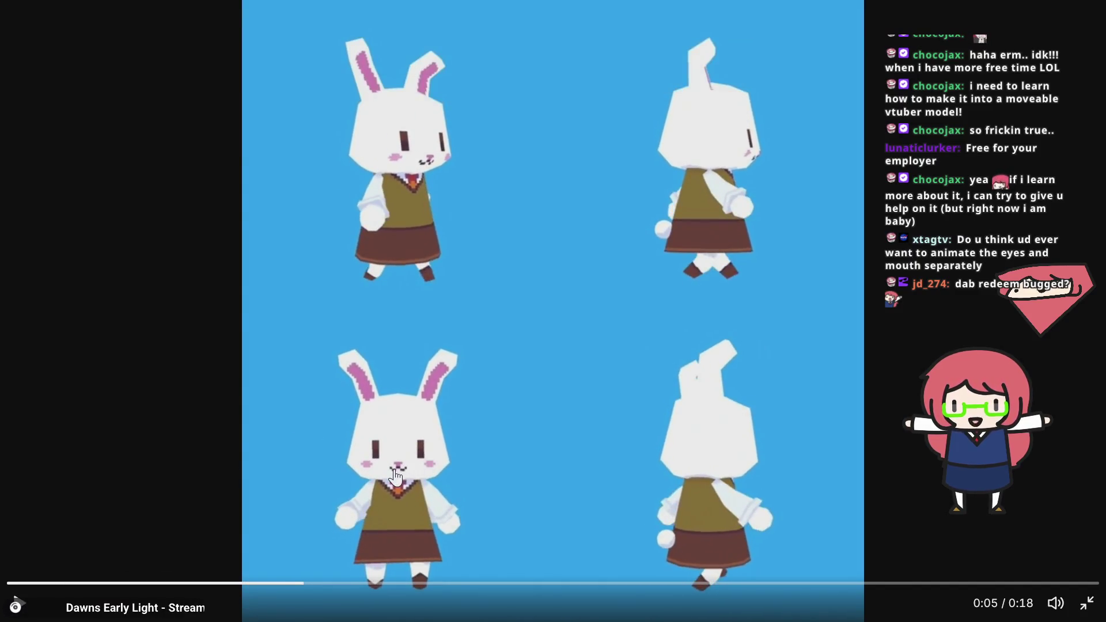
key(alt+Tab)
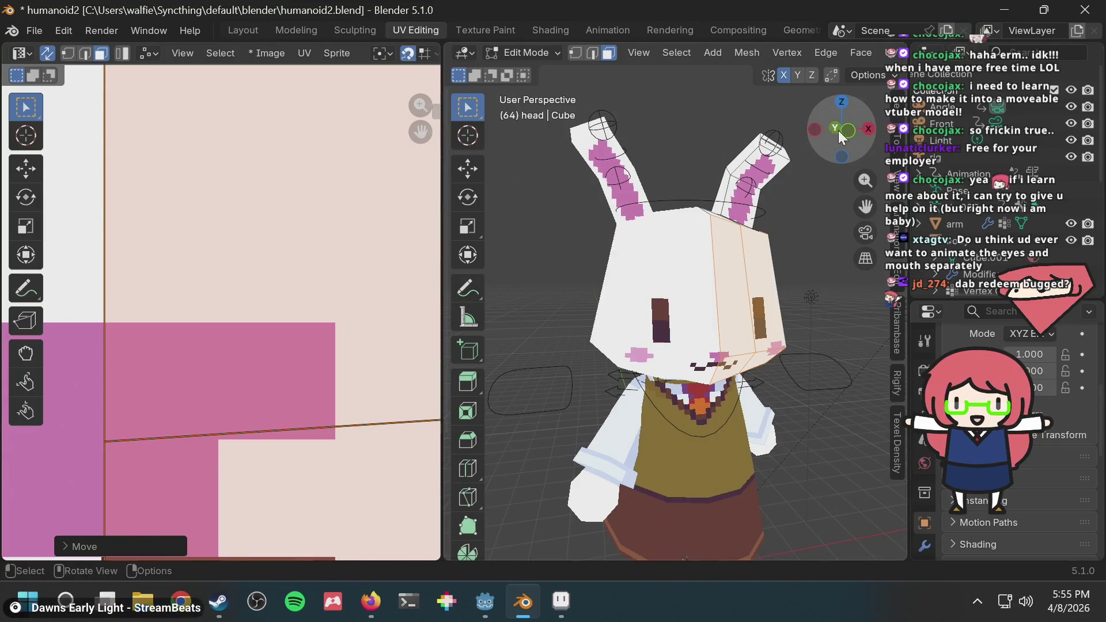
View the head in Front Orthographic, zoom on the face, and compare nose and mouth with the video
click(849, 134)
scroll(689, 350, up, 4)
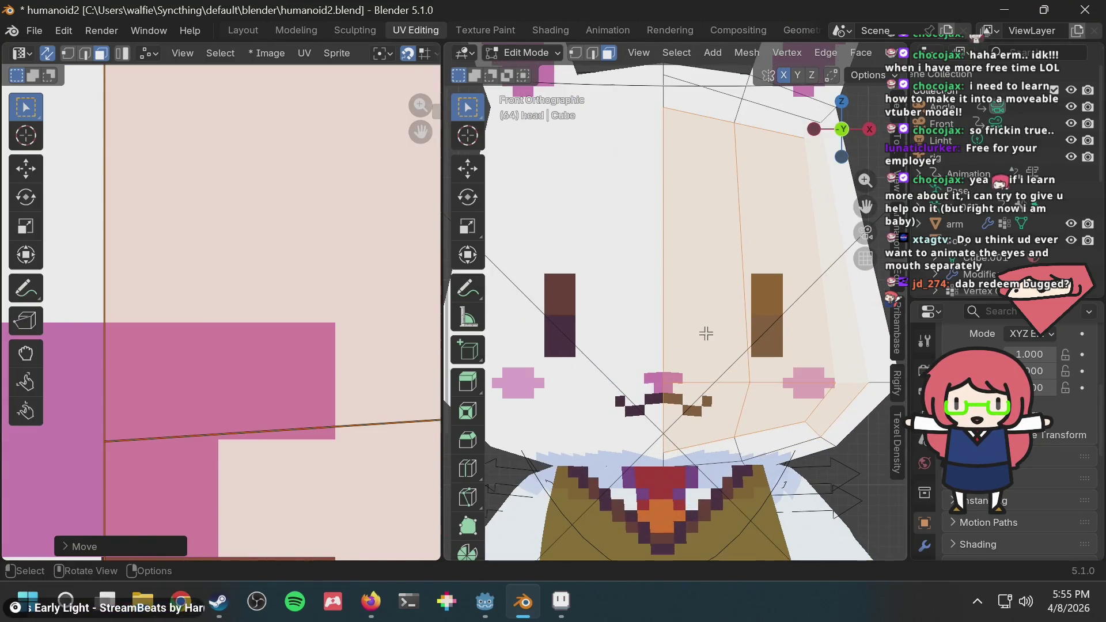
scroll(689, 351, down, 4)
key(alt+Tab)
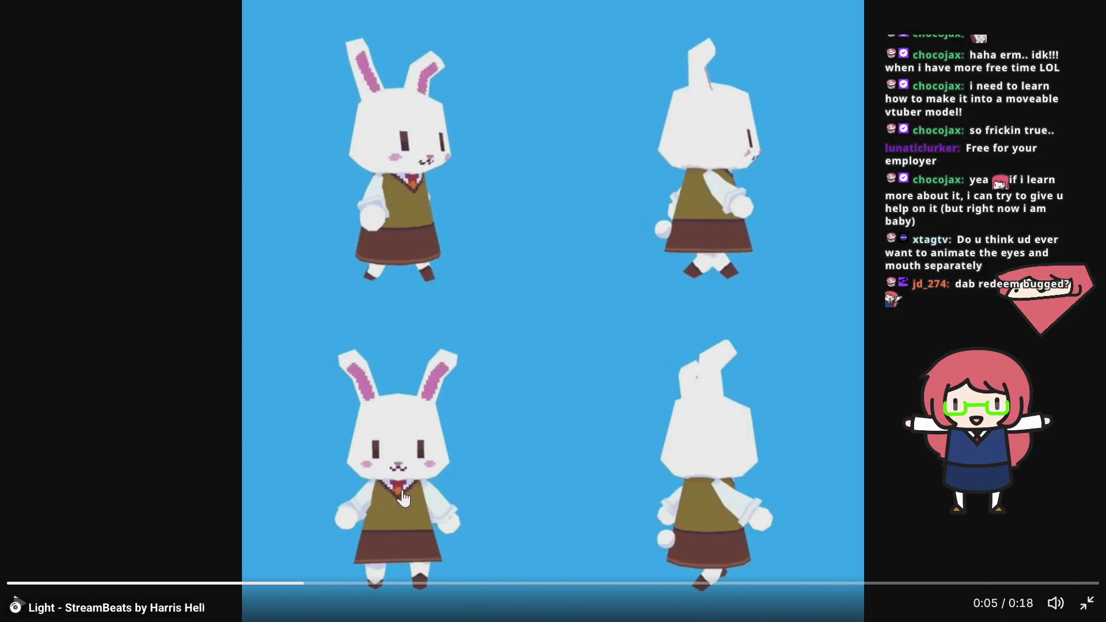
key(alt+Tab)
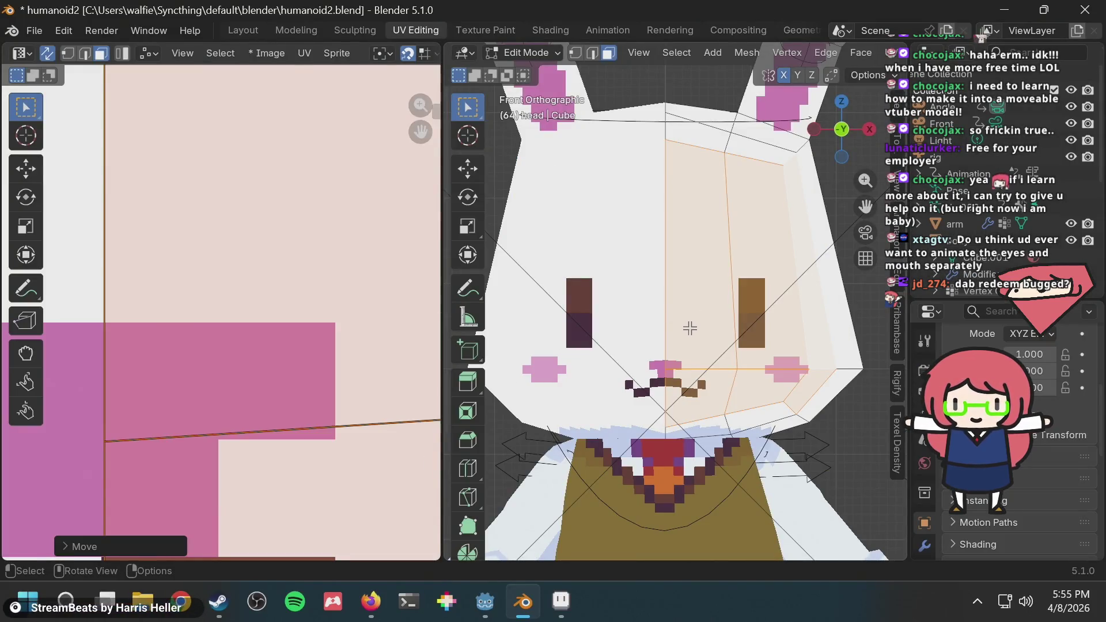
scroll(697, 368, up, 4)
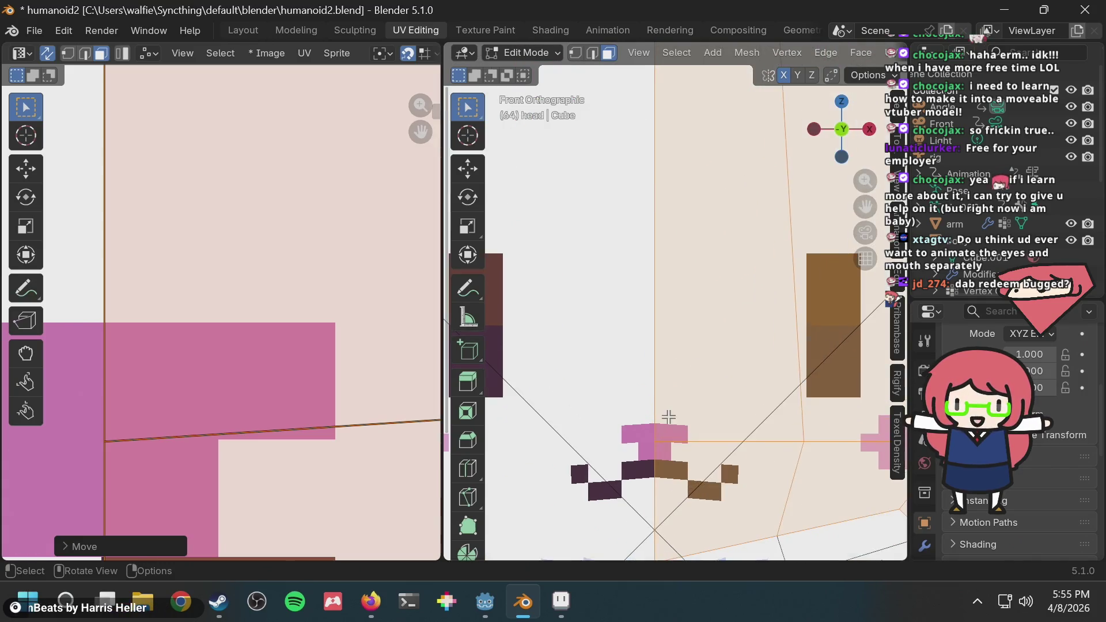
scroll(668, 431, down, 4)
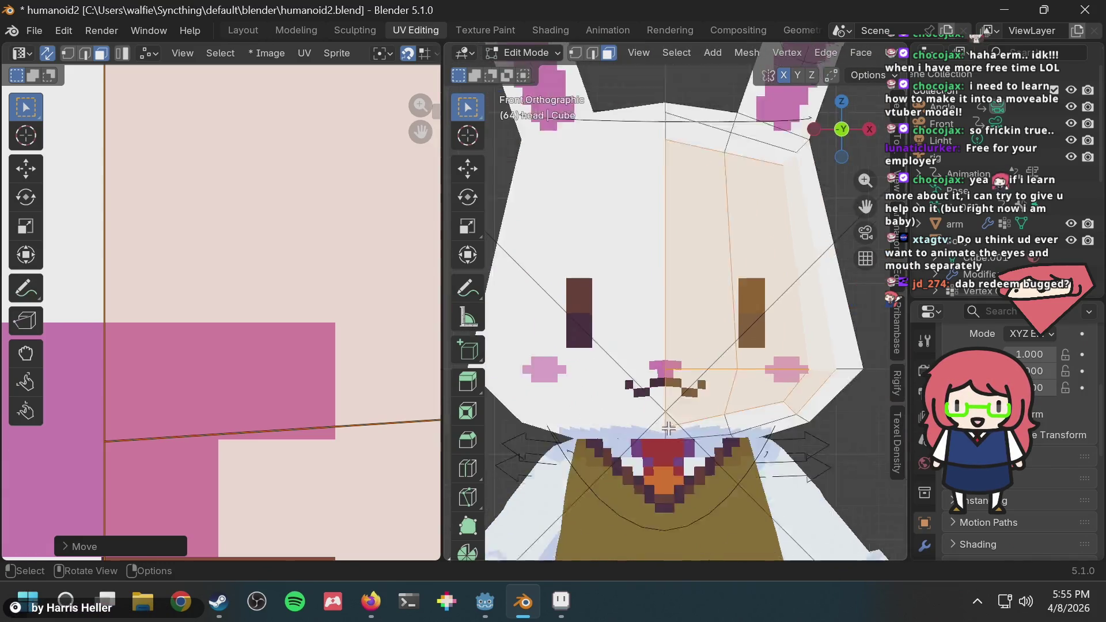
scroll(672, 422, up, 4)
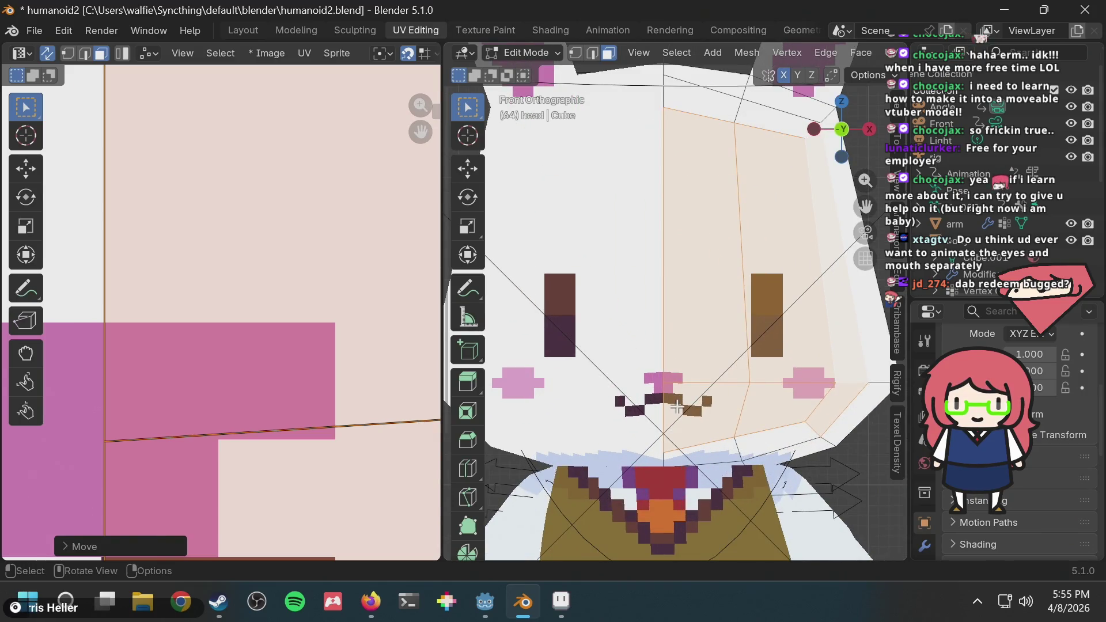
scroll(678, 407, up, 4)
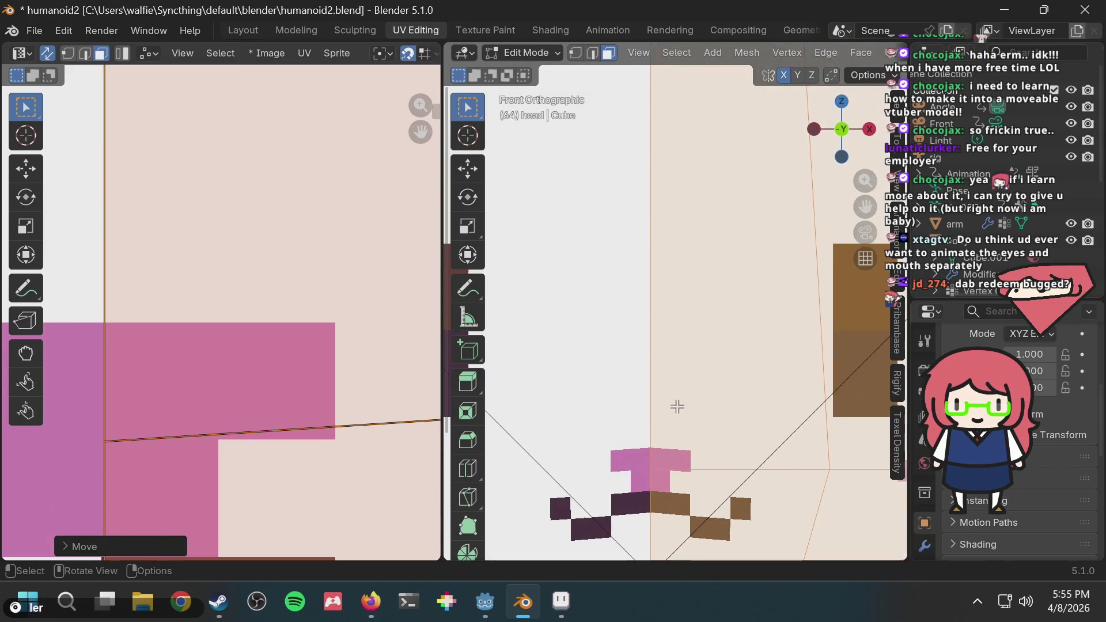
scroll(677, 407, down, 4)
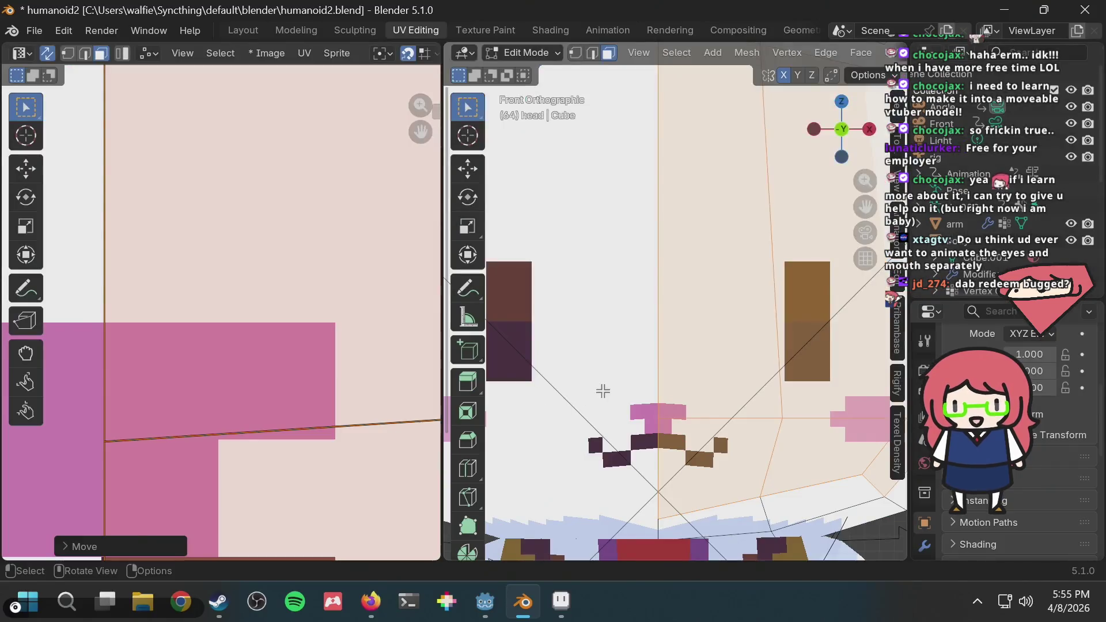
scroll(599, 388, down, 3)
scroll(271, 391, down, 4)
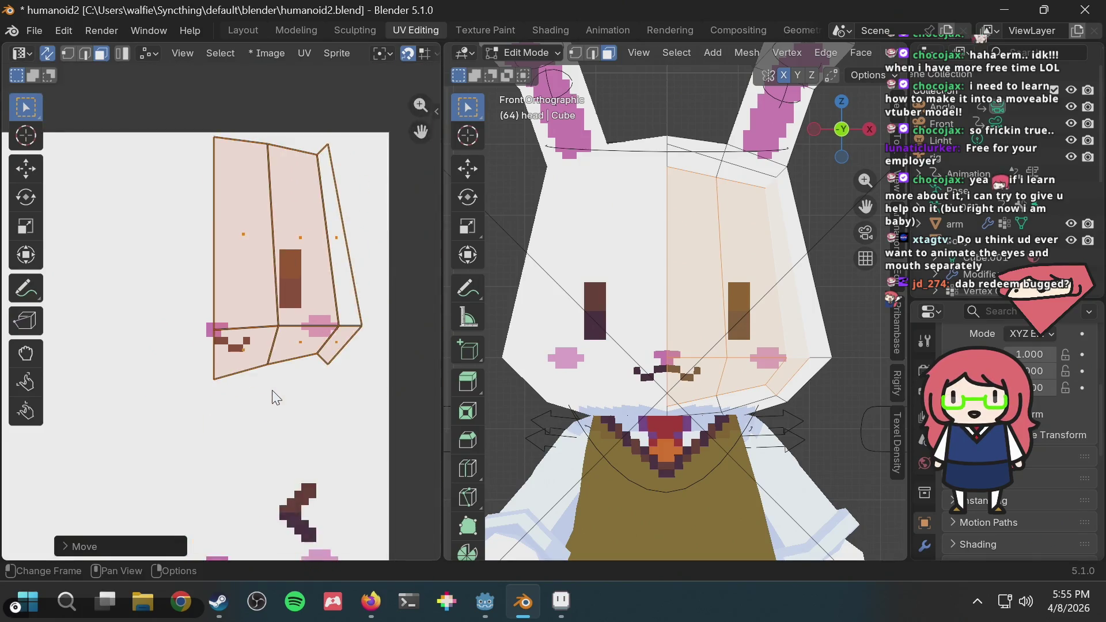
Compare the face UVs with and without their last move, leaving it undone
scroll(272, 391, up, 3)
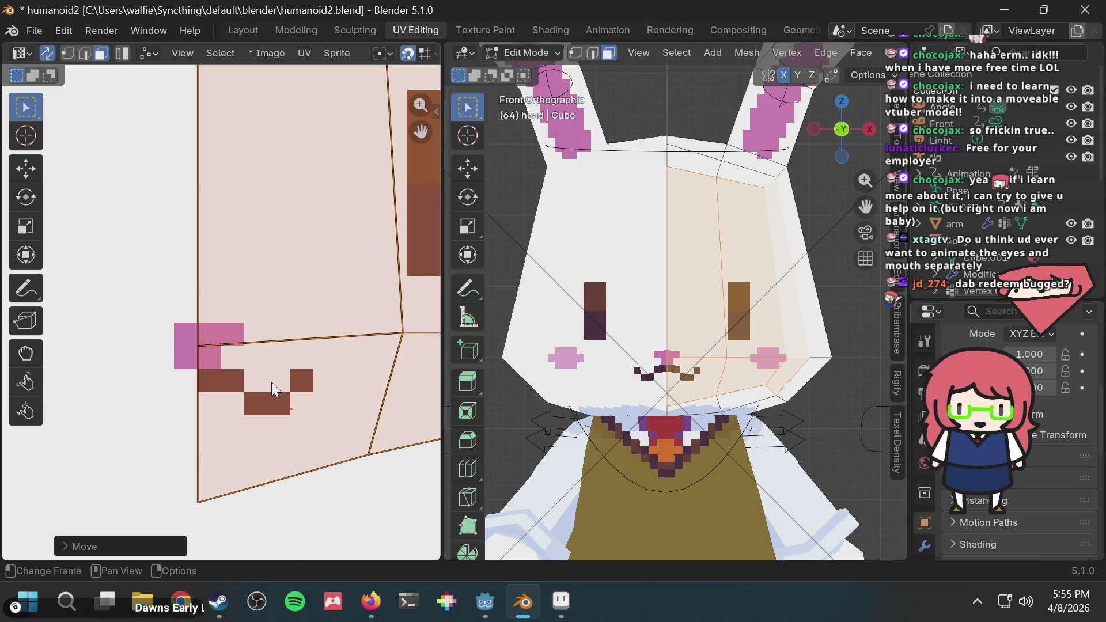
key(ctrl+z)
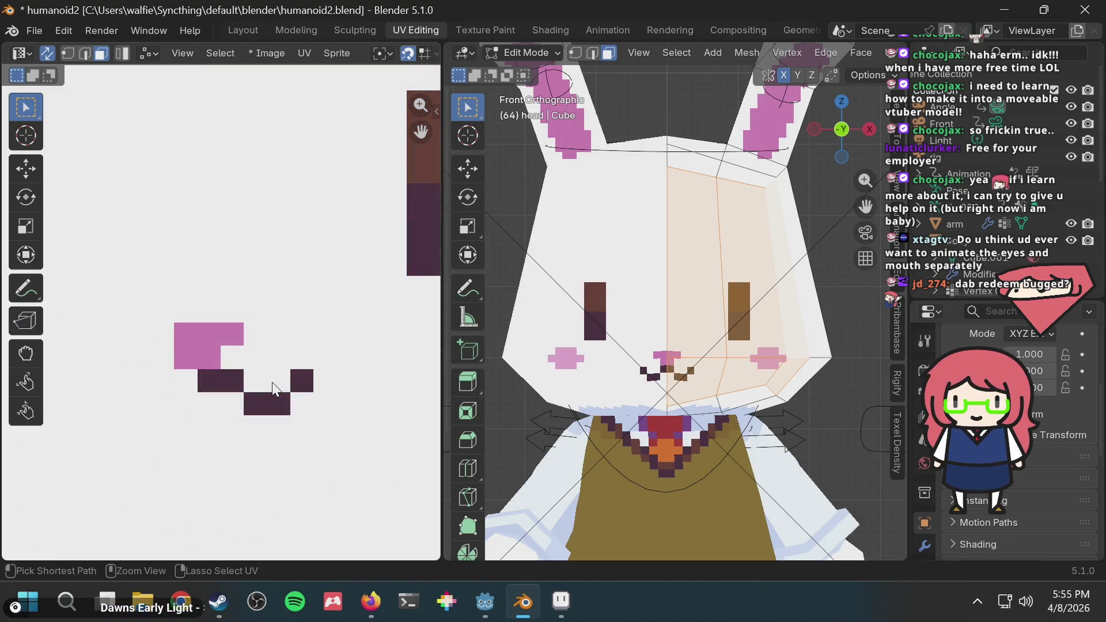
key(ctrl+shift+z)
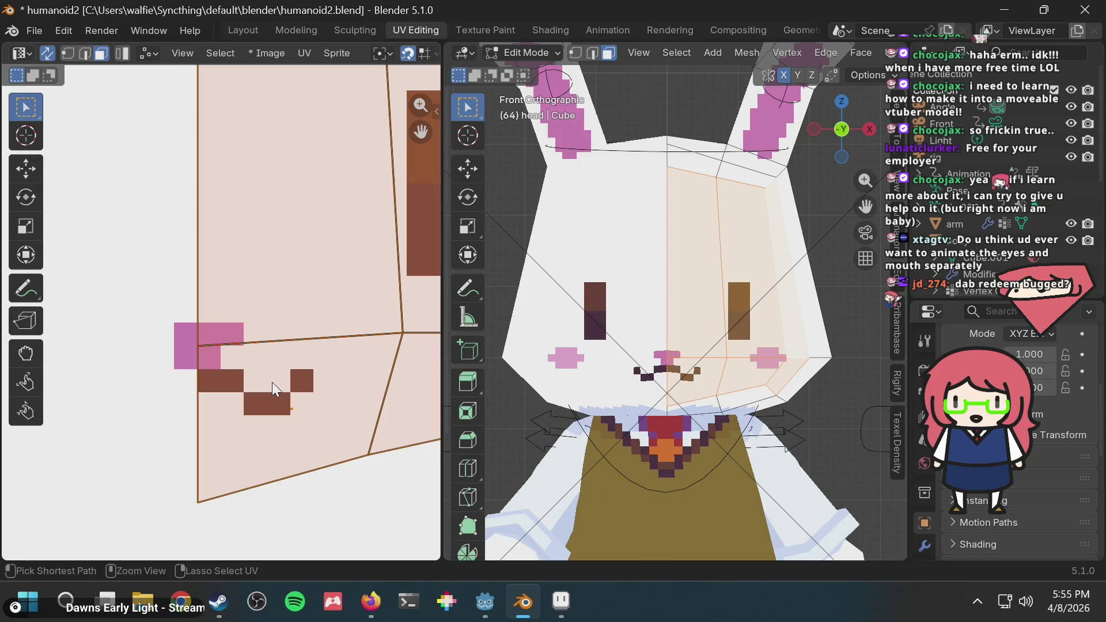
key(ctrl+z)
Look over other texture regions and undo again to restore the face island's UV placement
scroll(247, 390, down, 3)
mouse_move(202, 409)
middle_down()
mouse_move(336, 375)
mouse_move(260, 377)
mouse_move(212, 395)
middle_up()
scroll(213, 403, up, 3)
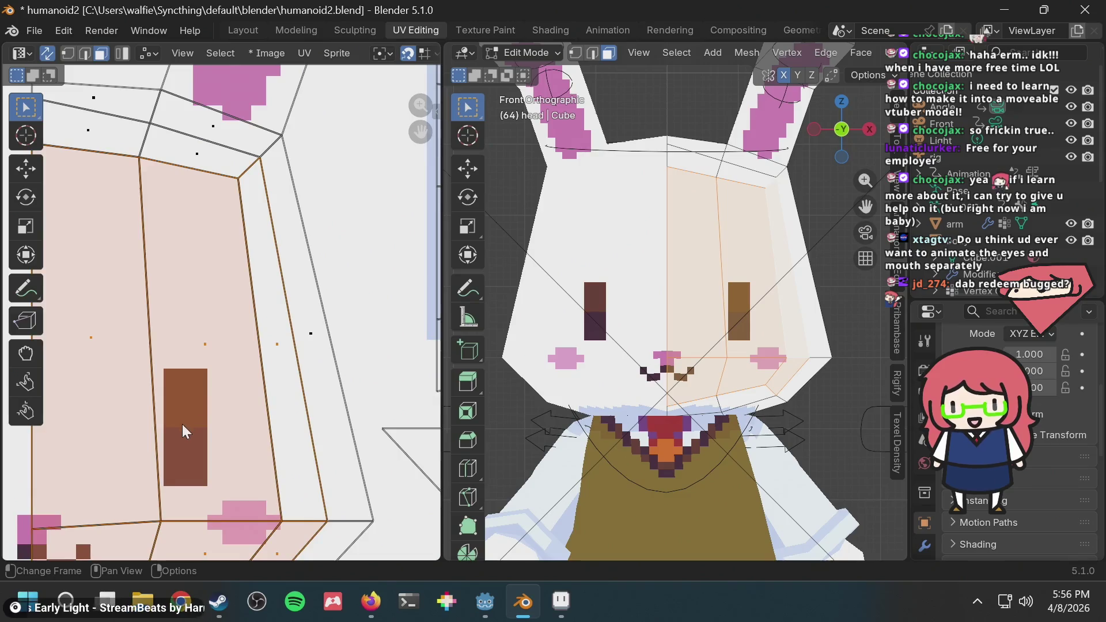
scroll(121, 481, up, 3)
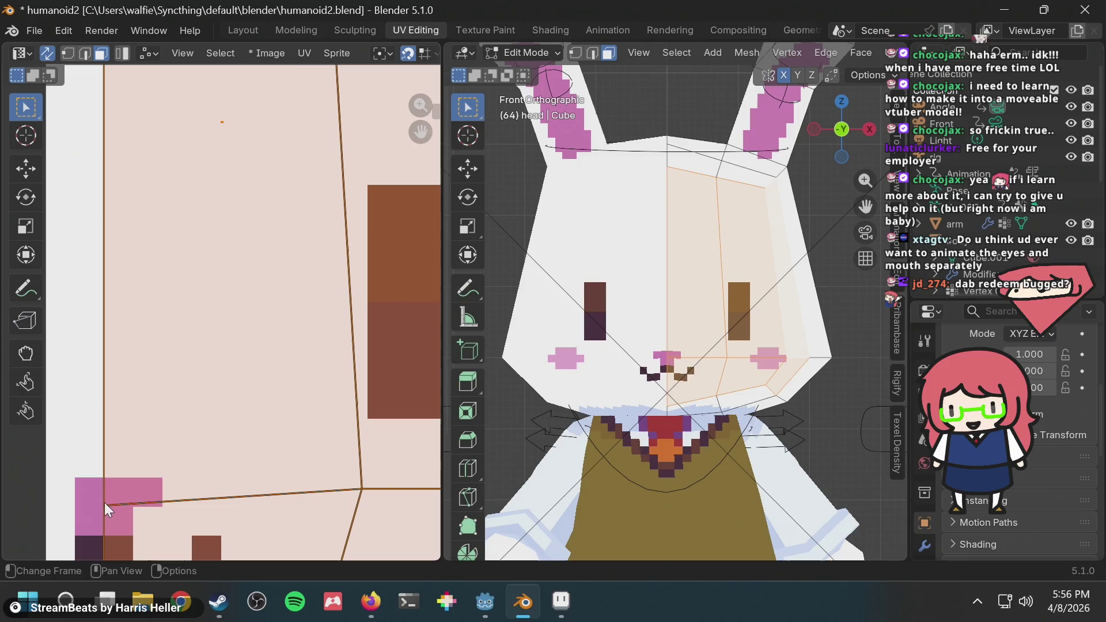
scroll(208, 406, down, 6)
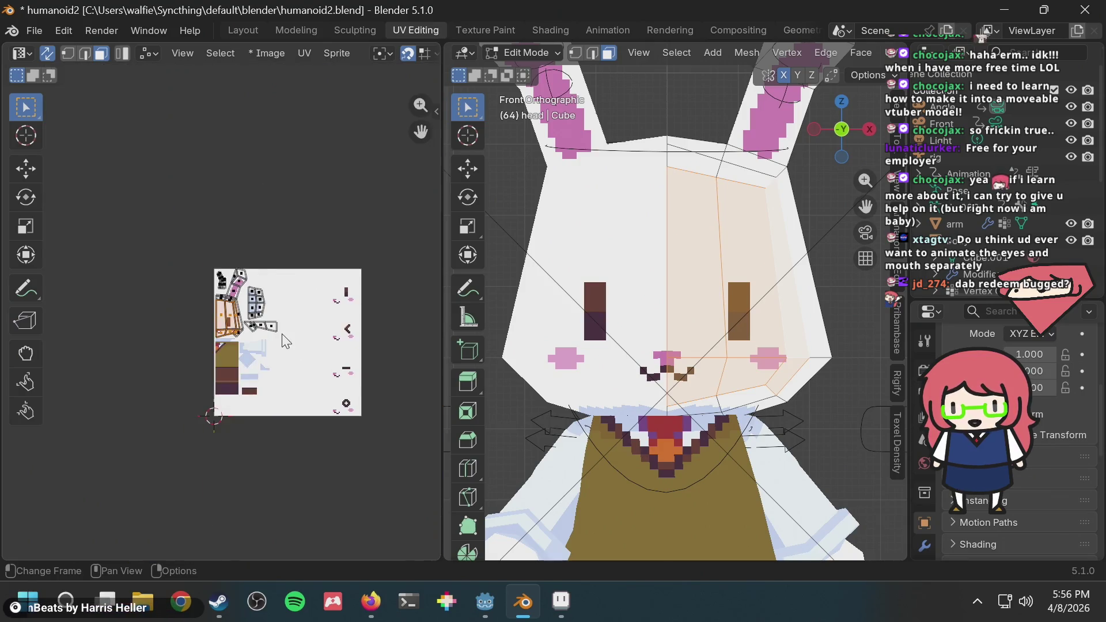
scroll(317, 323, up, 3)
key(ctrl+z)
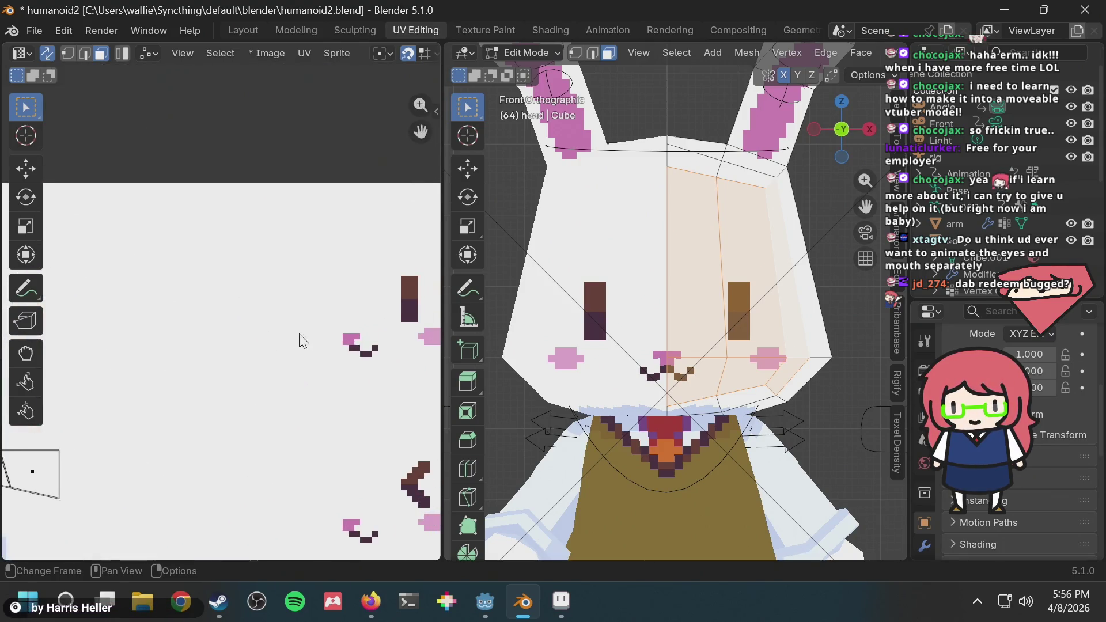
Center the face island in the UV view with the mouth pixels visible
scroll(311, 372, up, 4)
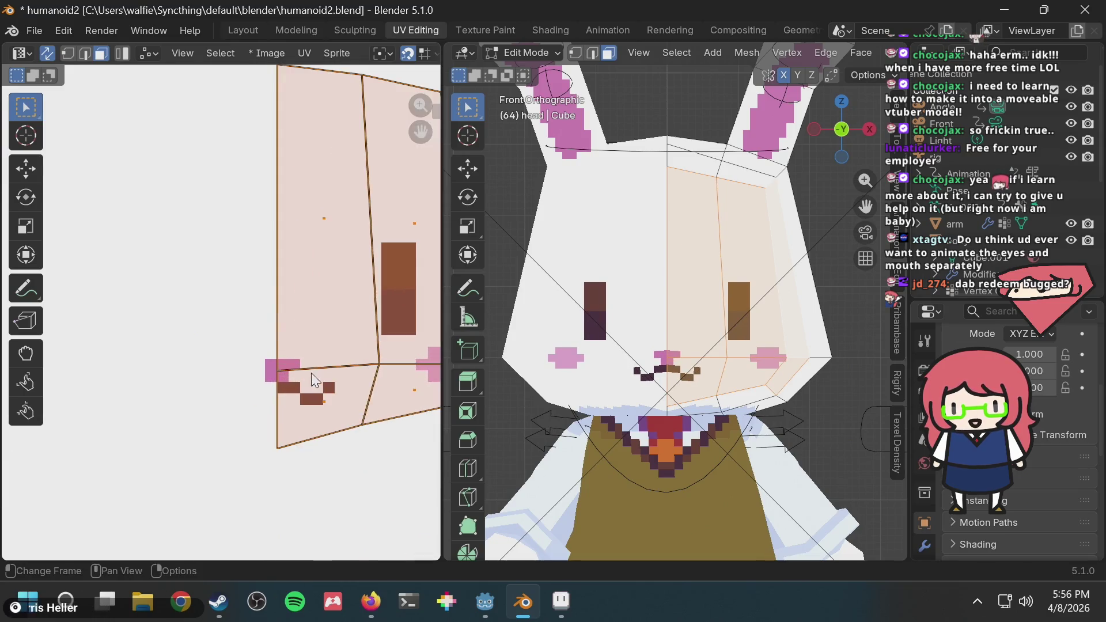
scroll(311, 413, down, 4)
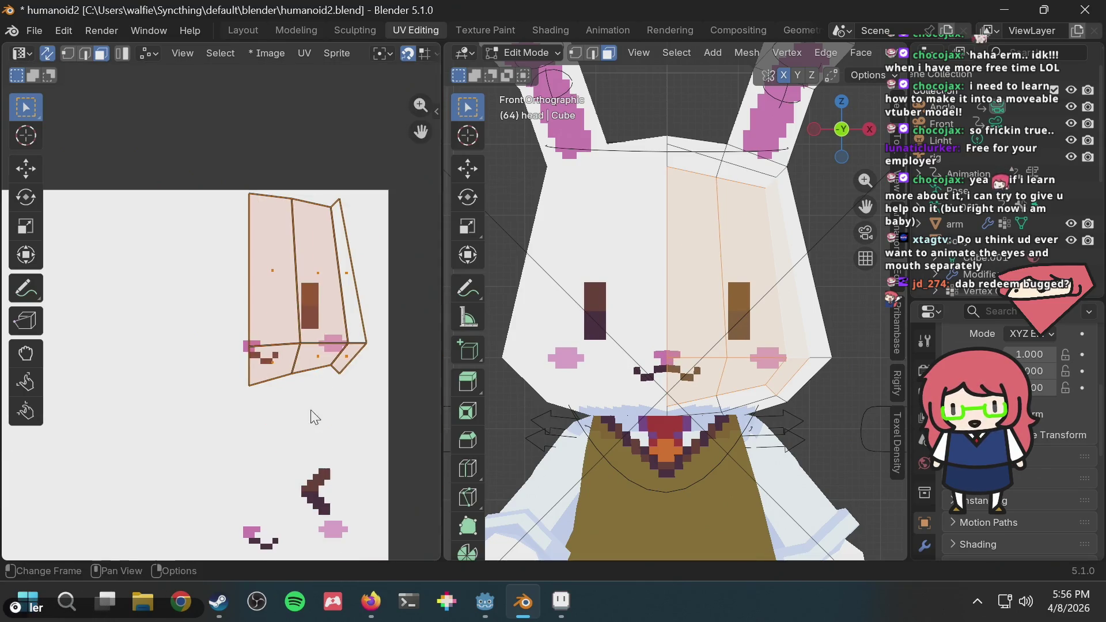
middle_drag(178, 445, 220, 443)
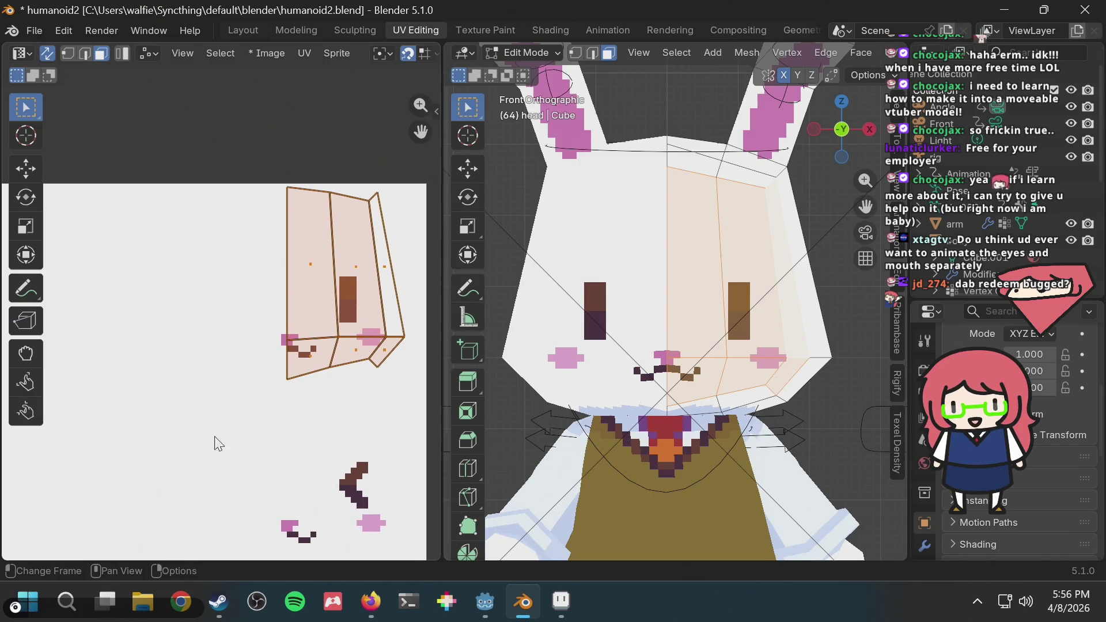
scroll(202, 450, up, 4)
scroll(260, 402, up, 3)
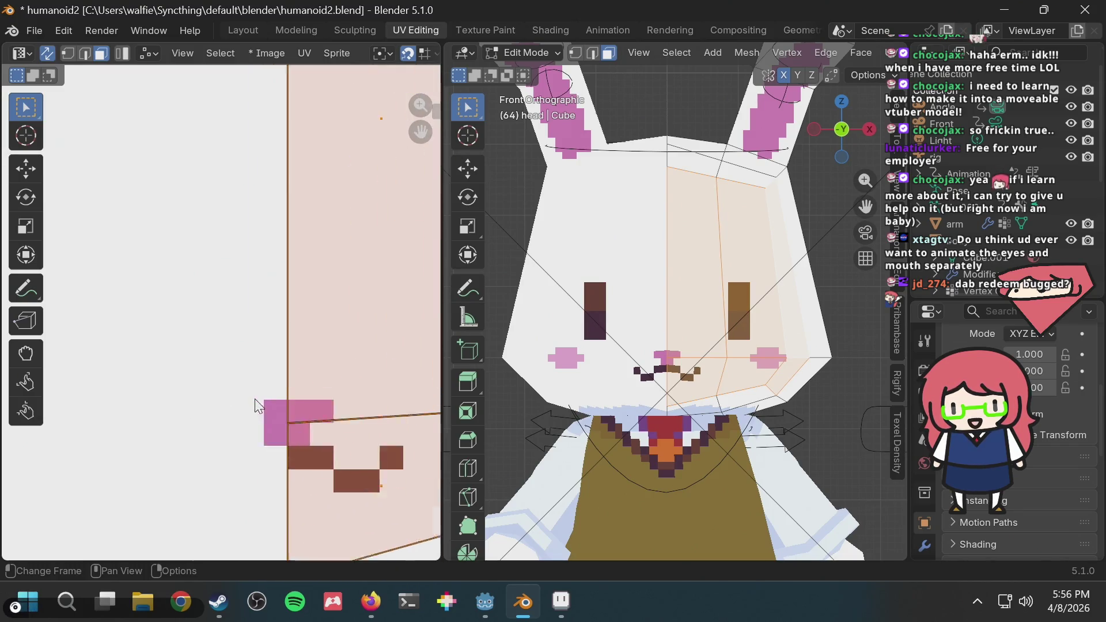
middle_drag(356, 398, 270, 345)
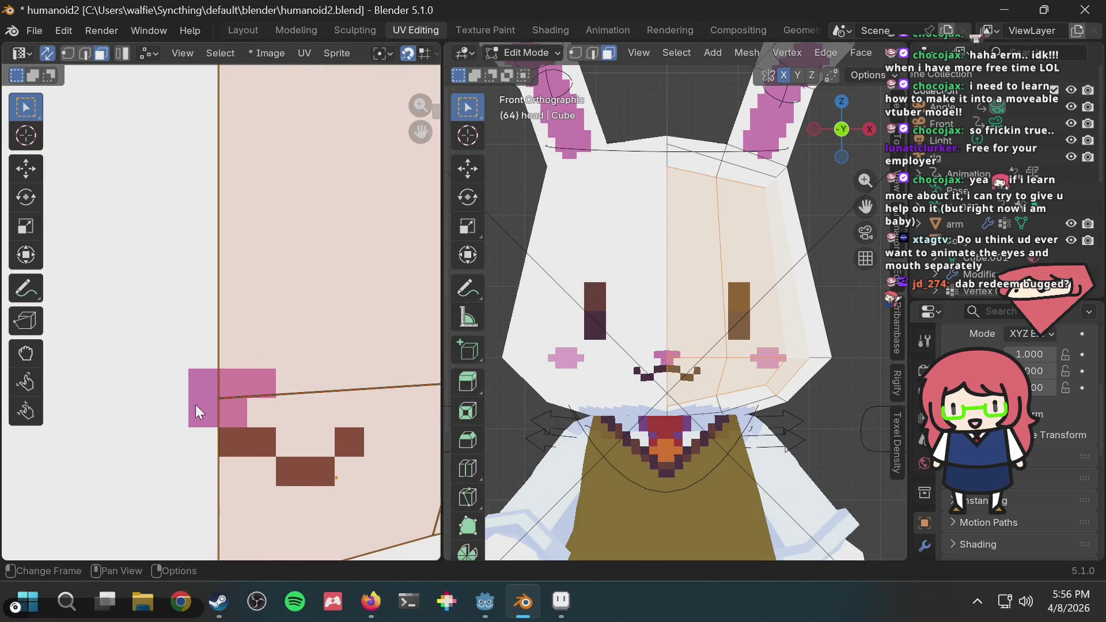
scroll(196, 411, down, 5)
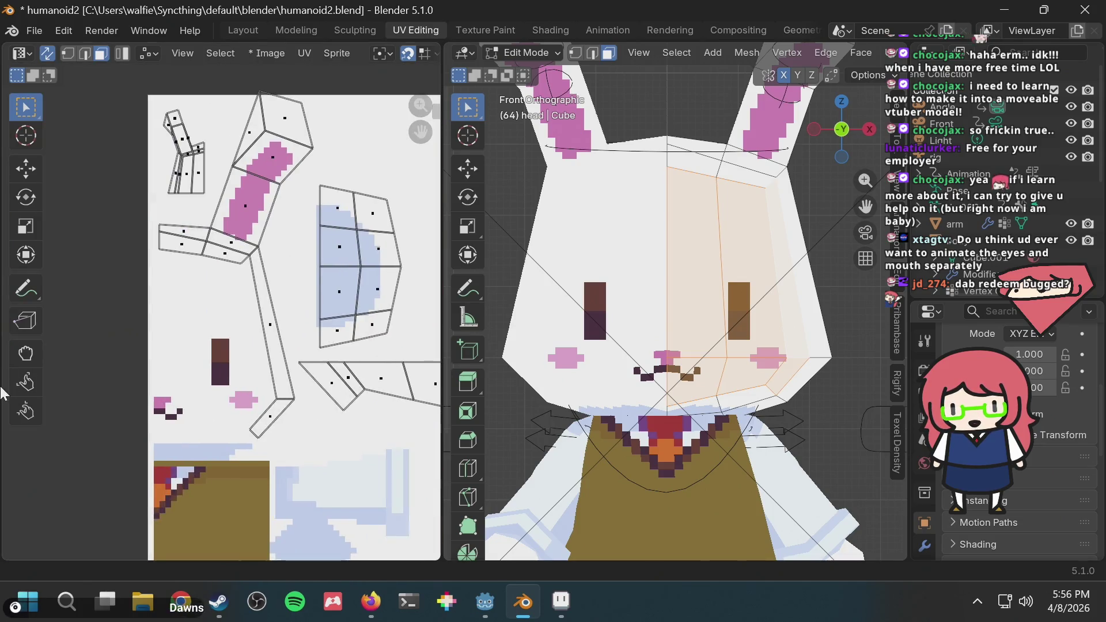
Select the face UV island and zoom the view in on it
click(208, 350)
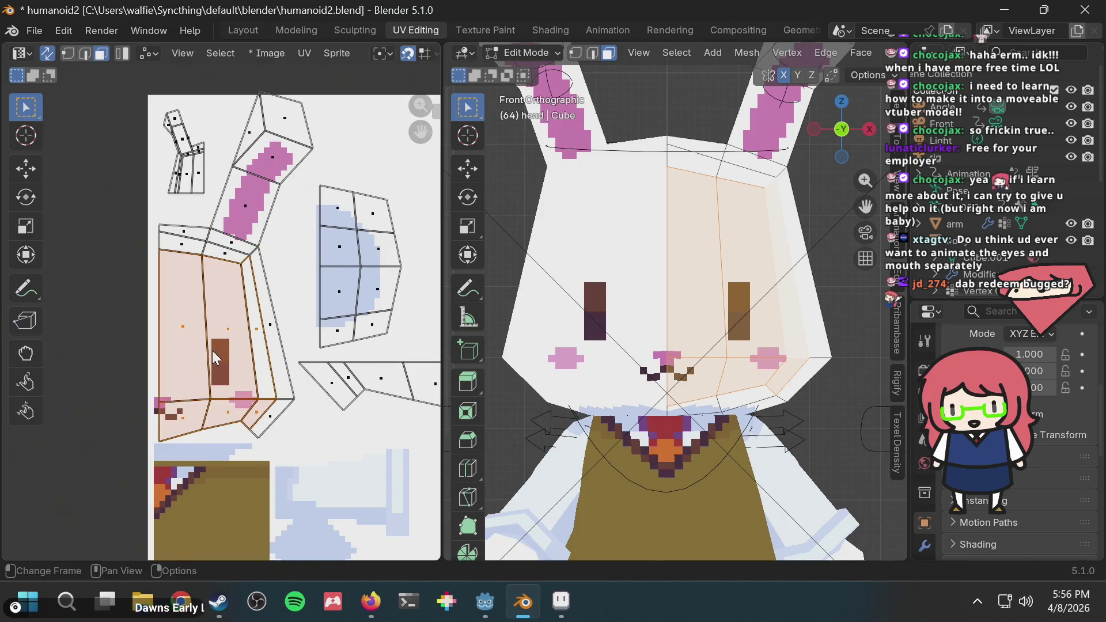
scroll(168, 425, up, 3)
scroll(212, 390, down, 7)
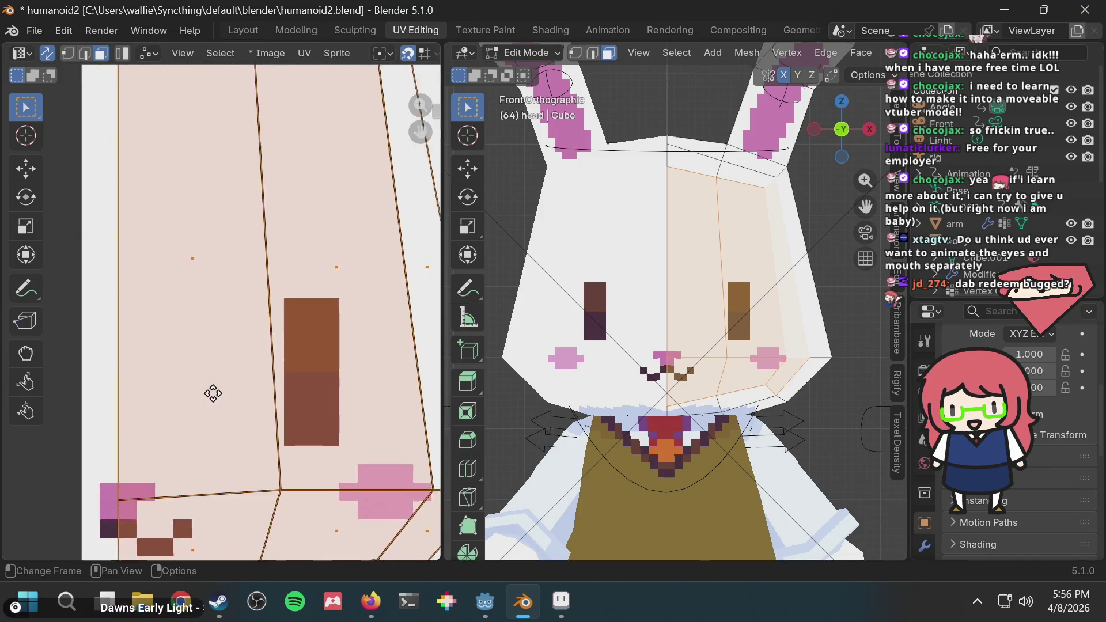
scroll(435, 429, up, 2)
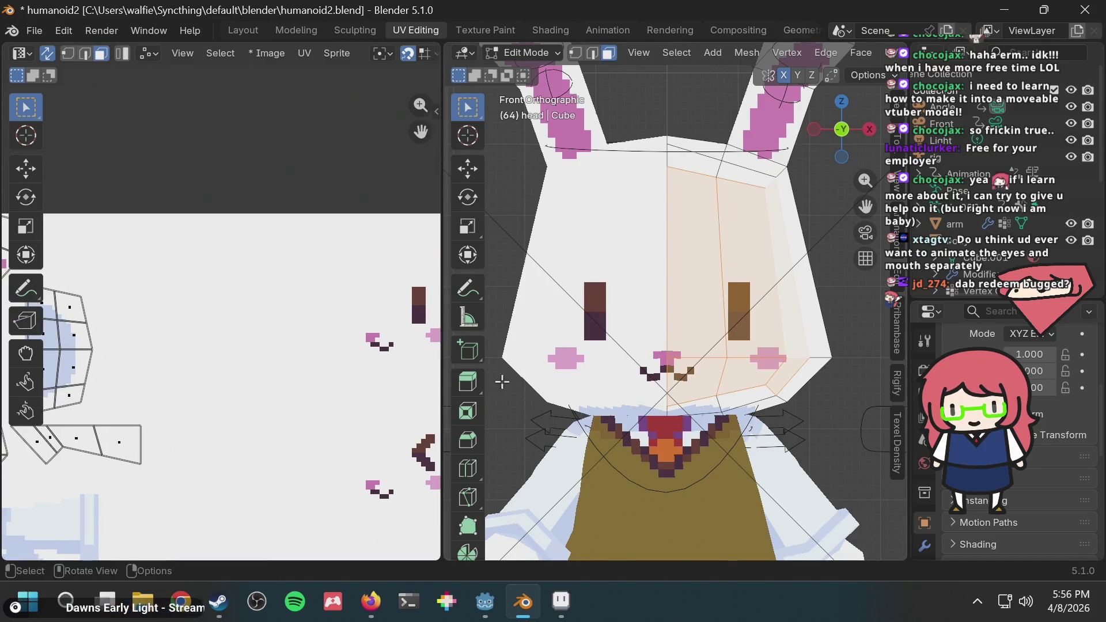
scroll(288, 385, down, 5)
scroll(173, 426, up, 7)
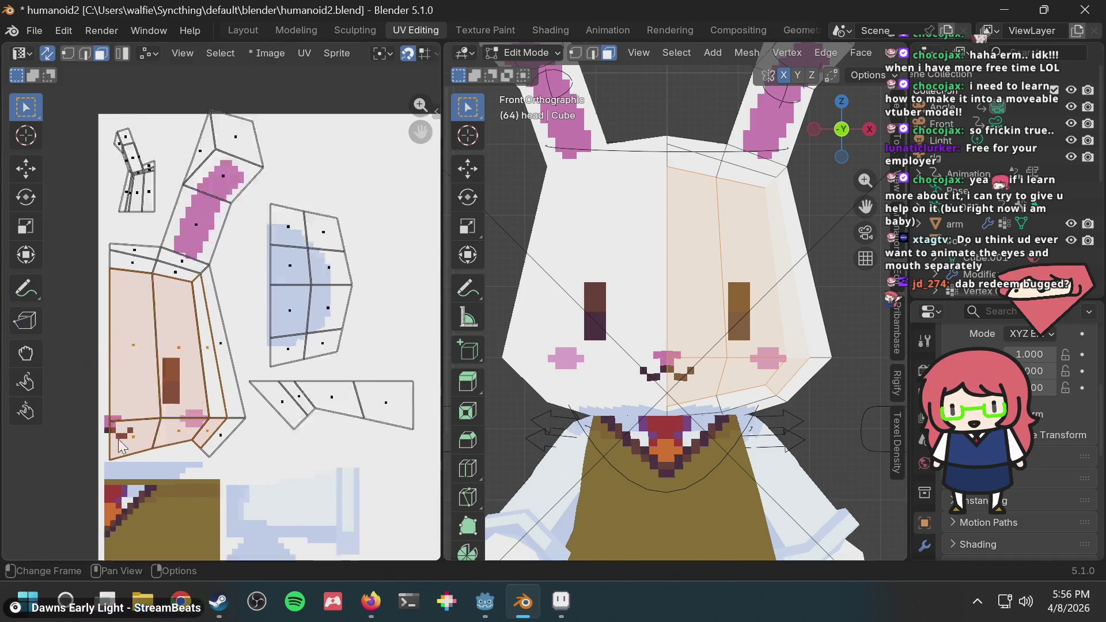
middle_drag(132, 437, 403, 364)
scroll(278, 470, up, 2)
scroll(352, 437, down, 3)
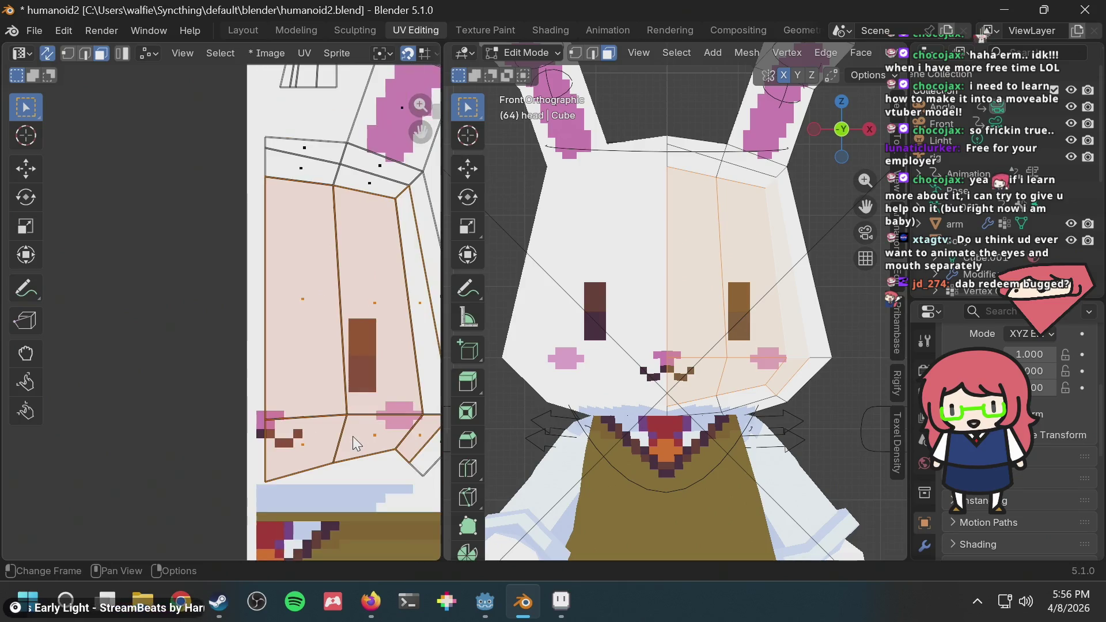
scroll(303, 448, up, 4)
scroll(321, 433, down, 4)
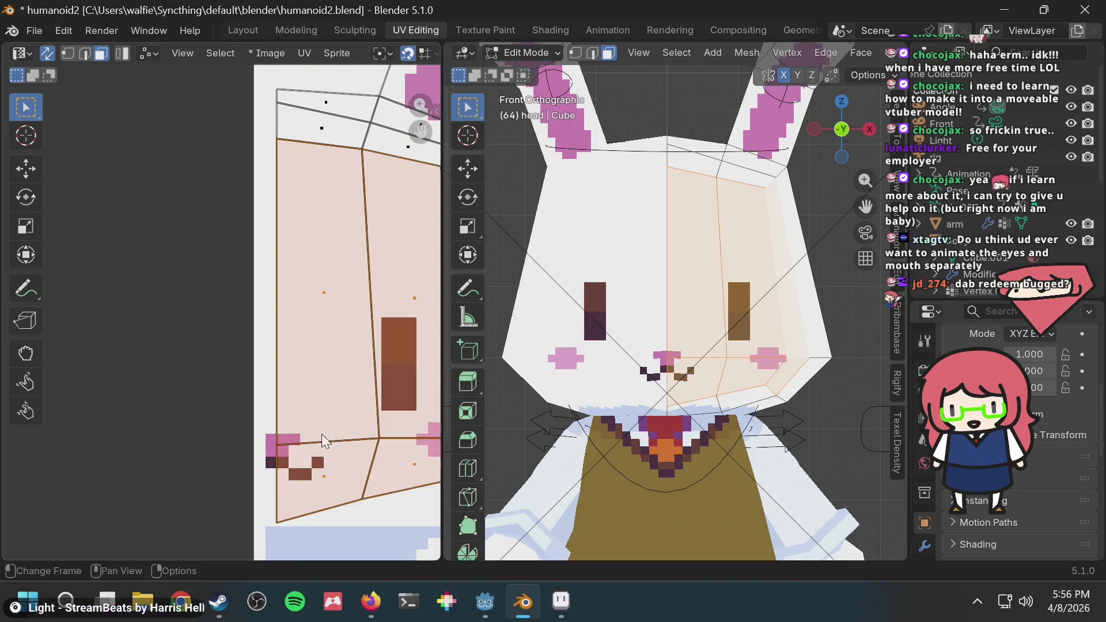
scroll(321, 434, up, 1)
Start moving the face island and bring the eye textures into view
key(g)
scroll(307, 378, up, 5)
middle_drag(260, 451, 218, 357)
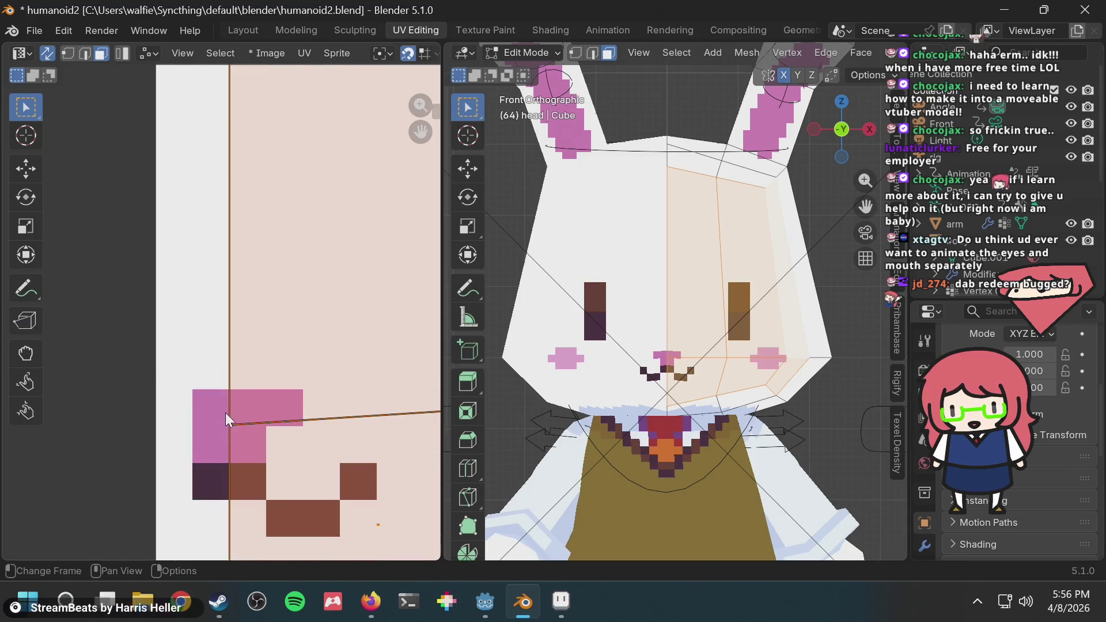
scroll(230, 427, down, 5)
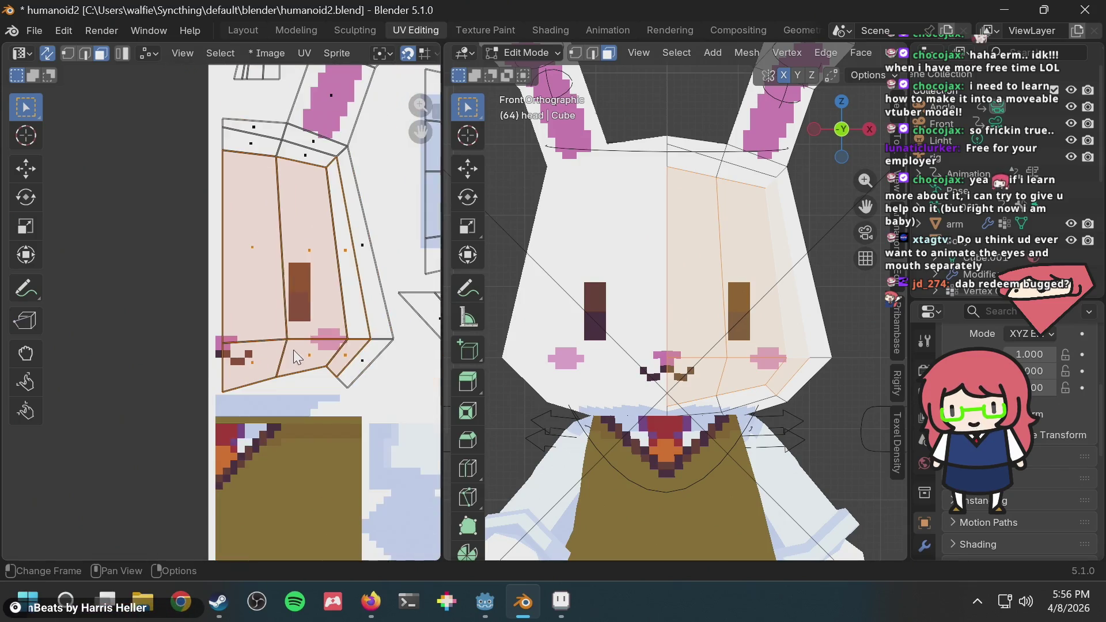
scroll(315, 311, down, 3)
middle_drag(316, 311, 102, 336)
scroll(102, 336, up, 3)
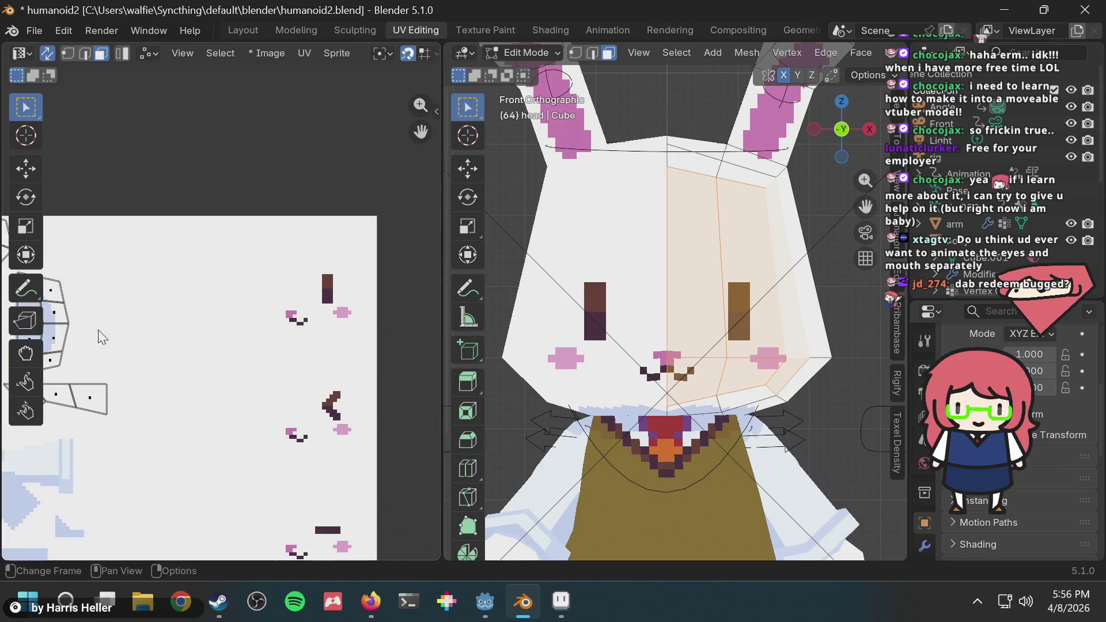
Paste the face UV island onto the closed-eye pixels, then undo, redo and undo it
key(ctrl+v)
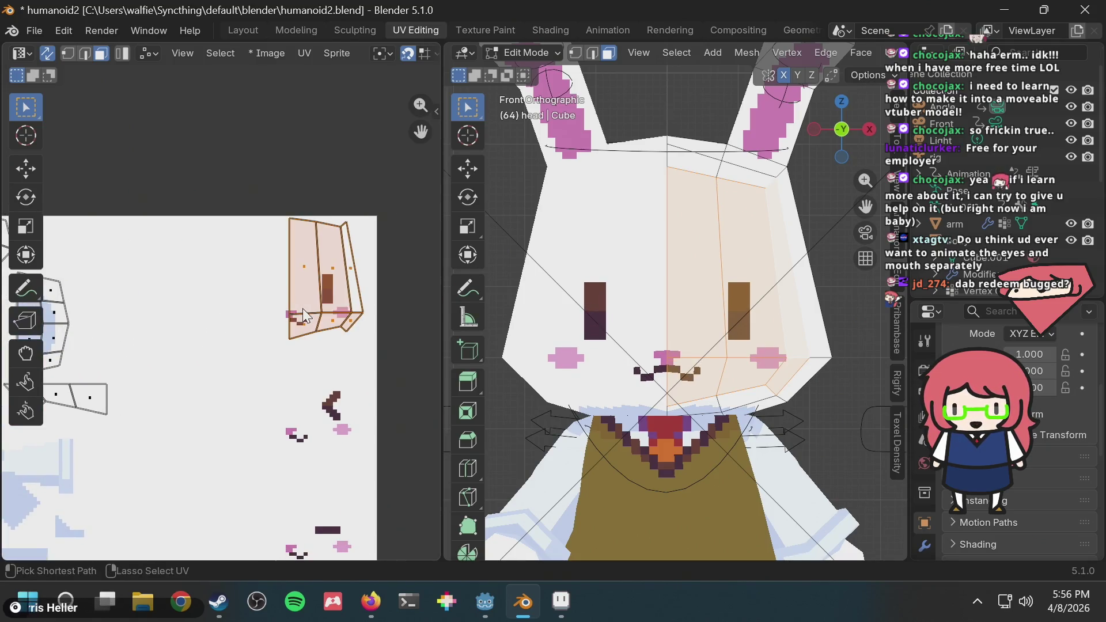
key(ctrl+z)
key(ctrl+shift+z)
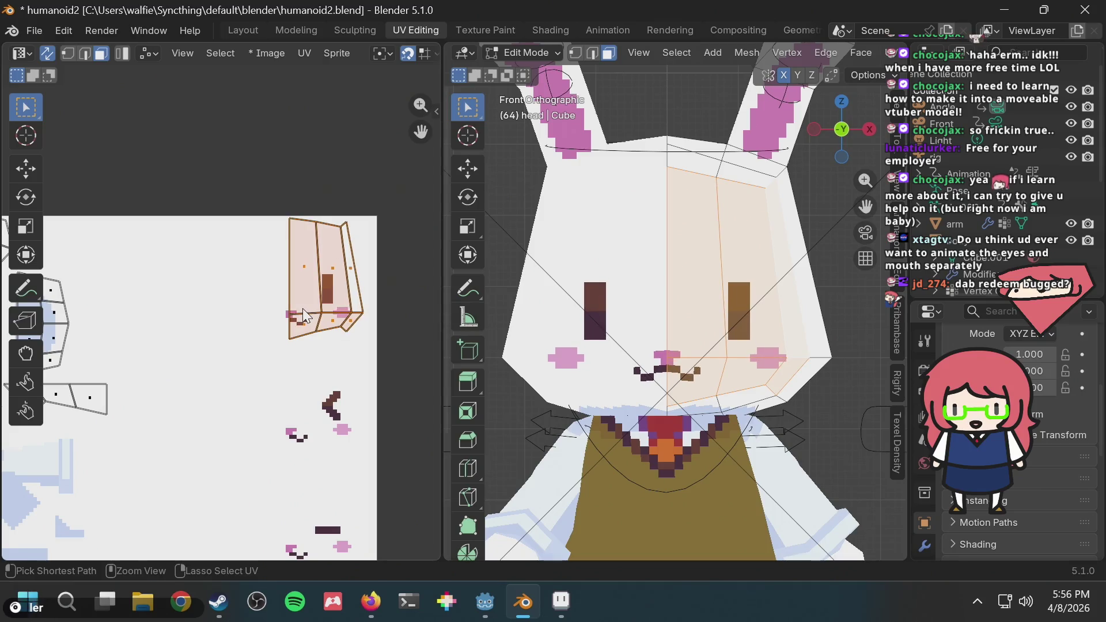
key(ctrl+z)
key(ctrl+z)
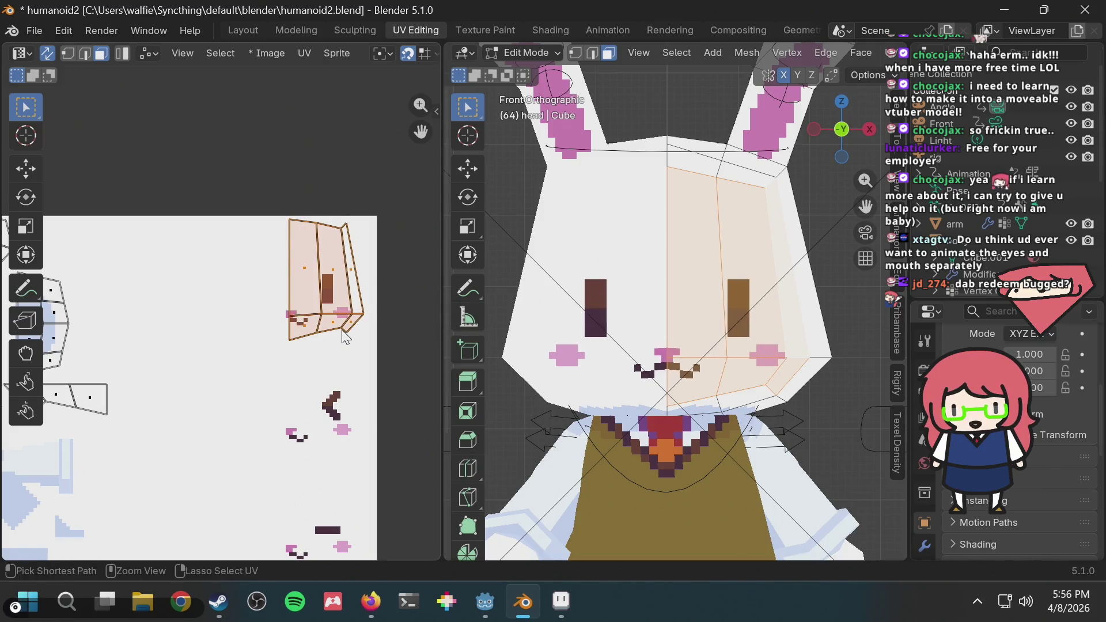
Bring up the rabbit texture in the Aseprite window
ctrl+scroll(219, 397, left, 5)
scroll(95, 438, up, 5)
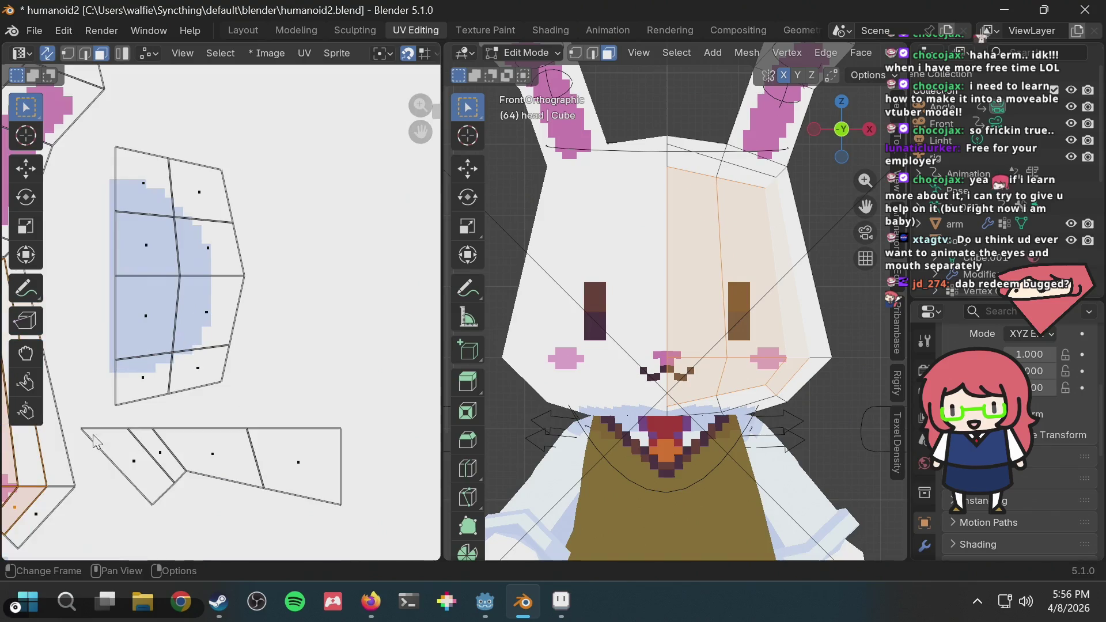
scroll(190, 409, down, 6)
ctrl+scroll(299, 351, right, 3)
scroll(300, 345, up, 5)
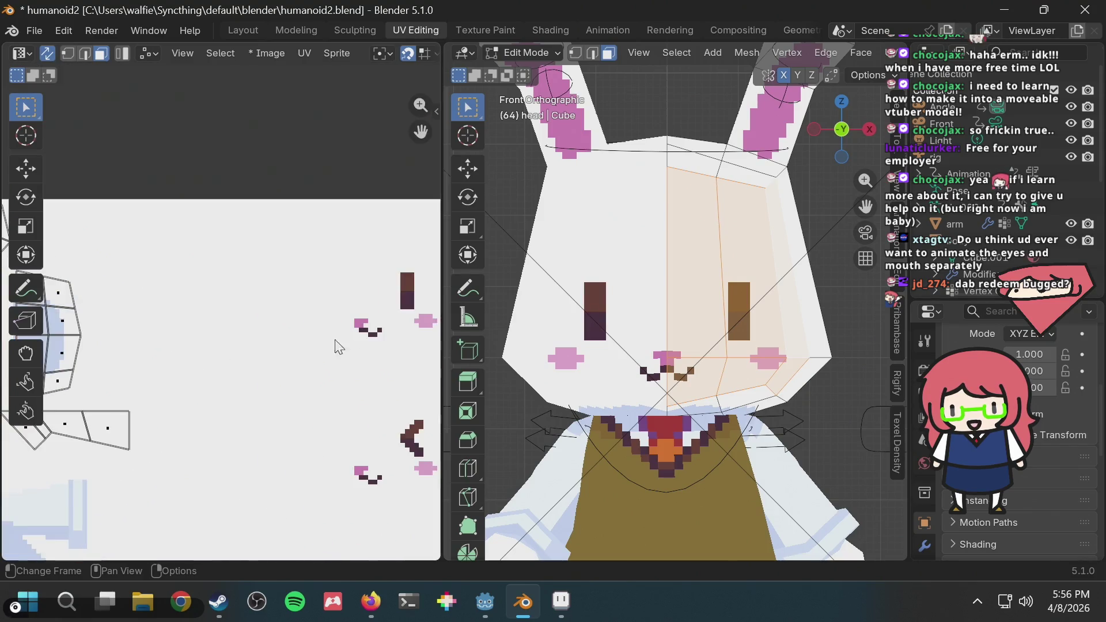
scroll(267, 379, up, 3)
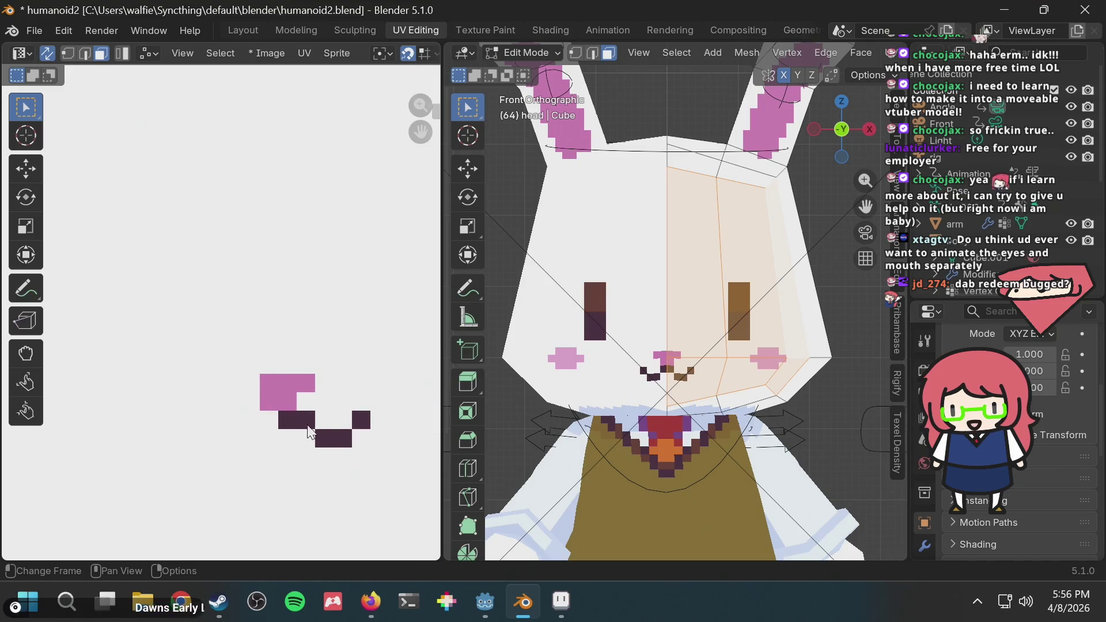
scroll(231, 415, down, 4)
scroll(196, 433, up, 4)
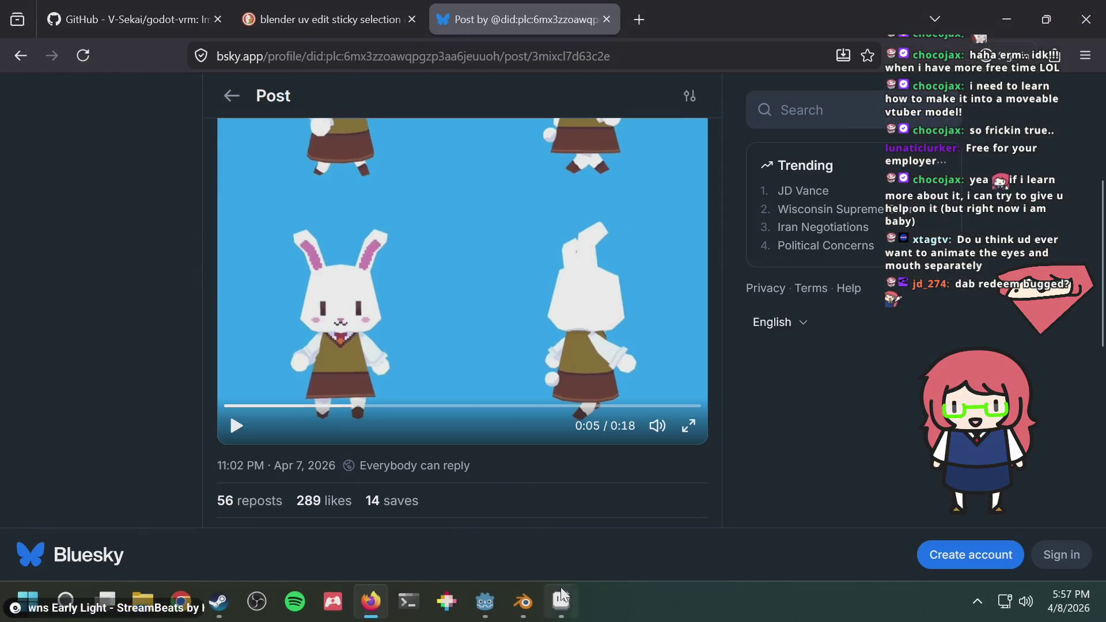
click(564, 596)
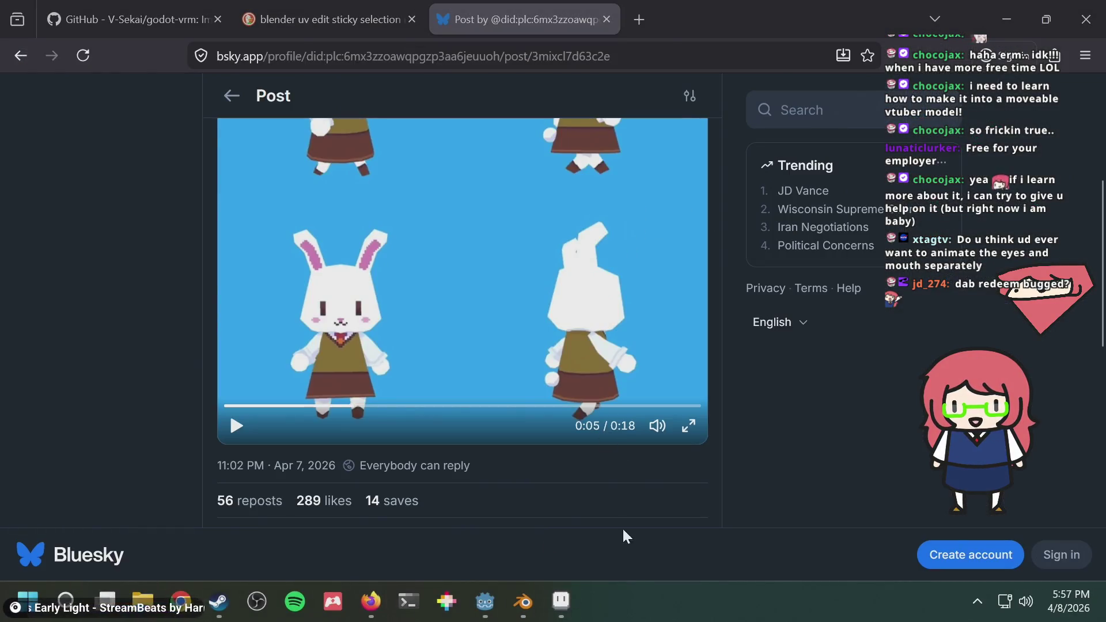
Pan to the repeated eye marks and marquee-select the face's eye and mouth pixels
scroll(356, 319, up, 3)
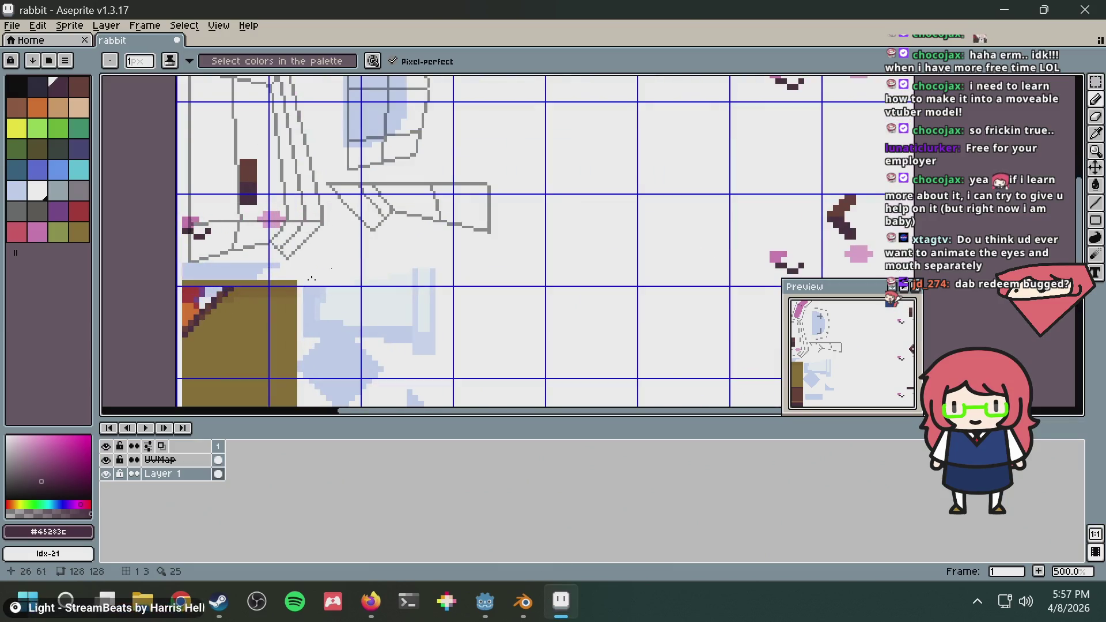
middle_drag(667, 191, 245, 349)
scroll(449, 268, up, 2)
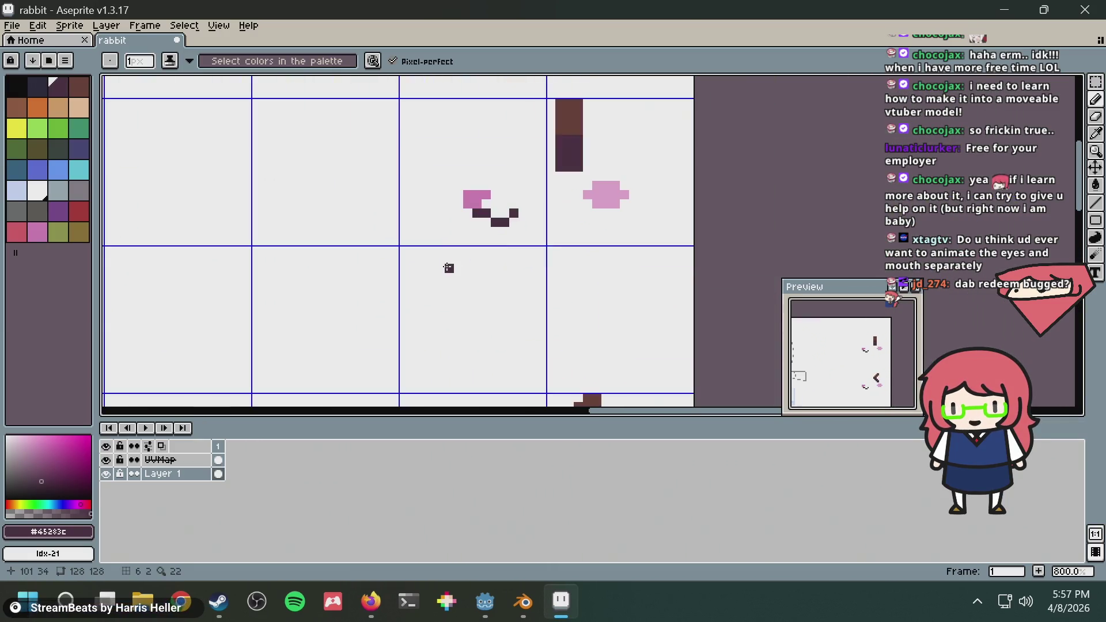
scroll(407, 267, left, 3)
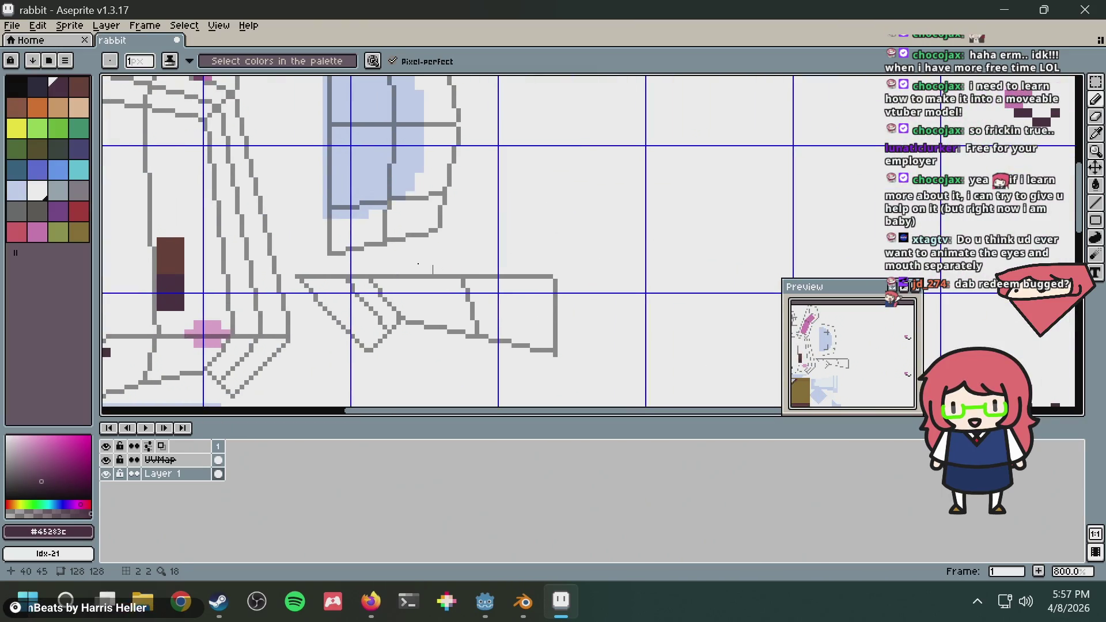
middle_drag(476, 247, 274, 277)
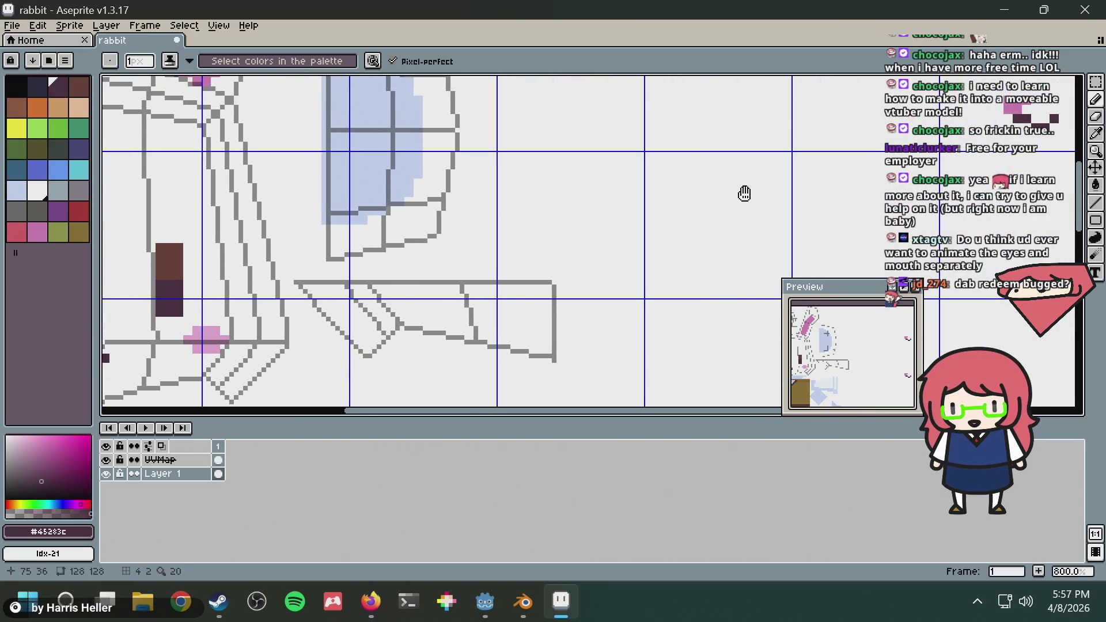
middle_drag(743, 190, 246, 302)
scroll(373, 264, down, 5)
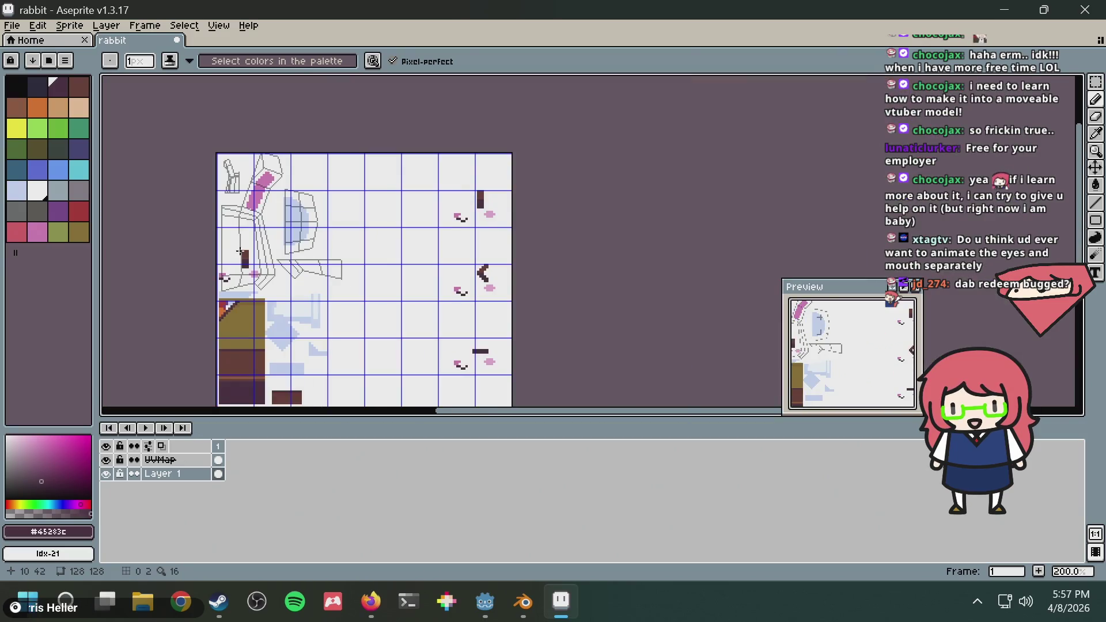
scroll(309, 249, up, 3)
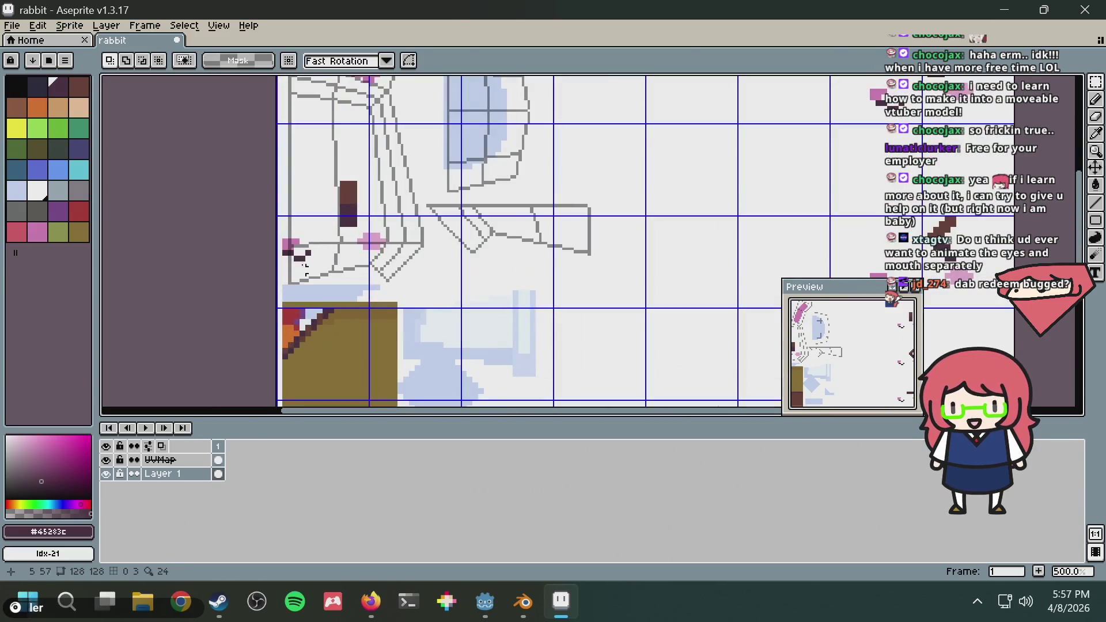
drag(281, 269, 395, 161)
middle_drag(533, 166, 264, 278)
scroll(296, 286, up, 2)
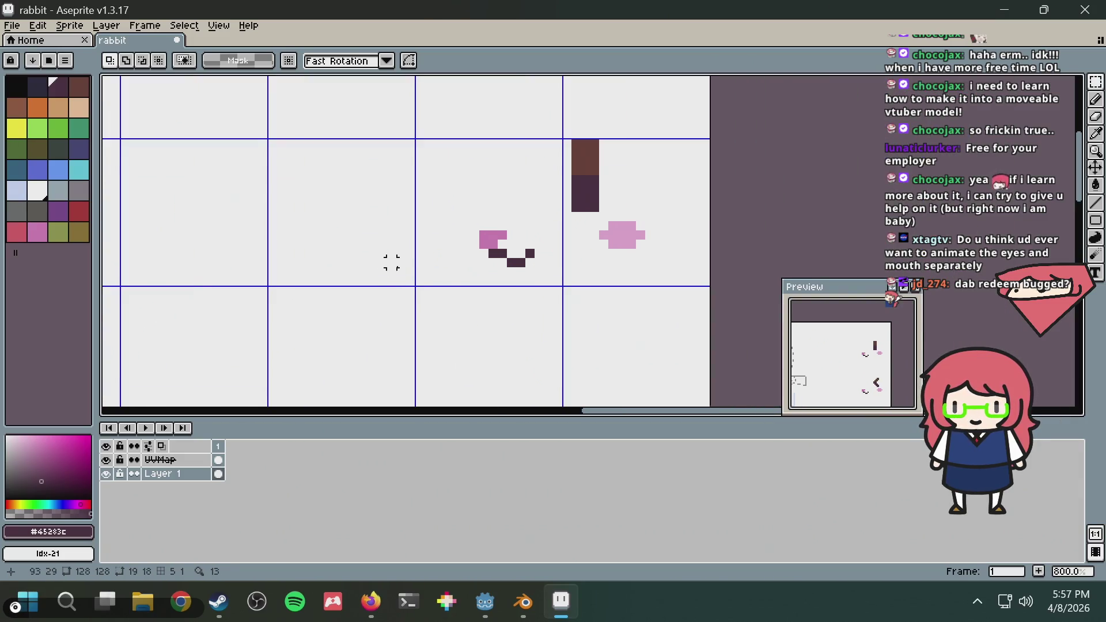
Paste the eye pixels over the eye block and commit them in place
key(ctrl+v)
drag(651, 244, 639, 242)
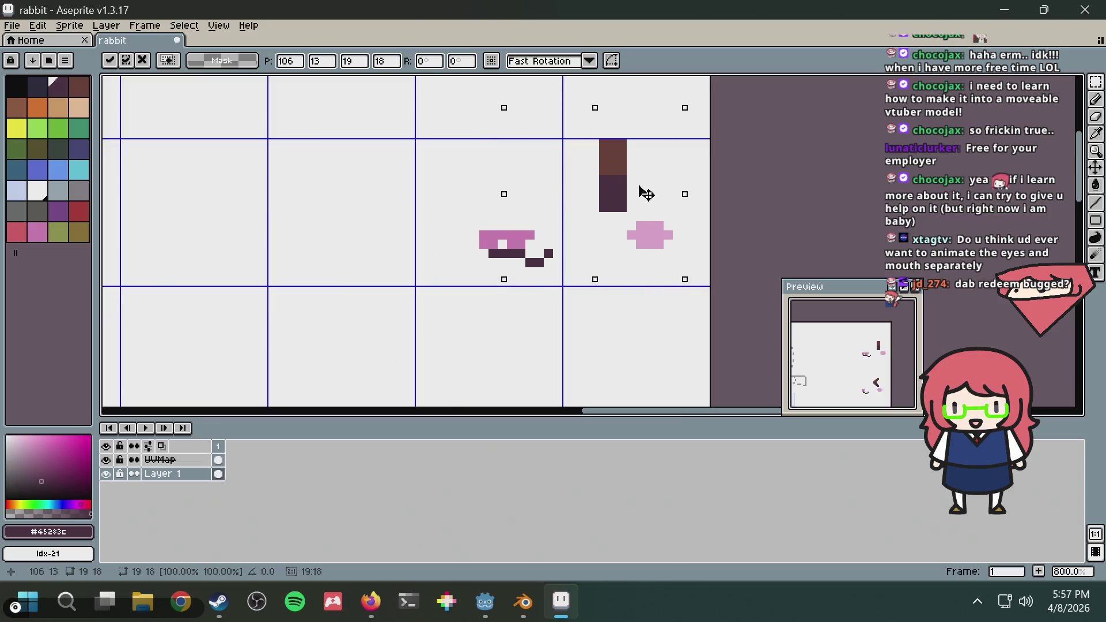
mouse_move(644, 190)
mouse_down()
mouse_move(617, 190)
mouse_move(627, 191)
mouse_move(593, 223)
mouse_move(597, 259)
mouse_move(593, 198)
mouse_up()
click(760, 190)
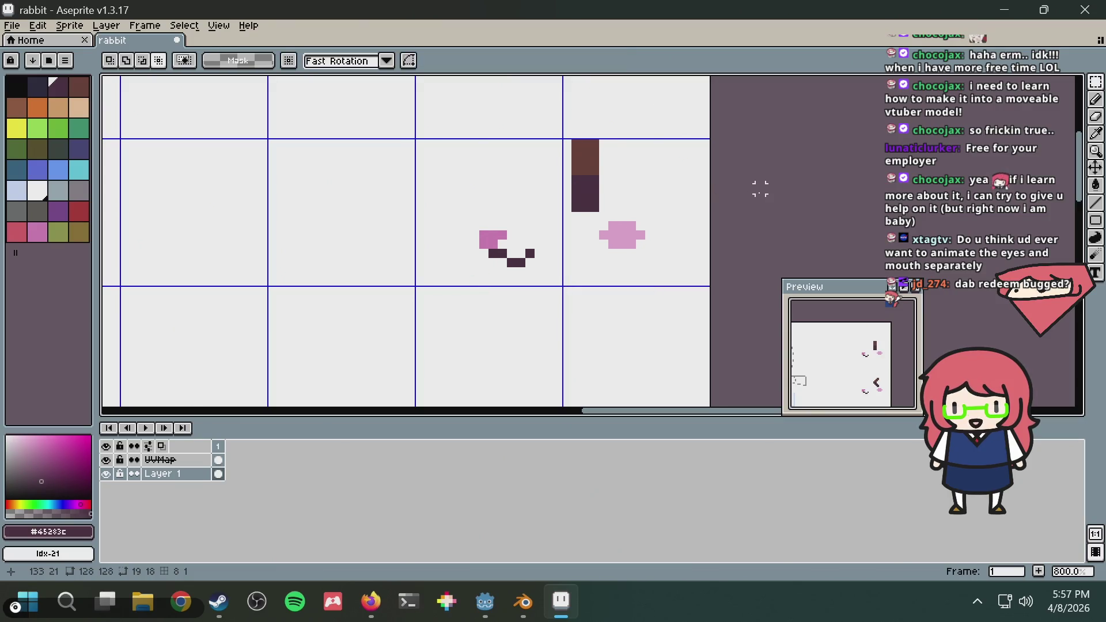
Paste a second copy of the eye pixels, compare with undo/redo, then deselect
key(shift+alt)
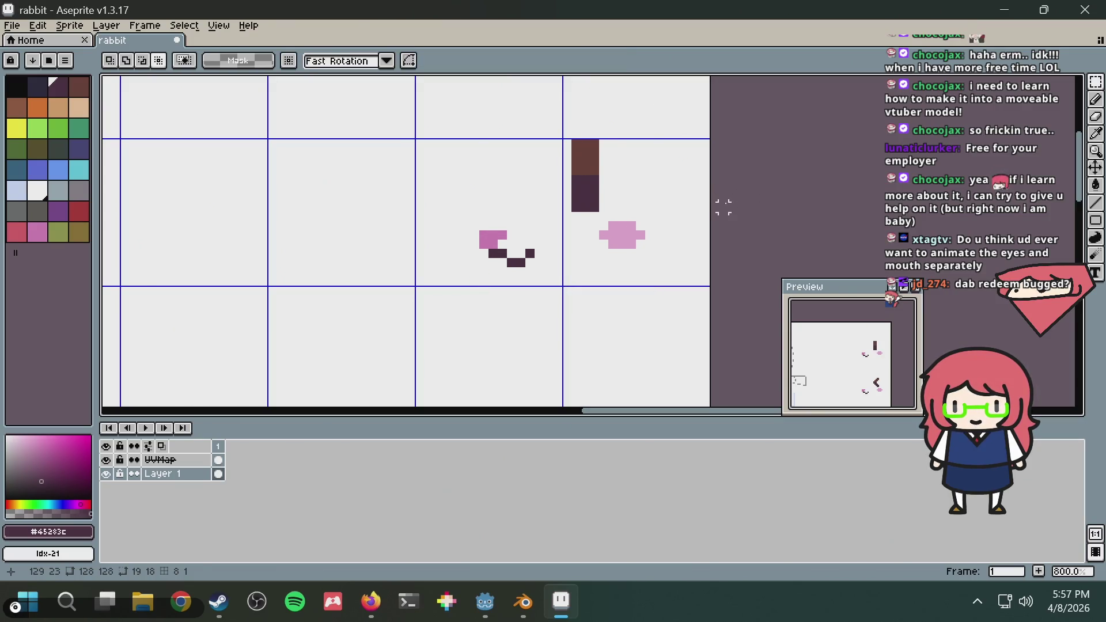
key(ctrl+v)
mouse_move(533, 259)
mouse_down()
mouse_move(557, 236)
mouse_move(551, 210)
mouse_move(533, 212)
mouse_up()
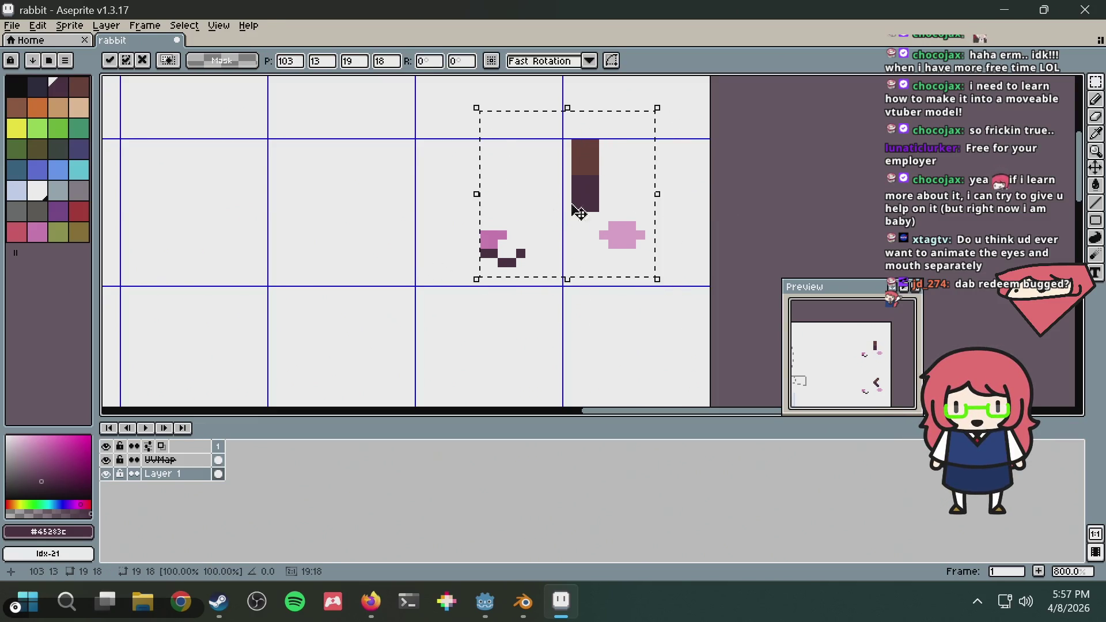
click(714, 185)
key(ctrl+z)
key(ctrl+z)
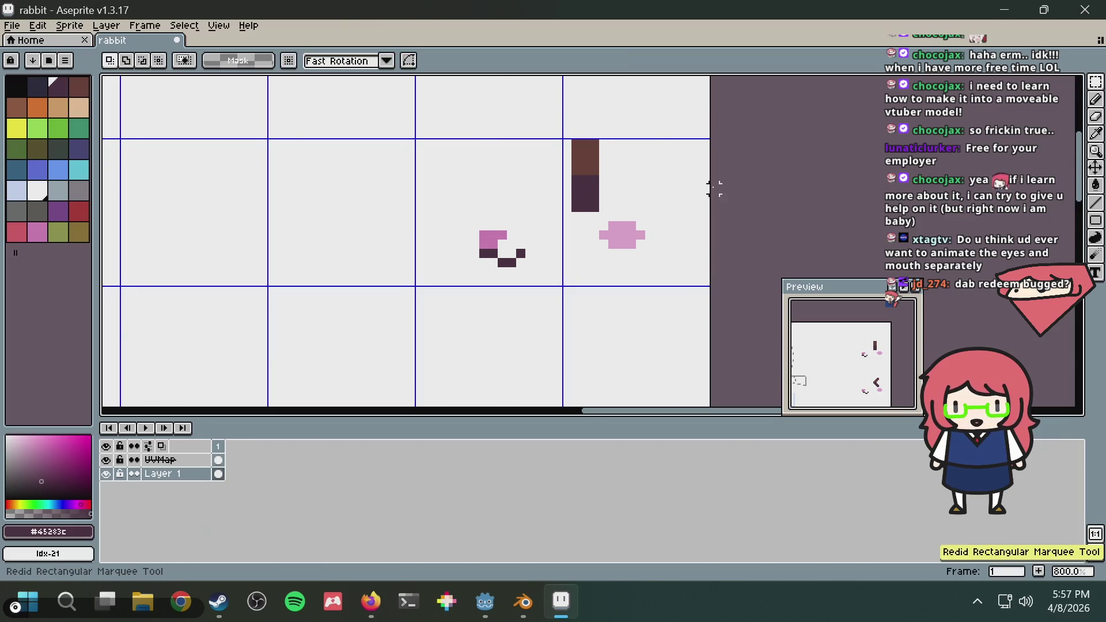
key(ctrl+y)
key(ctrl+z)
key(ctrl+y)
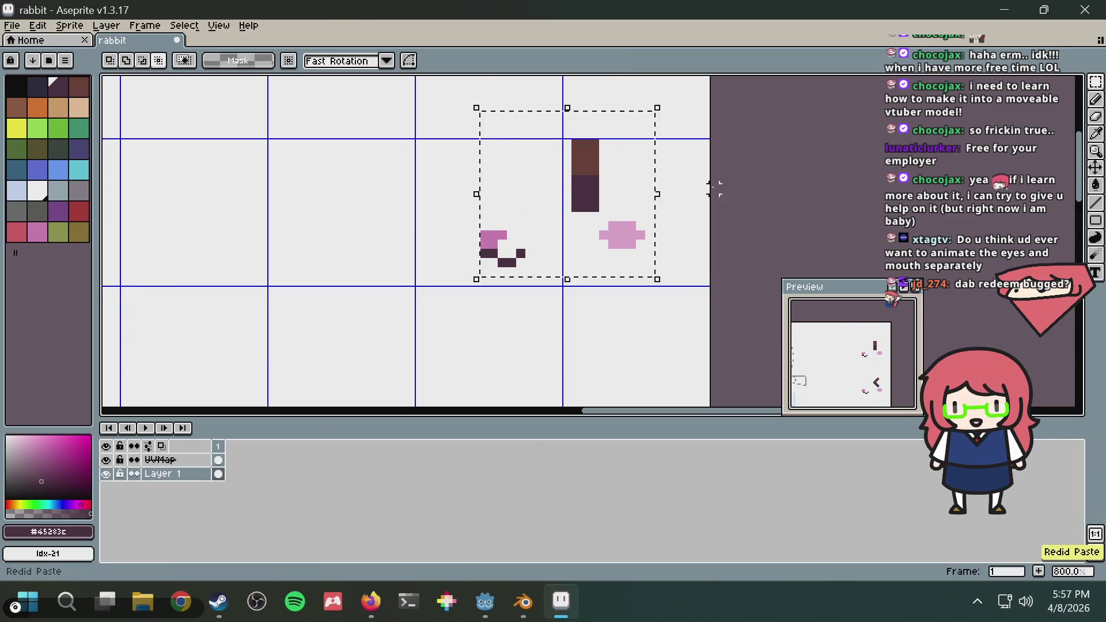
click(705, 189)
scroll(595, 265, down, 2)
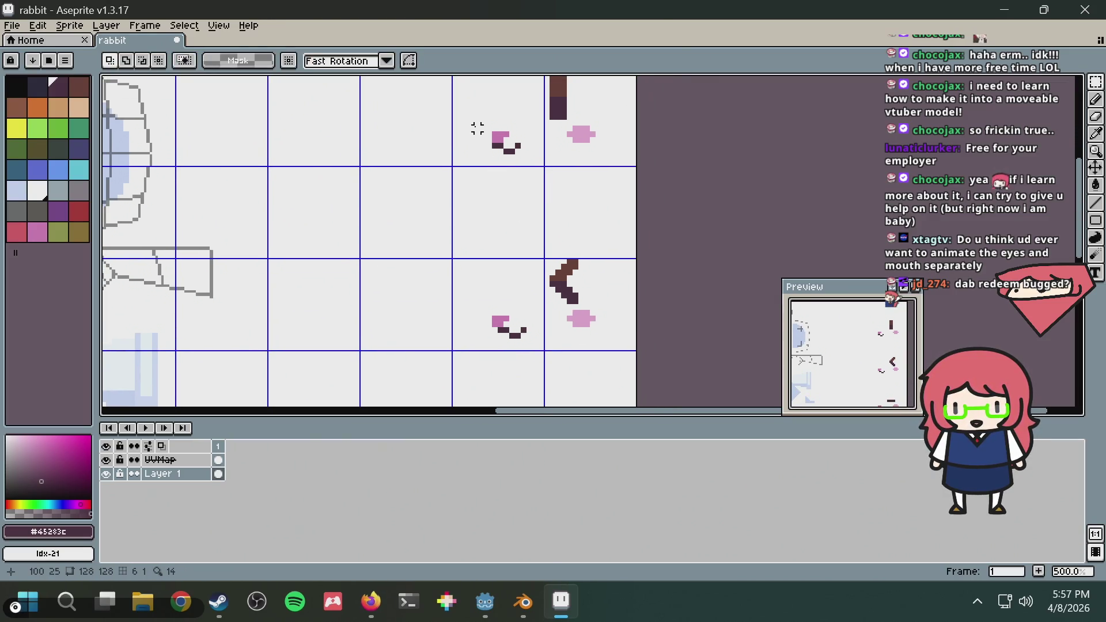
middle_drag(471, 146, 443, 202)
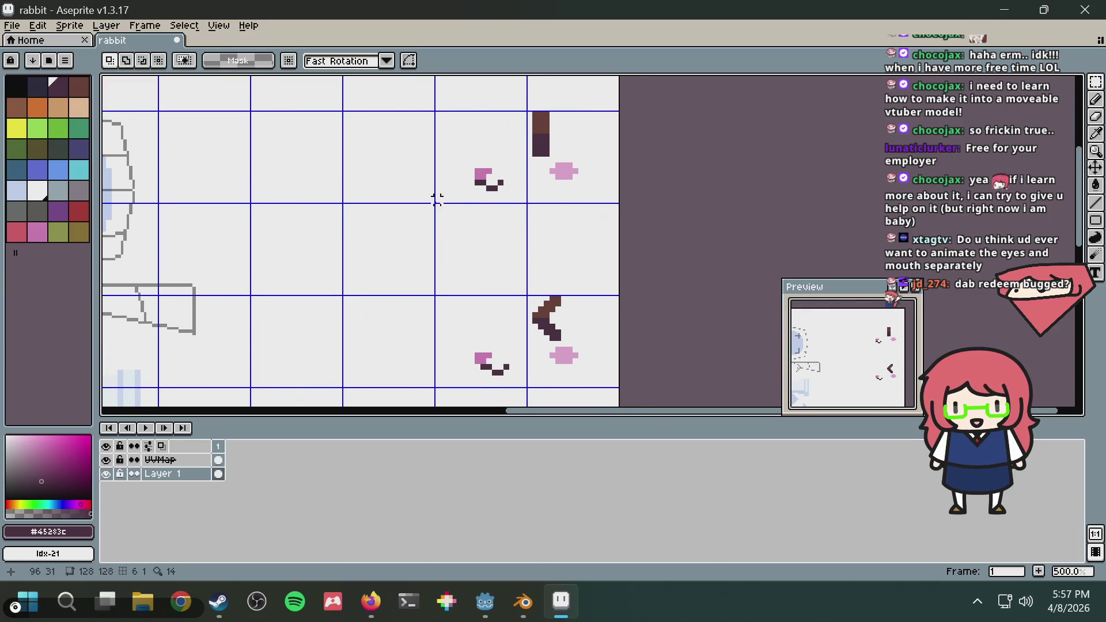
drag(436, 199, 529, 114)
middle_drag(571, 126, 551, 189)
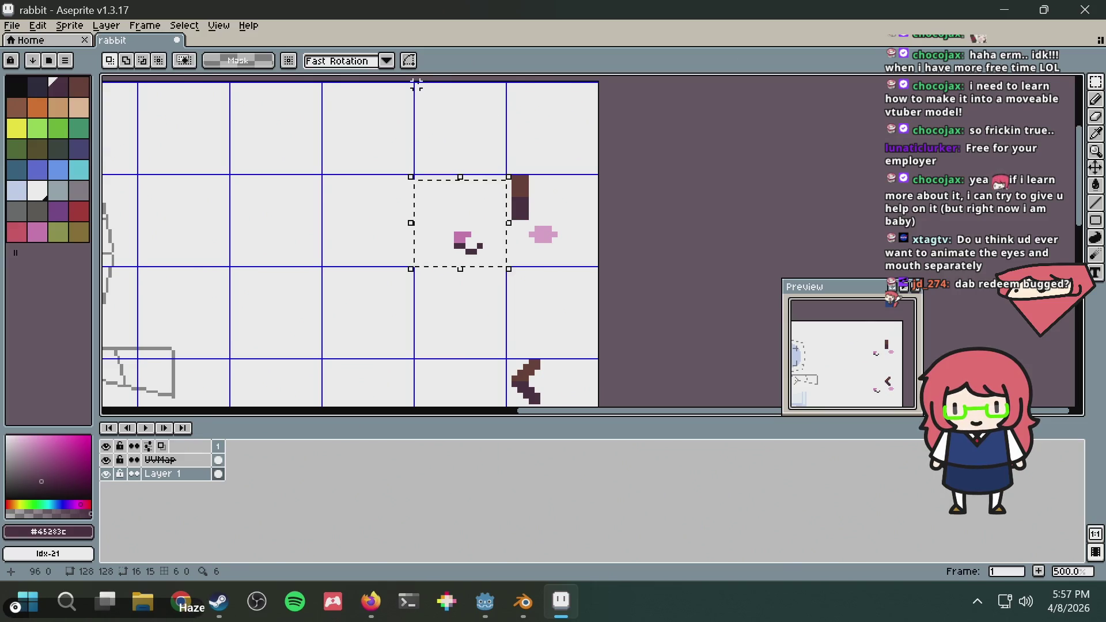
drag(417, 85, 513, 267)
key(ctrl+b)
middle_drag(523, 309, 522, 168)
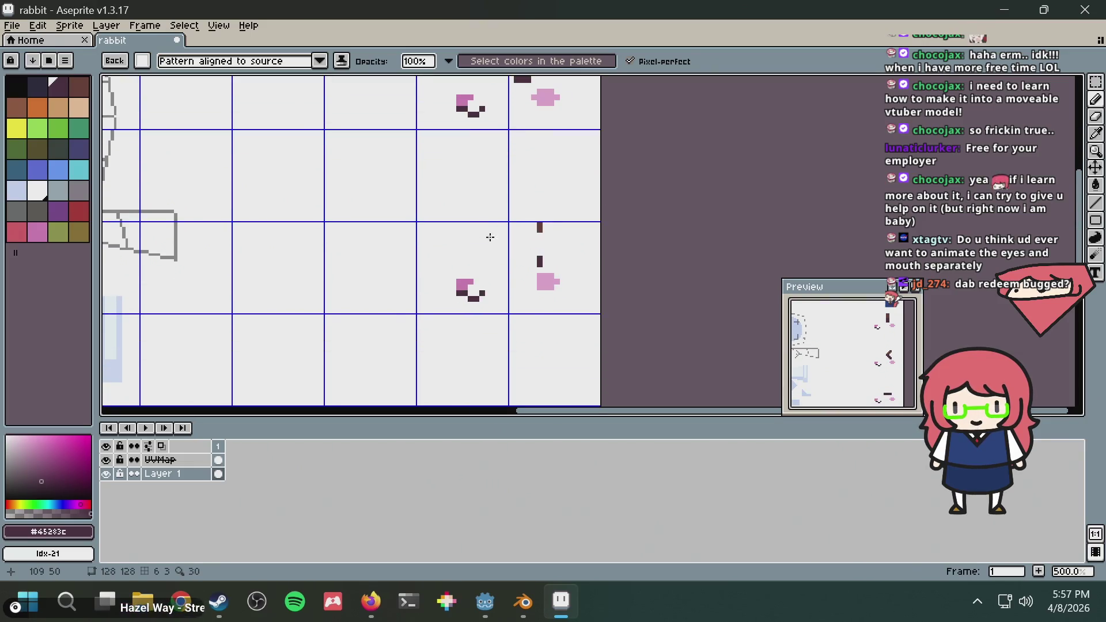
scroll(487, 245, down, 1)
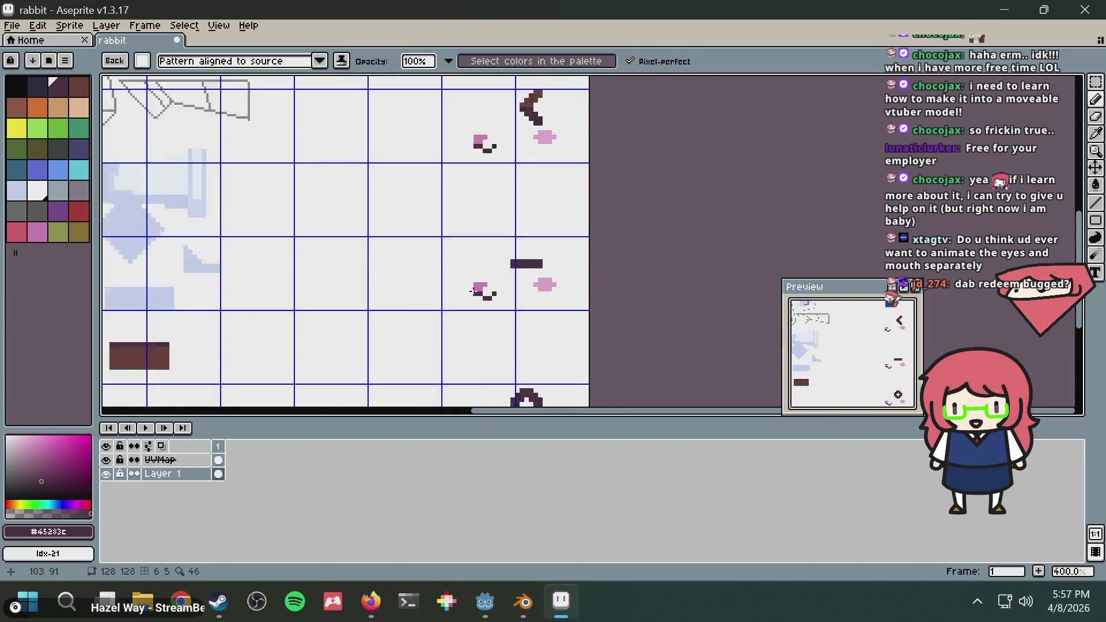
scroll(471, 291, down, 1)
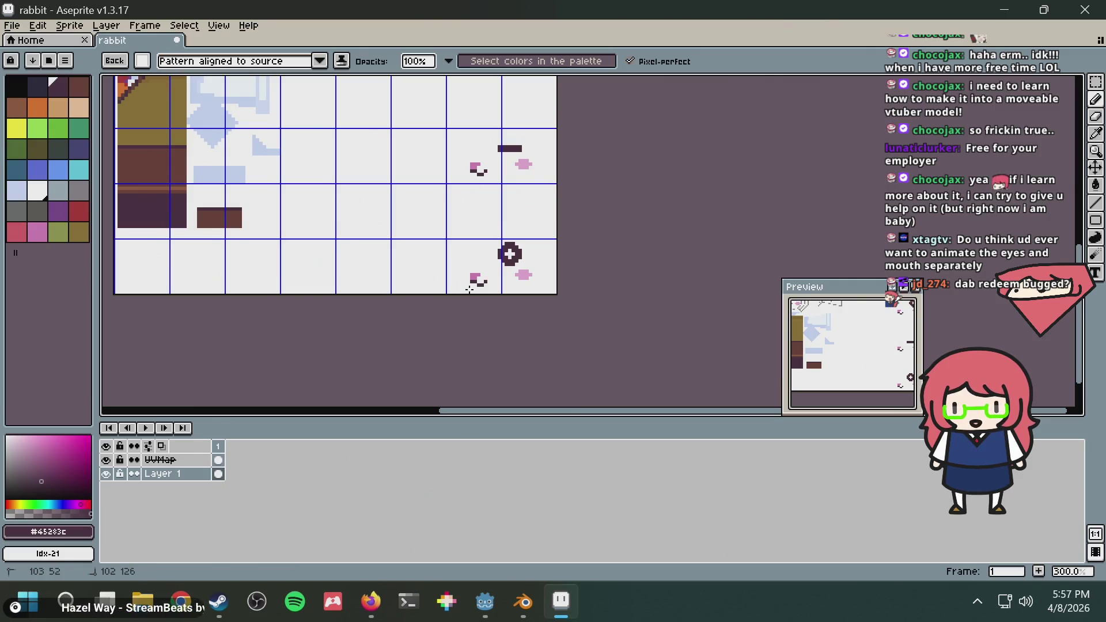
scroll(478, 205, up, 2)
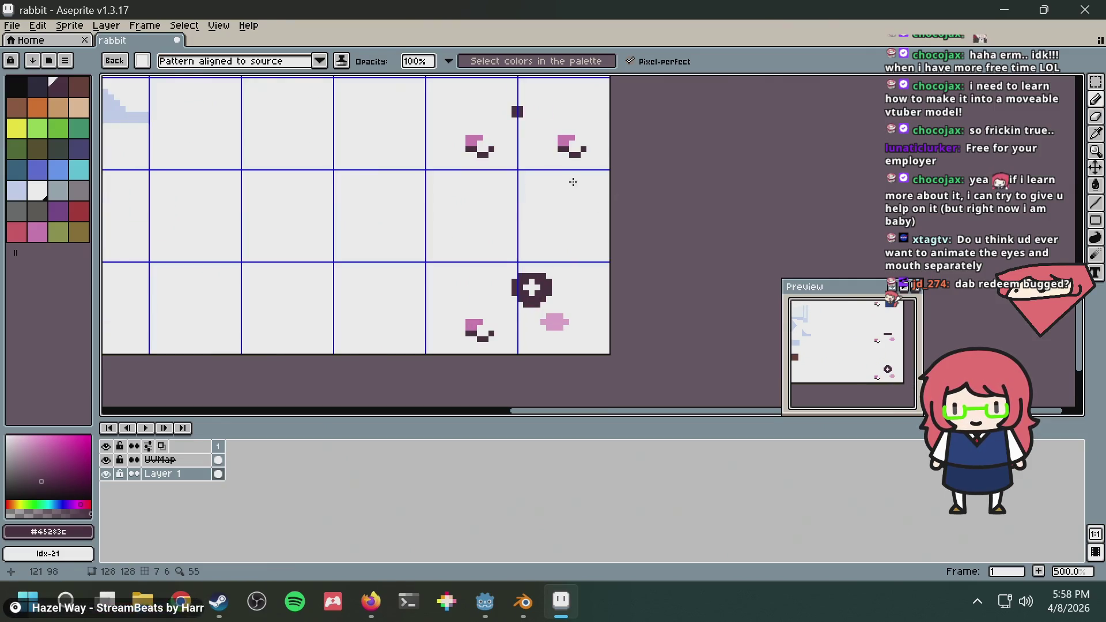
key(b)
scroll(495, 190, up, 5)
scroll(495, 191, down, 5)
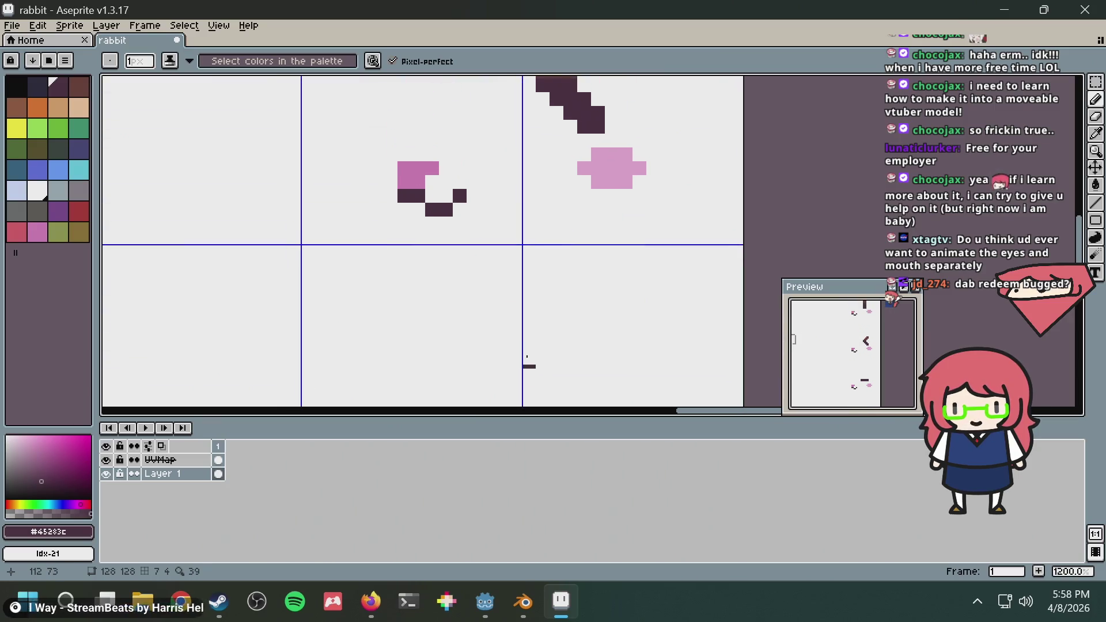
Return to Blender and bring the face UV island back into view
key(alt+Tab)
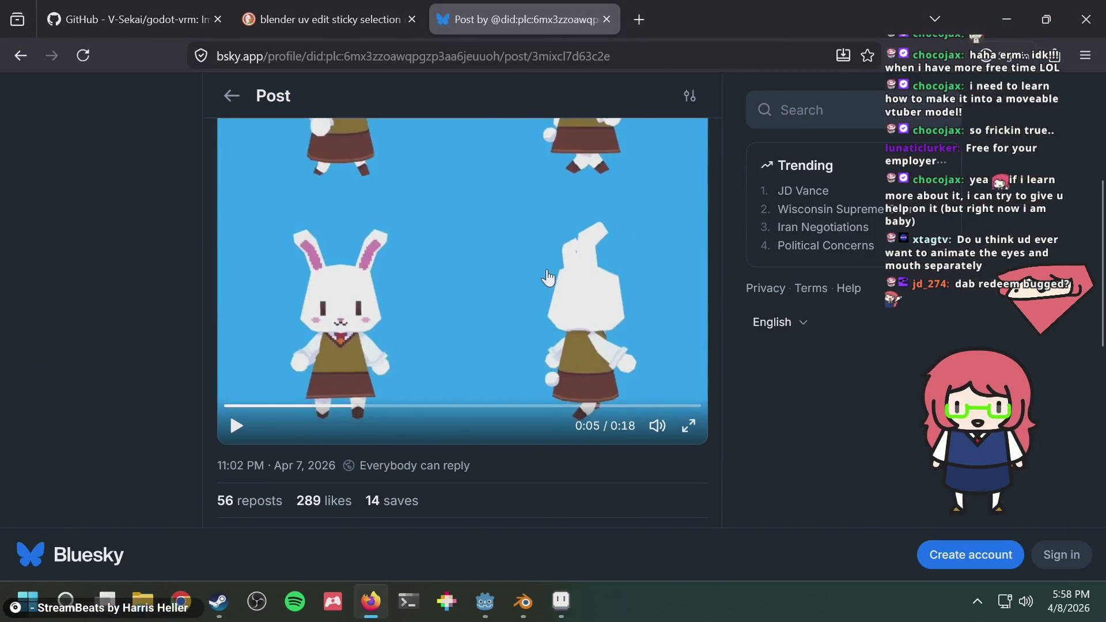
key(alt+Tab)
key(alt+Tab)
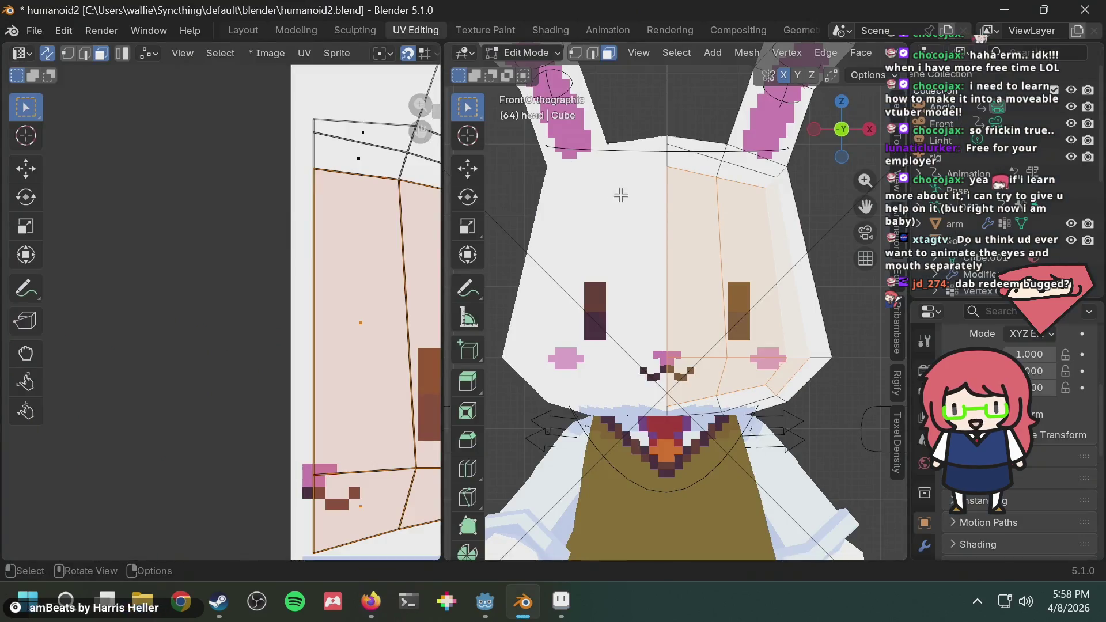
scroll(397, 307, down, 4)
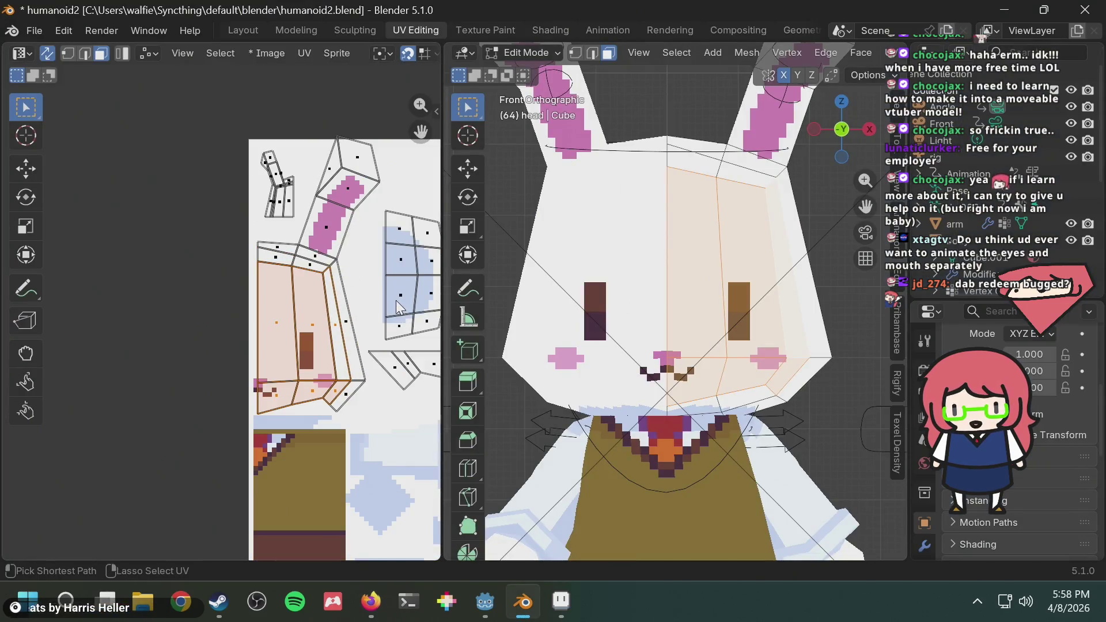
middle_drag(391, 305, 290, 297)
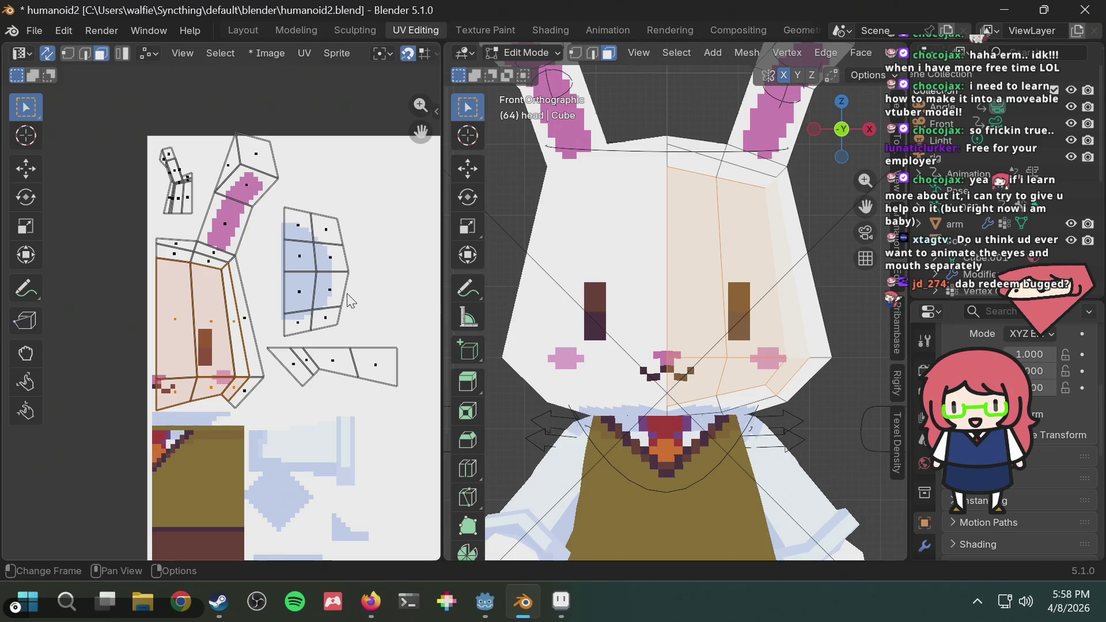
mouse_move(348, 300)
middle_down()
mouse_move(237, 311)
mouse_move(264, 318)
middle_up()
scroll(284, 303, down, 3)
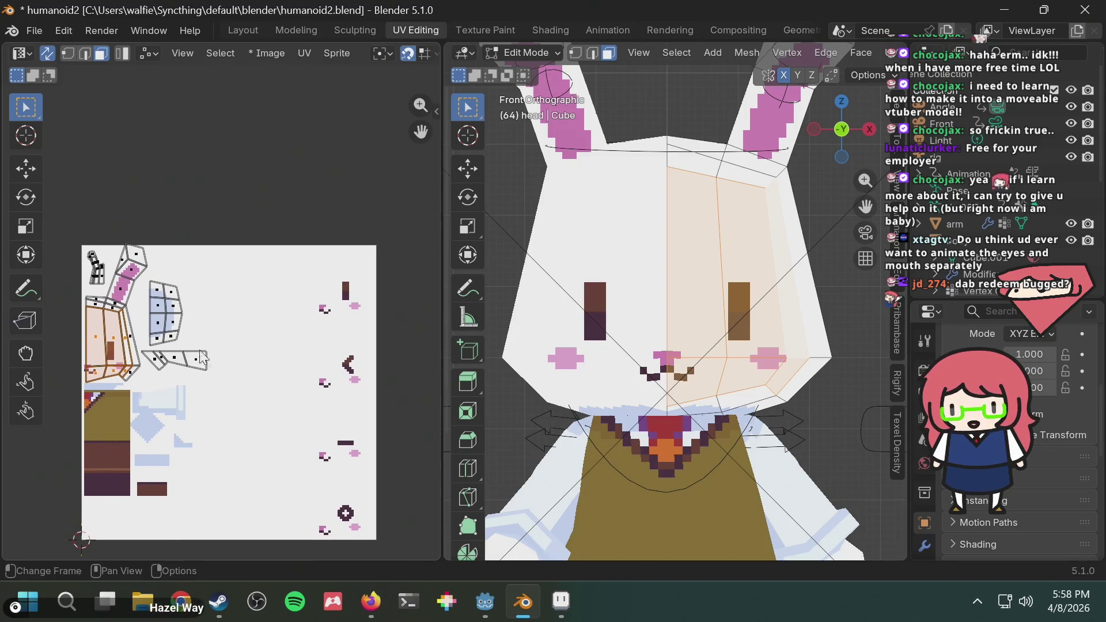
middle_drag(232, 306, 296, 299)
scroll(267, 368, up, 4)
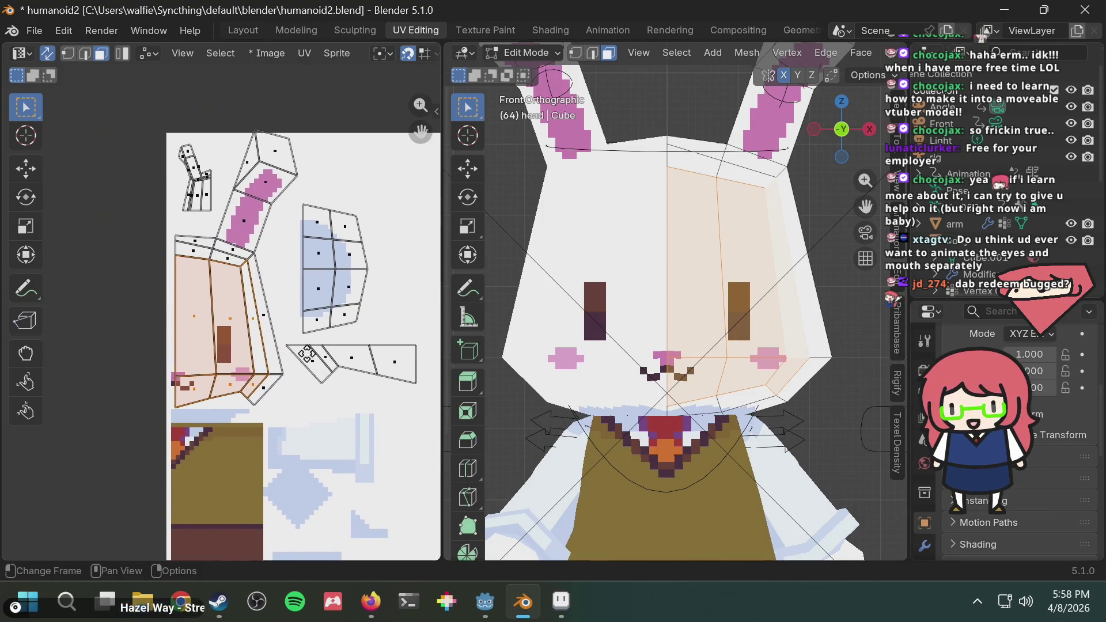
Cancel a trial face-island move and change the UV Snap Target from Grid to Increment
key(g)
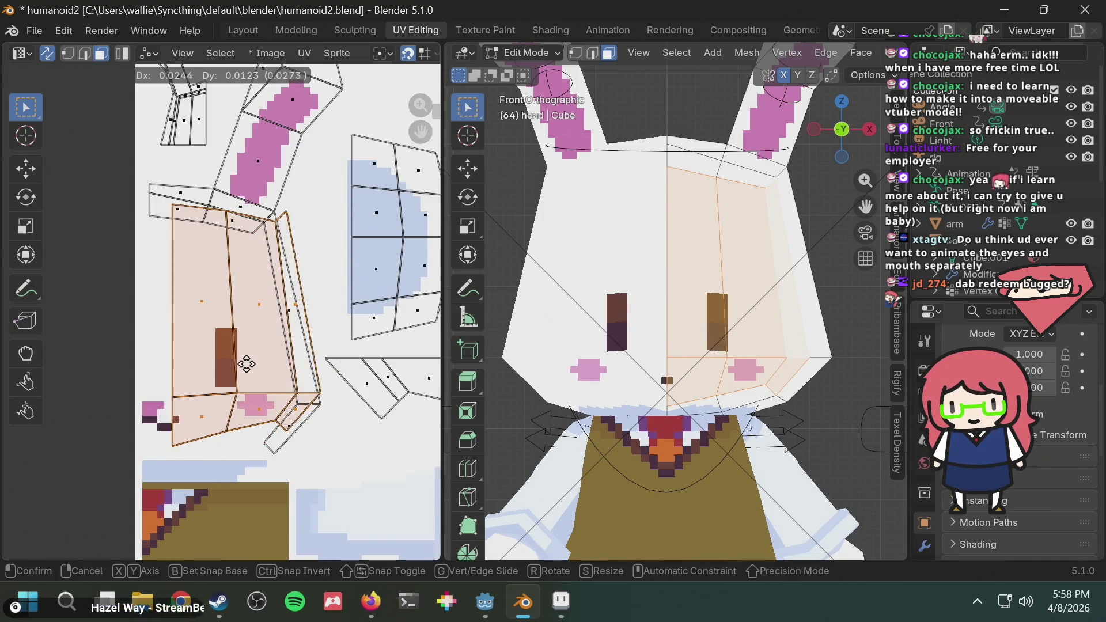
scroll(231, 371, up, 2)
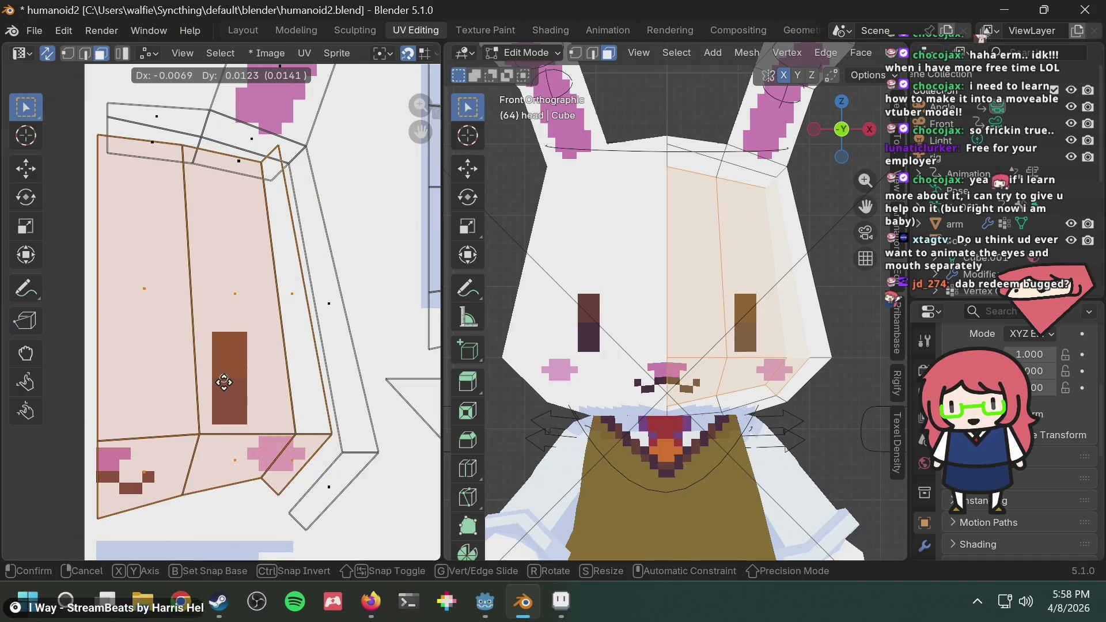
right_click(226, 383)
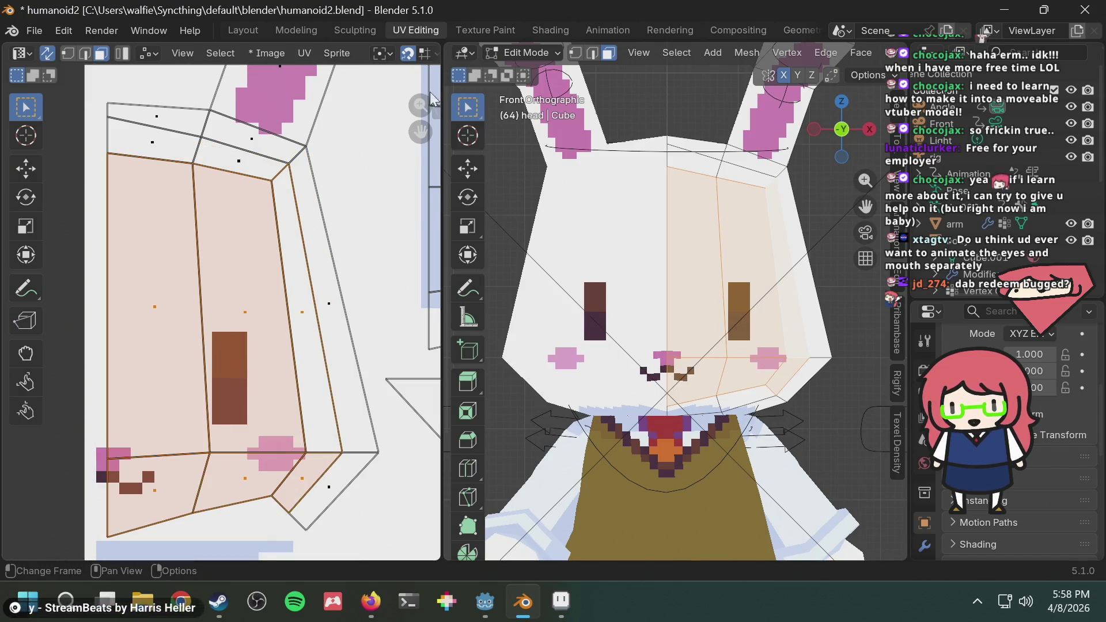
click(429, 54)
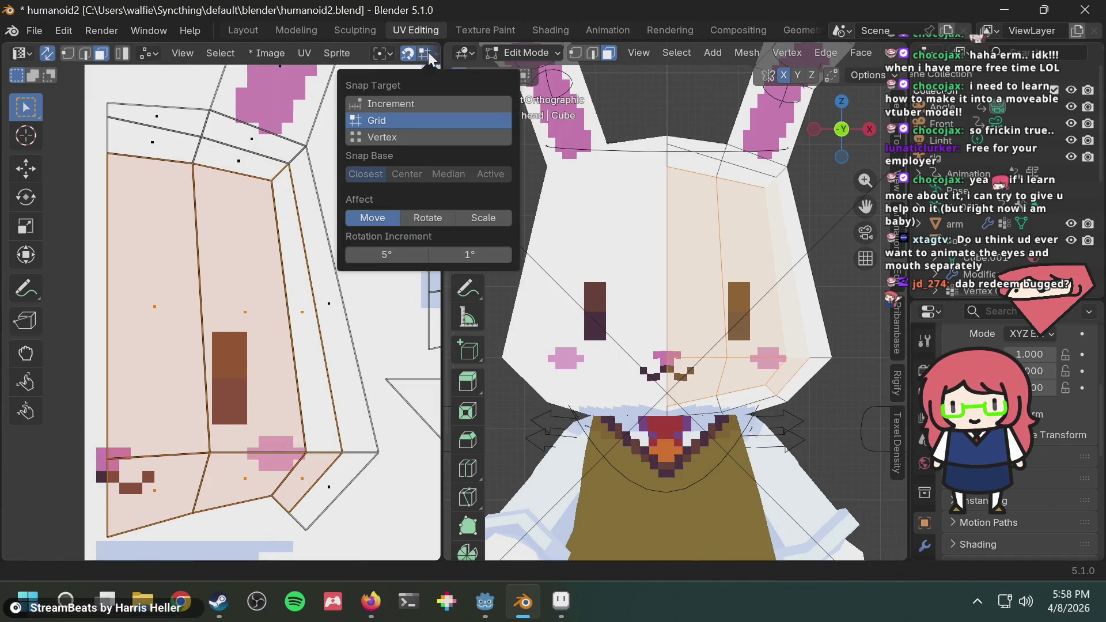
click(395, 105)
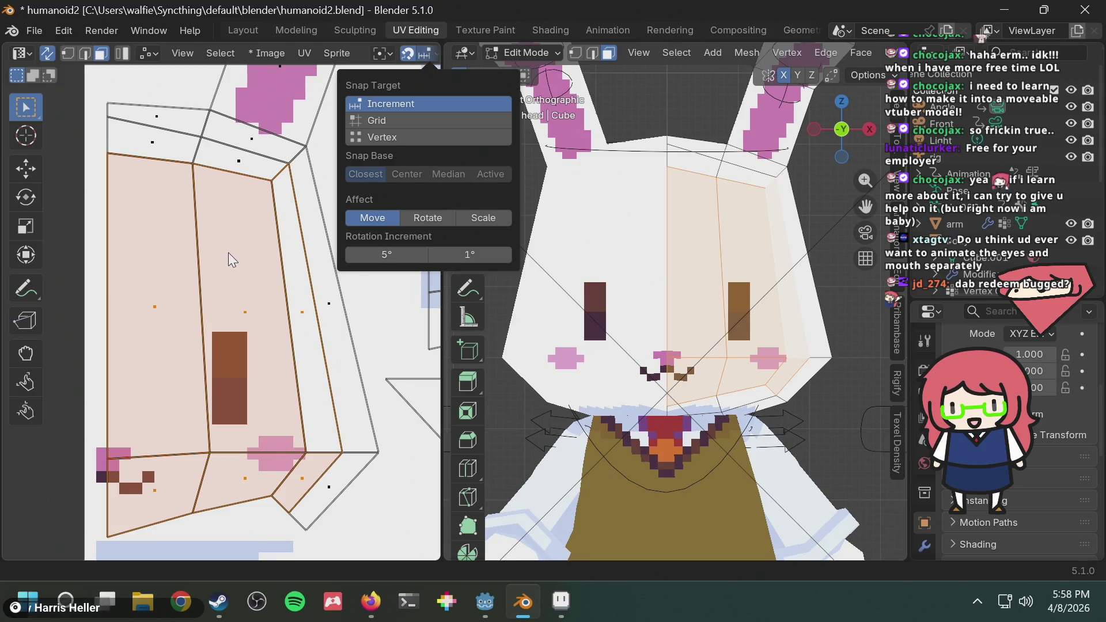
Slide the face island with Increment snapping and recheck the snap options
key(g)
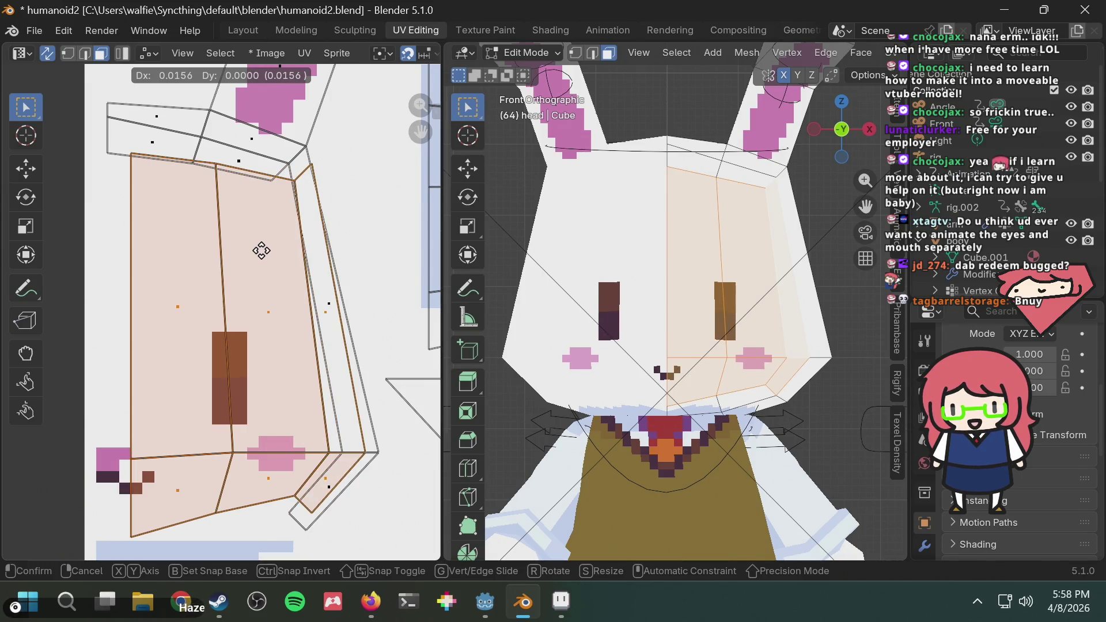
click(231, 249)
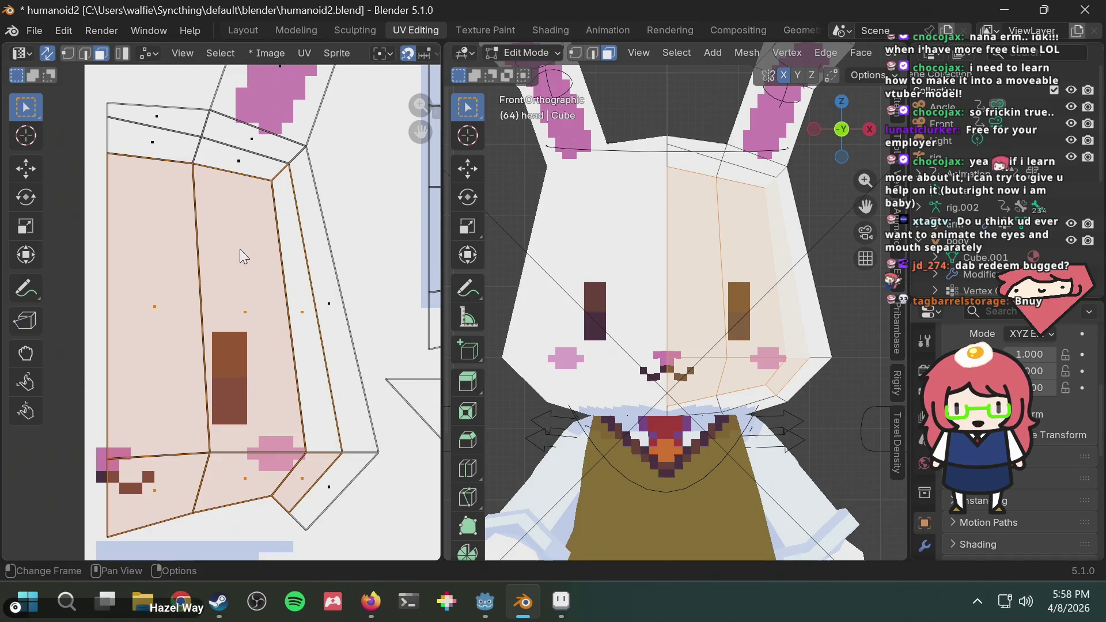
scroll(254, 257, down, 3)
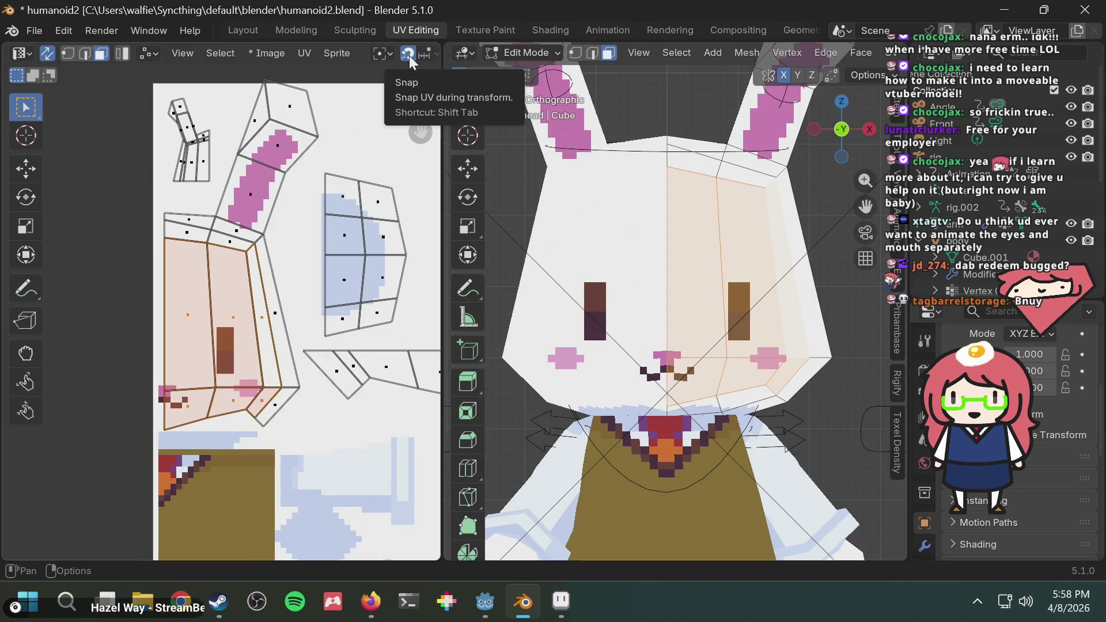
click(427, 53)
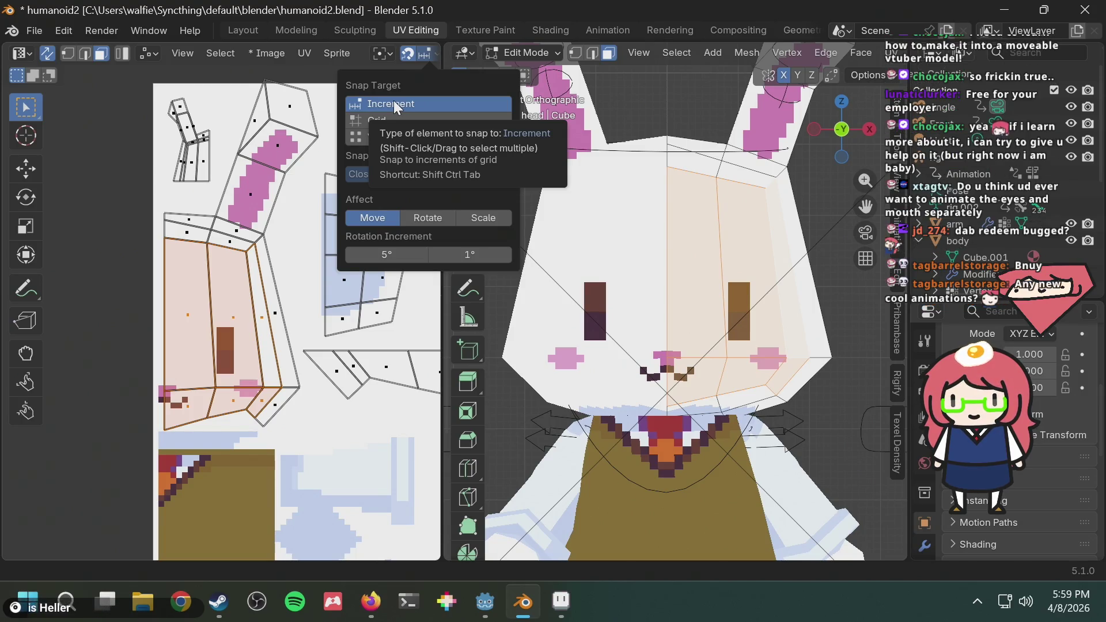
key(alt+Tab)
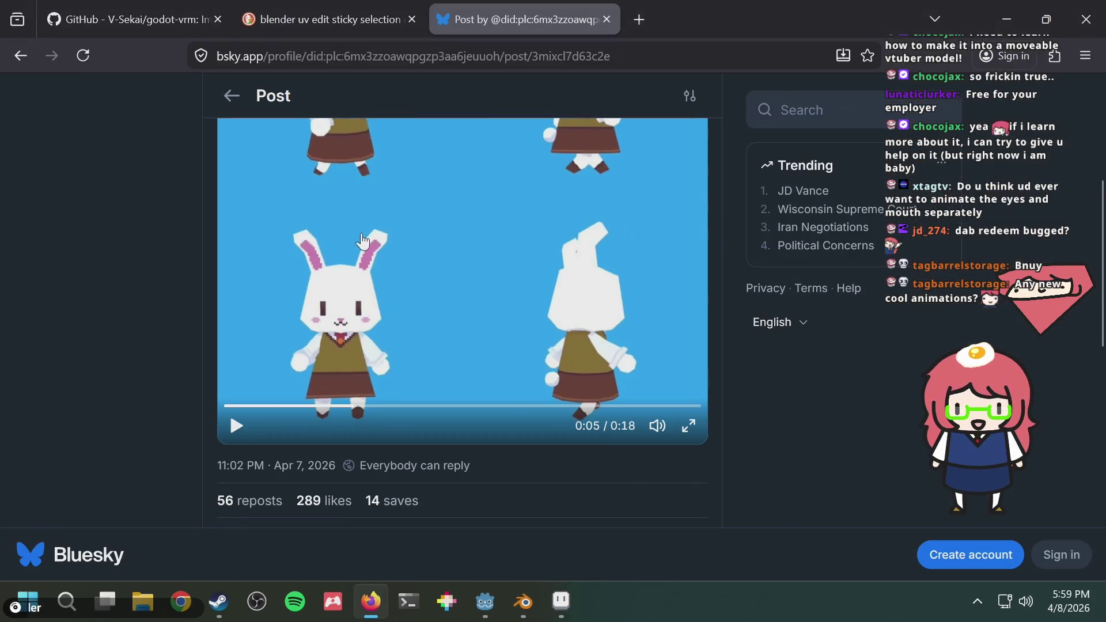
Play the Bluesky bunny animation video, then return to the Blender project
click(439, 249)
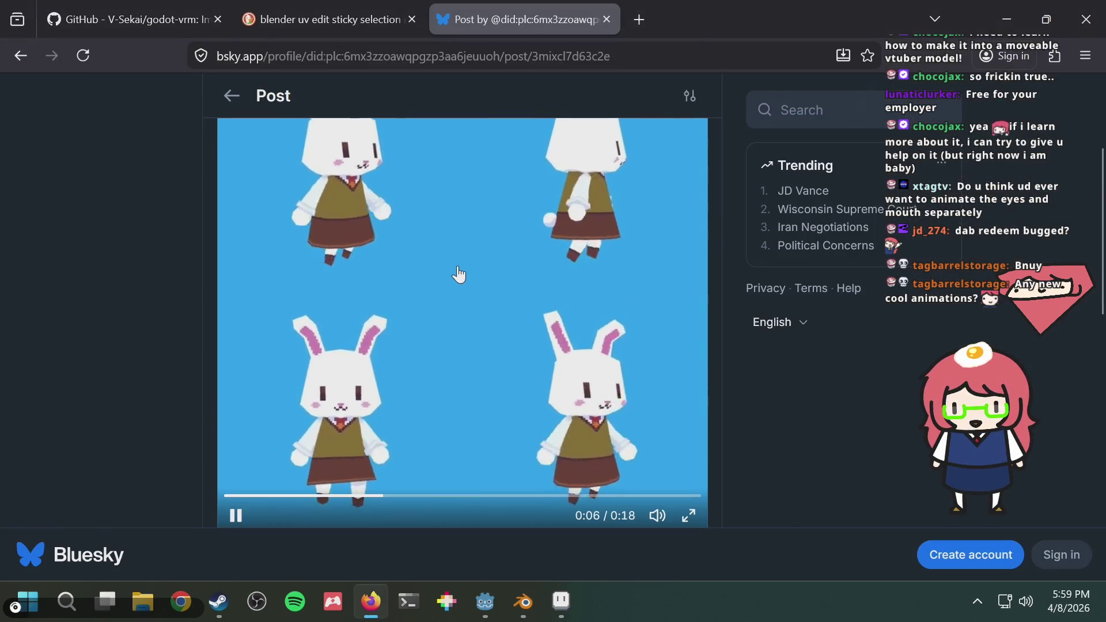
scroll(455, 271, up, 3)
scroll(459, 274, down, 1)
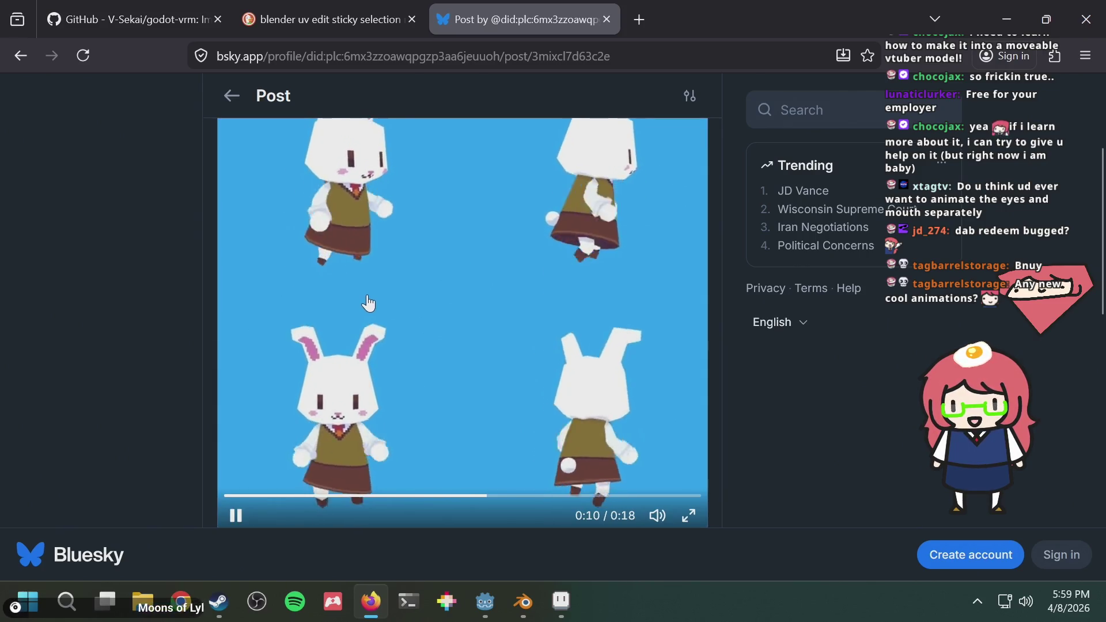
key(alt+Tab)
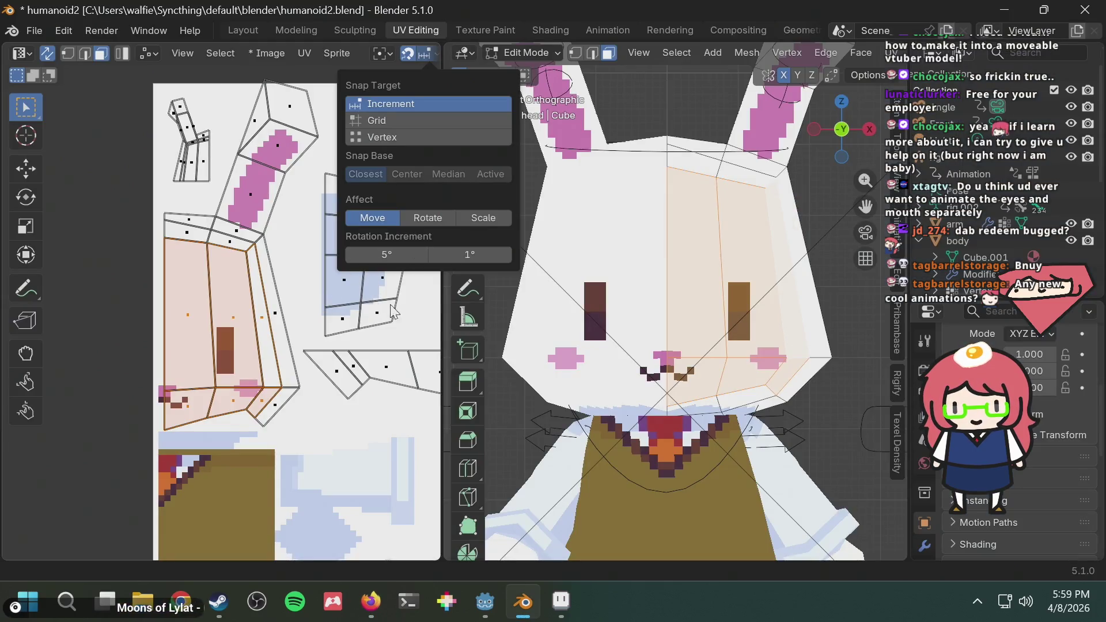
Set UV Round to Pixels to pixel corners and test it with a cancelled island move
middle_drag(374, 322, 340, 308)
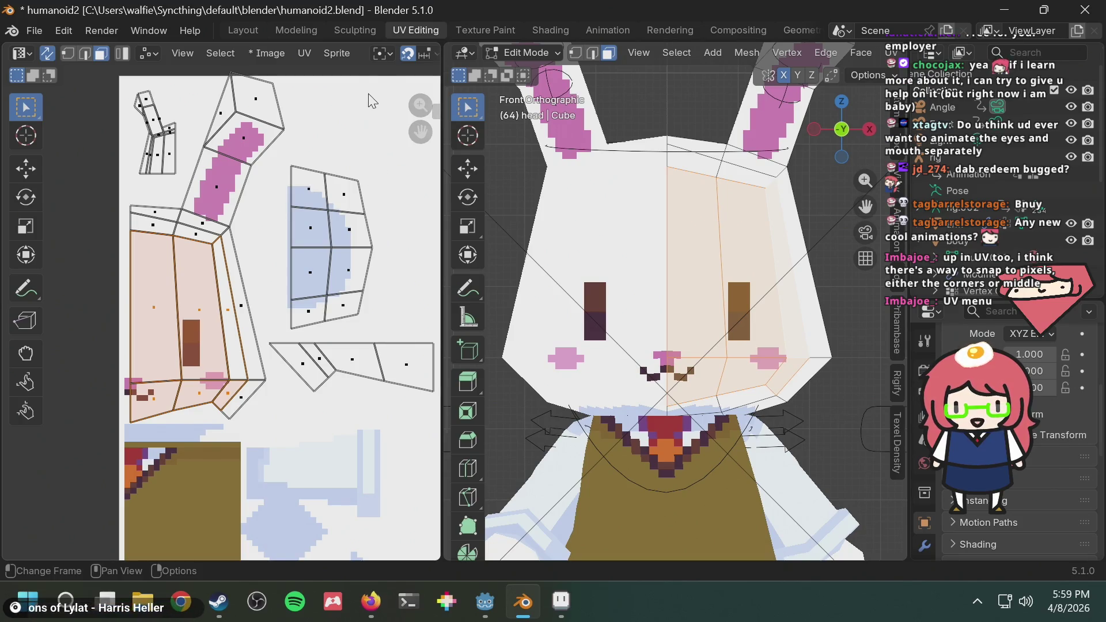
click(303, 52)
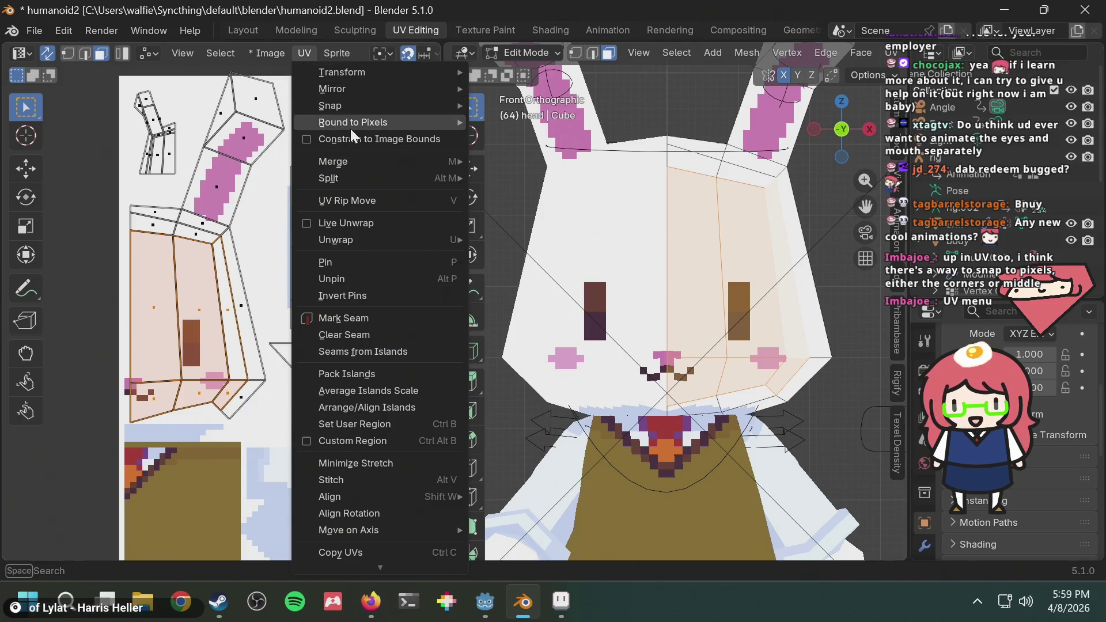
mouse_move(351, 127)
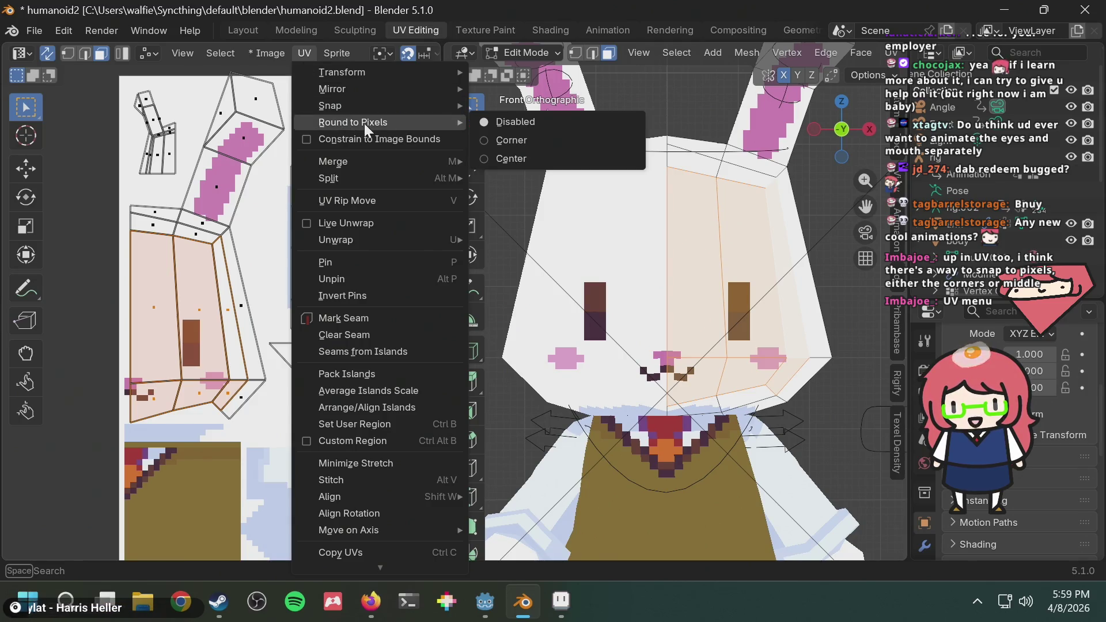
mouse_move(377, 102)
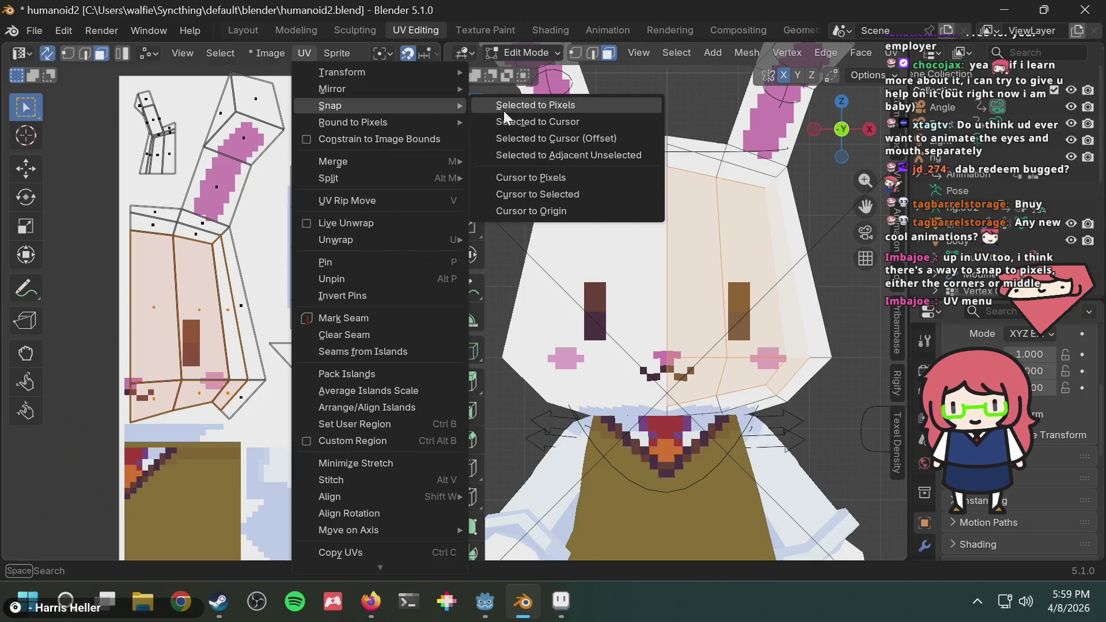
mouse_move(423, 122)
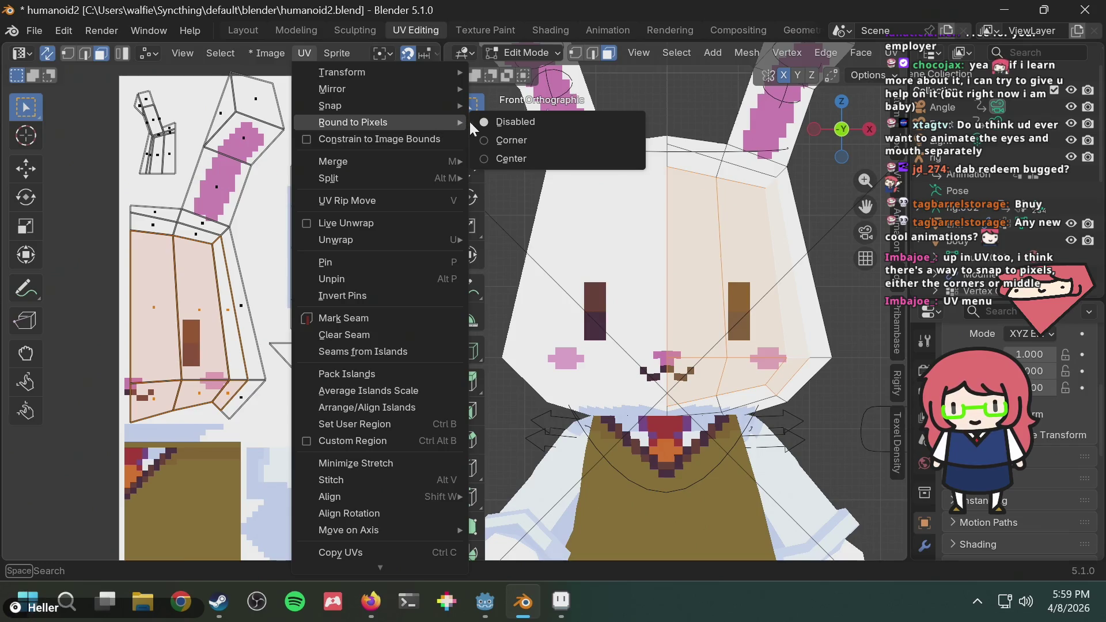
click(509, 141)
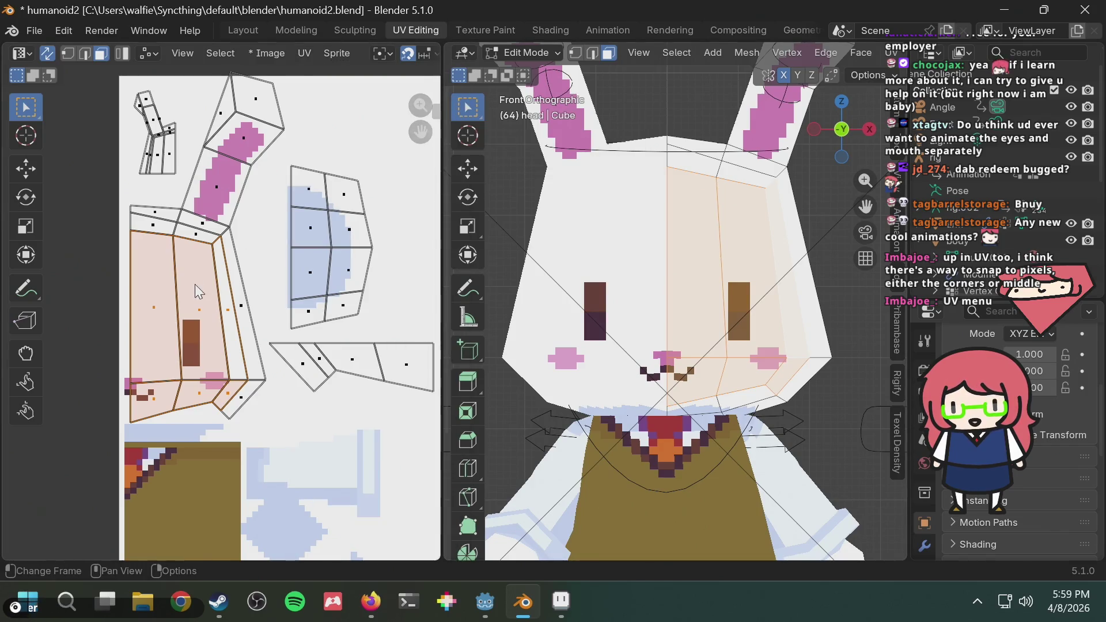
key(g)
right_click(229, 295)
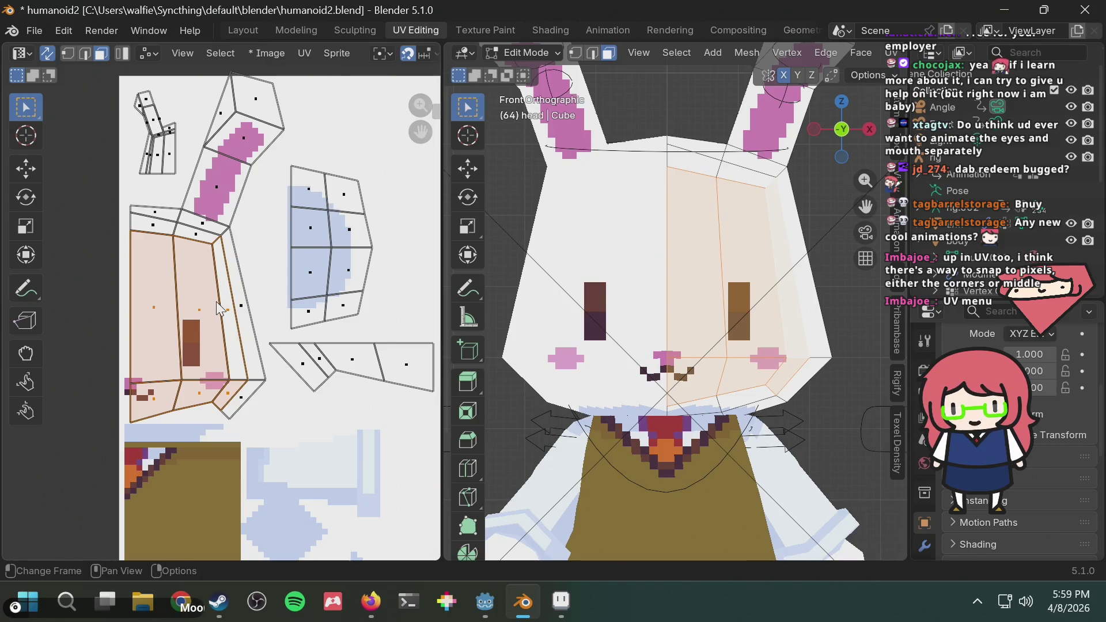
Set Round to Pixels to Disabled, keeping the face island in its original place
click(304, 55)
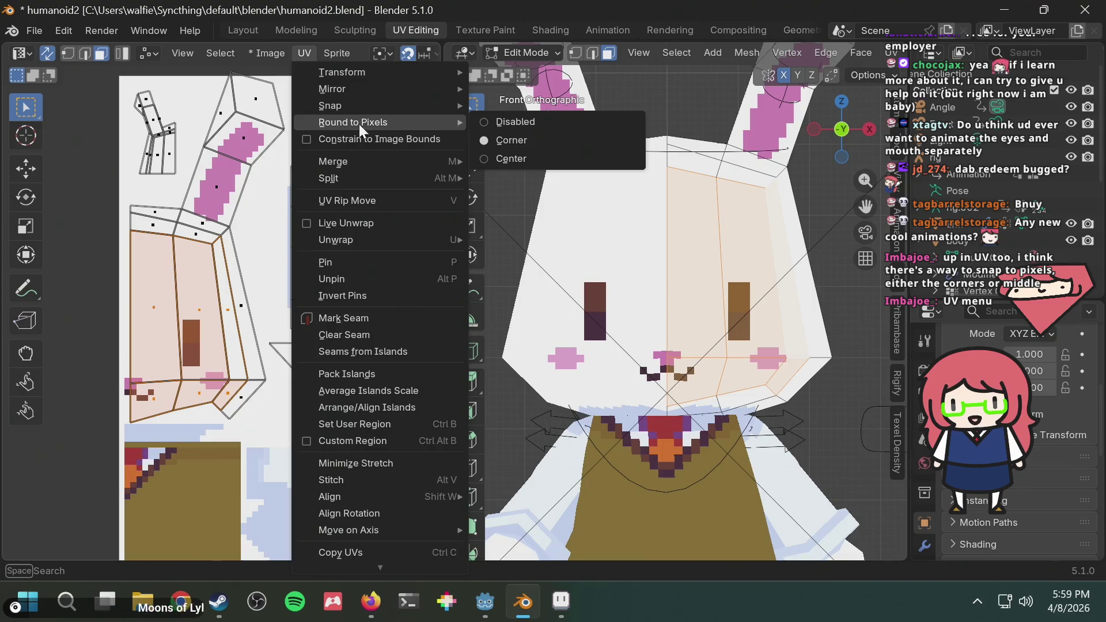
click(488, 123)
key(g)
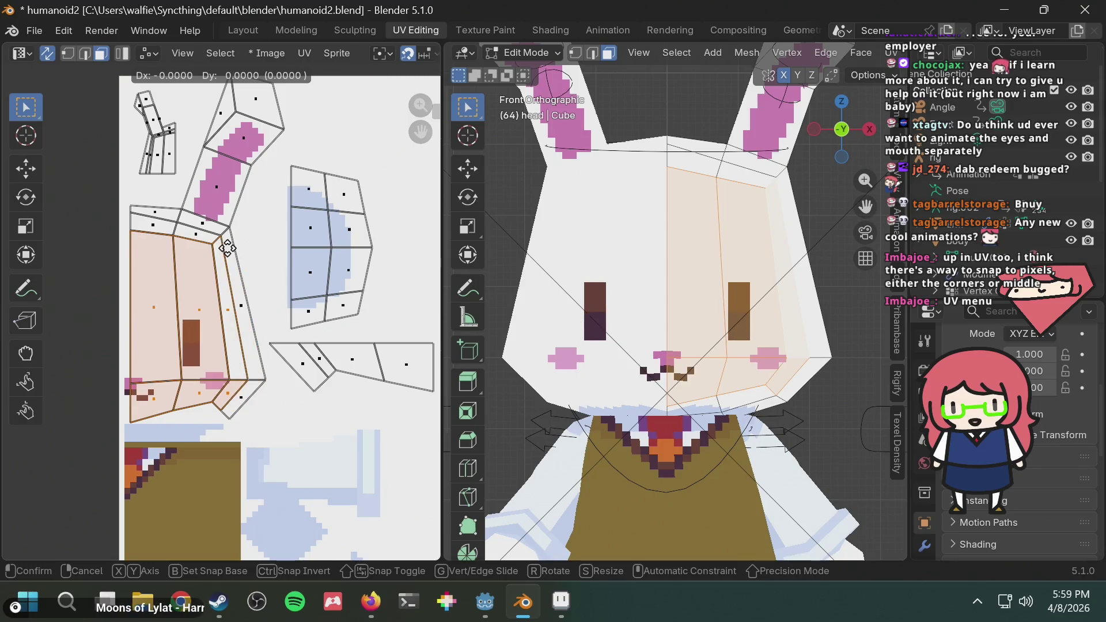
click(244, 247)
click(303, 53)
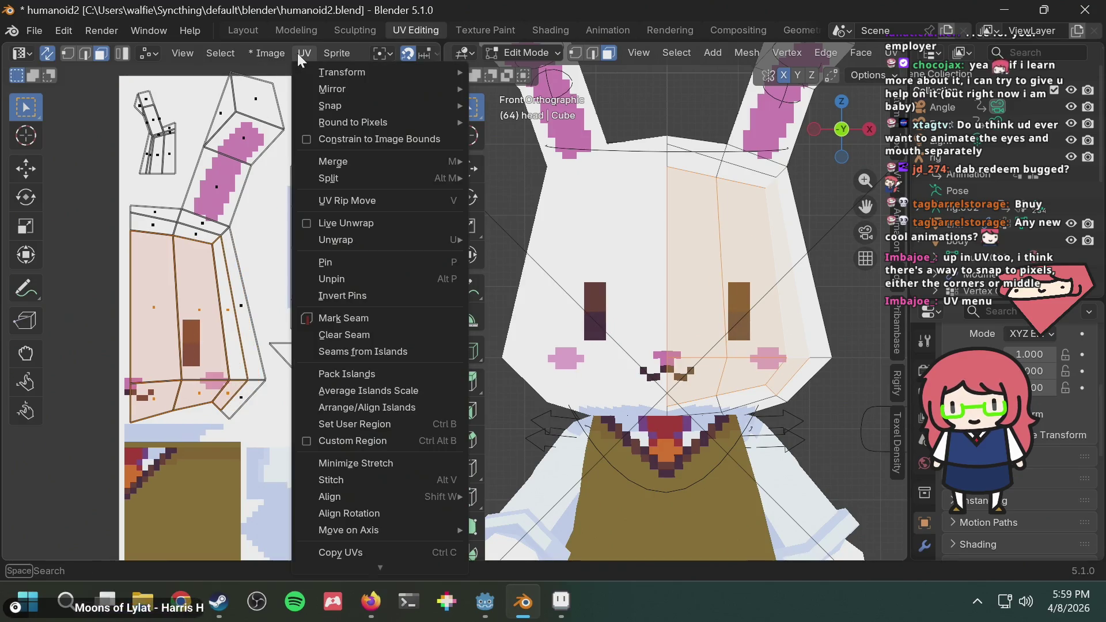
mouse_move(362, 122)
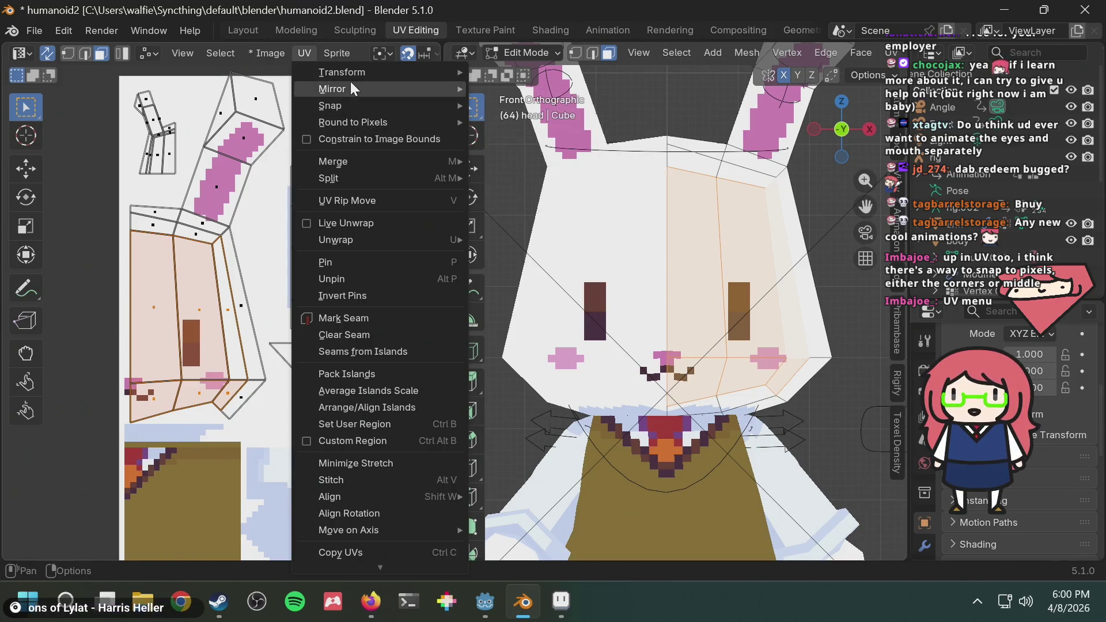
scroll(235, 386, up, 3)
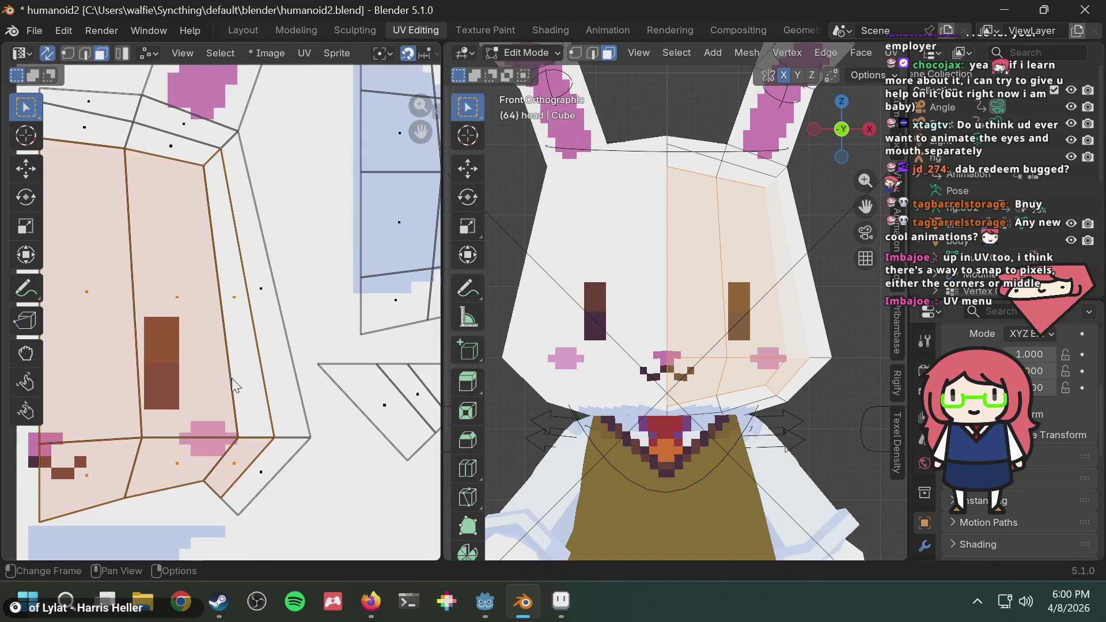
scroll(235, 386, up, 3)
key(g)
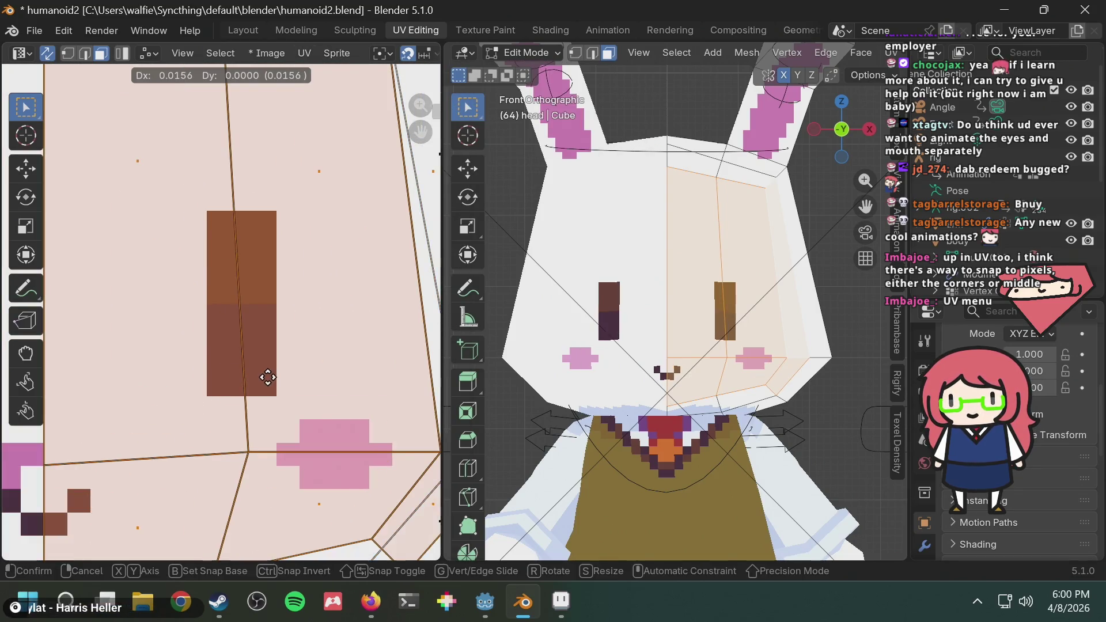
middle_drag(185, 375, 284, 314)
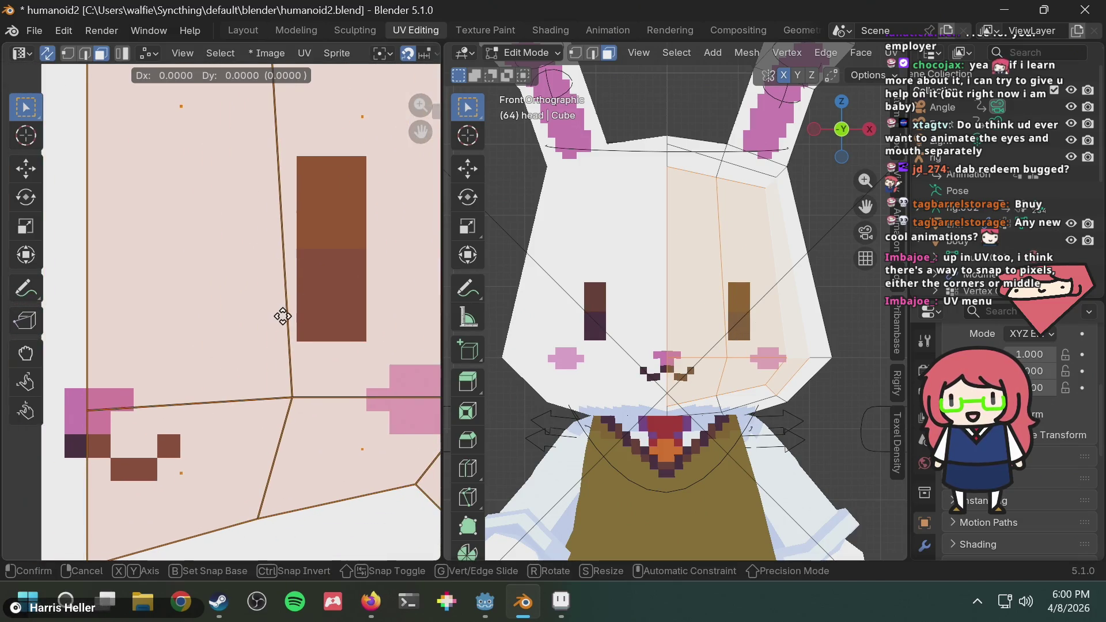
right_click(311, 323)
scroll(314, 327, down, 6)
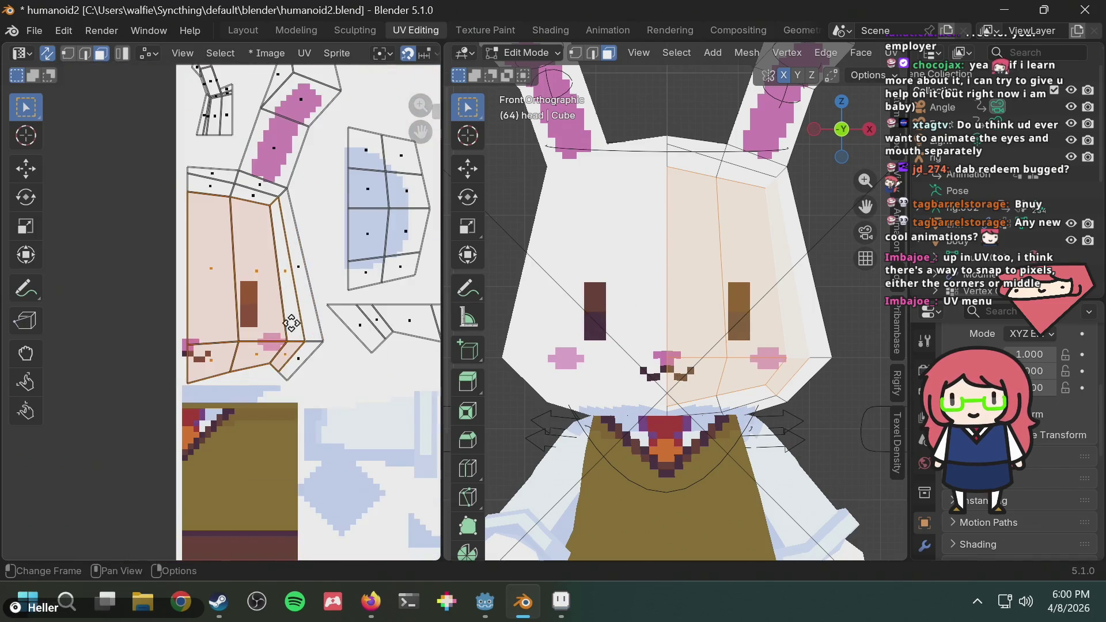
scroll(291, 324, down, 5)
key(g)
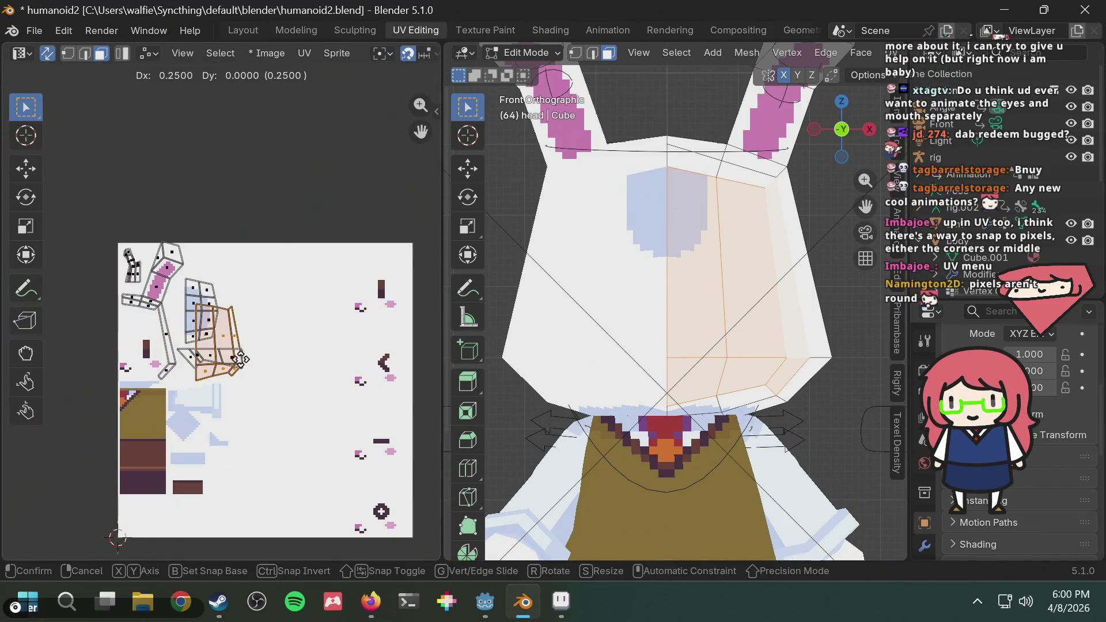
right_click(253, 358)
scroll(254, 358, up, 5)
scroll(271, 351, up, 2)
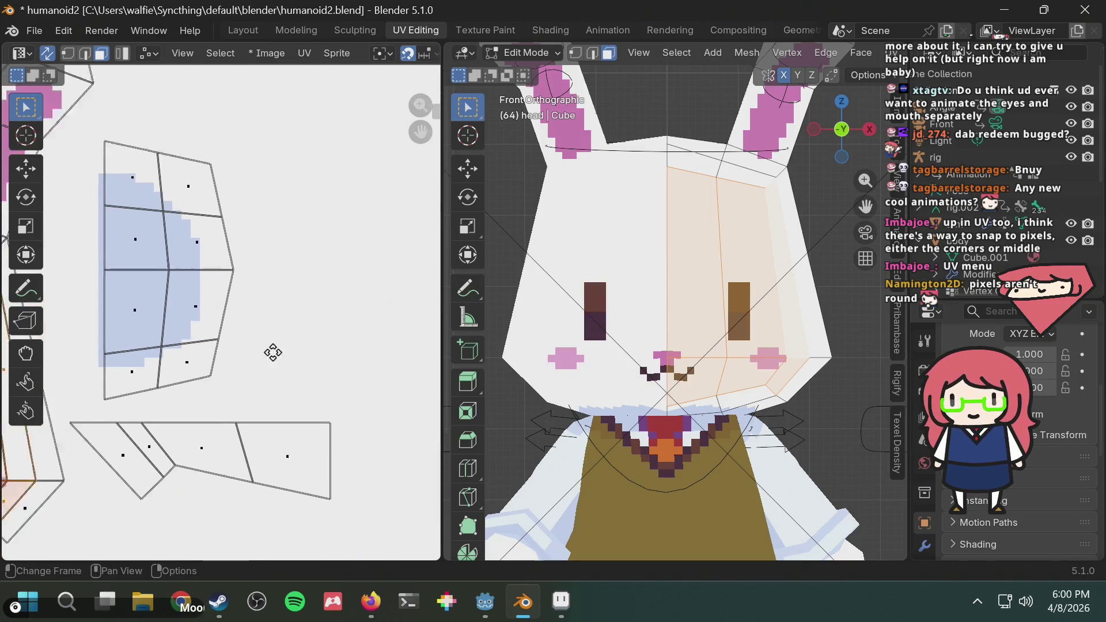
scroll(185, 358, up, 2)
scroll(227, 407, up, 2)
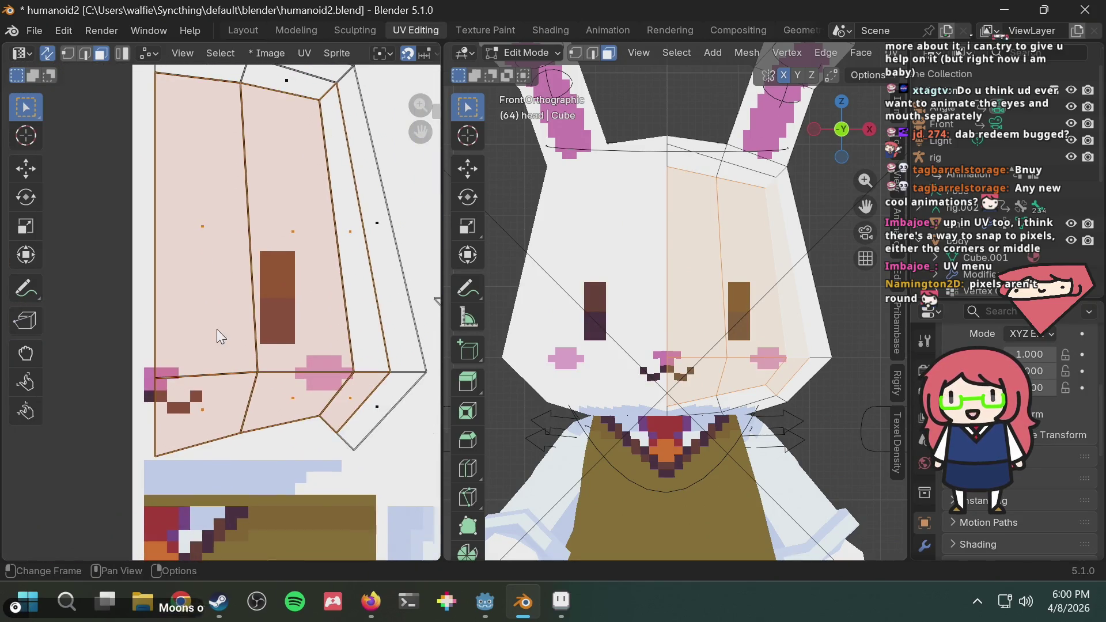
key(g)
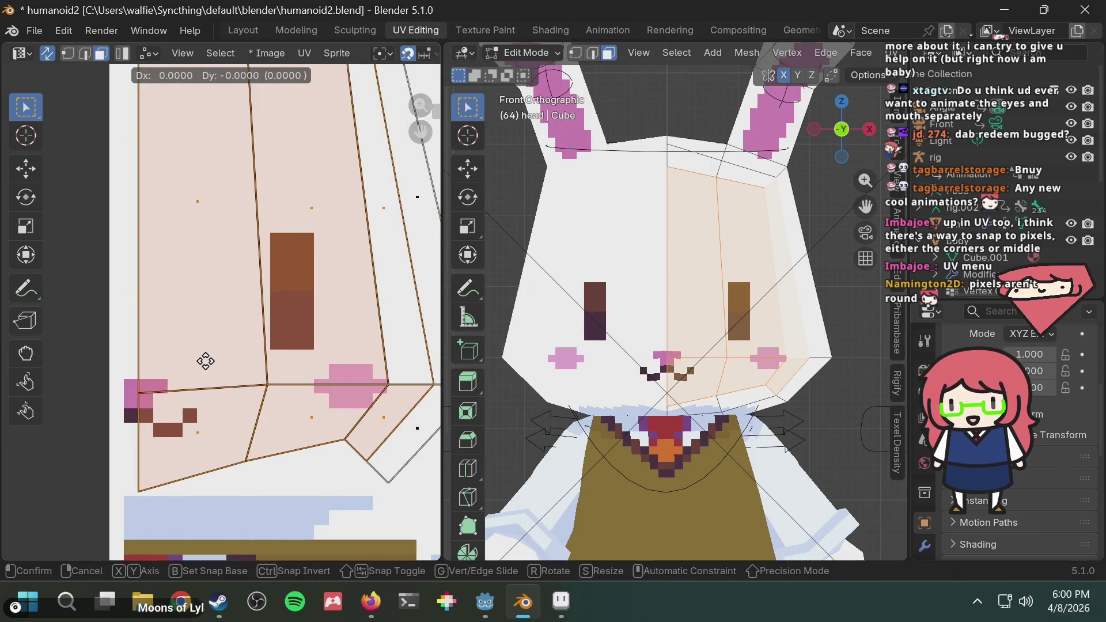
right_click(237, 361)
key(g)
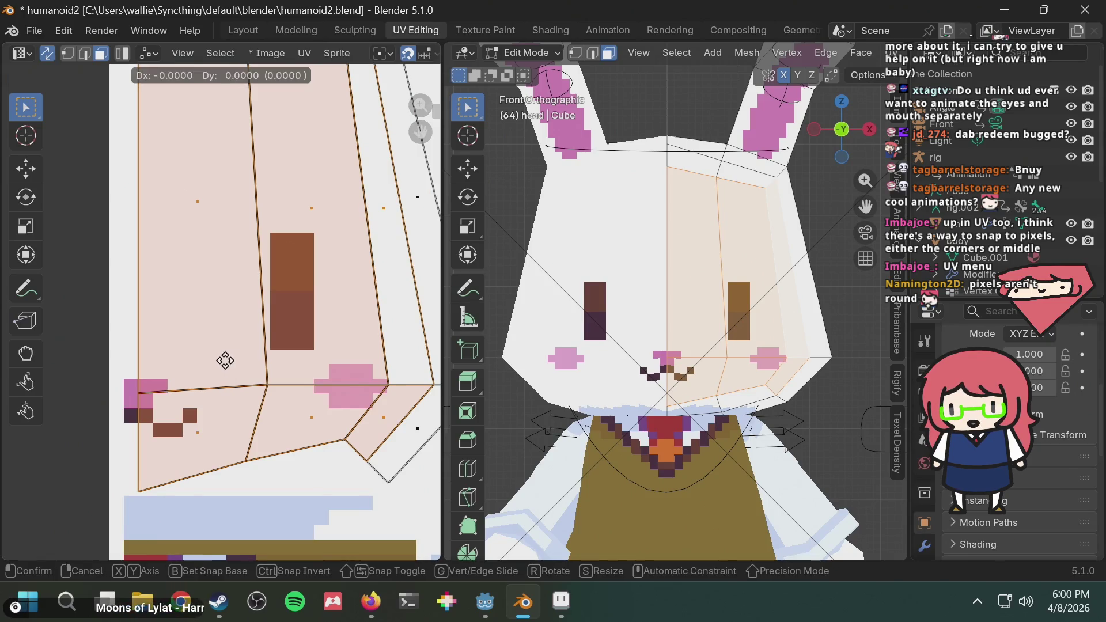
right_click(234, 360)
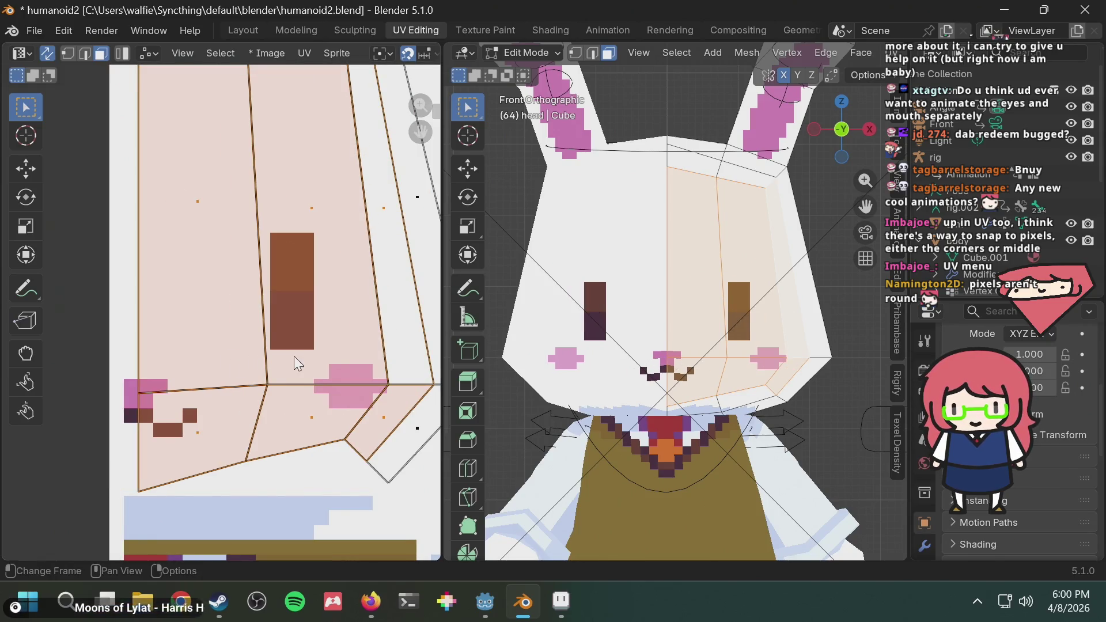
middle_drag(294, 356, 185, 354)
key(g)
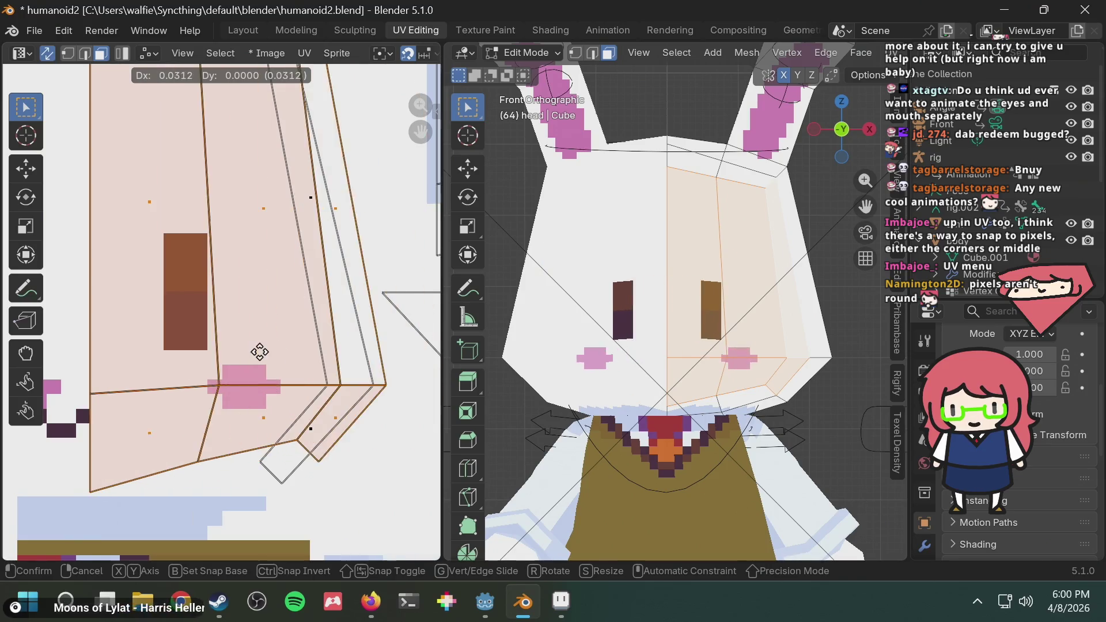
click(338, 356)
scroll(337, 355, down, 2)
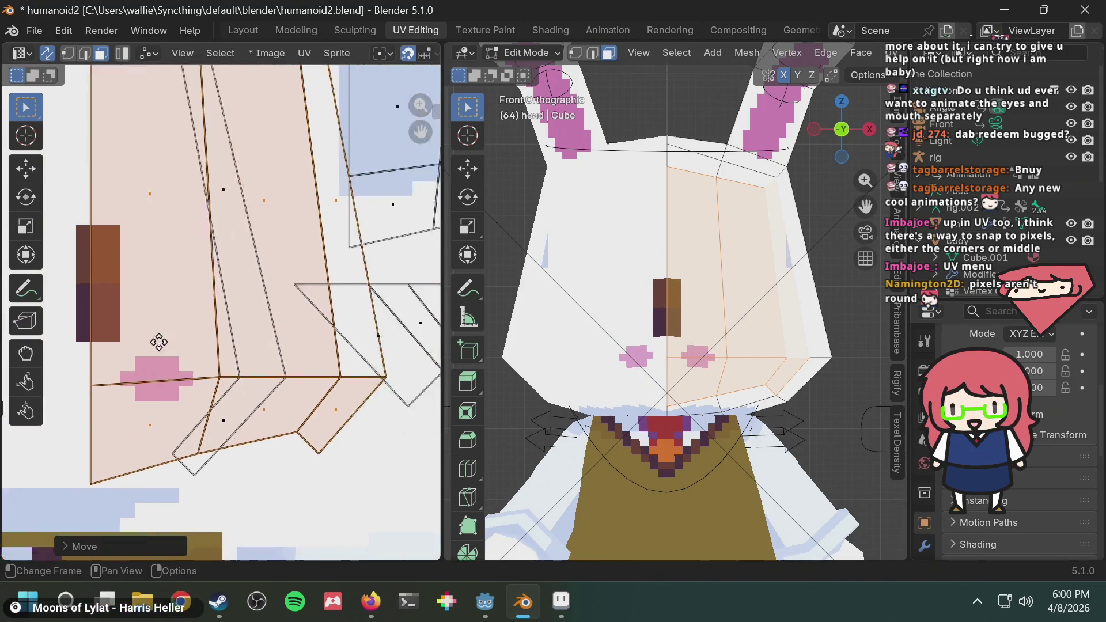
mouse_move(337, 354)
middle_down()
mouse_move(156, 326)
mouse_move(331, 329)
middle_up()
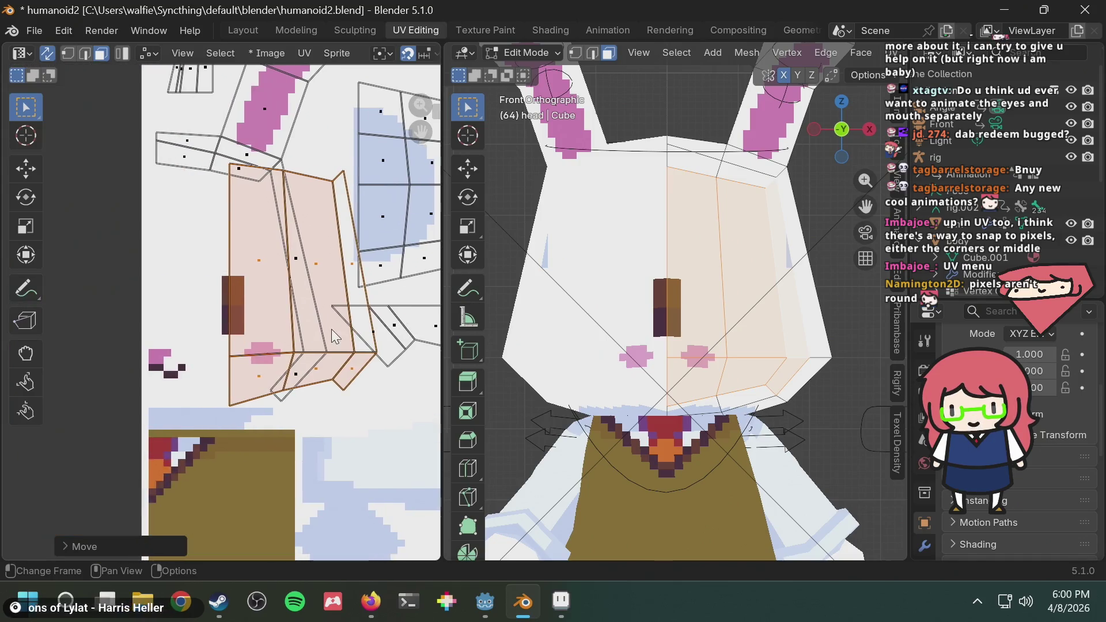
key(ctrl+z)
scroll(288, 337, down, 3)
key(g)
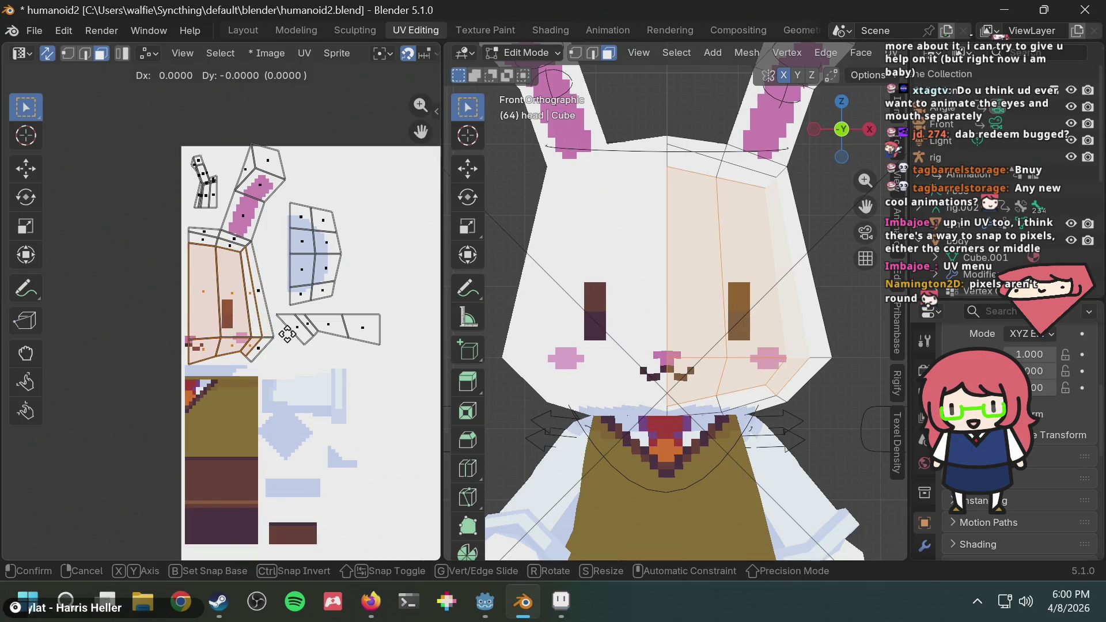
Move the face UV island to the upper-right region of the texture
mouse_move(291, 334)
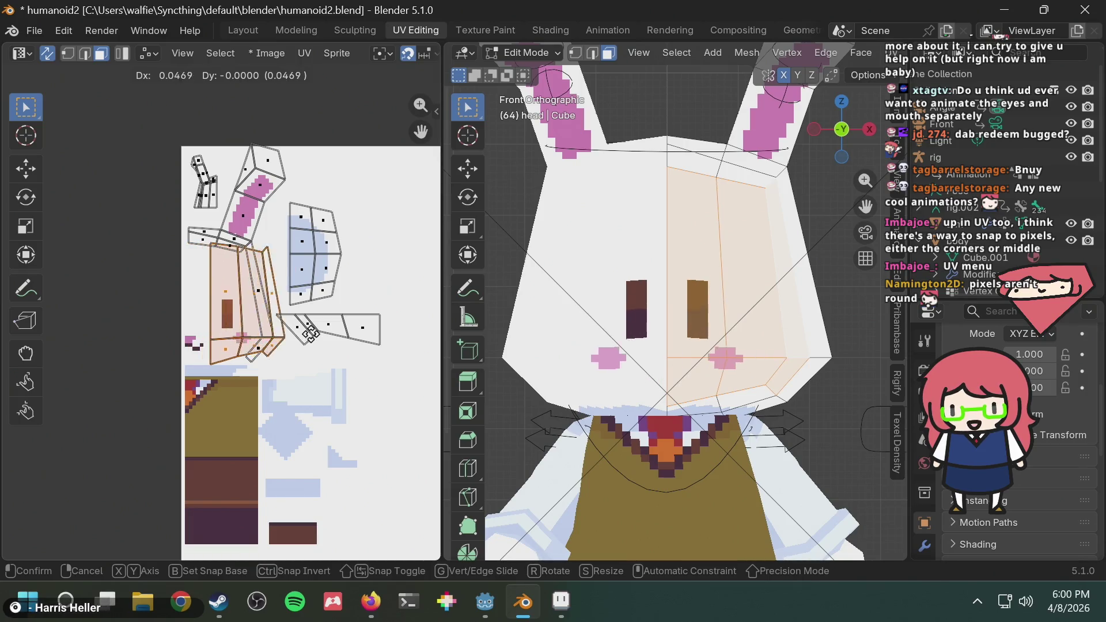
right_click(347, 340)
scroll(405, 348, up, 3)
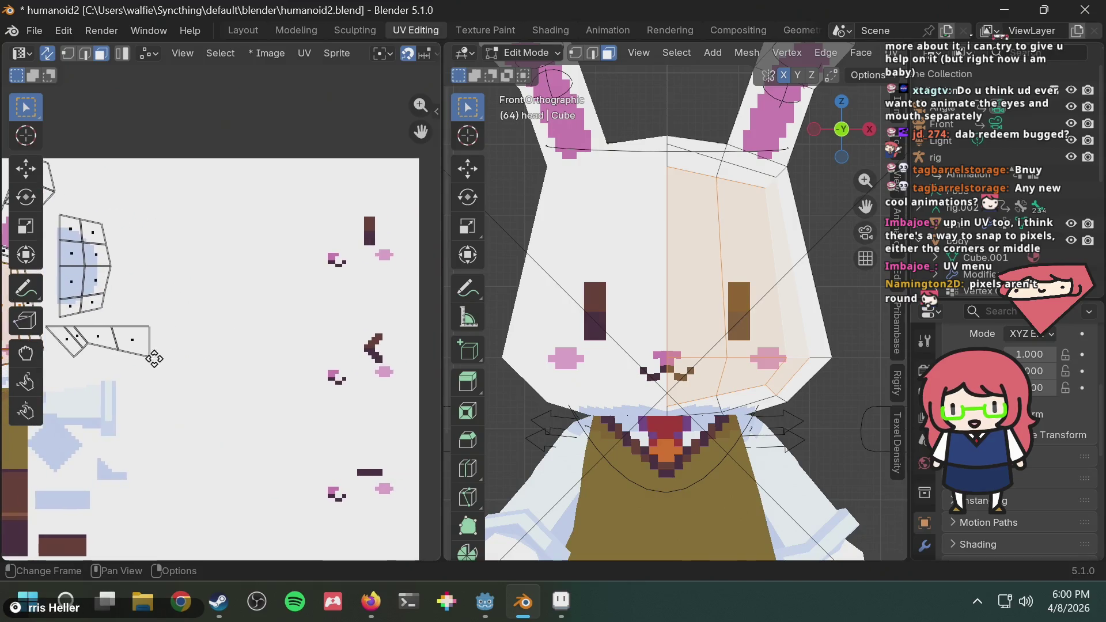
key(g)
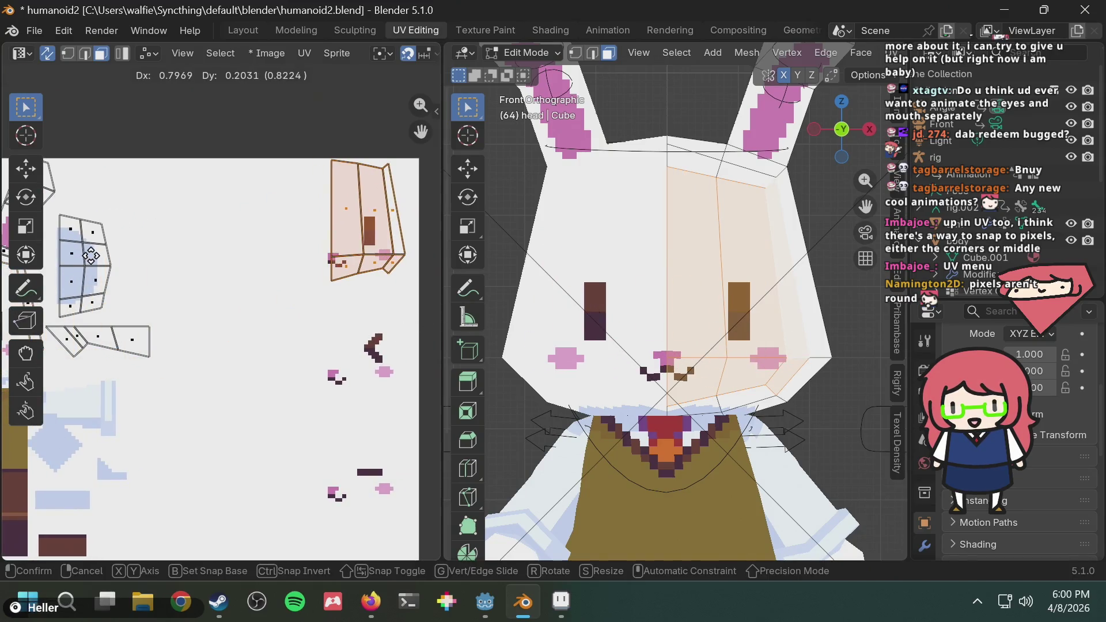
click(92, 256)
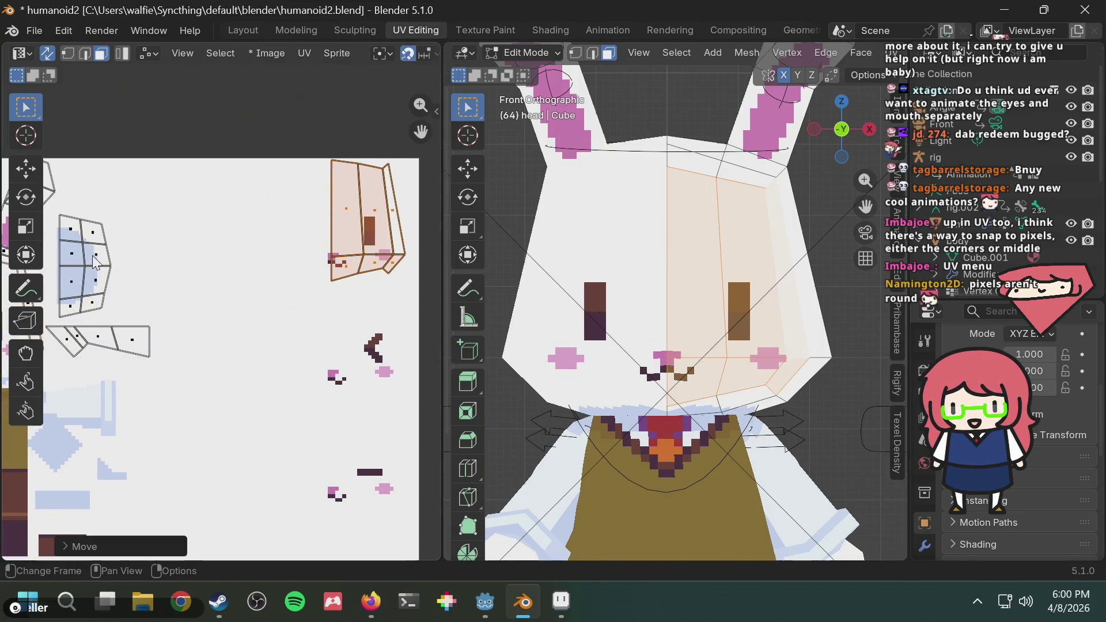
Compare the upper-right expression with the previous one by toggling undo and redo
click(197, 373)
scroll(608, 359, up, 2)
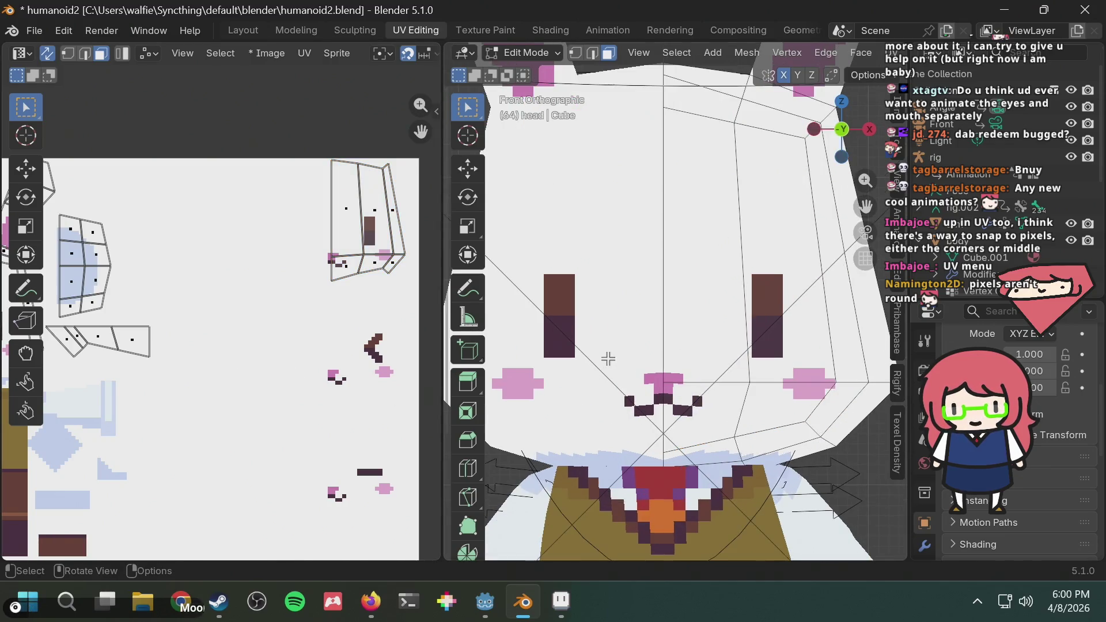
scroll(304, 379, down, 3)
scroll(667, 356, up, 2)
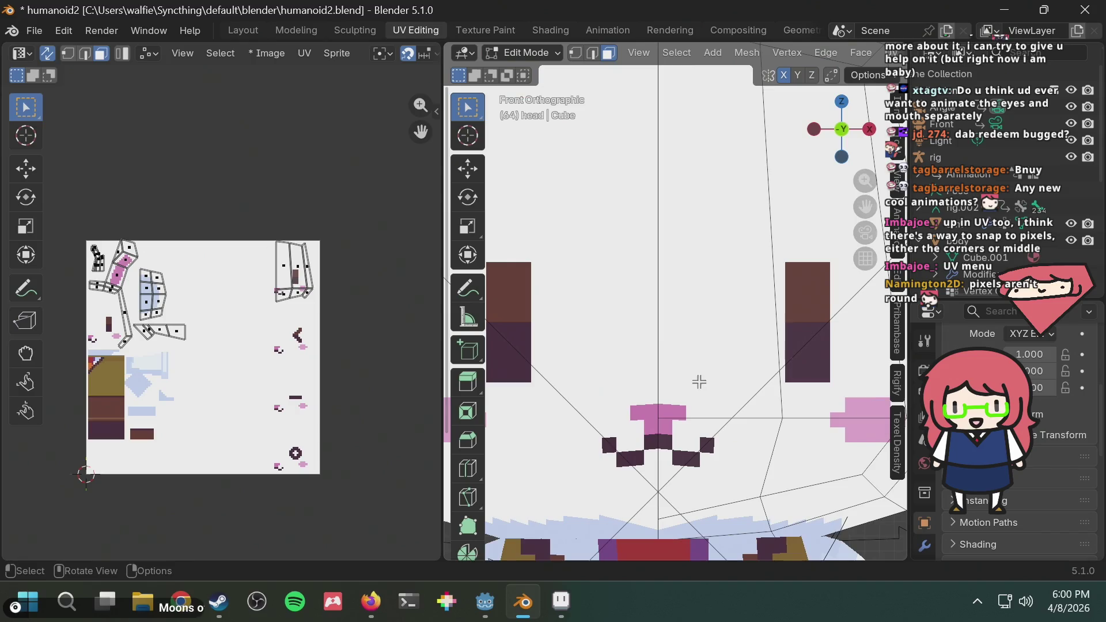
key(ctrl+z)
key(ctrl+z)
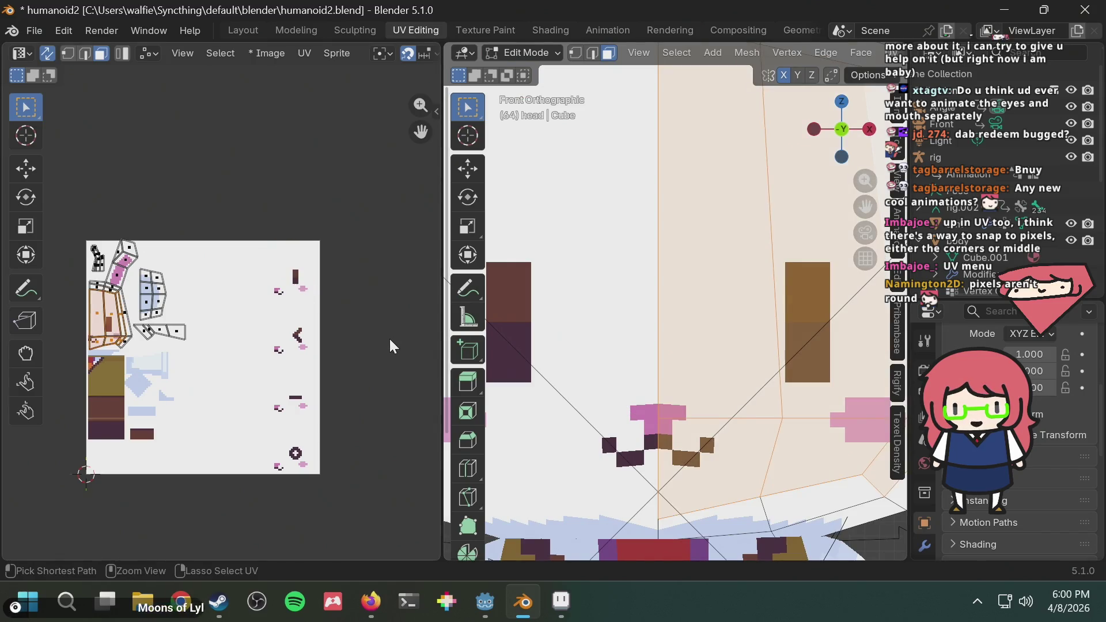
key(ctrl+shift+z)
key(ctrl+z)
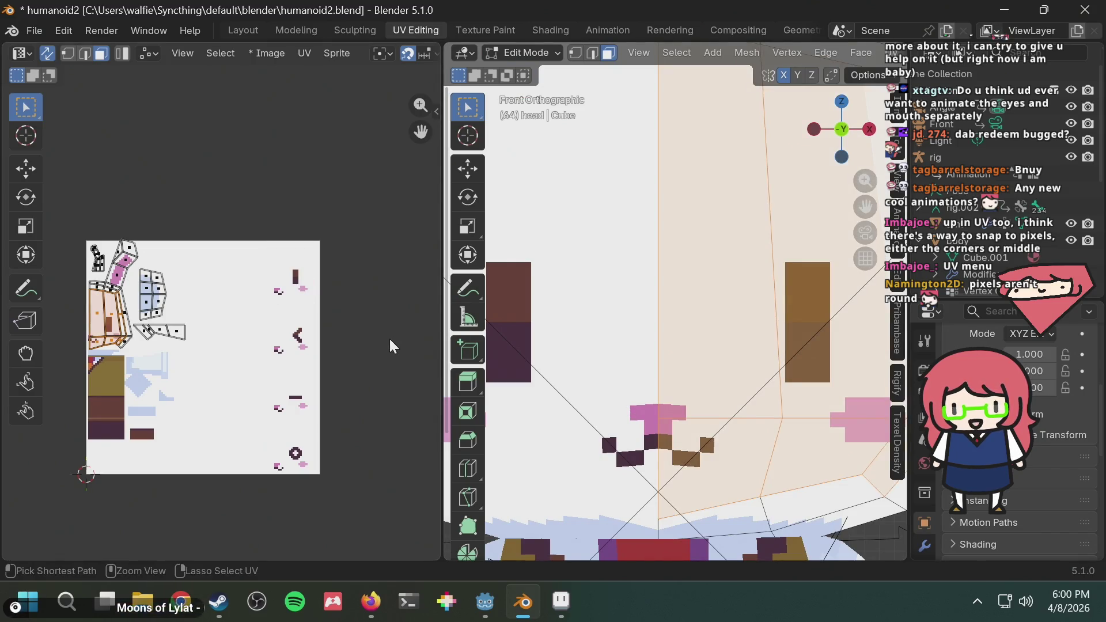
key(ctrl+shift+z)
key(ctrl+z)
key(ctrl+shift+z)
key(ctrl+z)
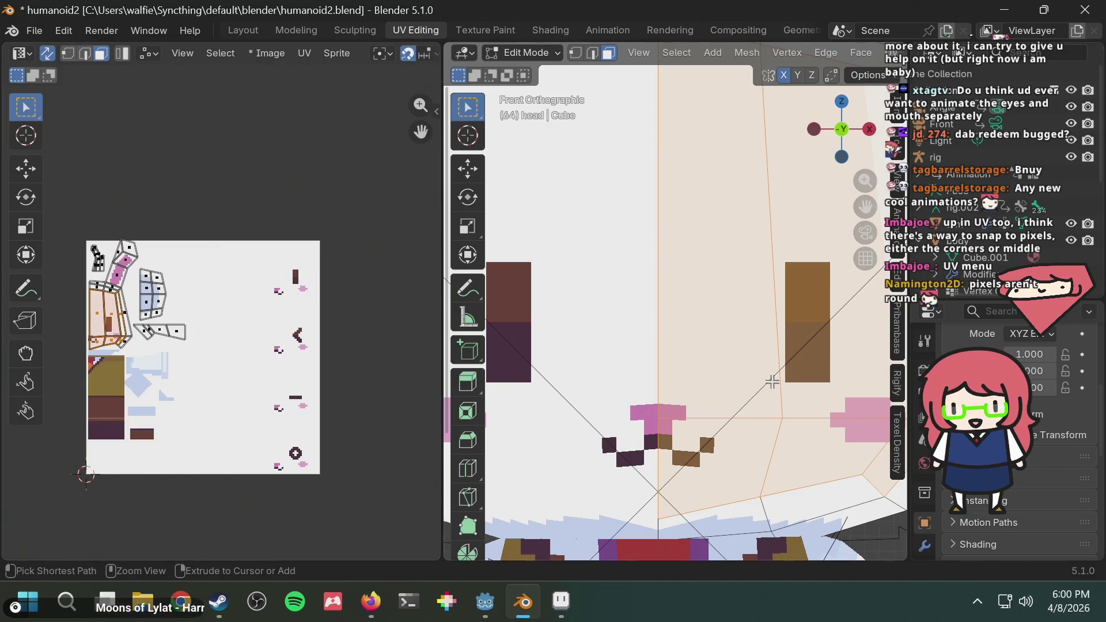
key(ctrl+shift+z)
key(ctrl+z)
key(ctrl+shift+z)
key(ctrl+z)
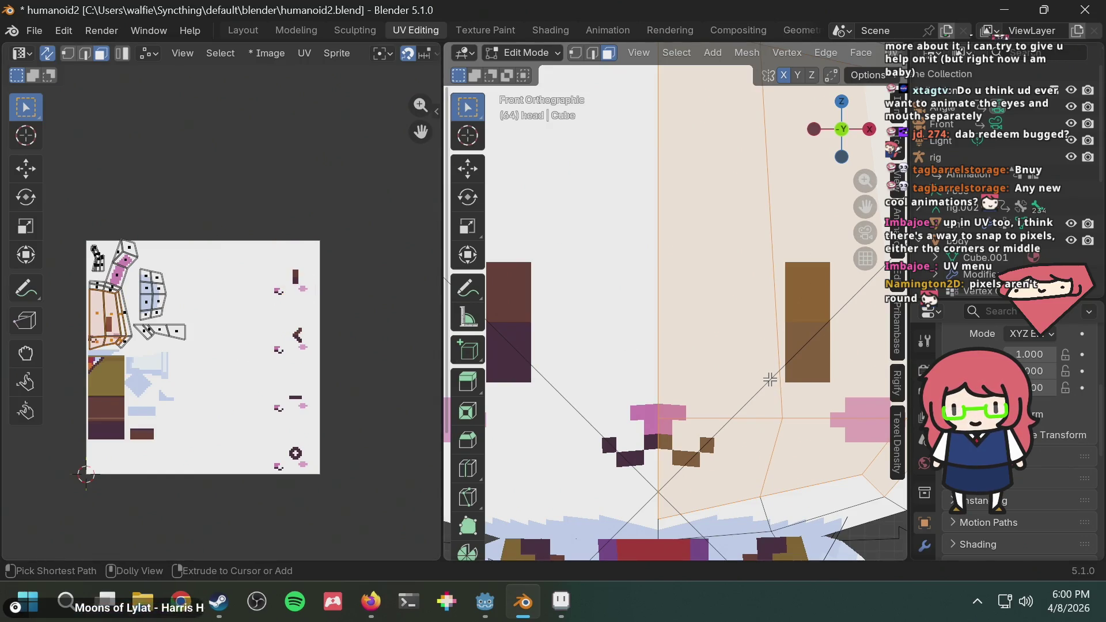
key(ctrl+shift+z)
key(ctrl+z)
key(ctrl+shift+z)
key(ctrl+z)
key(ctrl+shift+z)
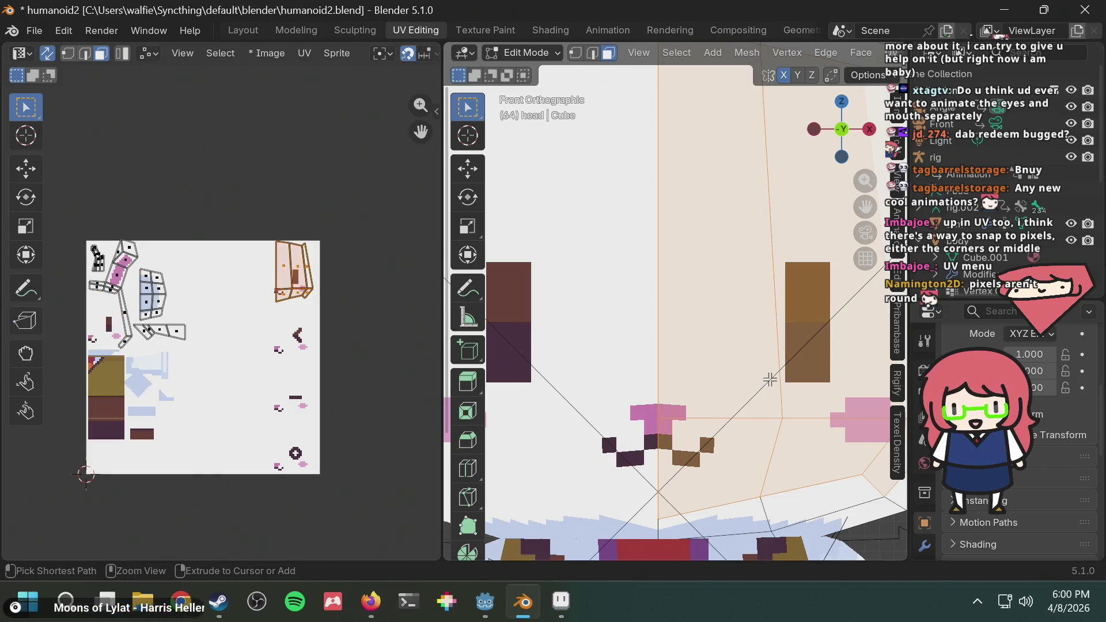
key(ctrl+z)
key(ctrl+shift+z)
scroll(709, 306, down, 2)
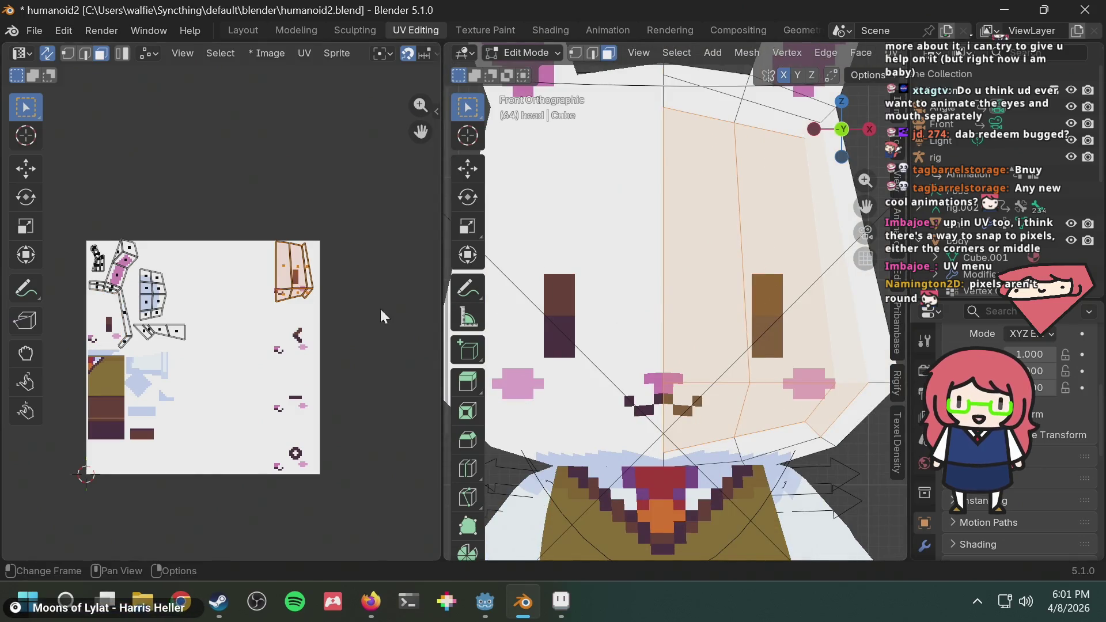
scroll(311, 317, up, 2)
Select the linked face island, try it on the squinting-eye region, then revert
click(322, 311)
scroll(345, 314, up, 2)
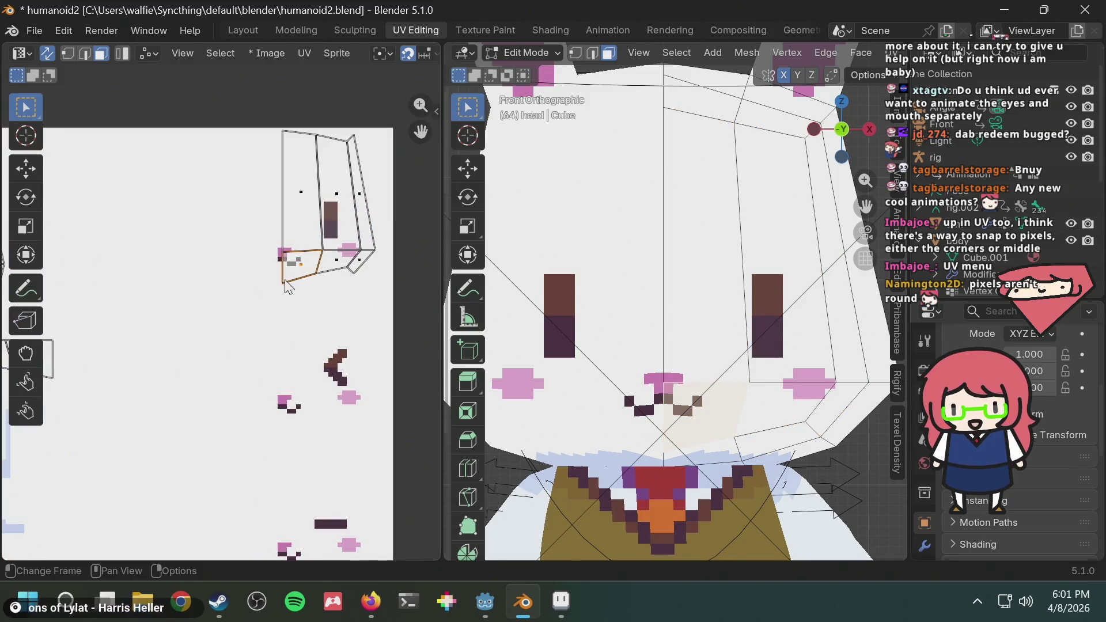
ctrl+scroll(275, 200, right, 3)
key(ctrl+l)
key(g)
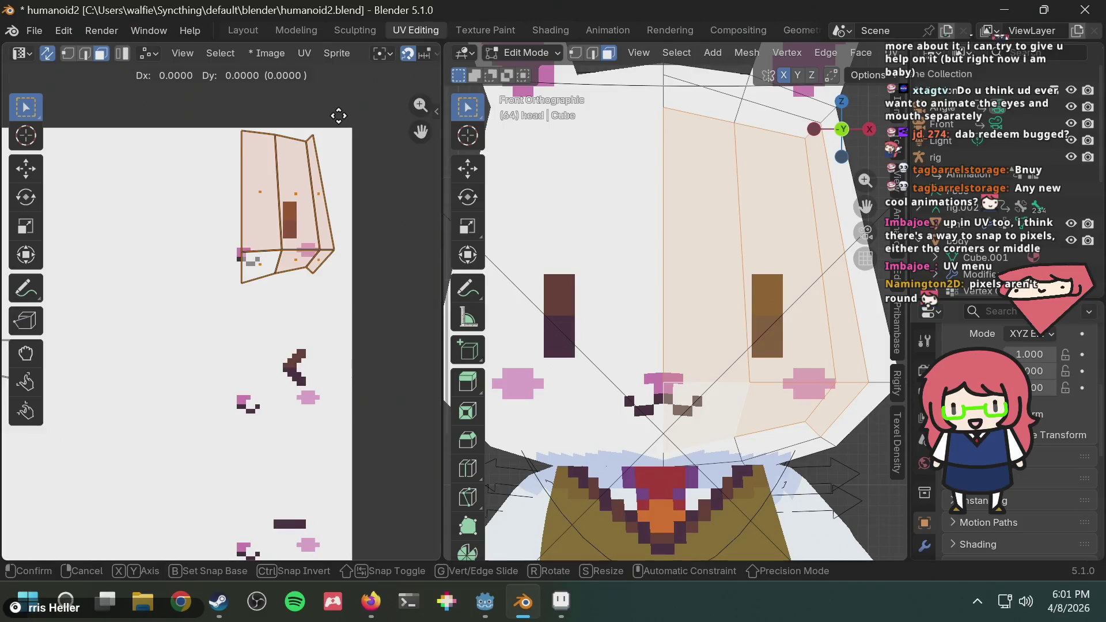
right_click(345, 225)
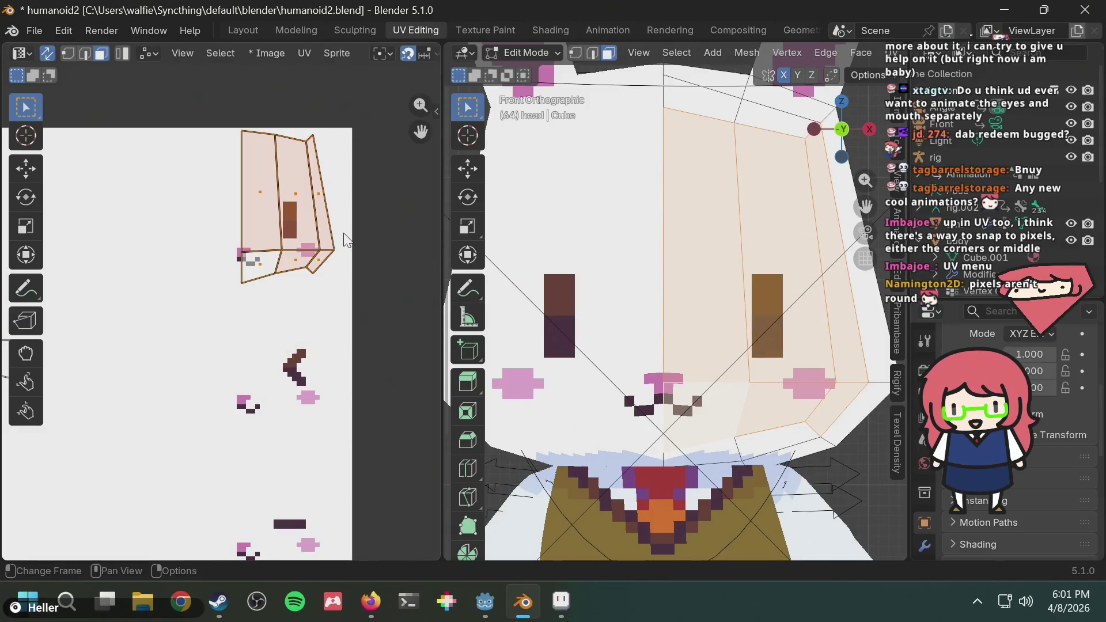
key(g)
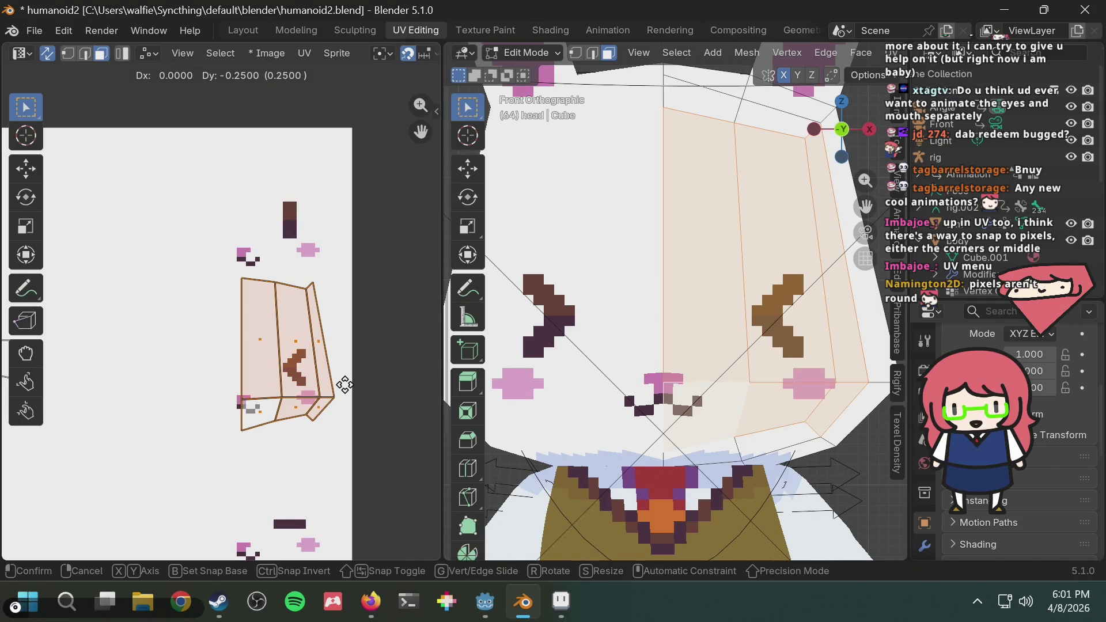
click(345, 384)
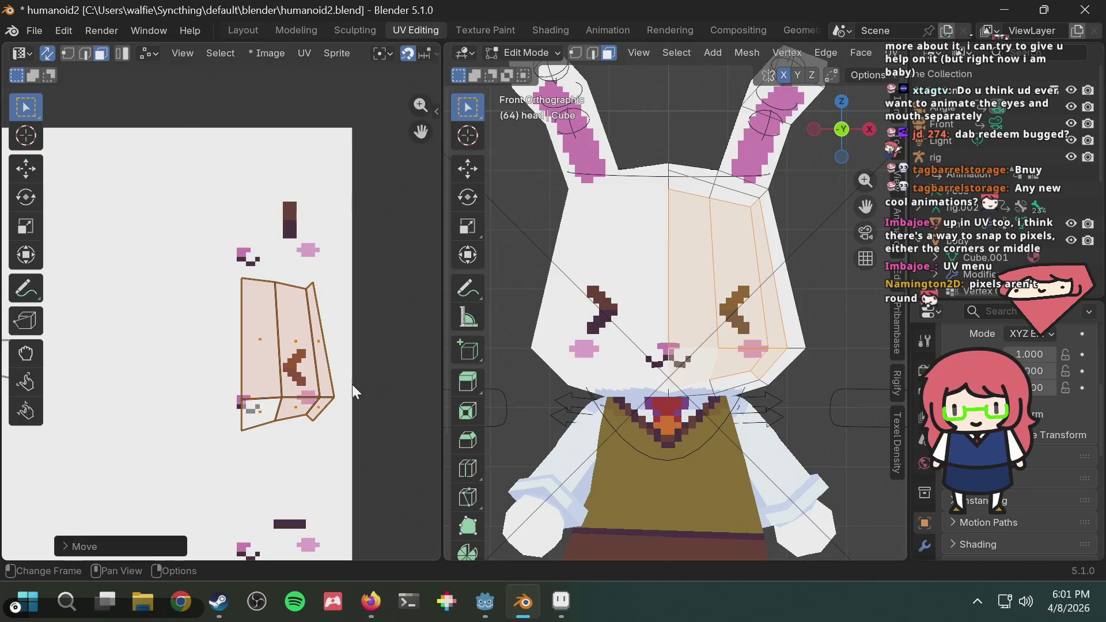
key(ctrl+z)
Slide the face island down onto the cross-shaped eye region (Dy -0.75)
middle_drag(353, 385, 345, 283)
key(g)
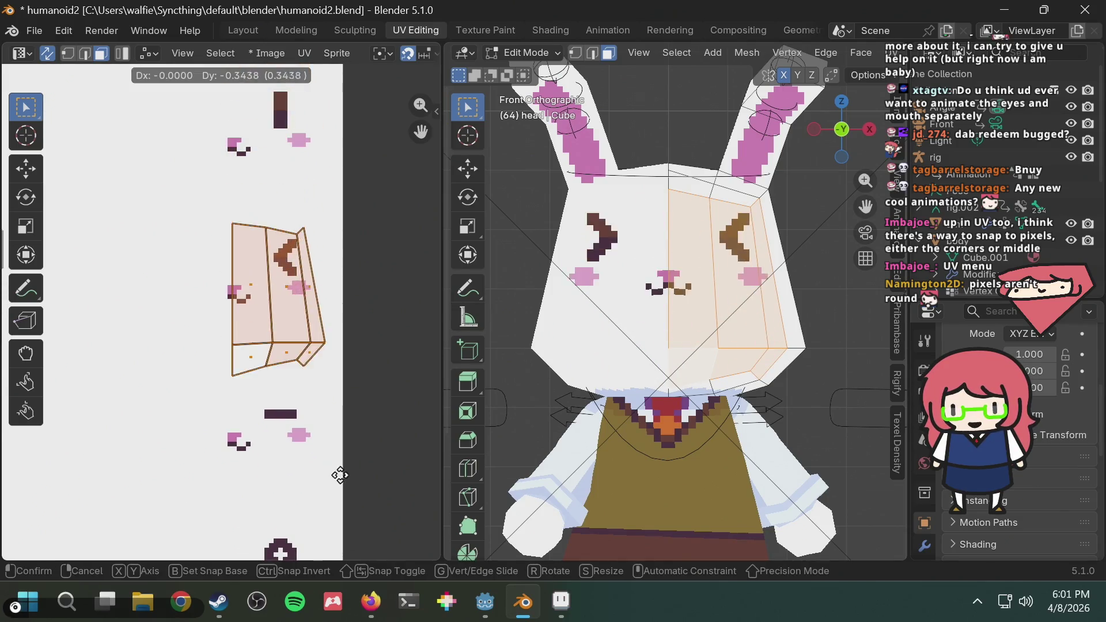
key(Escape)
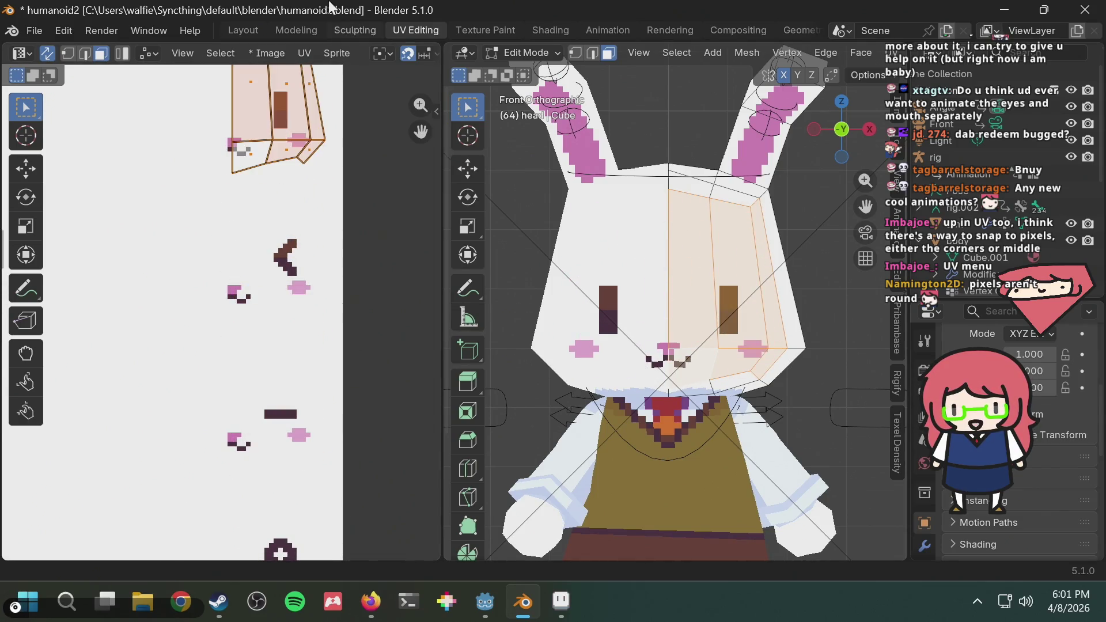
middle_drag(323, 301, 323, 167)
key(g)
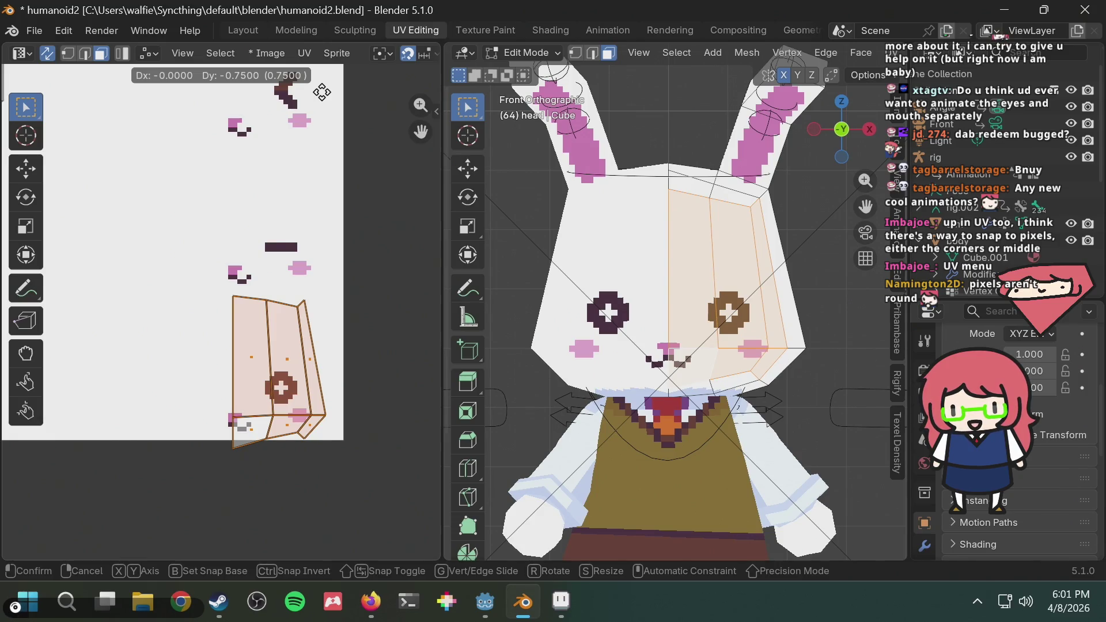
key(Escape)
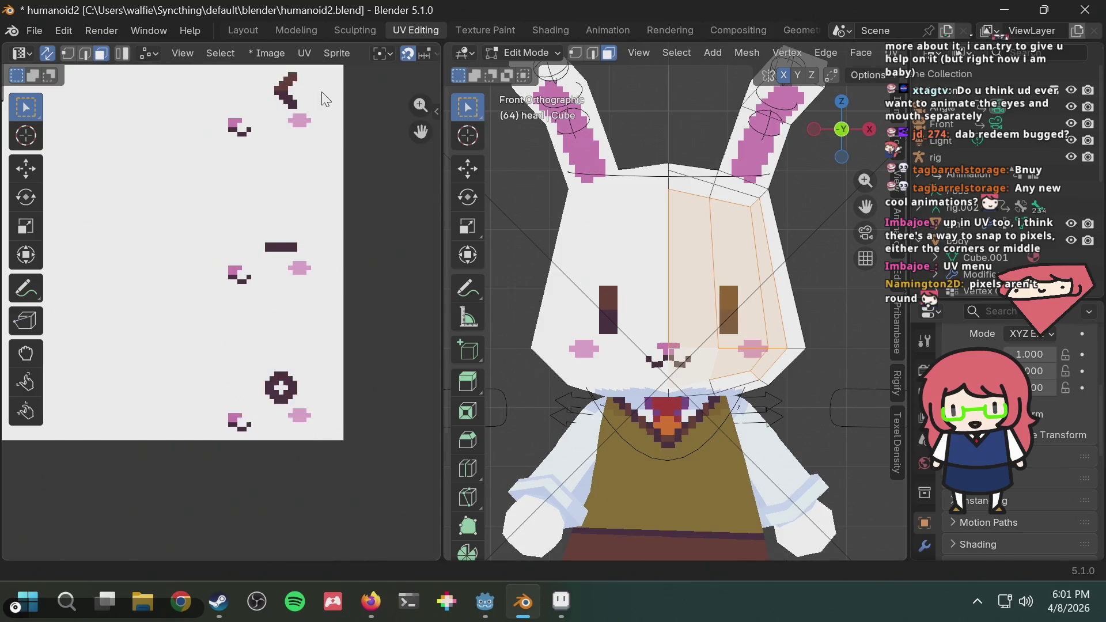
key(g)
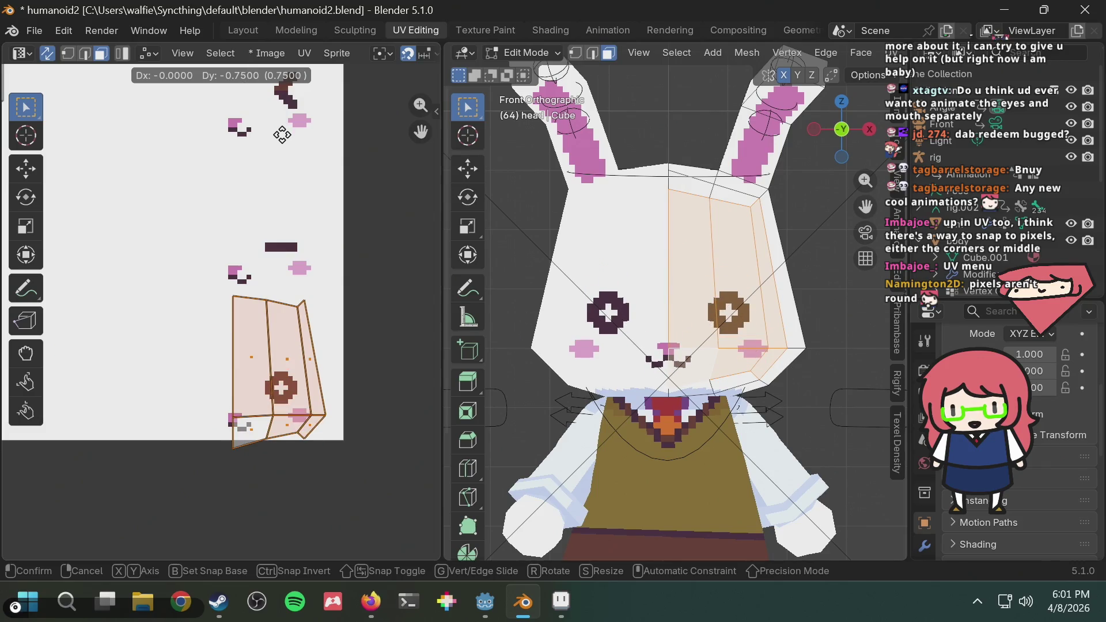
click(282, 134)
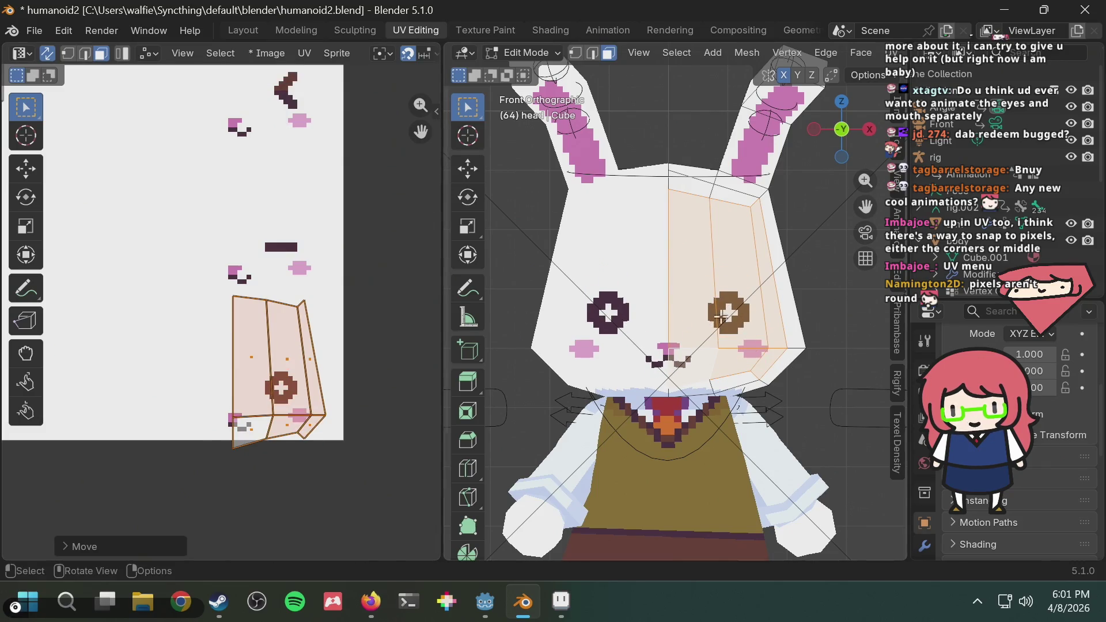
Orbit the bunny head to check the new plus-sign pupils
scroll(692, 323, up, 4)
mouse_move(692, 323)
middle_down()
mouse_move(720, 390)
mouse_move(719, 355)
middle_up()
scroll(720, 390, down, 5)
scroll(720, 355, up, 2)
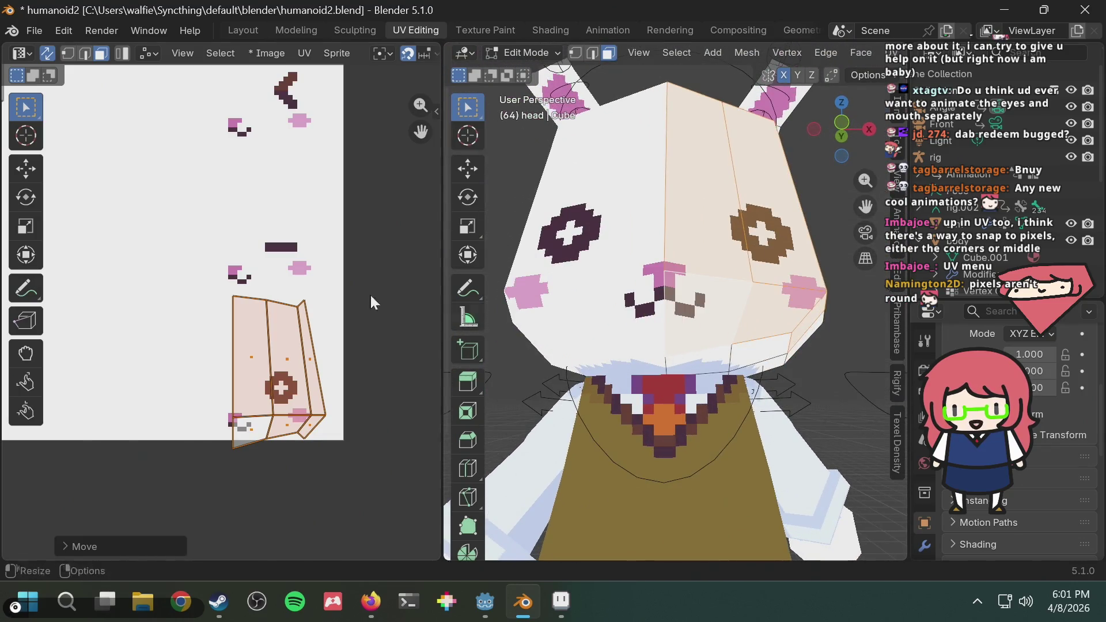
middle_drag(243, 217, 228, 442)
scroll(272, 313, up, 2)
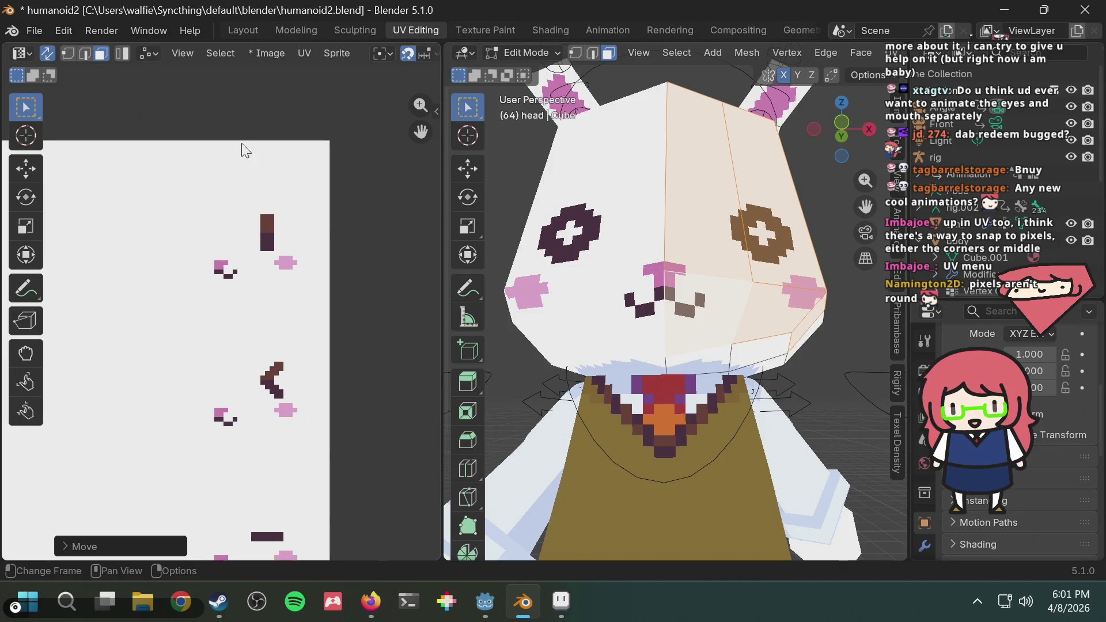
scroll(279, 104, down, 6)
scroll(718, 298, down, 4)
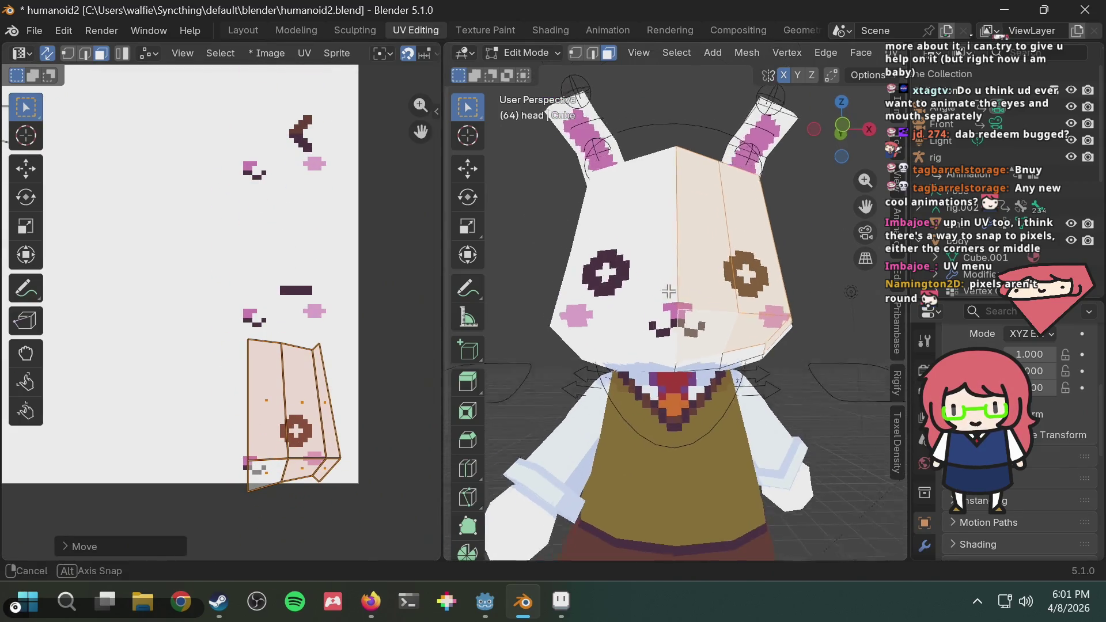
Search DuckDuckGo in a new Firefox tab for 'aria anime cat' image results
key(alt+Tab)
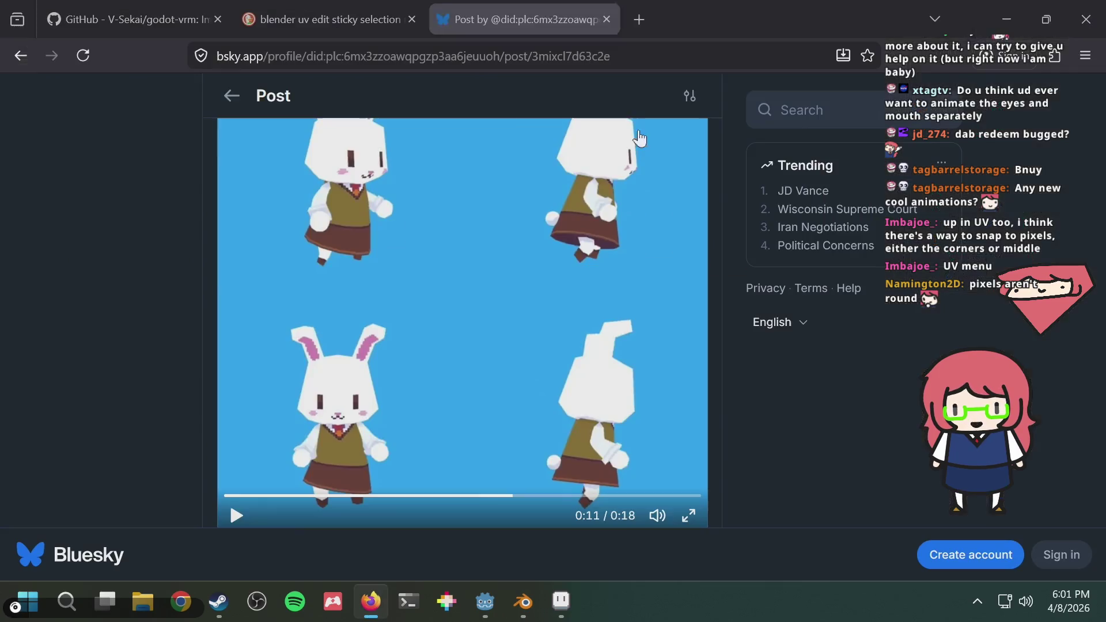
key(ctrl+t)
text(aria)
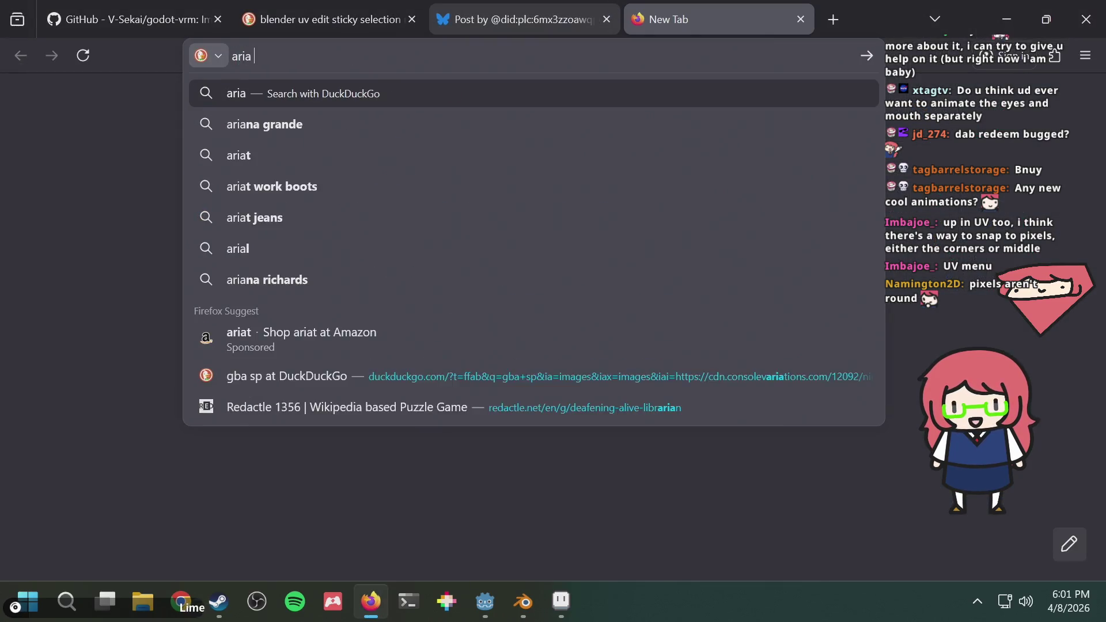
text( anime cat)
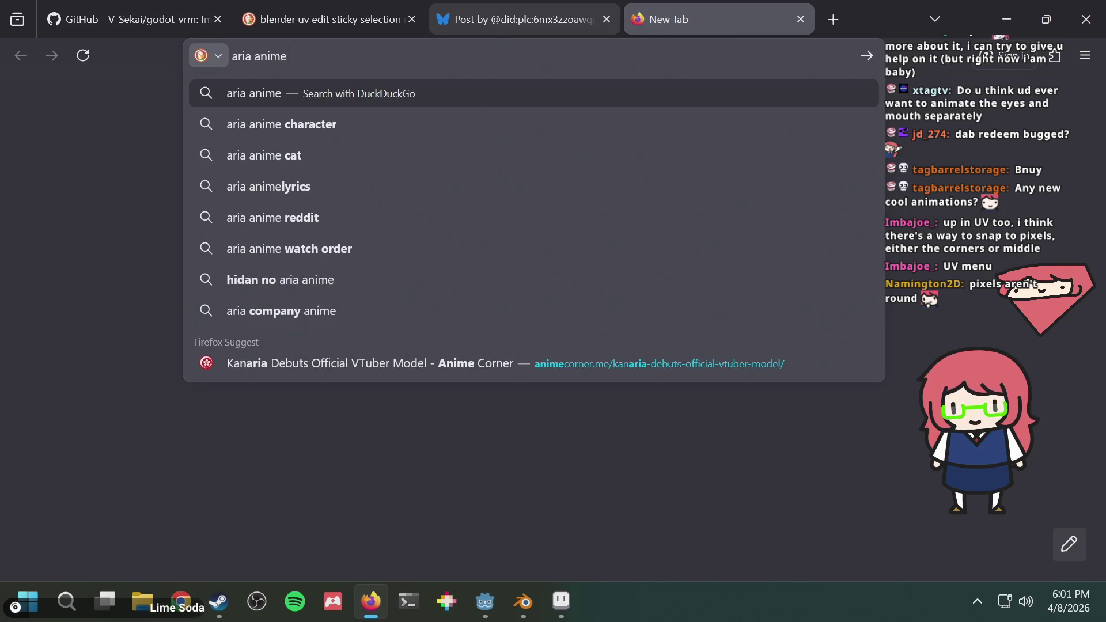
key(Return)
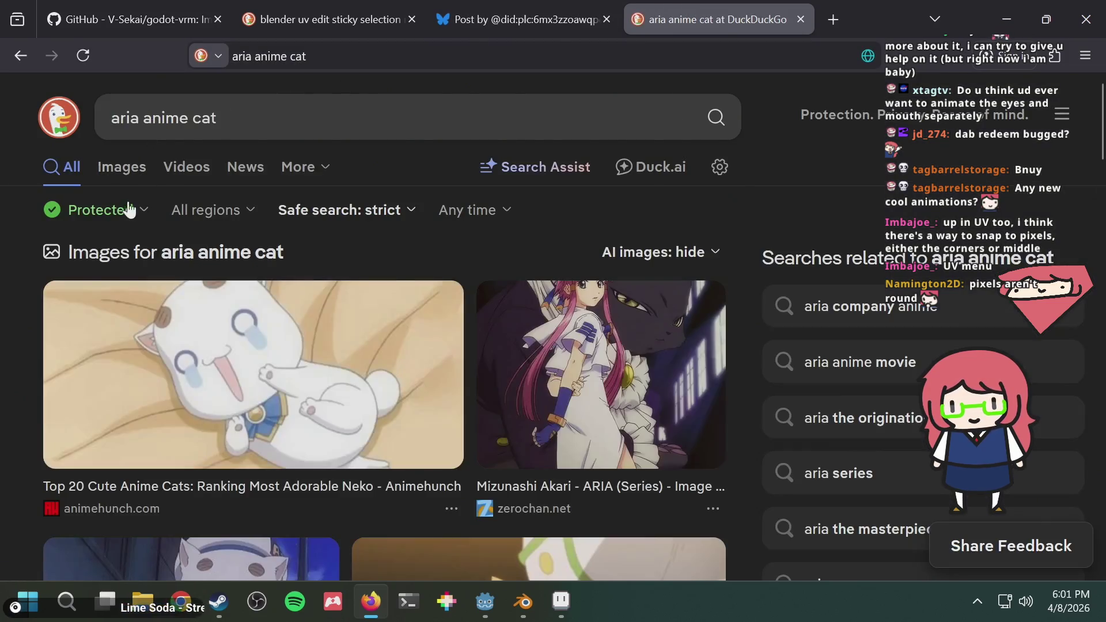
scroll(236, 368, down, 3)
scroll(237, 369, down, 2)
scroll(173, 173, up, 4)
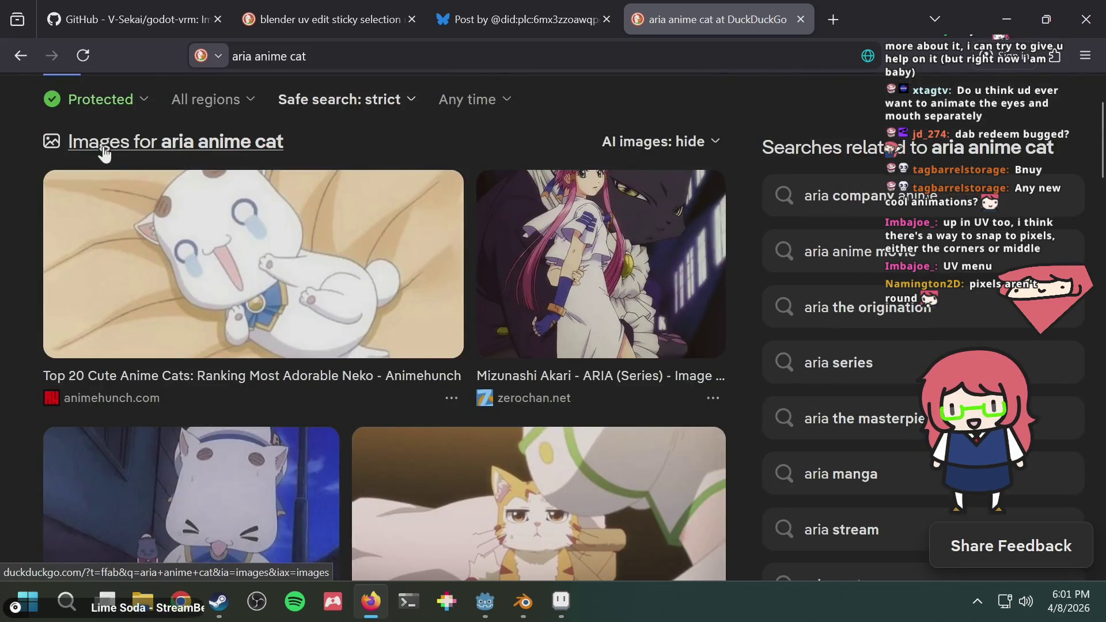
scroll(132, 115, up, 2)
click(114, 170)
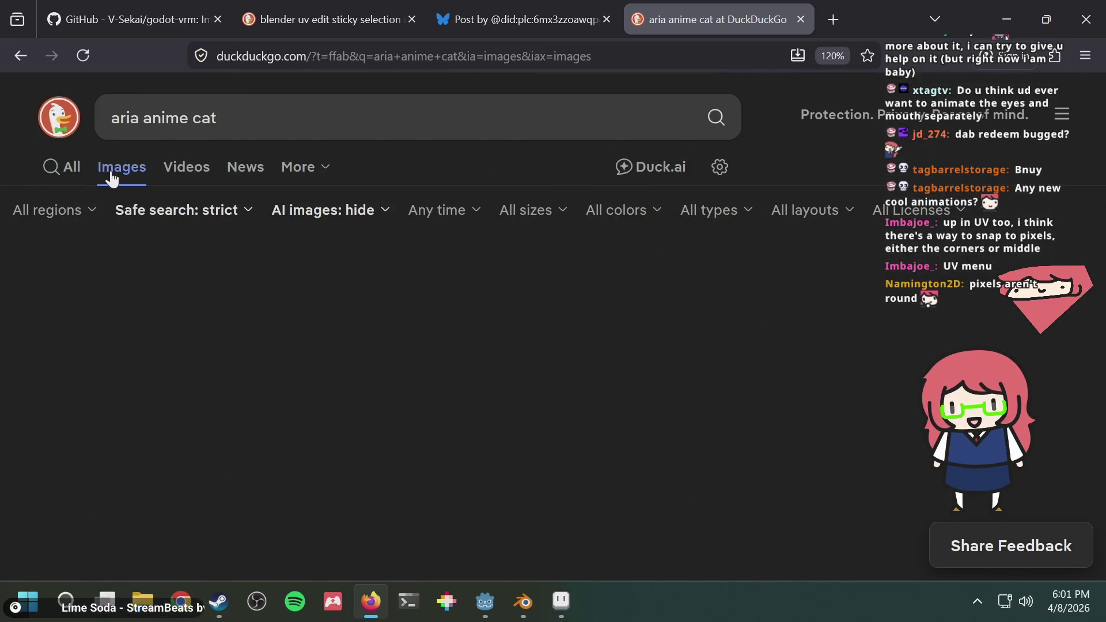
Open the first cat image's details and keep browsing the results
scroll(265, 314, down, 5)
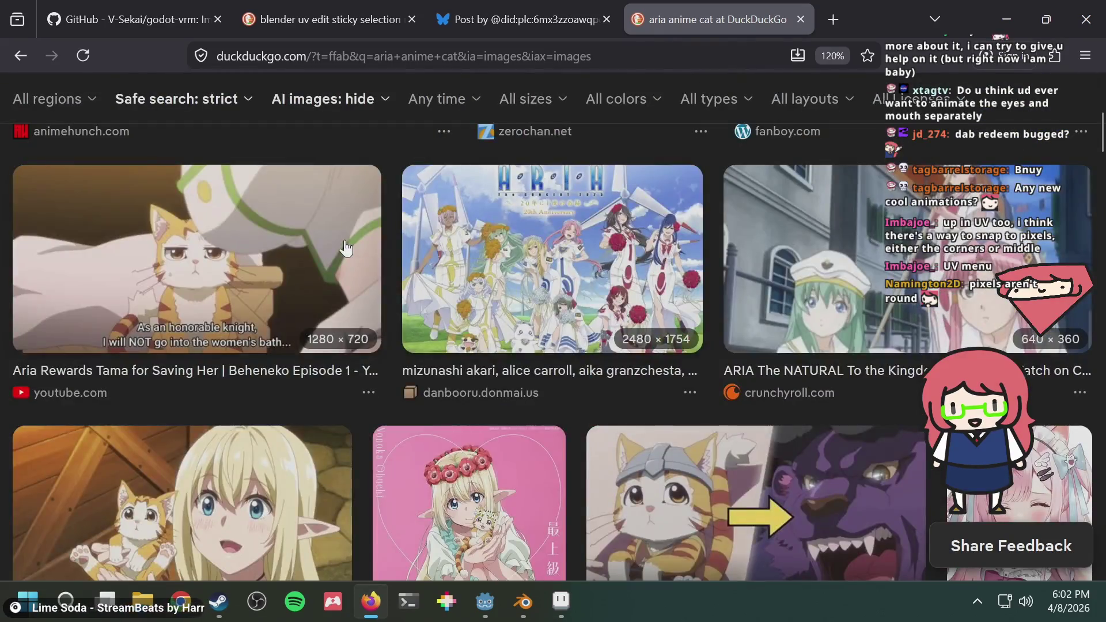
scroll(242, 265, up, 5)
click(233, 251)
key(alt+Tab)
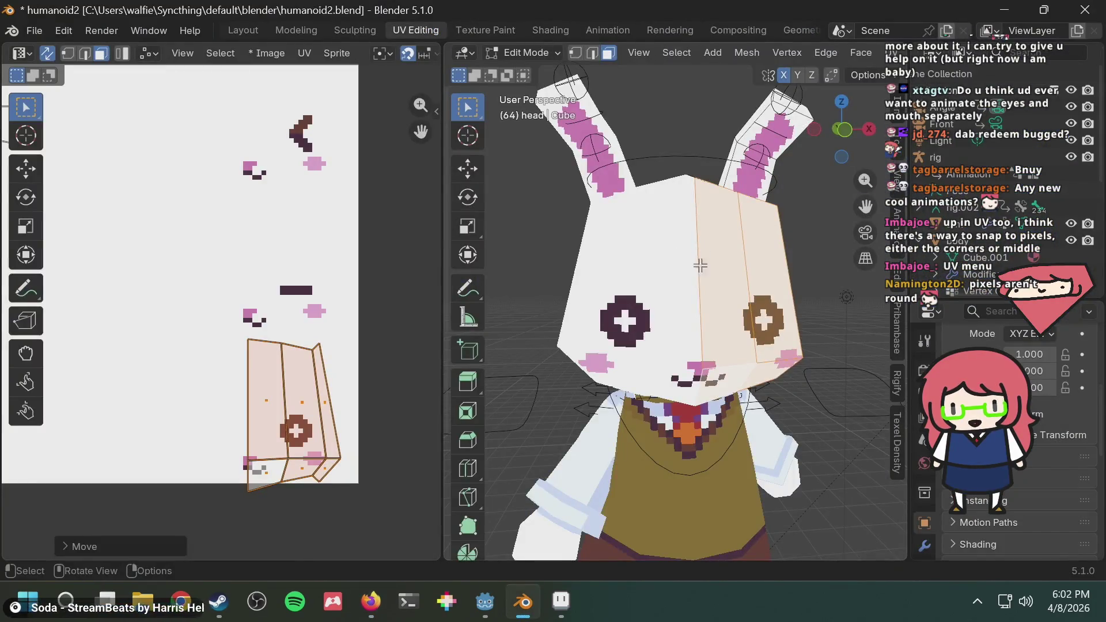
key(alt+Tab)
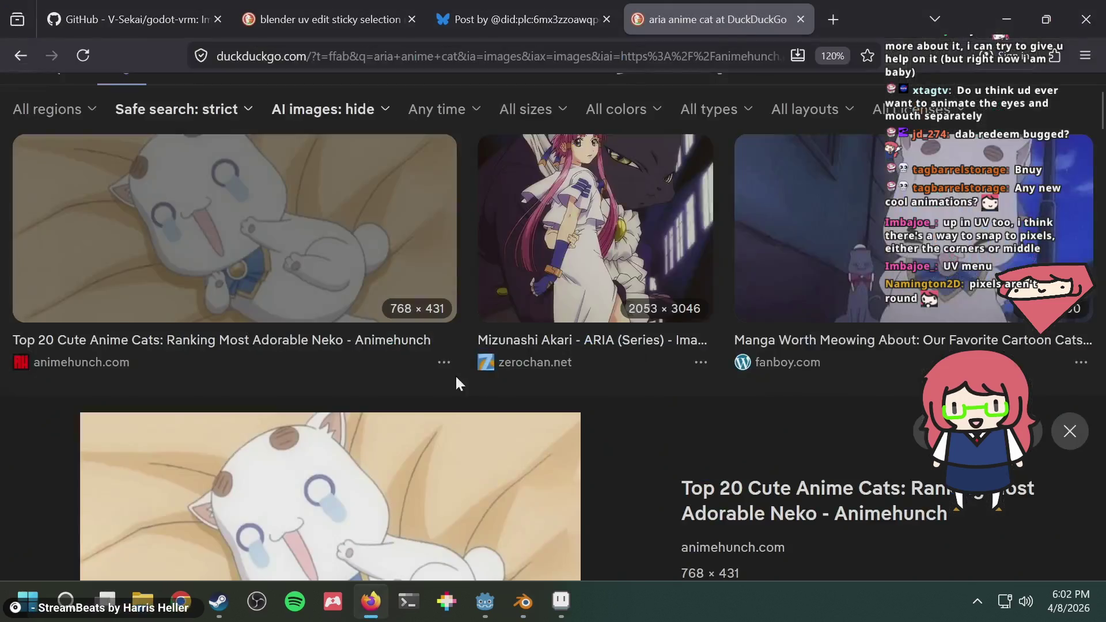
scroll(447, 368, down, 5)
scroll(439, 363, down, 5)
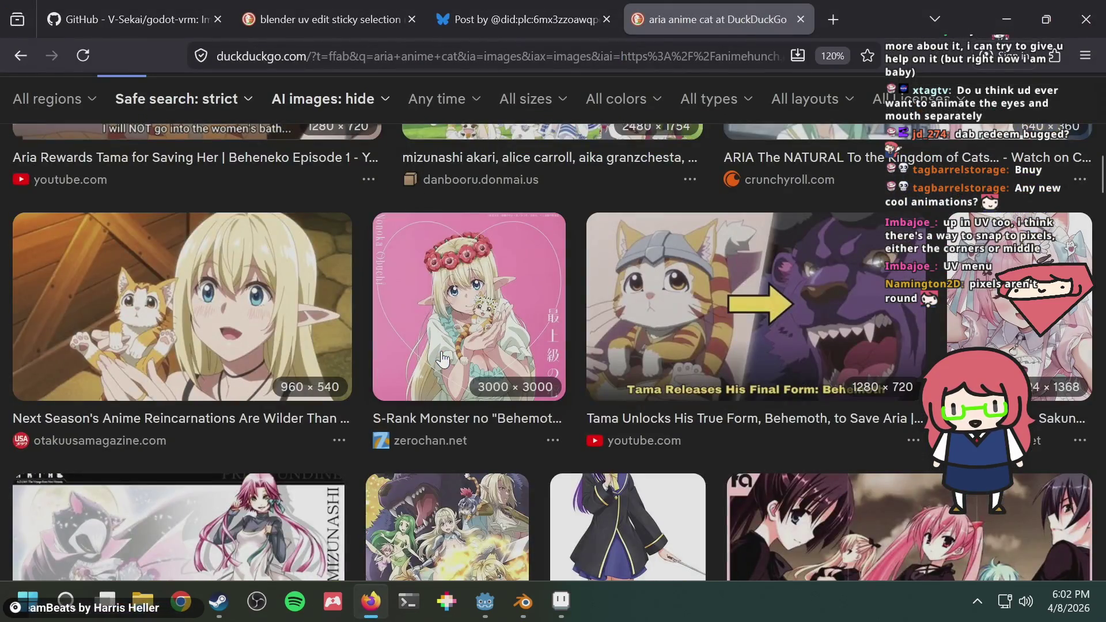
scroll(440, 360, down, 3)
scroll(442, 360, up, 10)
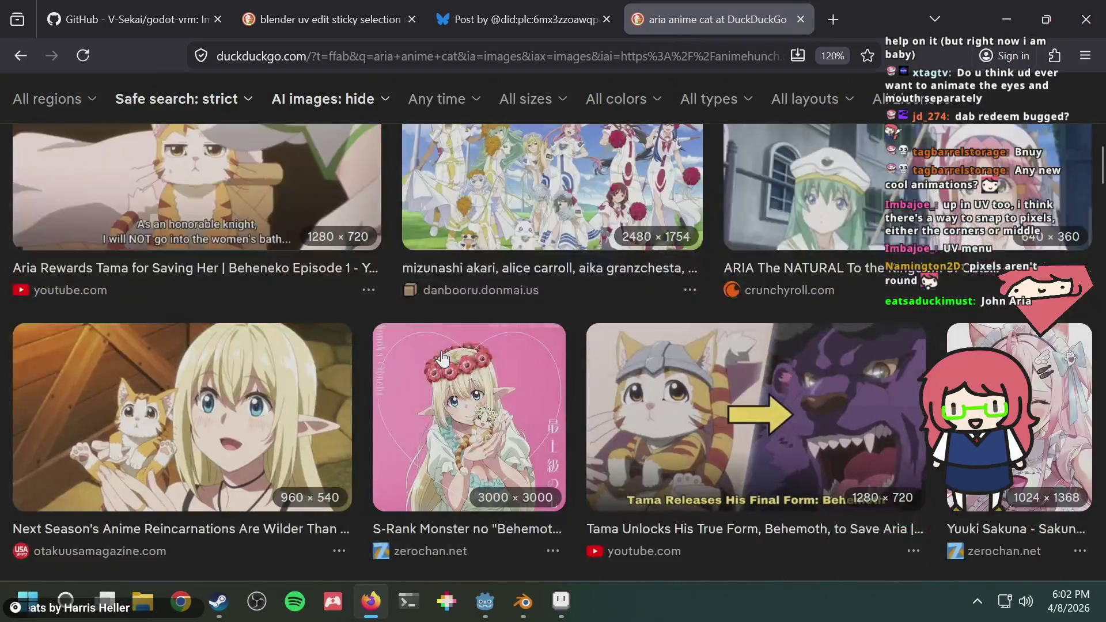
View the wallhaven image details, close the search tab and return to Blender
scroll(442, 359, down, 3)
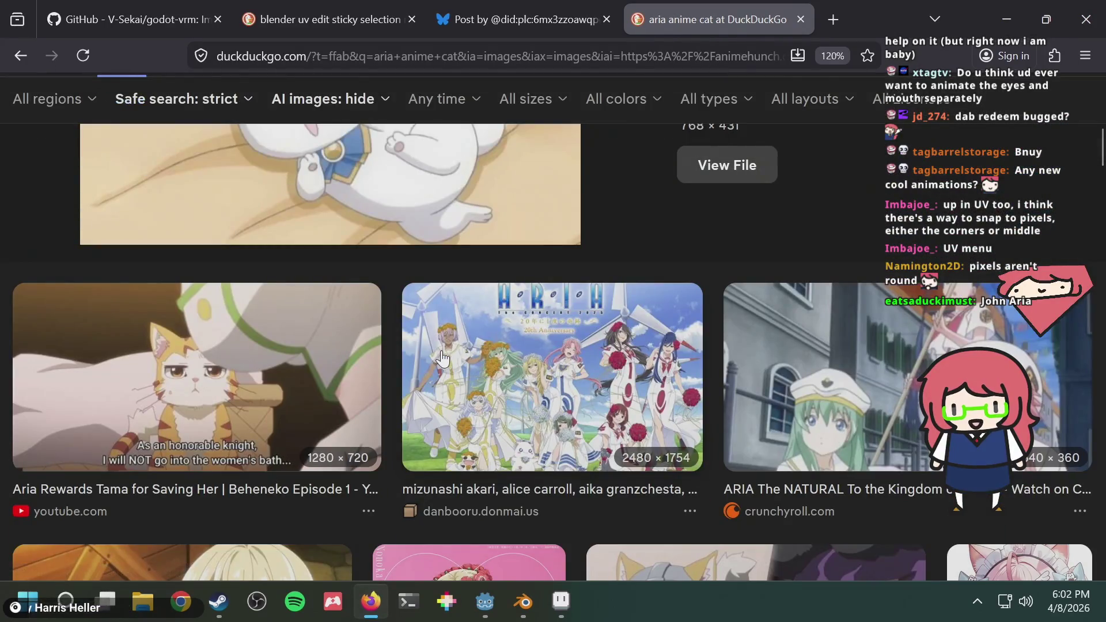
scroll(443, 359, down, 5)
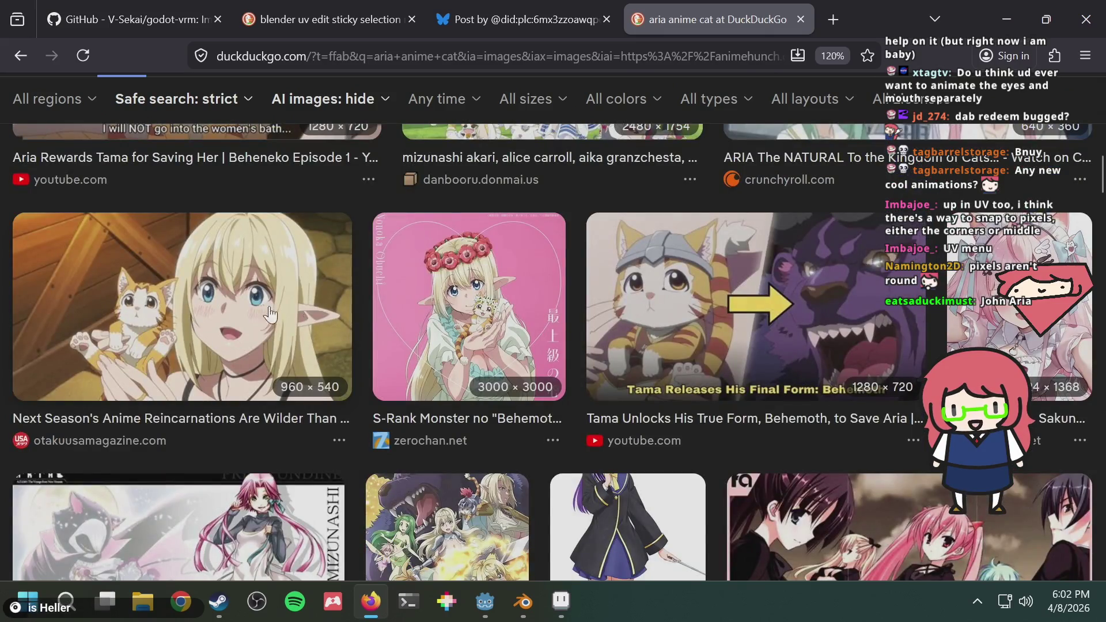
scroll(468, 318, down, 2)
scroll(469, 315, down, 3)
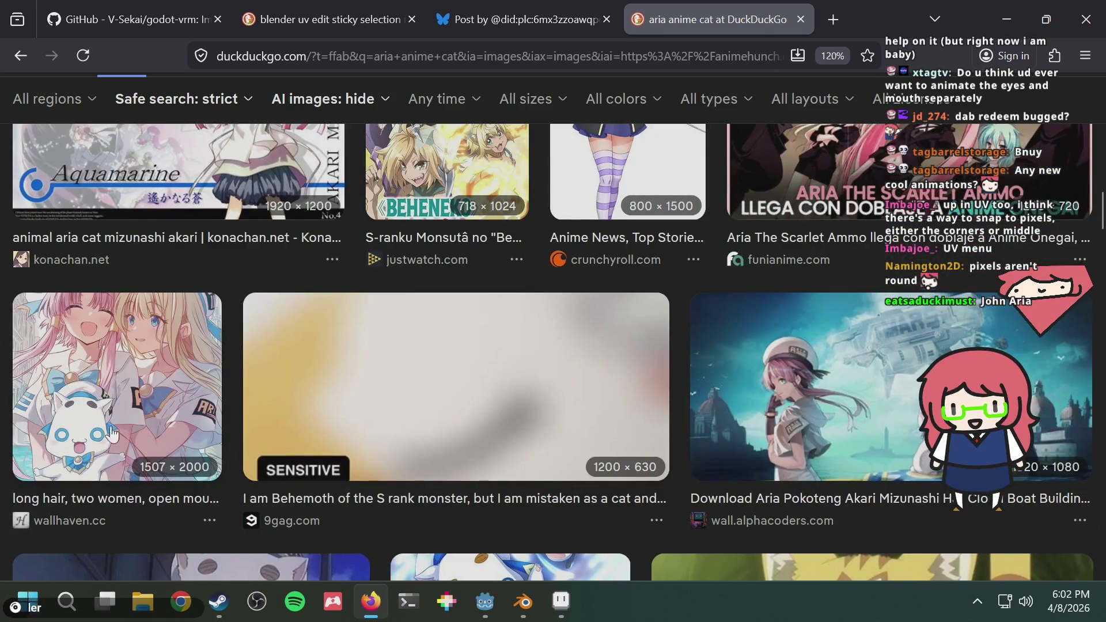
click(98, 412)
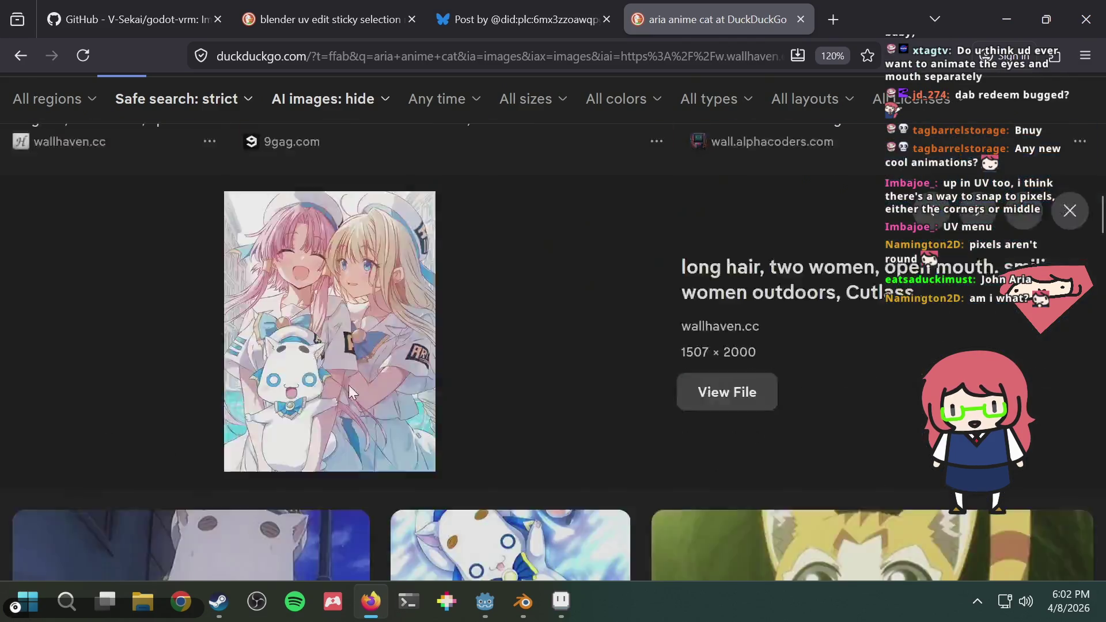
key(ctrl+w)
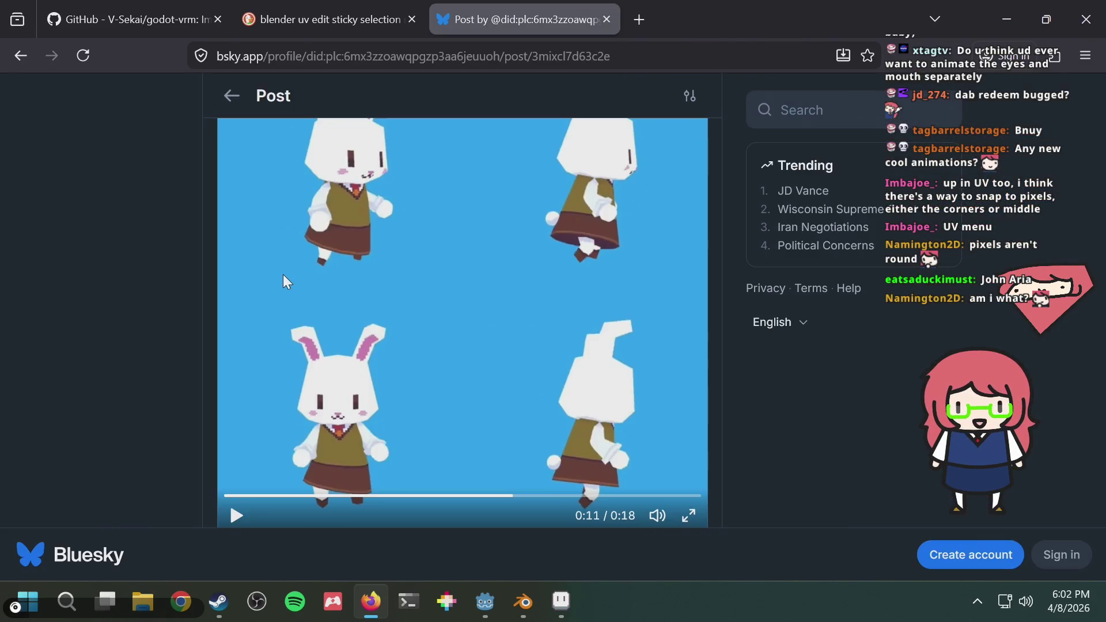
key(alt+Tab)
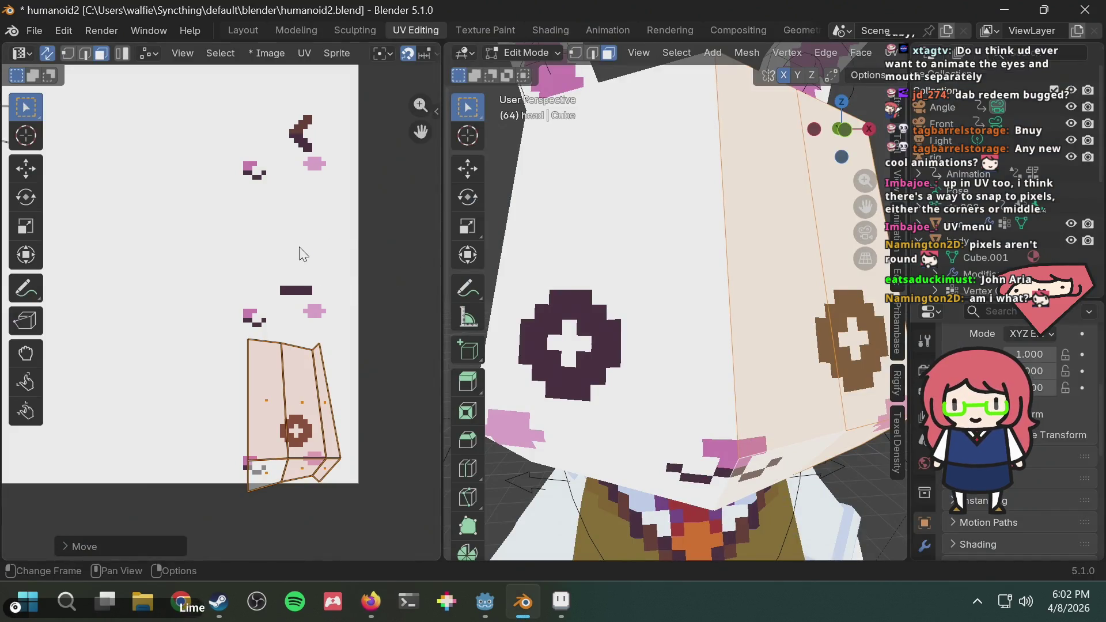
Undo the cross-eye island move and view the bunny from the front
key(ctrl+z)
scroll(304, 254, down, 5)
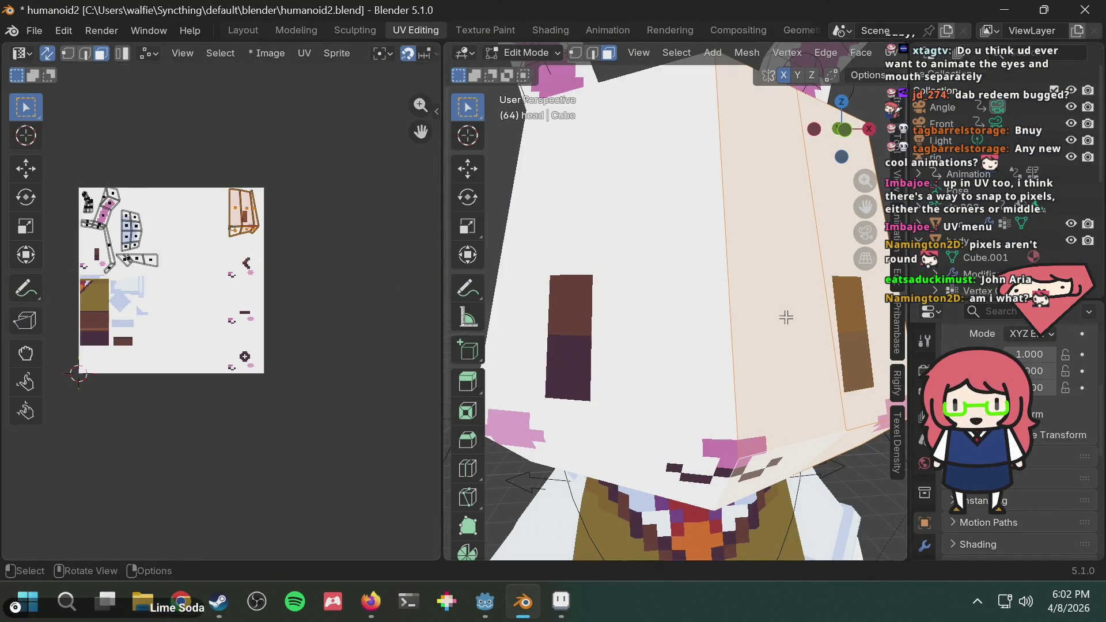
scroll(837, 144, down, 5)
click(845, 135)
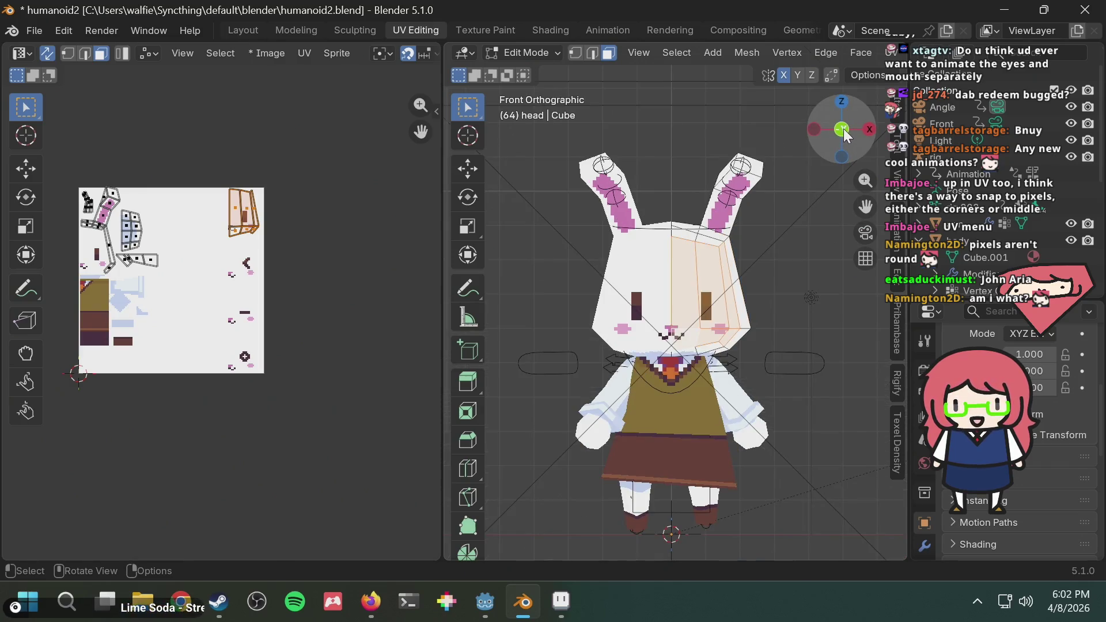
scroll(248, 205, up, 6)
scroll(248, 204, down, 5)
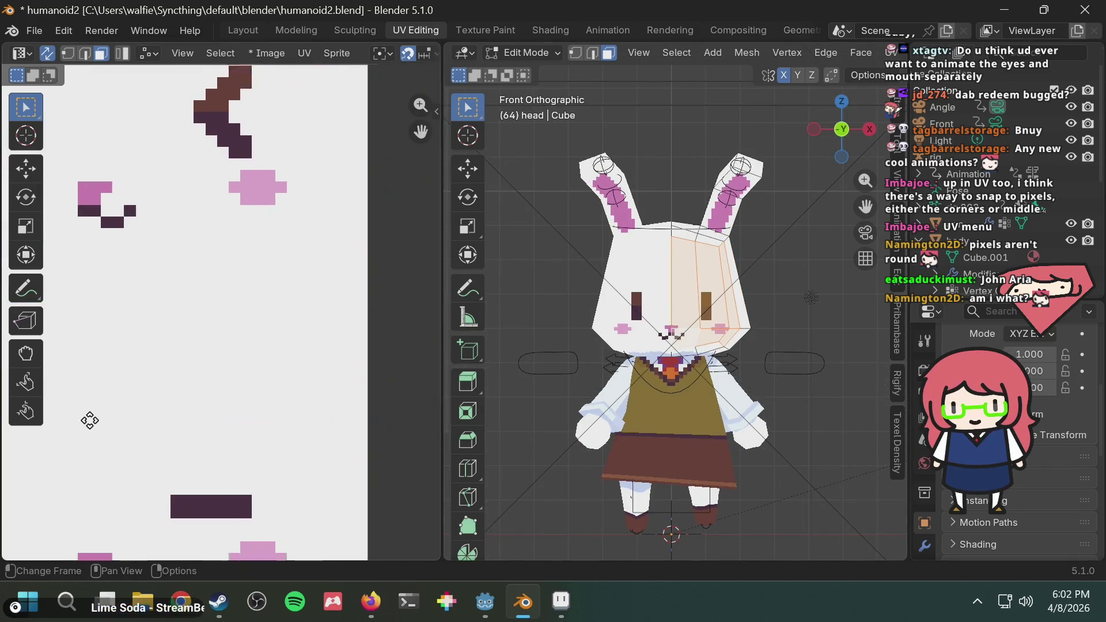
scroll(278, 407, up, 8)
middle_drag(321, 286, 311, 301)
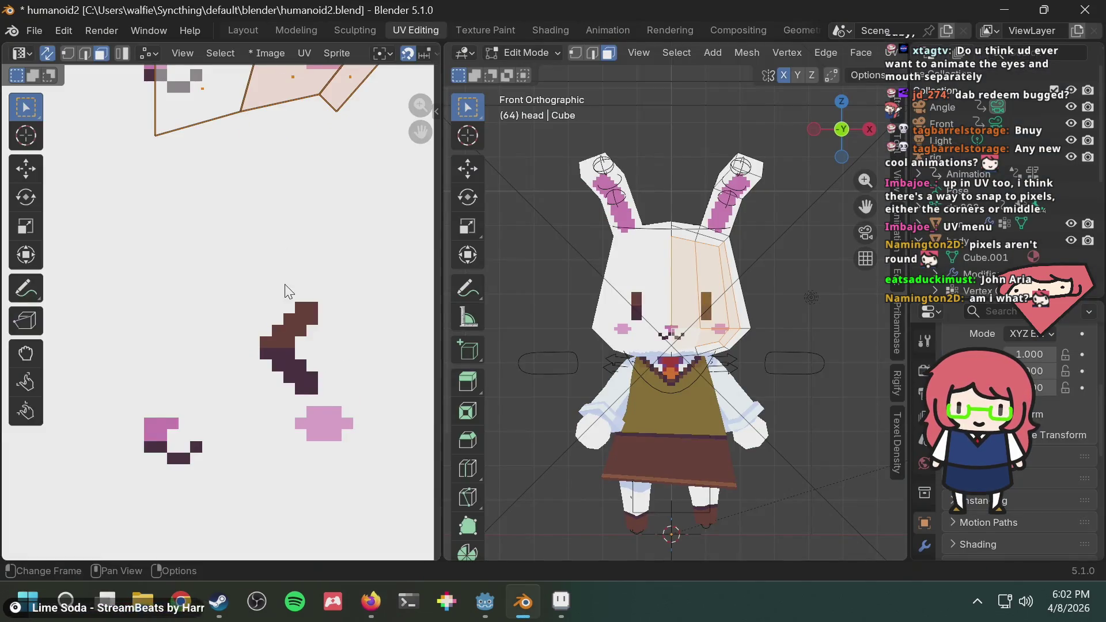
scroll(288, 291, down, 3)
Shift the face island down 0.25 onto the squinting chevron eyes, then switch to Aseprite
key(g)
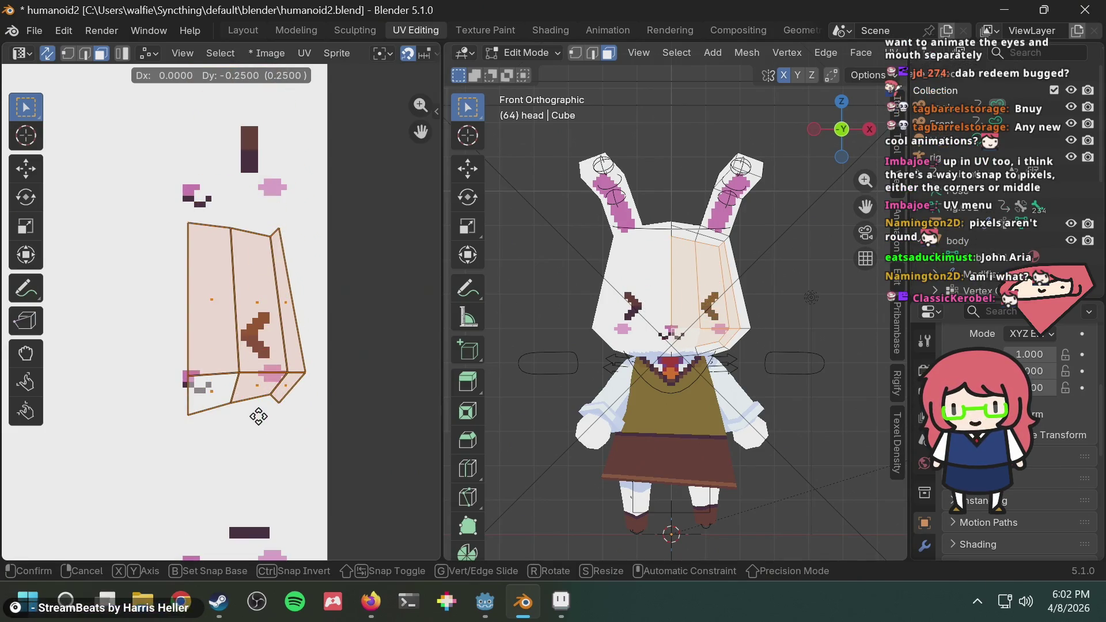
click(258, 416)
scroll(674, 311, up, 5)
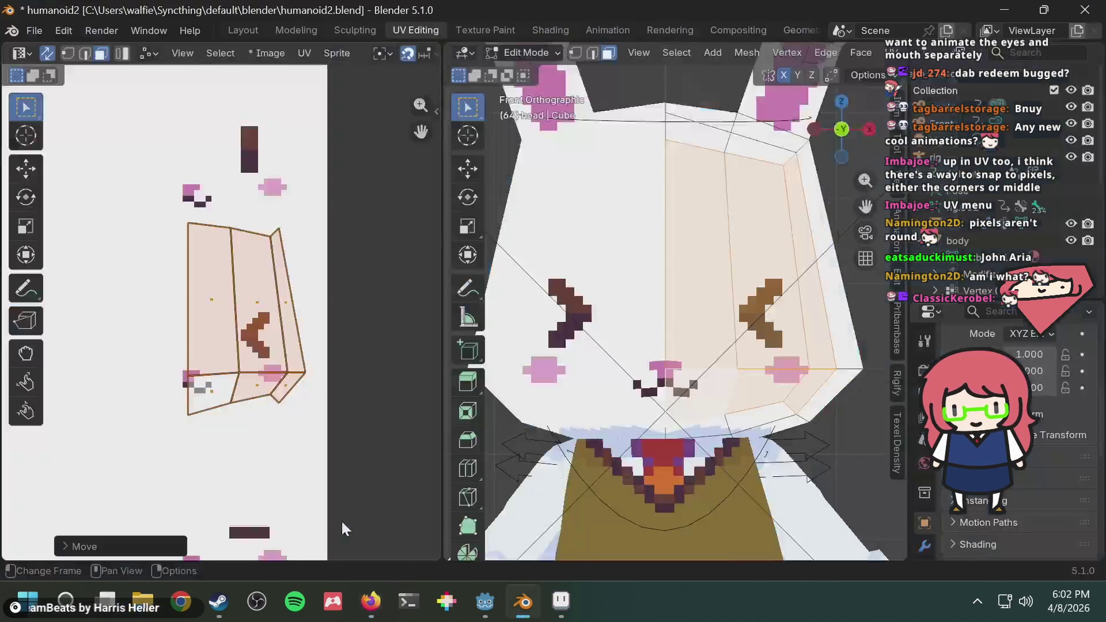
key(alt+Tab)
key(Tab)
scroll(526, 293, up, 5)
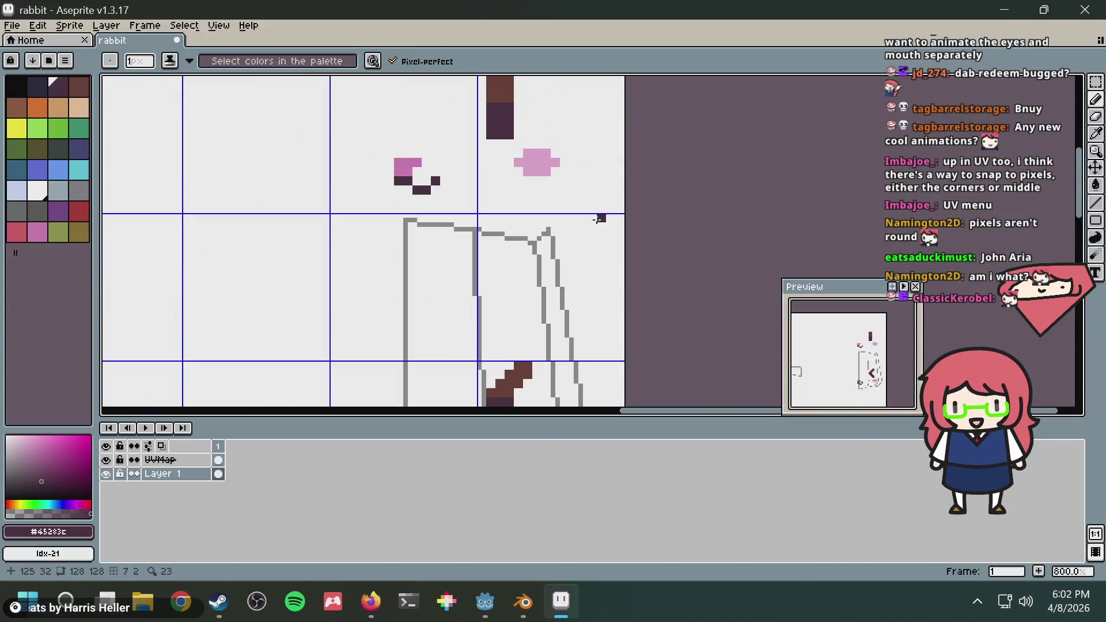
click(462, 189)
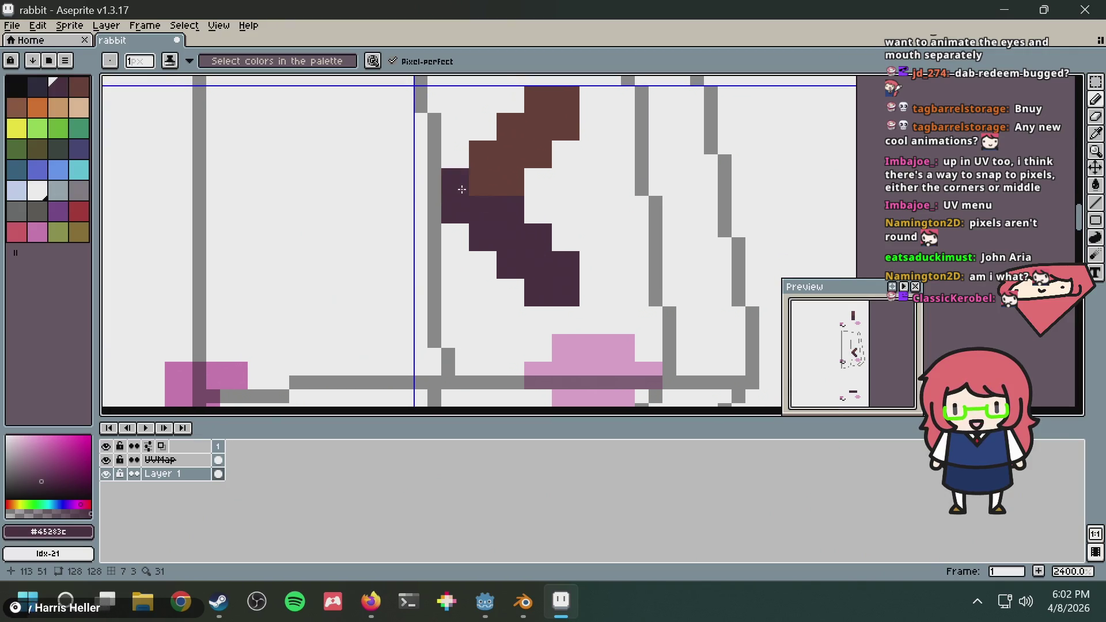
key(ctrl+z)
alt+click(491, 183)
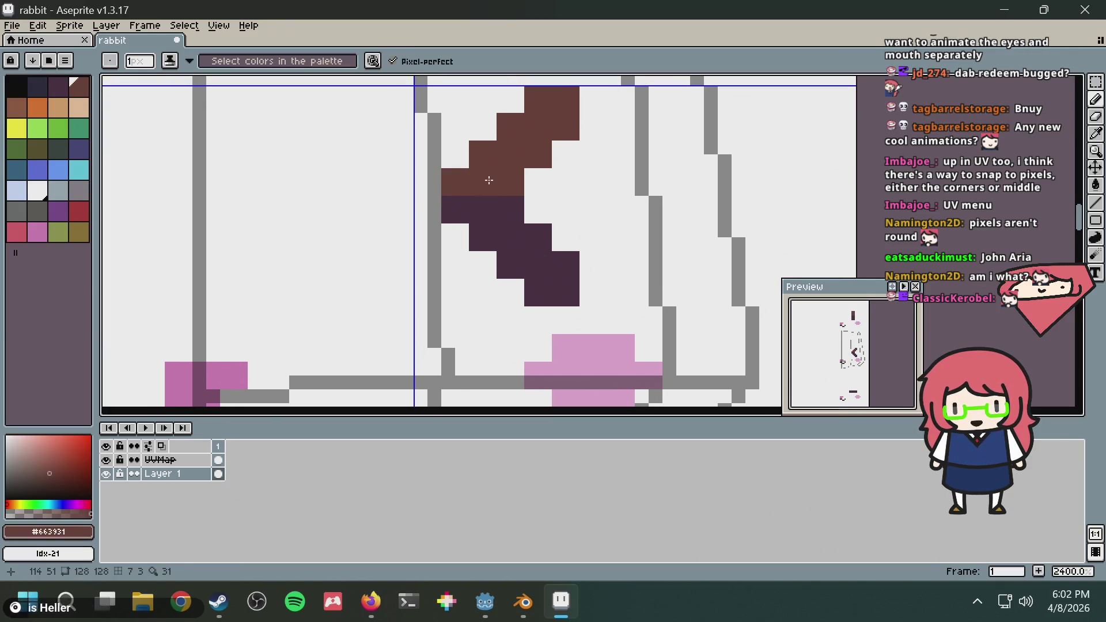
key(m)
scroll(493, 196, down, 2)
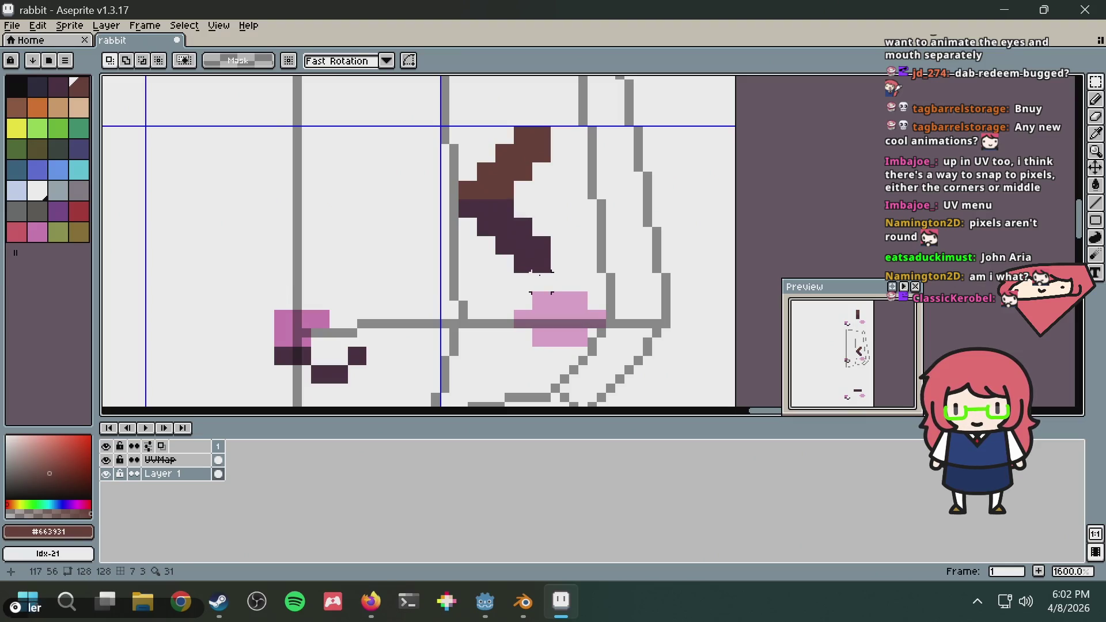
mouse_move(553, 276)
mouse_down()
mouse_move(474, 122)
mouse_move(455, 123)
mouse_up()
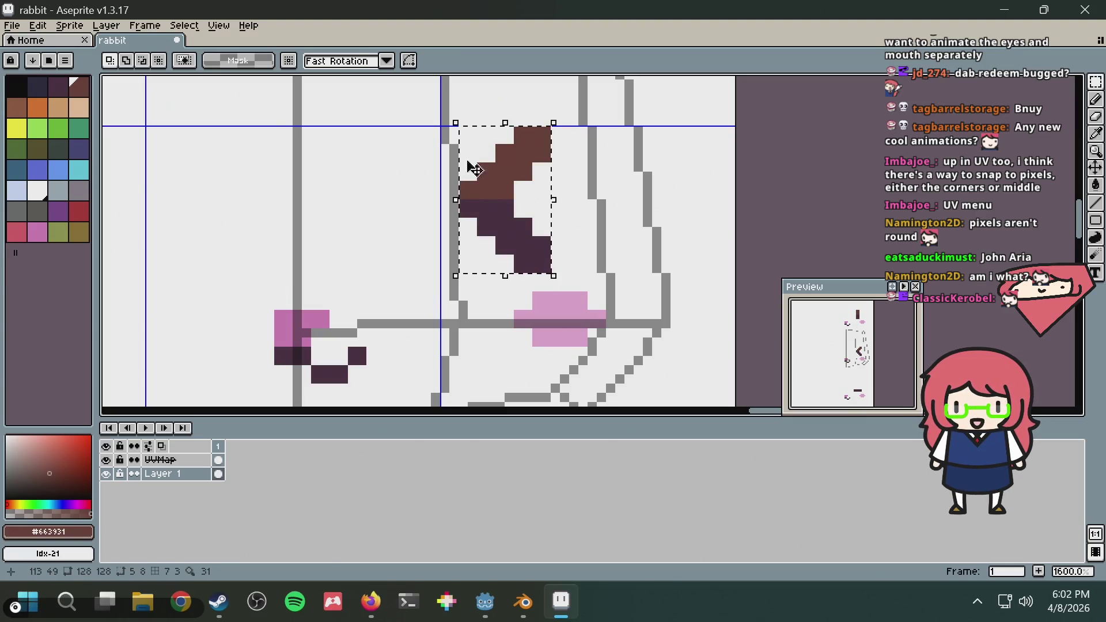
drag(456, 200, 352, 217)
key(Return)
key(alt+Tab)
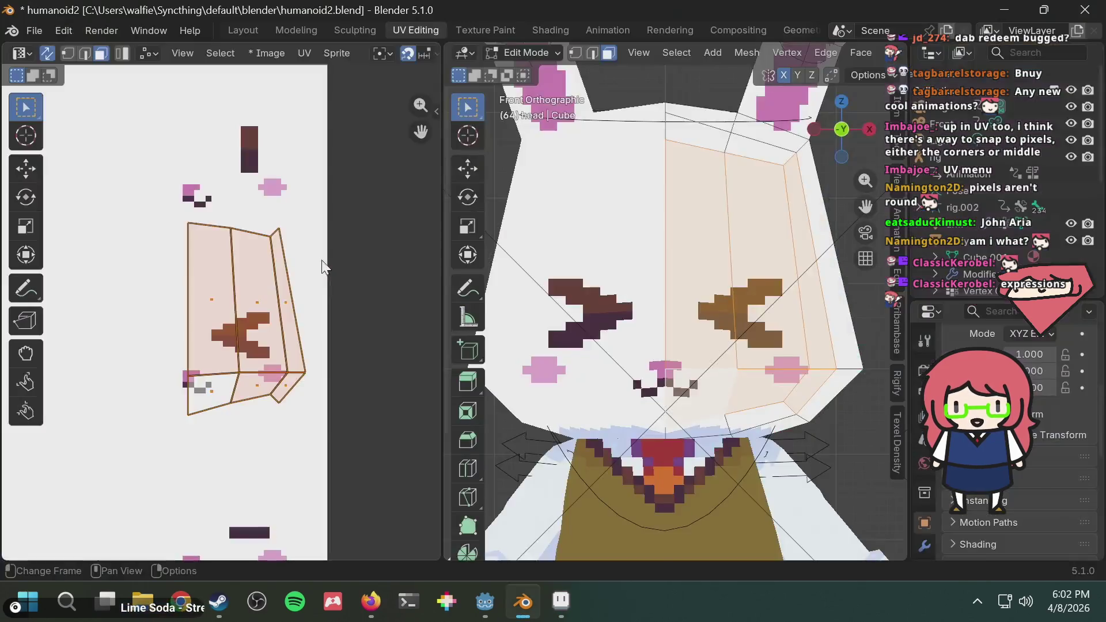
key(alt+Tab)
key(ctrl+z)
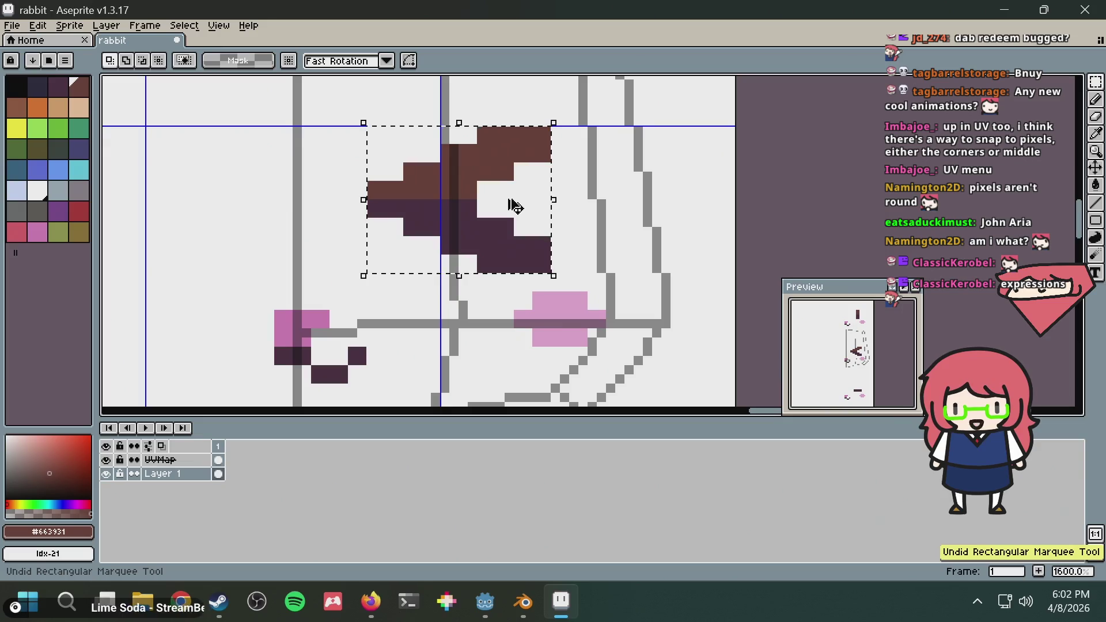
key(ctrl+z)
drag(516, 222, 549, 227)
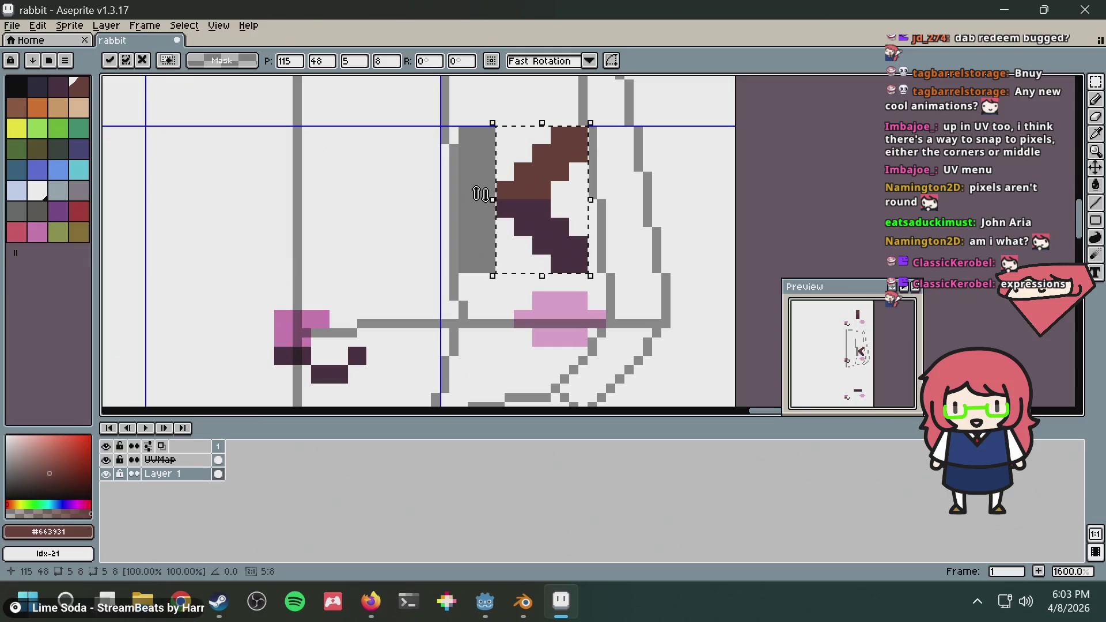
drag(485, 207, 383, 215)
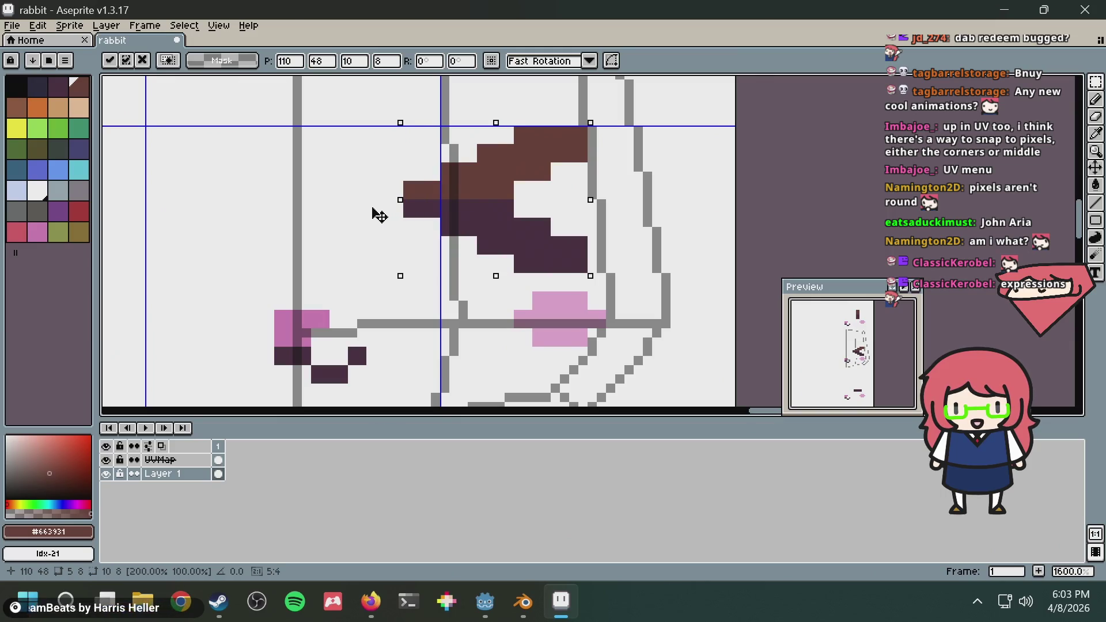
key(alt+Tab)
key(alt+Tab)
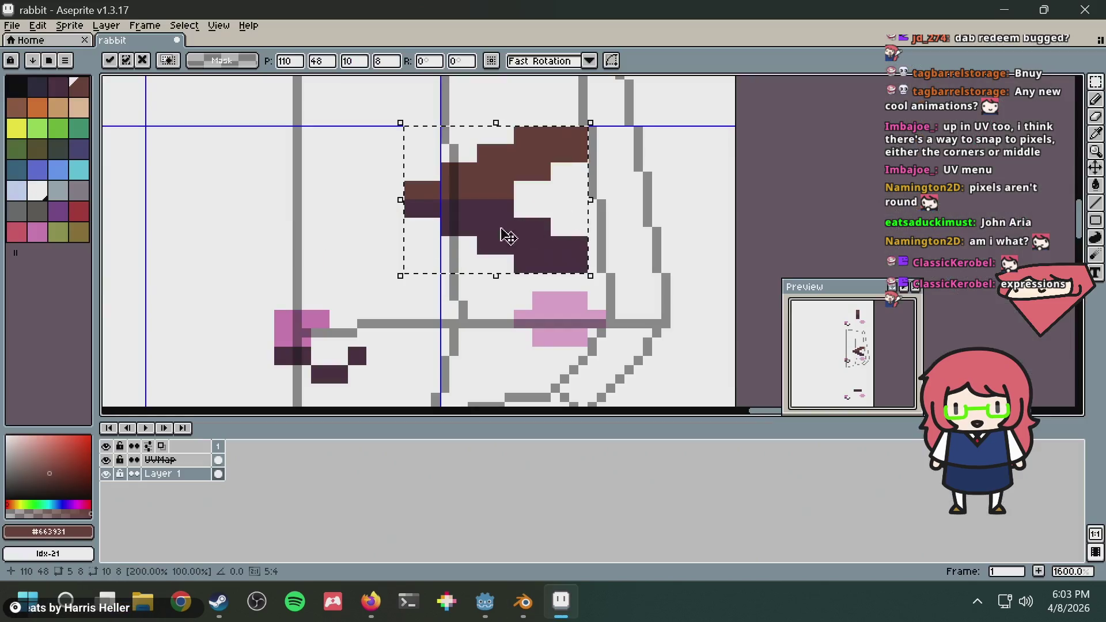
key(alt+Tab)
scroll(639, 211, down, 6)
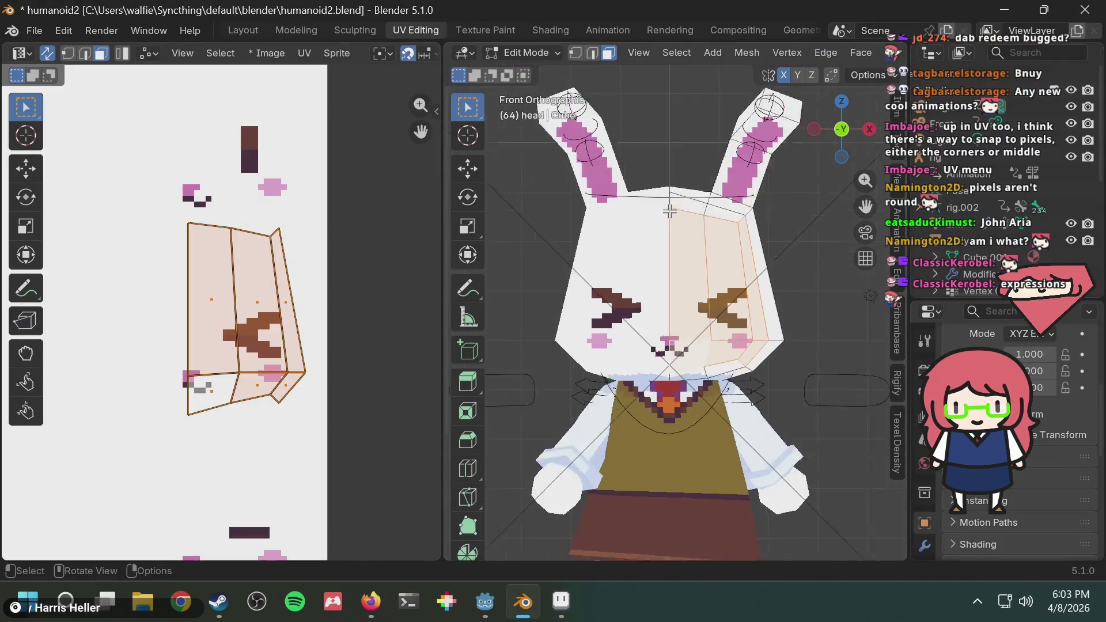
mouse_move(680, 207)
middle_down()
mouse_move(752, 226)
mouse_move(709, 209)
middle_up()
key(alt+Tab)
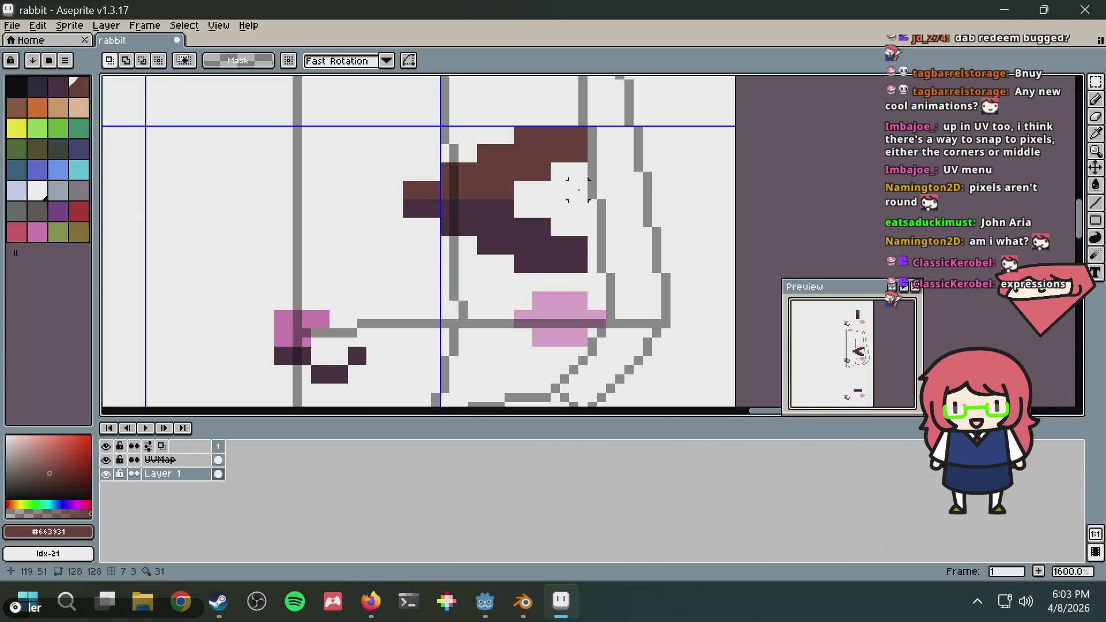
drag(406, 120, 593, 276)
drag(407, 198, 455, 199)
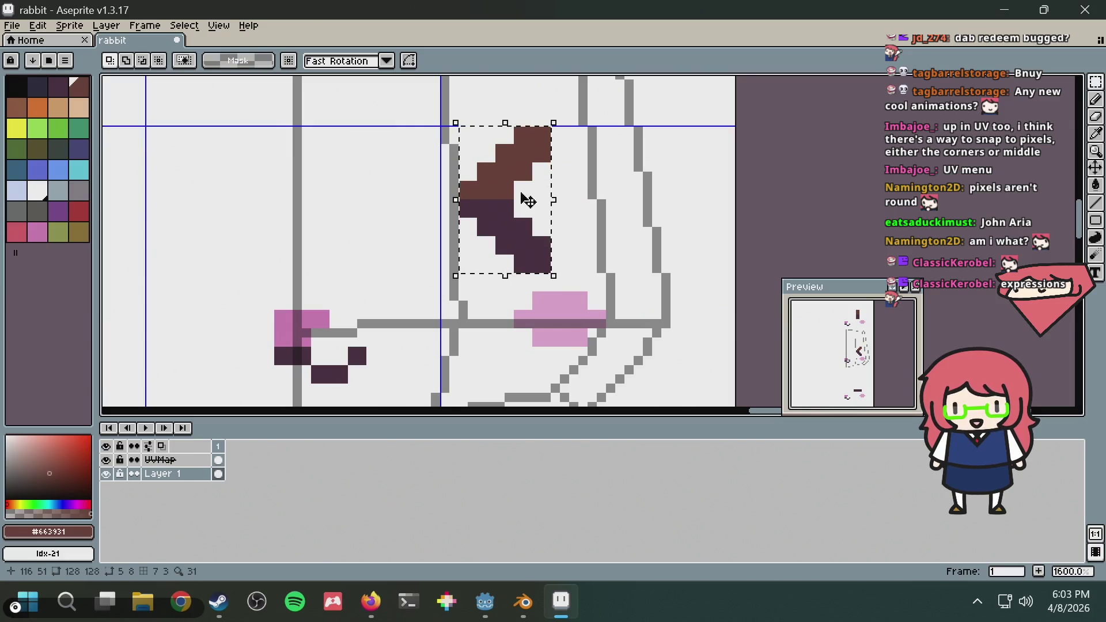
drag(553, 200, 592, 201)
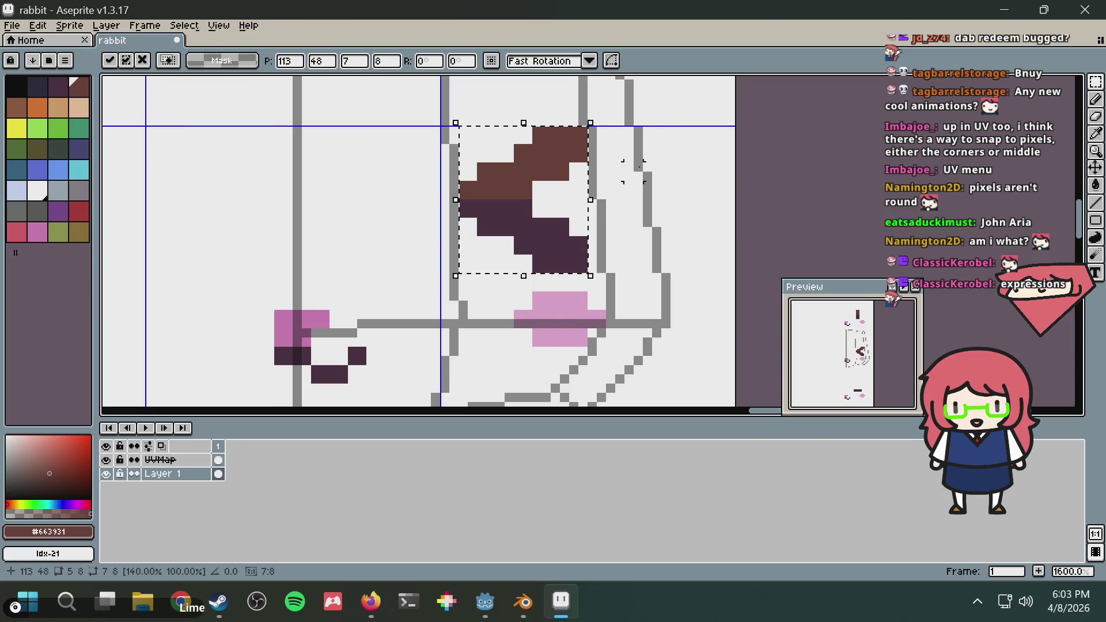
key(Escape)
scroll(463, 221, up, 2)
key(b)
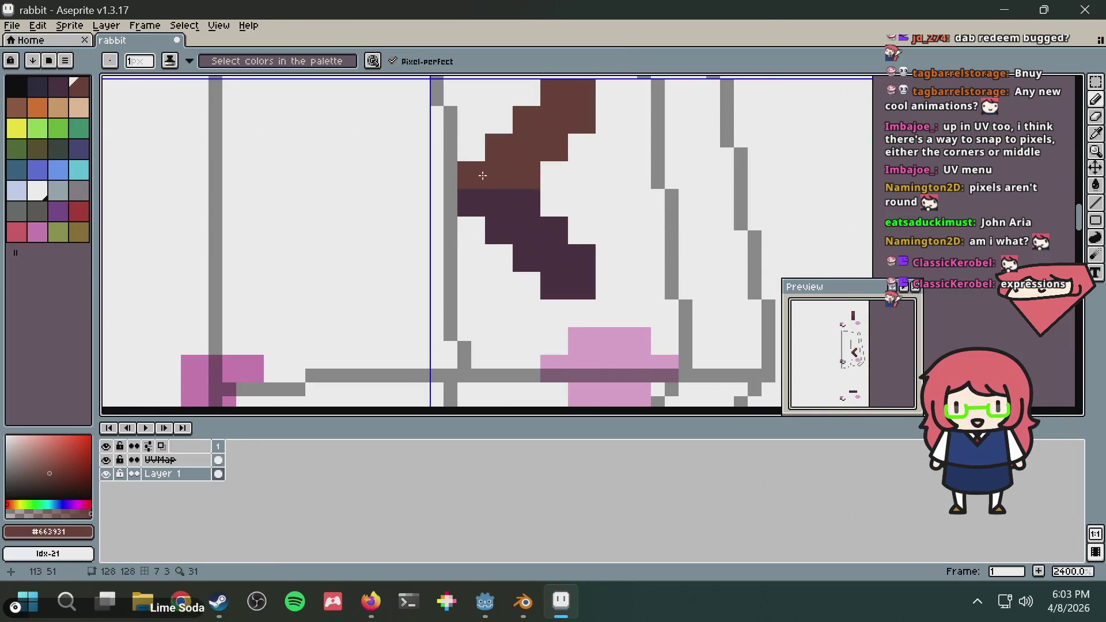
Shift a 3x6 block of the eye stroke two pixels left
scroll(483, 175, down, 1)
key(m)
scroll(492, 178, down, 1)
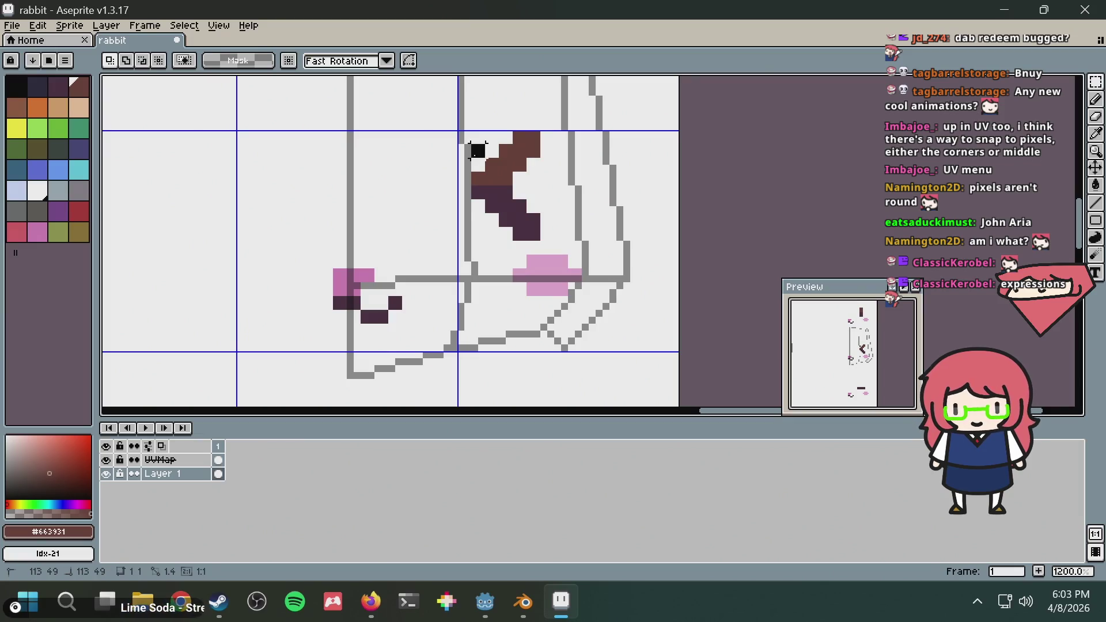
drag(478, 151, 510, 225)
key(Left)
key(Left)
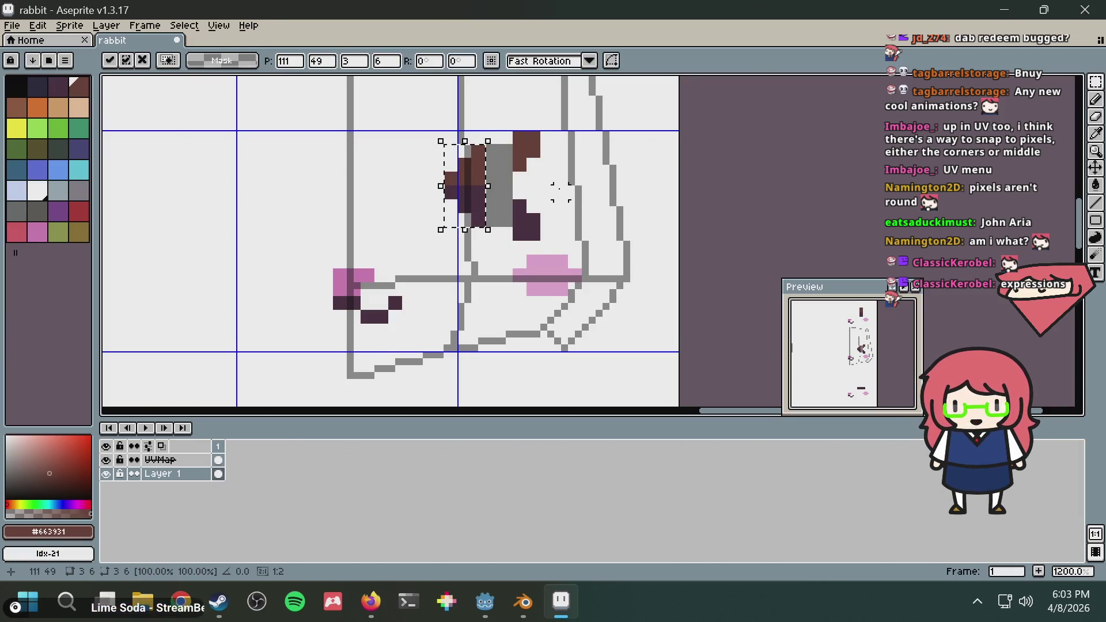
key(Return)
Flood-fill the leftover grey pixels beside the eye with white
scroll(489, 173, up, 1)
key(i)
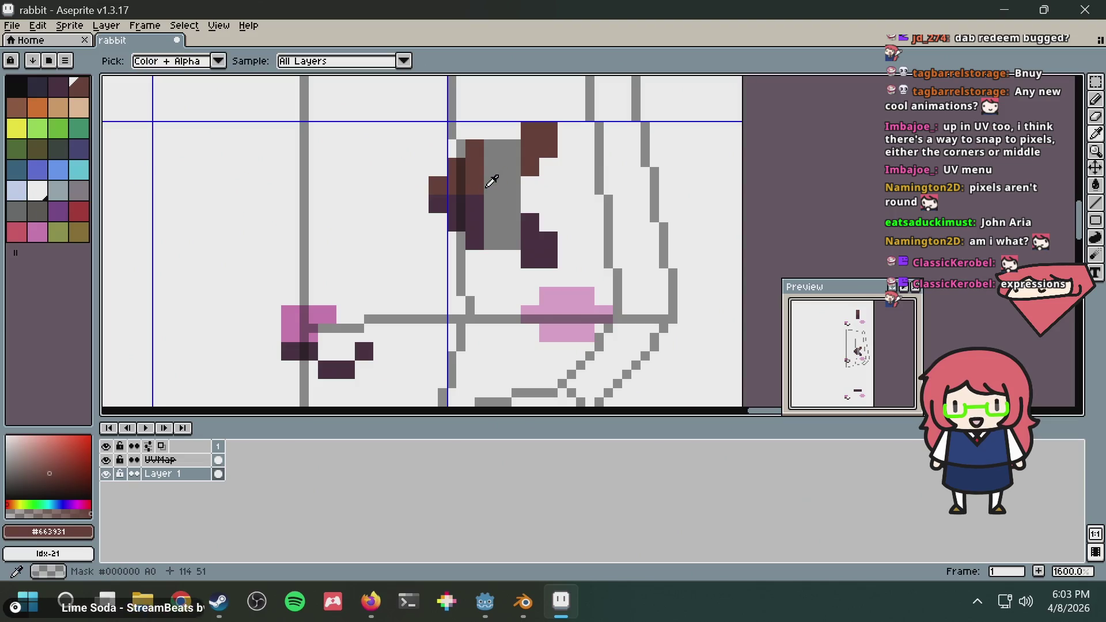
click(589, 176)
key(g)
click(513, 183)
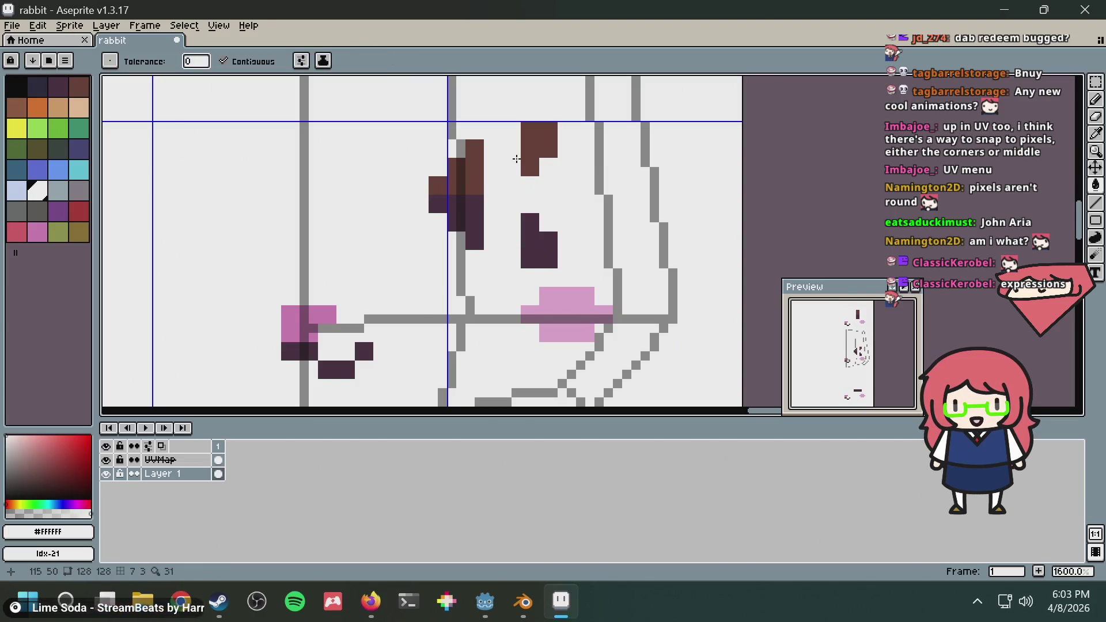
Paint brown pixels into the gap to join the brown eye shapes
key(m)
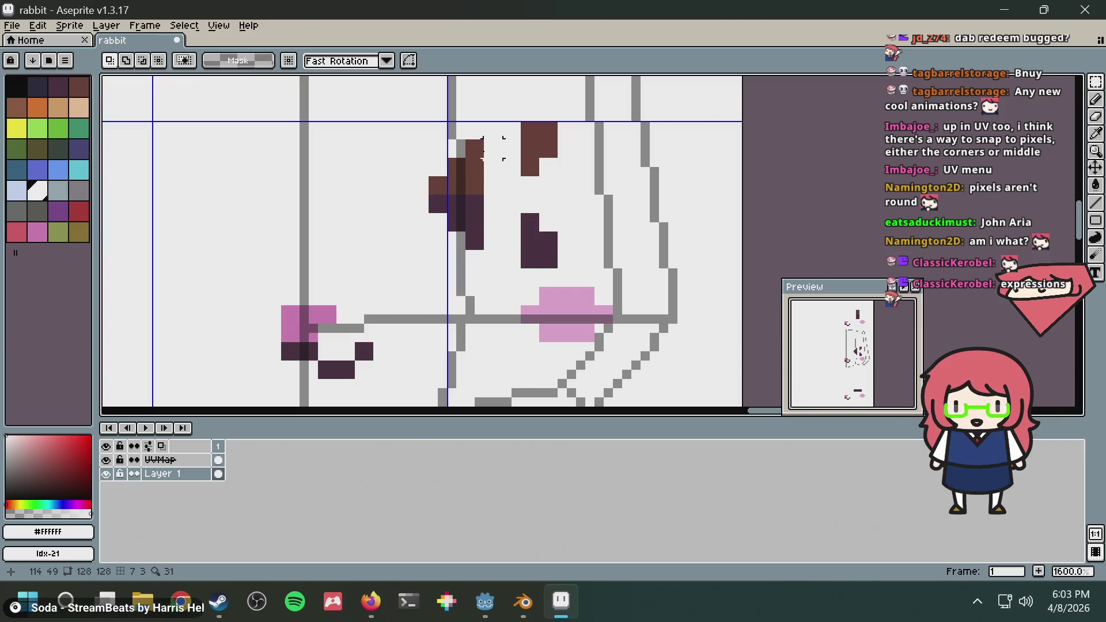
drag(530, 167, 528, 143)
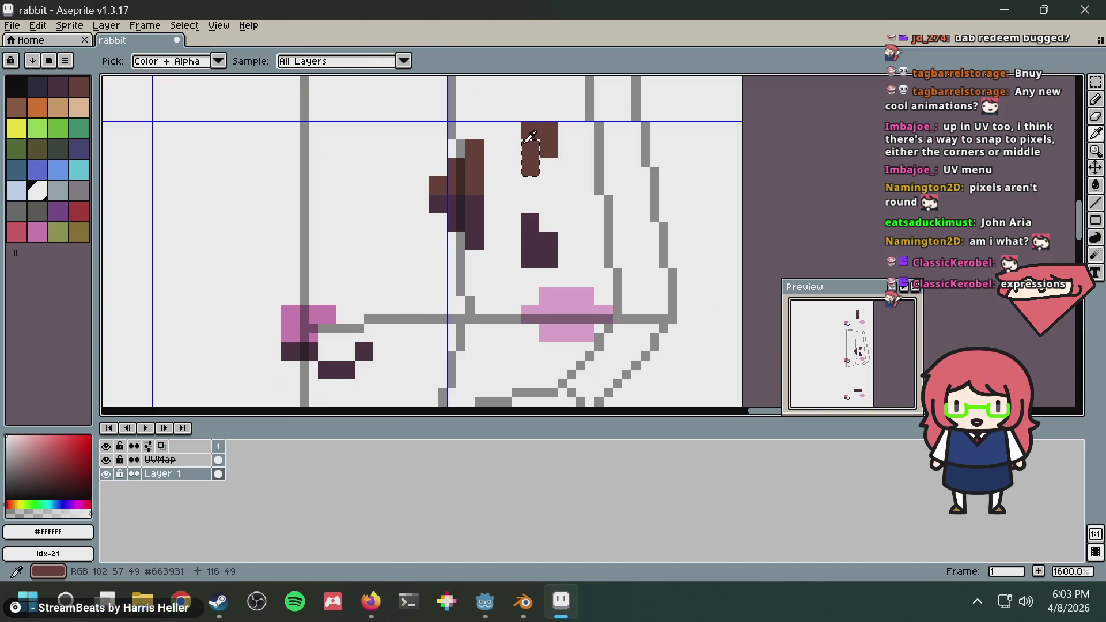
key(ctrl+d)
key(b)
click(513, 149)
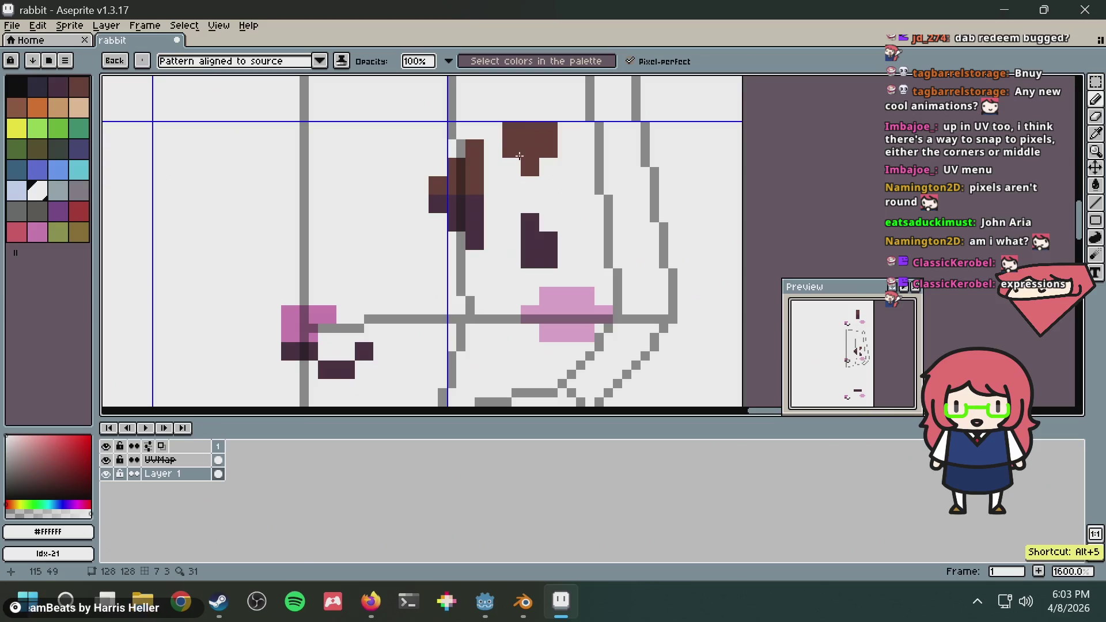
click(518, 165)
drag(493, 150, 489, 181)
key(ctrl+z)
key(ctrl+z)
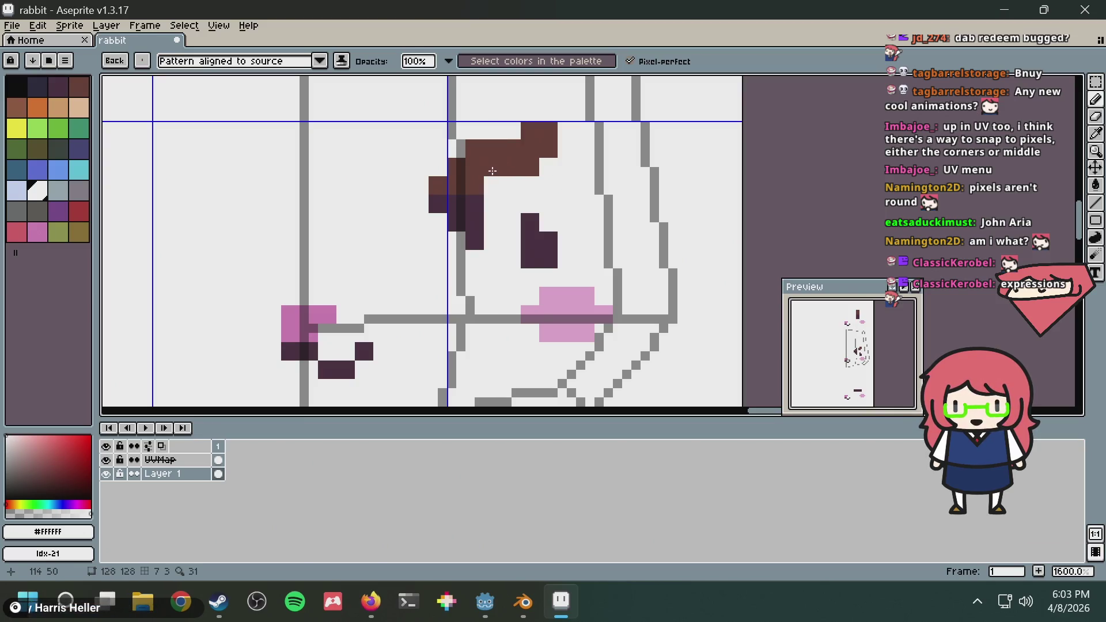
key(ctrl+y)
key(ctrl+z)
Turn two brown brow pixels white and add a brown pixel below the brow
key(i)
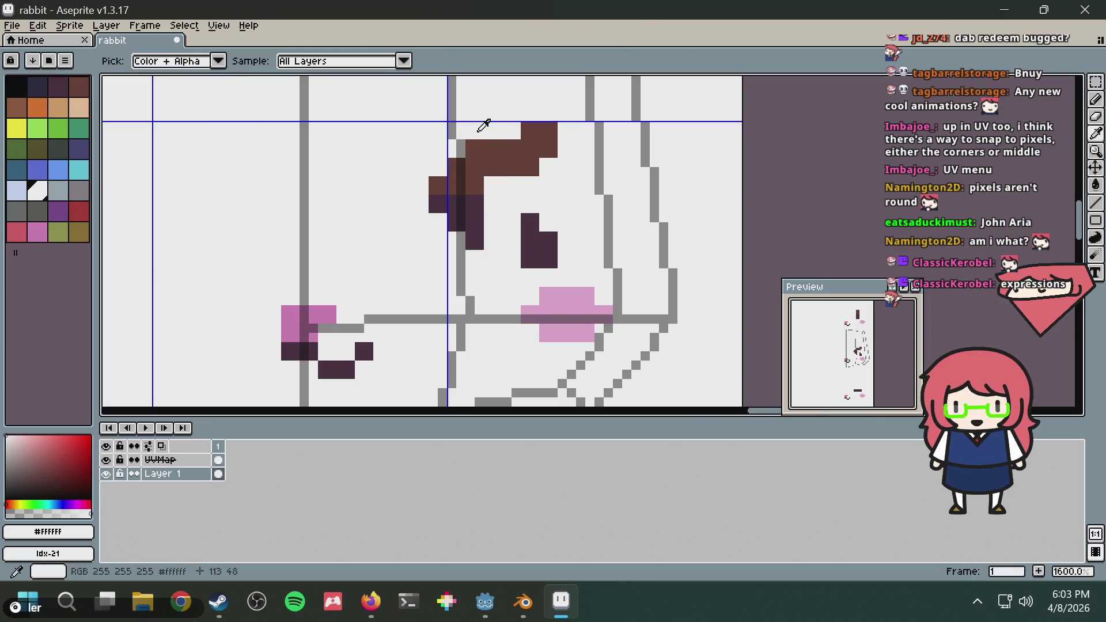
key(b)
click(475, 145)
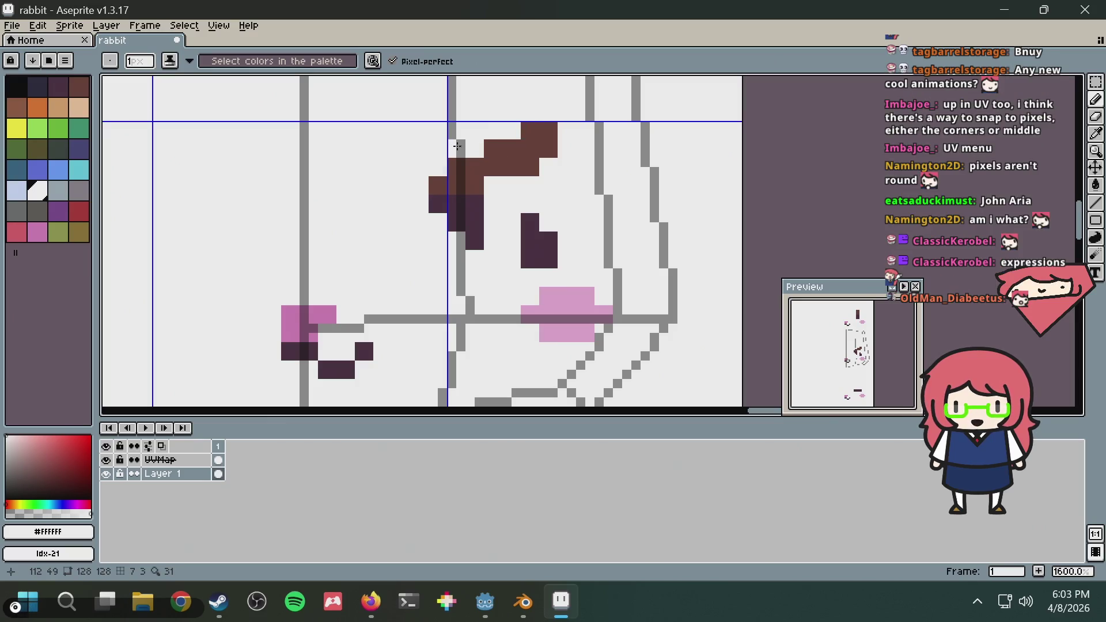
click(457, 167)
key(i)
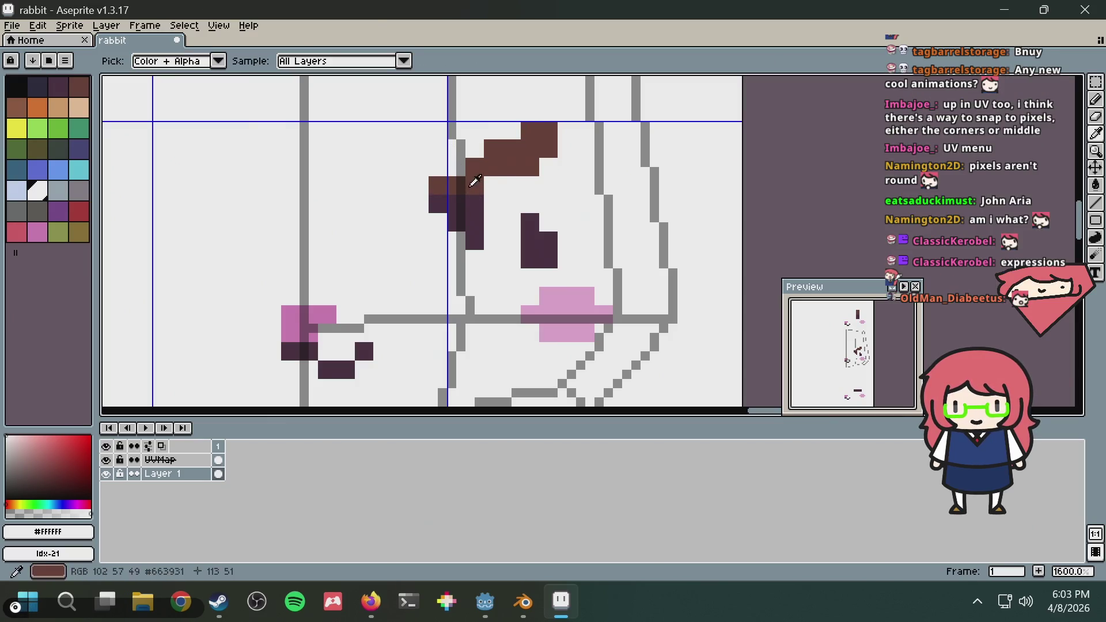
click(475, 181)
key(b)
click(493, 185)
Paint #45283c dark-purple pixels and a short dark-purple column into the eye
key(i)
click(426, 148)
key(b)
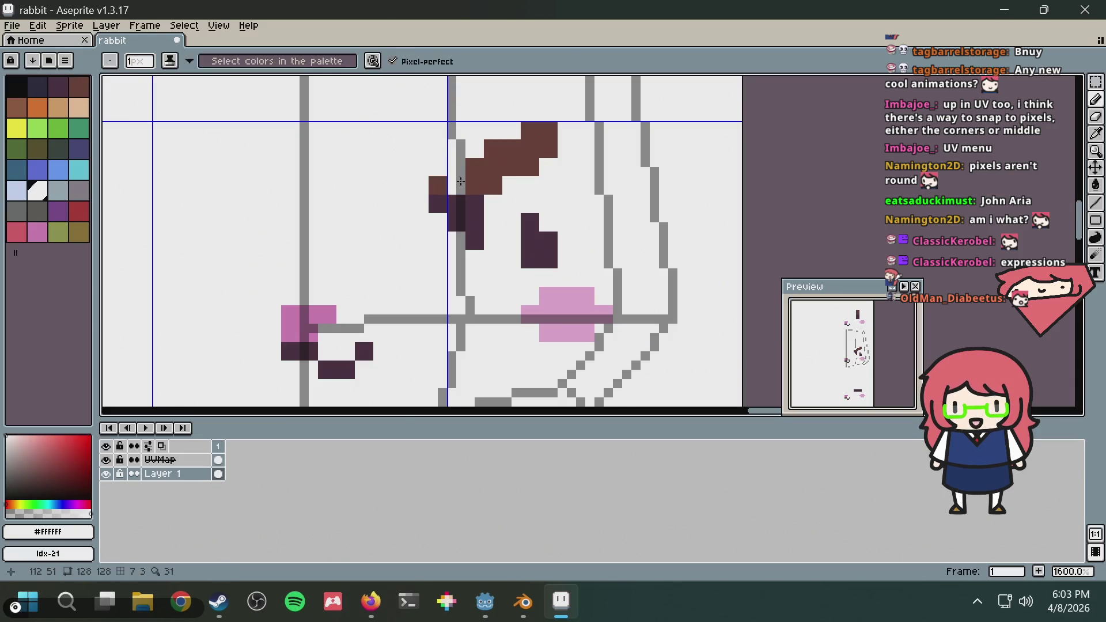
key(ctrl+z)
key(i)
click(475, 213)
key(b)
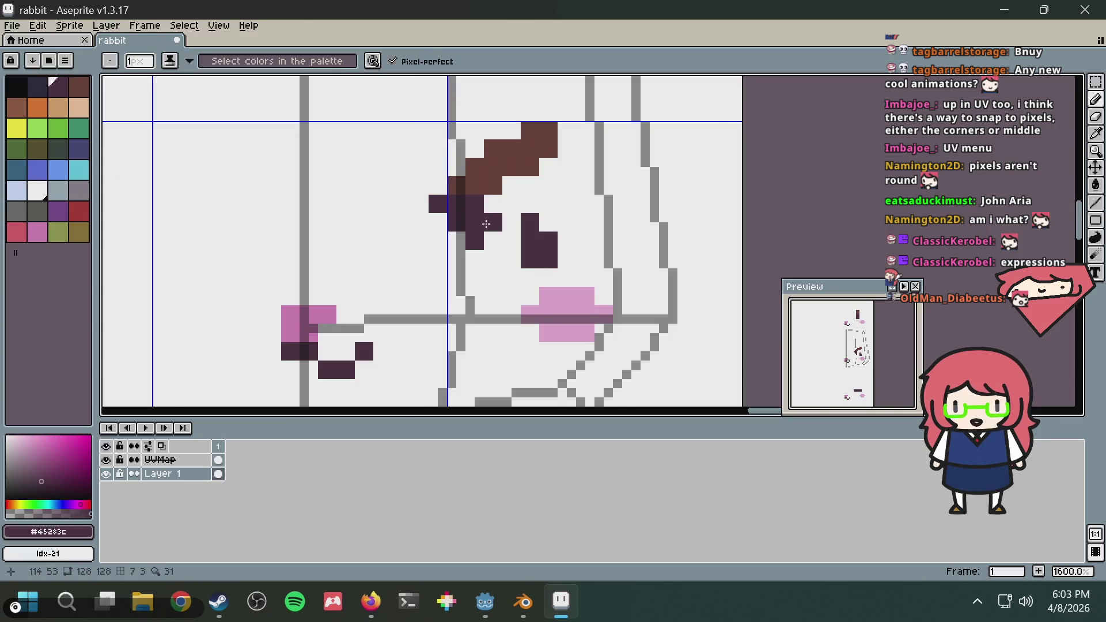
click(493, 241)
click(512, 240)
drag(513, 241, 513, 259)
Clear a stray eye pixel with white, add one more dark-purple pixel, and return to Blender
key(i)
click(521, 190)
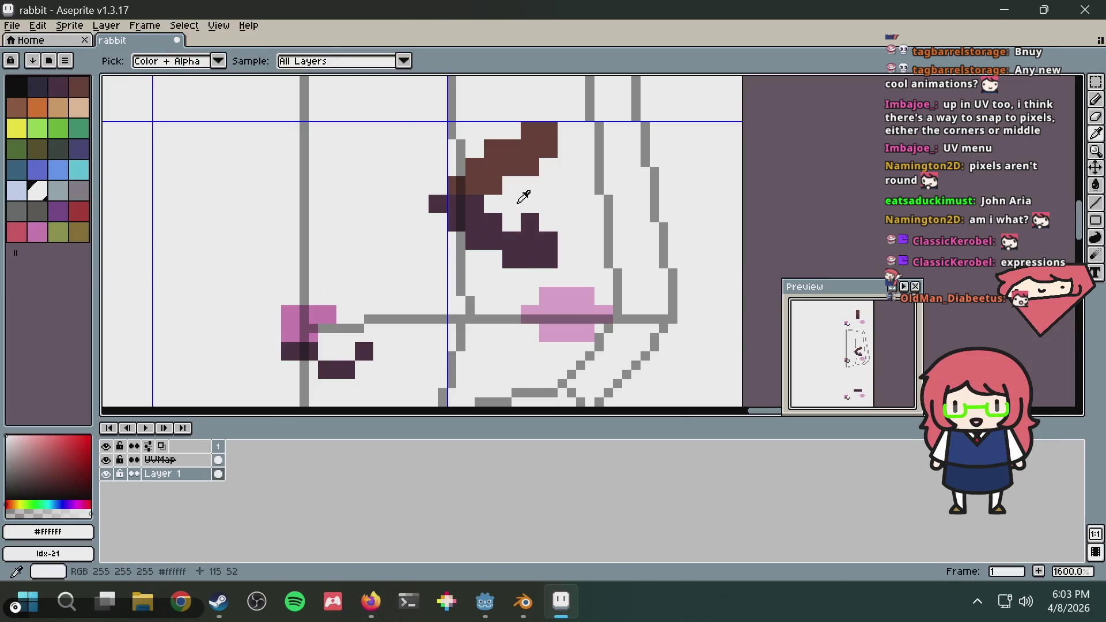
key(b)
click(526, 223)
key(i)
click(510, 233)
key(b)
click(511, 223)
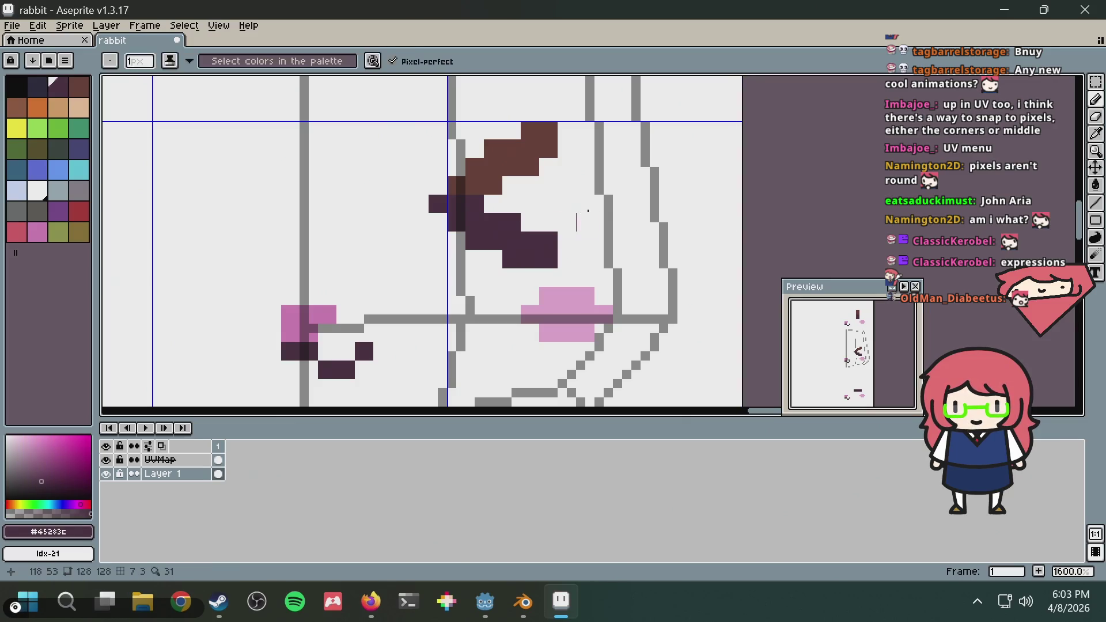
key(i)
key(alt+Tab)
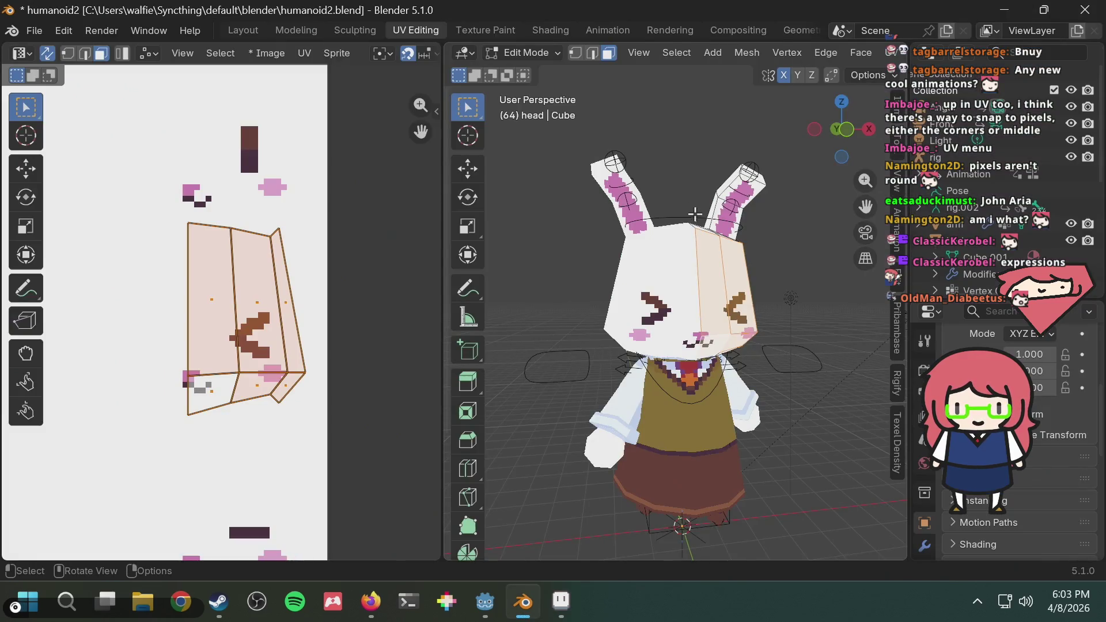
Zoom out and back in on the bunny's new chevron eyes, then return to Aseprite
scroll(694, 214, down, 3)
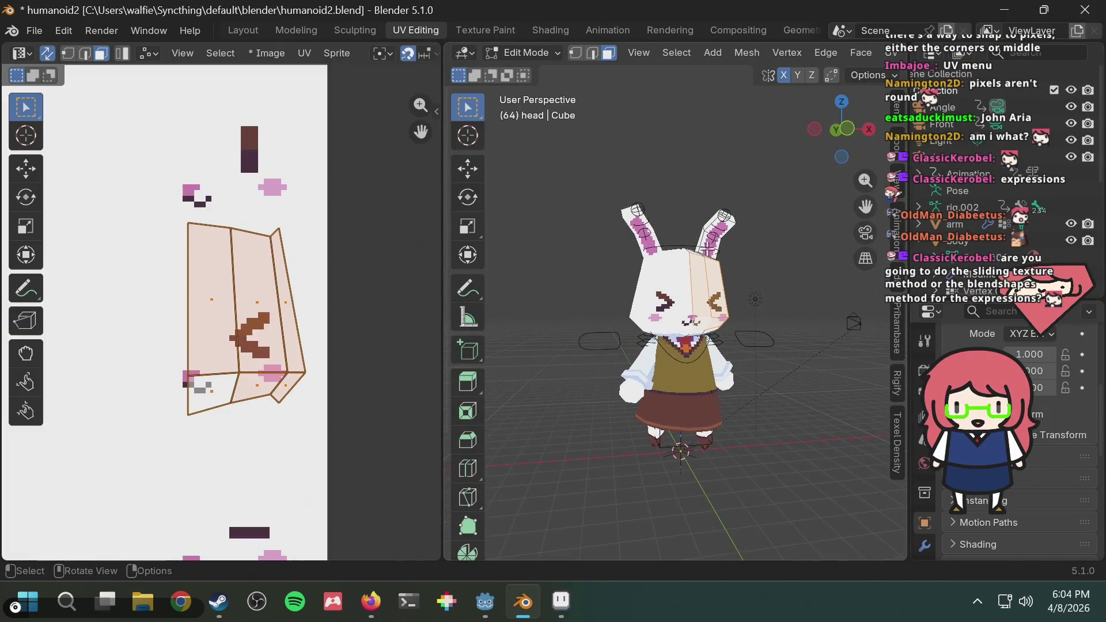
scroll(677, 267, up, 1)
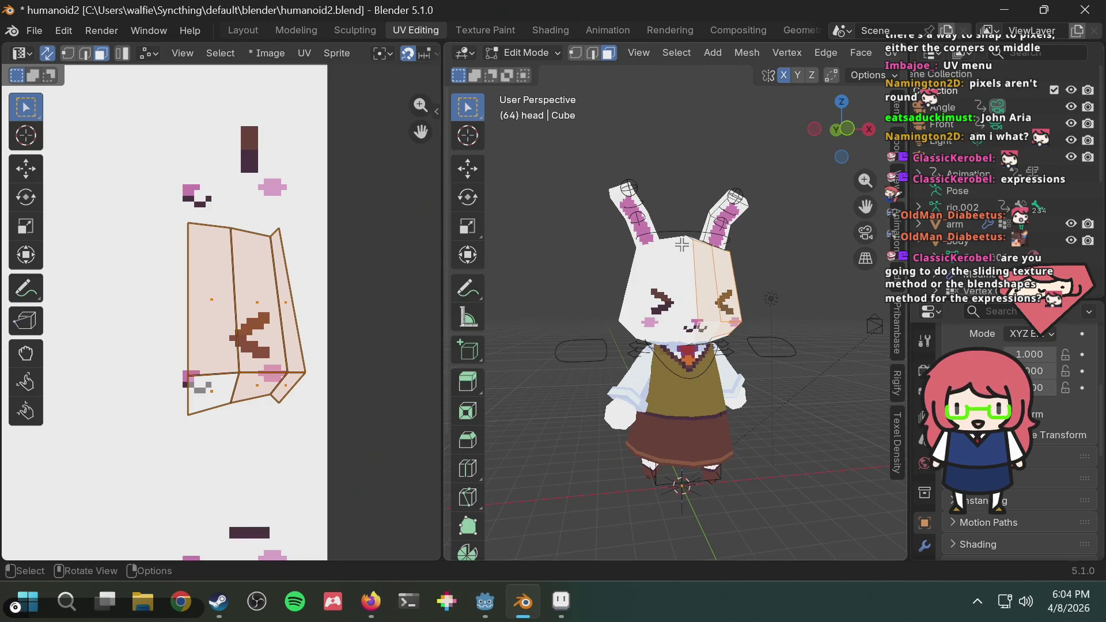
key(alt+Tab)
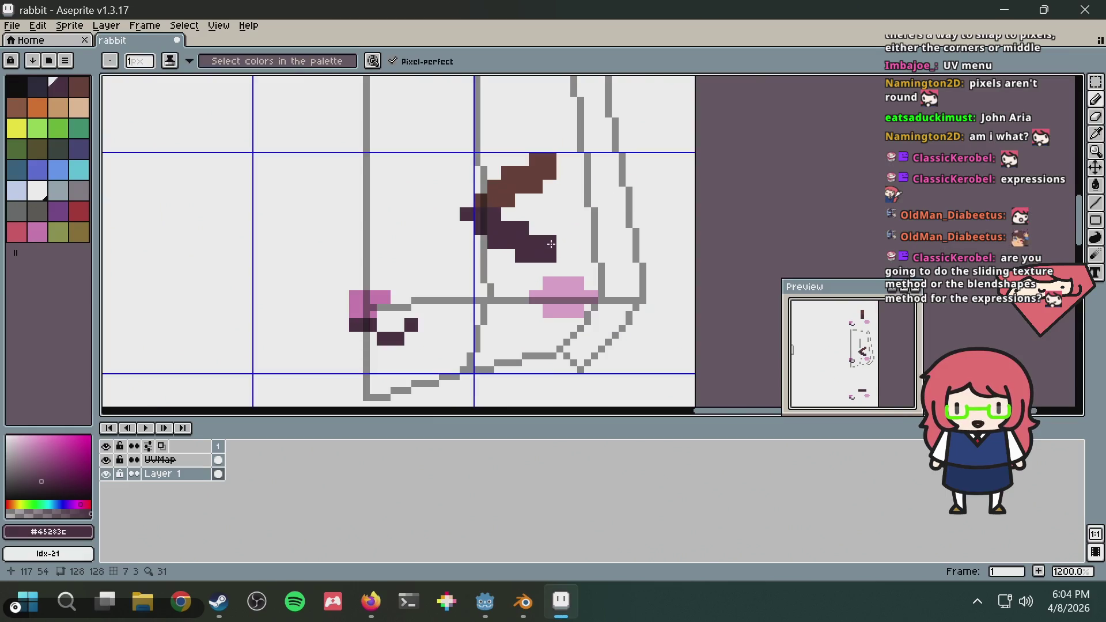
Sample #45283c and paint two more dark-purple blocks onto the closed eye
alt+click(461, 181)
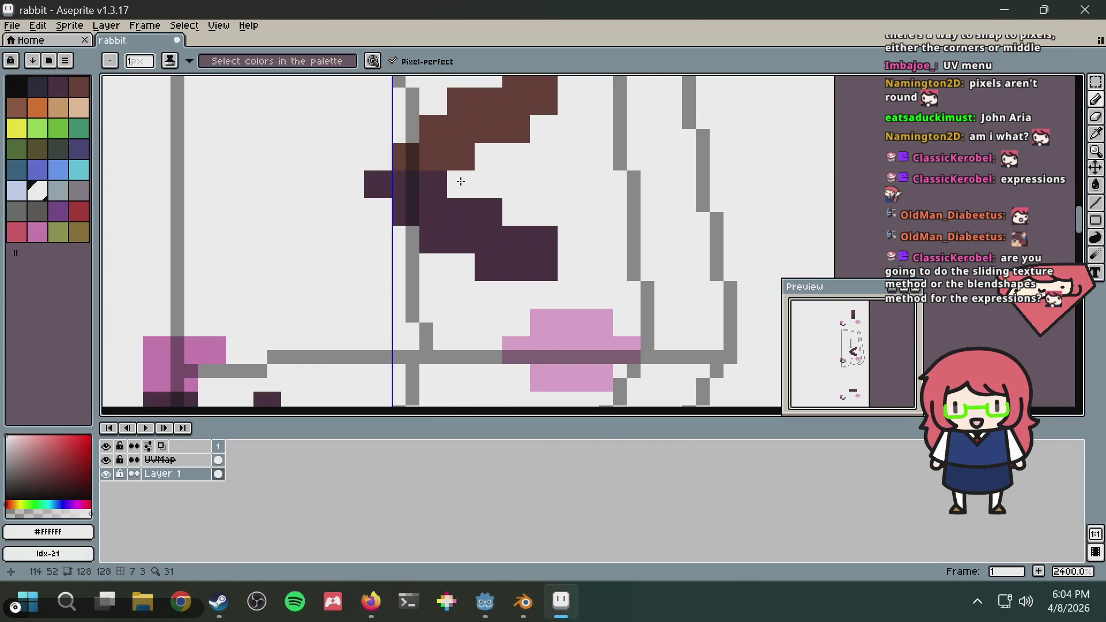
key(alt)
scroll(487, 173, down, 2)
scroll(452, 225, up, 2)
key(alt)
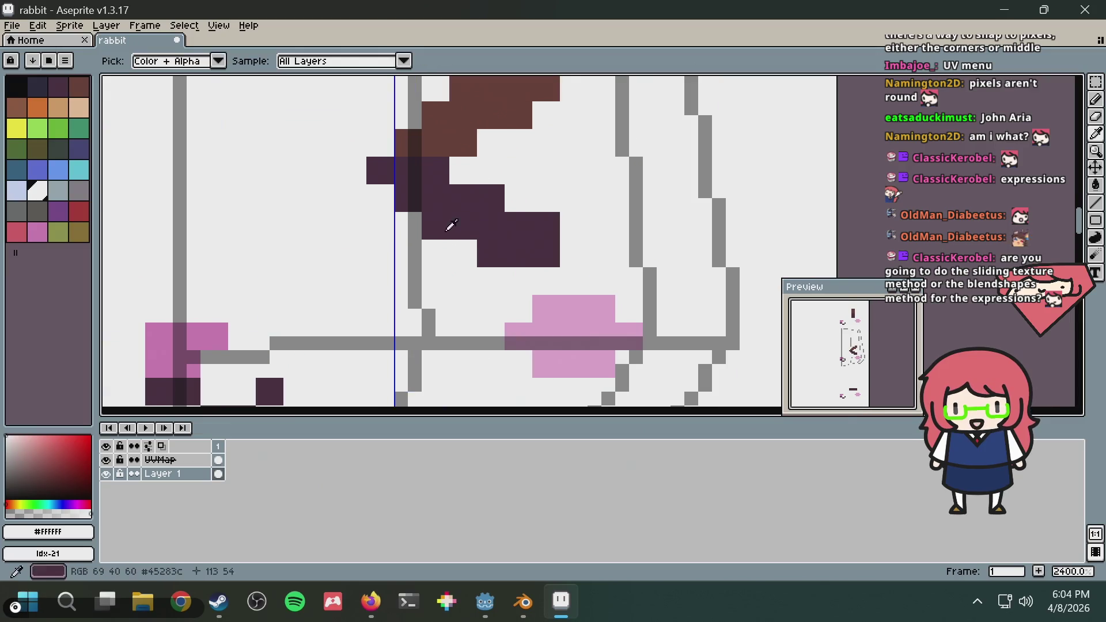
scroll(493, 188, down, 1)
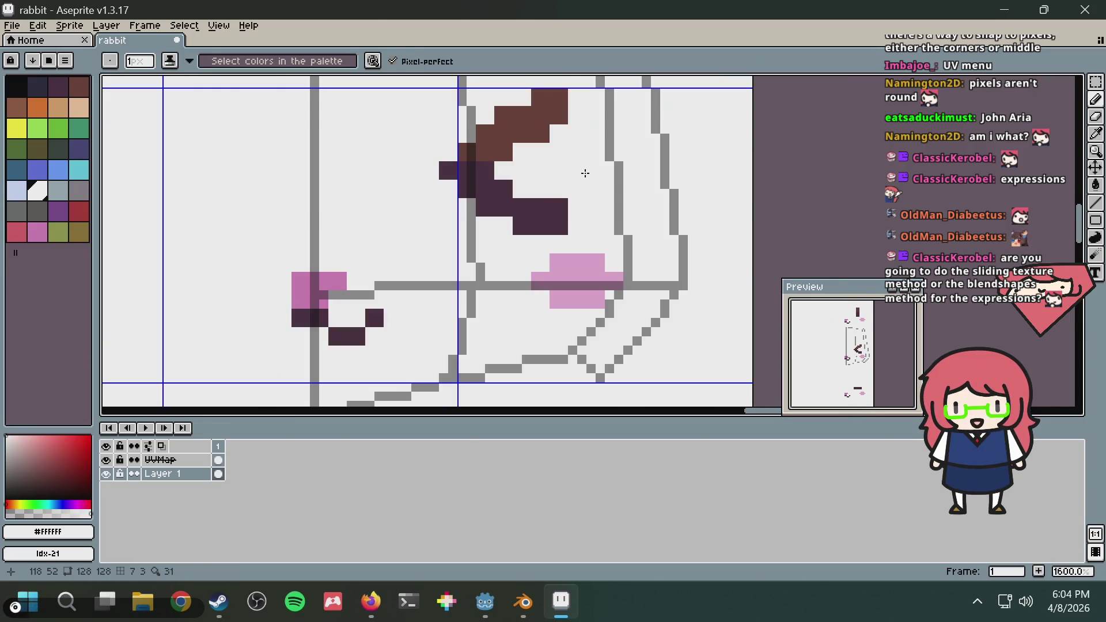
alt+click(521, 213)
click(503, 226)
click(557, 183)
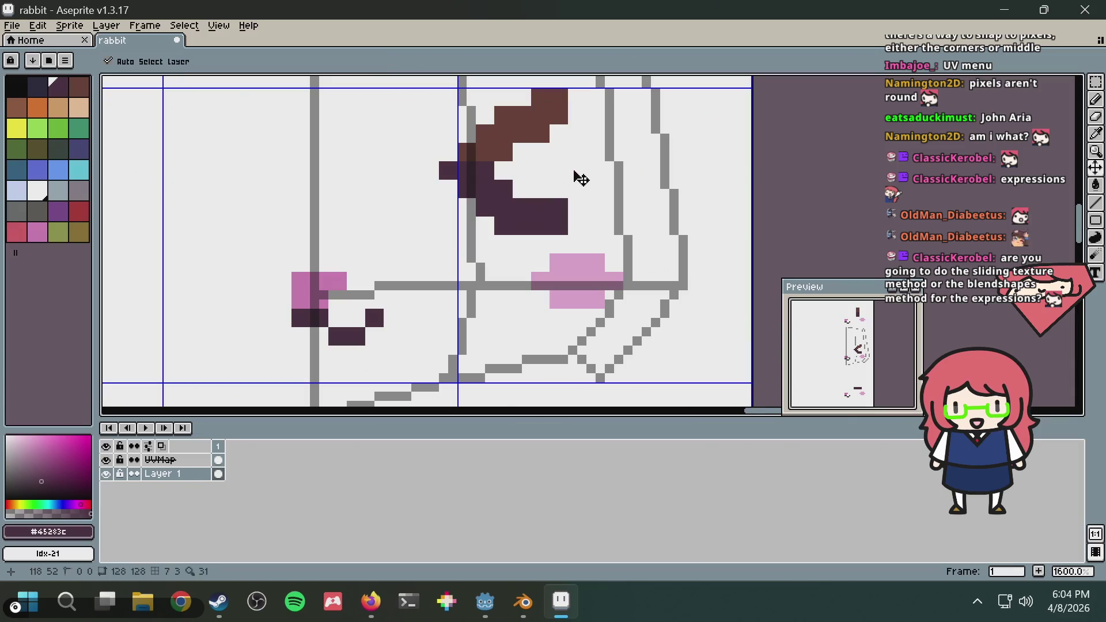
scroll(553, 184, up, 1)
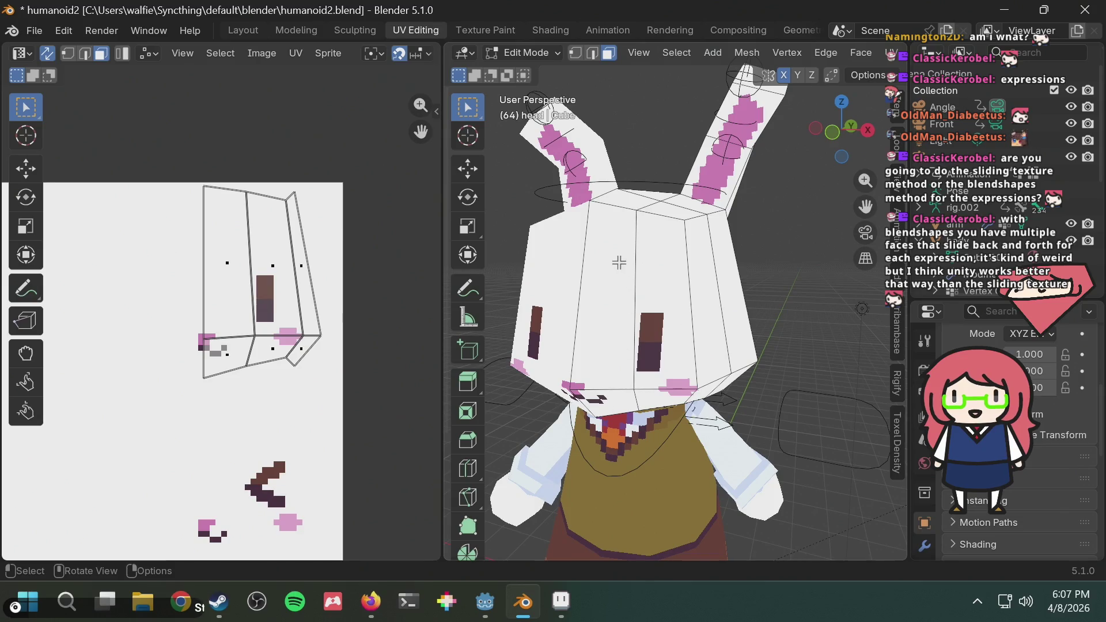
Select the head's UV island faces, start sliding it down, then cancel the move
scroll(641, 289, up, 3)
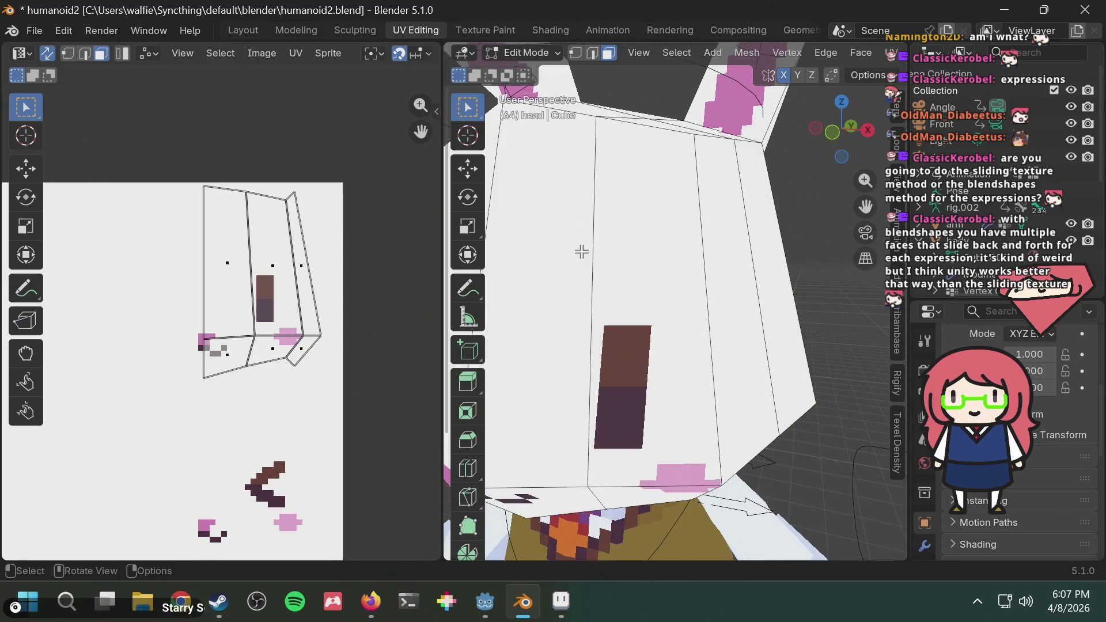
scroll(581, 252, down, 2)
mouse_move(580, 252)
middle_down()
mouse_move(577, 309)
mouse_move(566, 291)
mouse_move(581, 293)
mouse_move(611, 262)
middle_up()
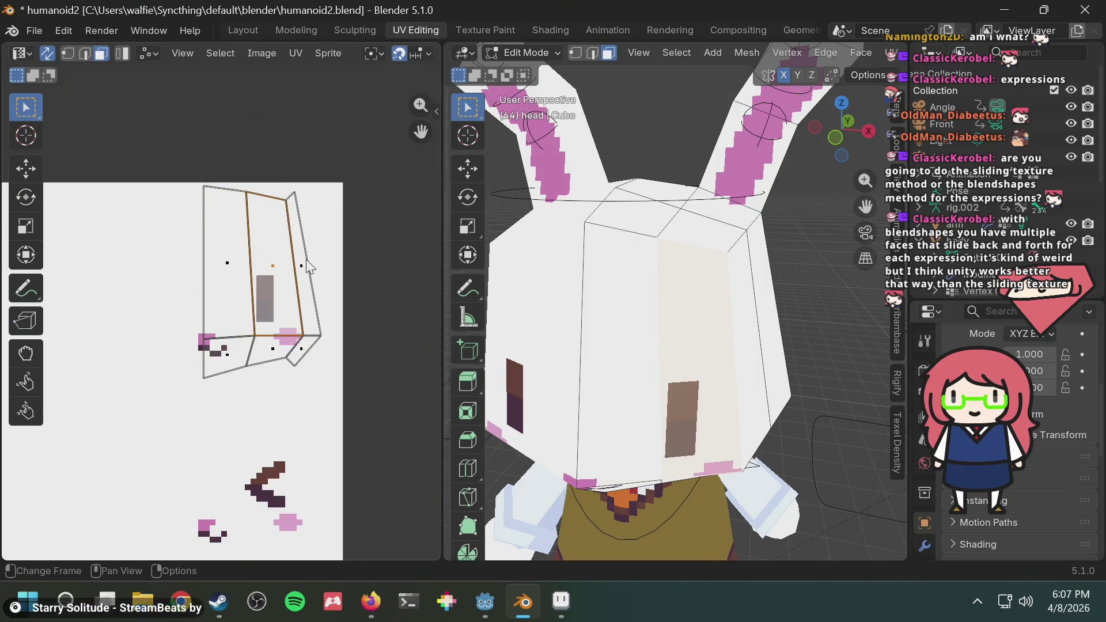
click(304, 349)
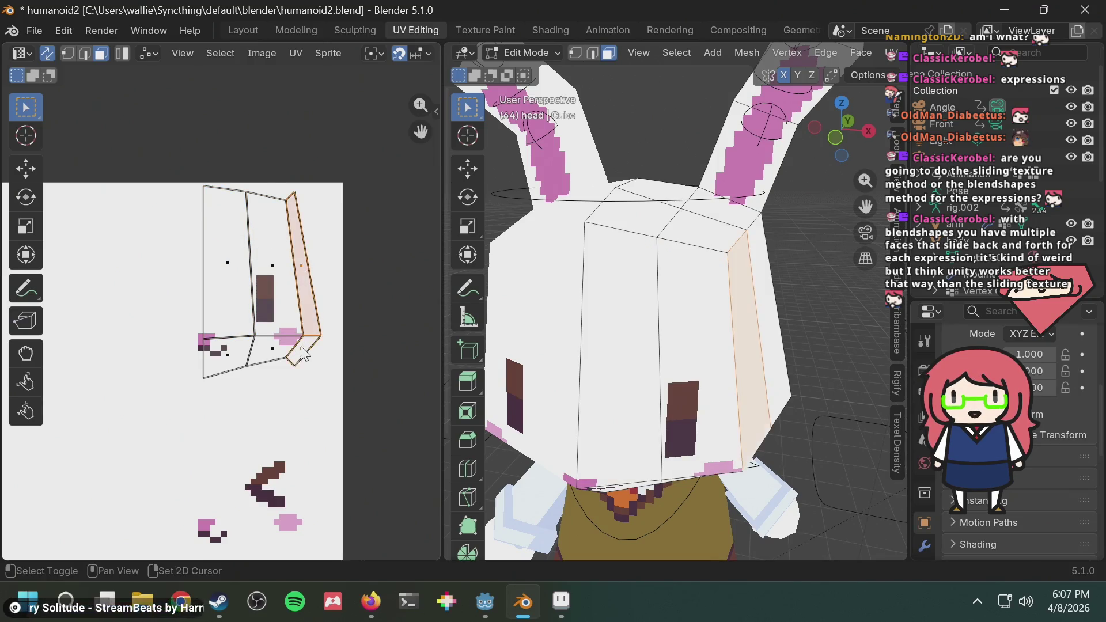
shift+click(268, 349)
shift+click(219, 293)
shift+click(272, 275)
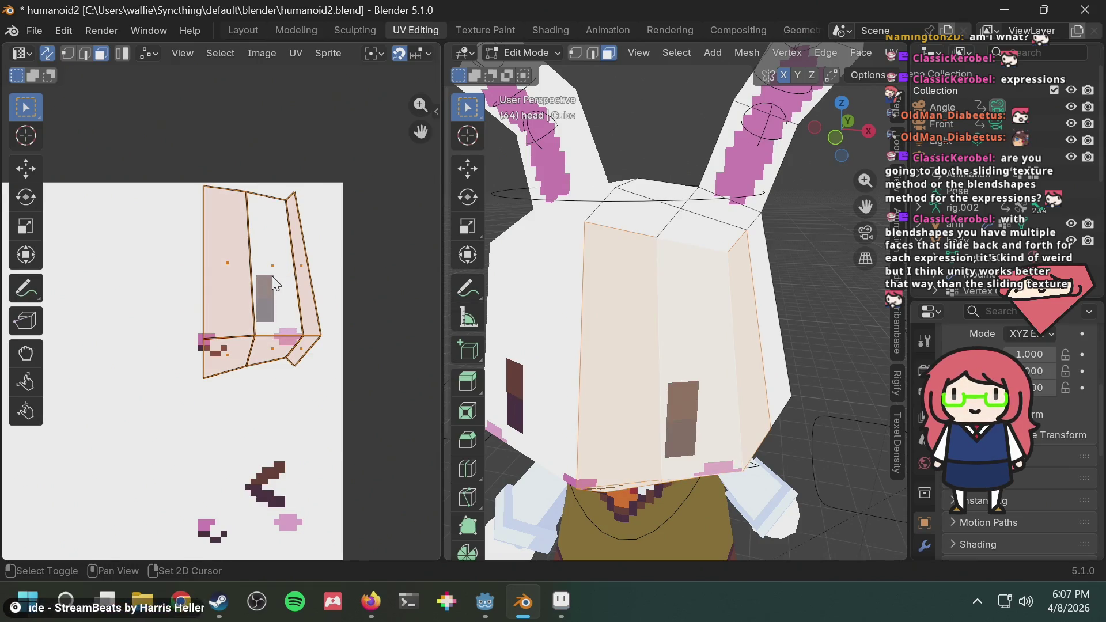
scroll(287, 369, down, 2)
key(g)
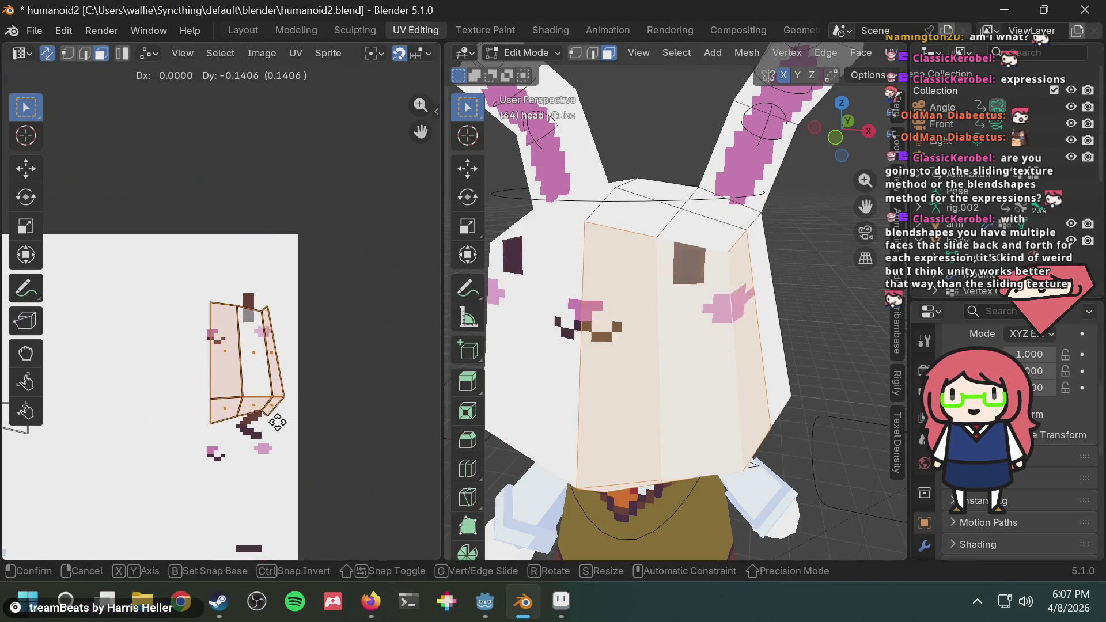
right_click(278, 468)
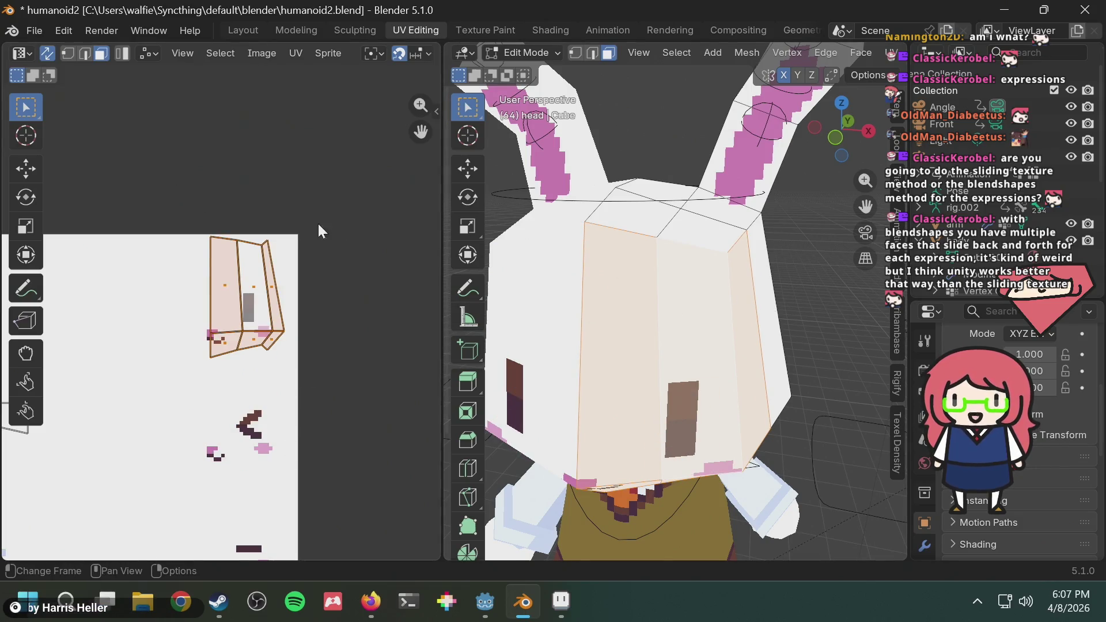
Select the head's front-middle, left and right front faces, then switch to Firefox
click(675, 273)
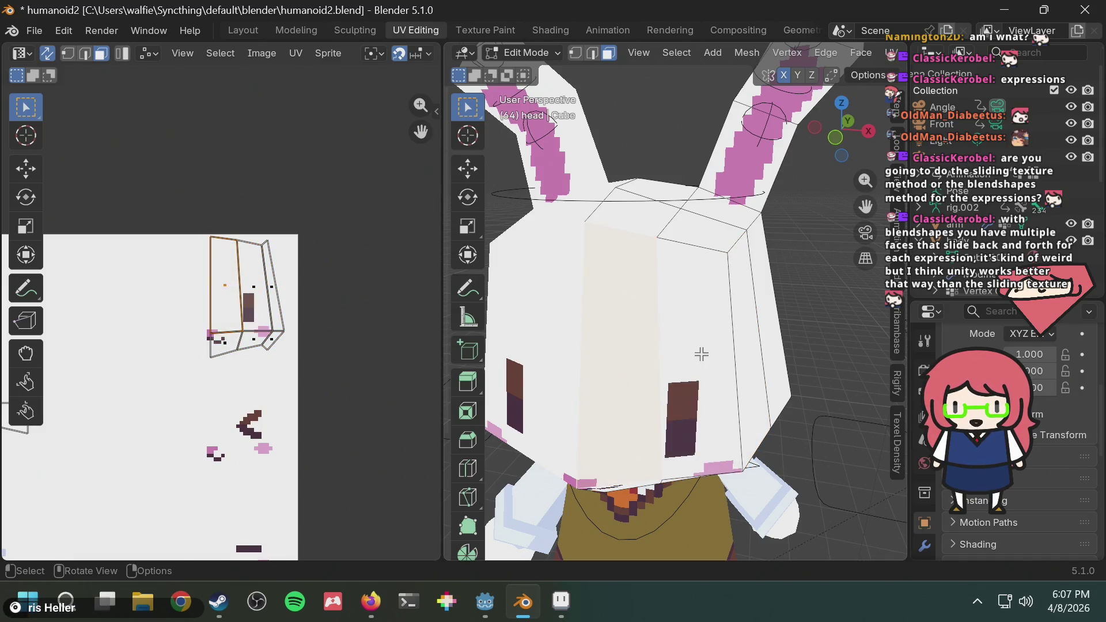
middle_drag(701, 353, 701, 375)
shift+click(701, 383)
shift+click(688, 403)
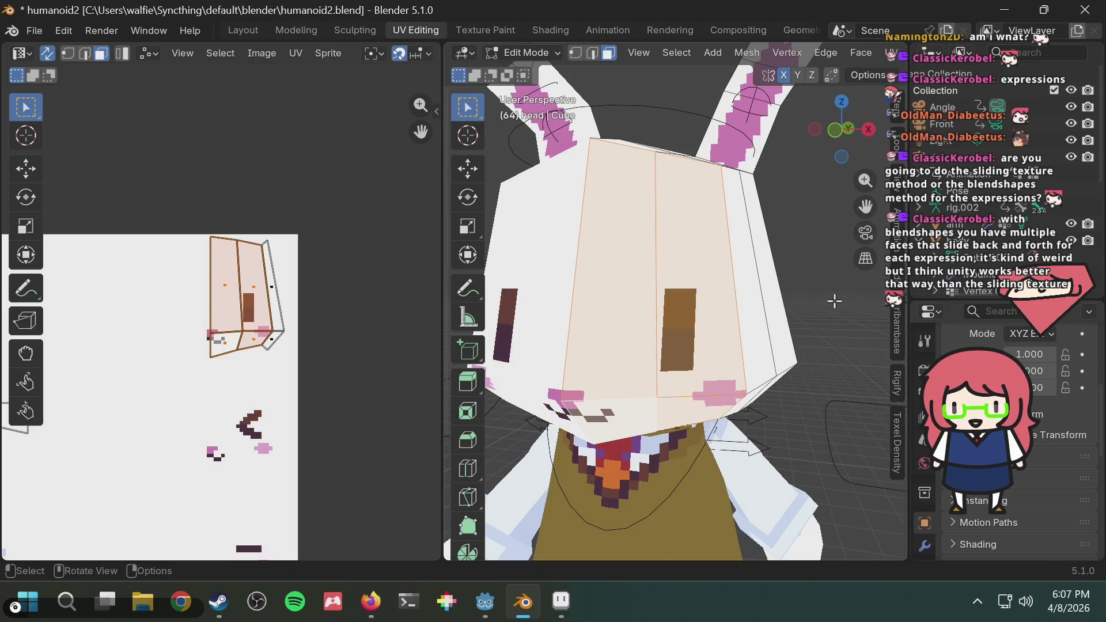
key(alt+Tab)
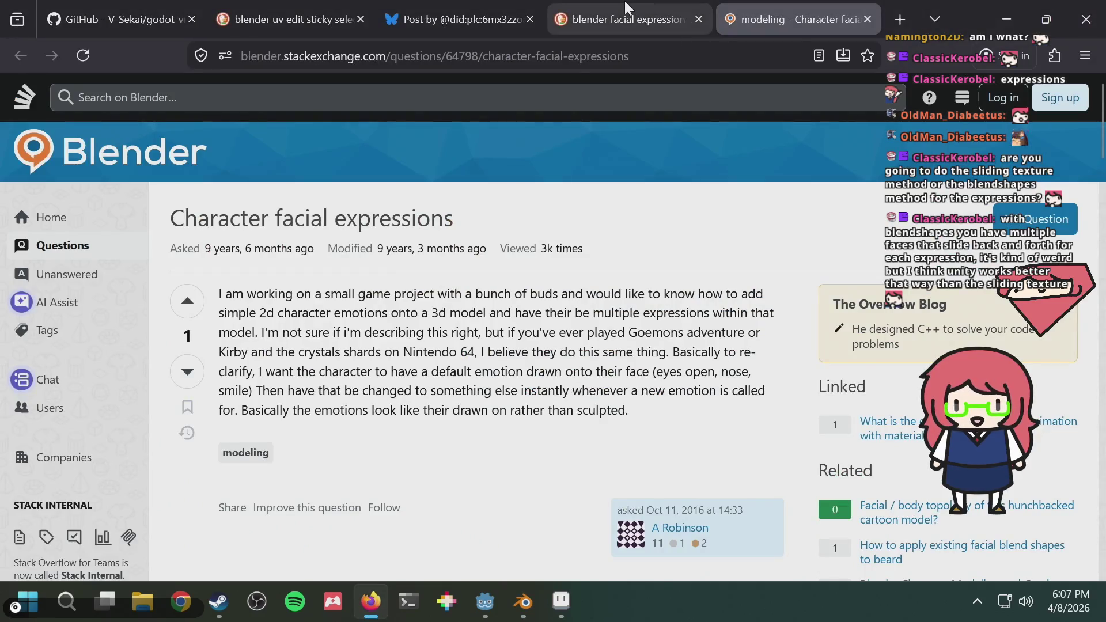
Open the 'Animating Faces with a 2D Texture in Blender' video and quit the VPN client
click(647, 7)
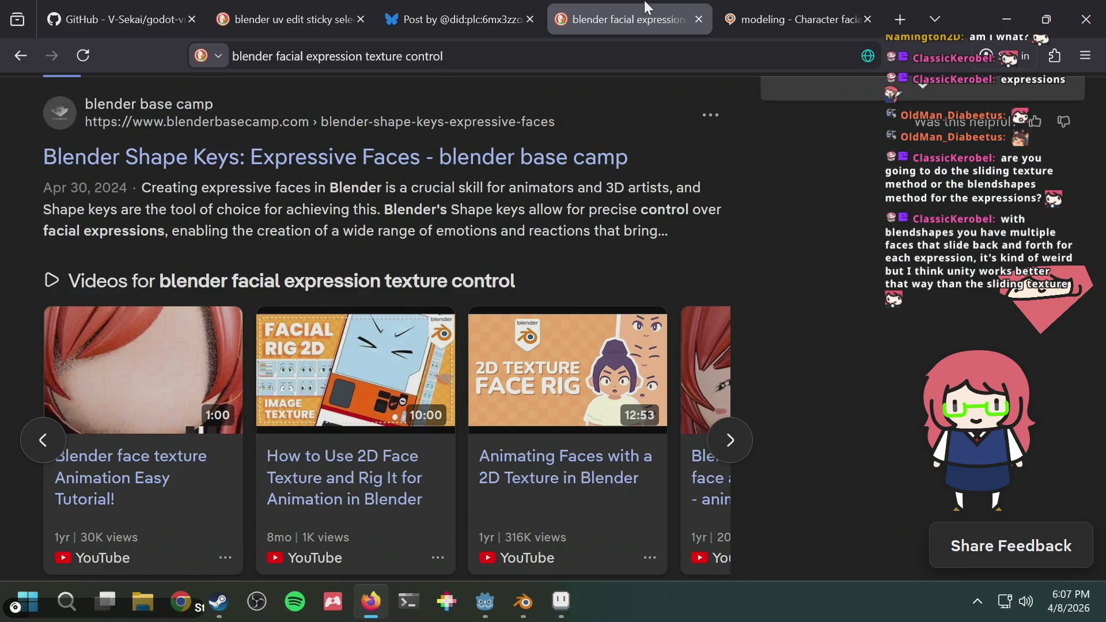
click(538, 459)
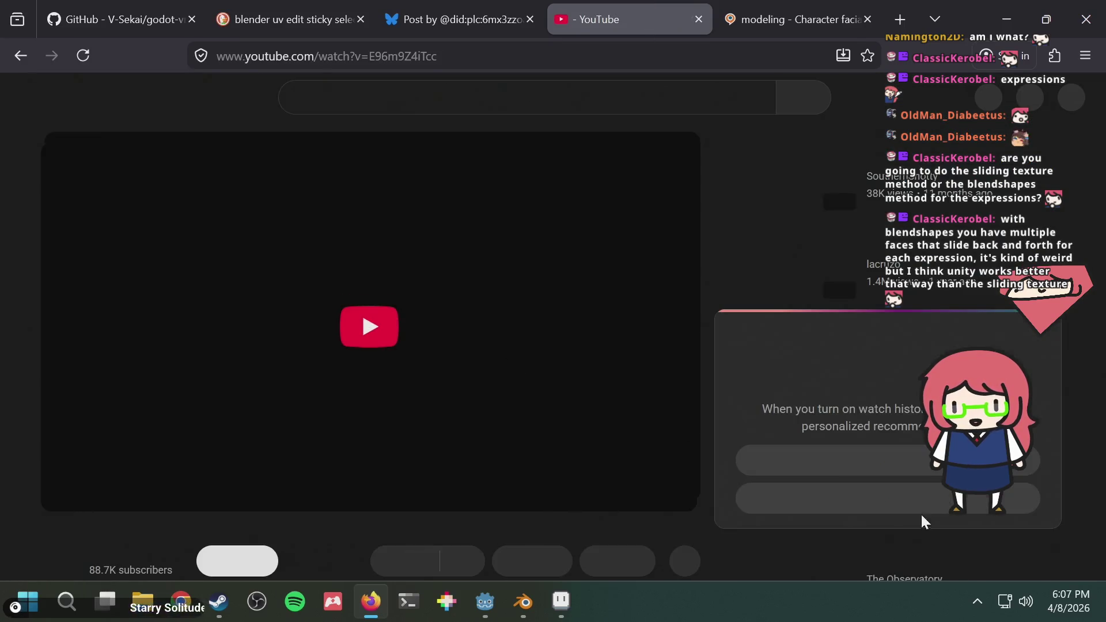
click(977, 601)
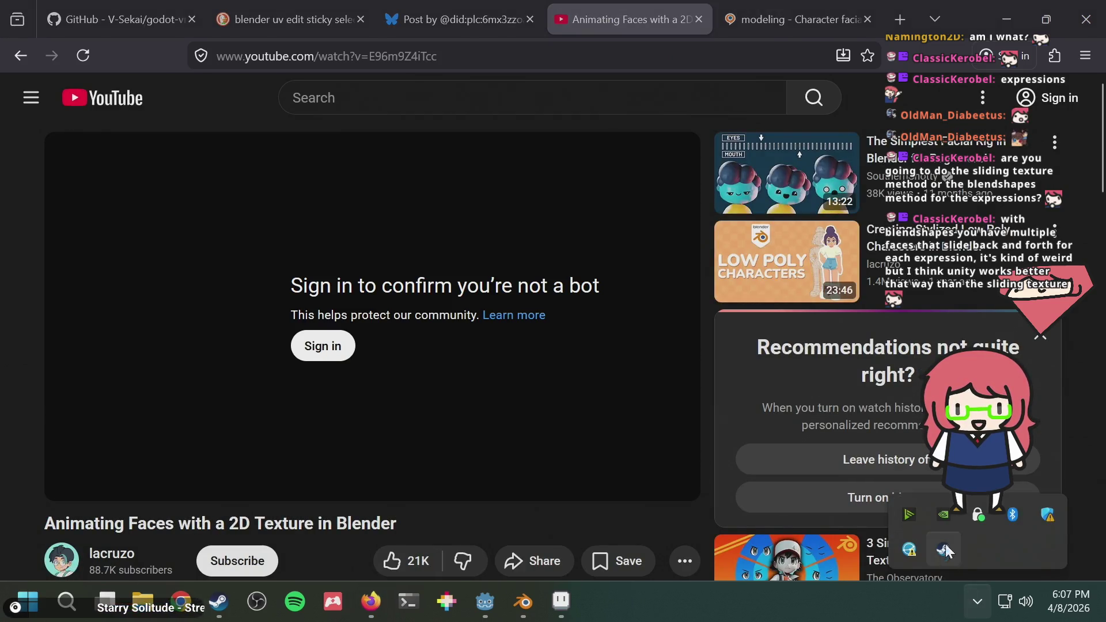
right_click(979, 516)
click(941, 501)
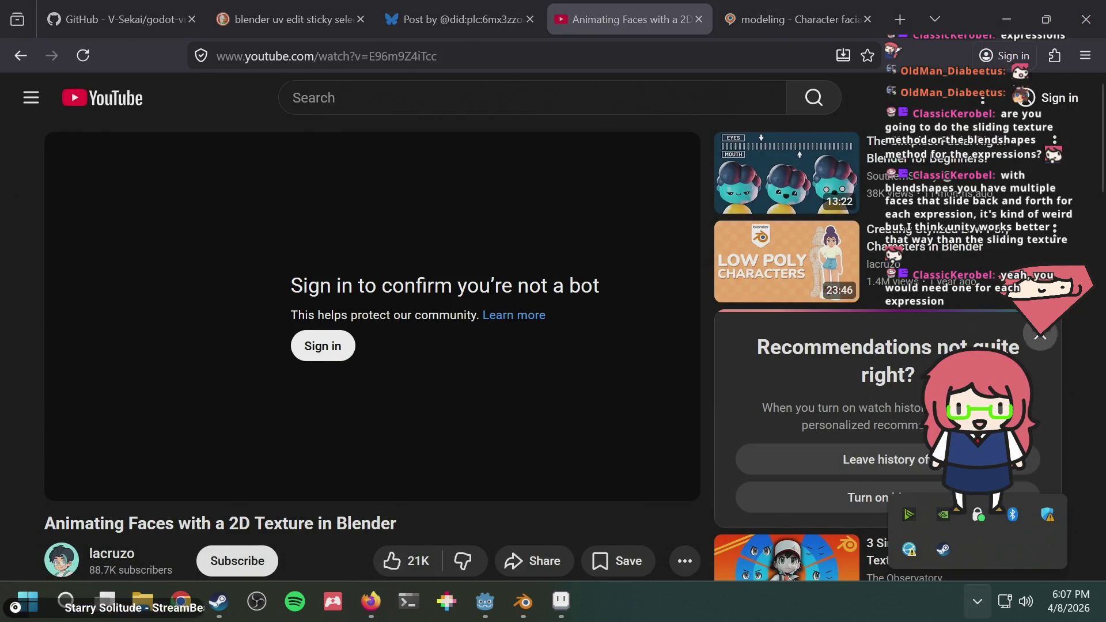
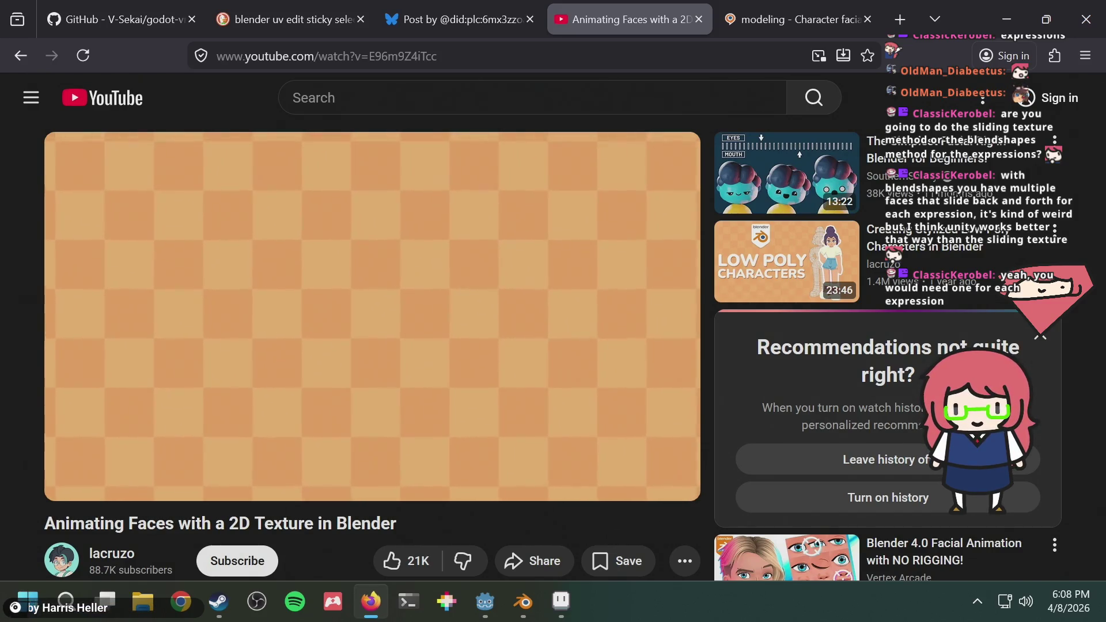
Pause the tutorial and search DuckDuckGo in a new tab for 'blender blendshape change uv coordinate'
click(267, 259)
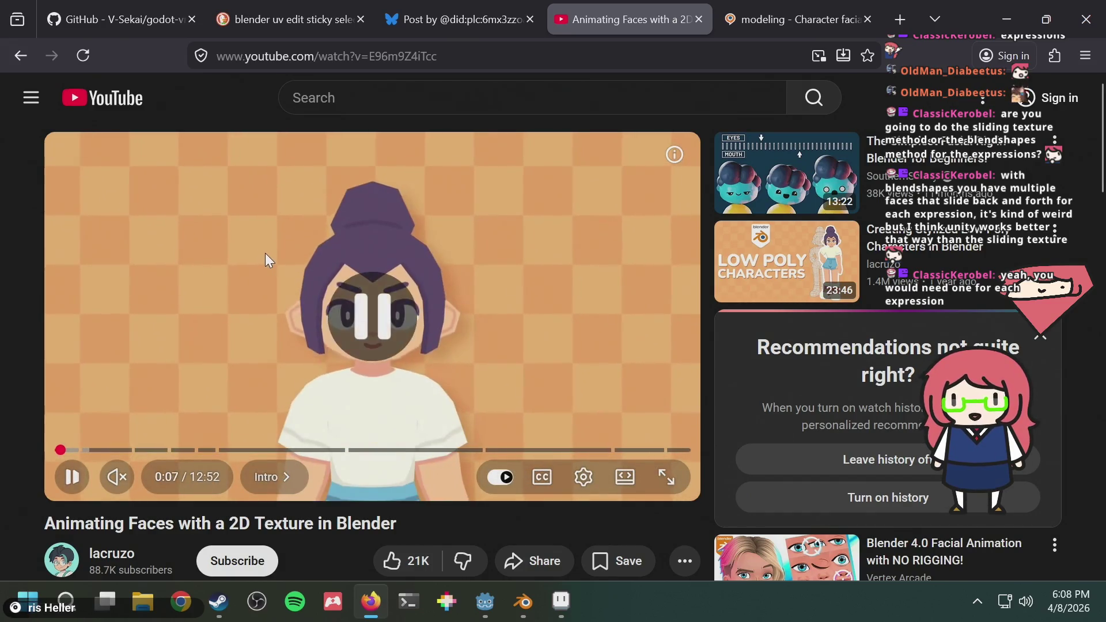
key(ctrl+t)
text(blender ble)
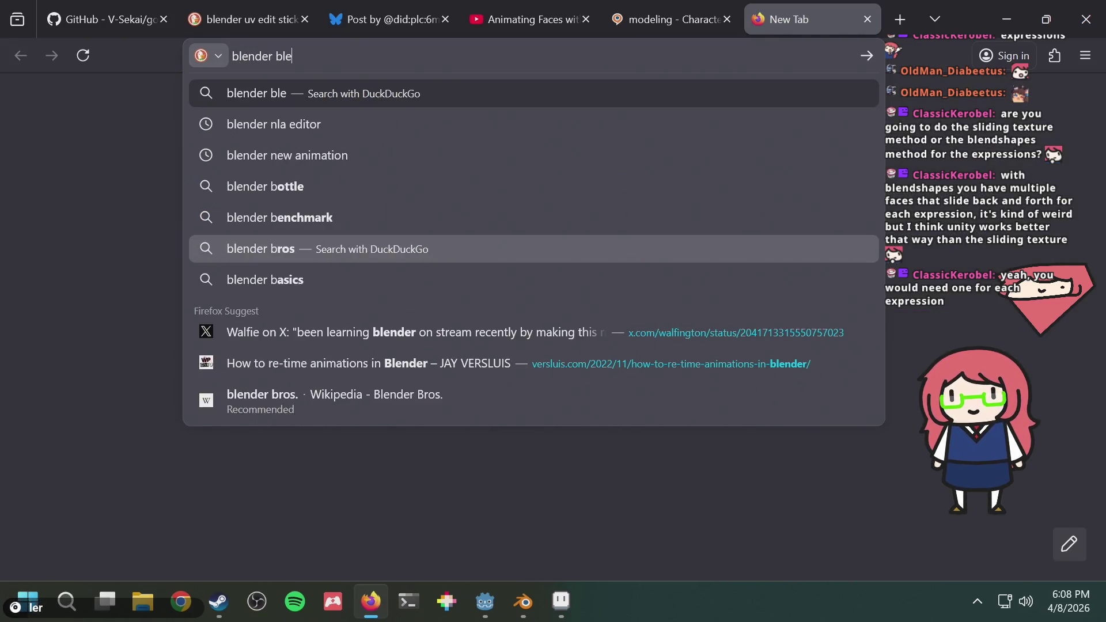
text(ndshape)
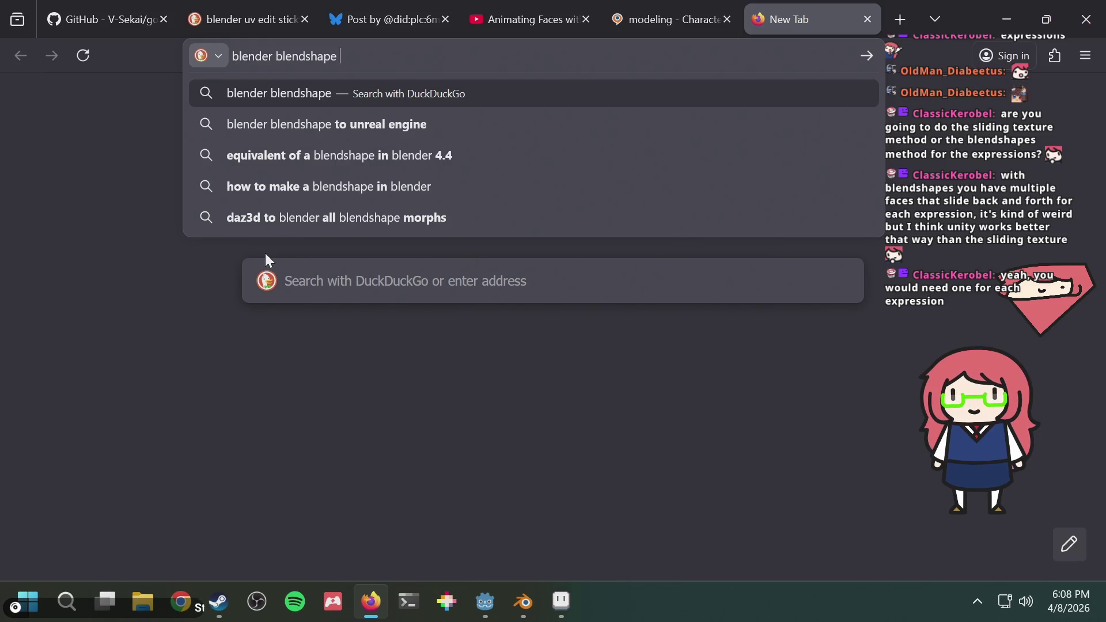
text(change ugv)
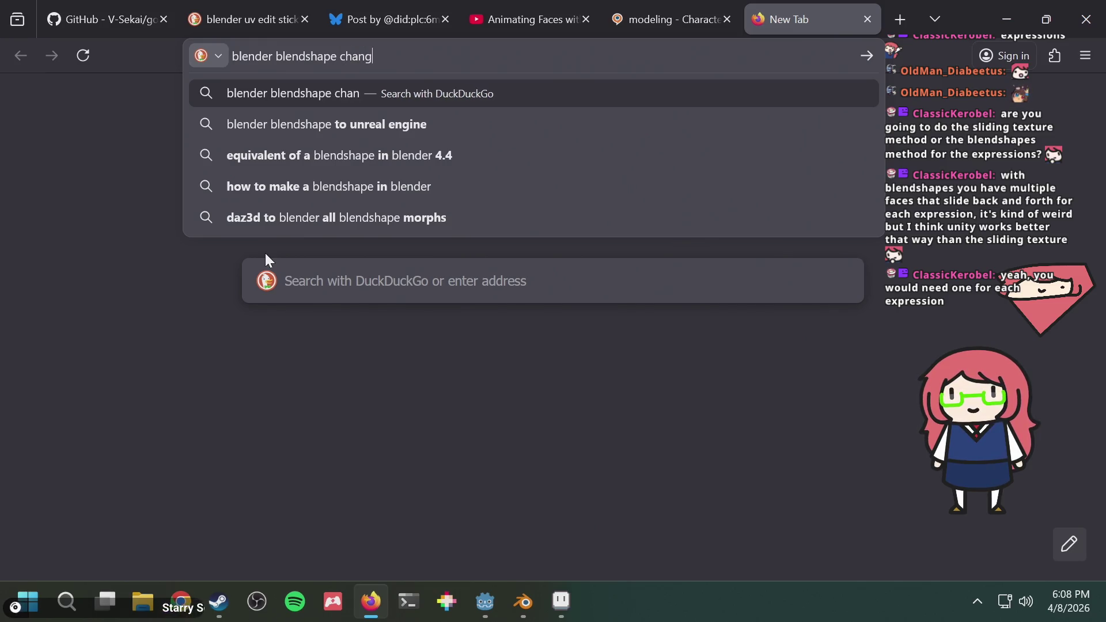
key(BackSpace)
key(BackSpace)
key(BackSpace)
text(v coordinate)
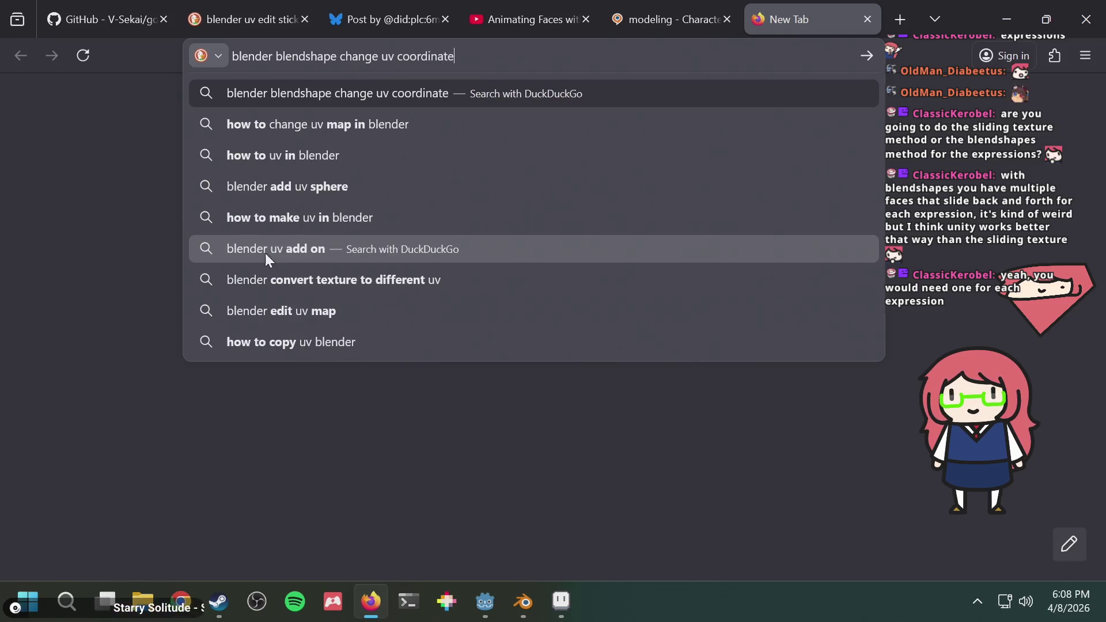
key(Return)
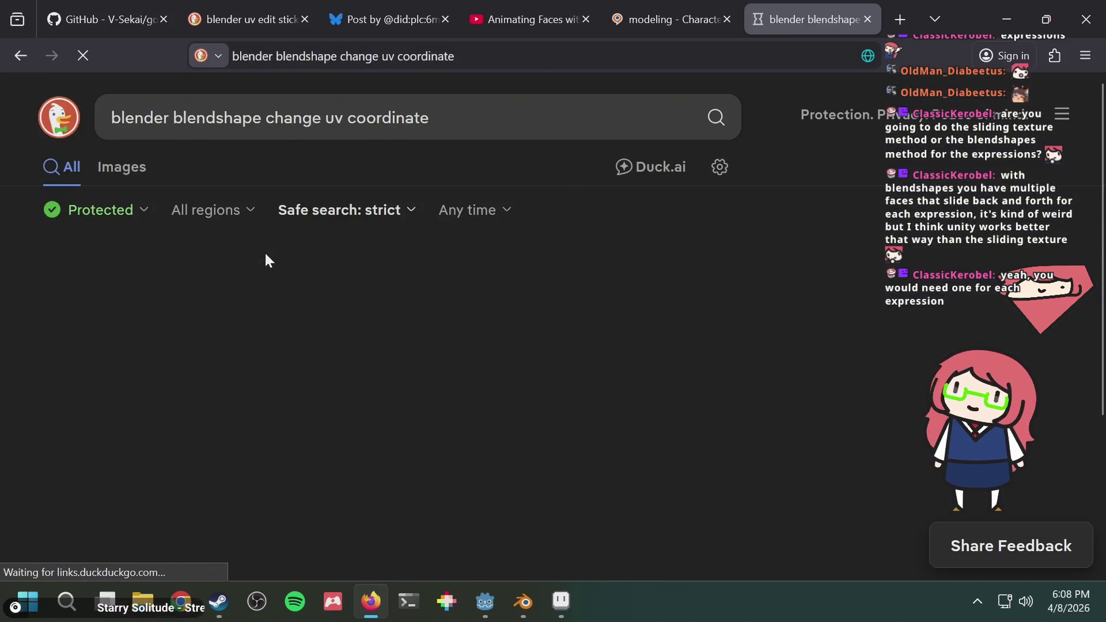
Open the Stack Exchange question 'Blender Blendshape meshes, UVs, and textures' from the results
scroll(363, 380, down, 4)
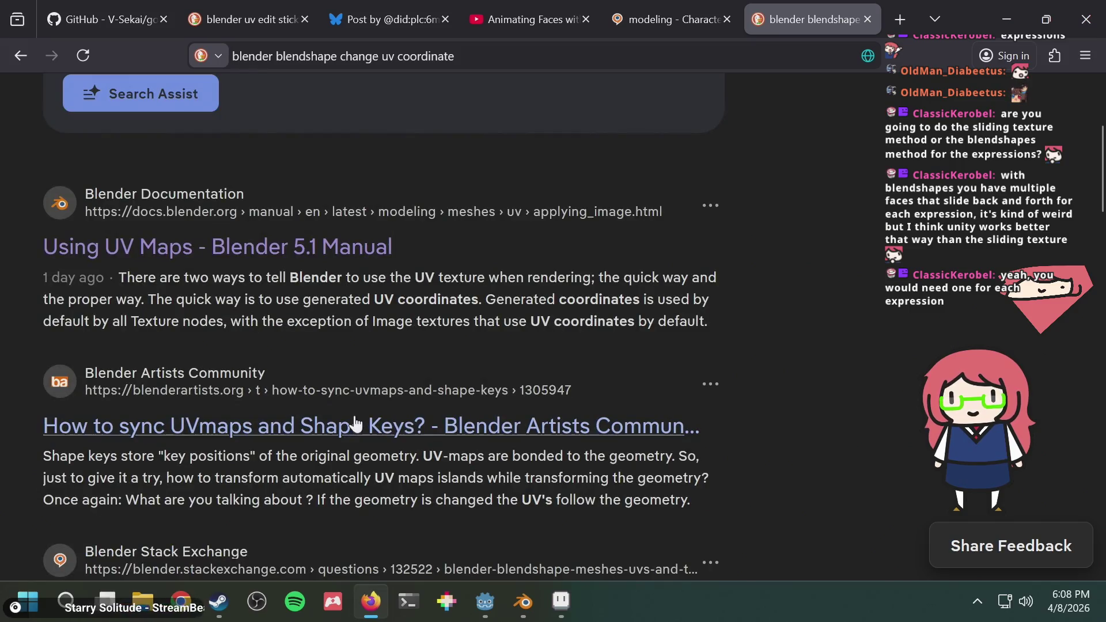
scroll(350, 438, down, 2)
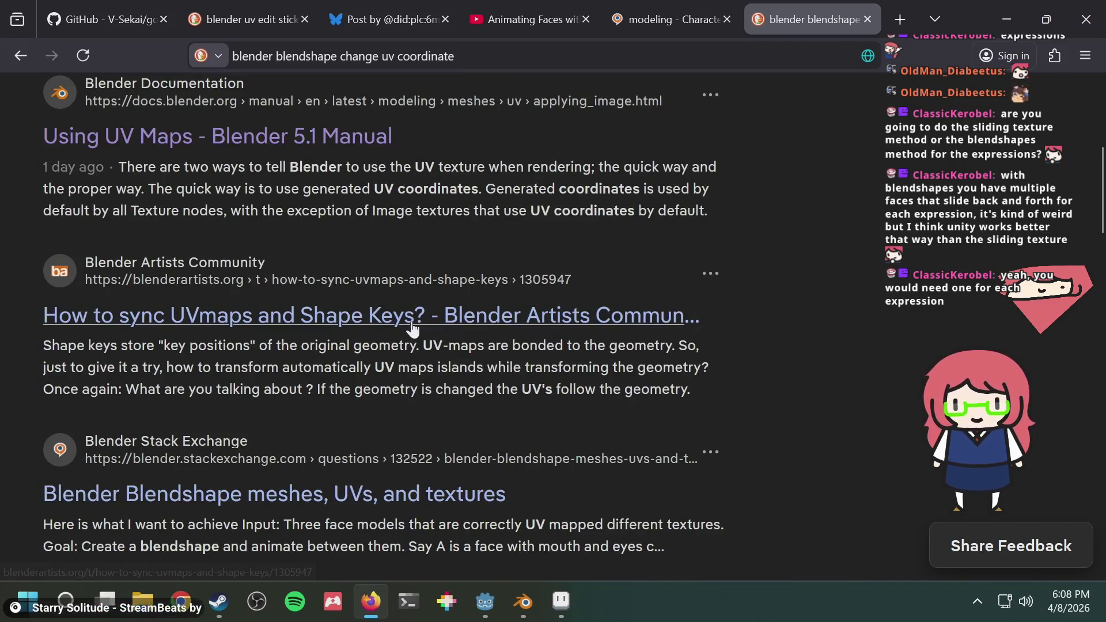
scroll(412, 327, down, 2)
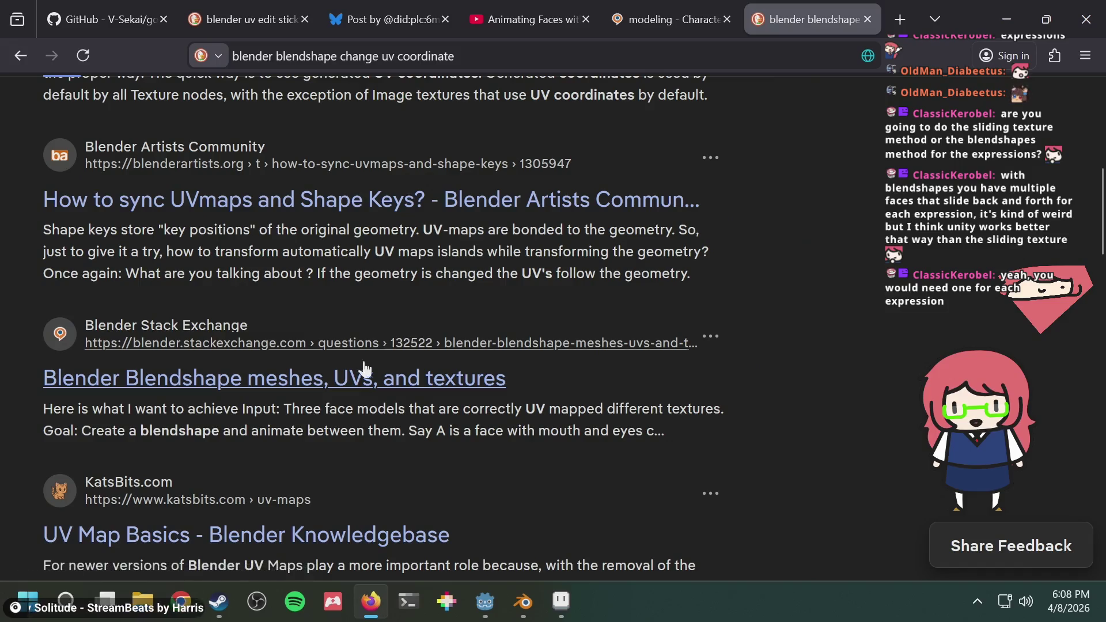
click(324, 379)
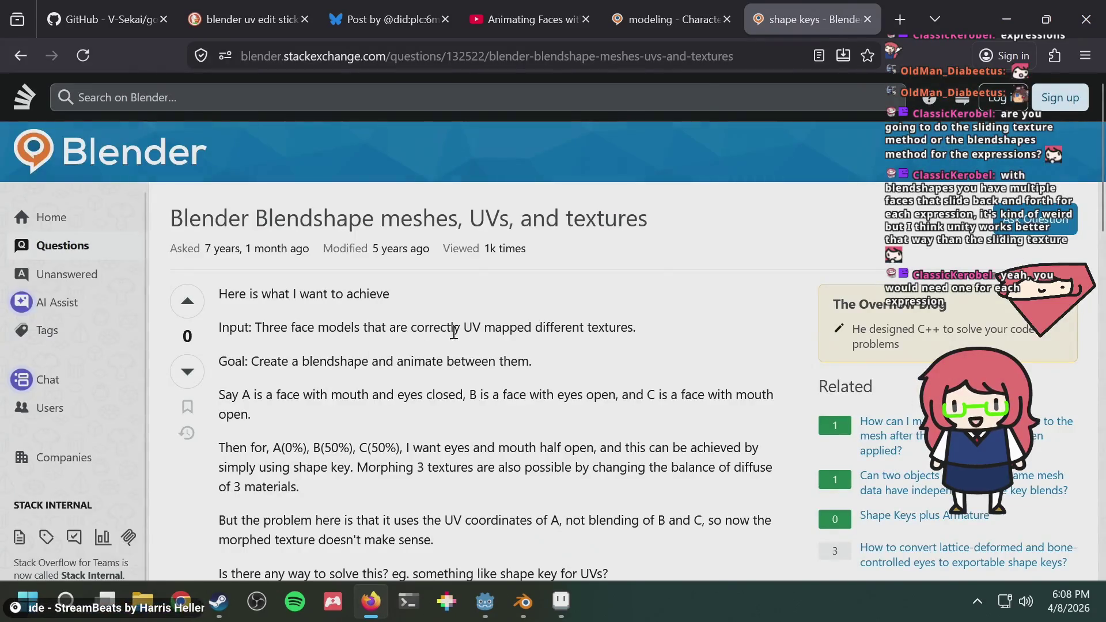
Leave the Stack Exchange question and scroll back through the search results
scroll(466, 334, down, 15)
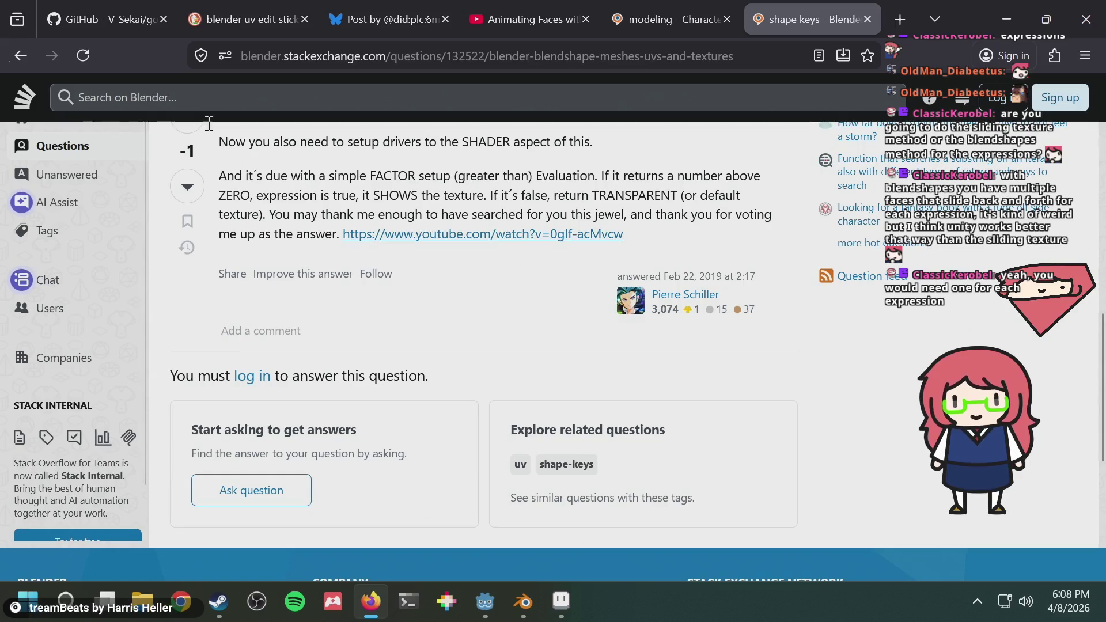
click(20, 55)
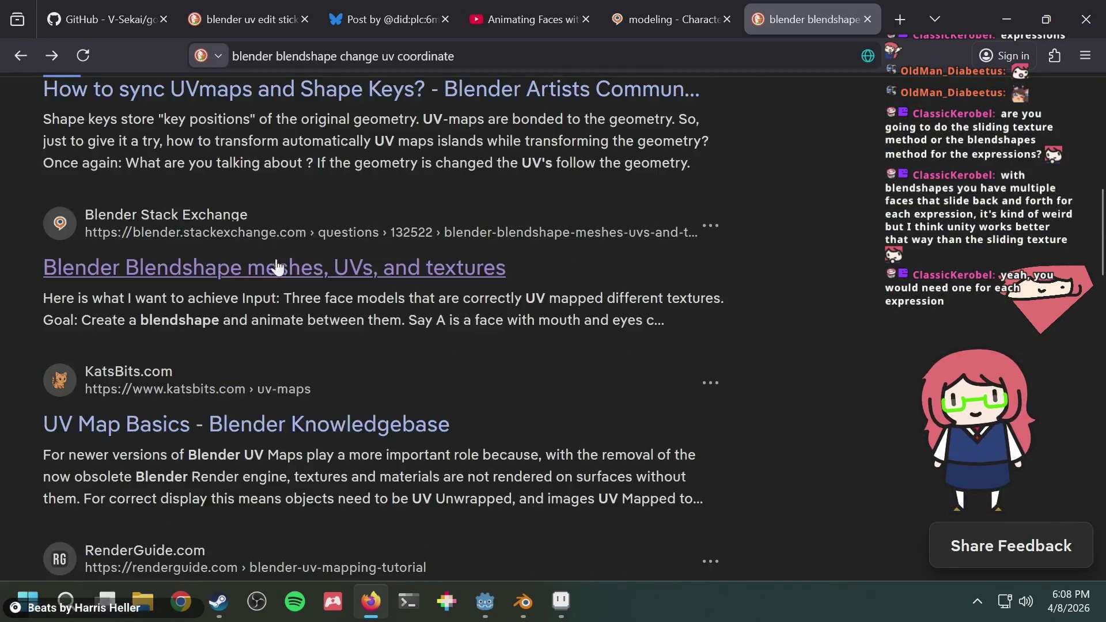
scroll(277, 268, down, 6)
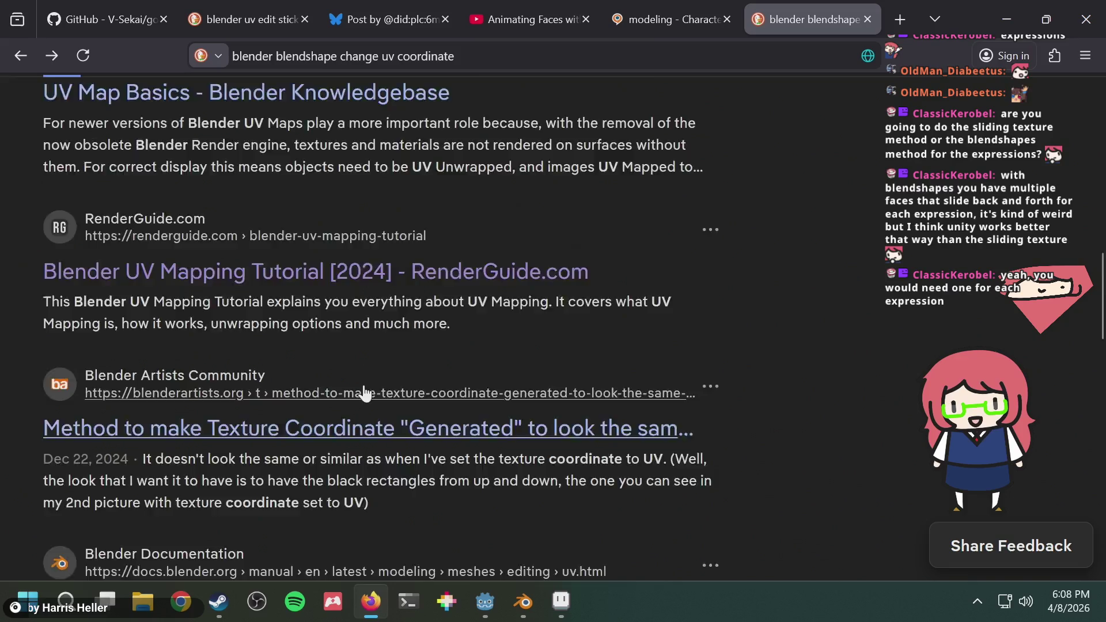
scroll(374, 380, down, 8)
scroll(493, 352, down, 8)
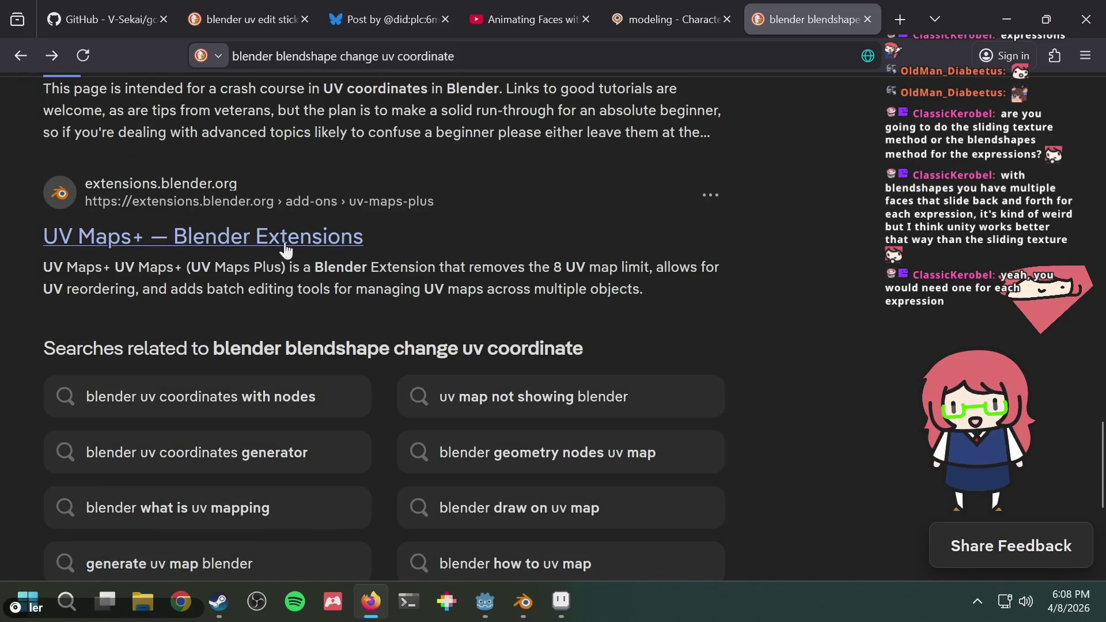
scroll(287, 251, up, 20)
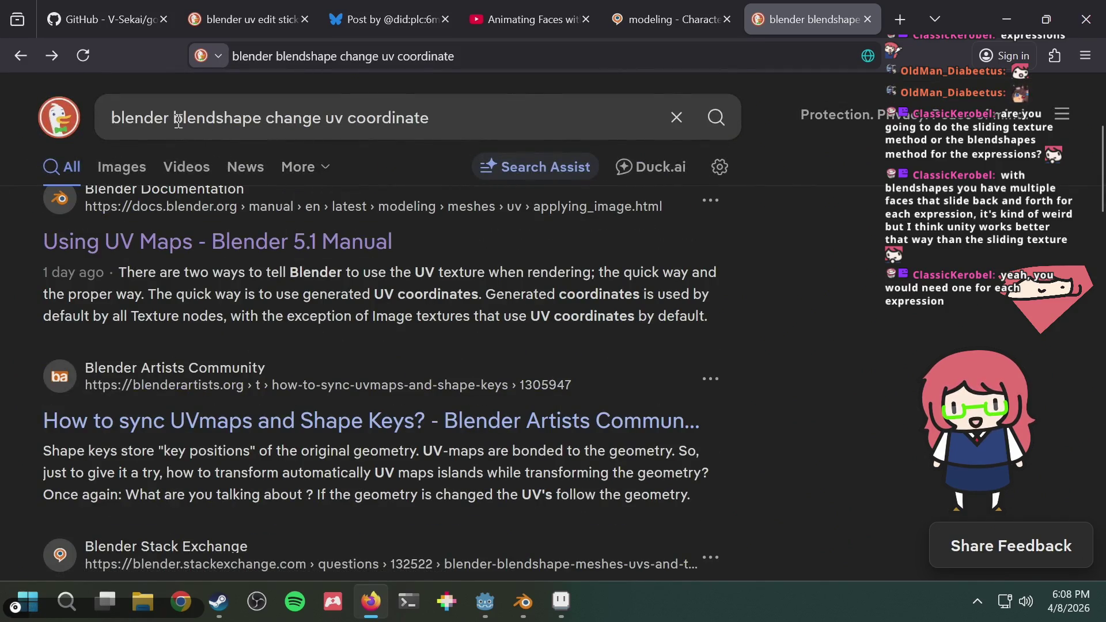
Resubmit the search, then return through the facial expressions tab to the Animating Faces video
drag(175, 118, 429, 118)
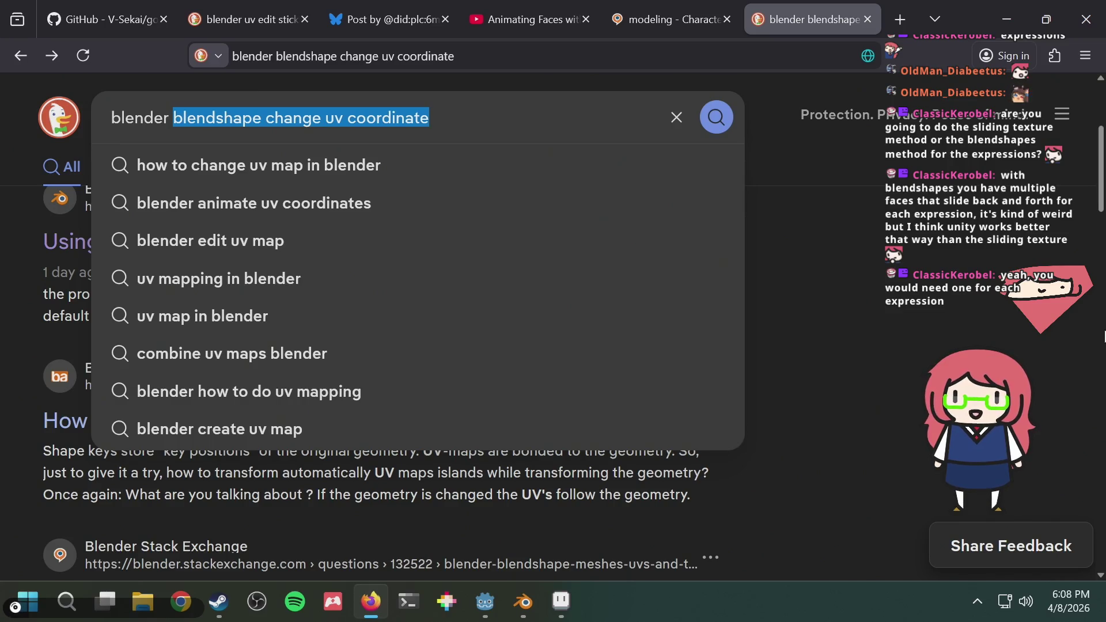
key(End)
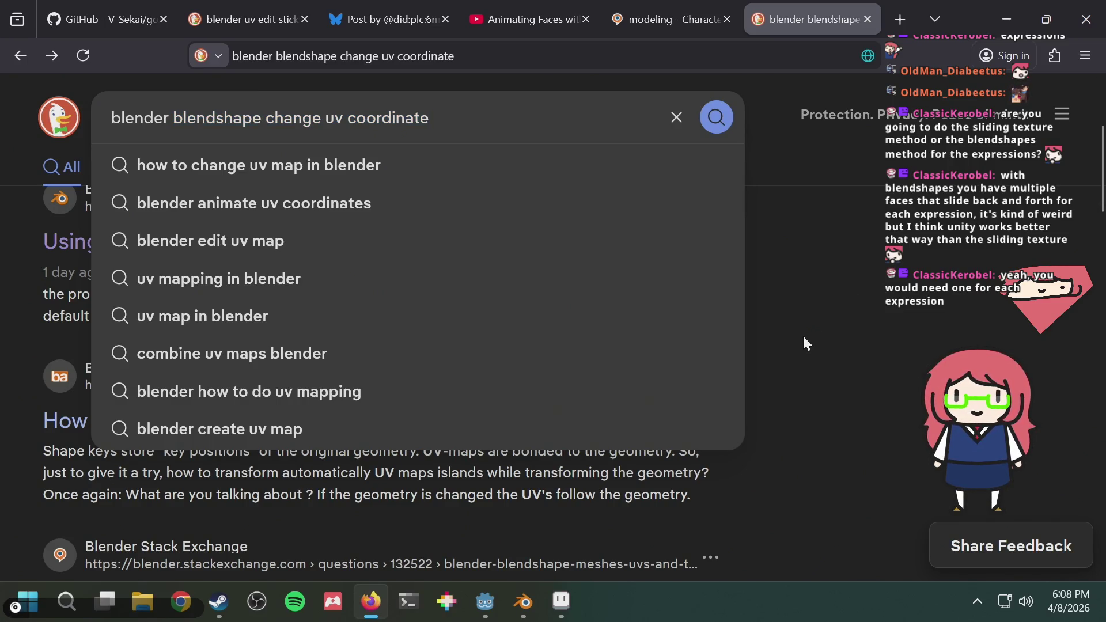
key(Return)
click(668, 8)
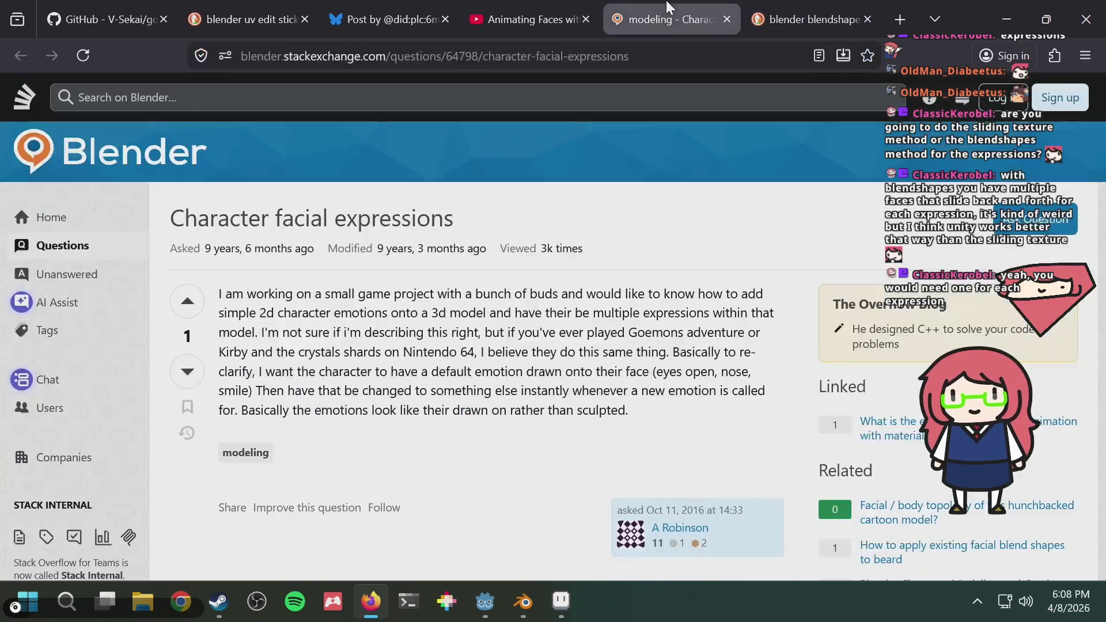
click(542, 20)
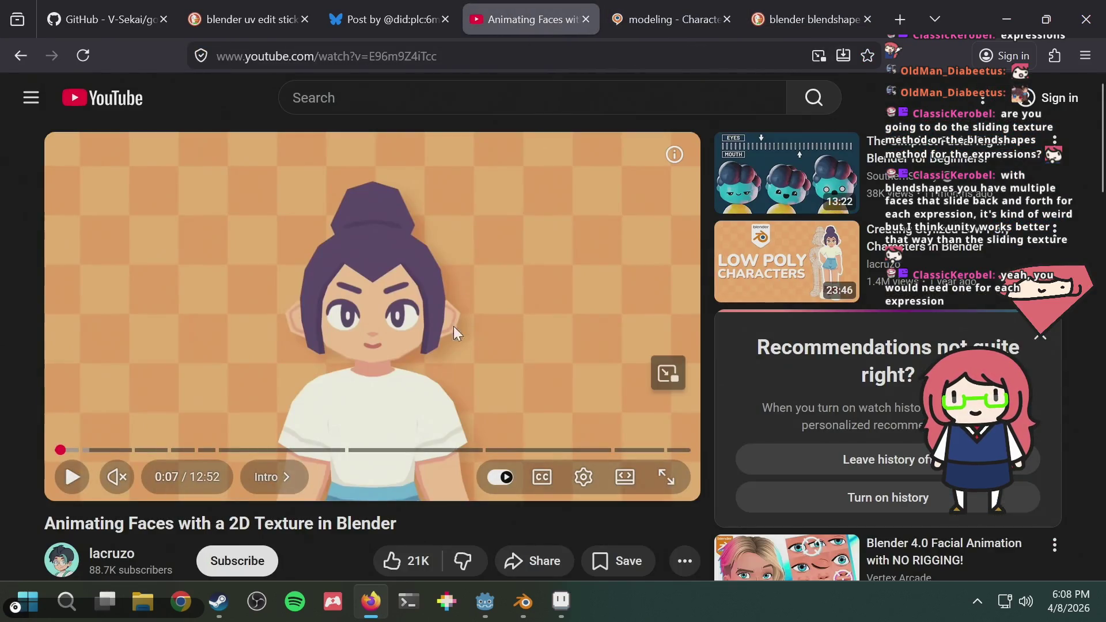
Skip the tutorial forward in five-second jumps, then seek to about 3:23 in 'Texturing in CSP'
key(Right)
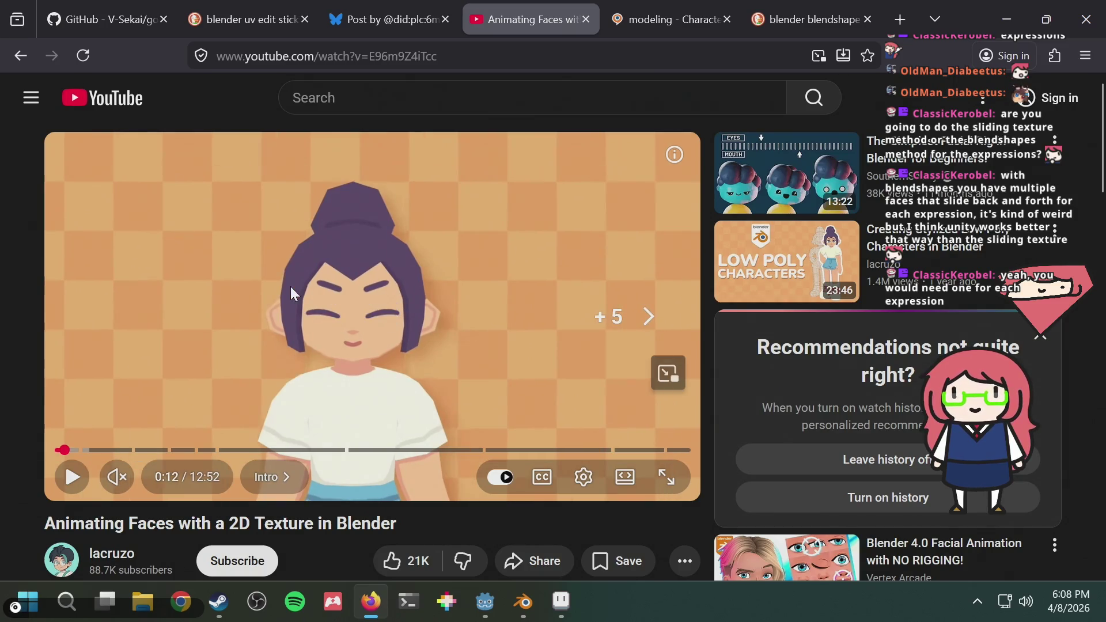
key(Right)
key(Right)
key(Right)
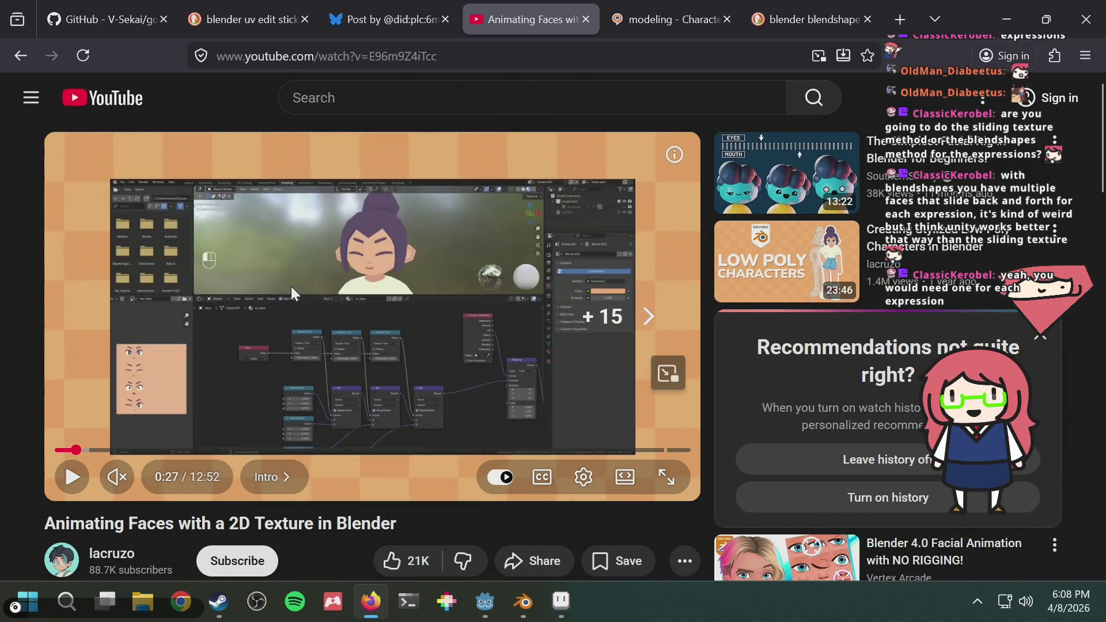
key(Left)
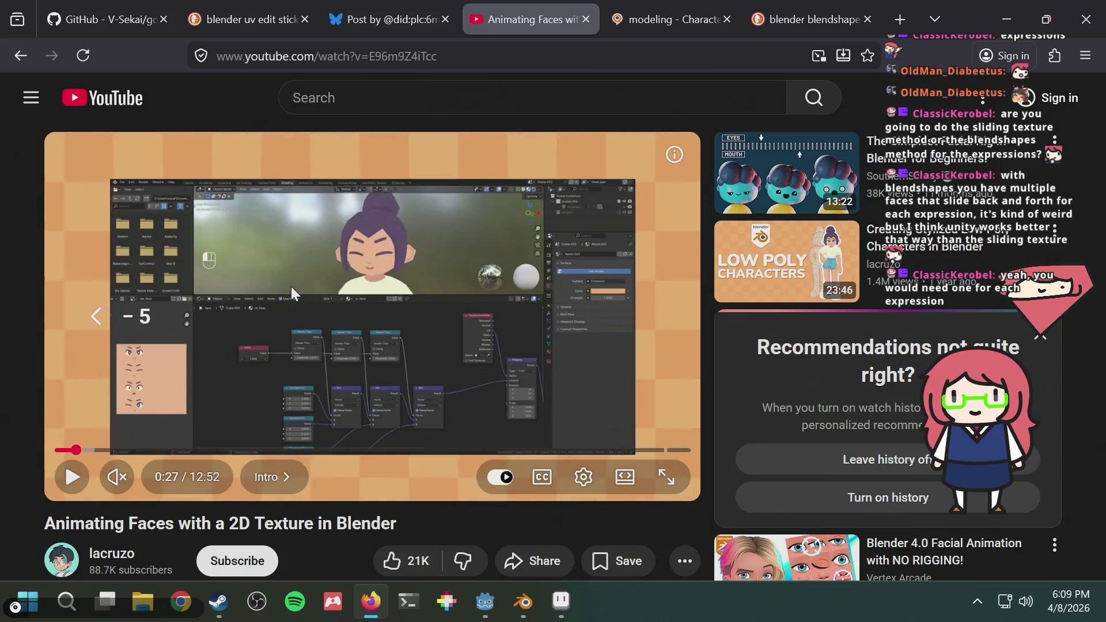
key(space)
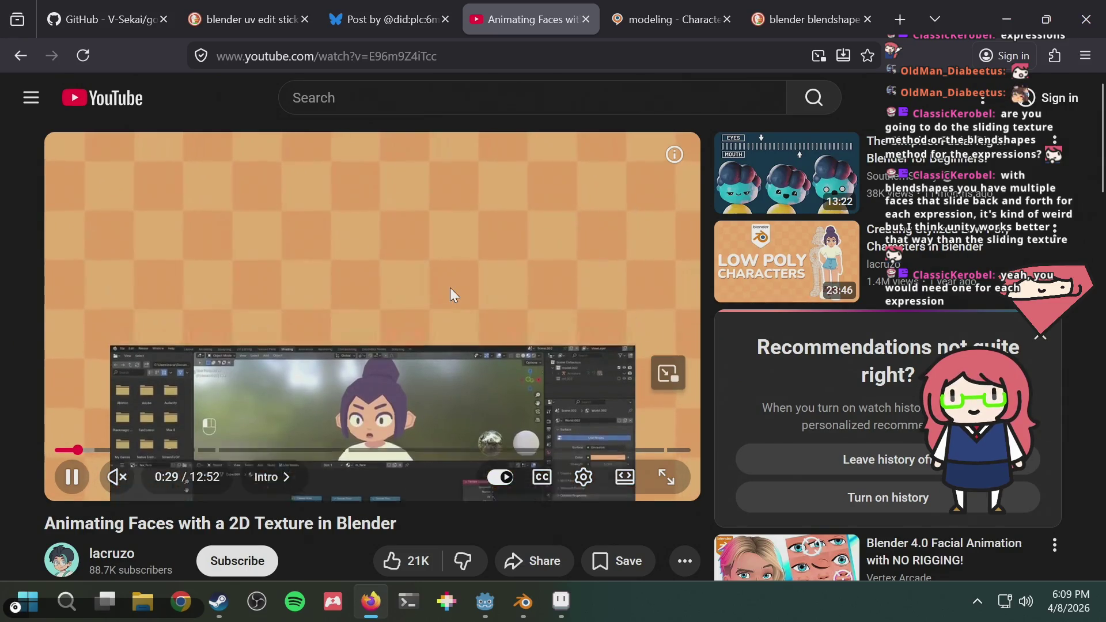
key(Left)
key(Left)
key(Right)
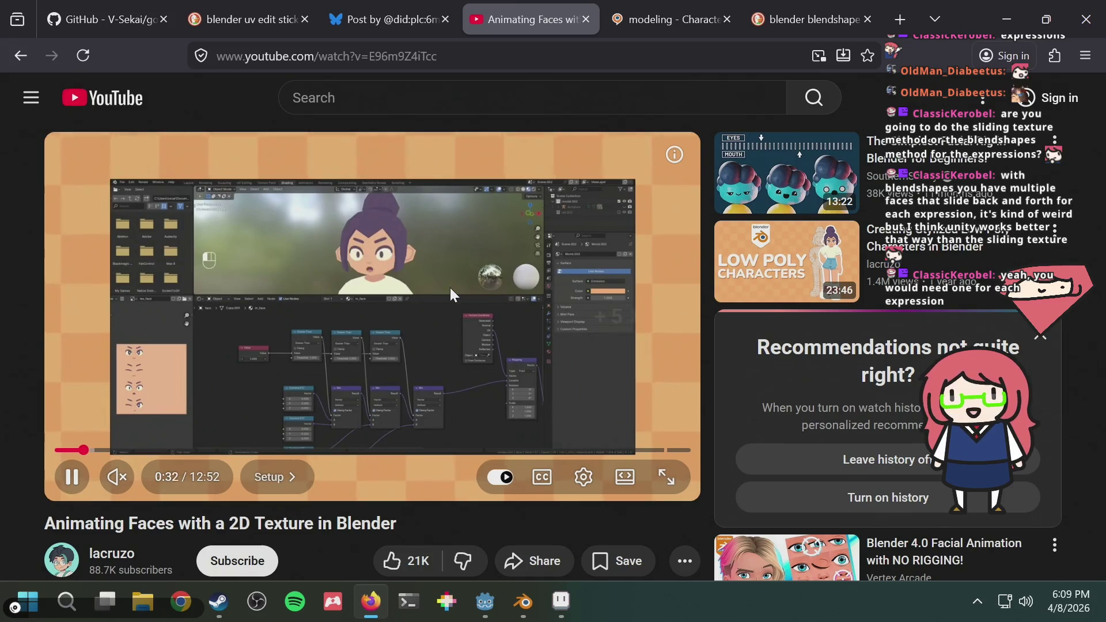
key(Right)
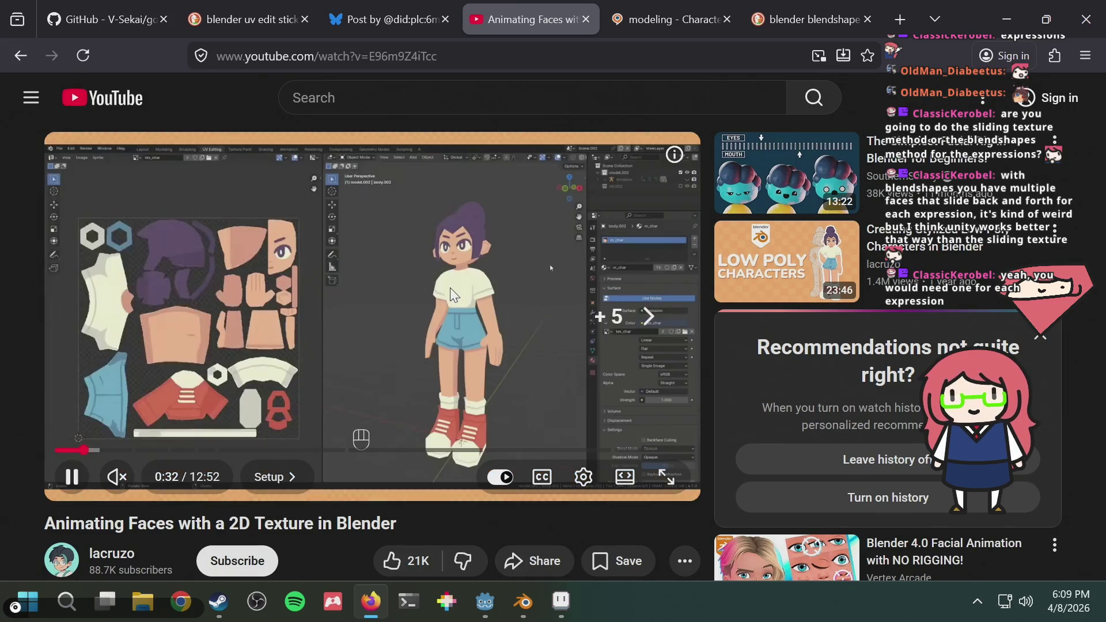
key(Right)
key(Right)
key(Right)
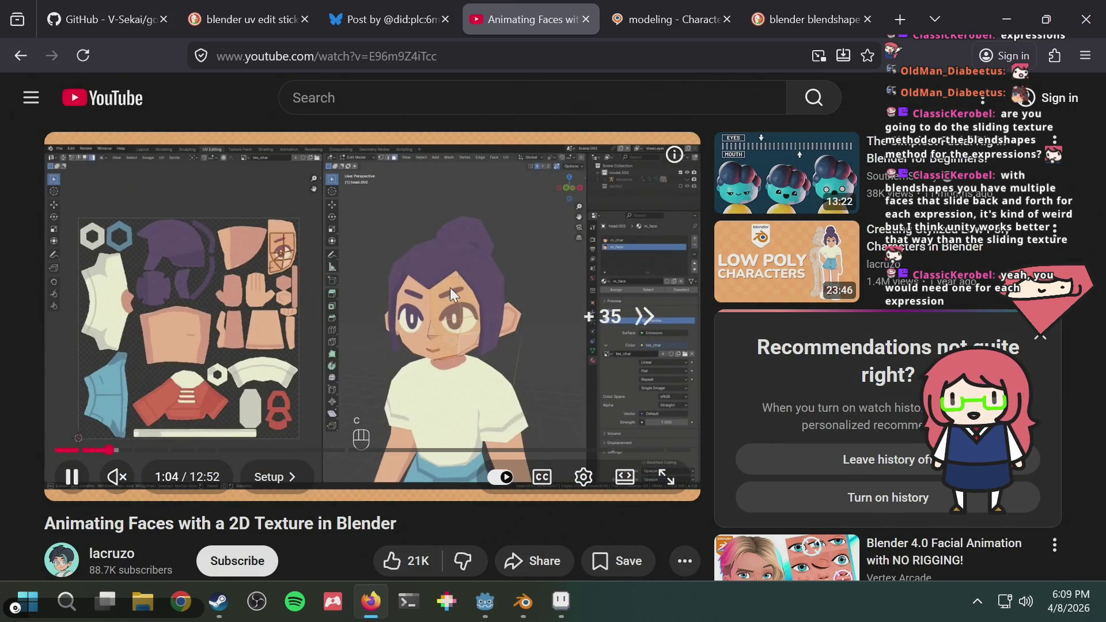
key(Right)
key(Right)
key(Right)
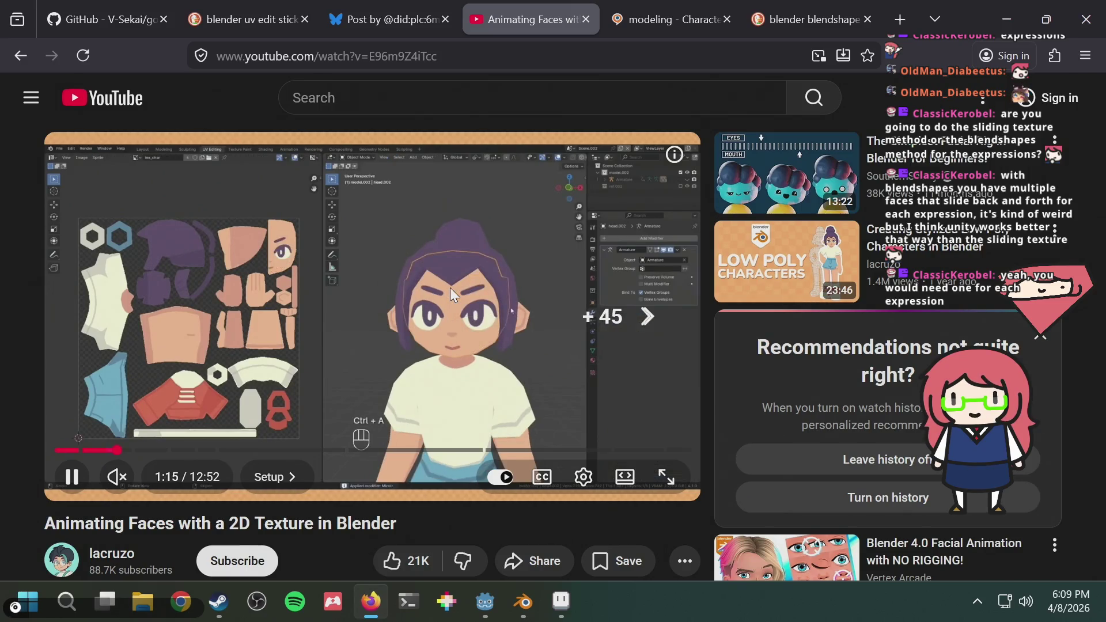
key(Right)
key(Right)
key(Right)
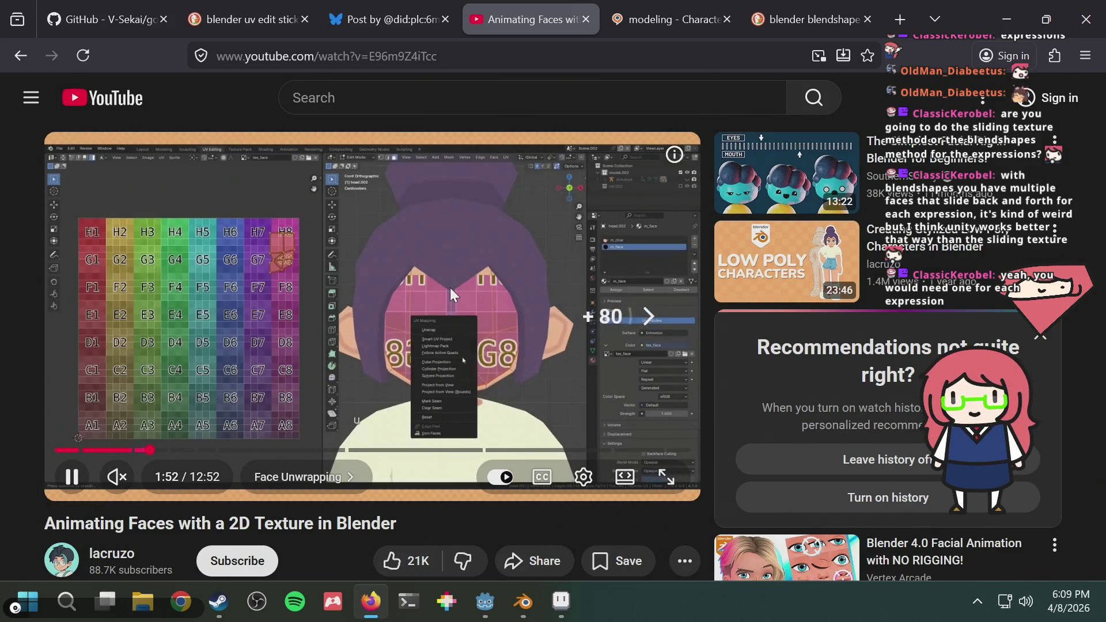
key(Right)
key(Right)
key(Right)
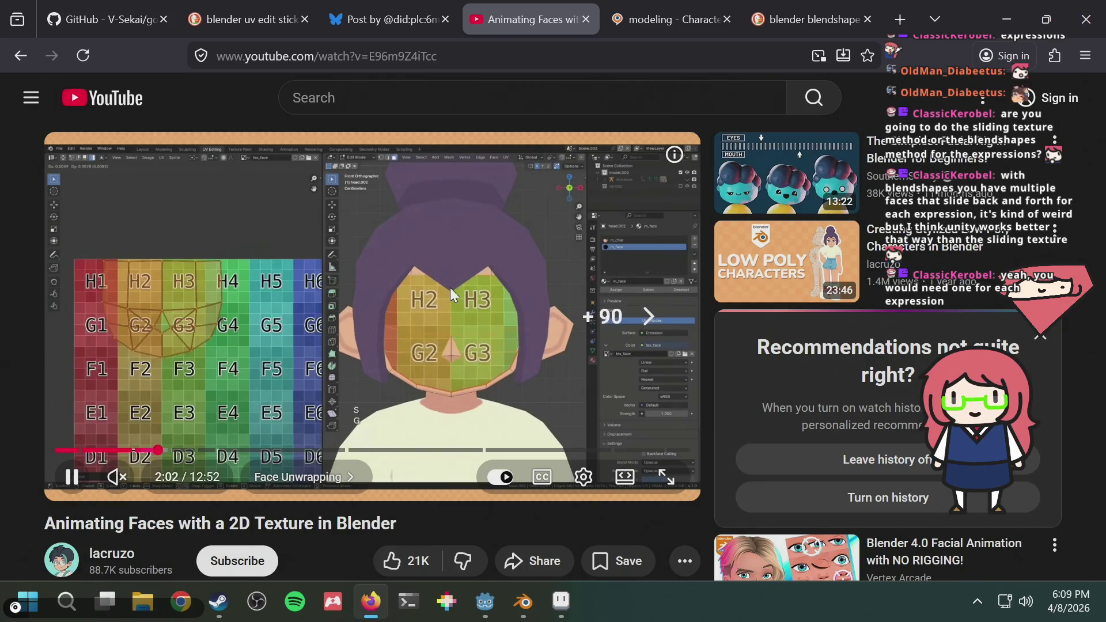
key(Right)
key(Right)
key(Right)
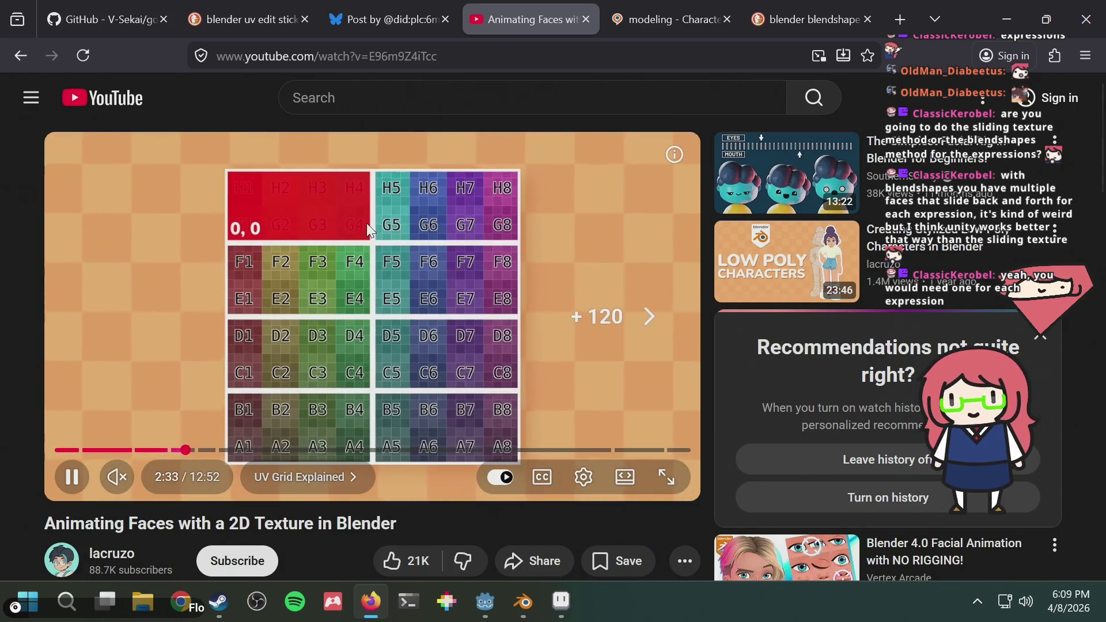
mouse_move(244, 448)
mouse_down()
mouse_move(231, 449)
mouse_move(279, 461)
mouse_move(292, 436)
mouse_up()
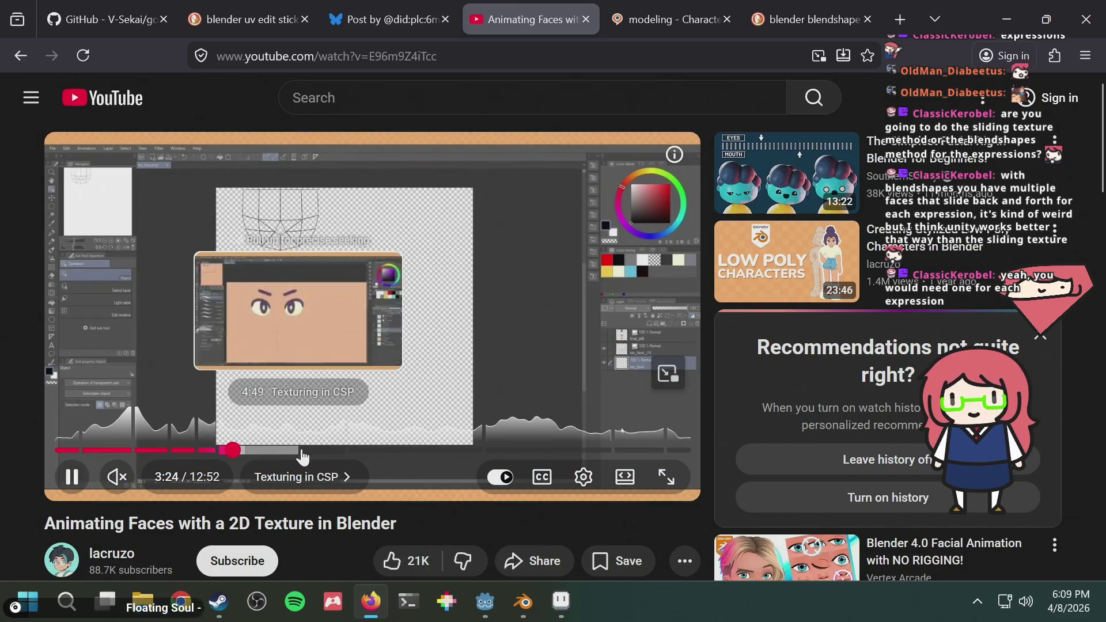
Jump to the Shader Setup chapter, rewind five seconds, and pause at 6:01
click(356, 452)
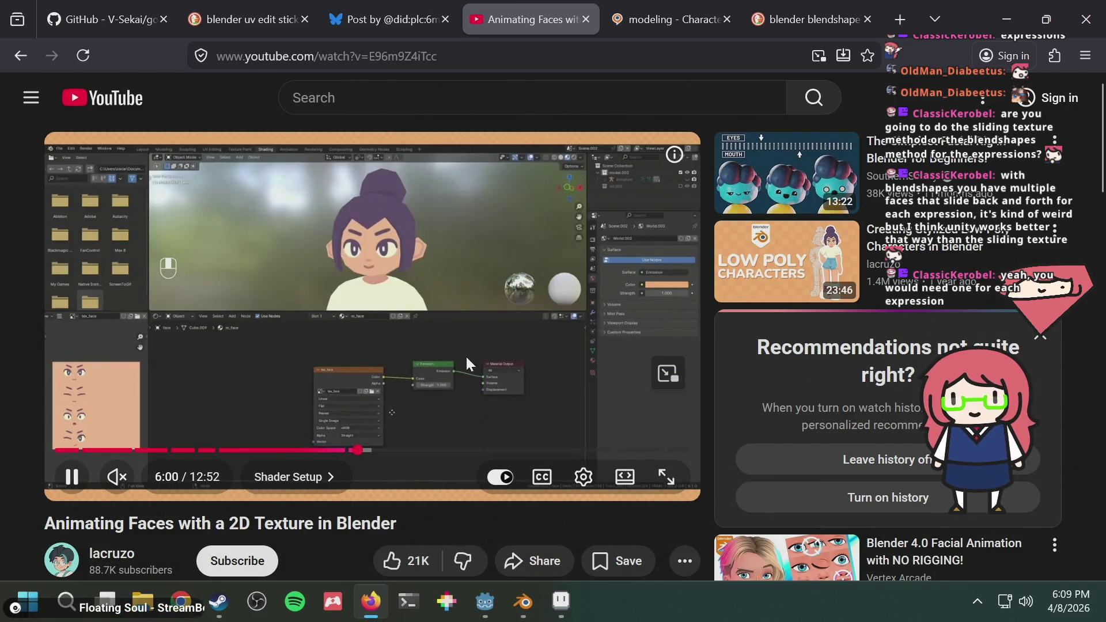
key(Left)
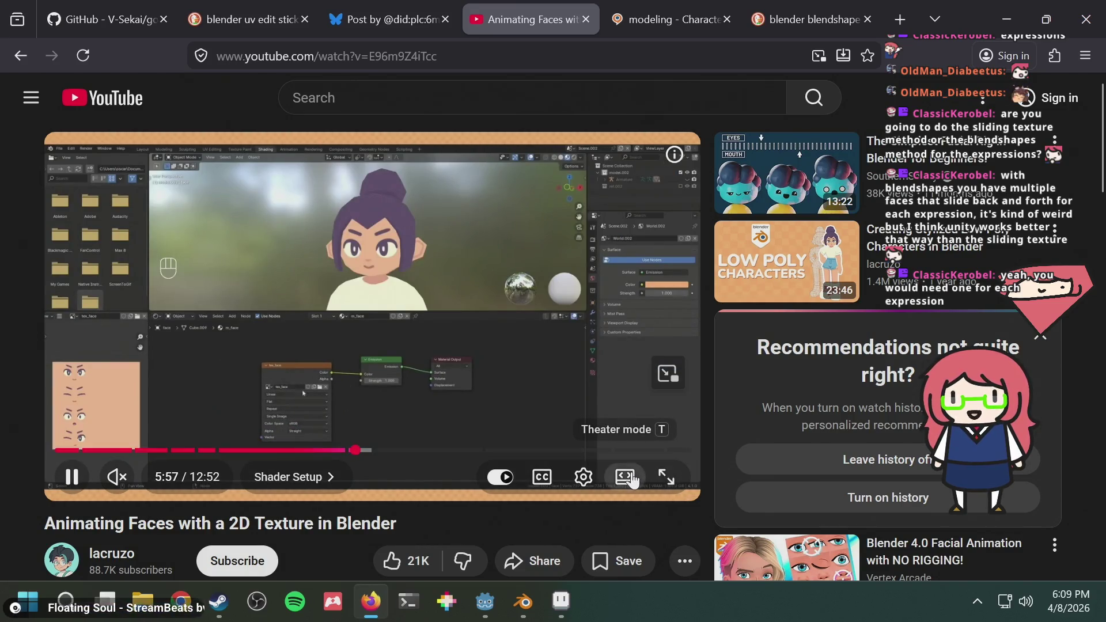
click(630, 475)
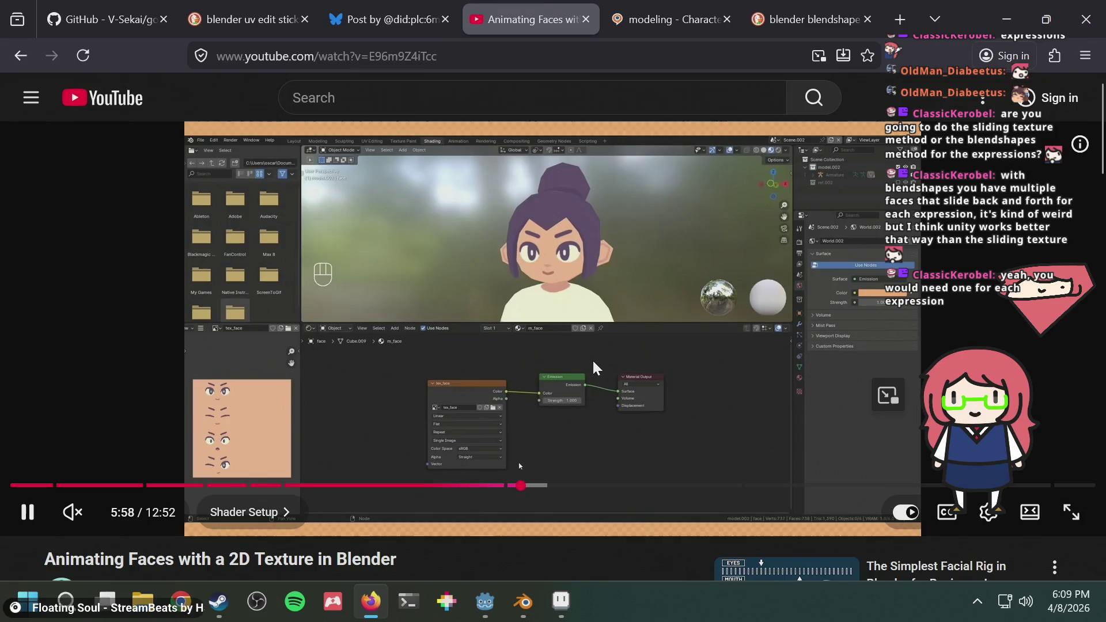
click(1029, 512)
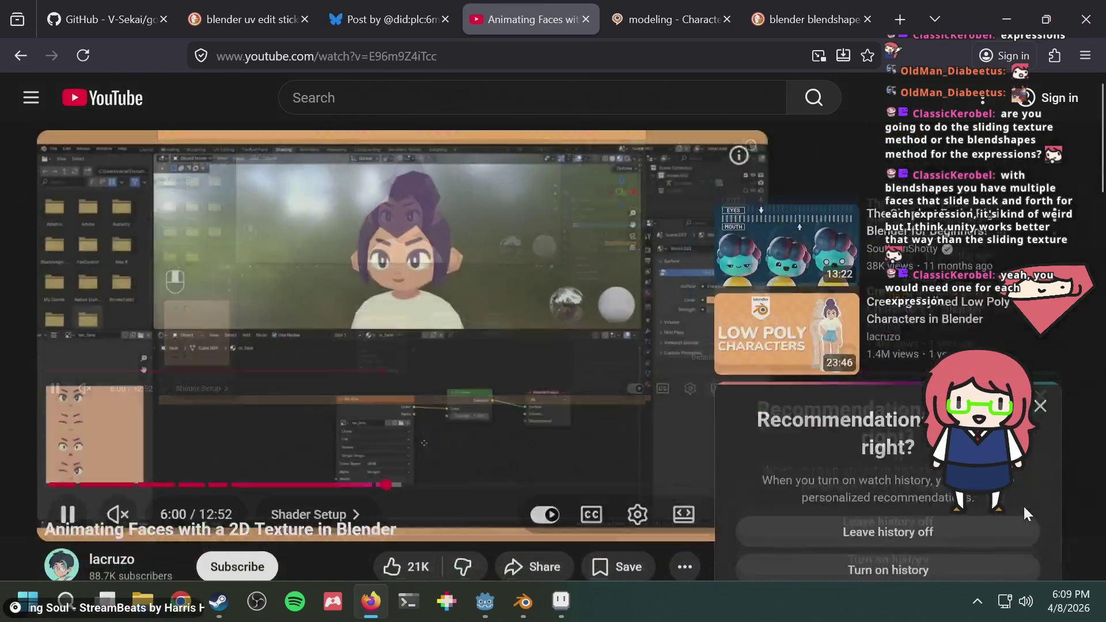
click(449, 303)
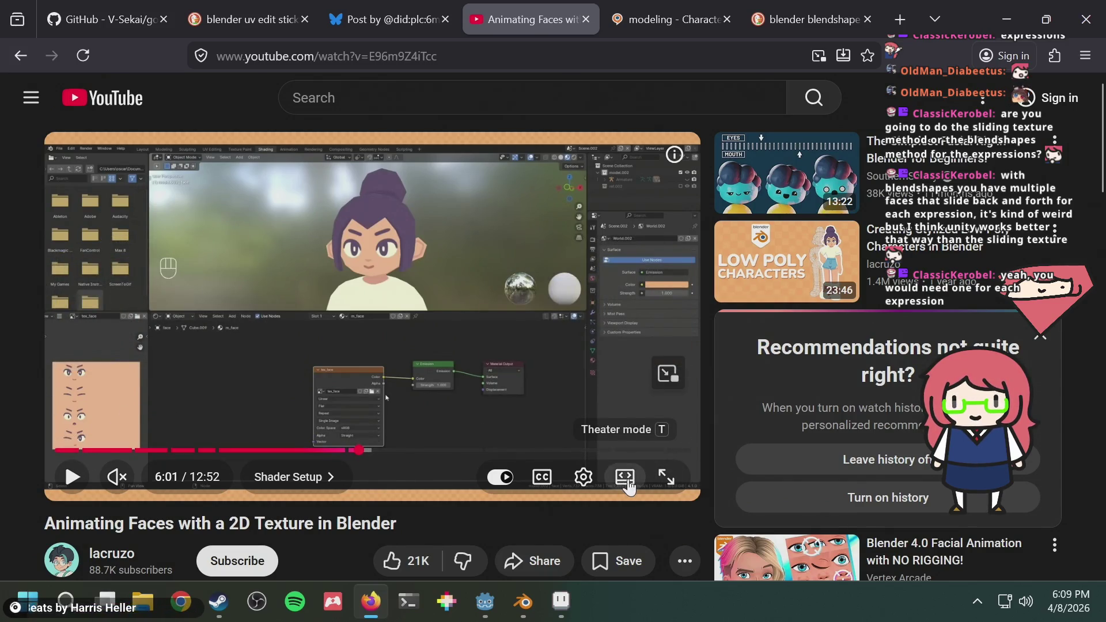
Toggle theater mode a few times, ending in the default layout, and resume playback
click(625, 478)
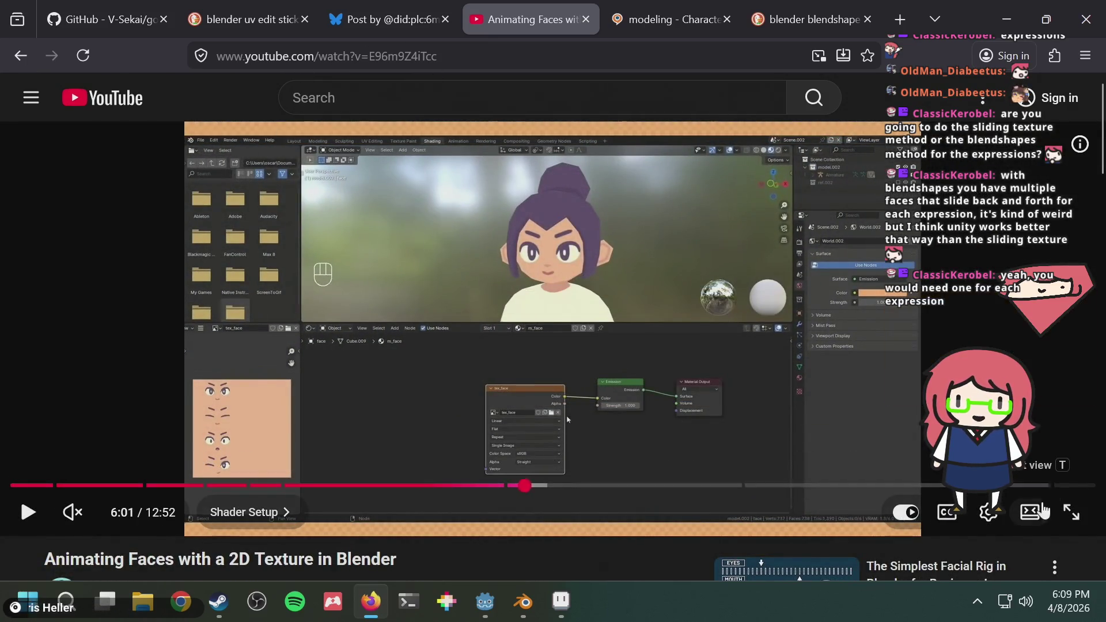
click(1032, 512)
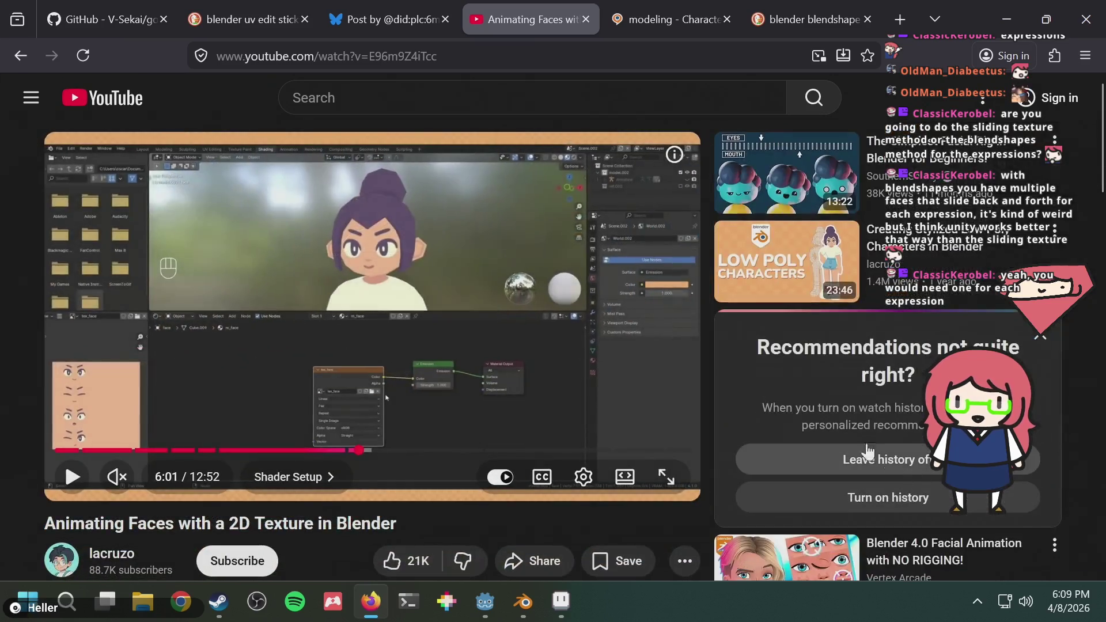
click(619, 487)
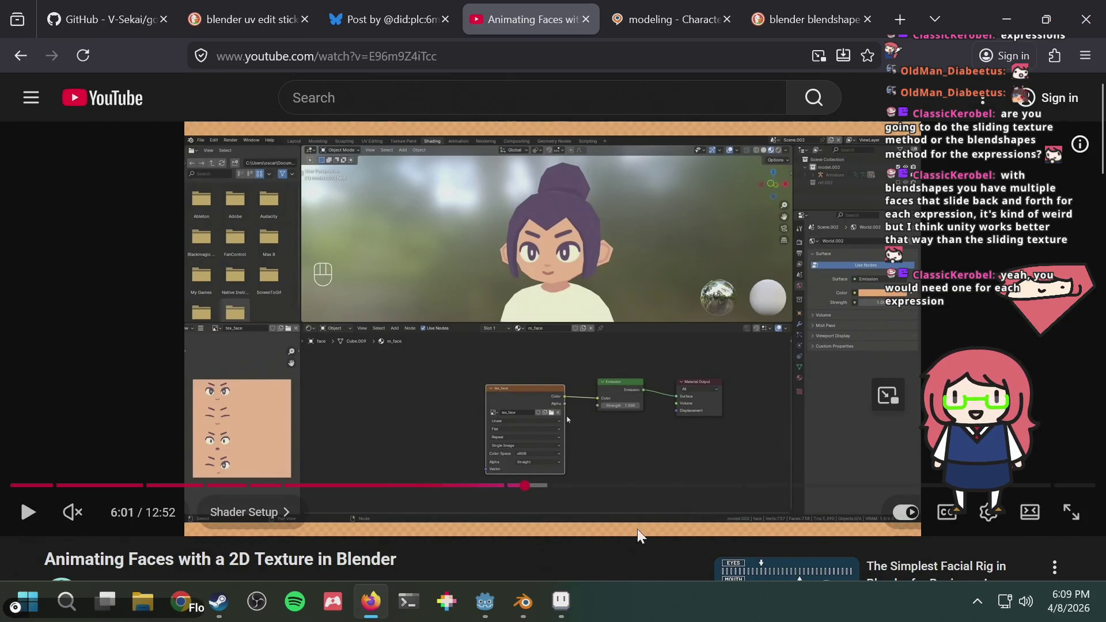
click(1029, 512)
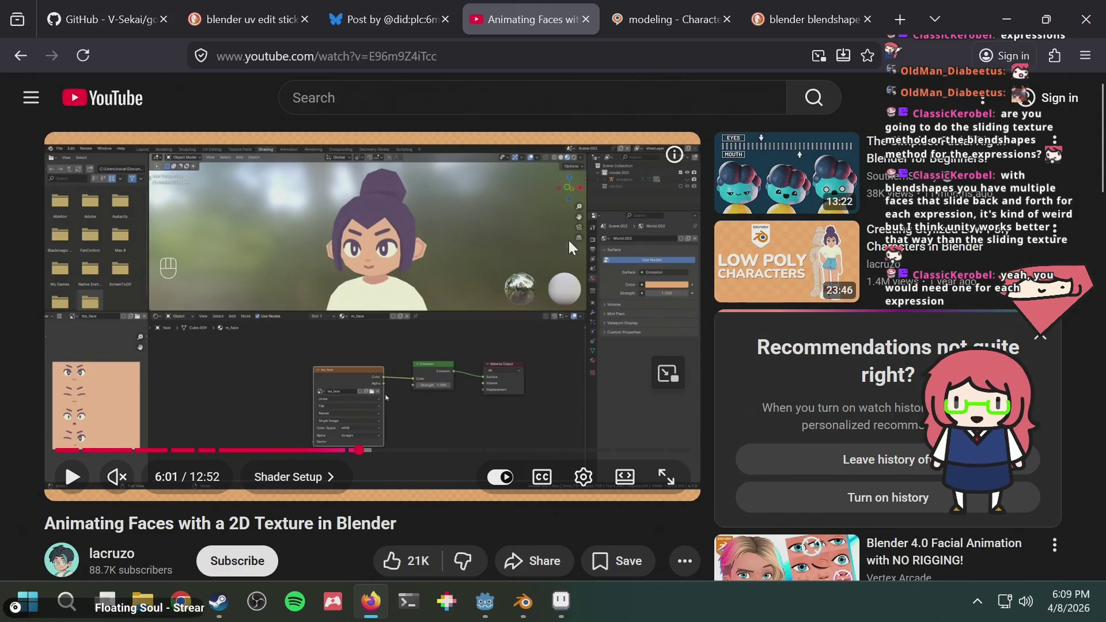
click(341, 248)
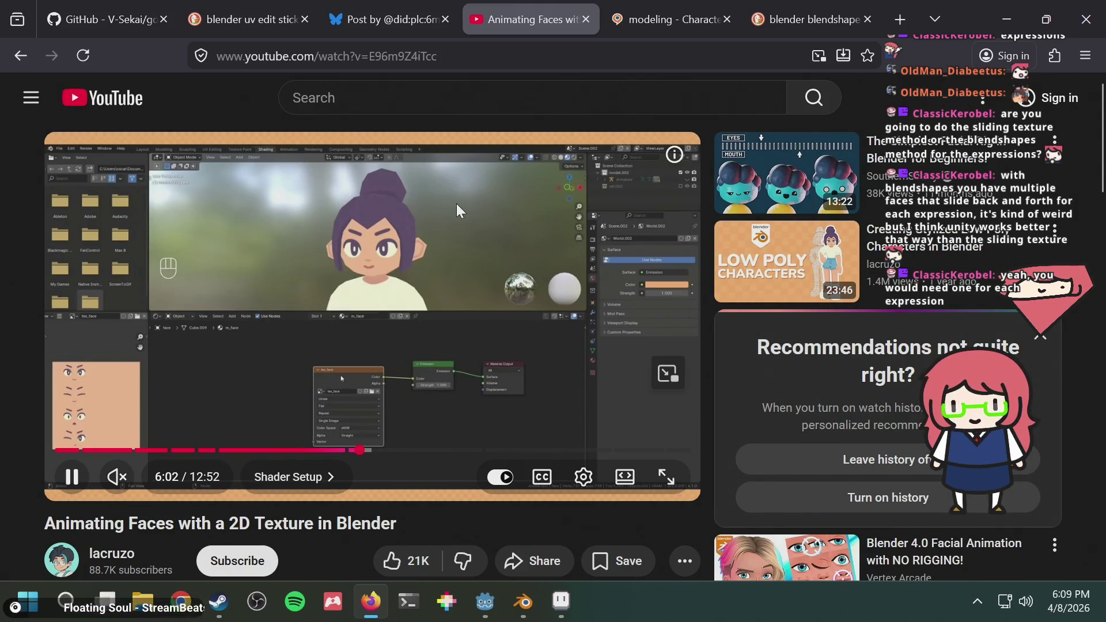
Turn on captions, pause the tutorial at 6:00, and leave the player in theater mode
click(542, 477)
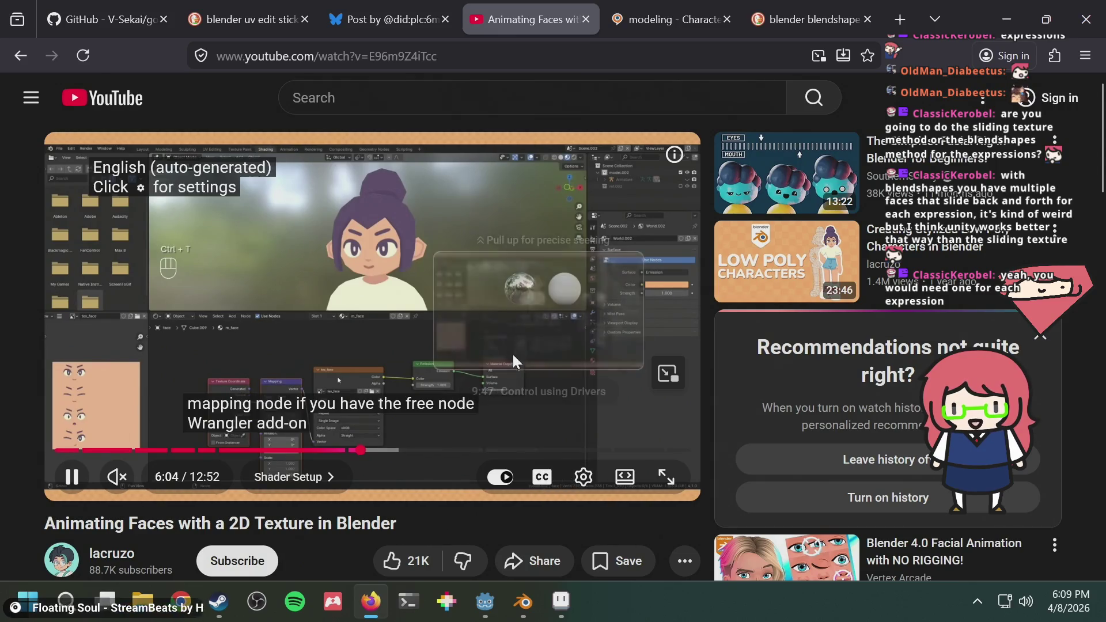
click(450, 313)
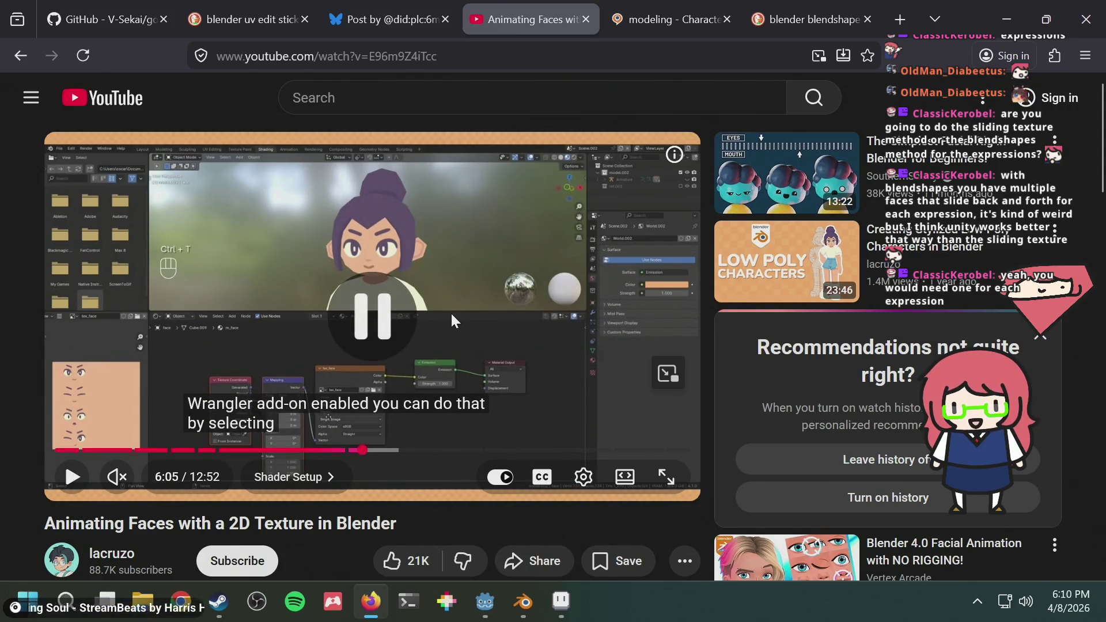
key(Left)
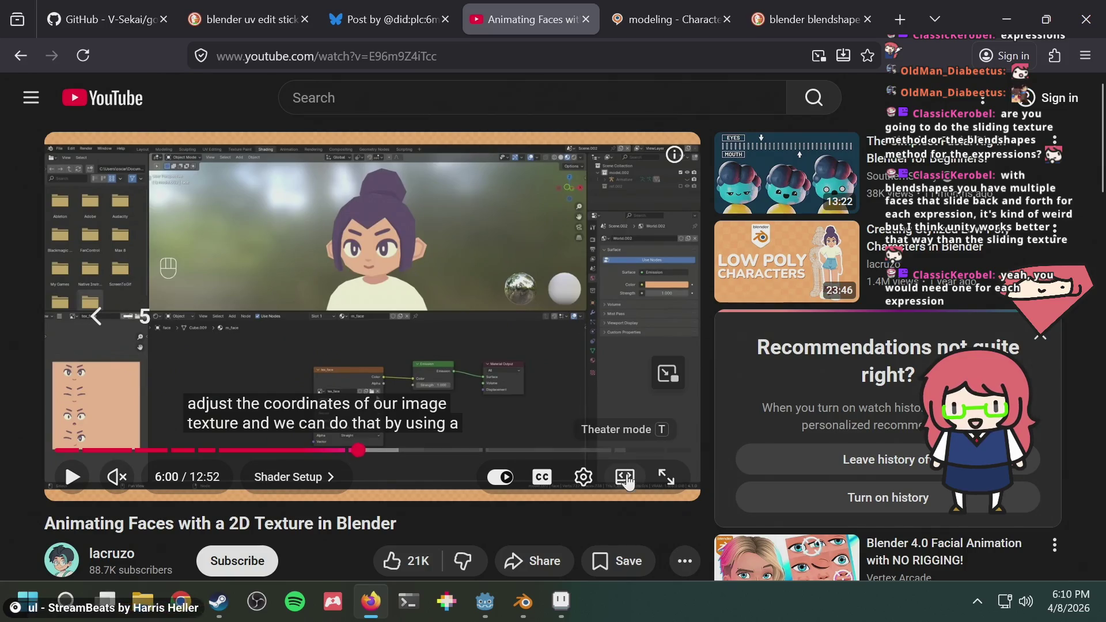
click(625, 478)
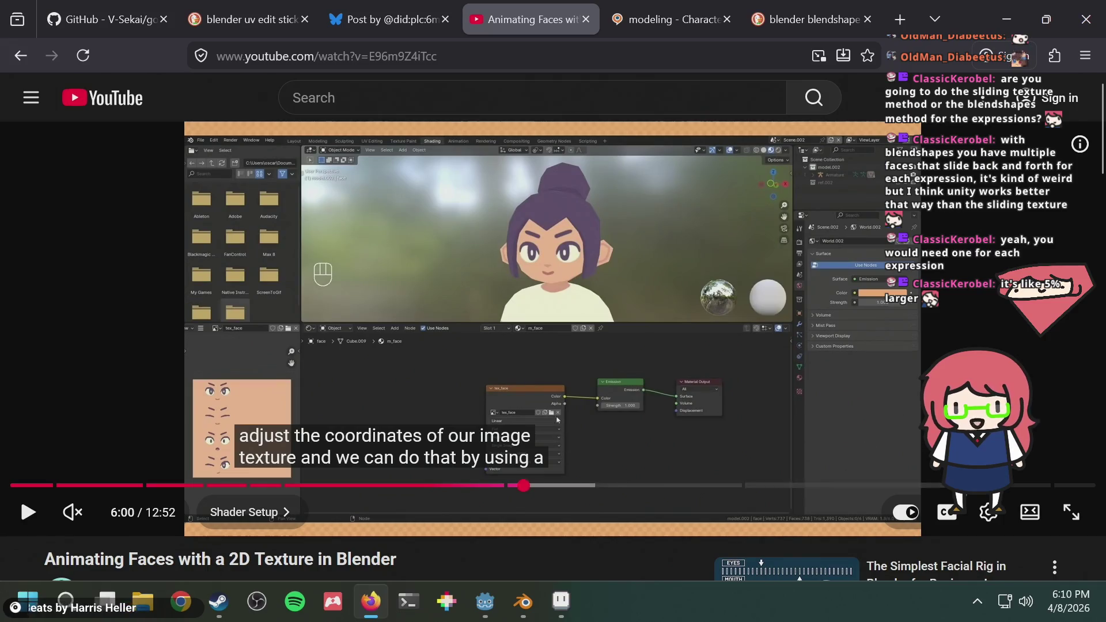
click(1030, 511)
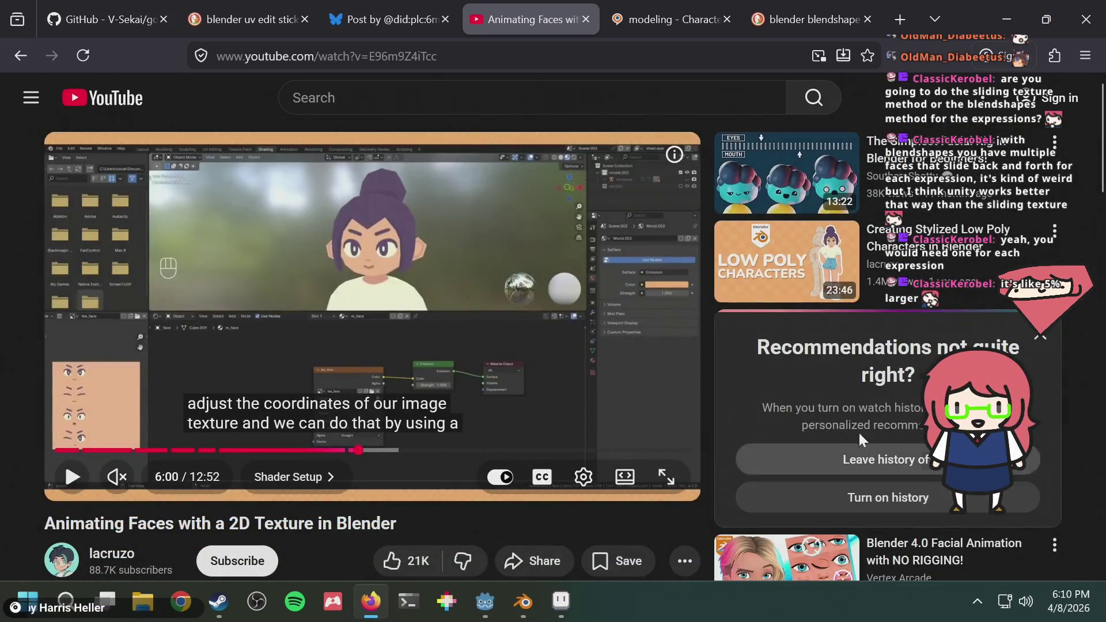
click(620, 488)
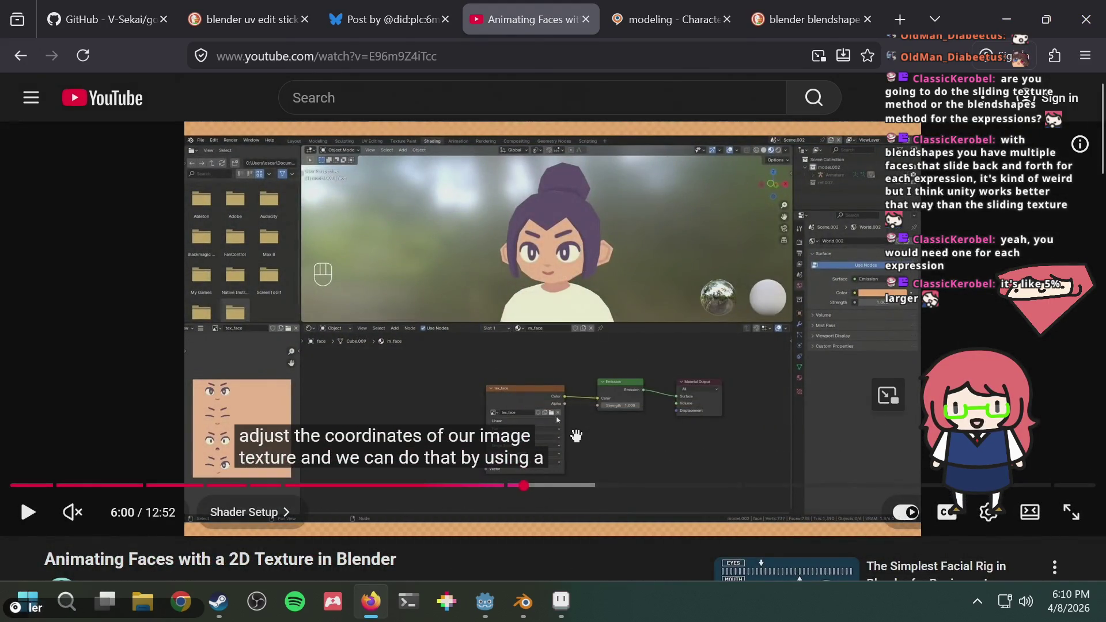
Switch to Blender and save humanoid2.blend
key(alt+Tab)
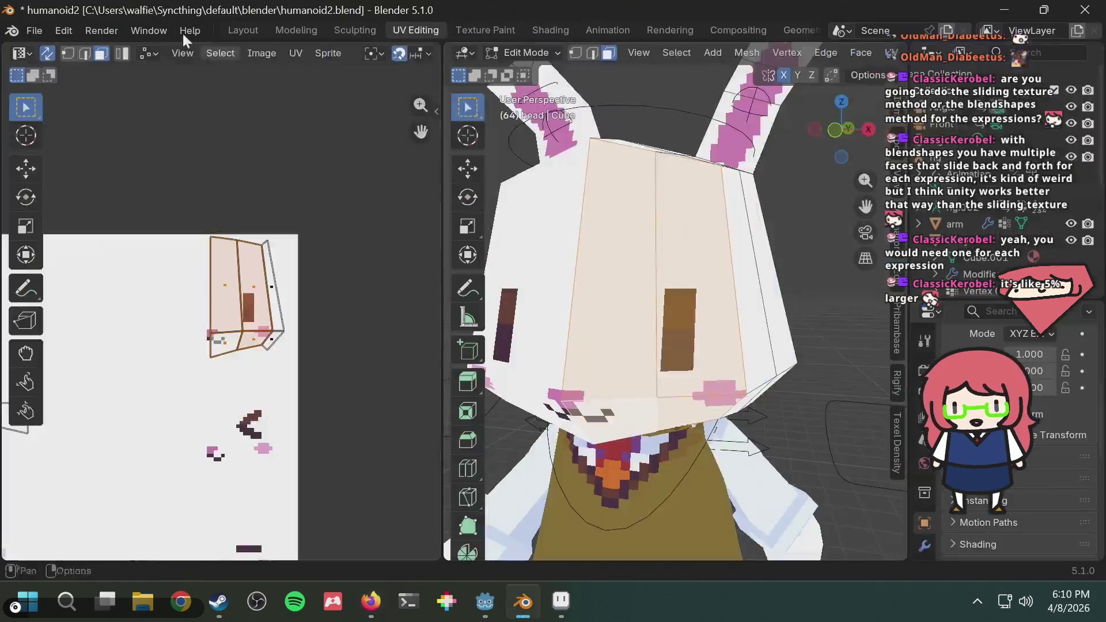
key(ctrl+s)
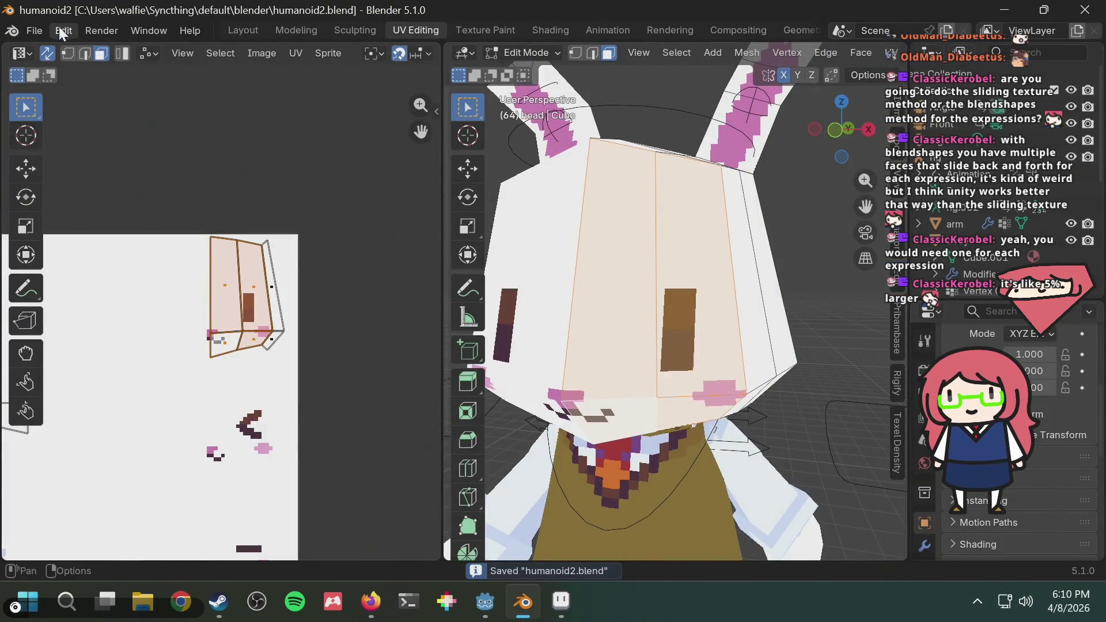
click(60, 33)
Search the Add-ons preferences for 'no' to confirm Node Wrangler is enabled, then close Preferences
mouse_move(36, 33)
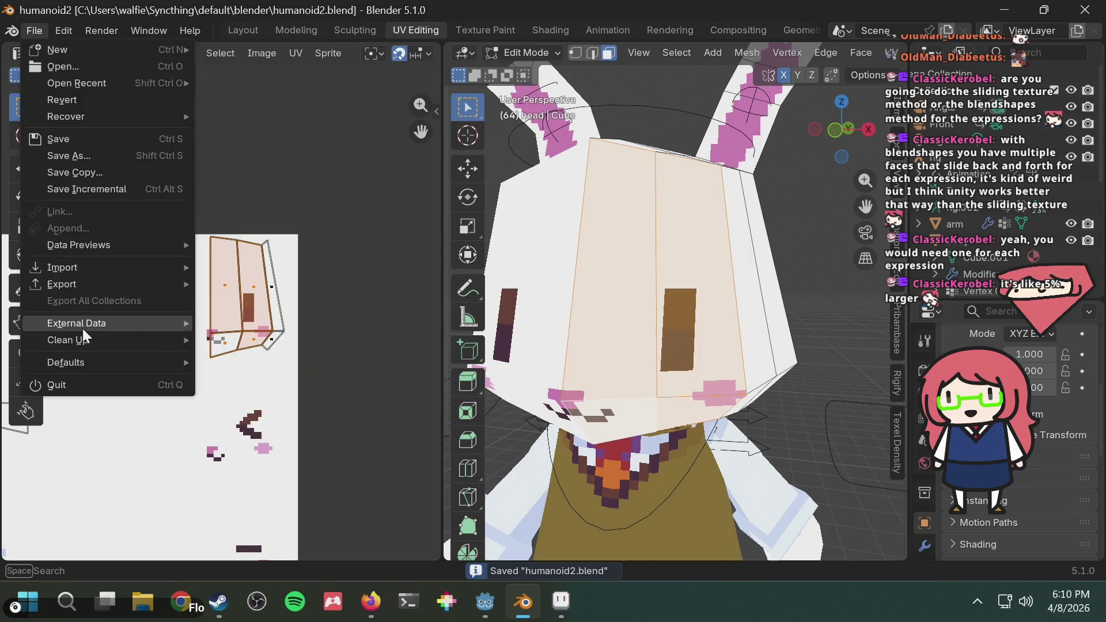
mouse_move(63, 50)
click(62, 29)
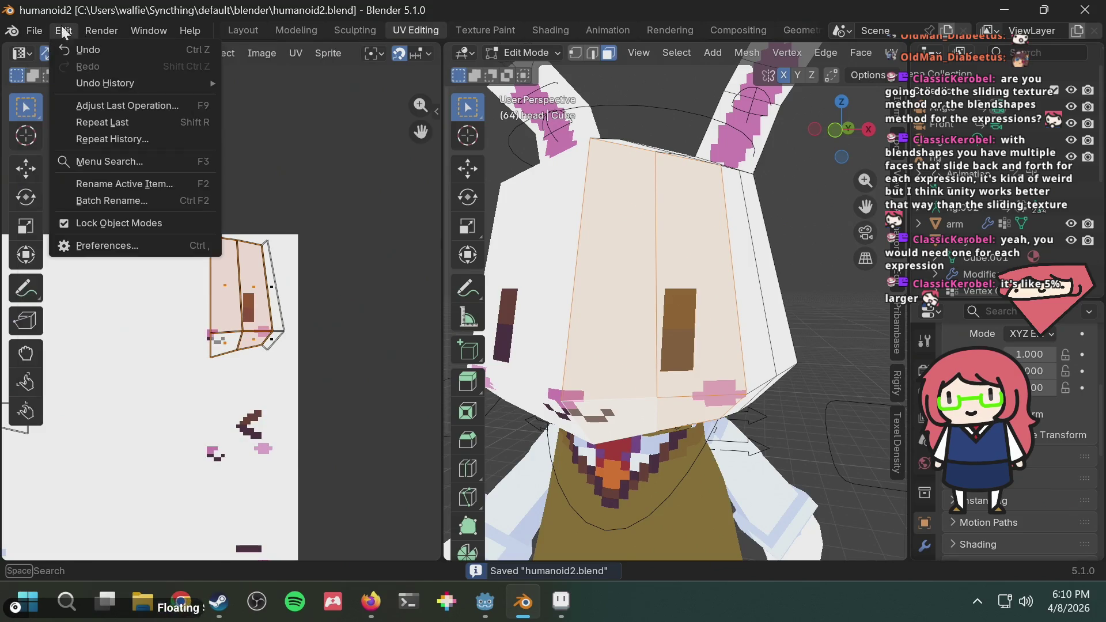
click(99, 247)
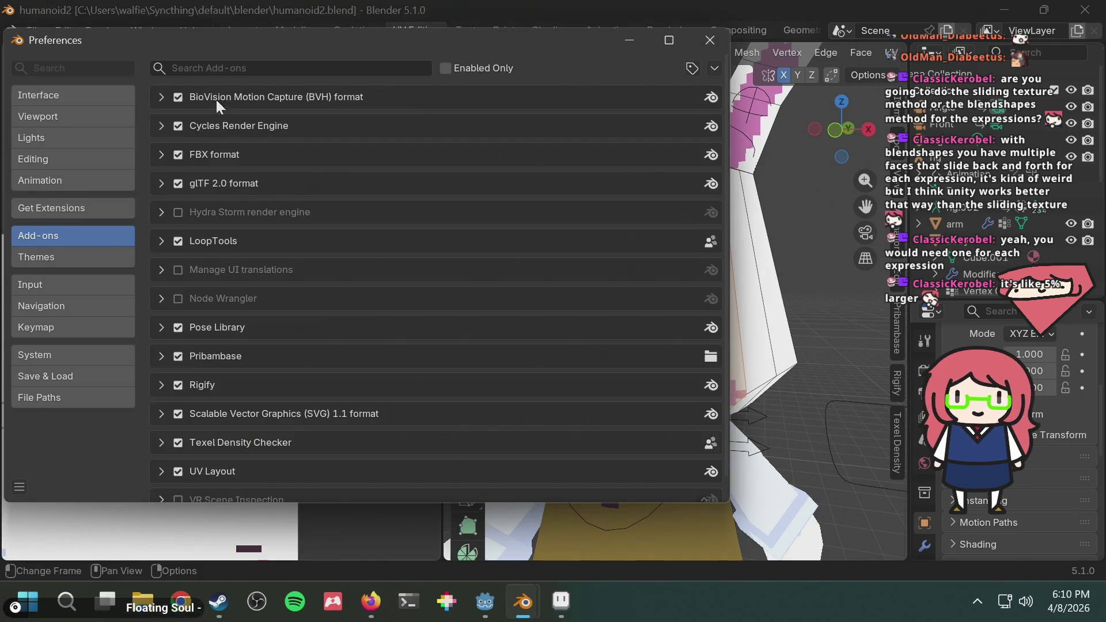
click(227, 69)
text(node)
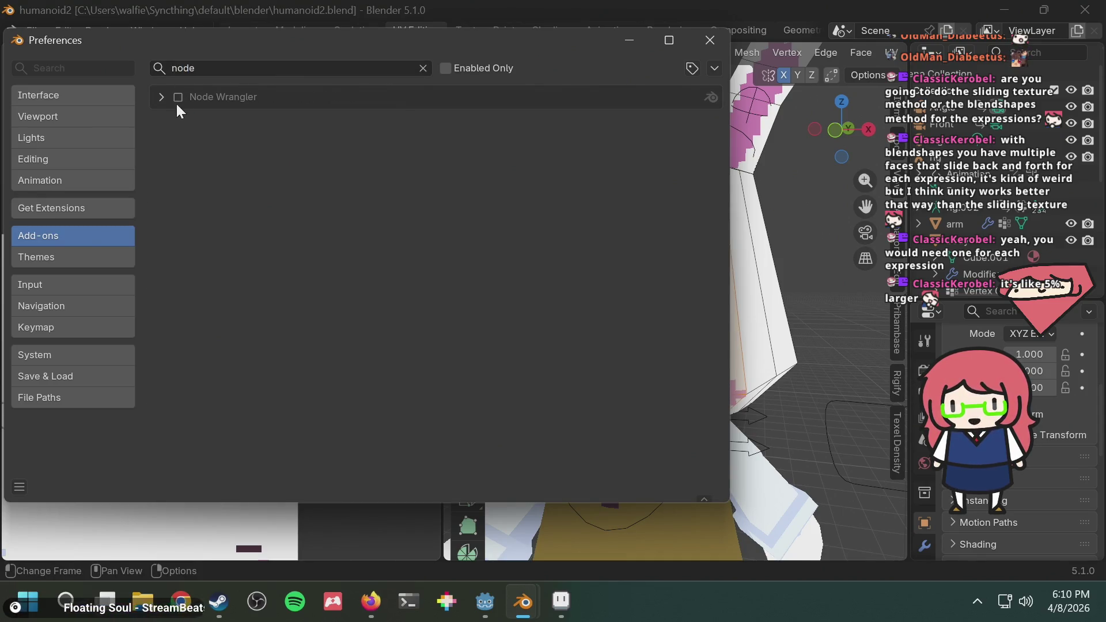
click(707, 40)
Rewind the tutorial to 5:45, resume playback, and return to Blender
key(alt+Tab)
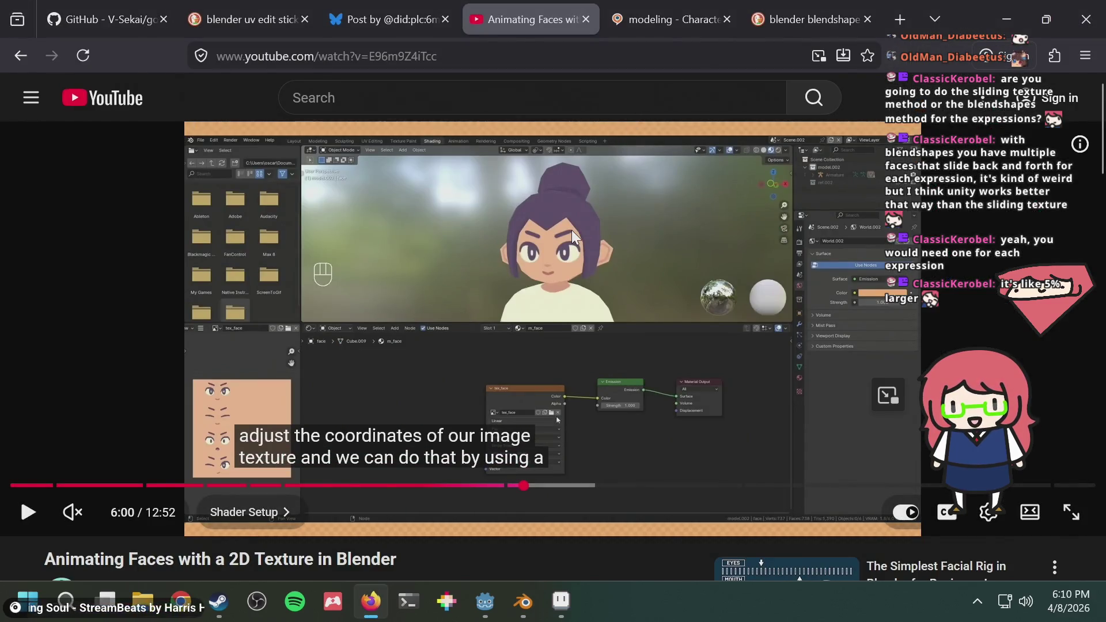
key(Left)
key(Left)
key(Left)
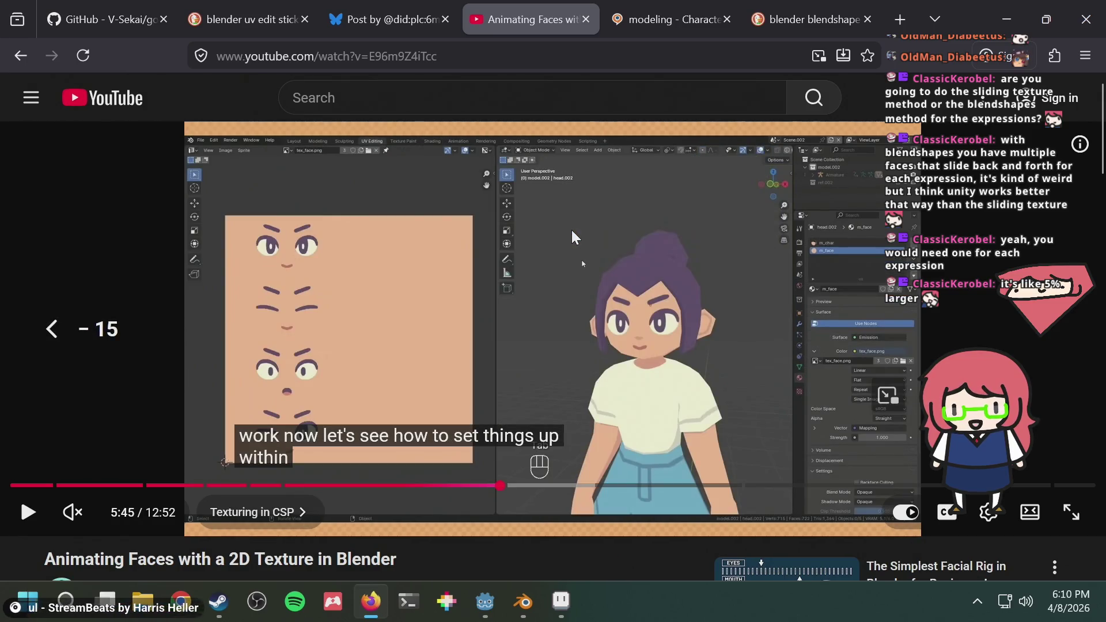
key(space)
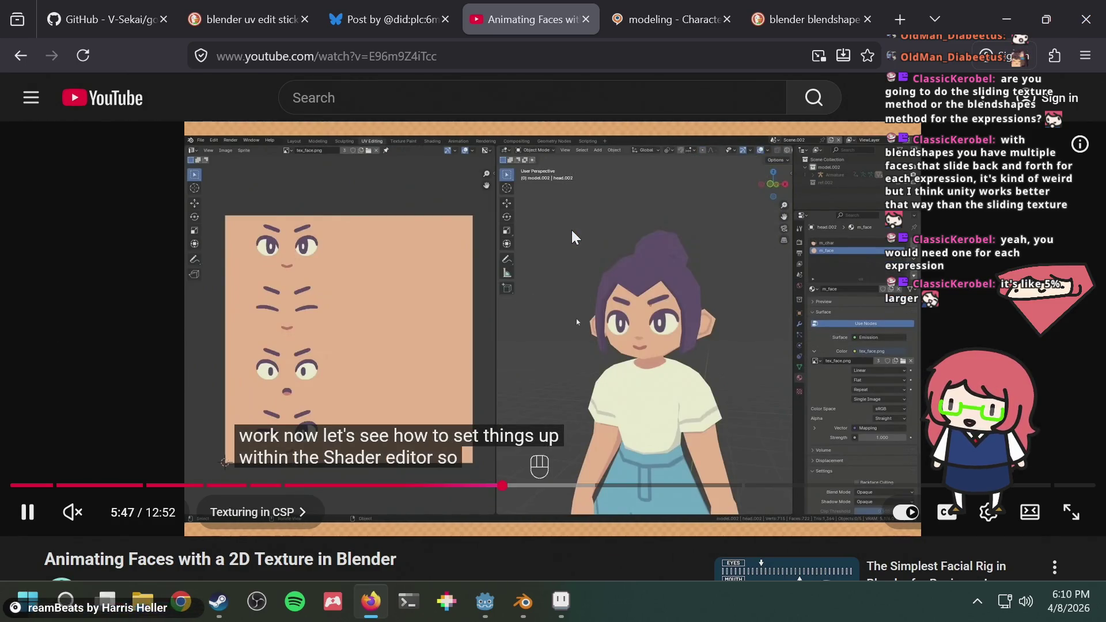
key(alt+Tab)
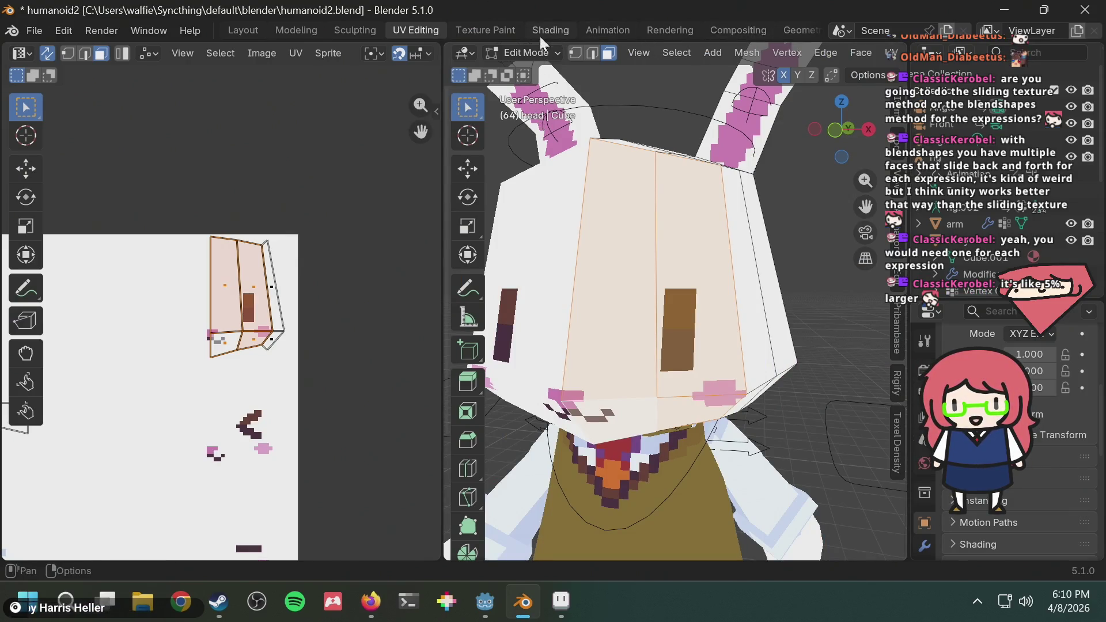
key(alt+Tab)
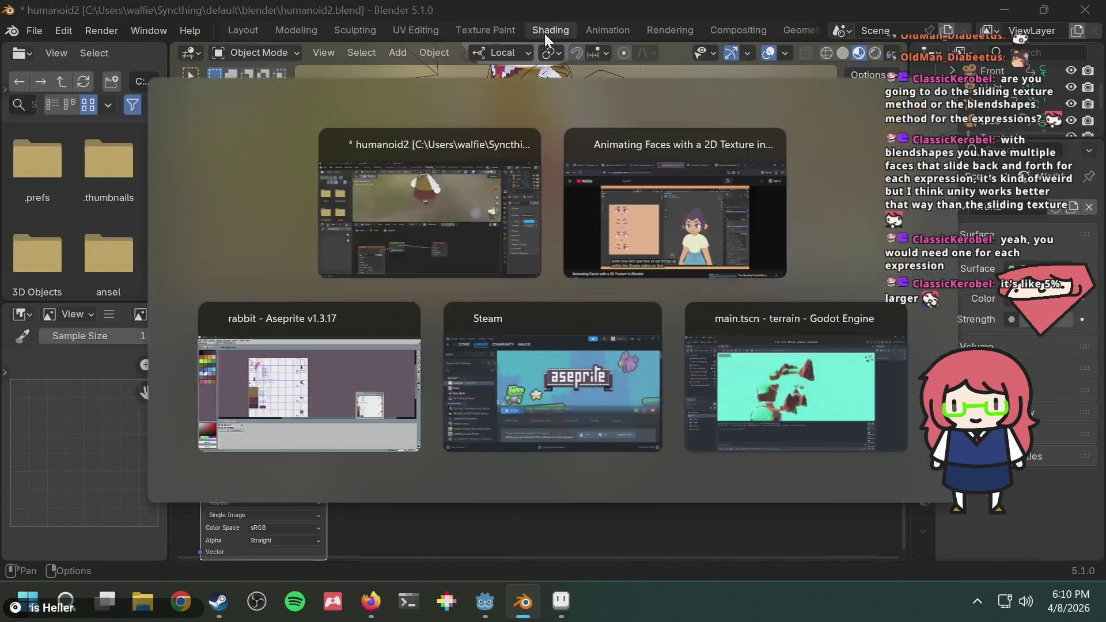
click(466, 262)
click(465, 261)
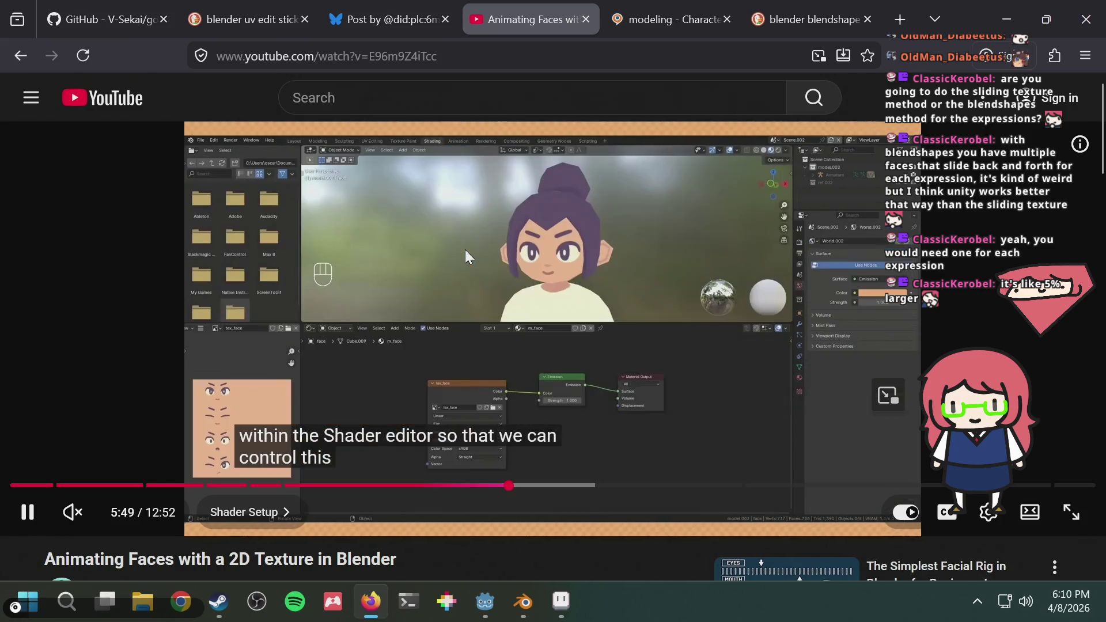
click(465, 250)
key(alt+Tab)
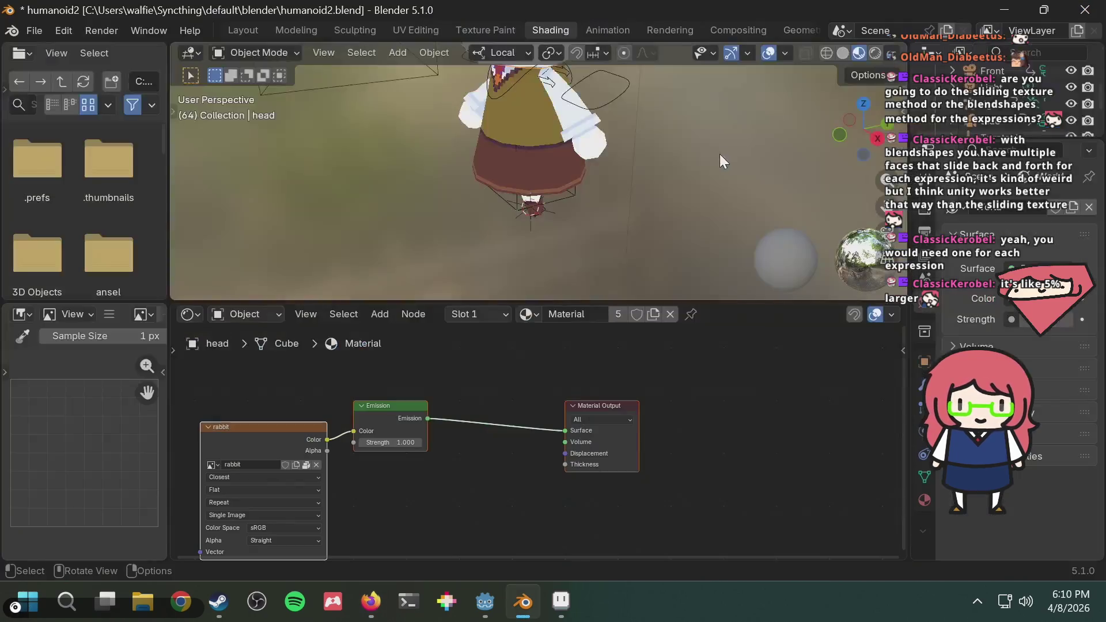
middle_drag(546, 188, 551, 176)
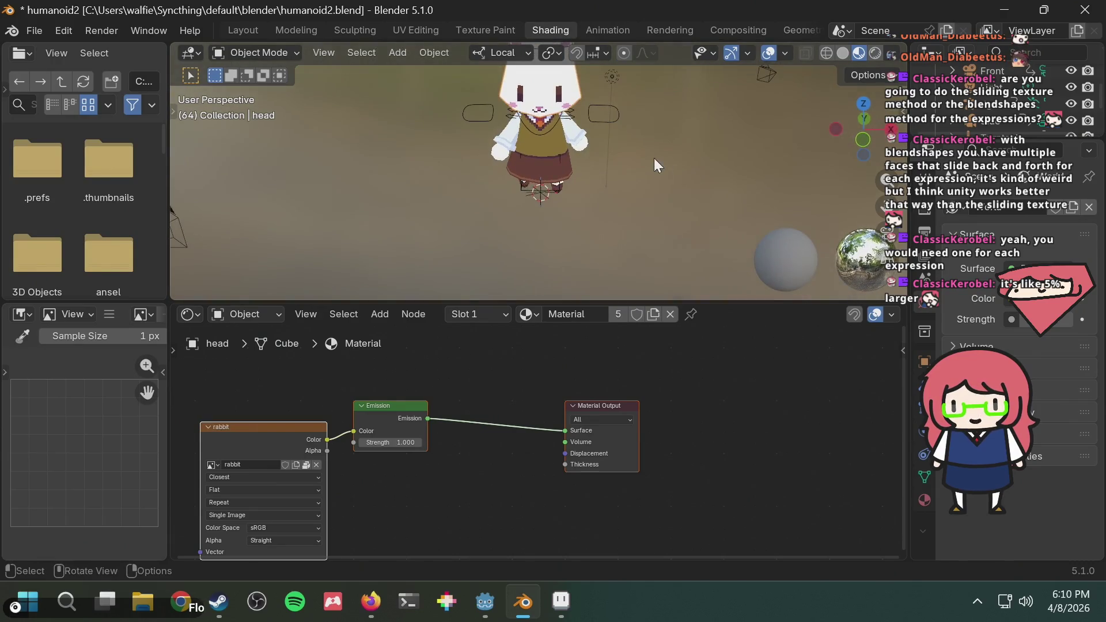
mouse_move(643, 147)
middle_down()
mouse_move(648, 216)
mouse_move(638, 170)
middle_up()
key(alt+Tab)
click(516, 331)
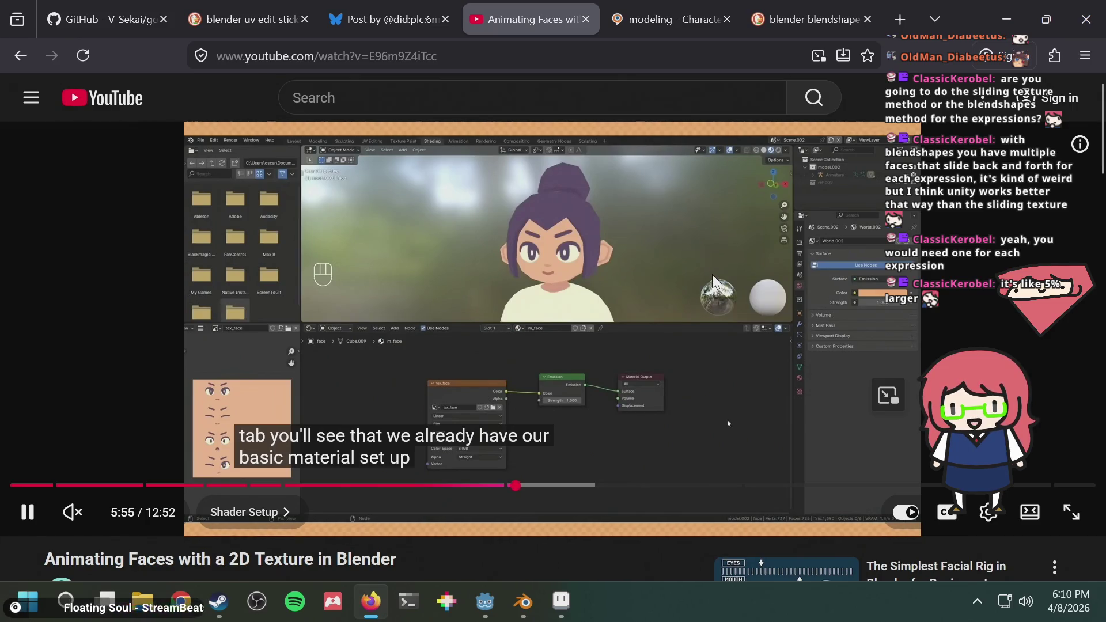
key(alt+Tab)
middle_drag(480, 459, 572, 397)
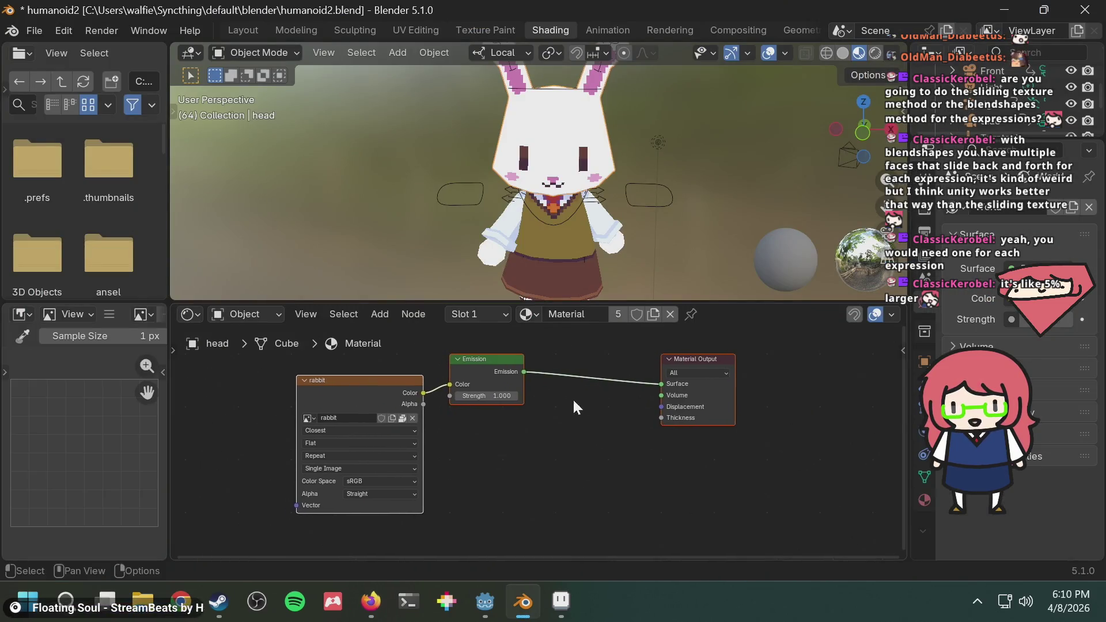
scroll(540, 412, up, 1)
scroll(540, 413, down, 1)
key(alt+Tab)
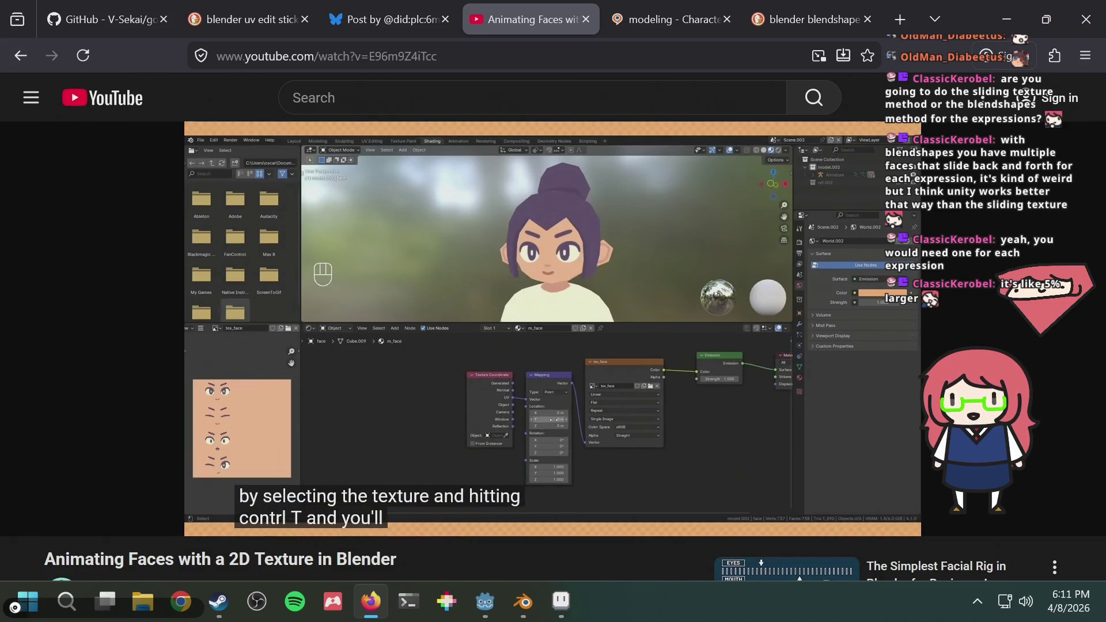
Select the rabbit Image Texture node and add Texture Coordinate and Mapping nodes with Ctrl+T
click(614, 221)
key(alt+Tab)
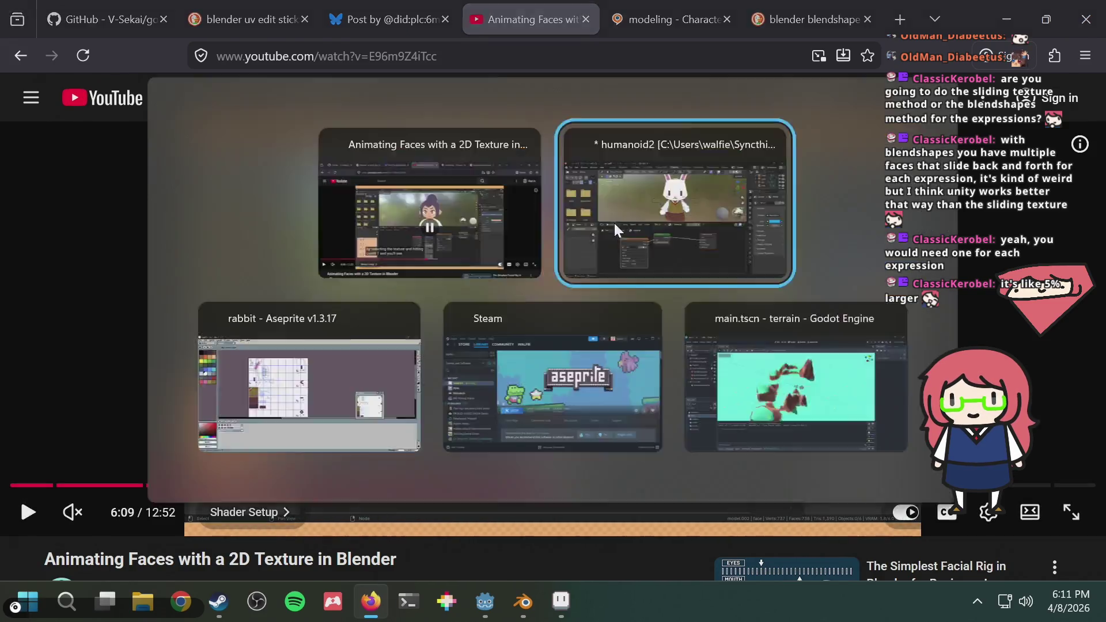
key(alt+Tab)
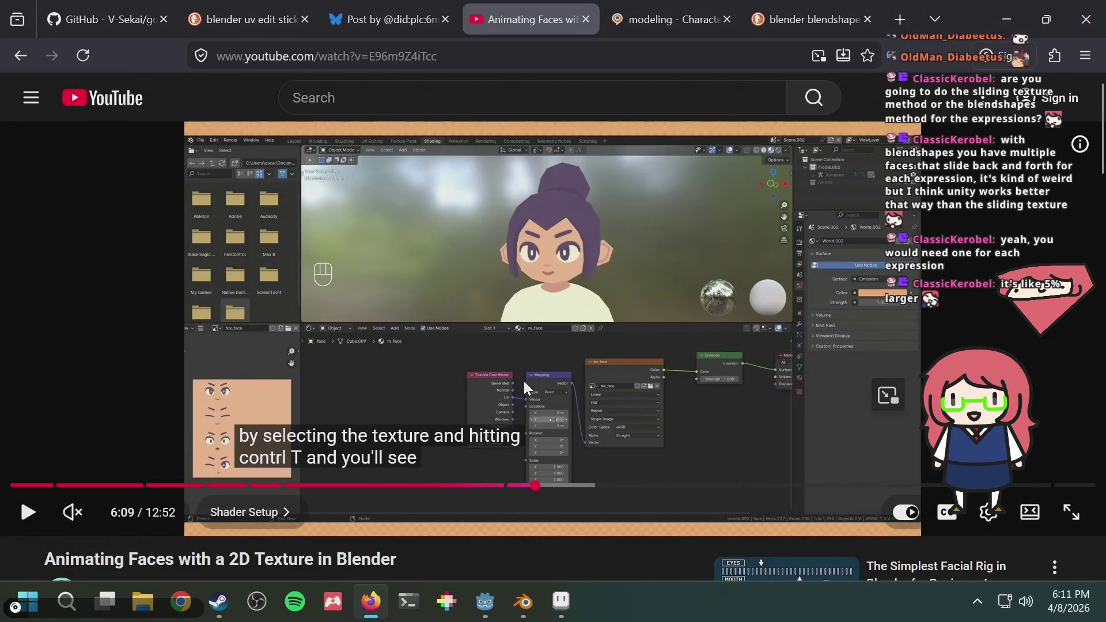
key(alt+Tab)
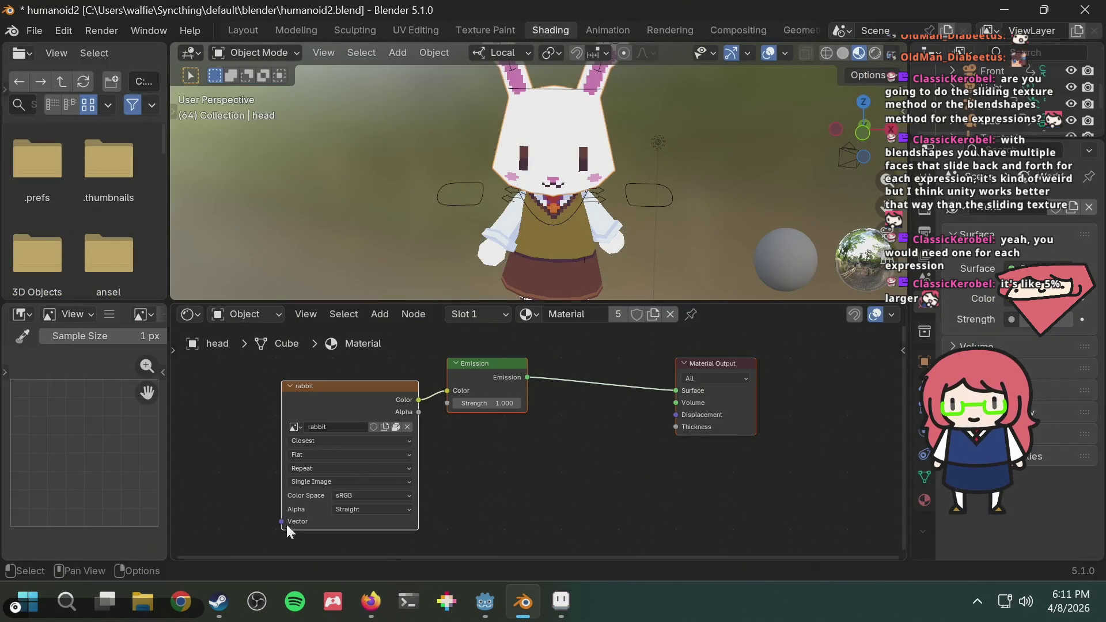
click(330, 389)
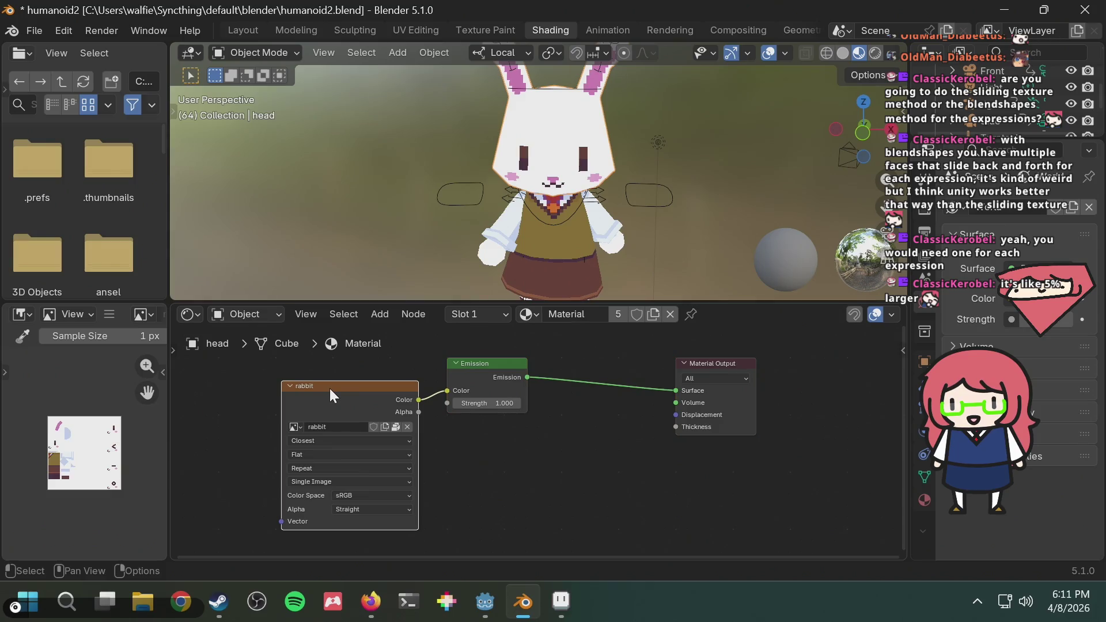
key(ctrl+t)
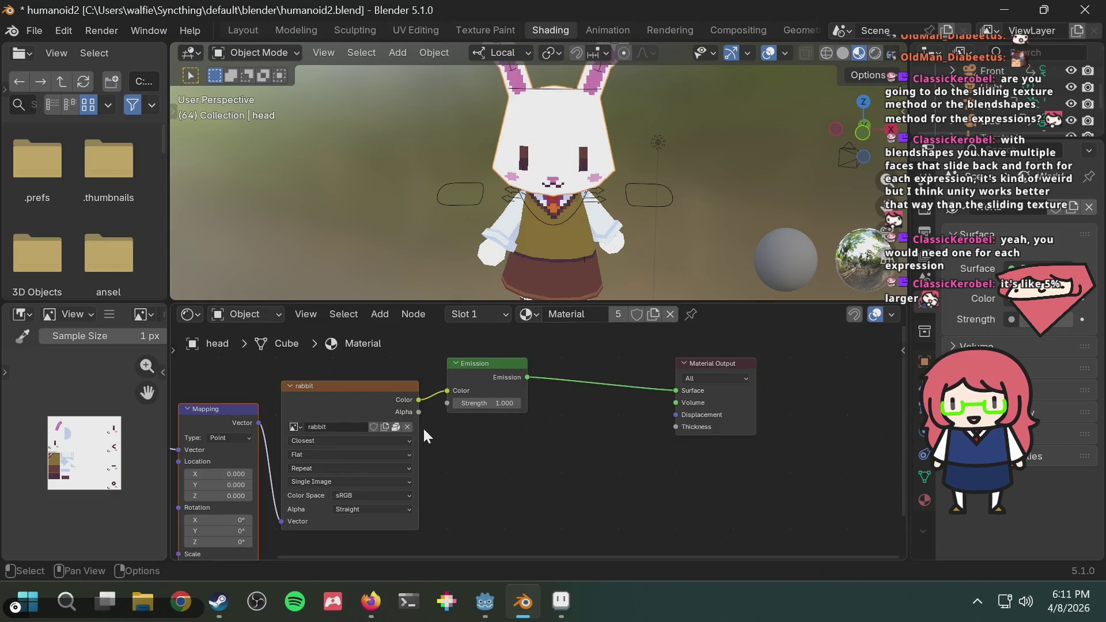
middle_drag(504, 457, 666, 434)
Play the tutorial through the mapping explanation and pause it at 6:13
key(alt+Tab)
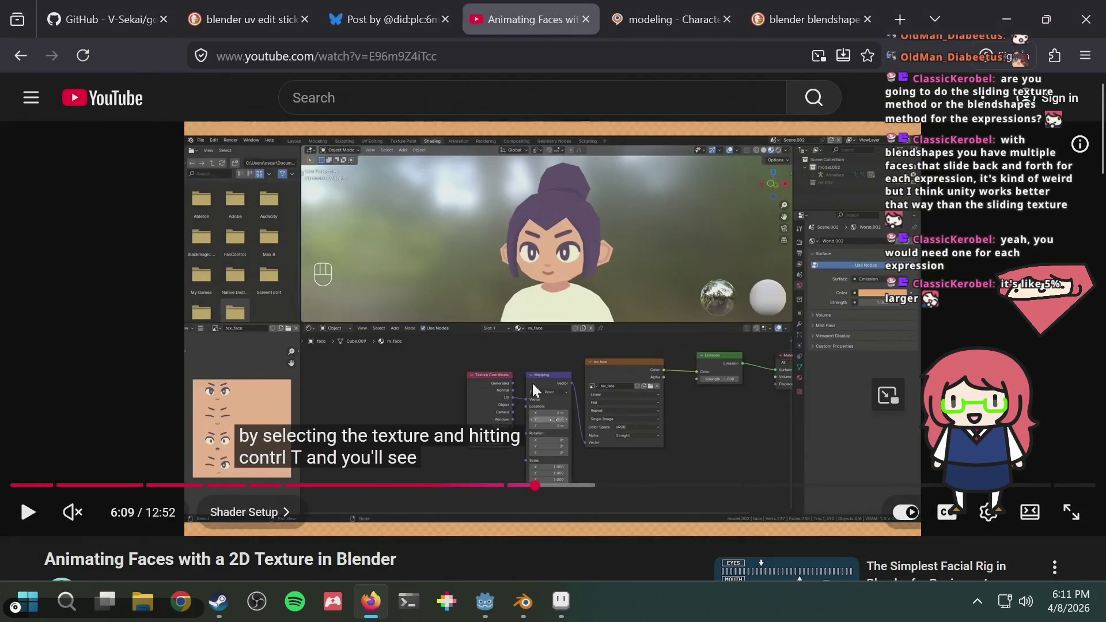
click(541, 350)
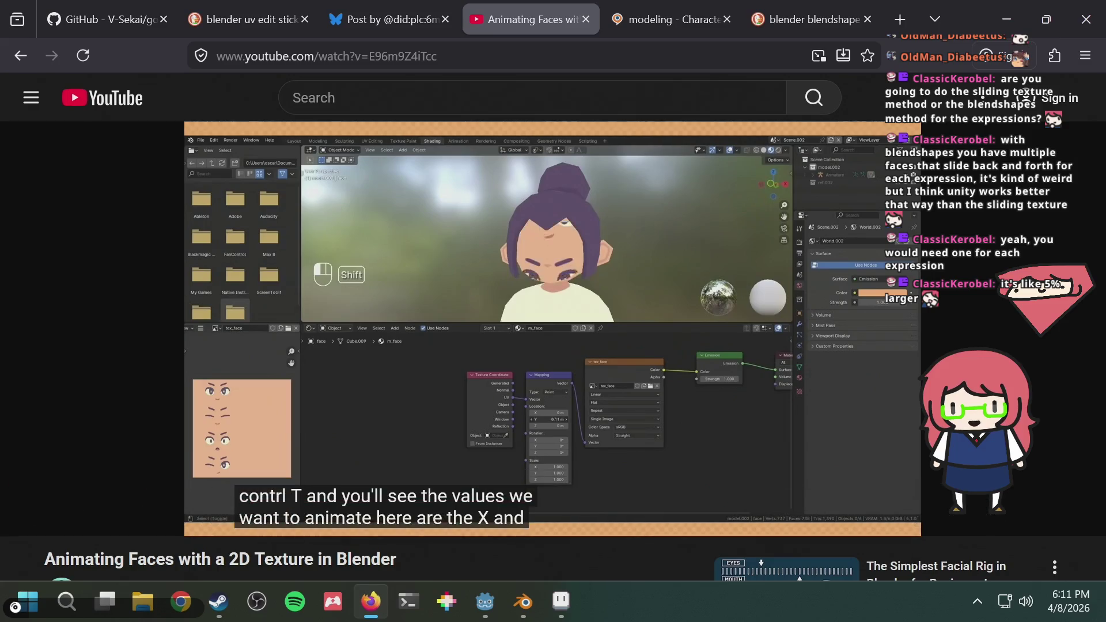
click(646, 221)
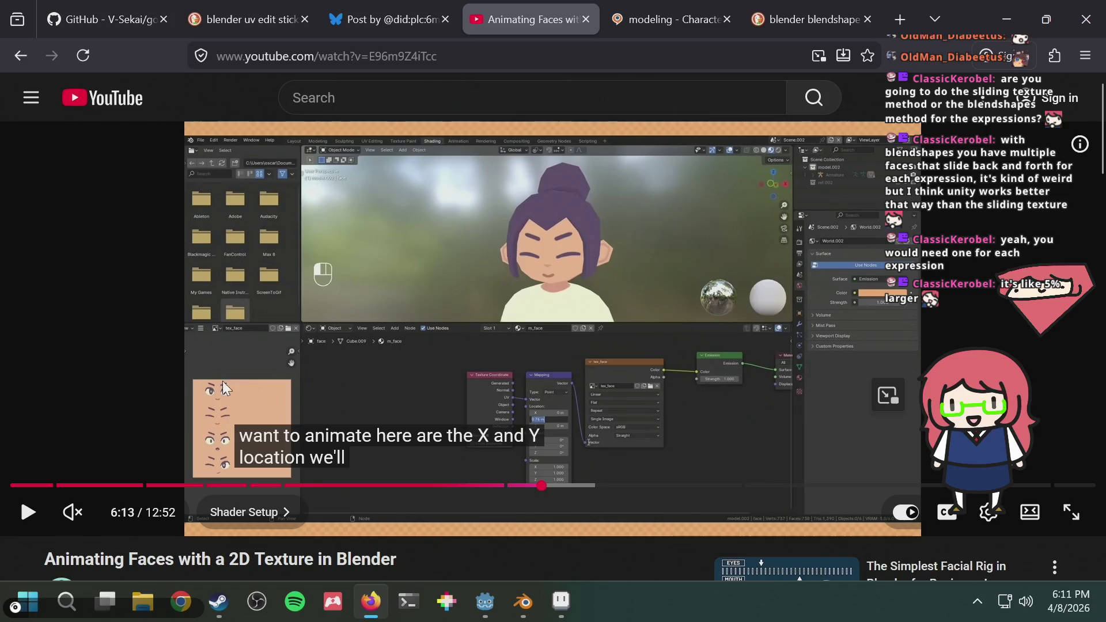
key(alt+Tab)
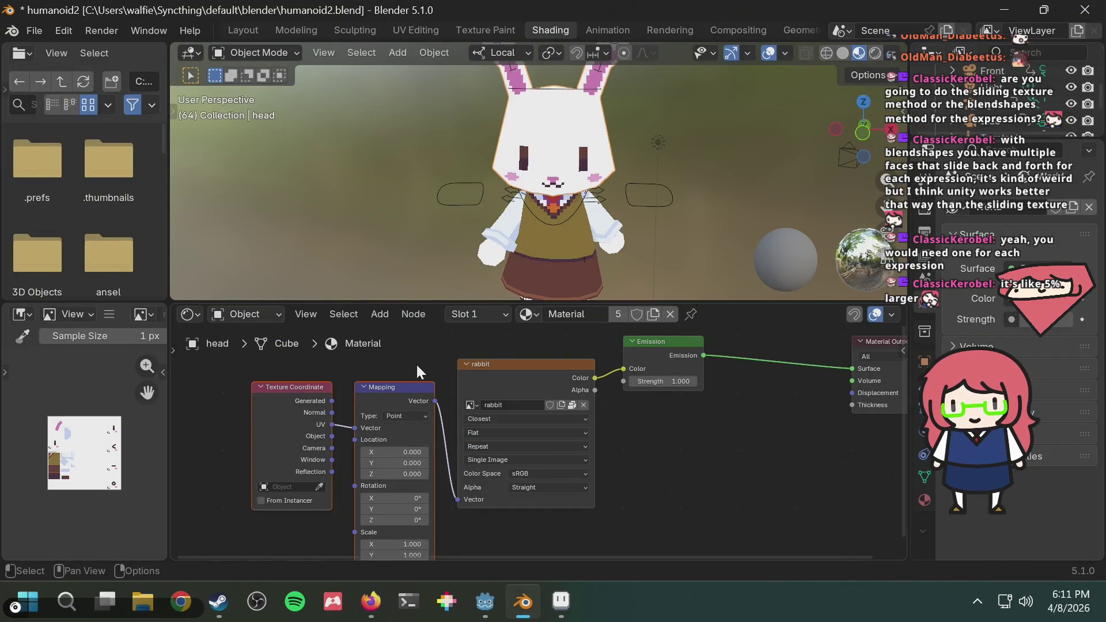
Zoom the rabbit texture preview to the face and bring the Emission and Material Output nodes into view
drag(148, 365, 85, 441)
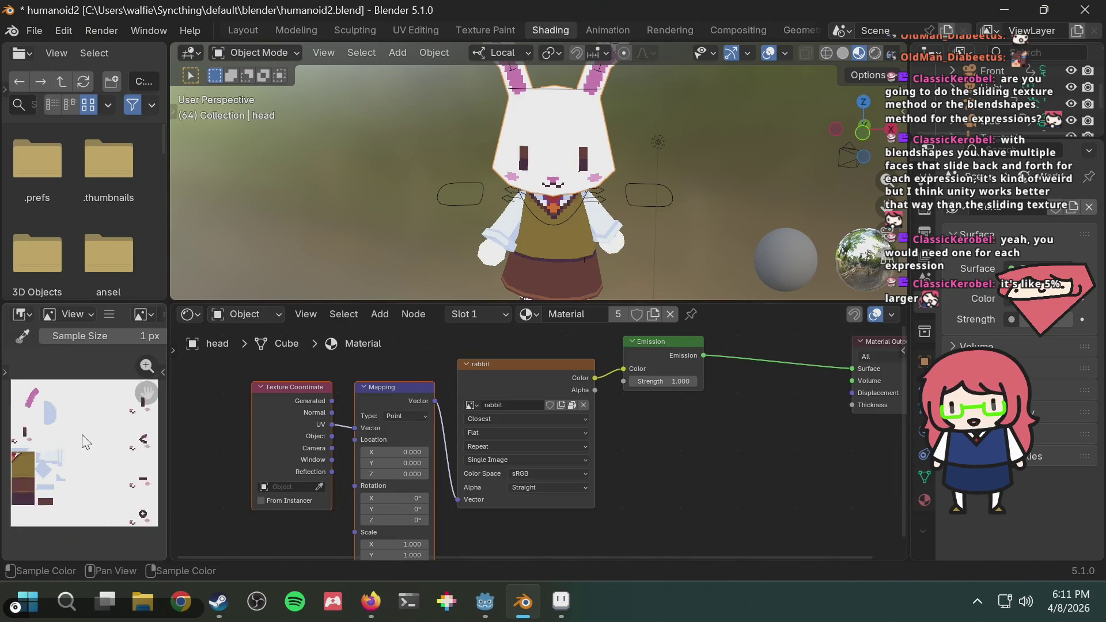
scroll(98, 435, up, 1)
middle_drag(111, 435, 63, 448)
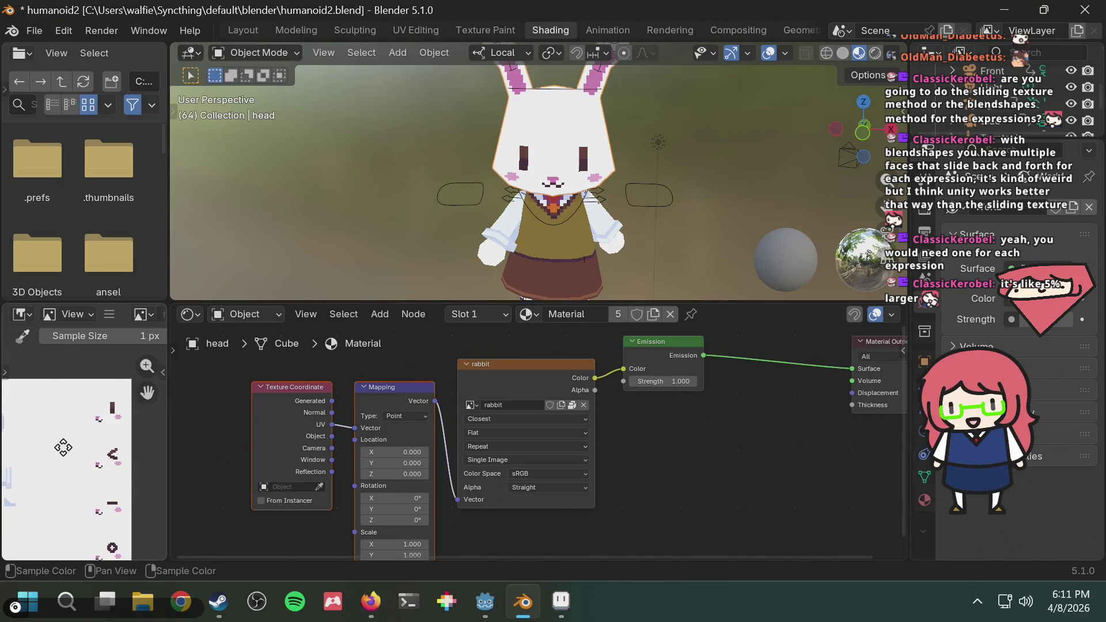
scroll(104, 445, up, 1)
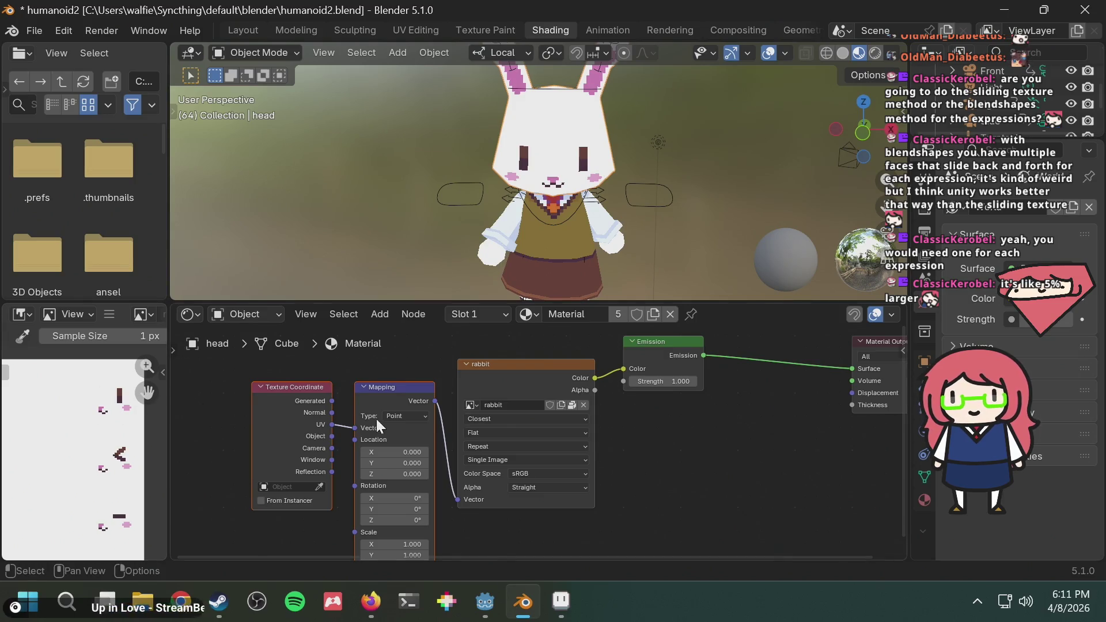
scroll(427, 362, up, 1)
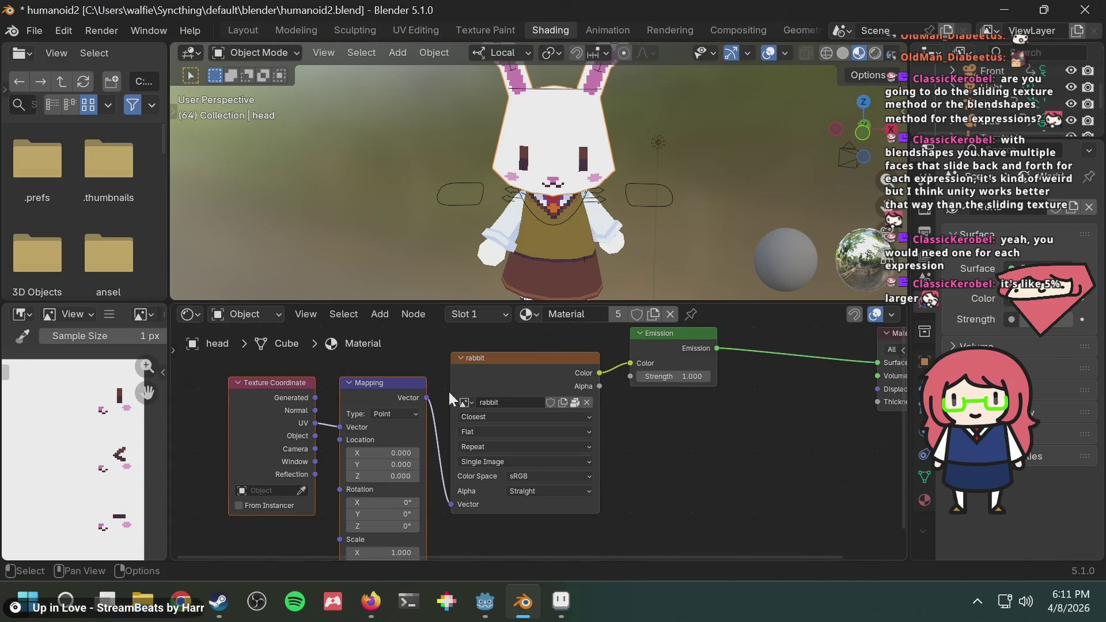
middle_drag(442, 453, 440, 414)
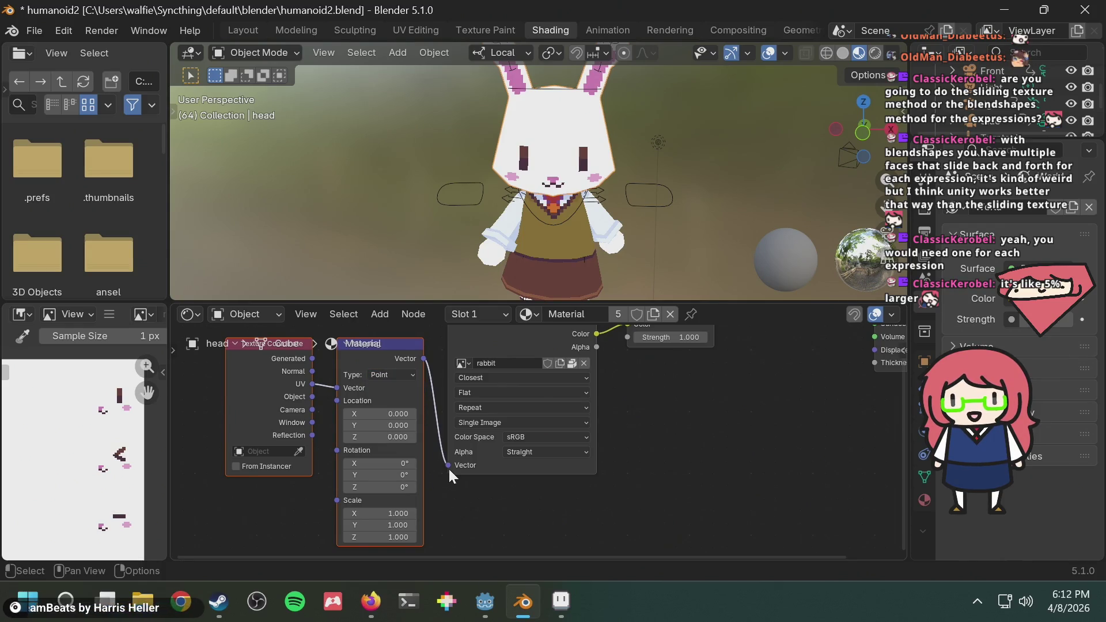
mouse_move(669, 403)
middle_down()
mouse_move(652, 462)
mouse_move(575, 457)
mouse_move(669, 457)
mouse_move(671, 467)
middle_up()
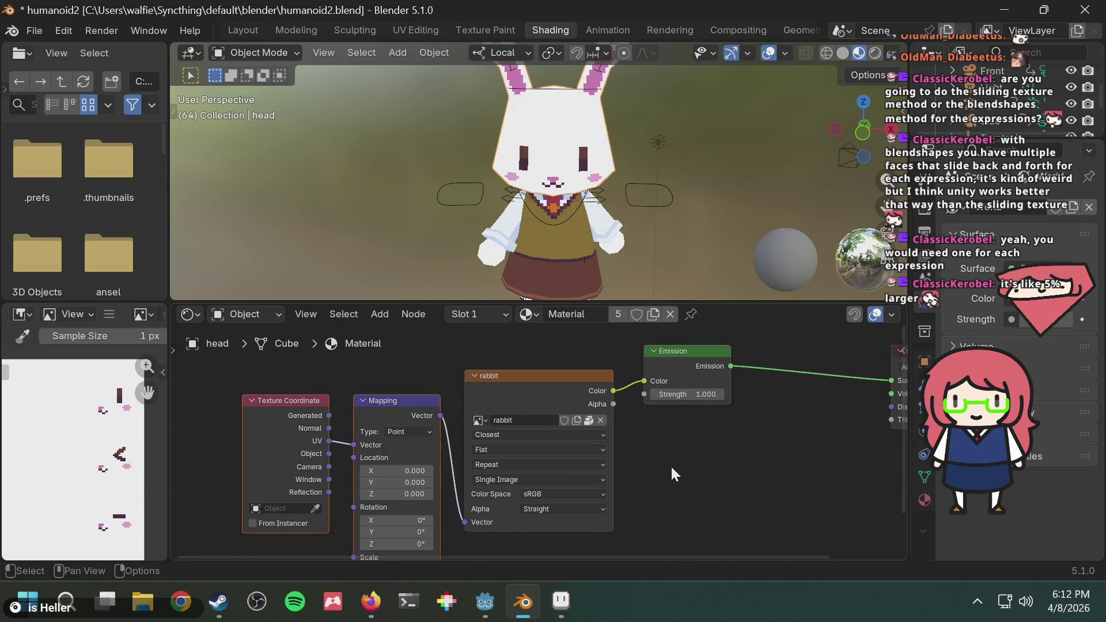
key(alt+Tab)
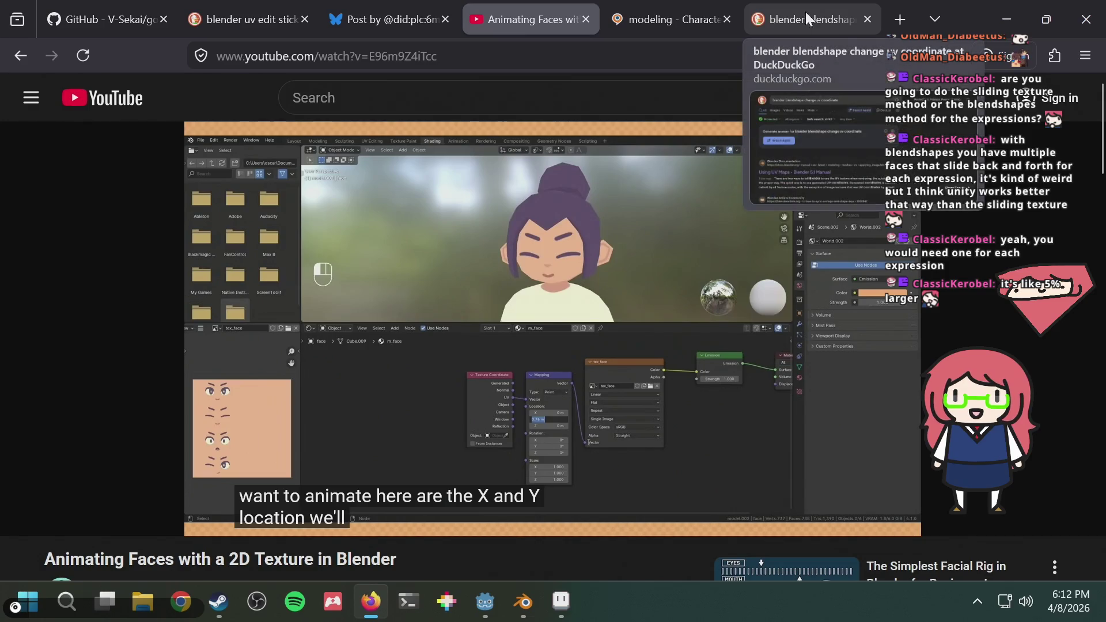
Edit the search to 'blender change uv coordinates of specific faces' and run it
click(789, 10)
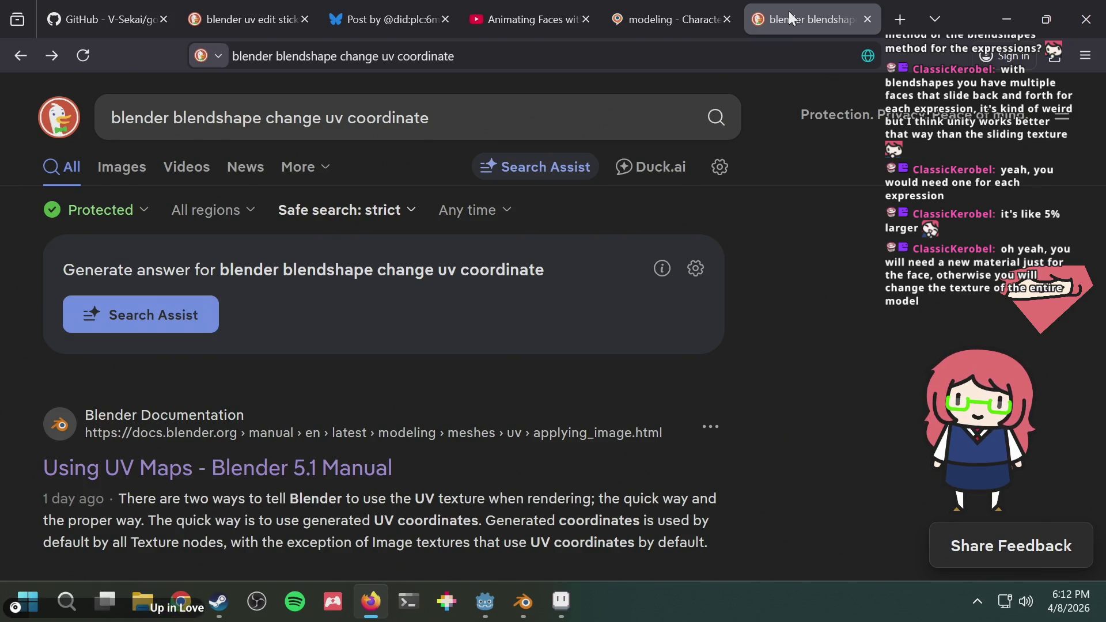
key(alt+Tab)
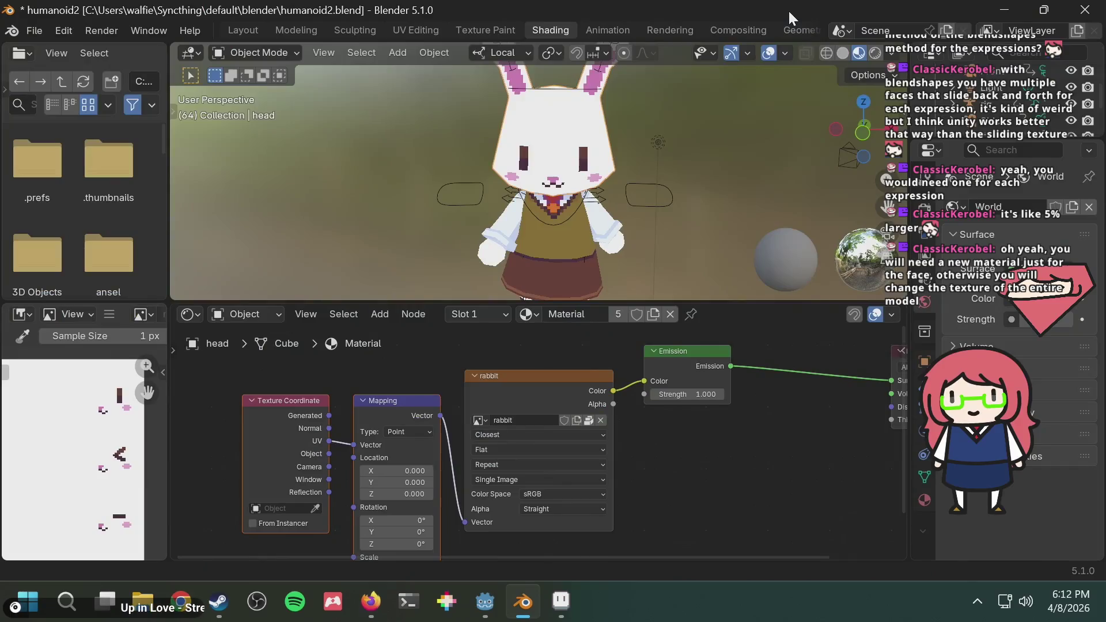
key(alt+Tab)
key(ctrl+l)
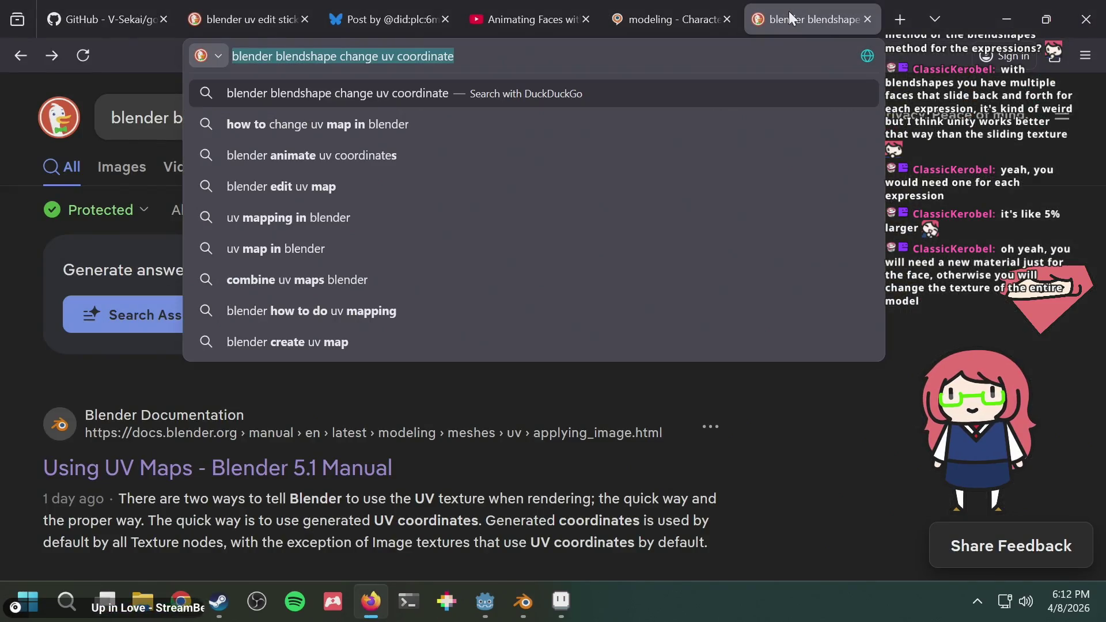
key(End)
key(BackSpace)
key(BackSpace)
key(BackSpace)
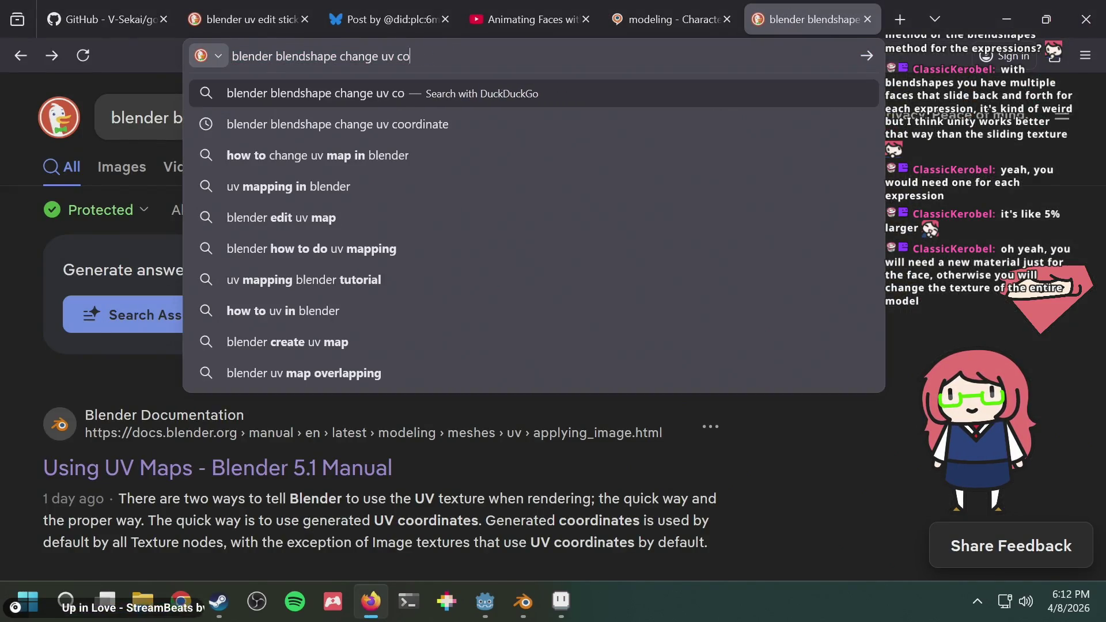
text(r )
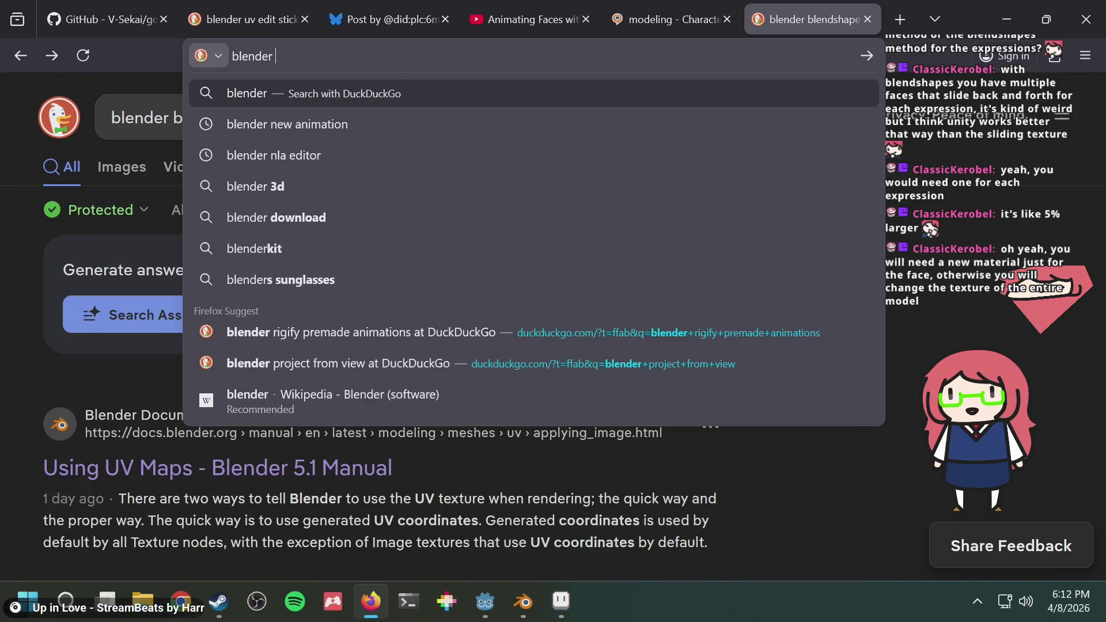
text(change uv of specific)
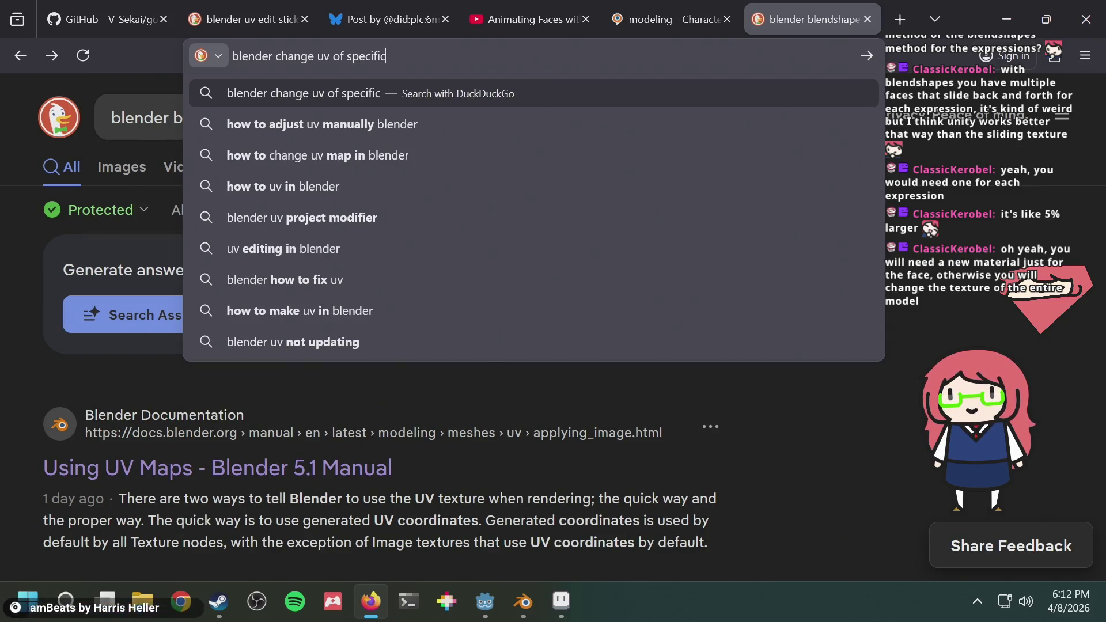
text(coodrinates)
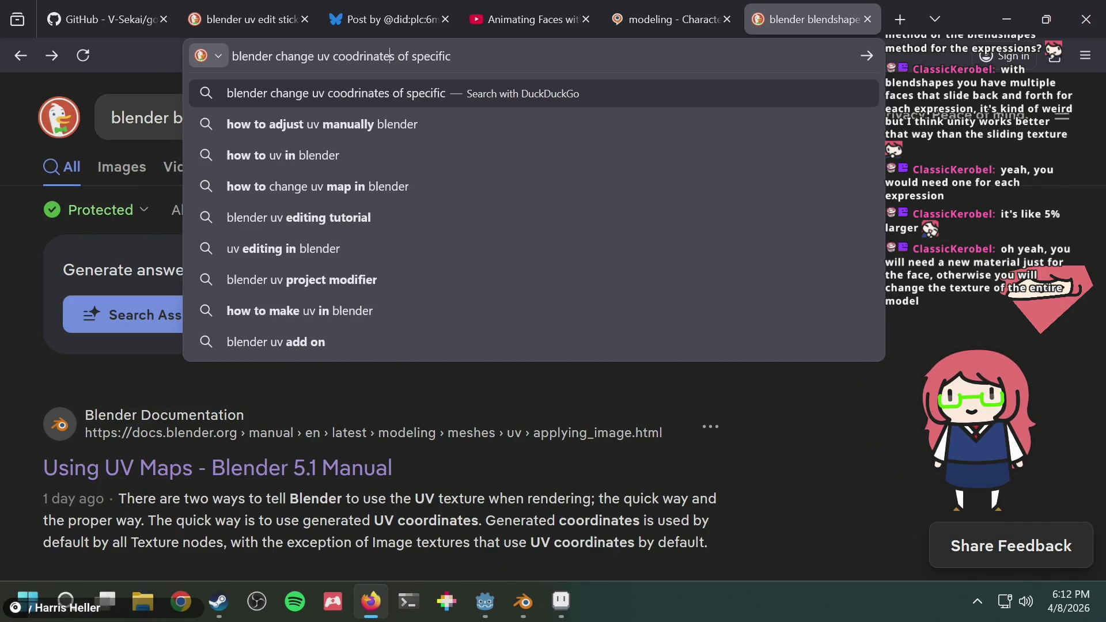
key(Delete)
key(Delete)
text(rd)
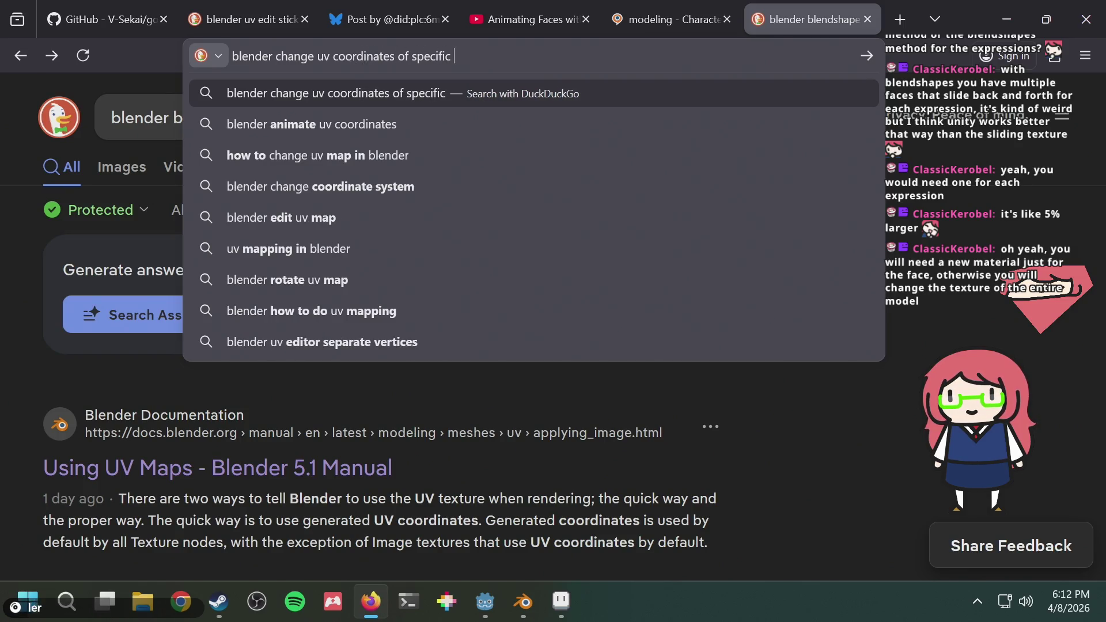
key(alt+Tab)
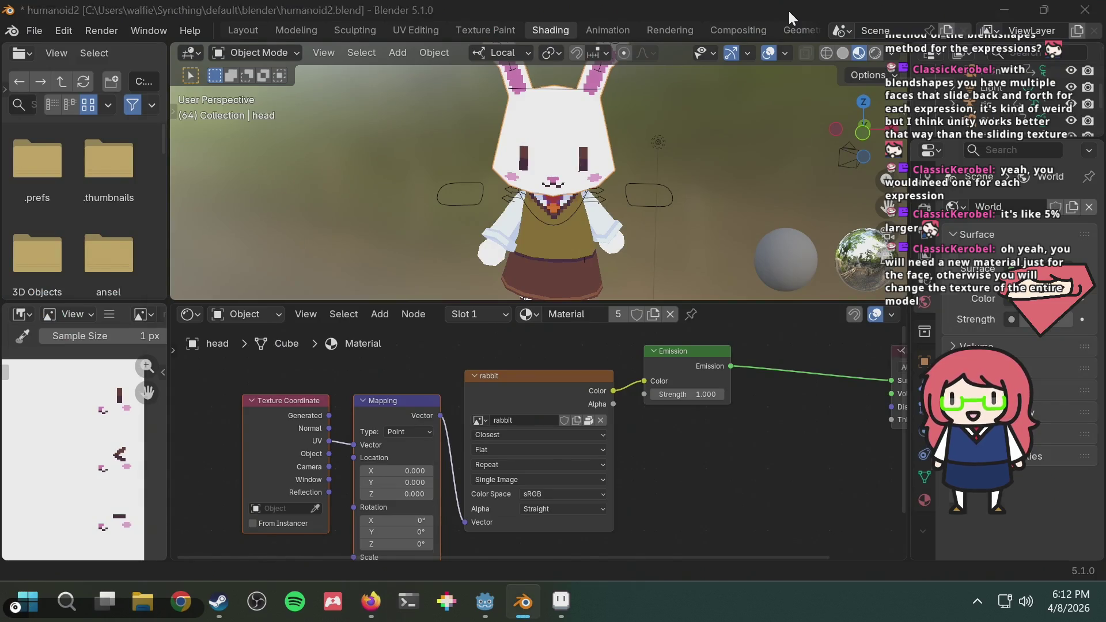
key(alt+Tab)
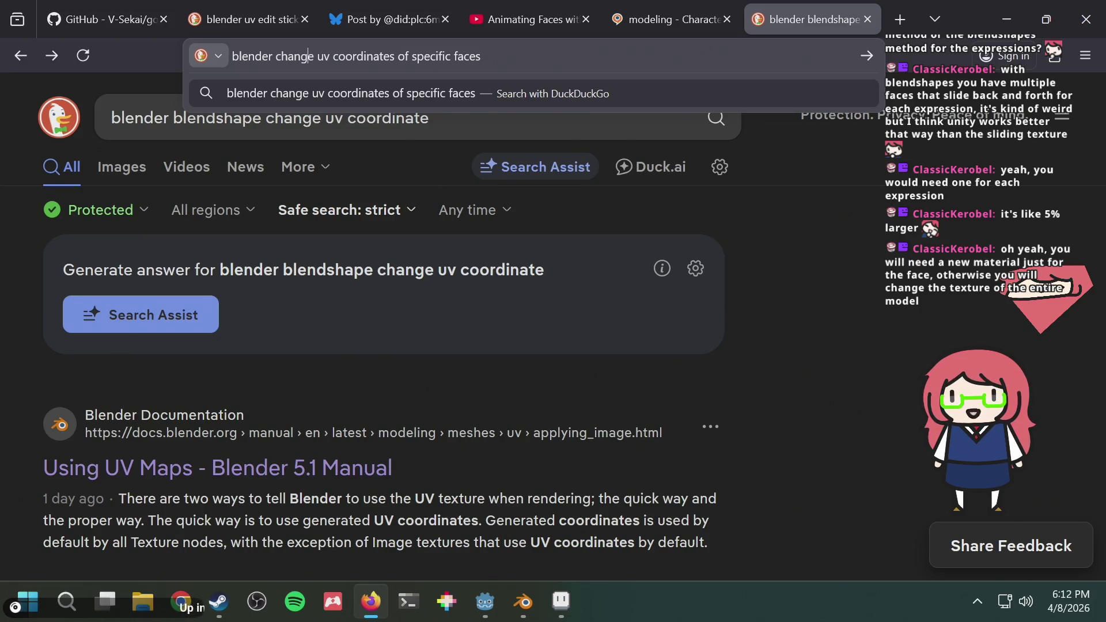
key(Return)
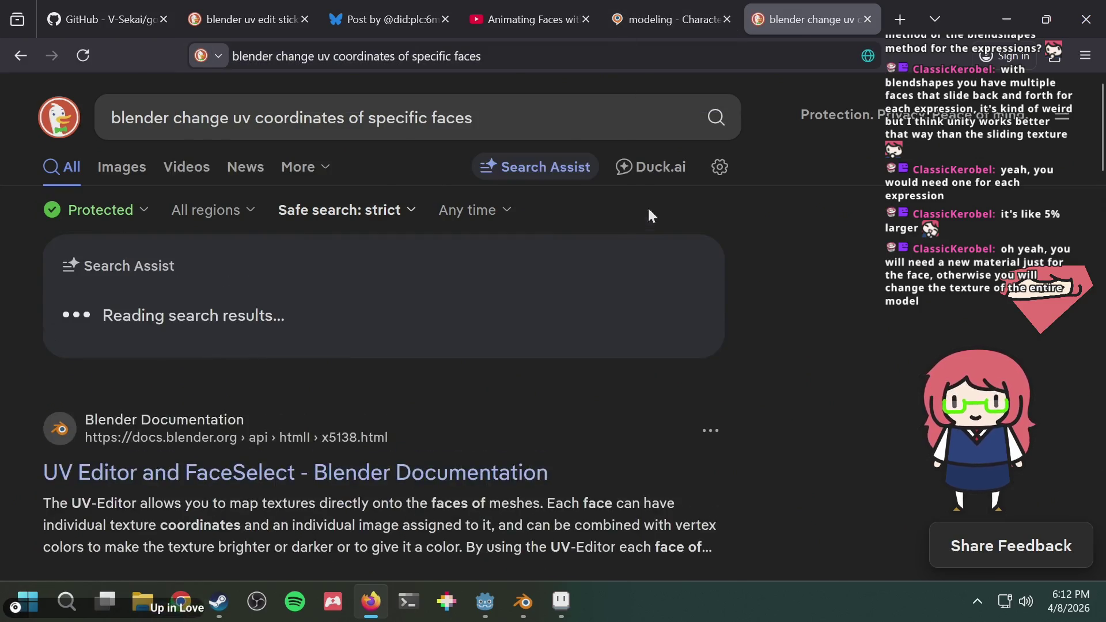
Read the UV Editor and FaceSelect documentation result, then return to the results
scroll(345, 403, down, 2)
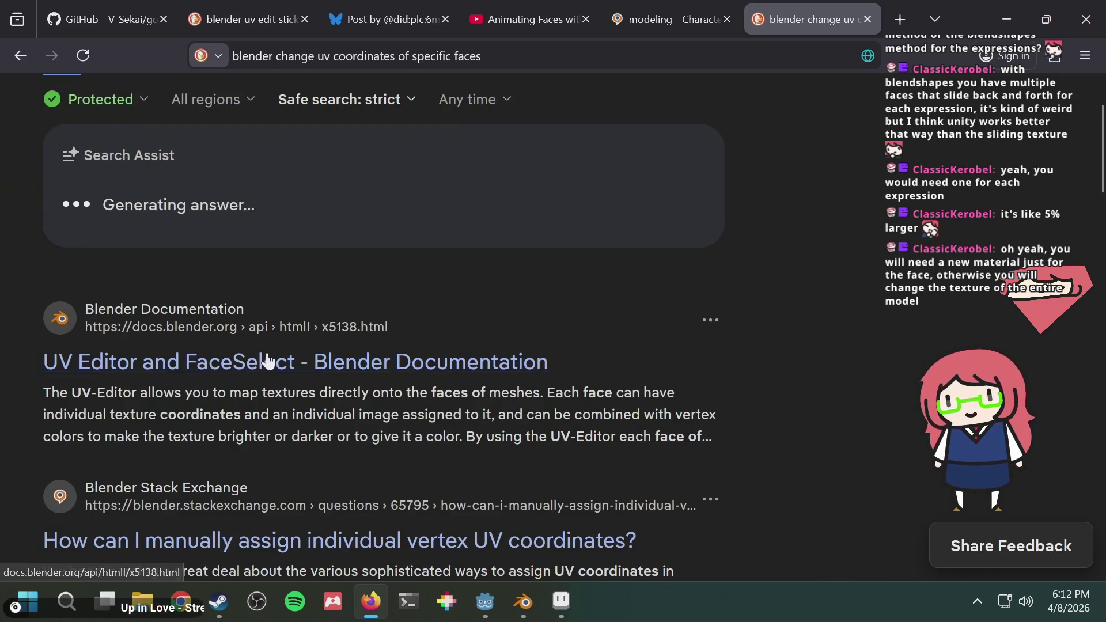
click(268, 360)
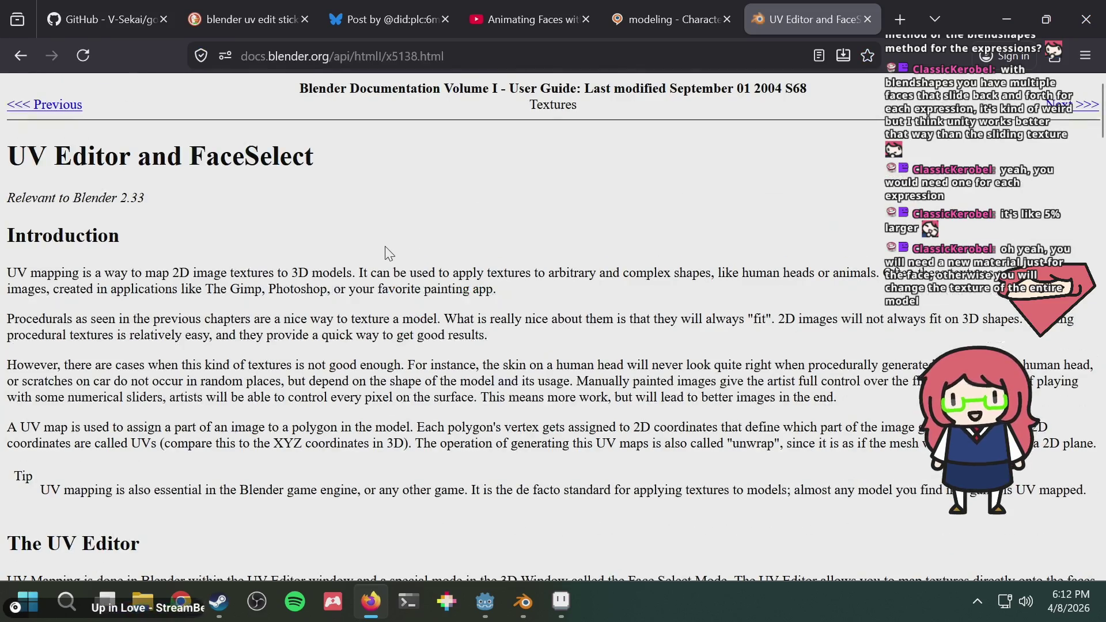
scroll(386, 248, down, 15)
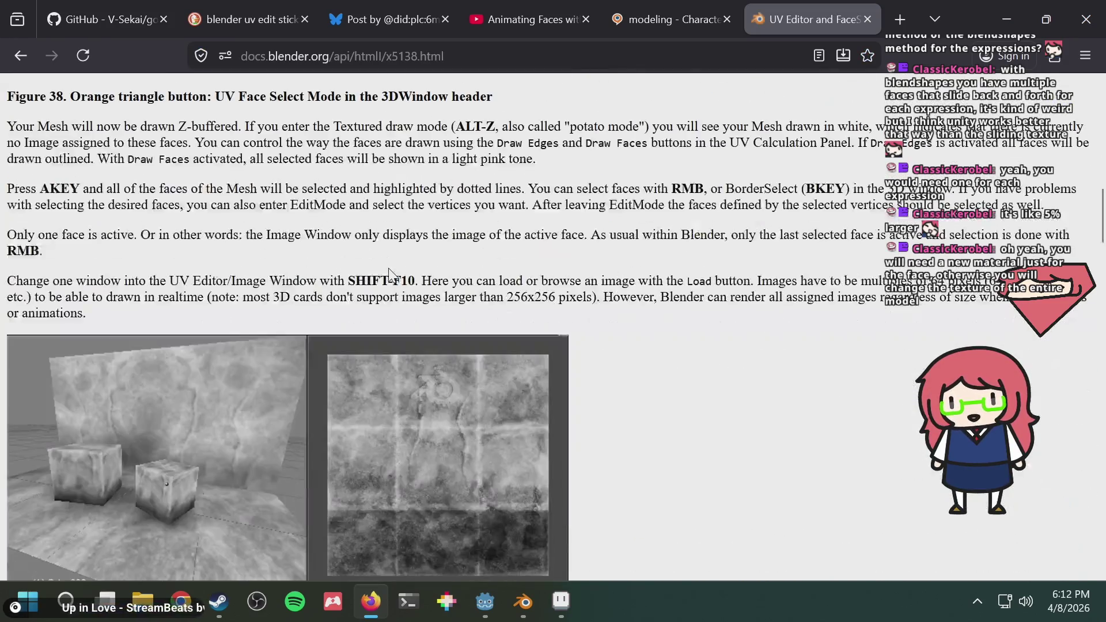
scroll(647, 310, down, 10)
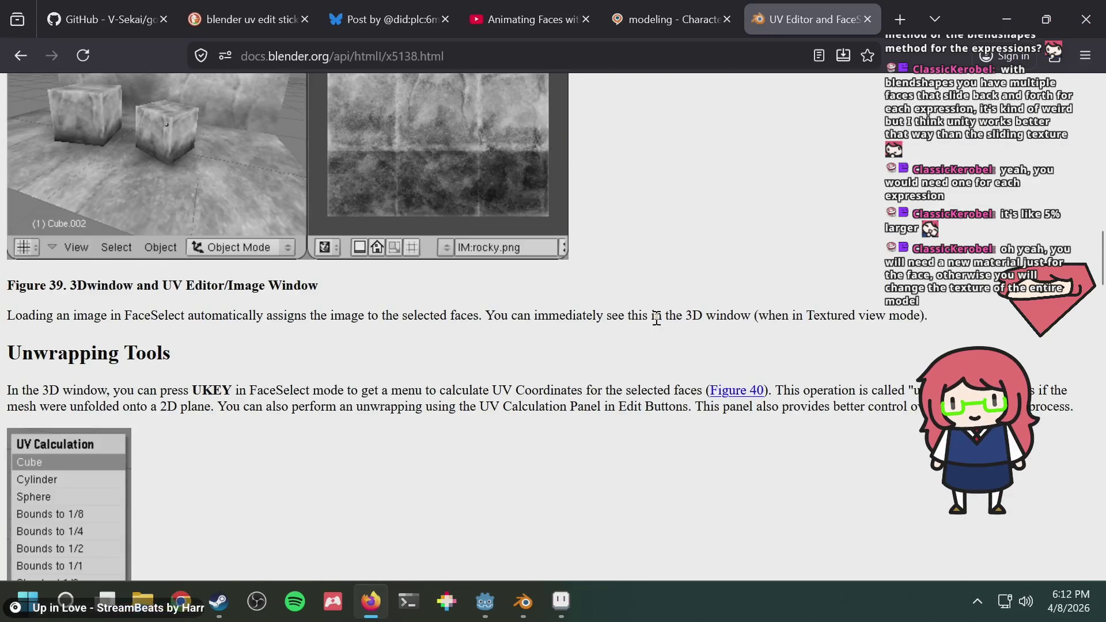
scroll(655, 321, down, 15)
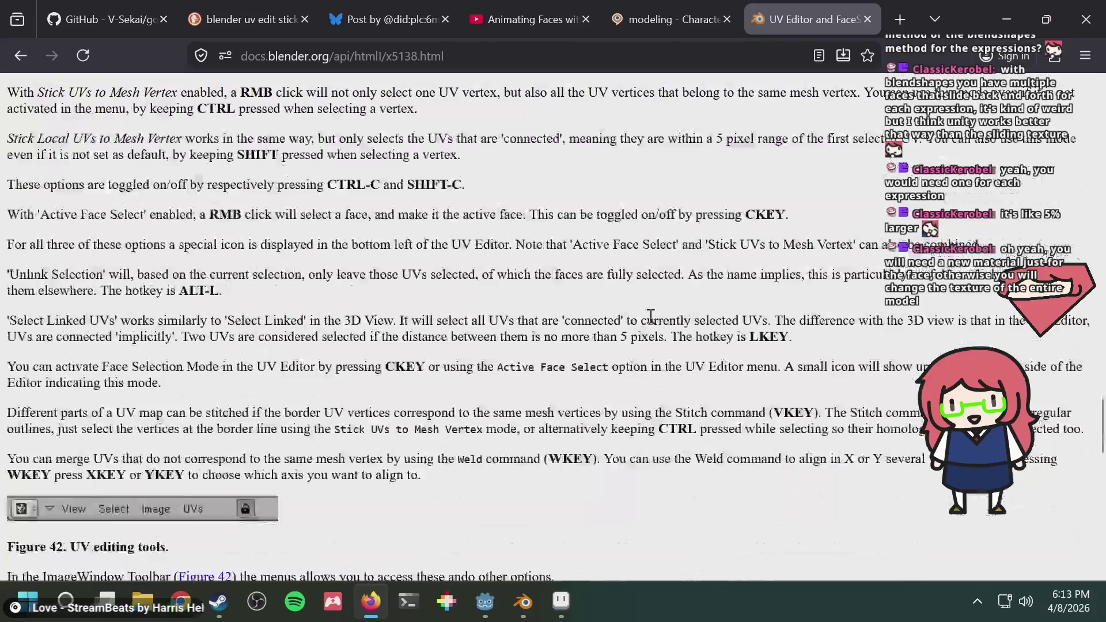
scroll(298, 183, down, 5)
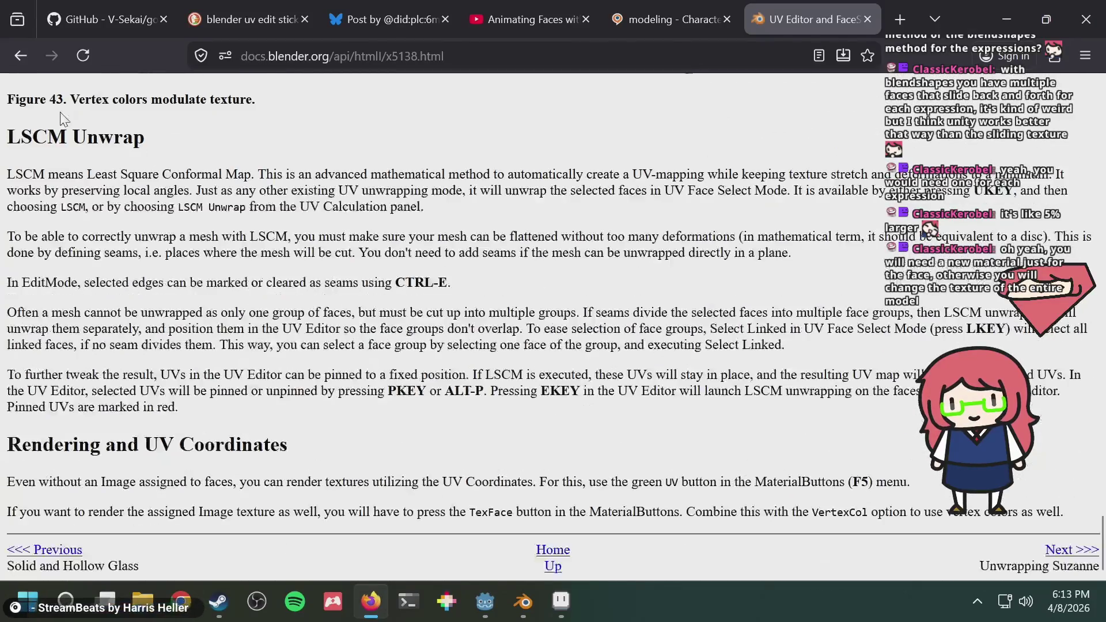
key(alt+Left)
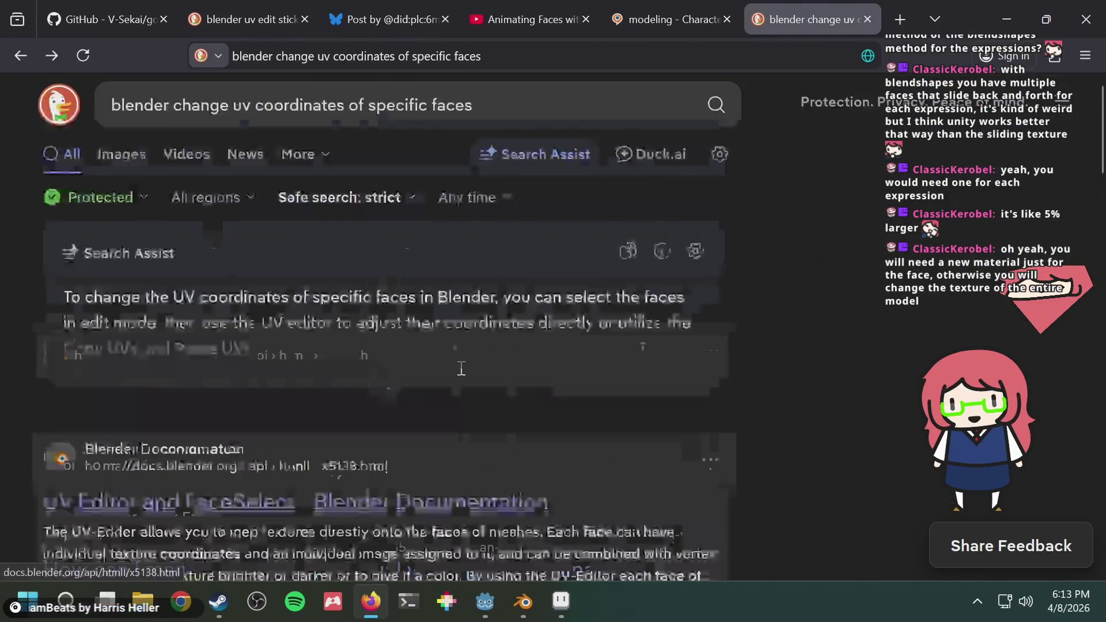
Skim the question about assigning UV coordinates manually and return to the results
scroll(455, 380, down, 8)
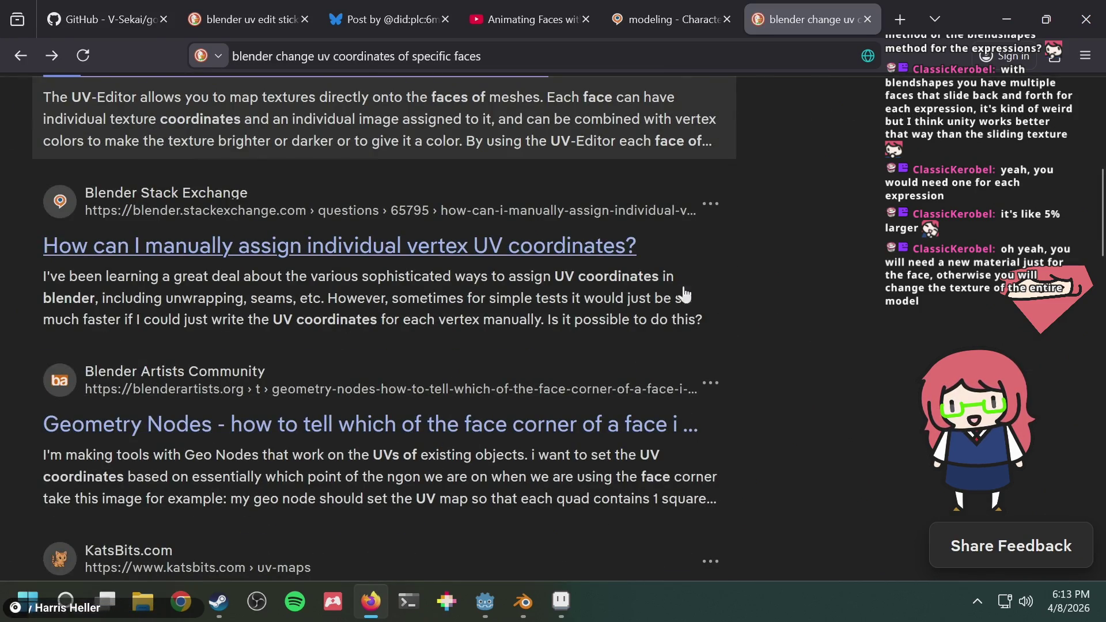
click(364, 247)
scroll(549, 260, down, 15)
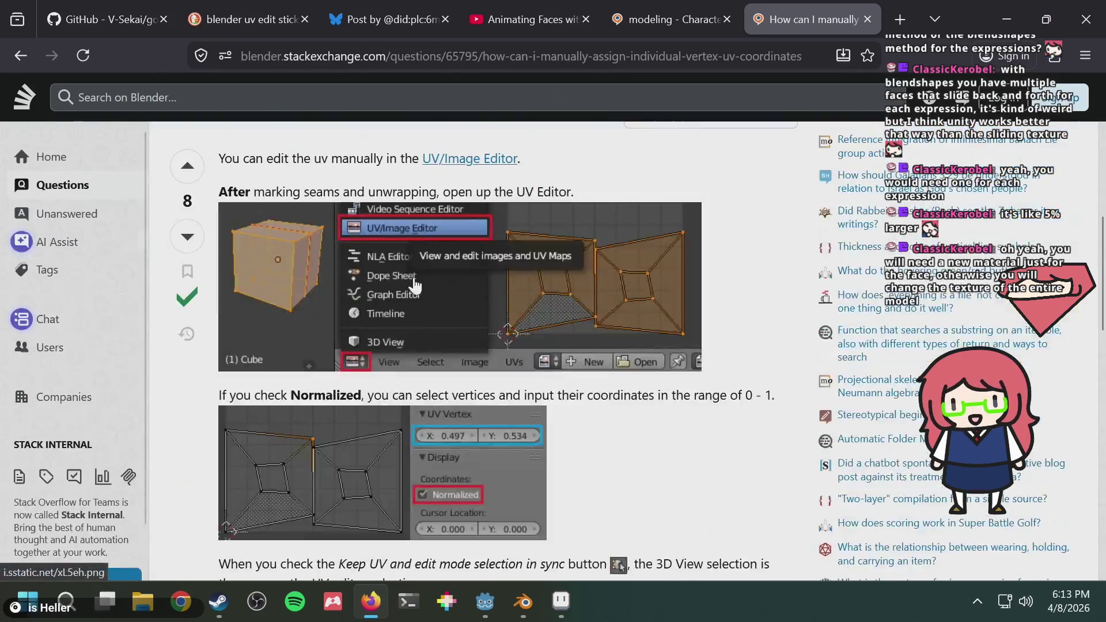
scroll(548, 260, down, 5)
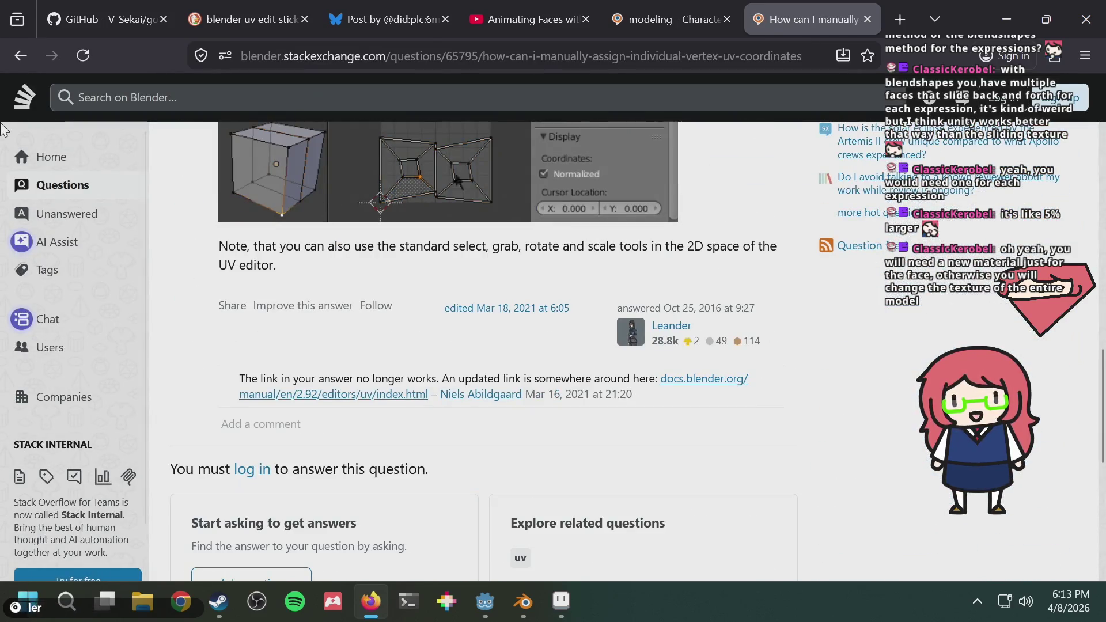
key(alt+Left)
scroll(554, 262, down, 5)
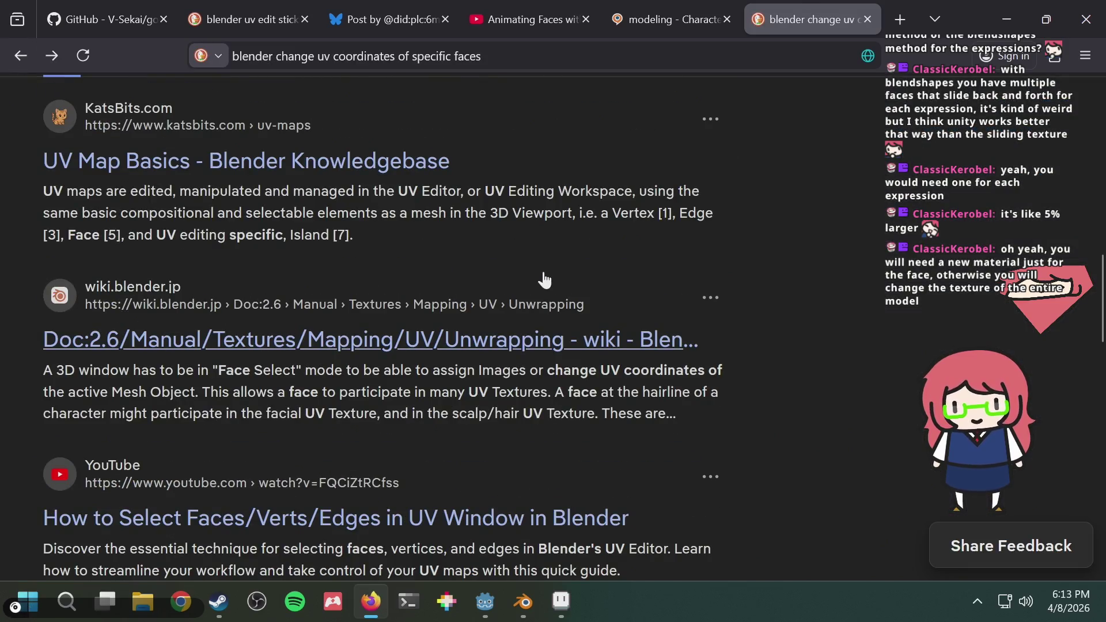
Search 'blender uv animation' in a new tab and scroll through the results
key(ctrl+t)
text(b)
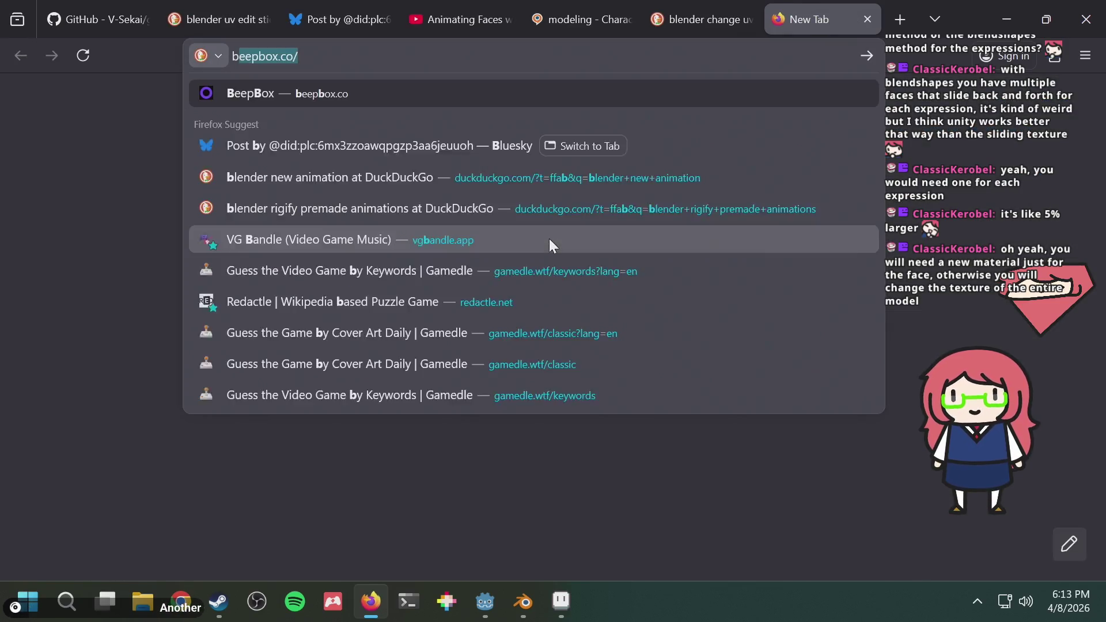
text(lender uv animation)
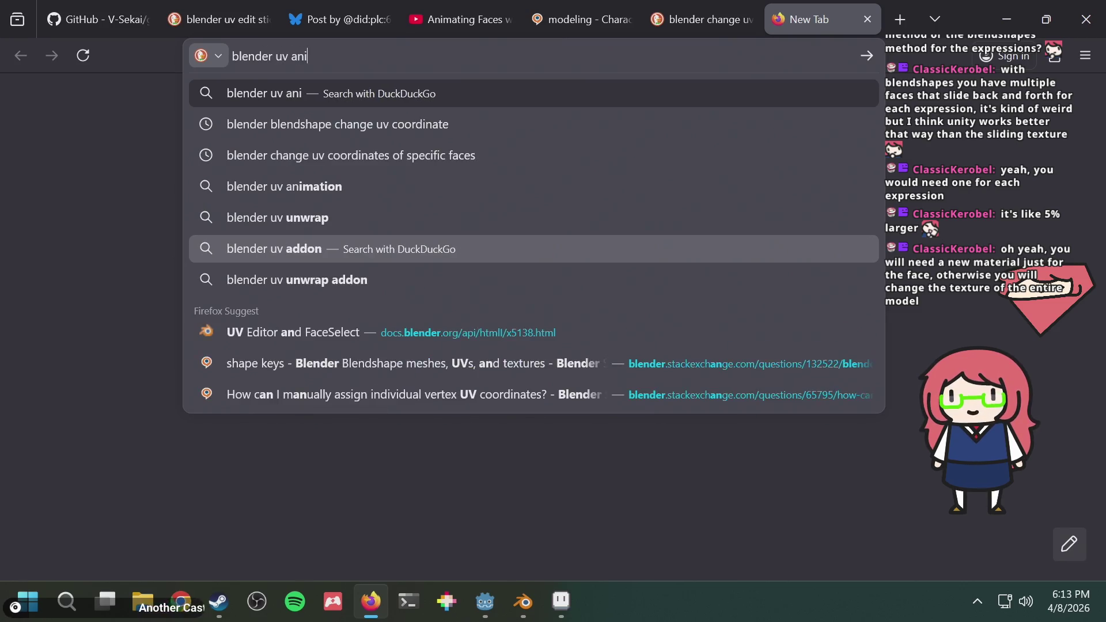
key(Return)
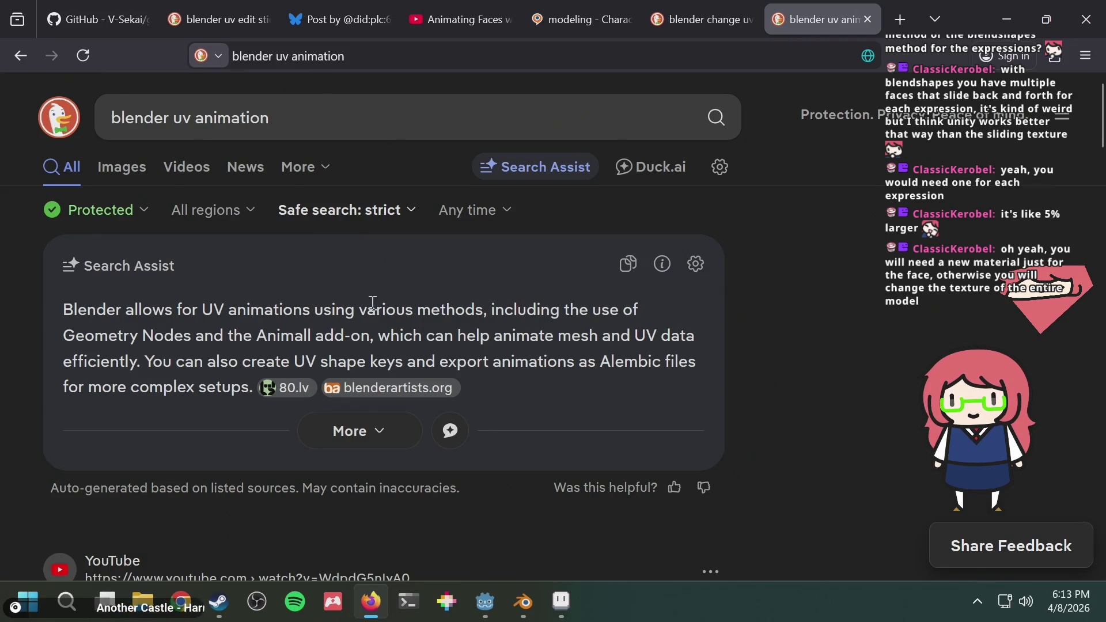
drag(373, 303, 474, 311)
click(518, 328)
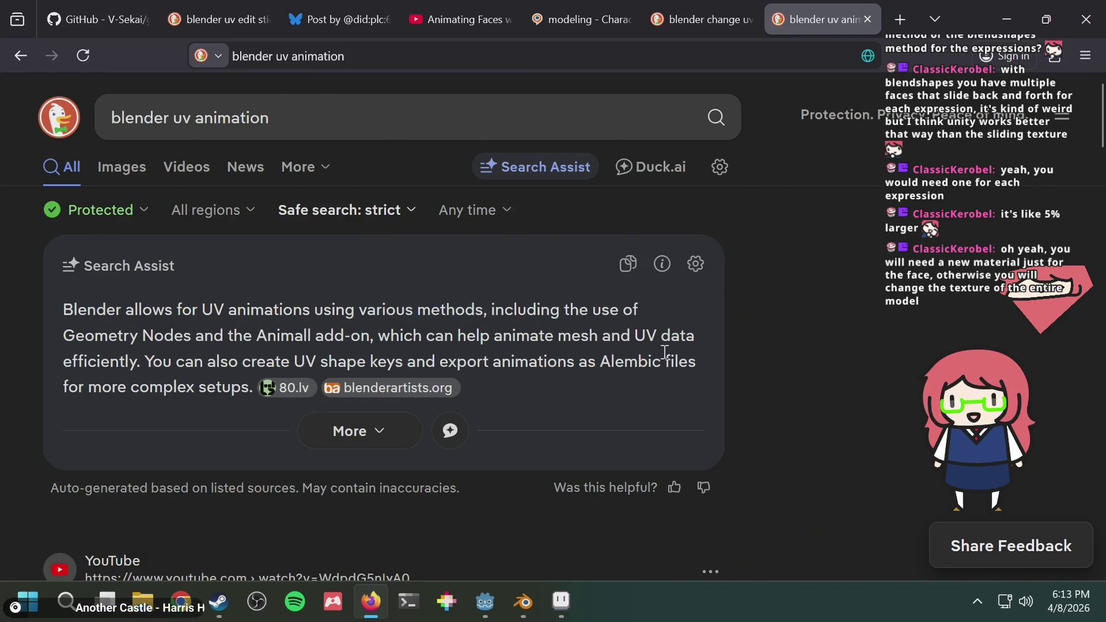
scroll(665, 352, down, 2)
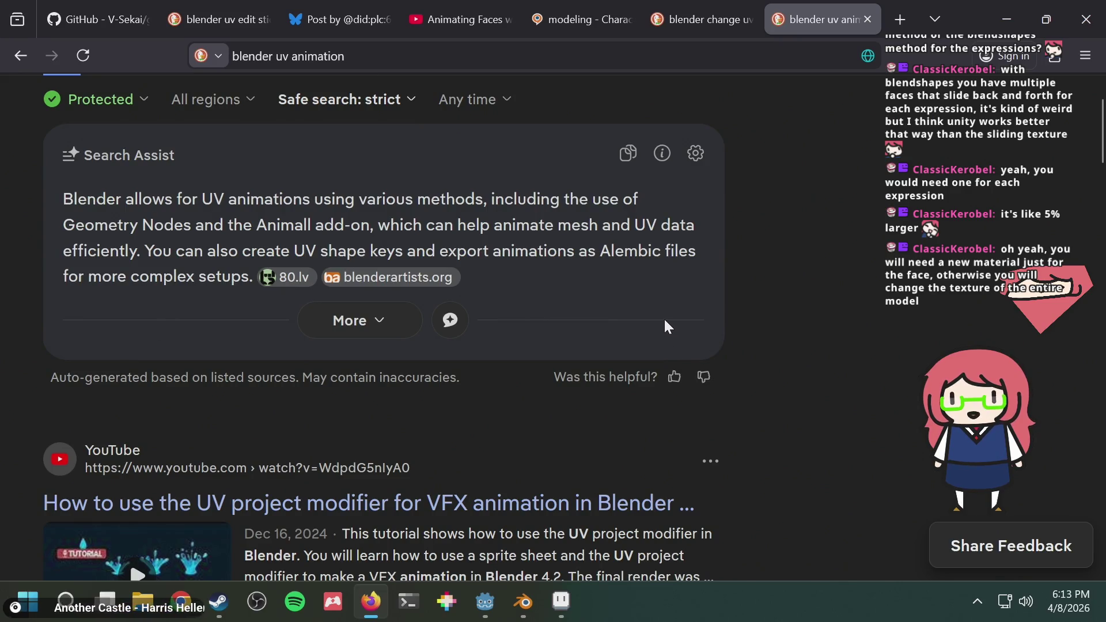
scroll(662, 316, down, 4)
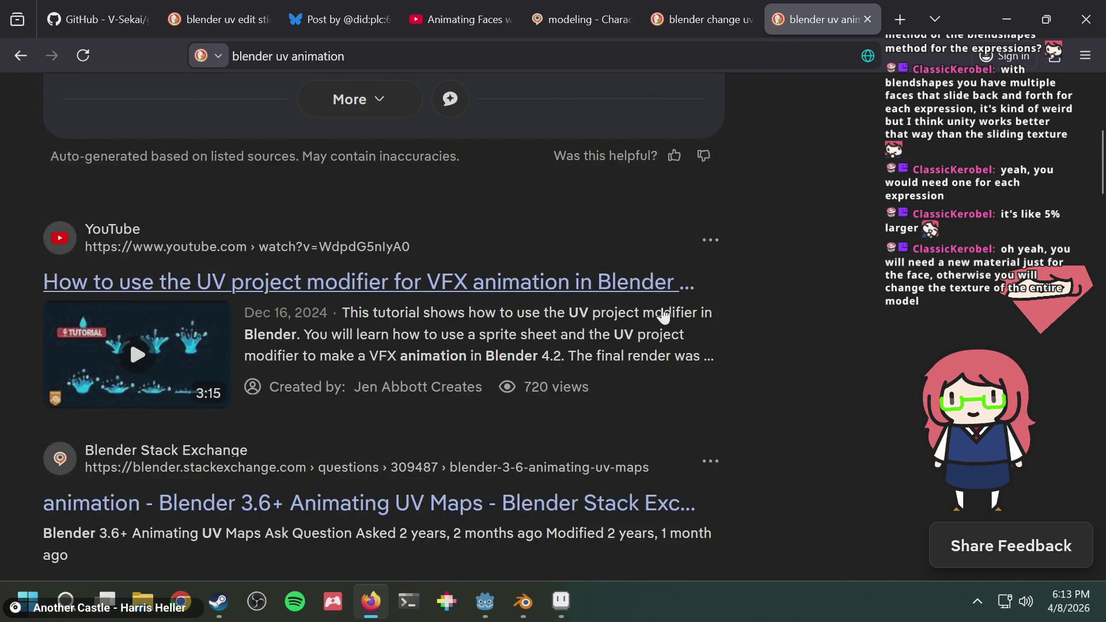
scroll(617, 377, down, 4)
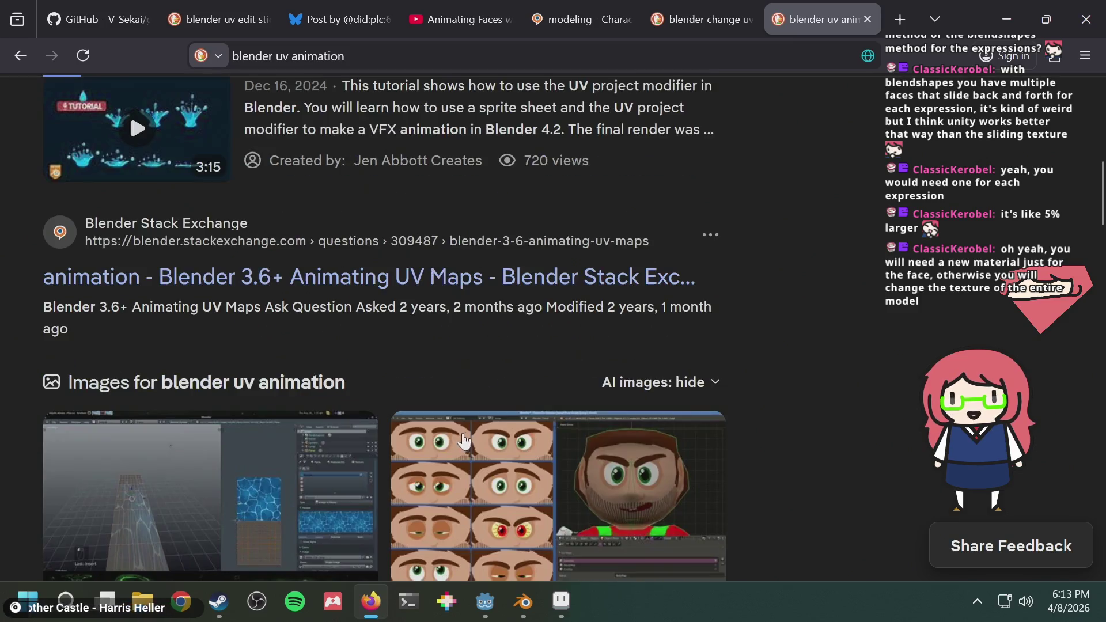
Read the Blender 3.6+ Animating UV Maps answer, then go back to the results
click(460, 282)
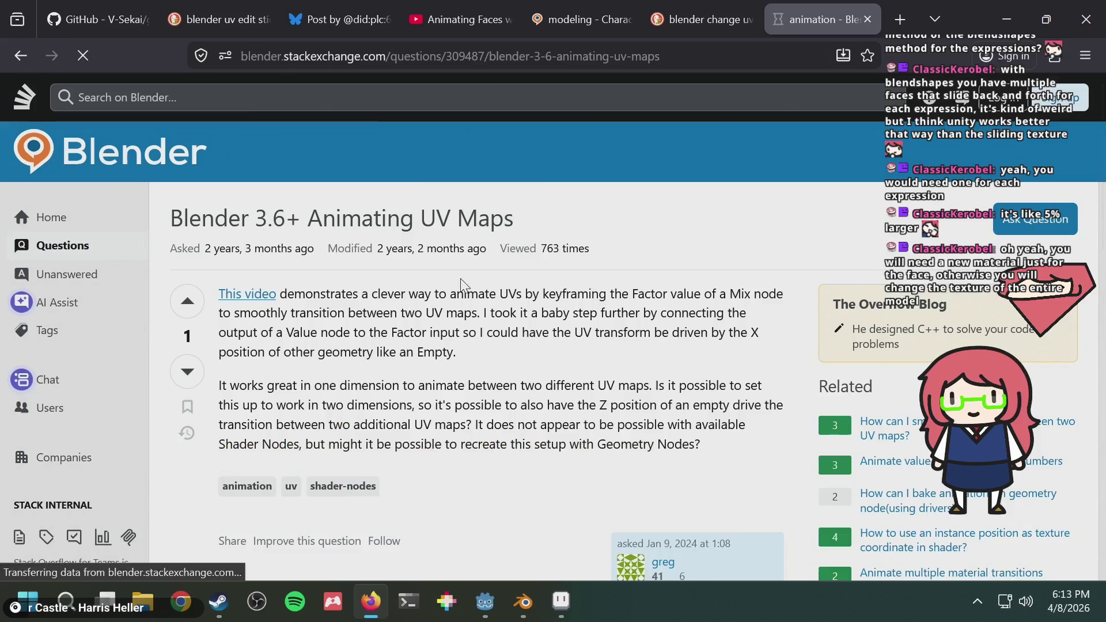
scroll(460, 278, down, 10)
scroll(464, 285, up, 3)
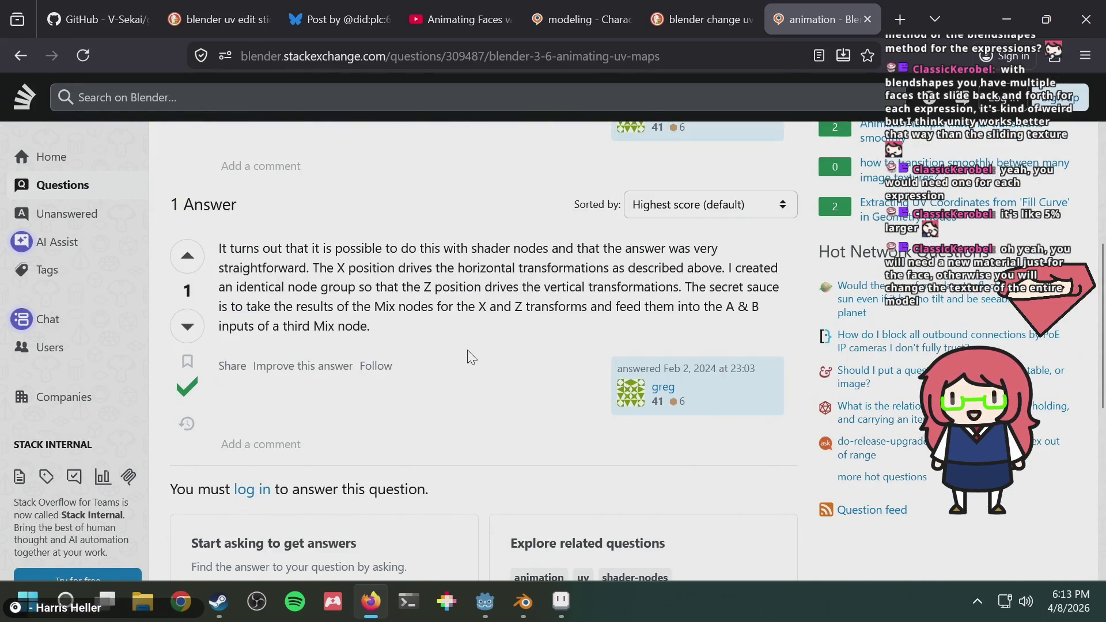
double_click(413, 269)
click(455, 292)
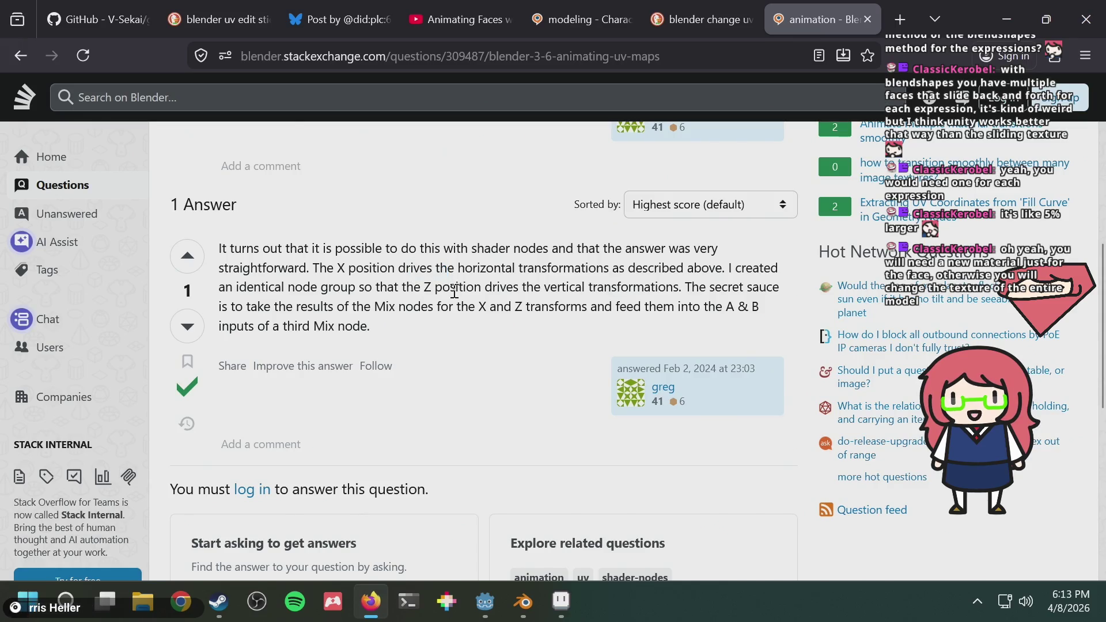
click(443, 352)
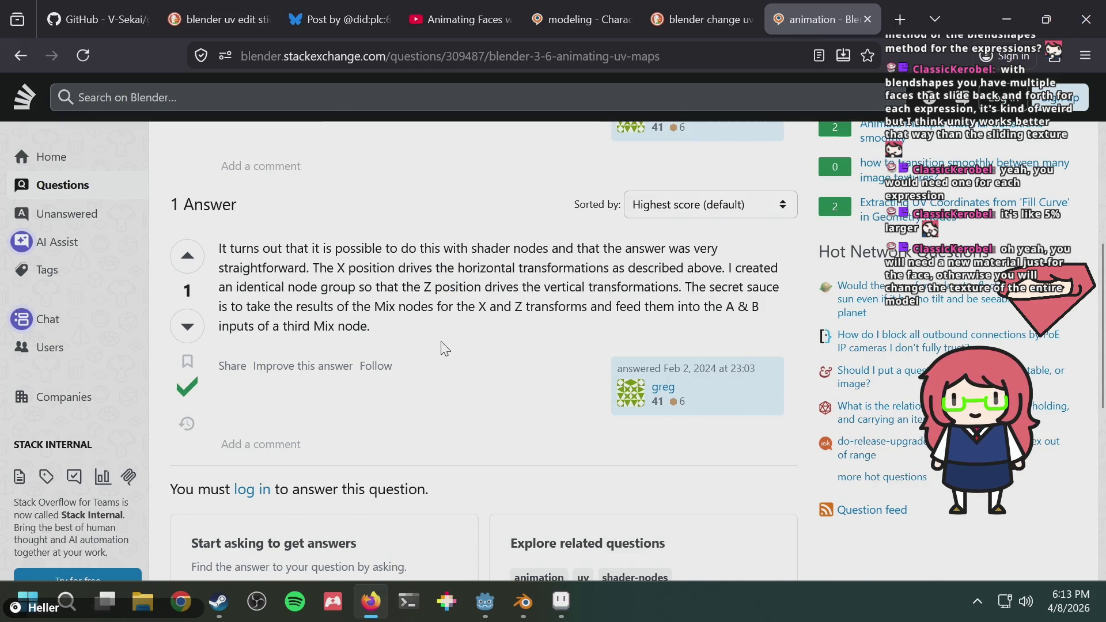
right_click(443, 345)
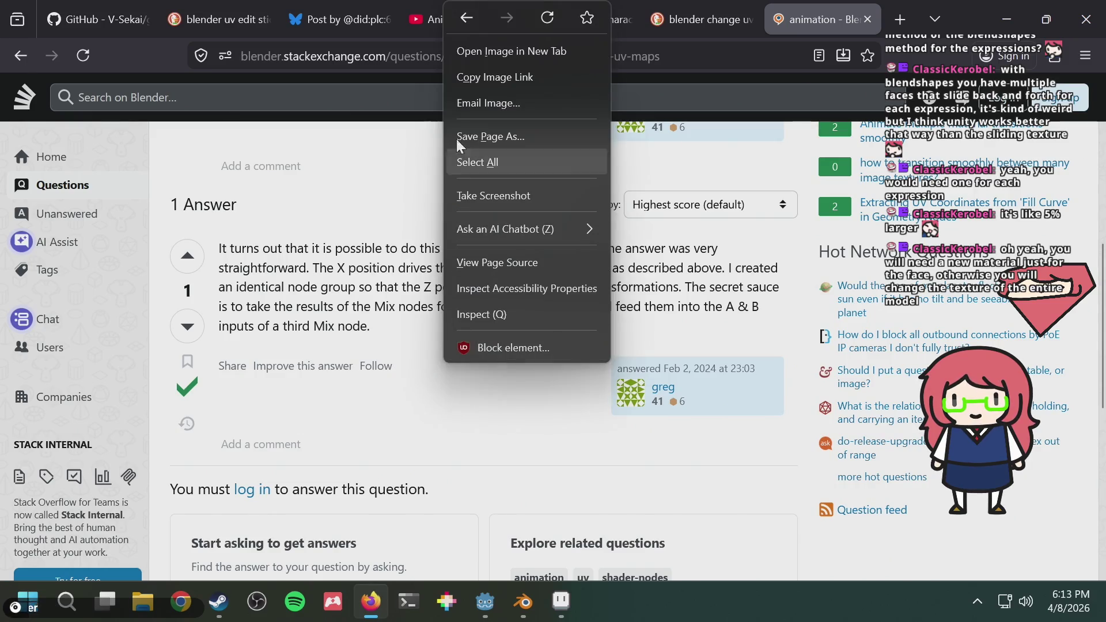
click(465, 27)
Scroll through the 'blender uv animation' search results
scroll(444, 358, down, 5)
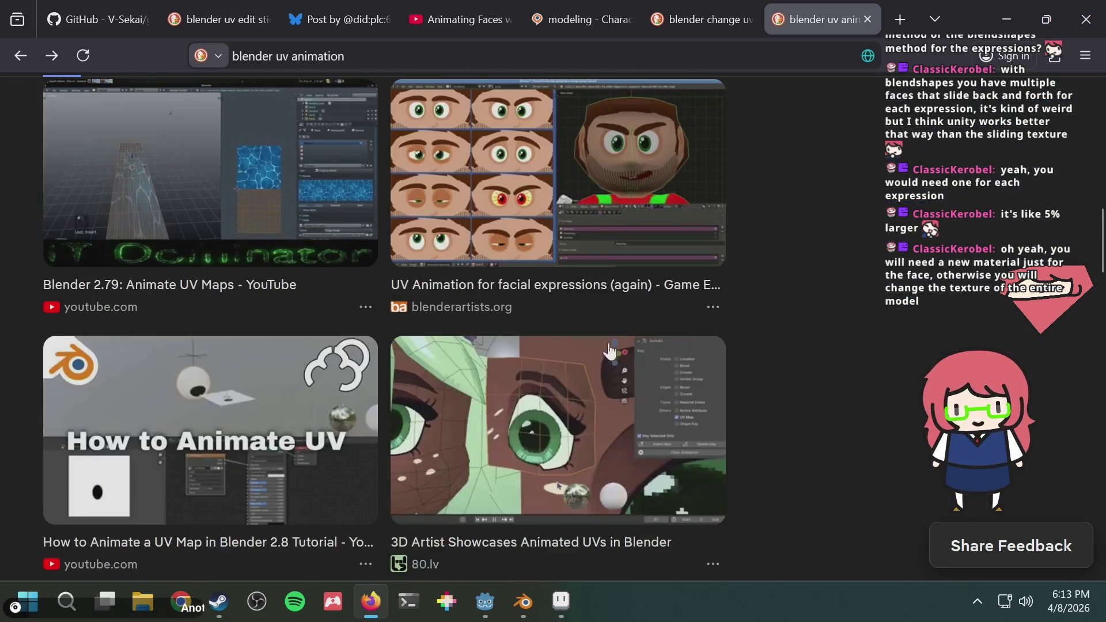
scroll(739, 348, up, 3)
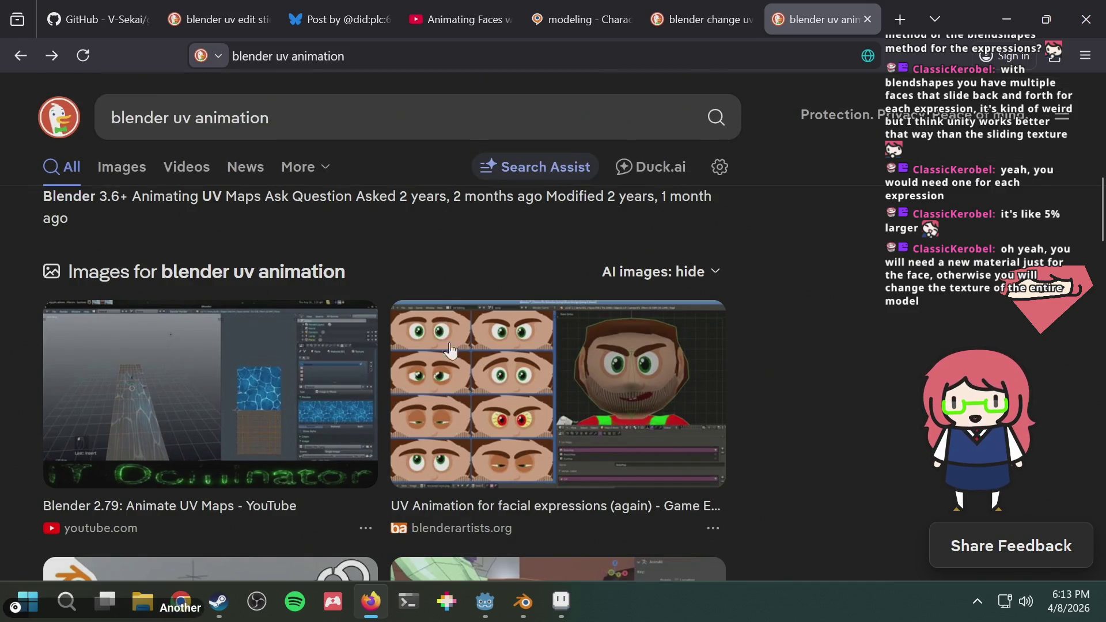
scroll(813, 363, down, 5)
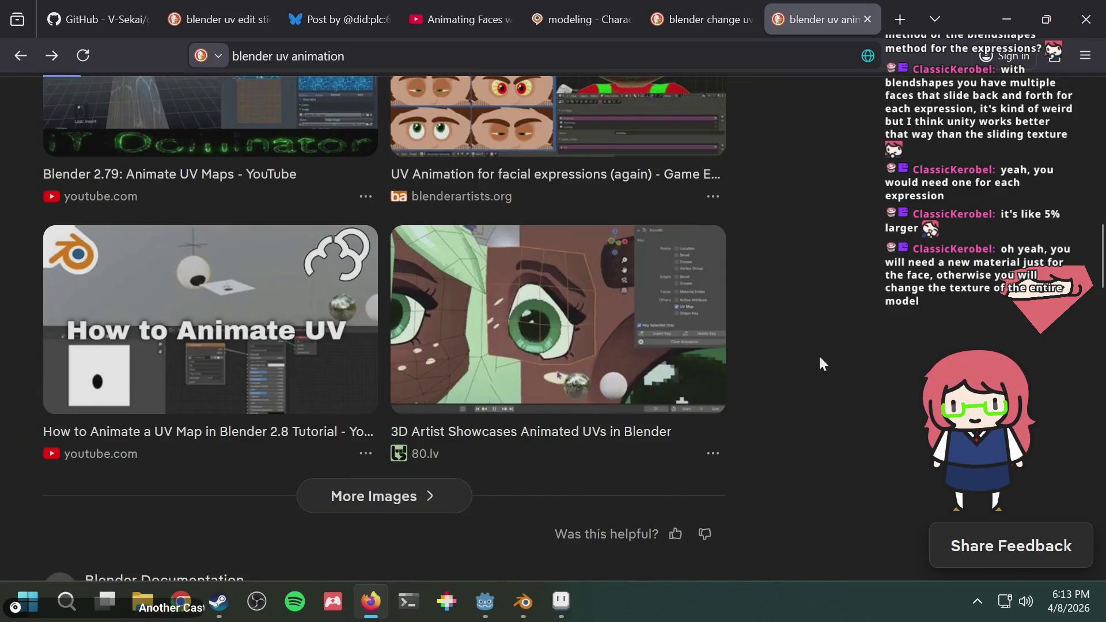
scroll(820, 359, down, 5)
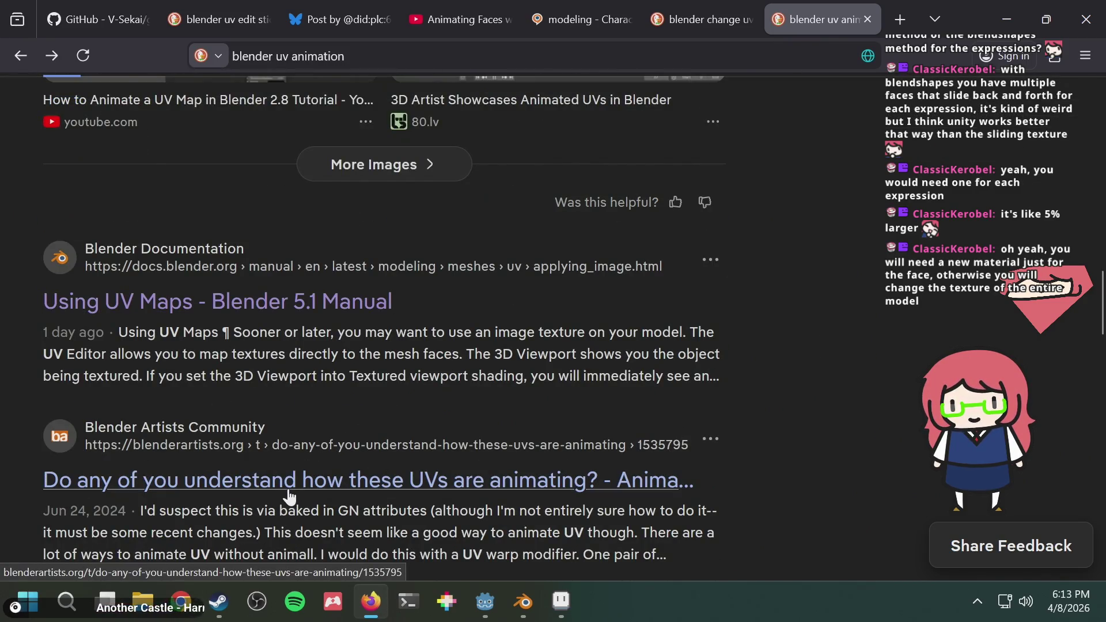
scroll(289, 496, down, 4)
scroll(344, 477, down, 2)
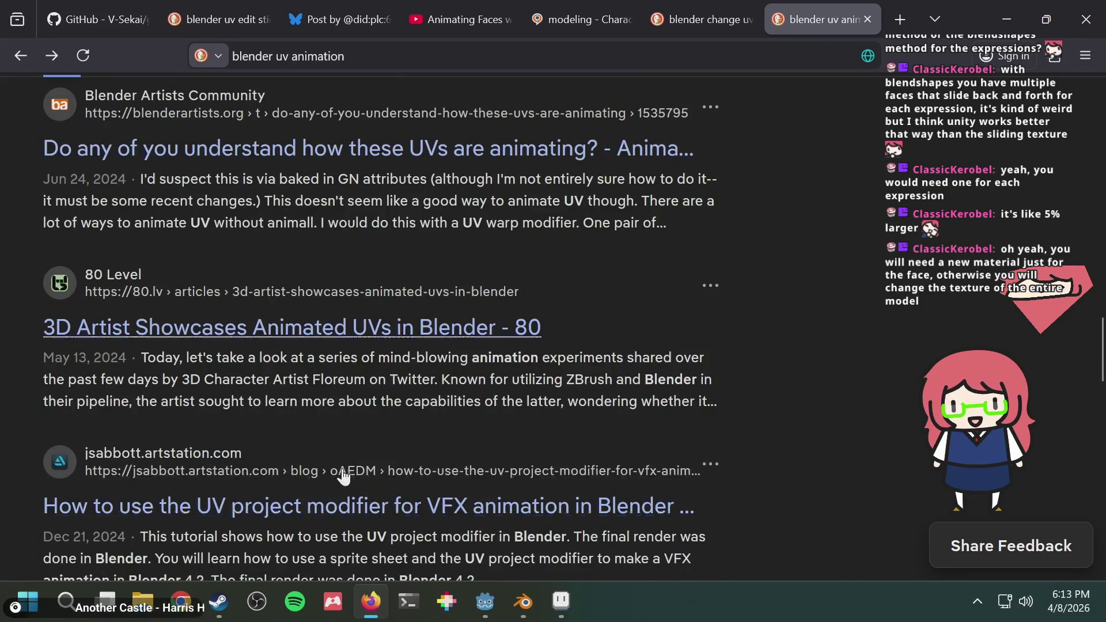
scroll(440, 450, down, 2)
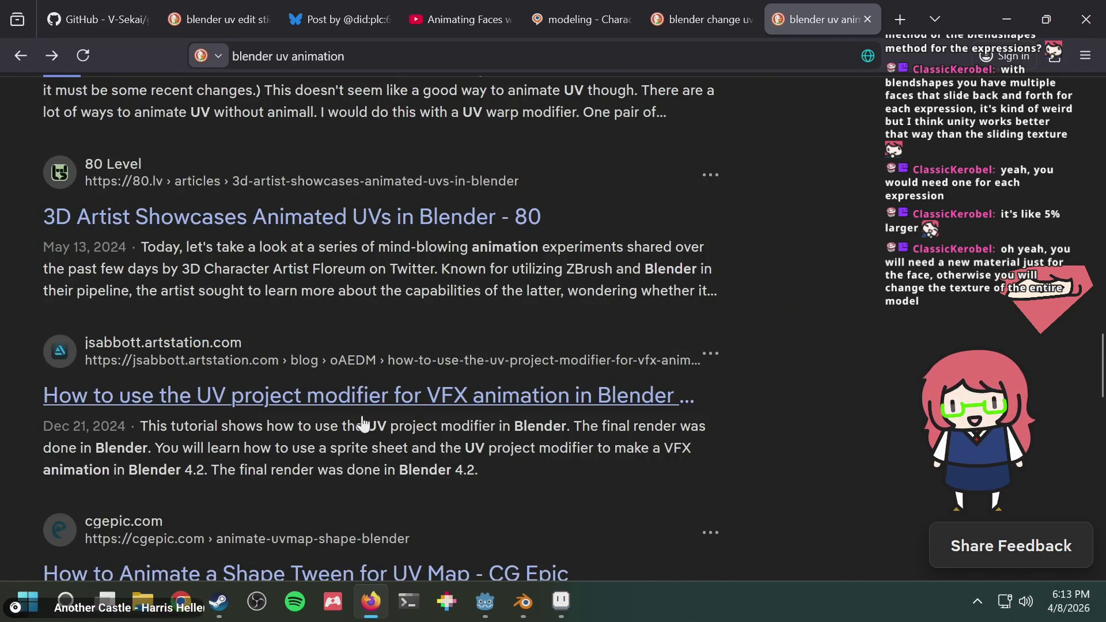
scroll(345, 419, down, 2)
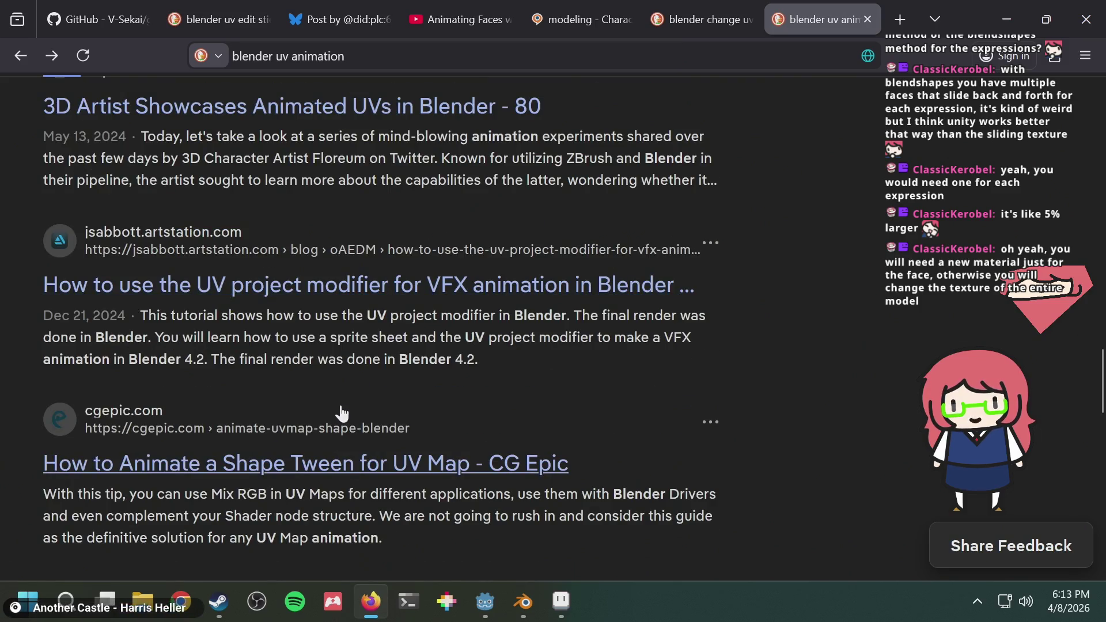
scroll(345, 404, up, 6)
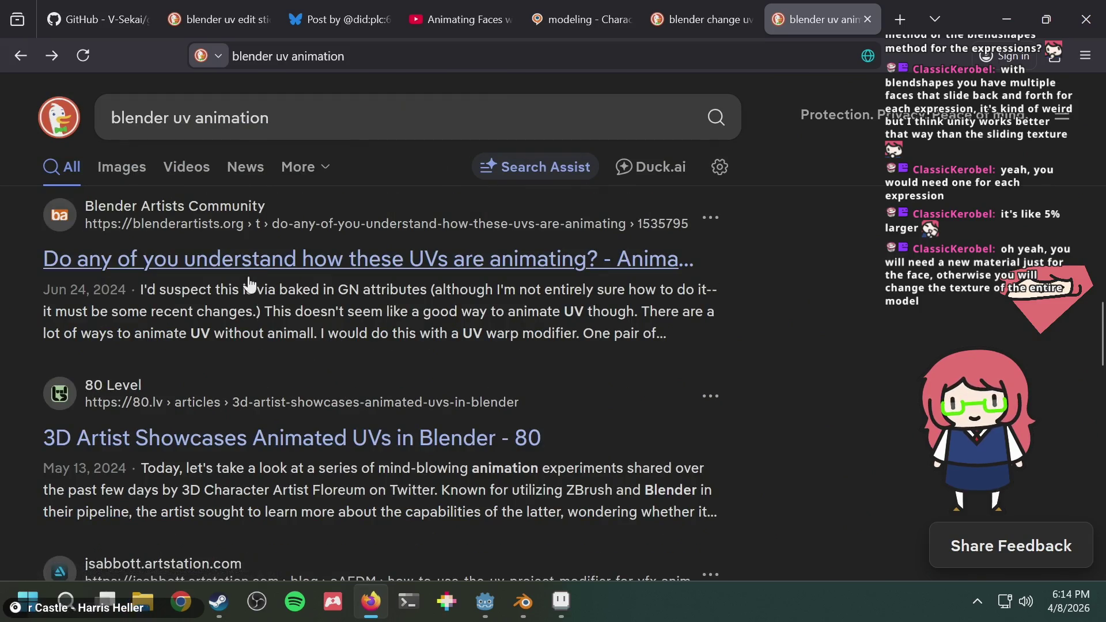
Open and read the Blender Artists thread 'Do any of you understand how these UVs are animating?'
click(249, 275)
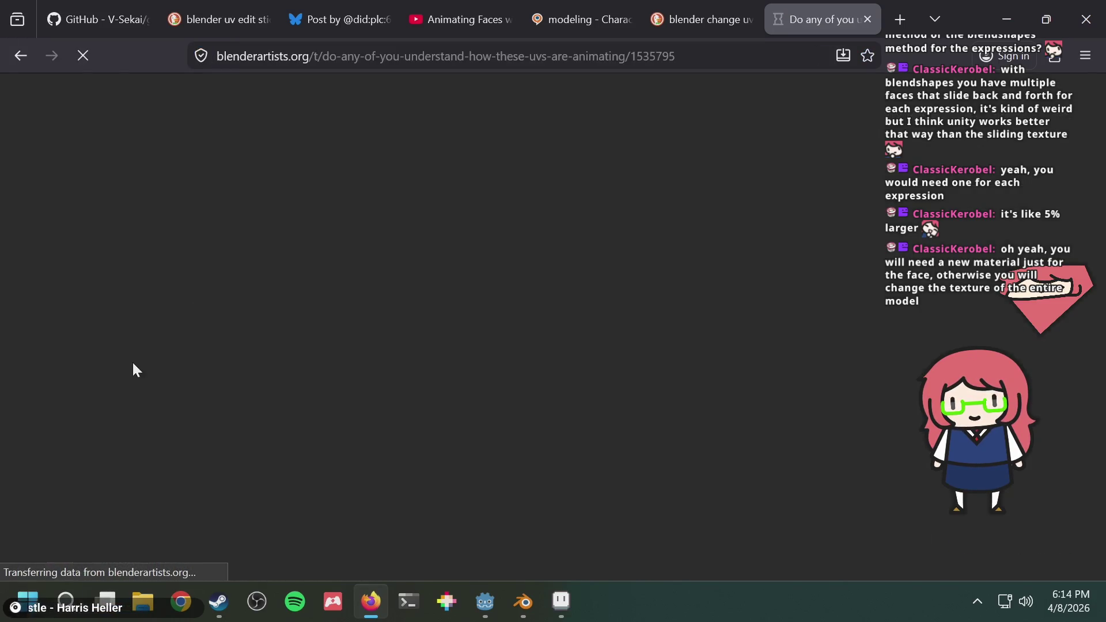
scroll(367, 280, down, 12)
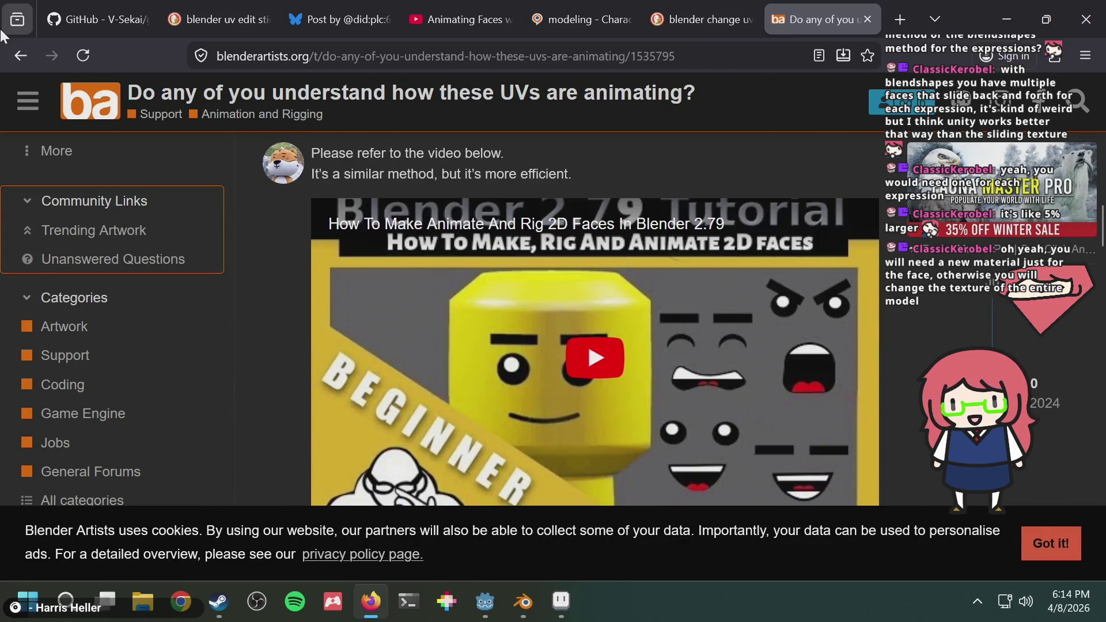
scroll(634, 294, down, 10)
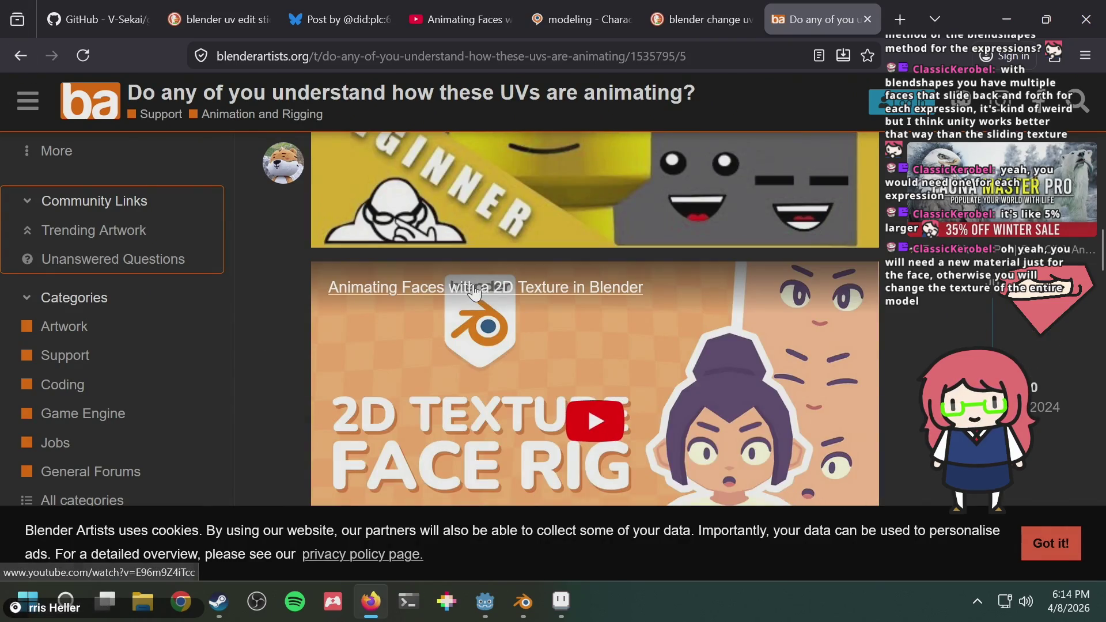
scroll(402, 339, down, 10)
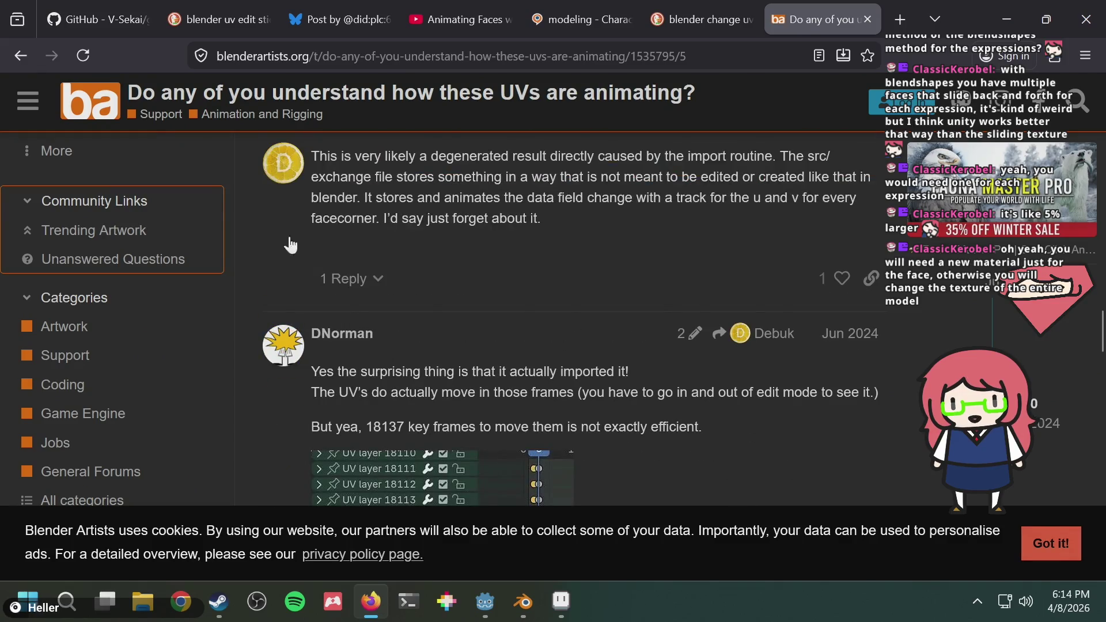
Return to the 'blender uv animation' results and load the second page of hits
click(20, 55)
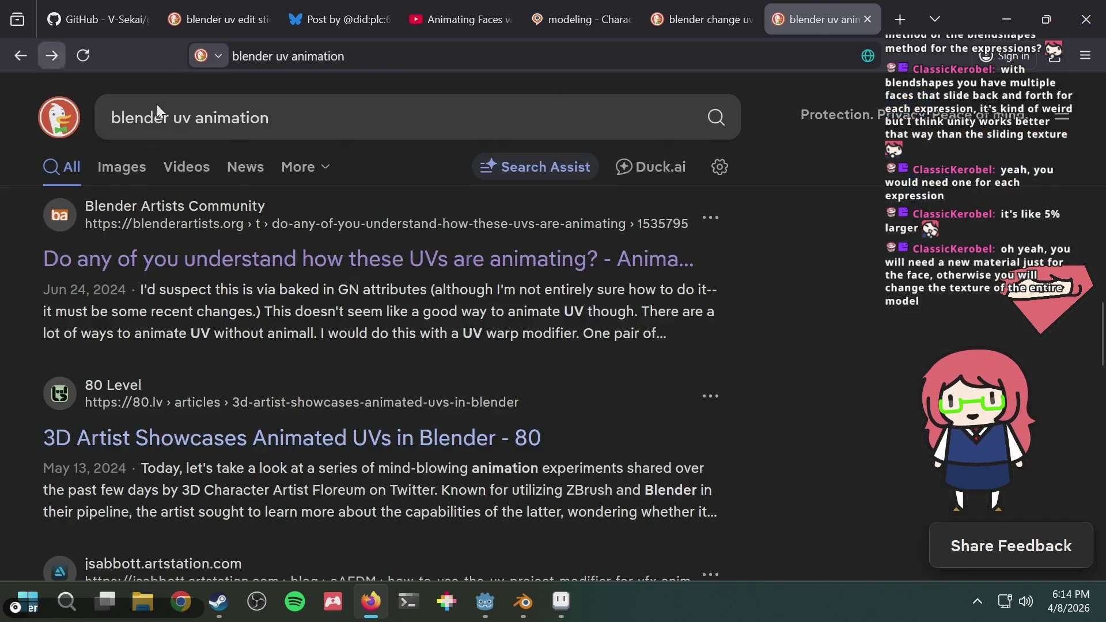
scroll(563, 304, down, 8)
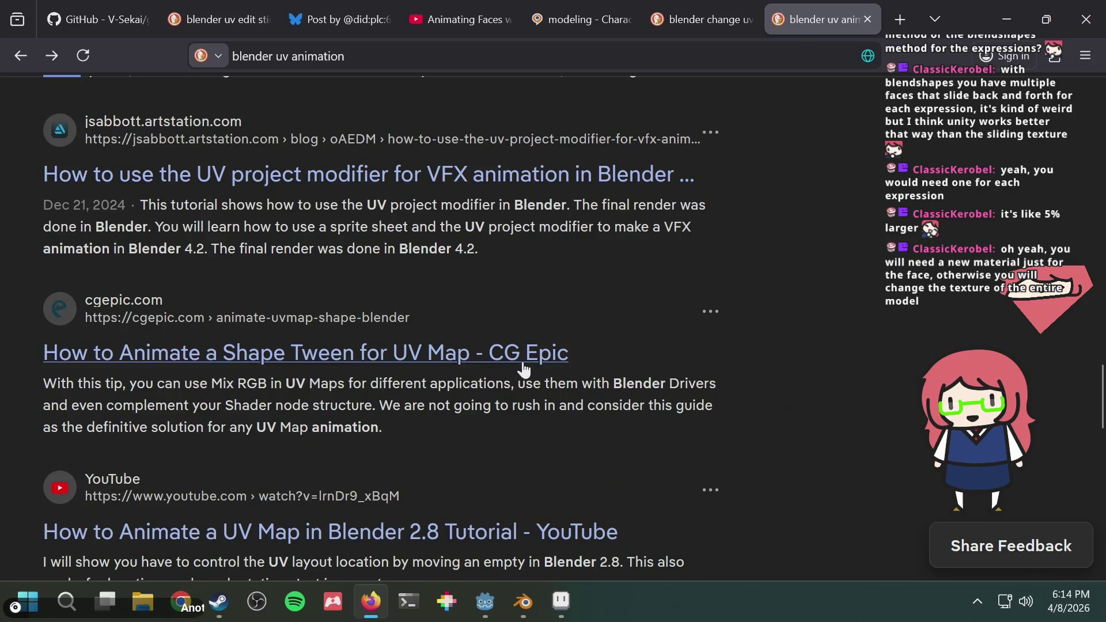
scroll(536, 345, down, 3)
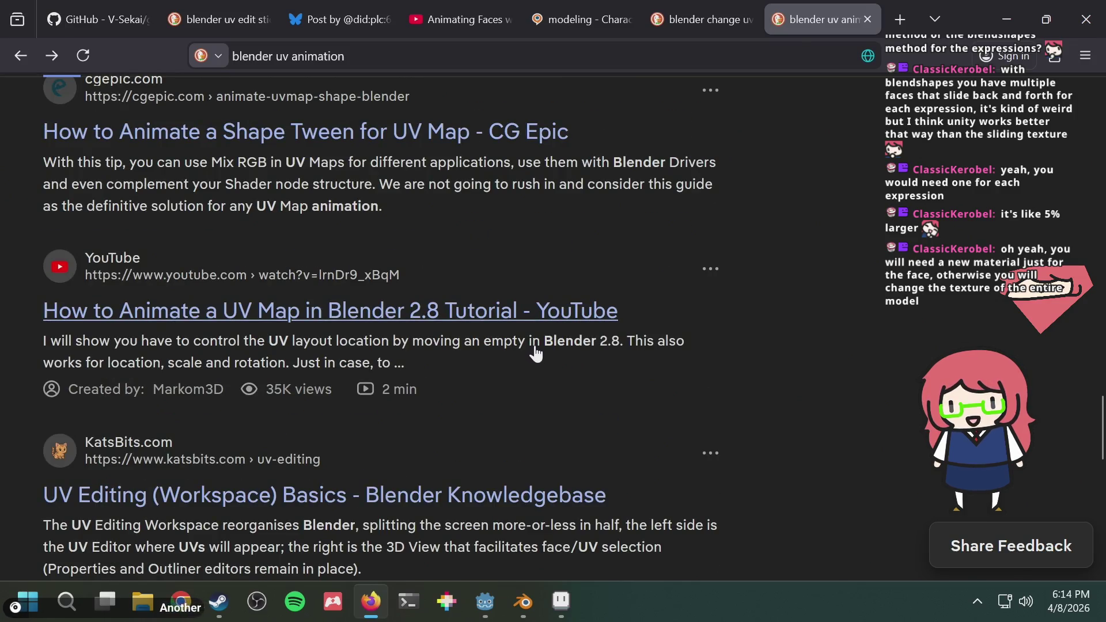
scroll(539, 333, down, 2)
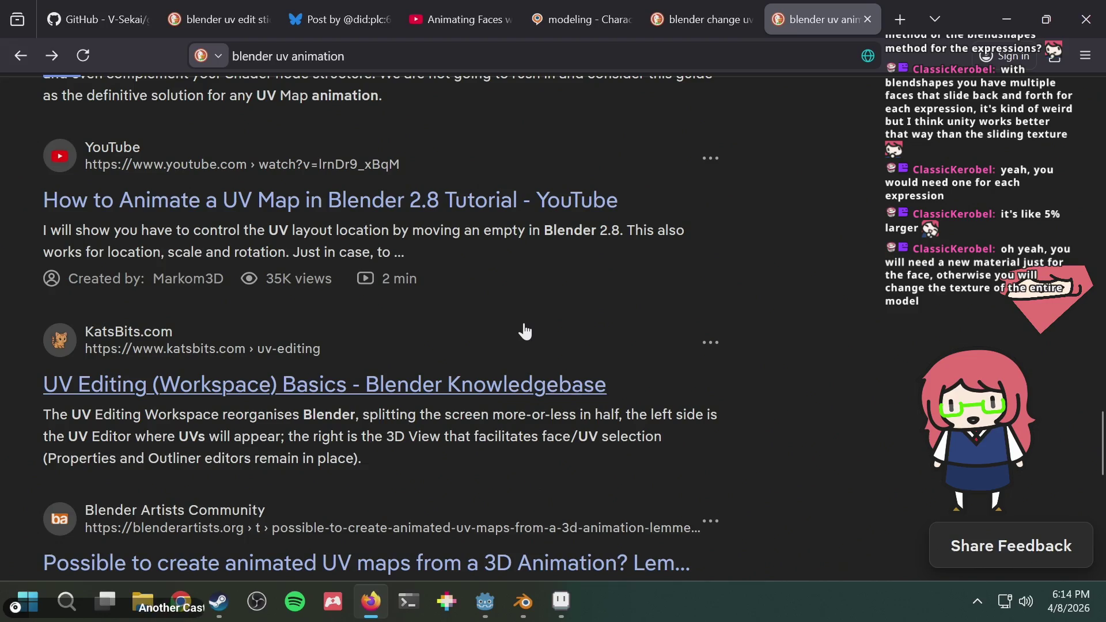
scroll(533, 332, down, 5)
scroll(524, 331, up, 2)
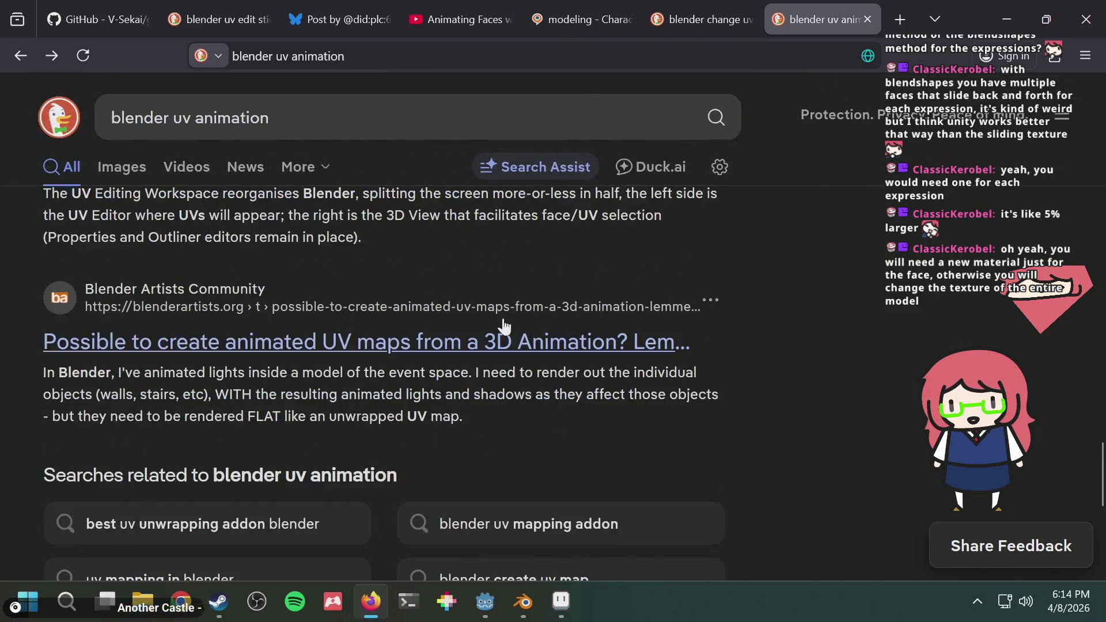
scroll(458, 357, up, 5)
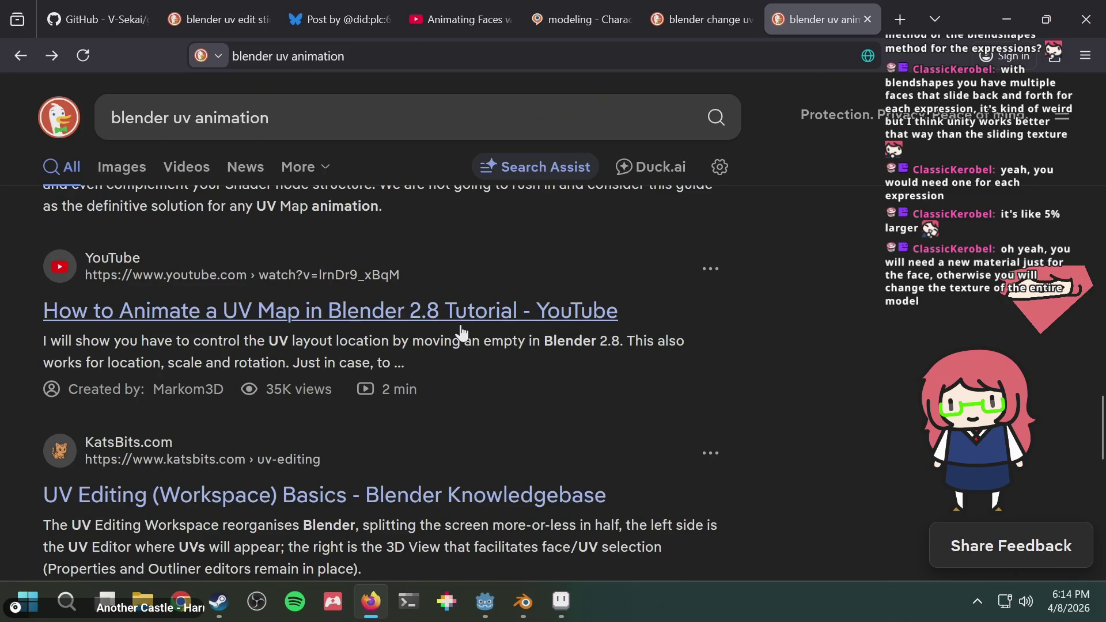
scroll(547, 334, down, 7)
scroll(548, 352, down, 2)
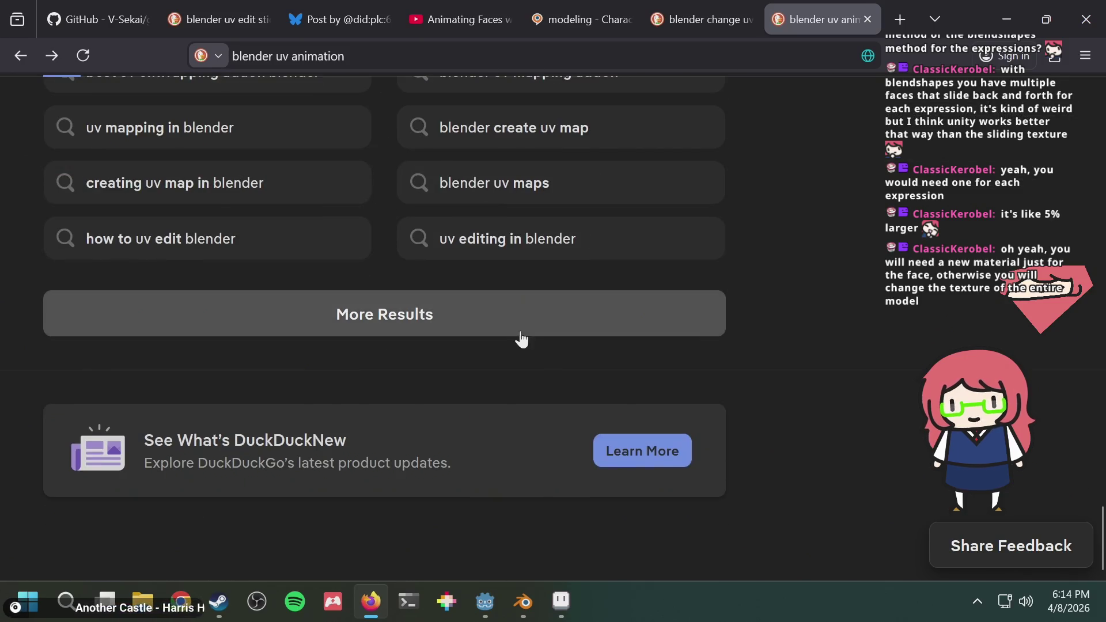
click(518, 308)
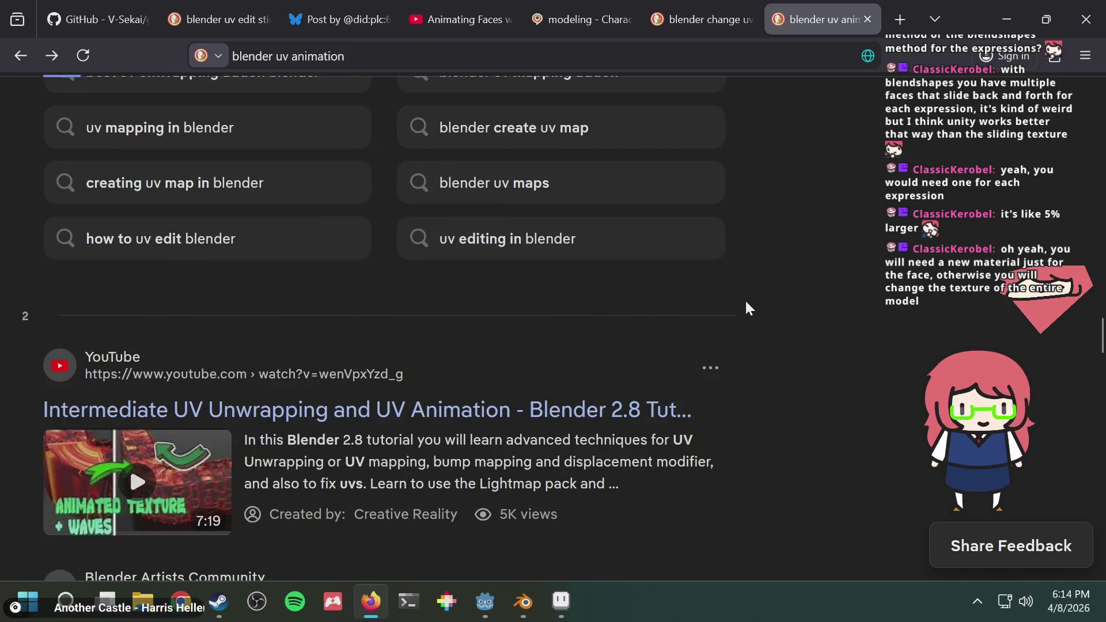
Skim the Blender Artists 'UV Animation made easy' guide, then go back to the results
scroll(740, 301, down, 5)
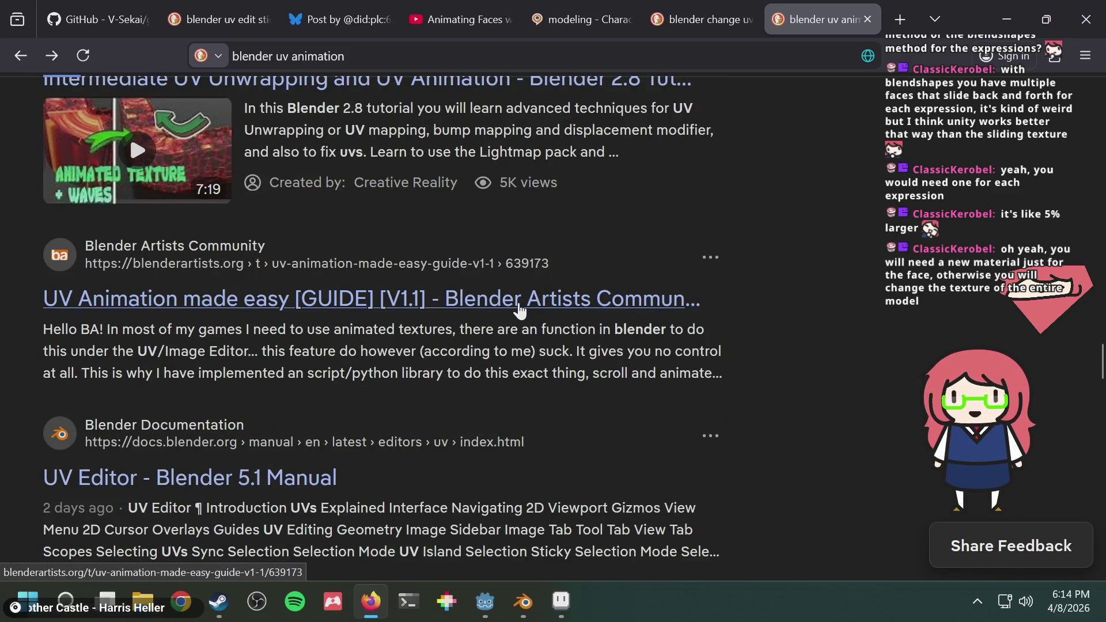
click(519, 310)
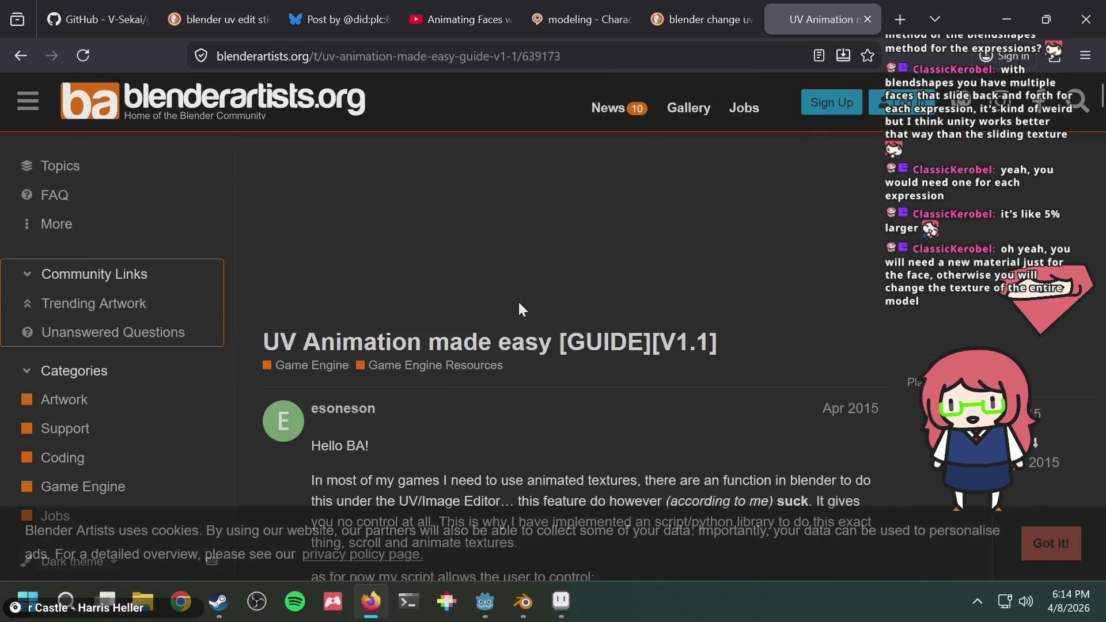
scroll(518, 302, down, 3)
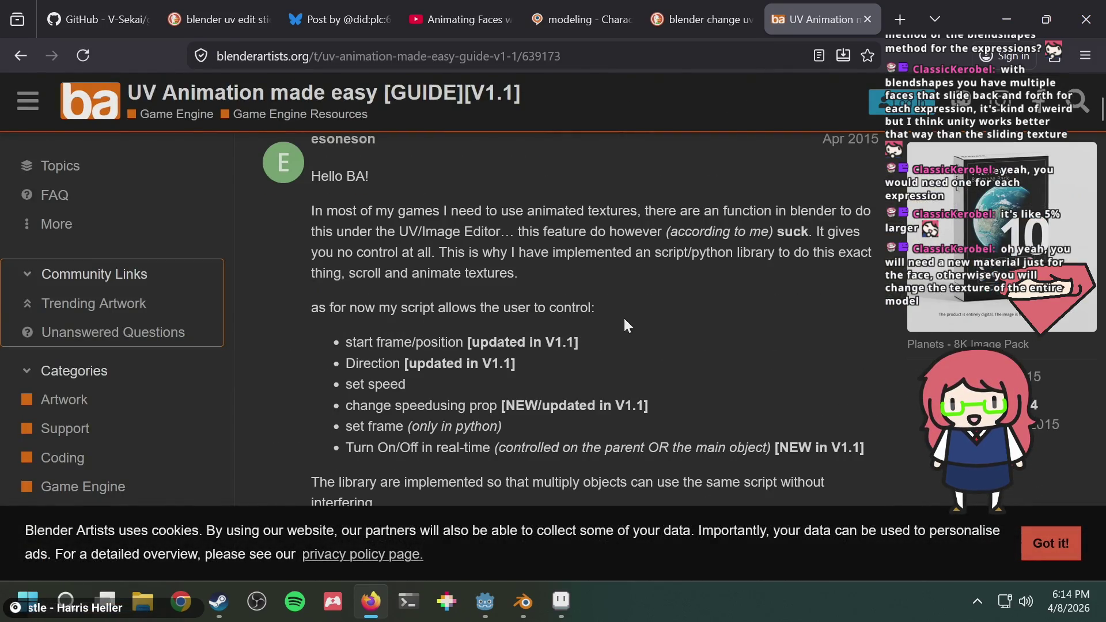
scroll(624, 316, down, 15)
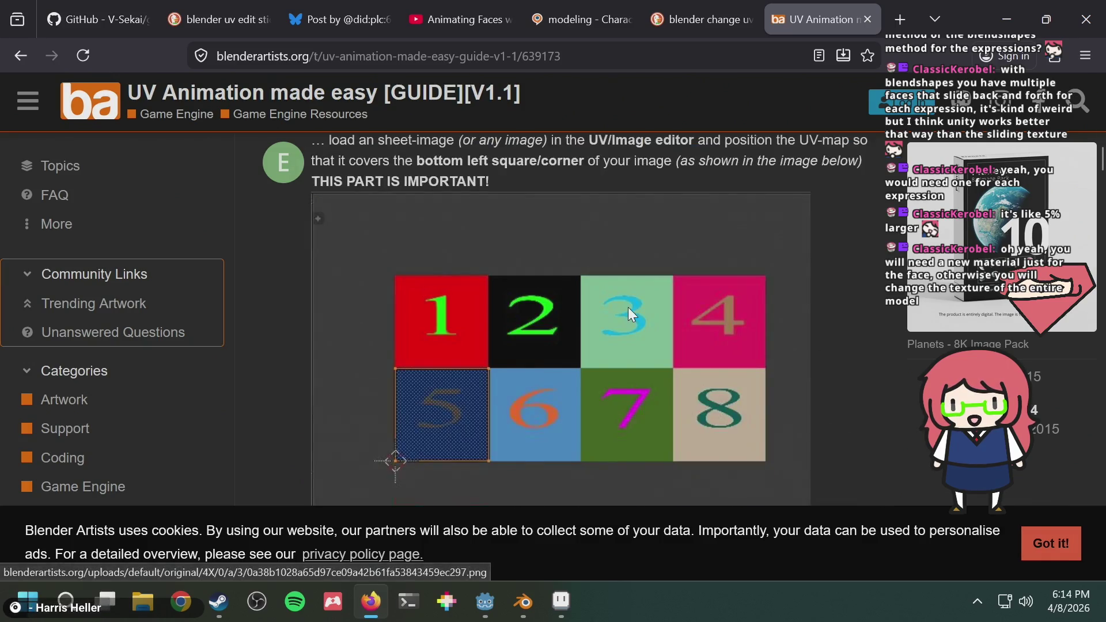
scroll(628, 306, down, 15)
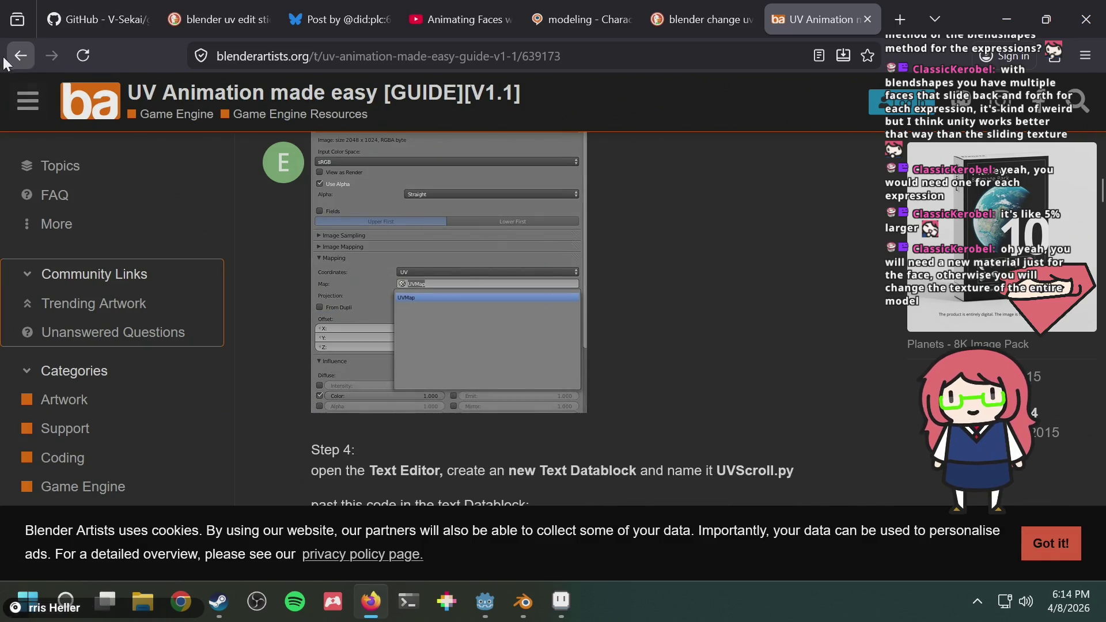
click(7, 57)
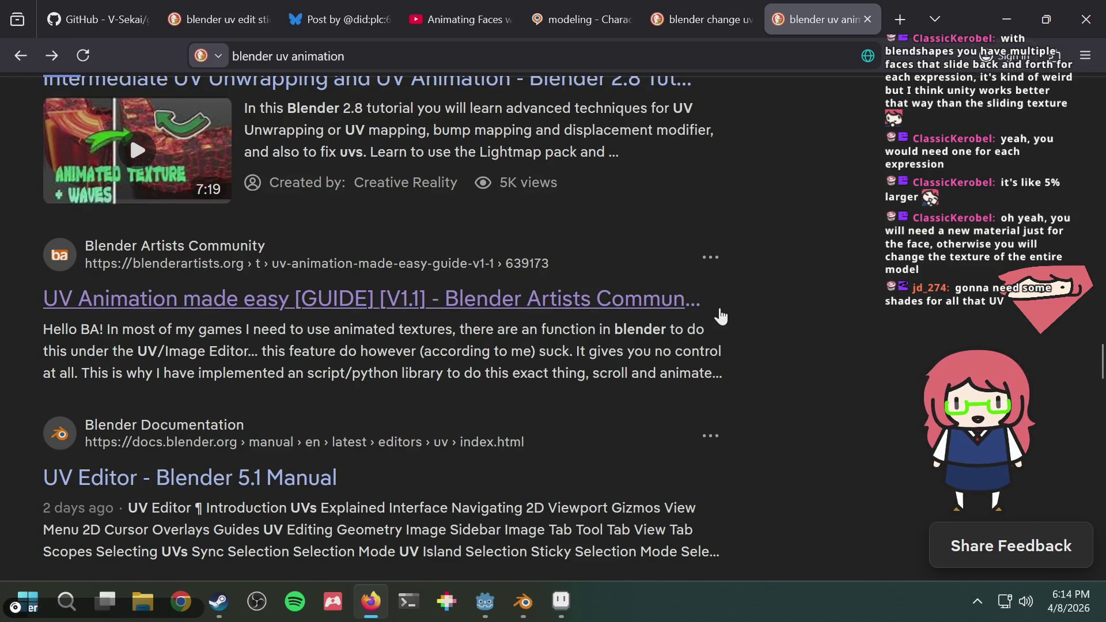
Scroll down and load a third page of 'blender uv animation' results
scroll(721, 316, down, 4)
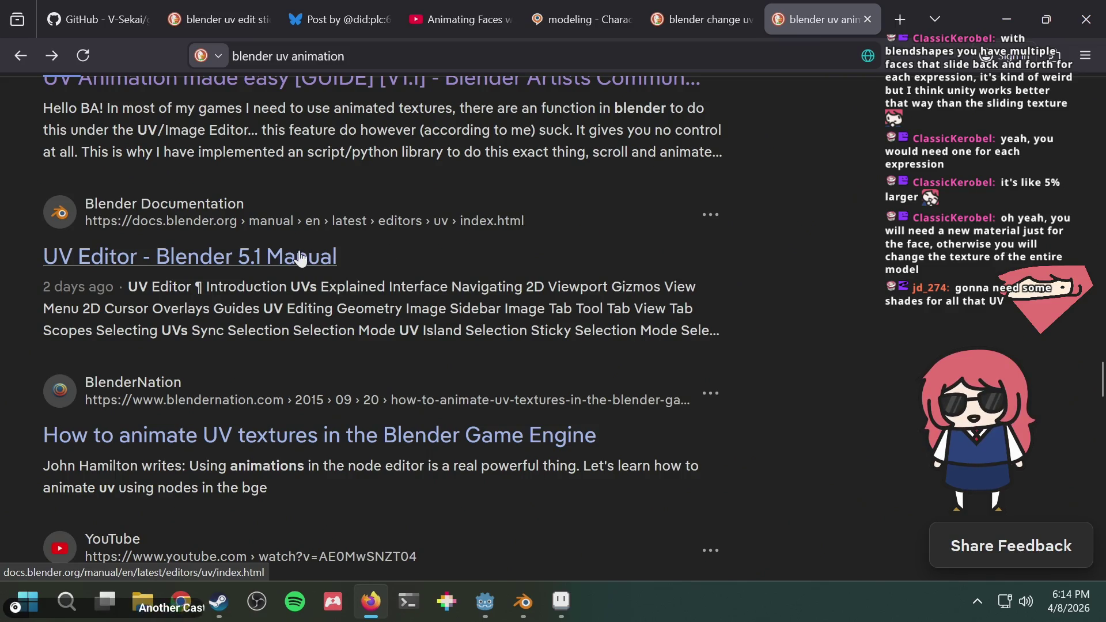
scroll(403, 323, down, 2)
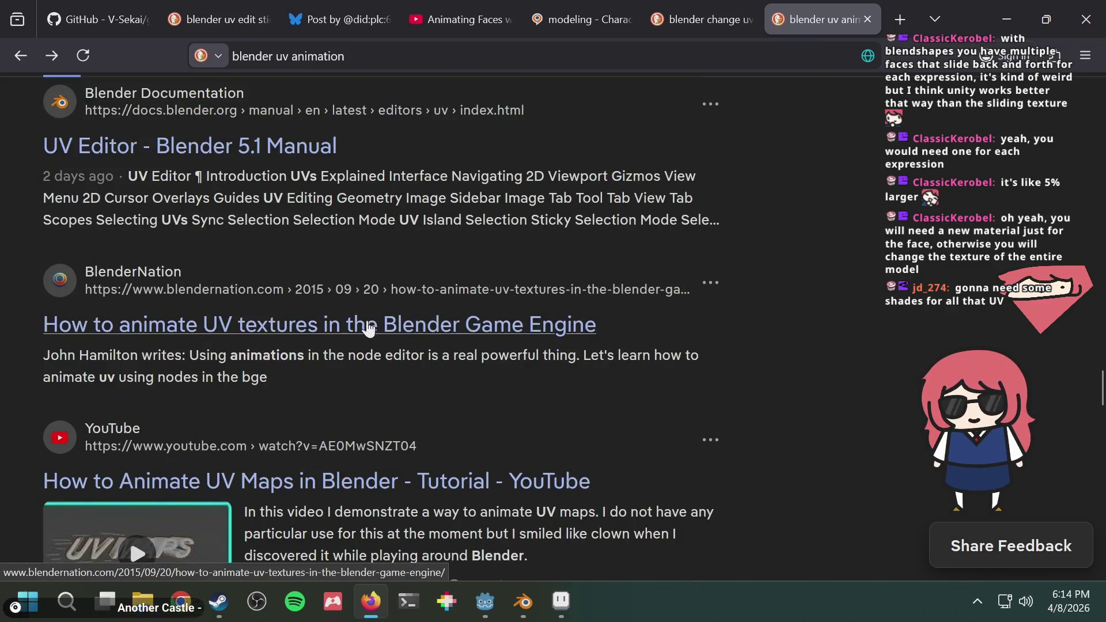
scroll(708, 342, down, 4)
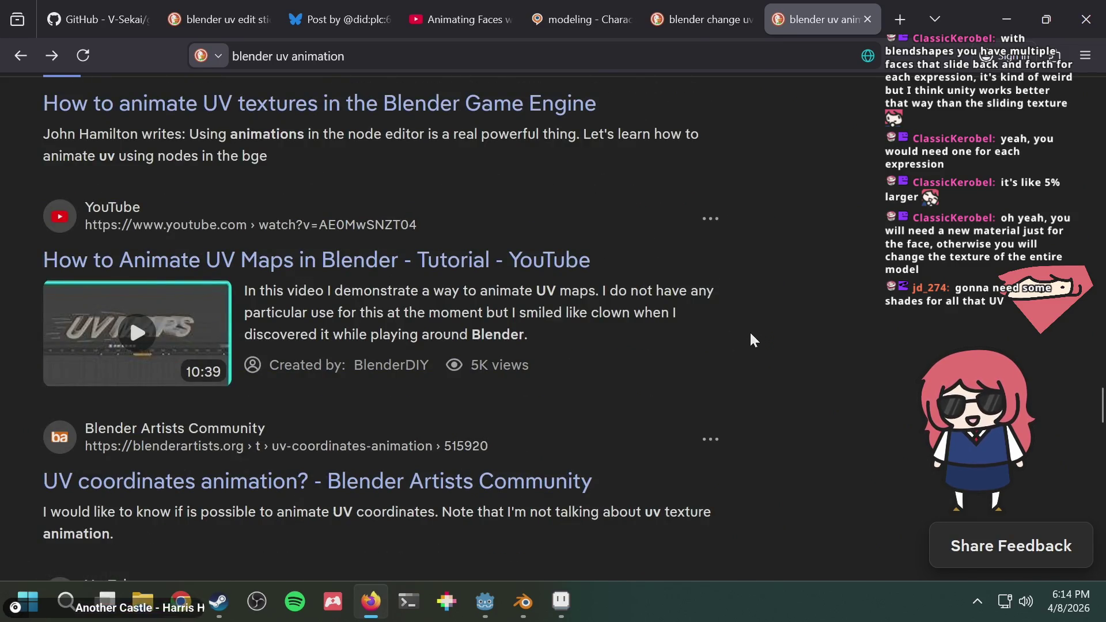
scroll(749, 334, down, 2)
scroll(749, 334, down, 6)
scroll(747, 334, down, 6)
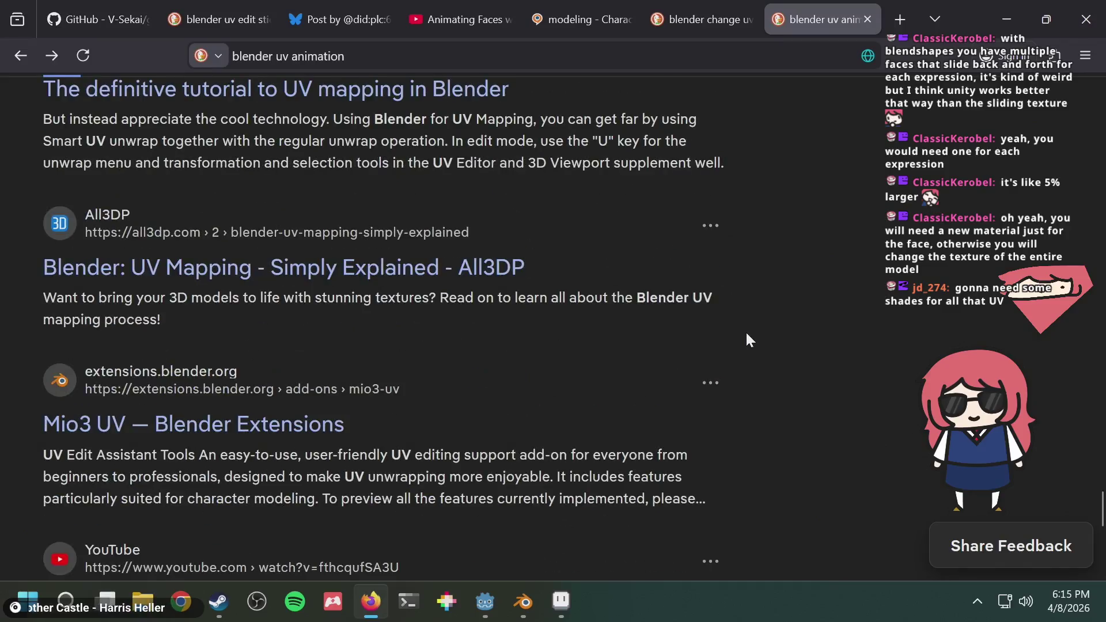
scroll(563, 413, down, 5)
scroll(535, 455, down, 2)
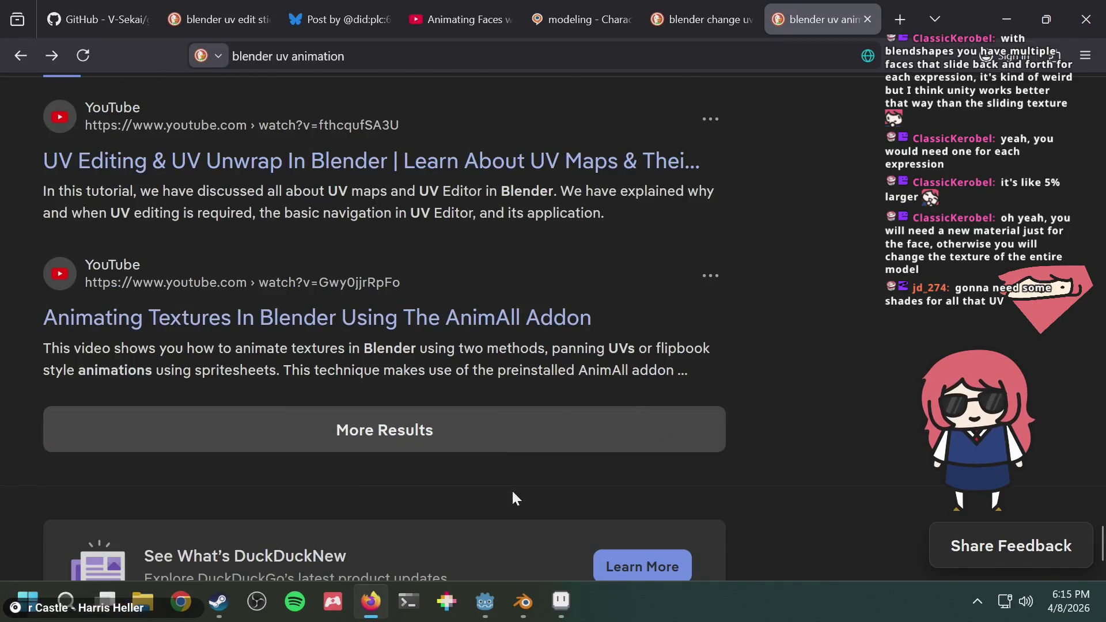
click(491, 420)
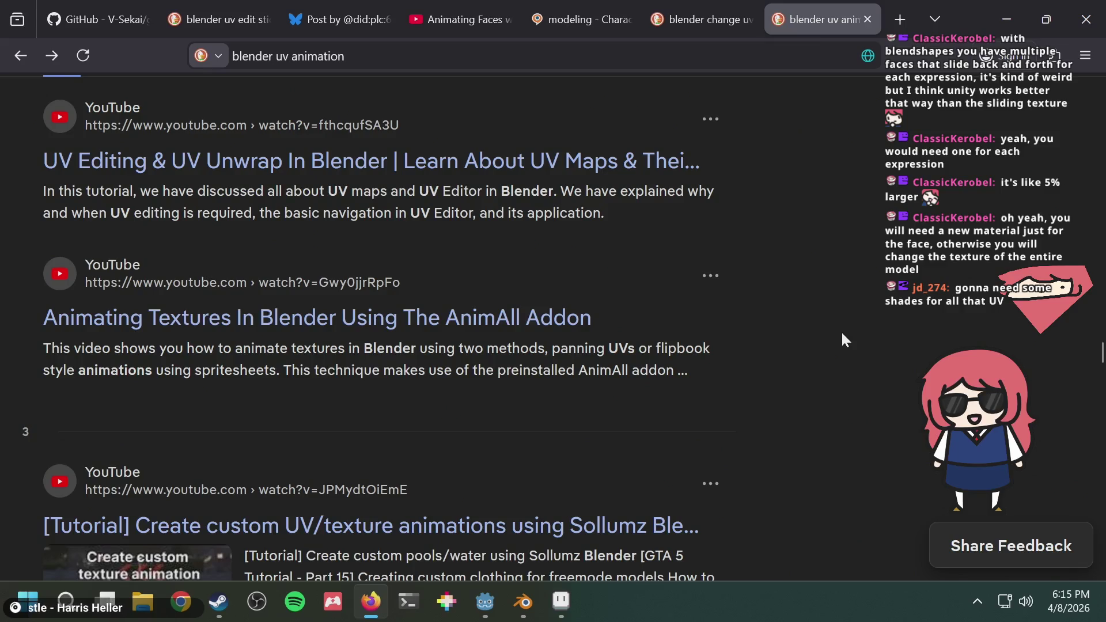
scroll(842, 339, down, 2)
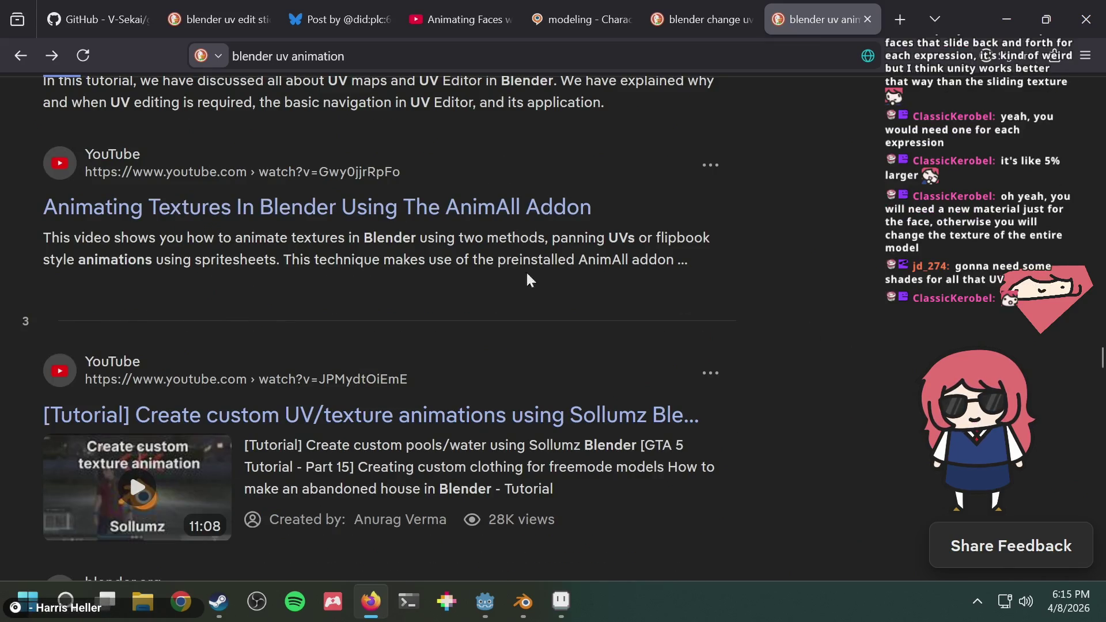
scroll(746, 288, down, 4)
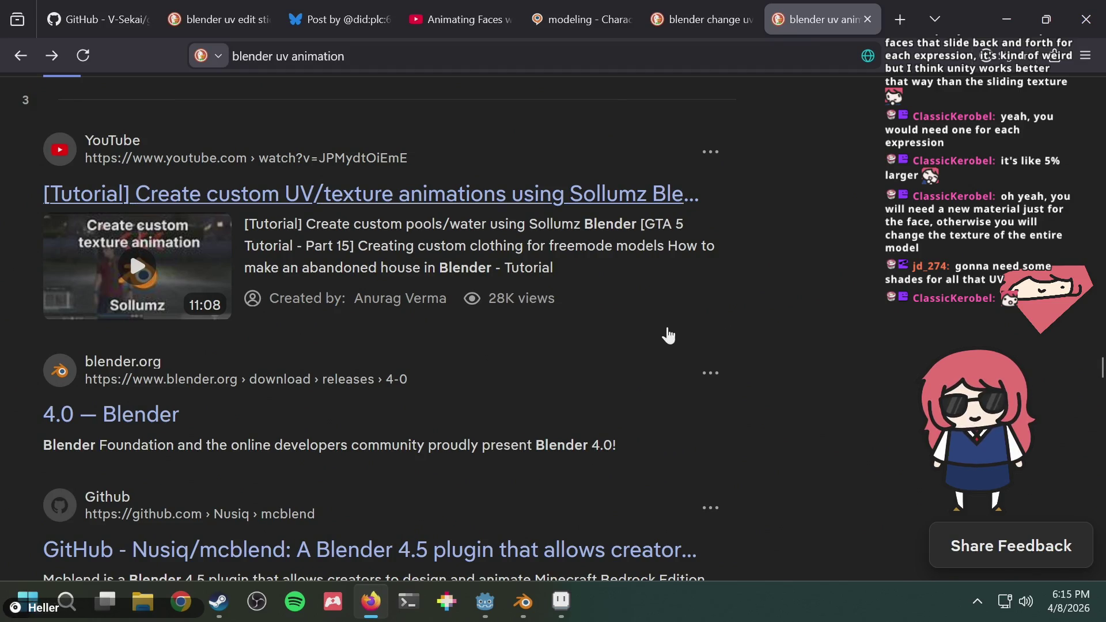
scroll(465, 350, down, 4)
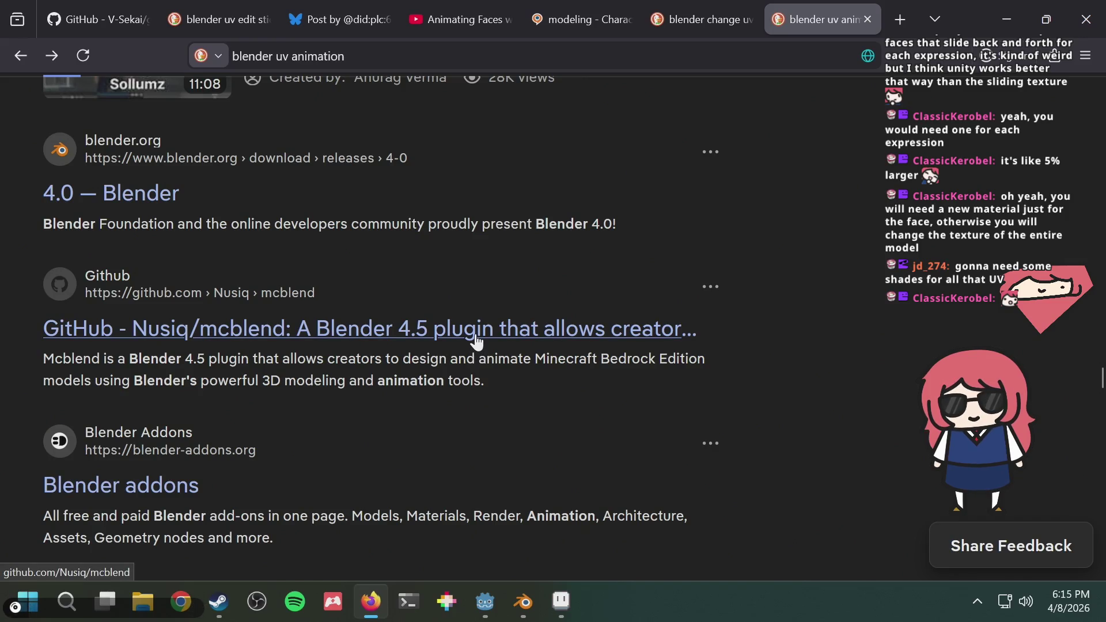
scroll(477, 340, down, 6)
scroll(464, 323, up, 15)
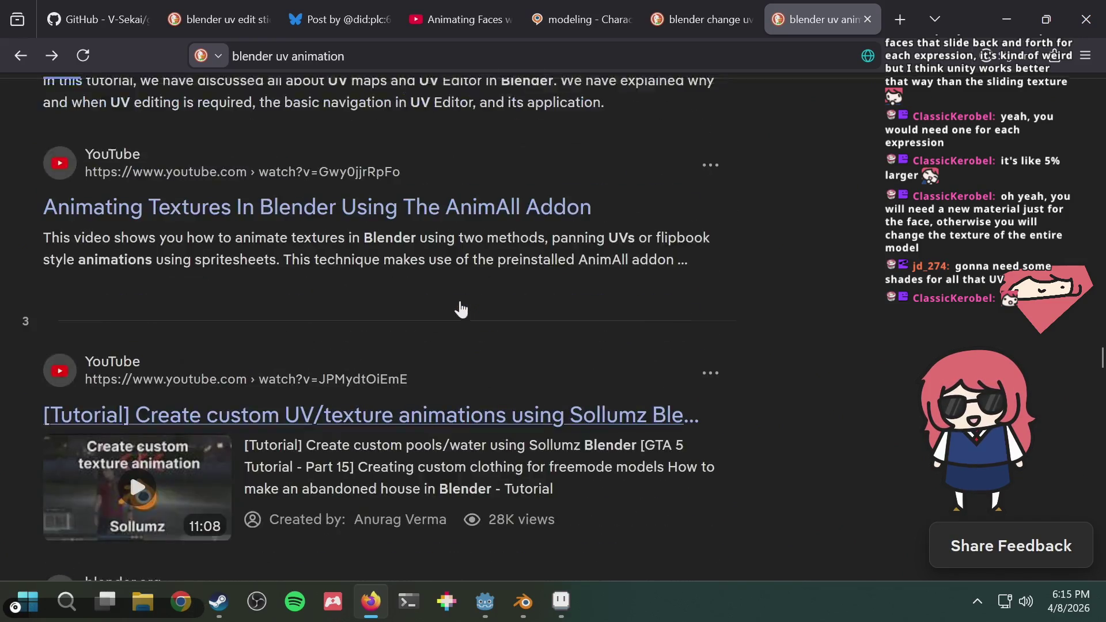
scroll(452, 310, up, 5)
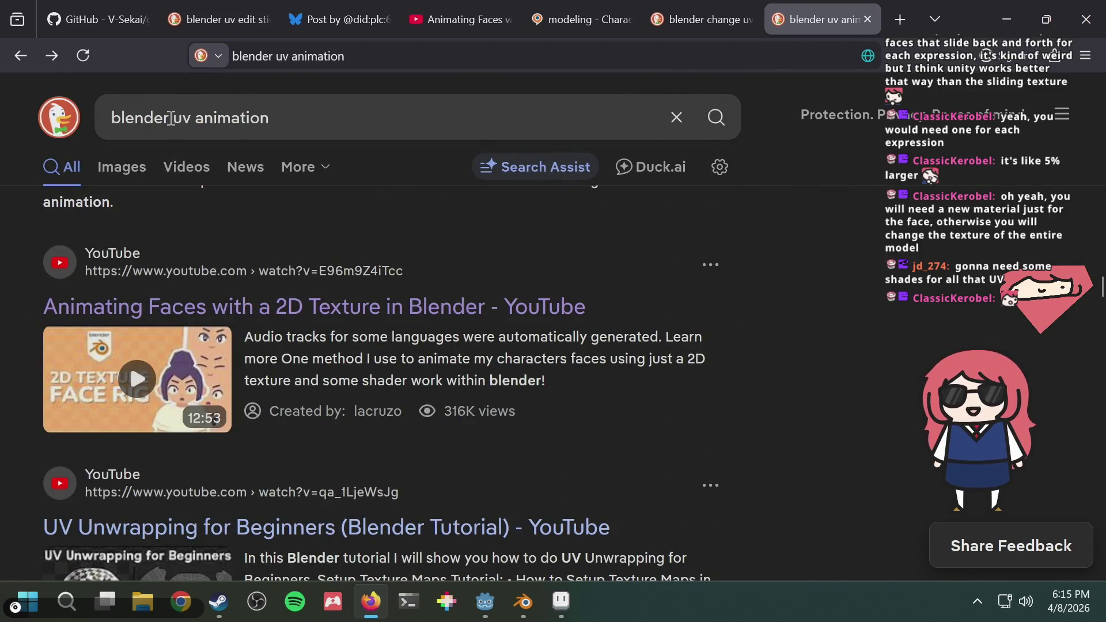
Change the query to 'blender animate face with uv texture same file' and run the search
drag(171, 118, 311, 125)
key(Left)
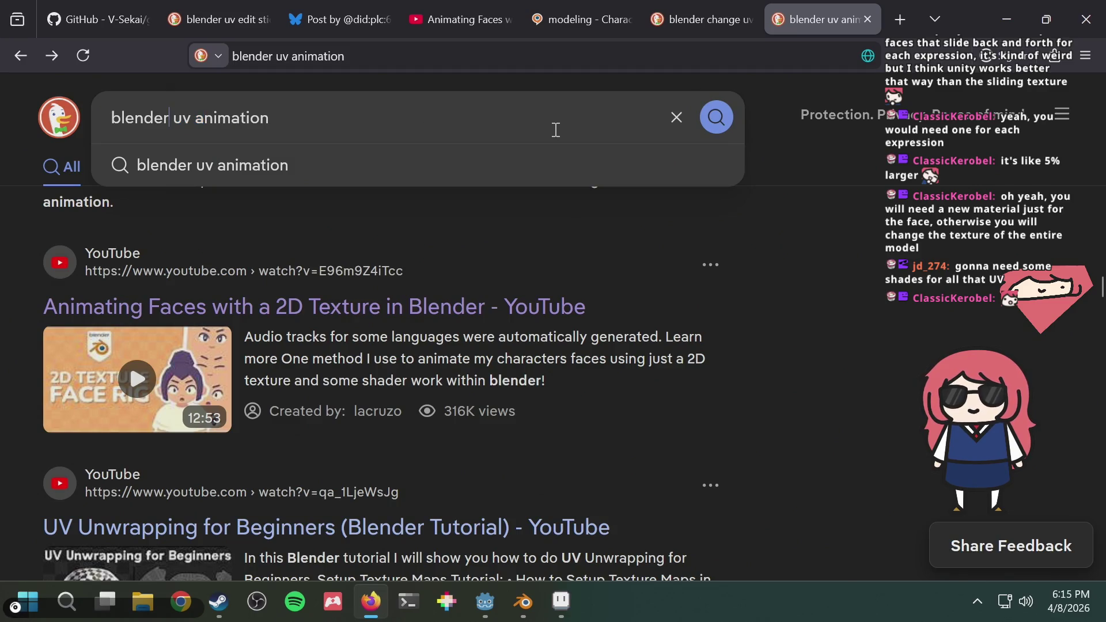
key(shift+Right)
key(shift+Right)
key(shift+Right)
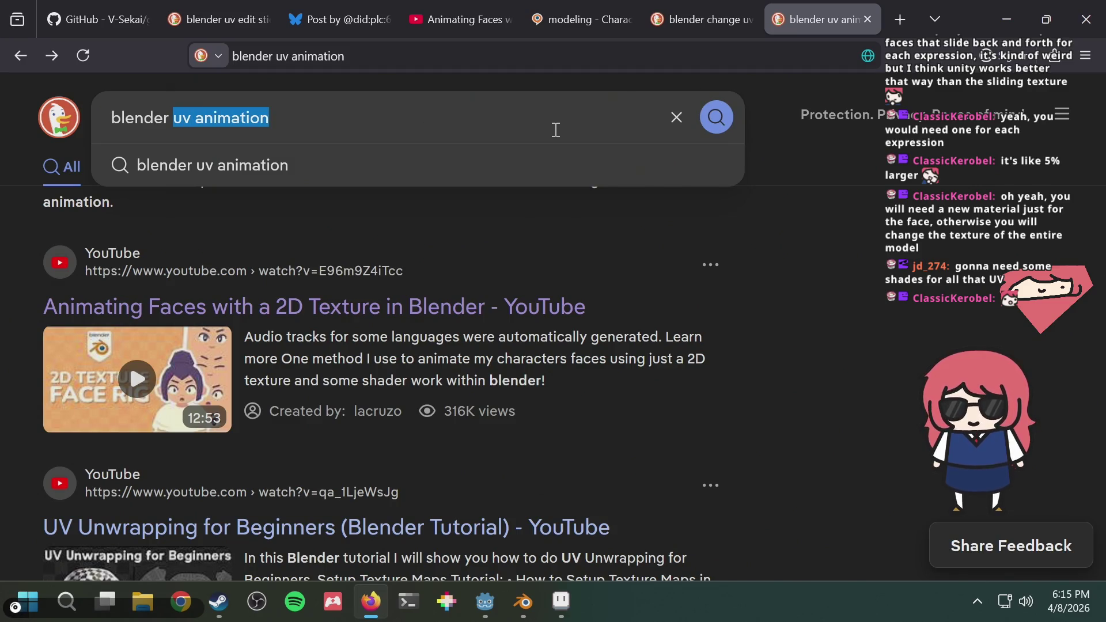
text(animate )
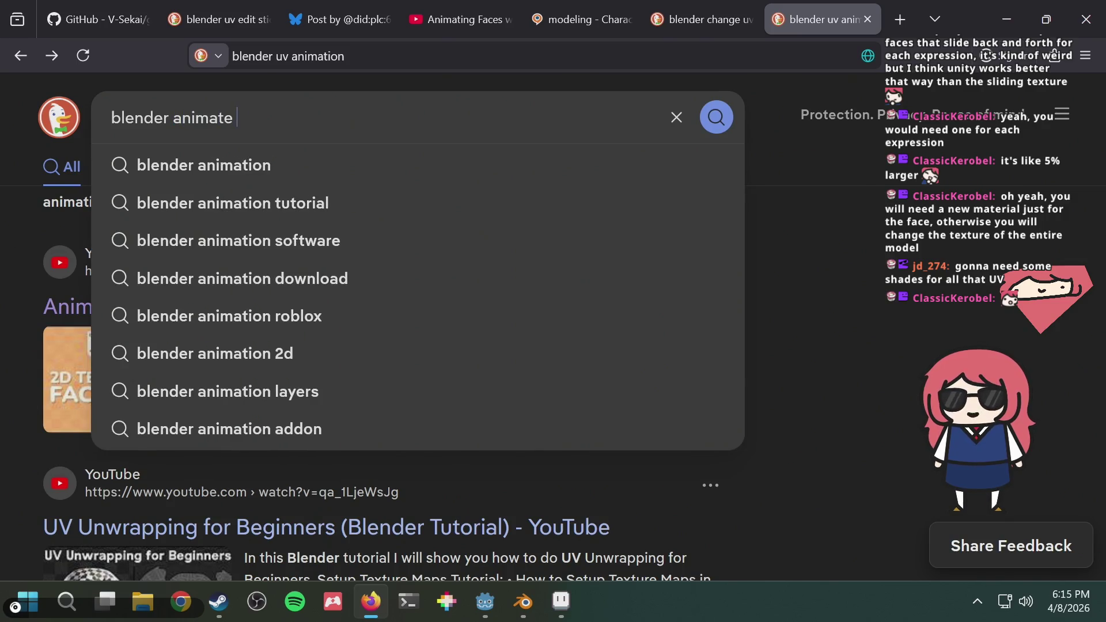
text(face with )
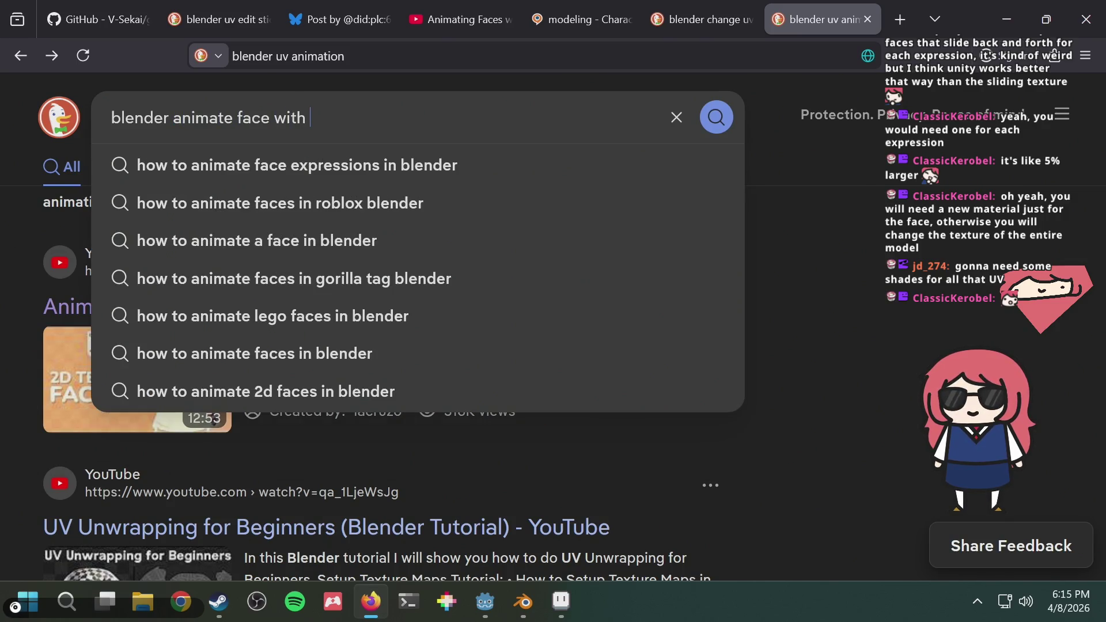
text(uv)
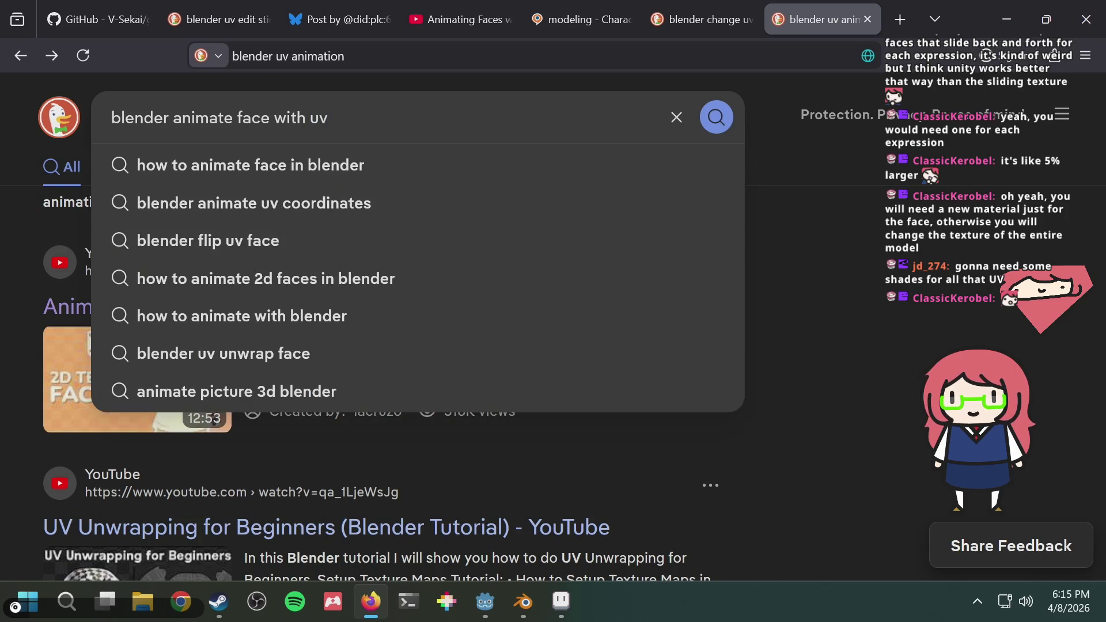
scroll(849, 345, down, 2)
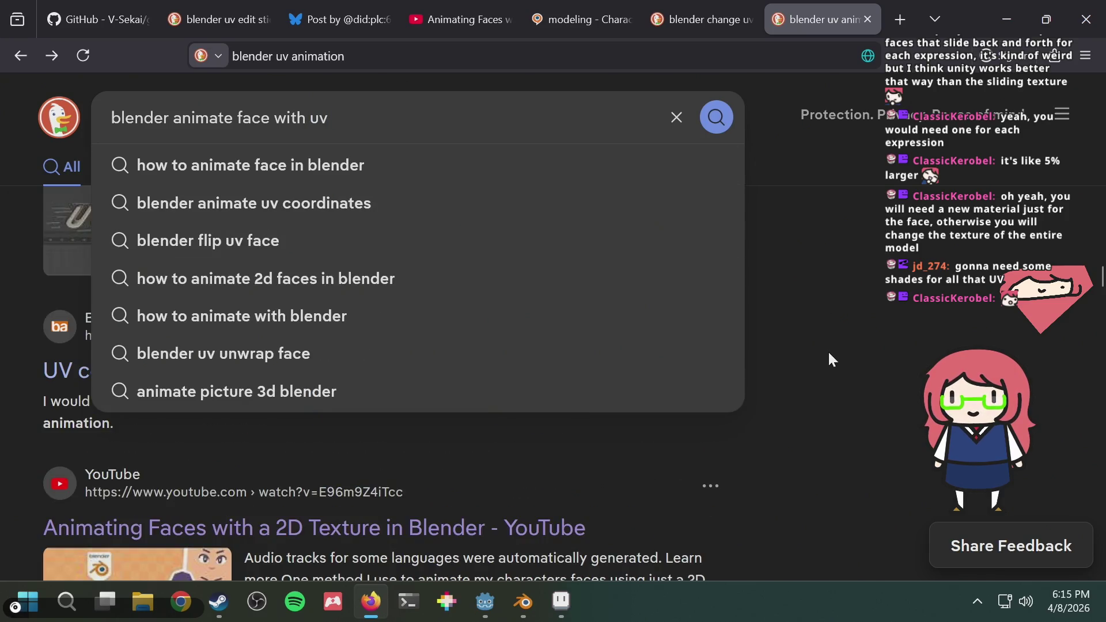
text( textu)
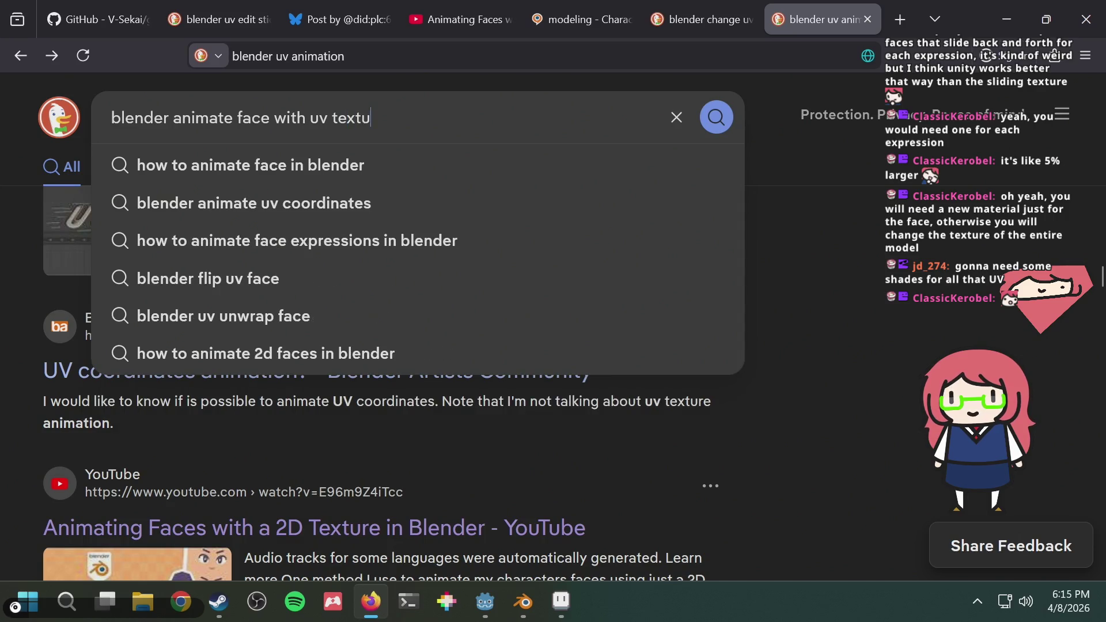
text(re same file)
key(Return)
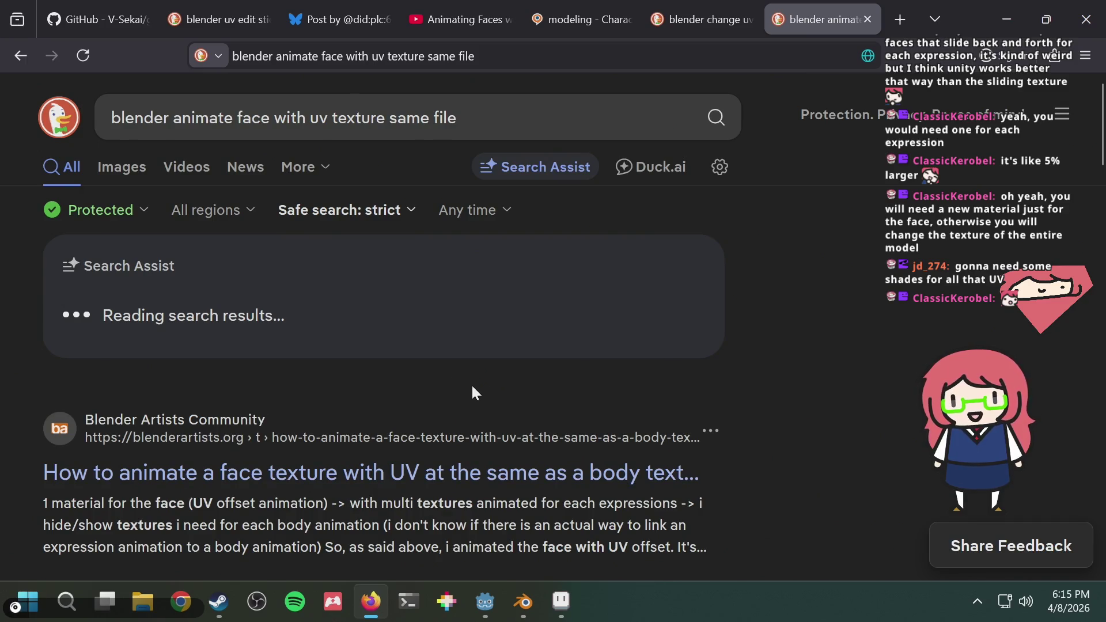
scroll(476, 394, down, 2)
click(334, 358)
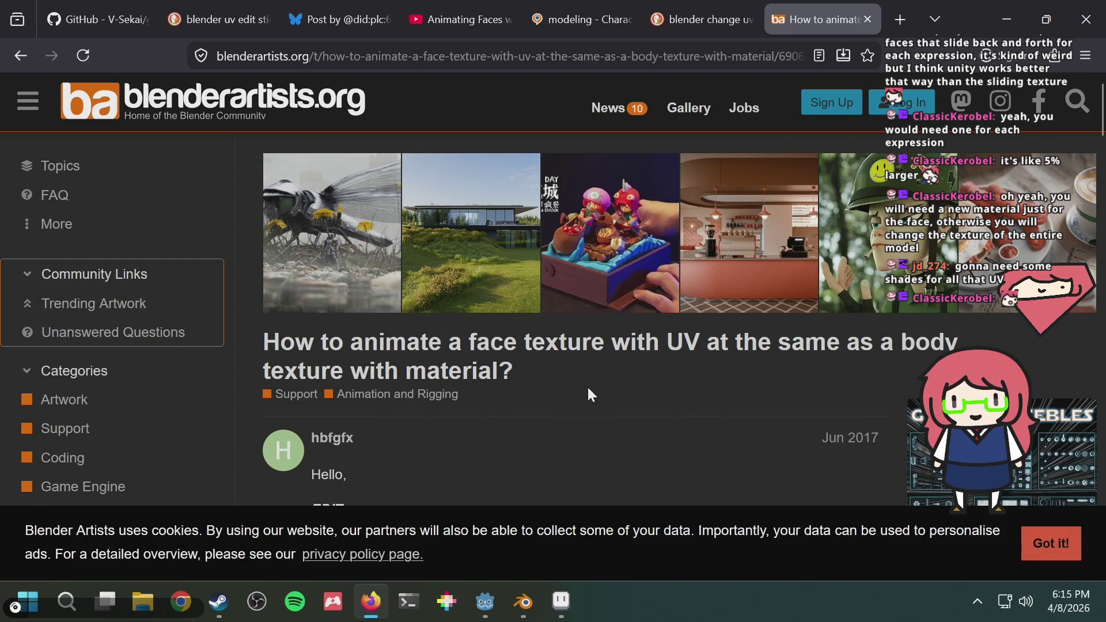
scroll(586, 386, down, 10)
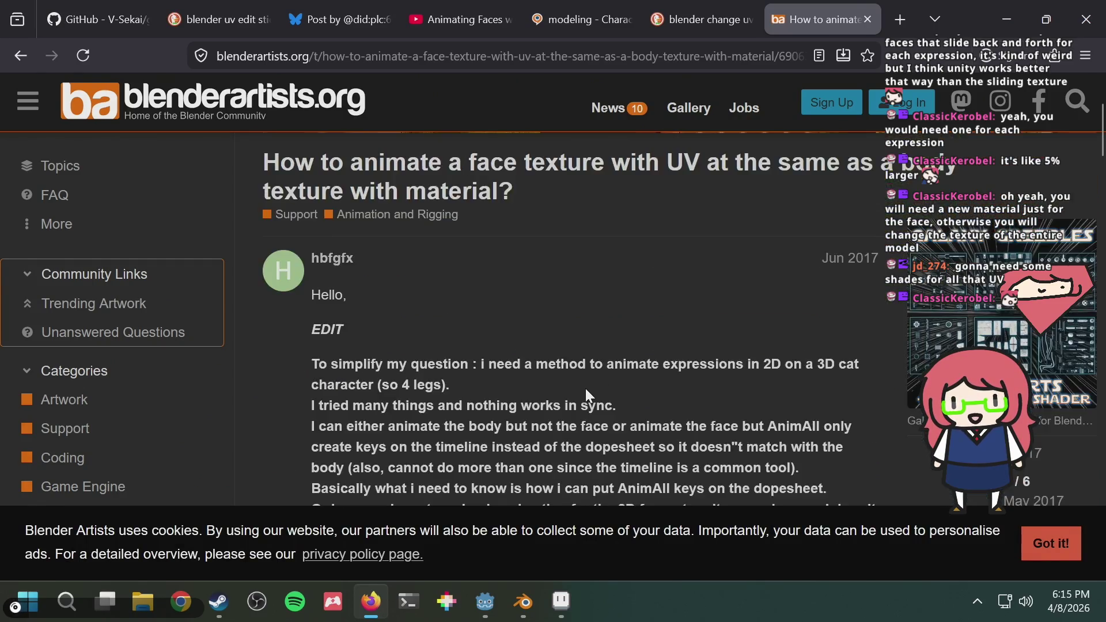
scroll(585, 386, down, 10)
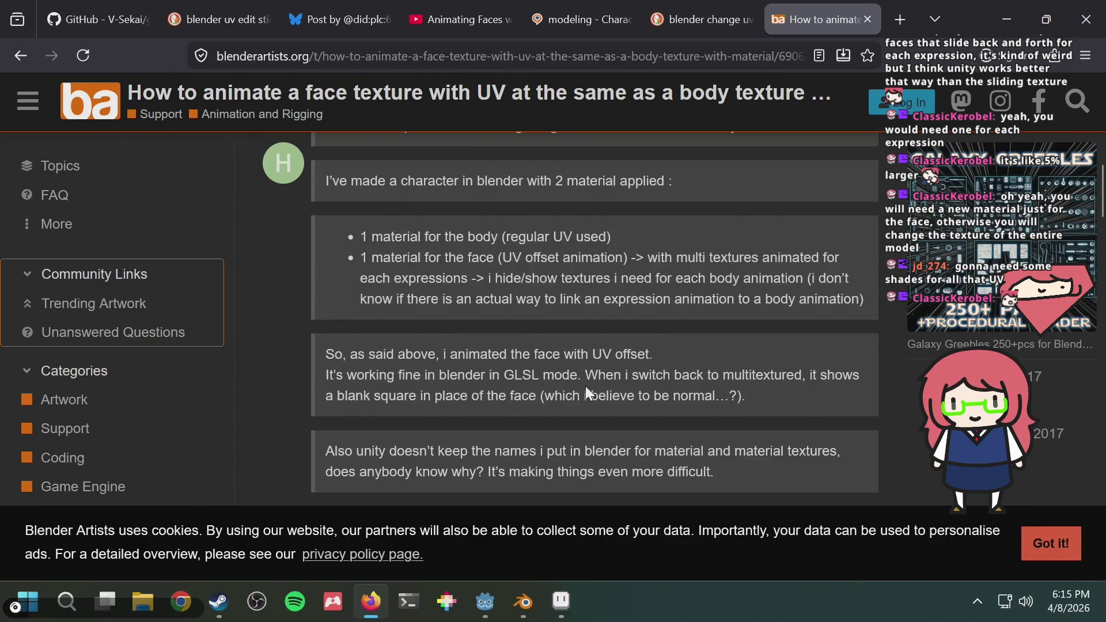
scroll(586, 386, down, 2)
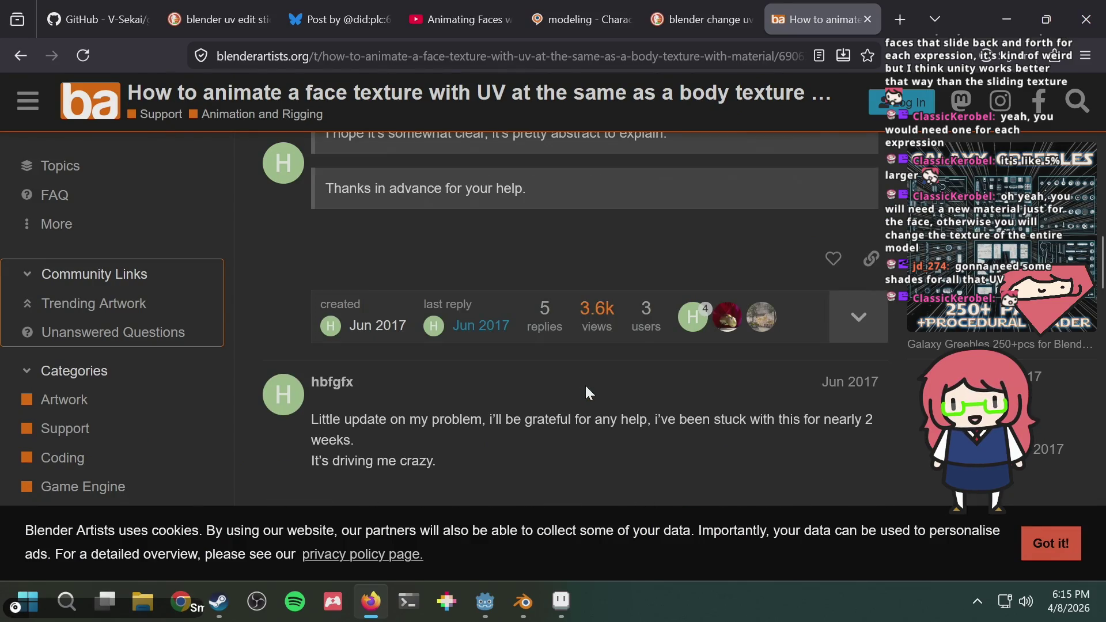
scroll(586, 389, down, 4)
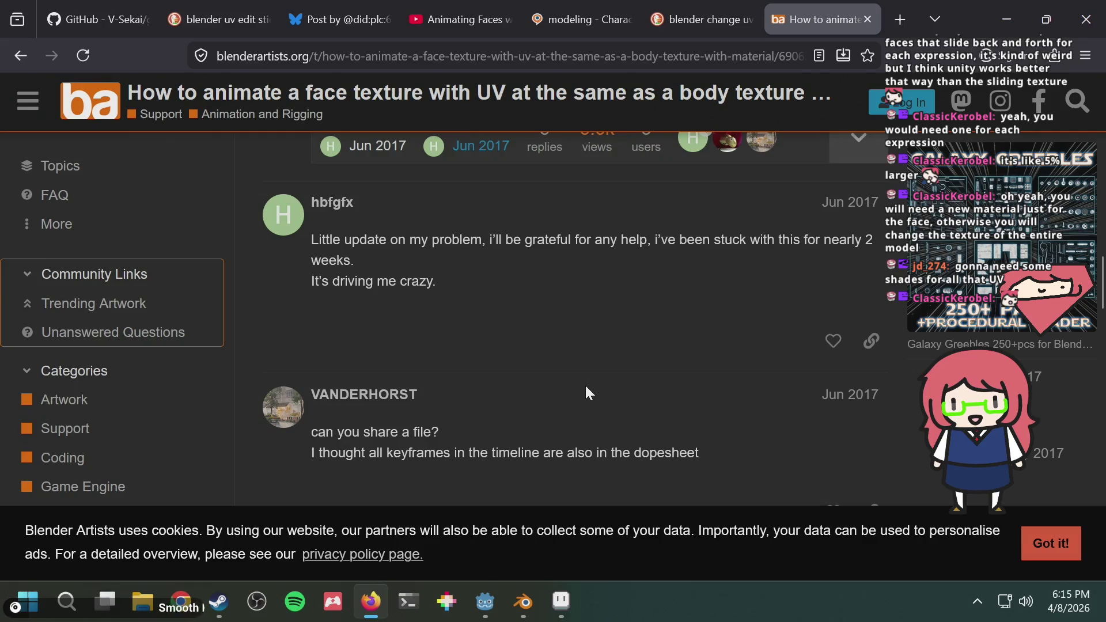
scroll(585, 383, down, 6)
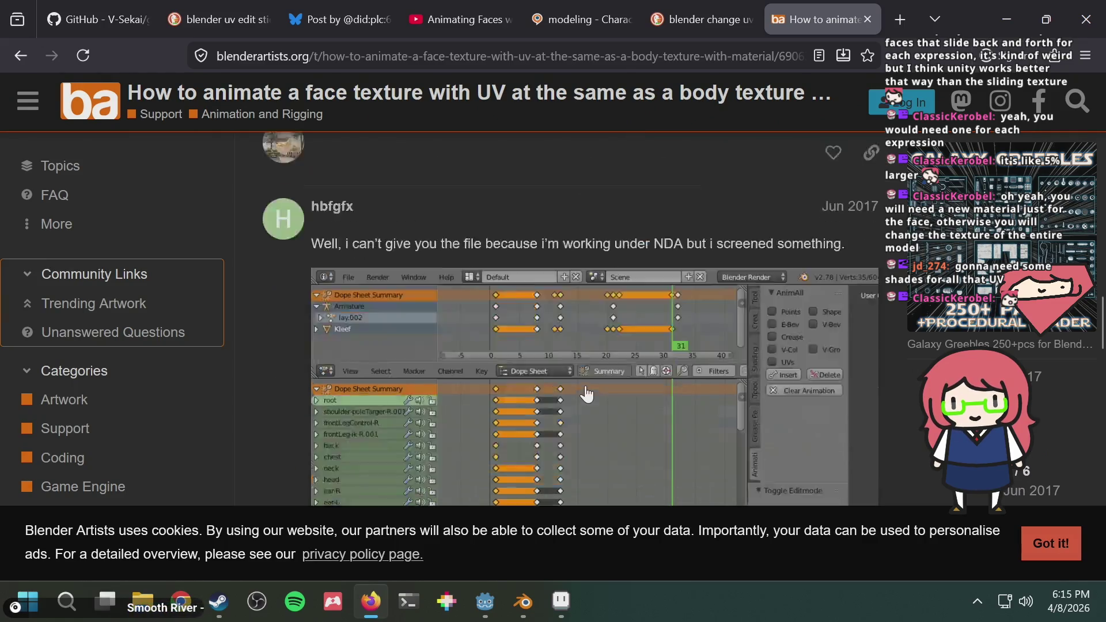
scroll(586, 390, down, 6)
scroll(585, 391, up, 8)
scroll(586, 389, down, 10)
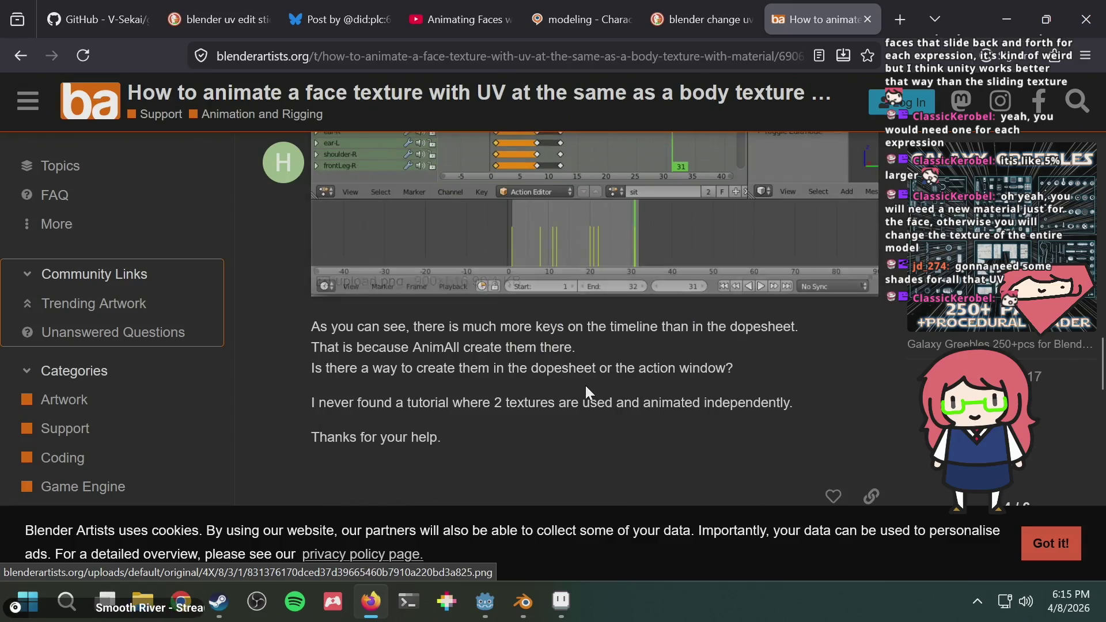
scroll(586, 385, down, 20)
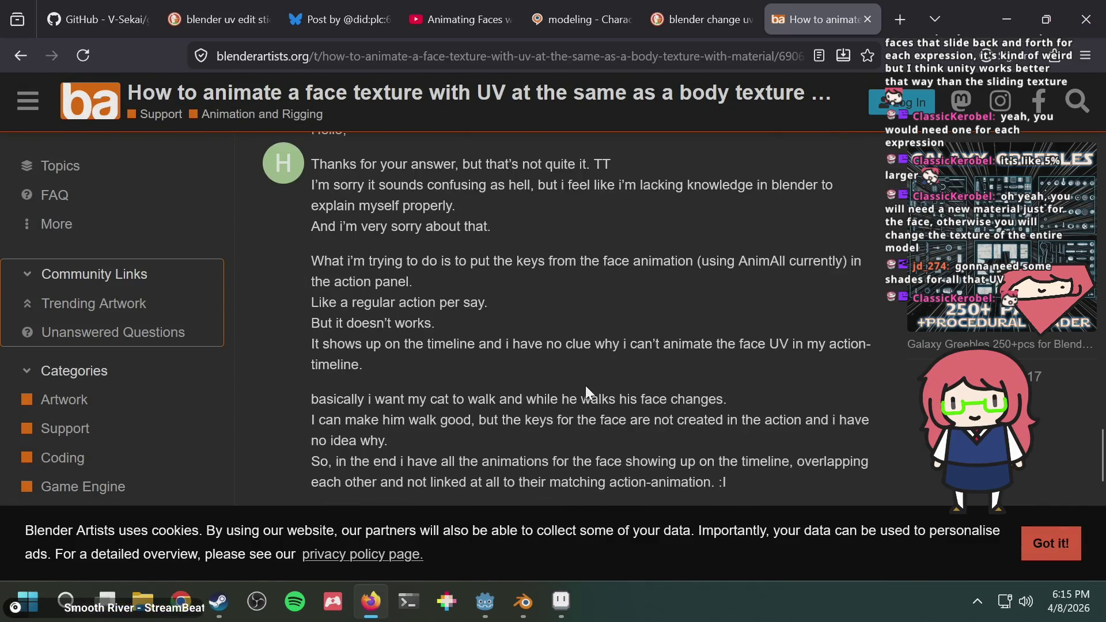
scroll(585, 385, down, 12)
scroll(585, 383, up, 14)
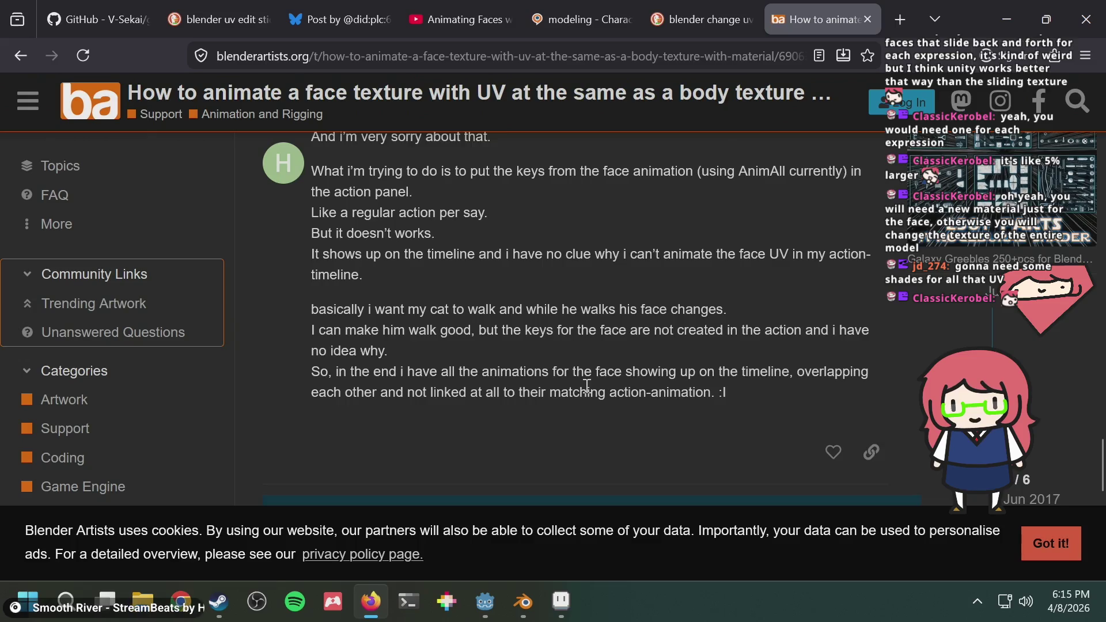
scroll(587, 386, up, 2)
scroll(574, 375, up, 15)
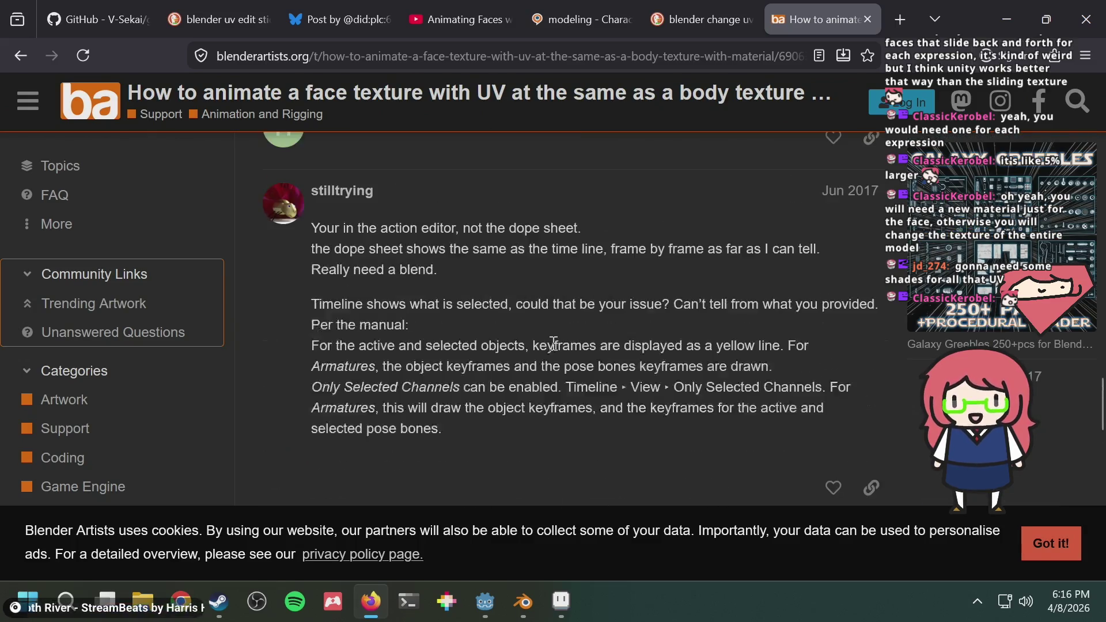
click(15, 55)
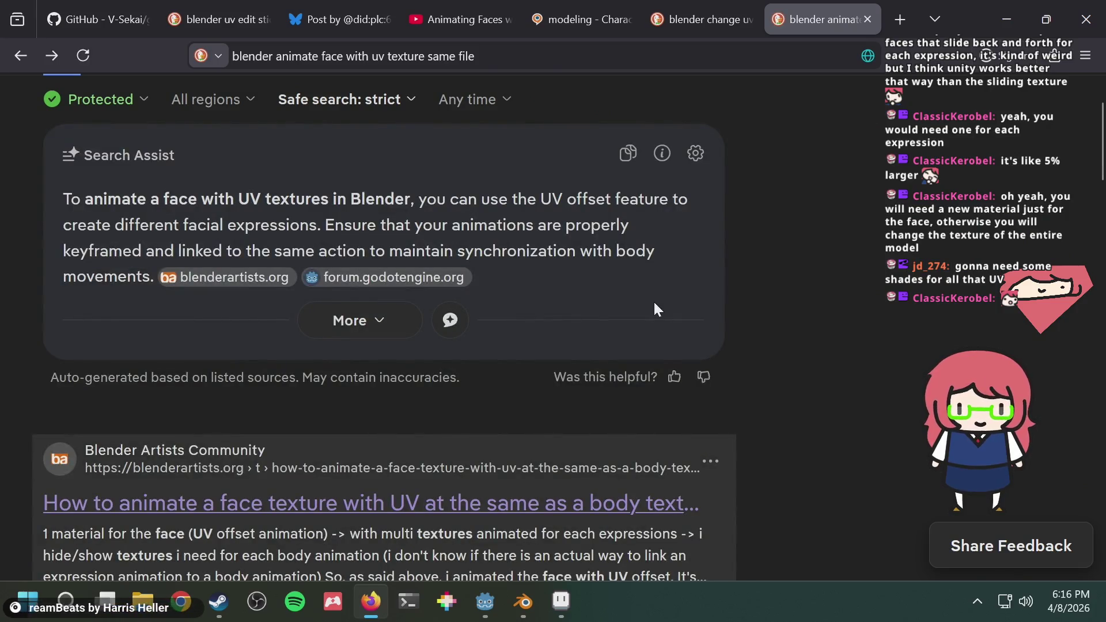
Read the Blender Stack Exchange question on animating textures, highlighting its opening lines
scroll(720, 328, down, 15)
scroll(725, 333, up, 7)
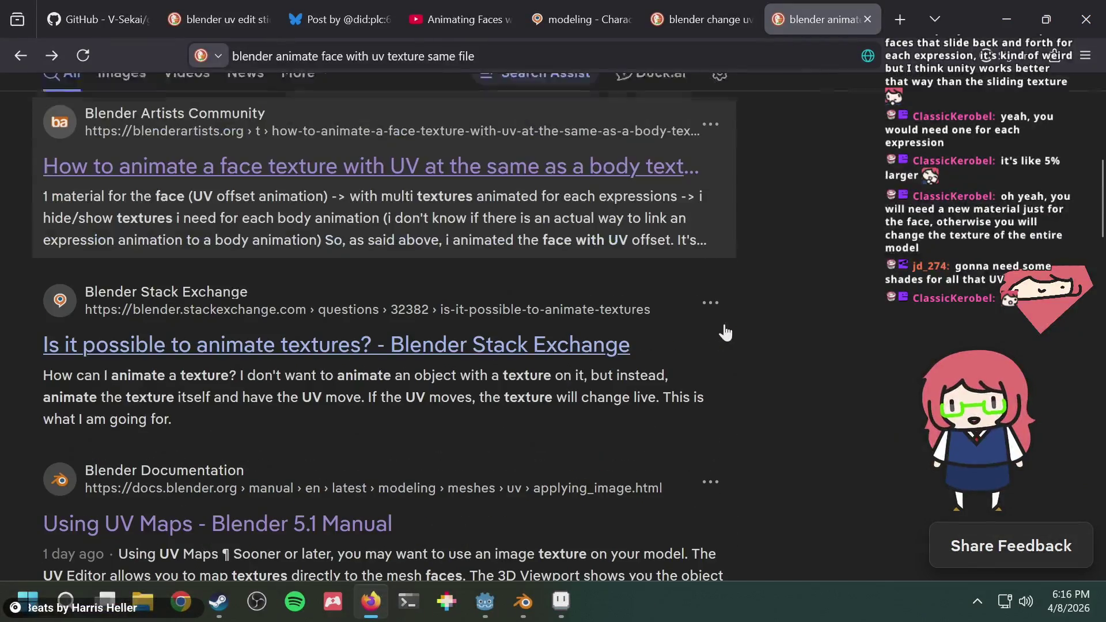
click(188, 368)
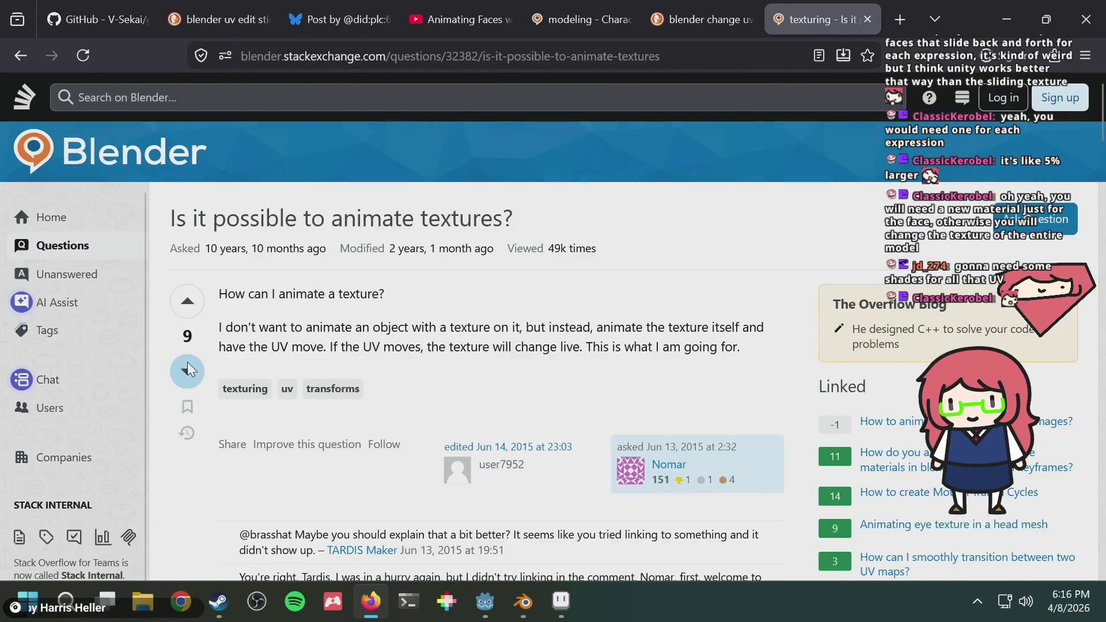
drag(424, 317, 569, 328)
click(470, 324)
click(600, 329)
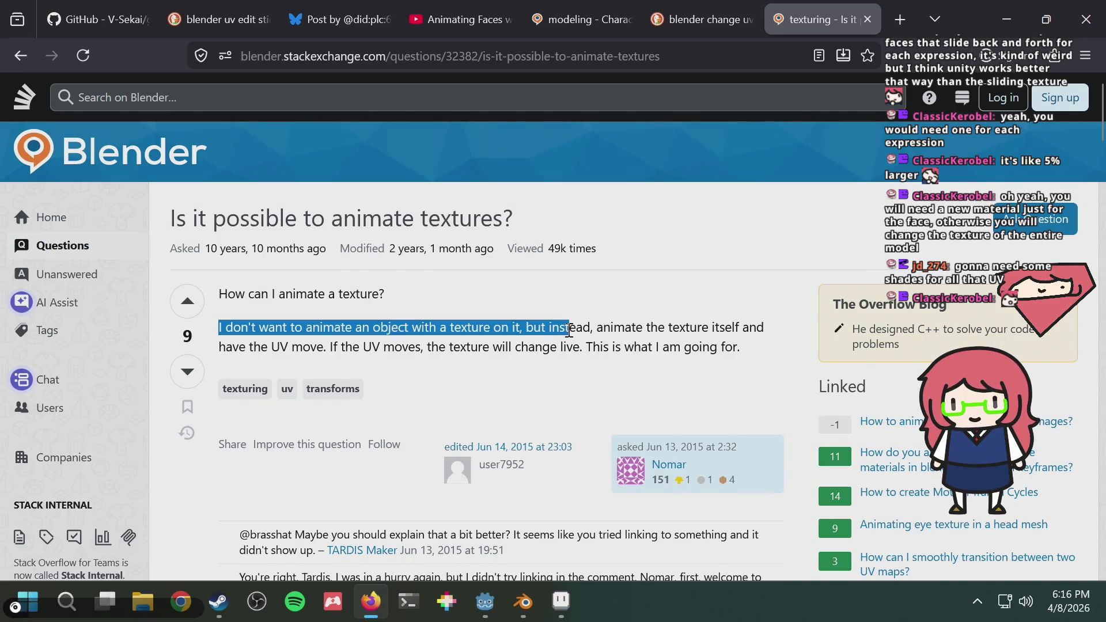
click(569, 331)
Scroll through the answers and highlight the phrase about offset sliders
scroll(557, 379, down, 3)
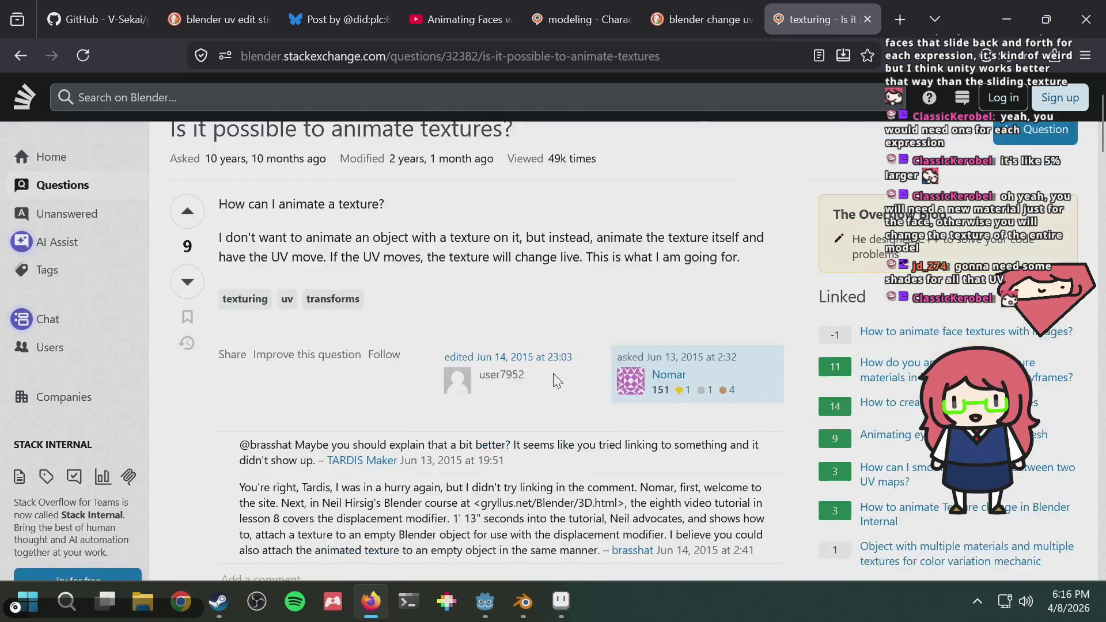
scroll(556, 379, down, 5)
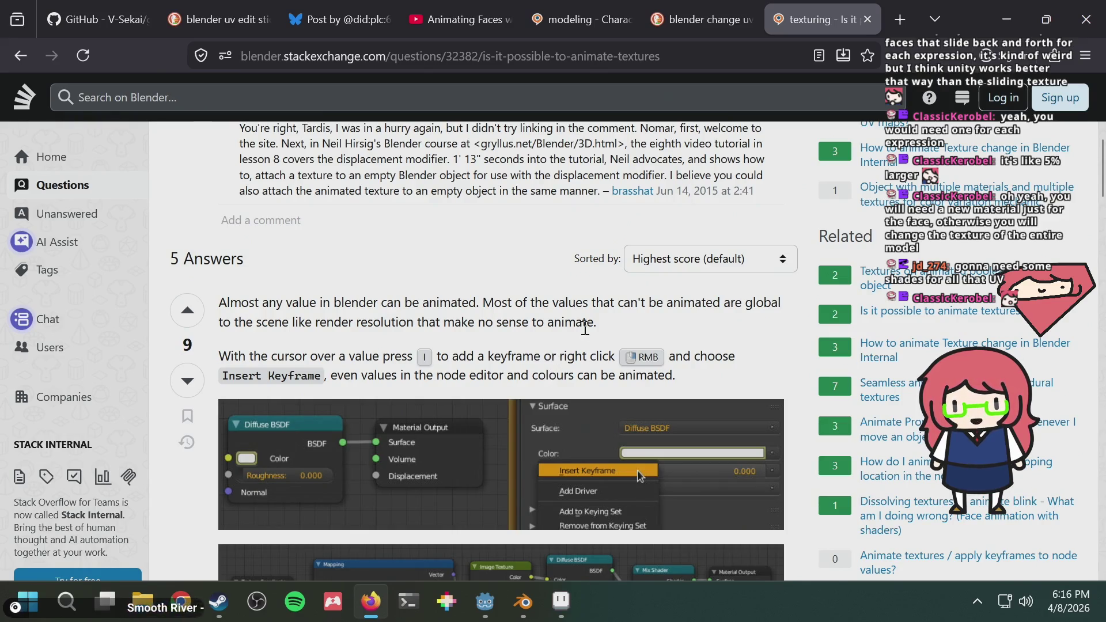
scroll(635, 339, down, 2)
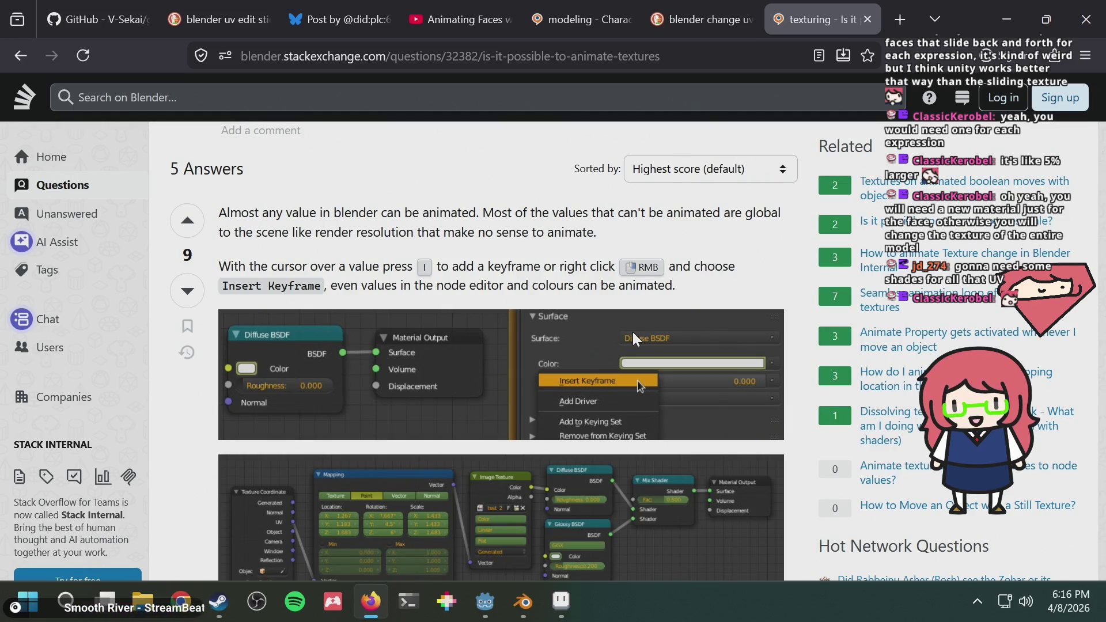
scroll(633, 336, down, 2)
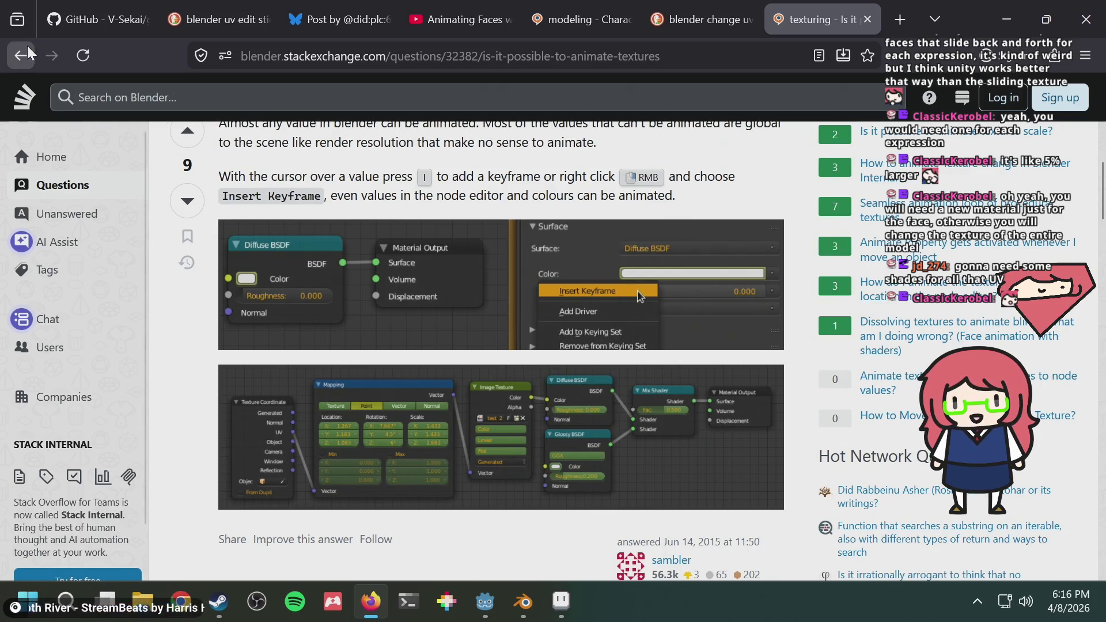
scroll(404, 231, down, 6)
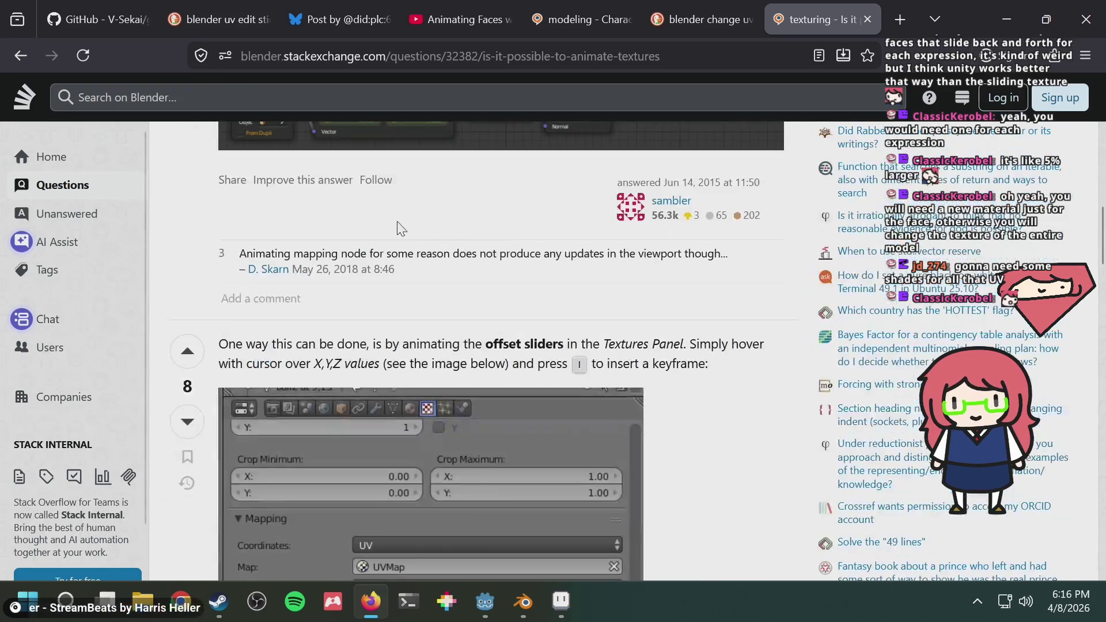
scroll(393, 227, down, 3)
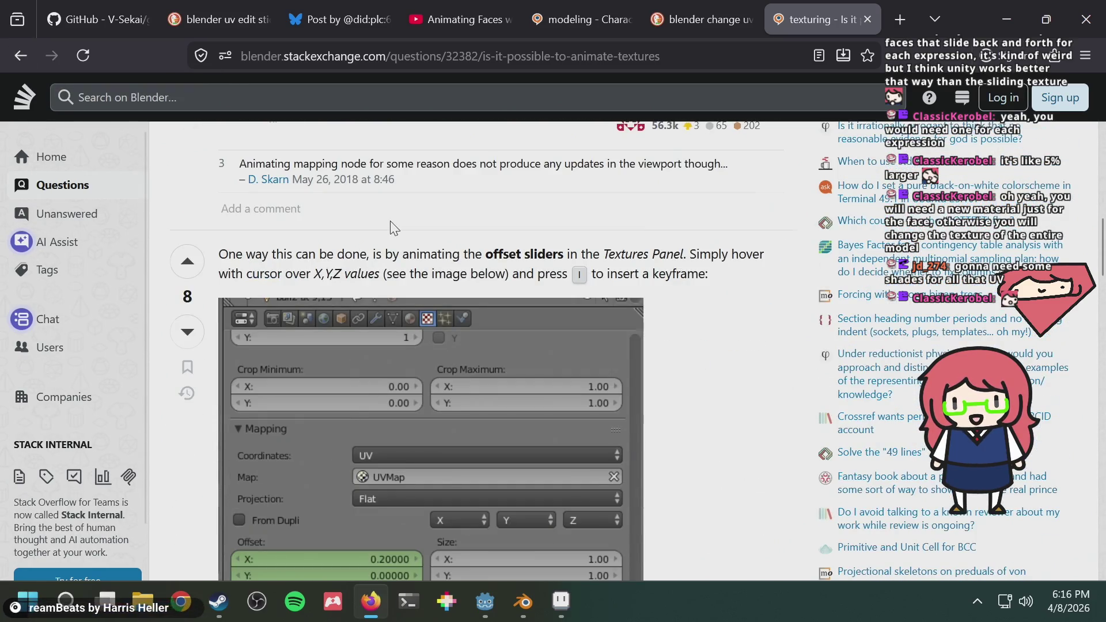
drag(484, 164, 595, 164)
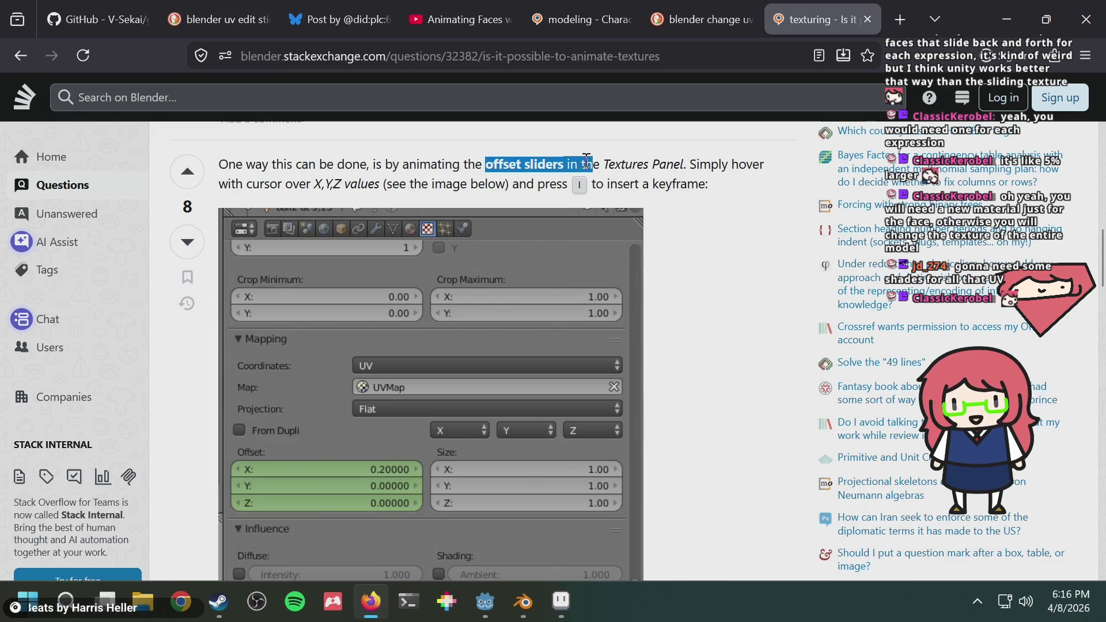
Glance at the Animating Faces video tab, return to the question, then bring up Aseprite
click(465, 23)
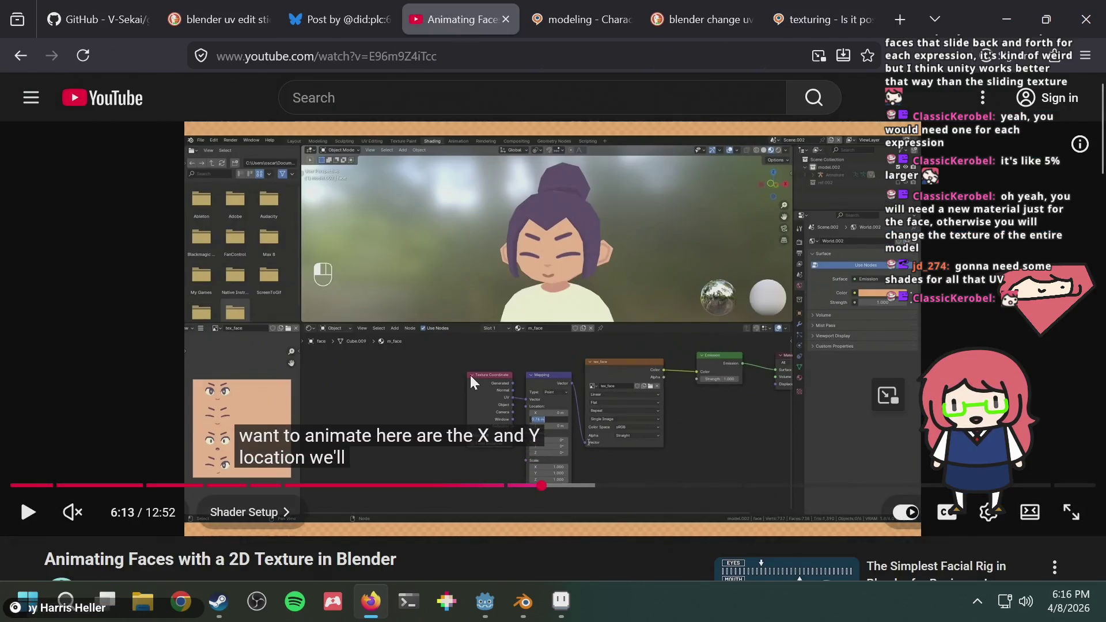
click(774, 22)
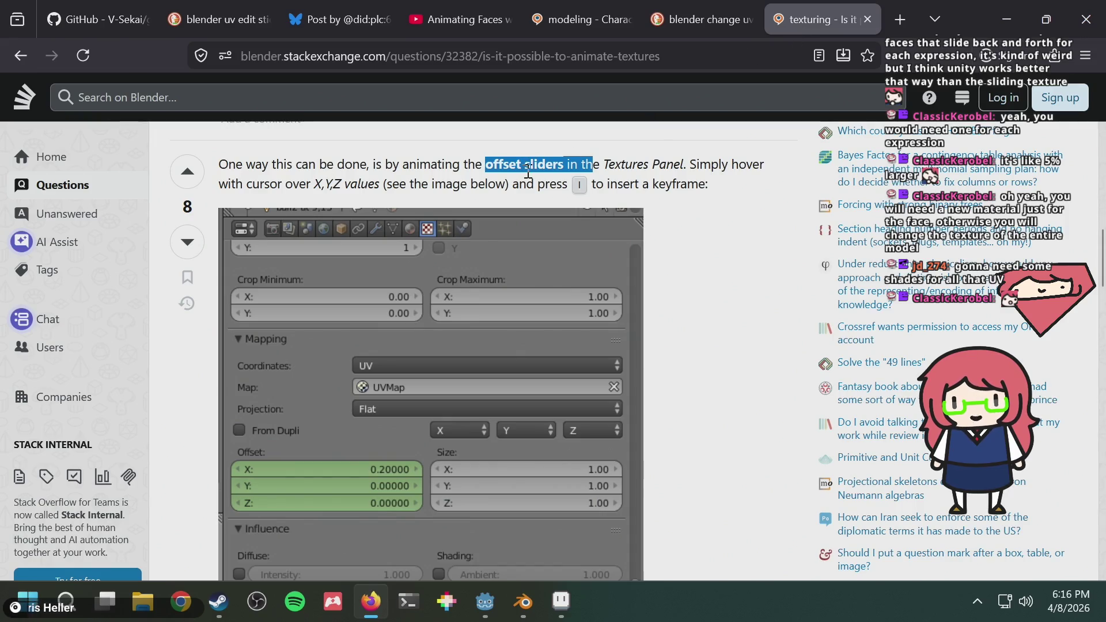
scroll(644, 262, down, 5)
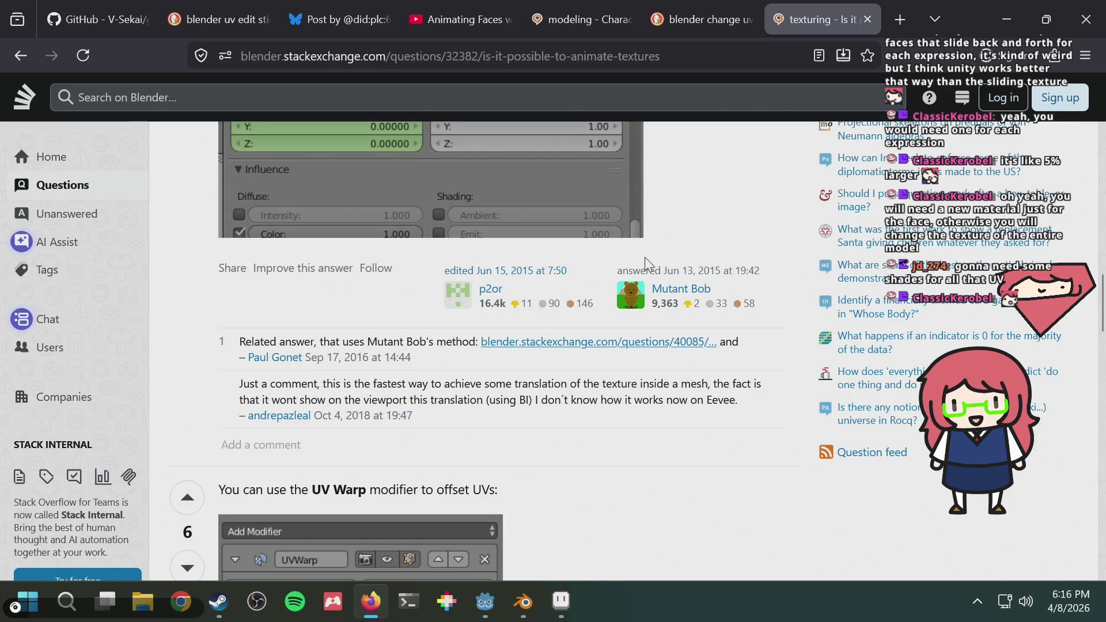
scroll(644, 257, down, 7)
scroll(644, 257, up, 3)
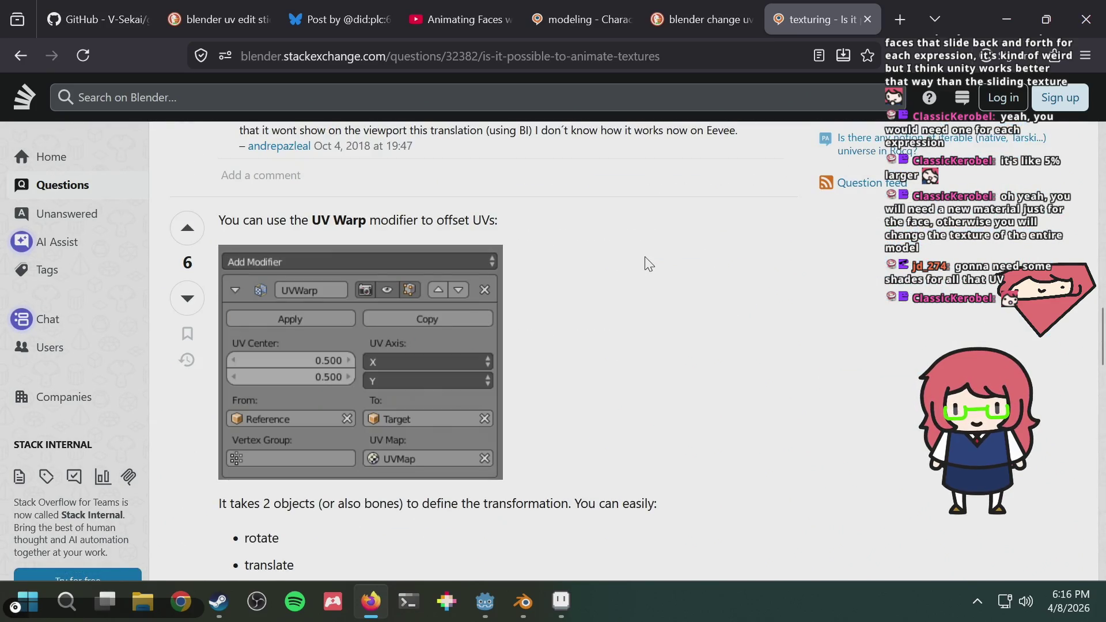
click(562, 601)
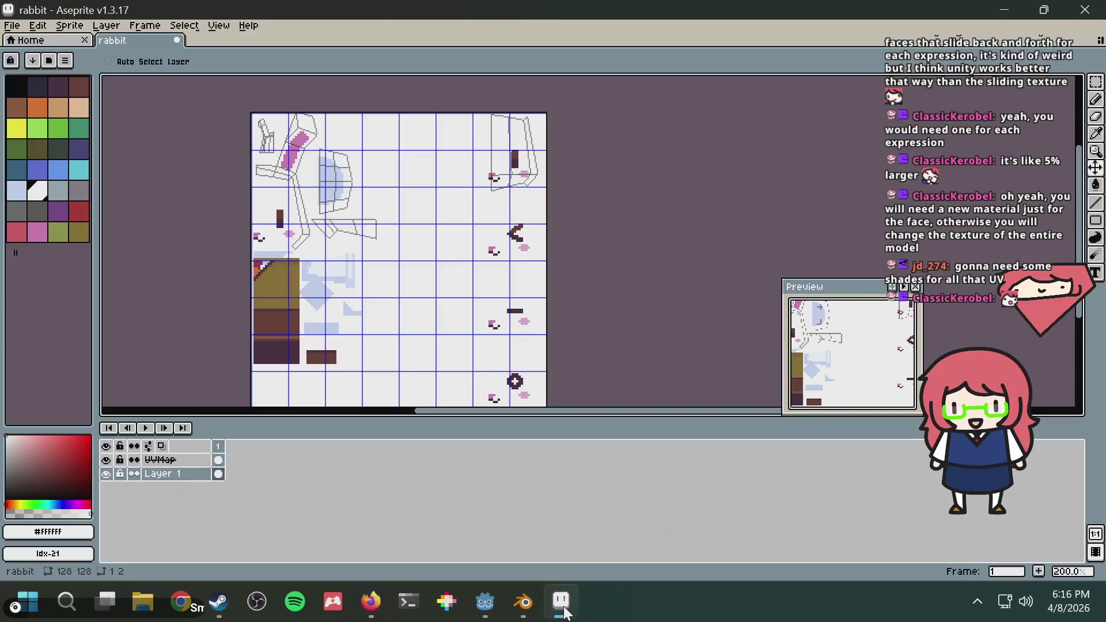
Return to Blender and check which image the rabbit texture uses
click(518, 609)
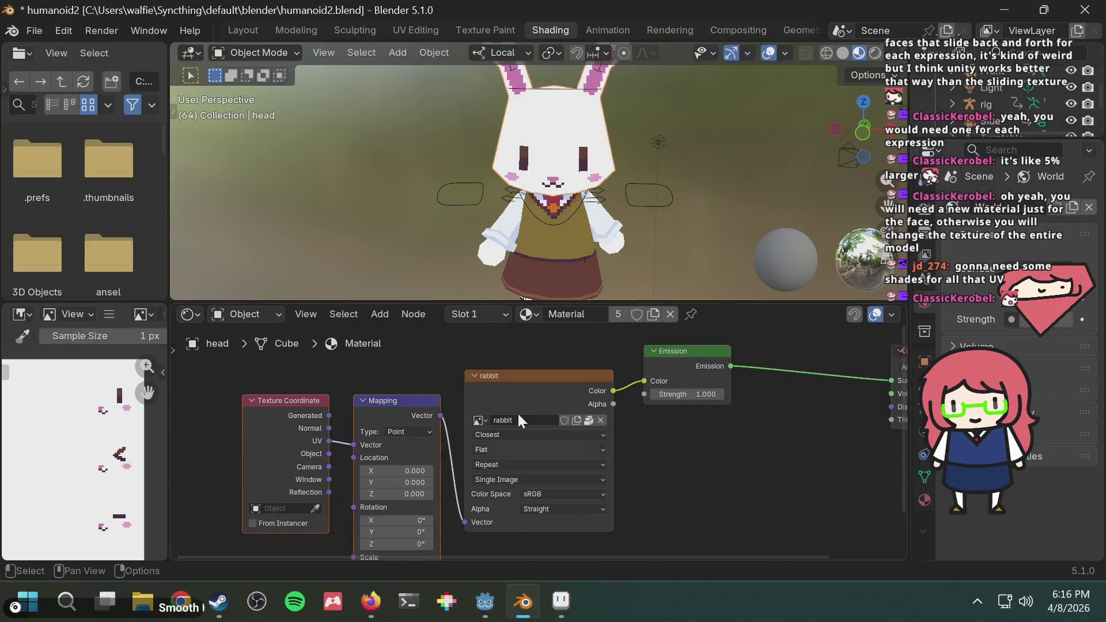
click(476, 420)
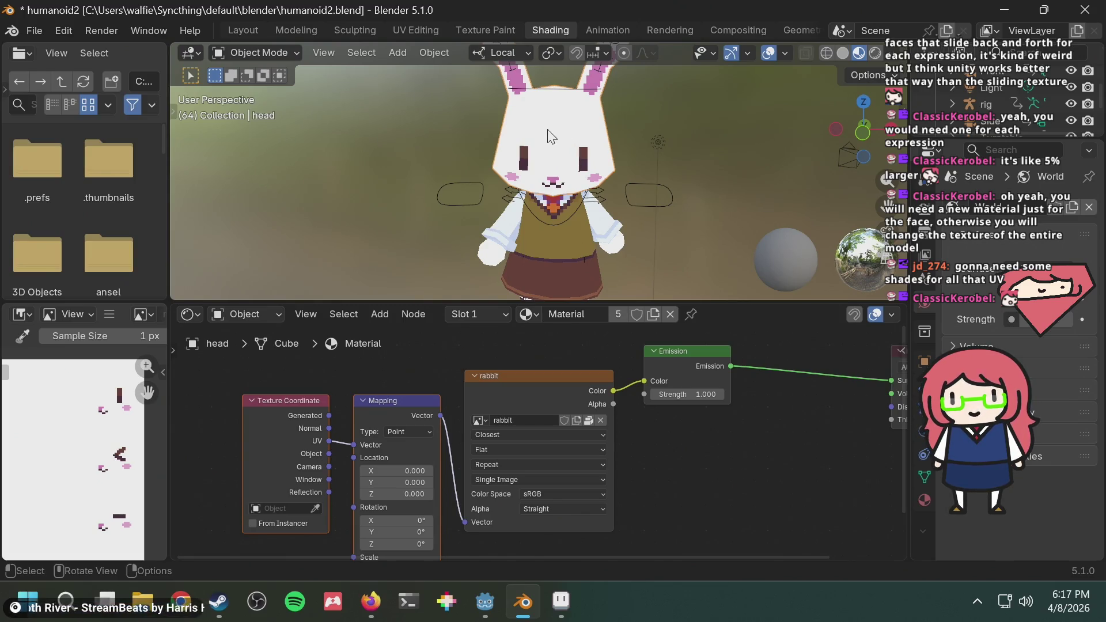
scroll(599, 167, up, 2)
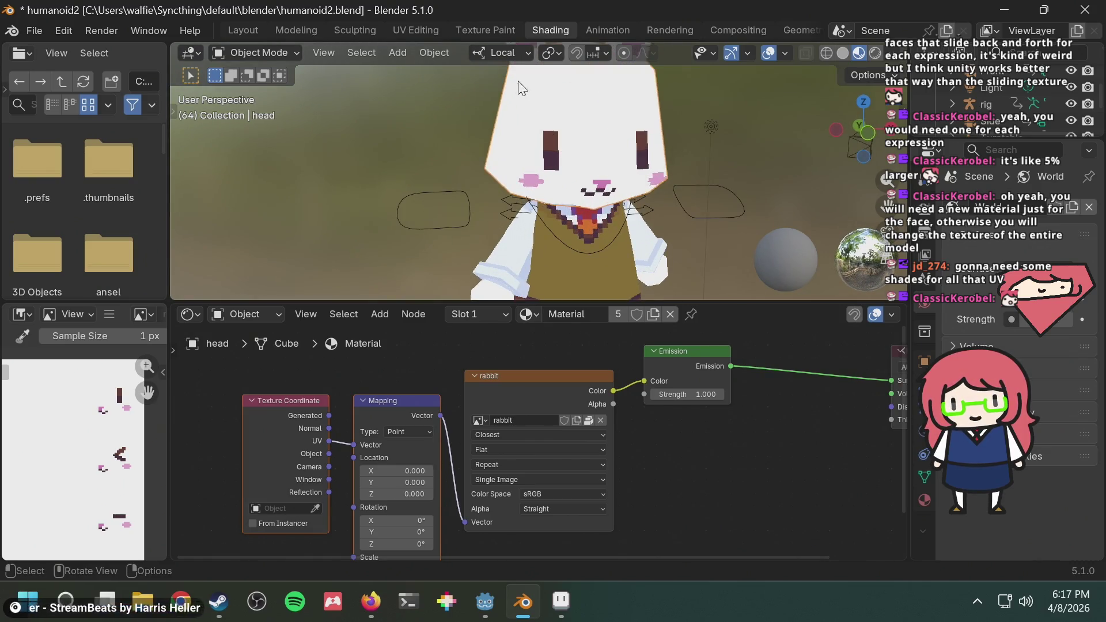
Orbit around the rabbit head and pan the texture image to view its edges and clothing colours
middle_drag(554, 124, 570, 113)
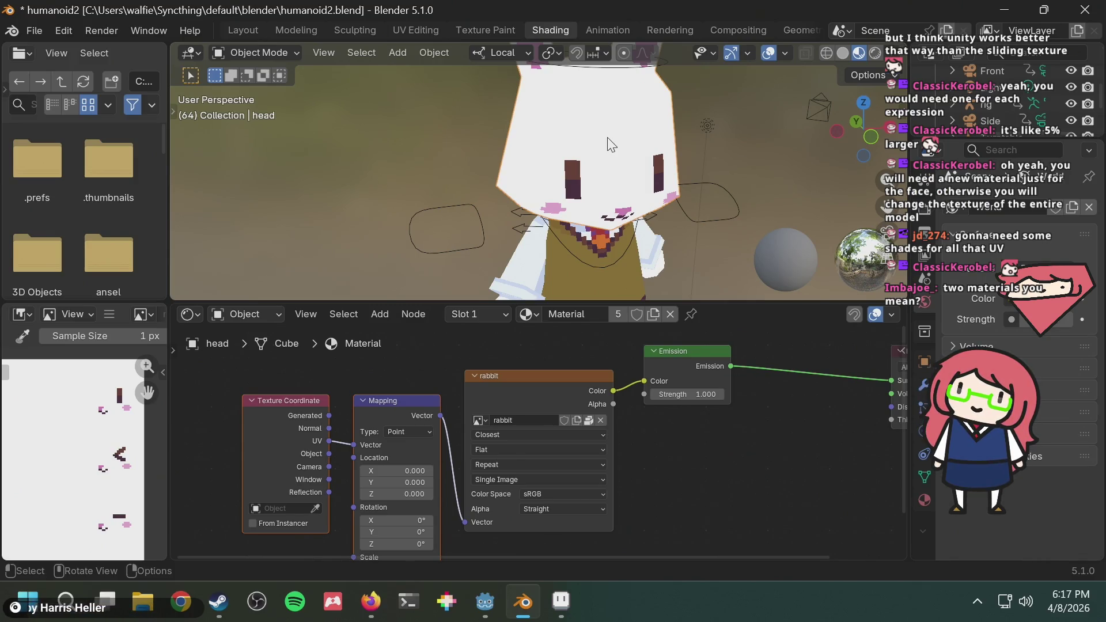
mouse_move(87, 455)
middle_down()
mouse_move(131, 448)
mouse_move(109, 462)
middle_up()
mouse_move(576, 104)
middle_down()
mouse_move(583, 131)
mouse_move(561, 118)
mouse_move(602, 109)
mouse_move(532, 149)
middle_up()
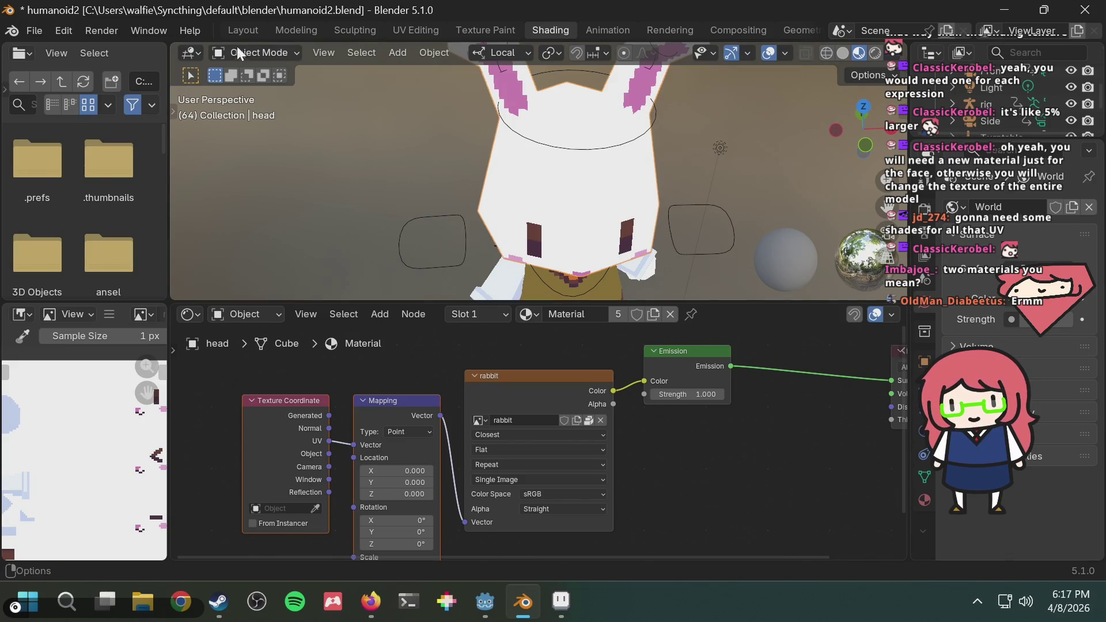
middle_drag(432, 248, 479, 215)
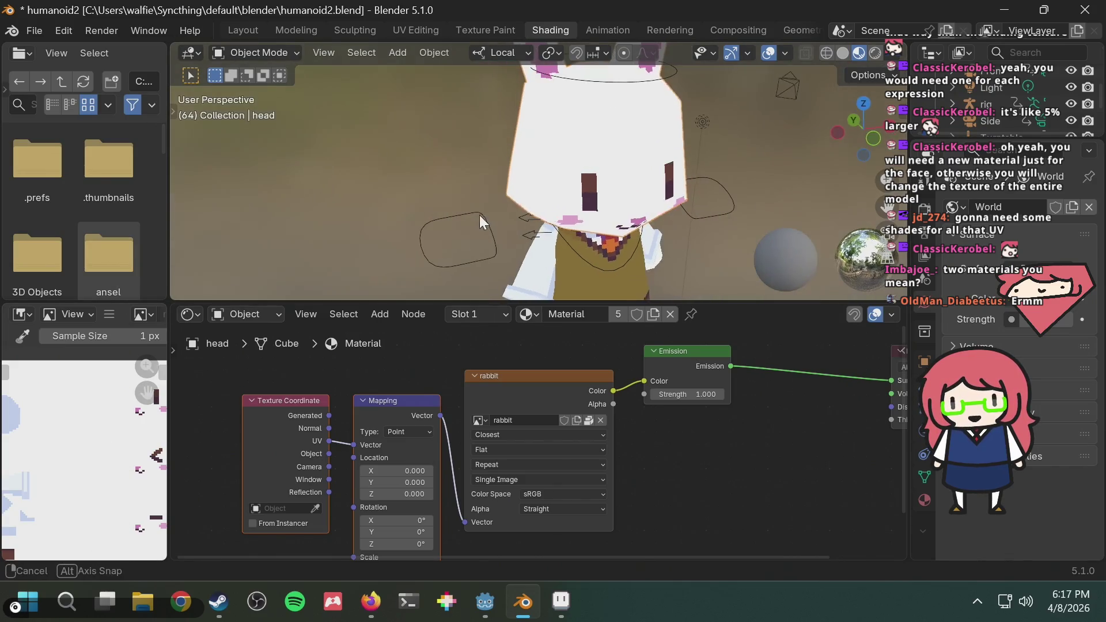
mouse_move(599, 105)
middle_down()
mouse_move(667, 184)
mouse_move(645, 141)
middle_up()
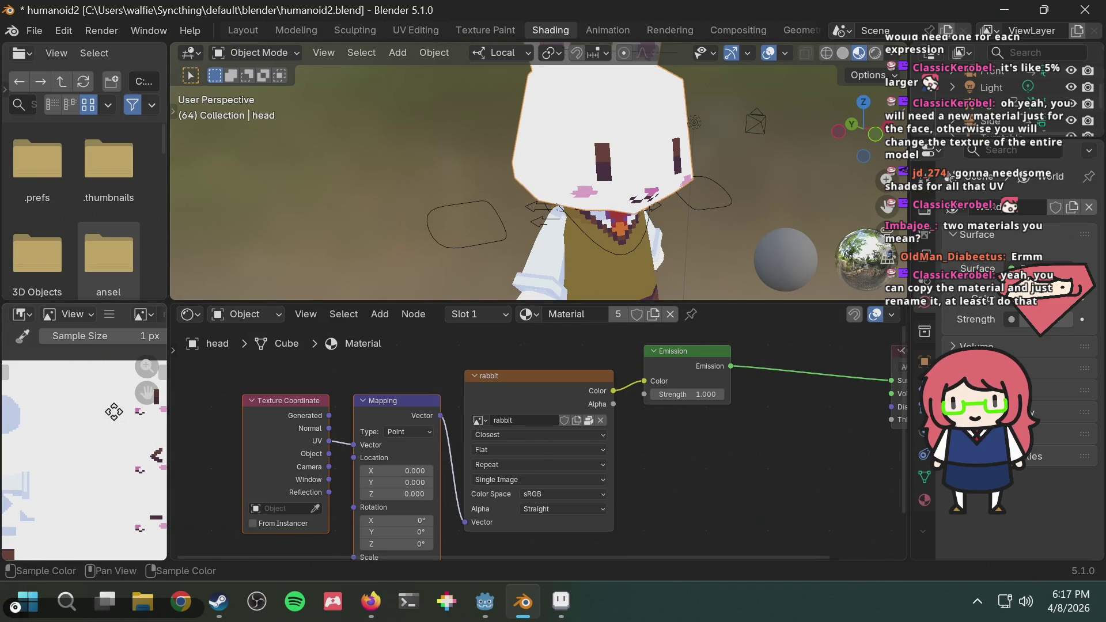
mouse_move(114, 412)
middle_down()
mouse_move(67, 482)
mouse_move(79, 419)
middle_up()
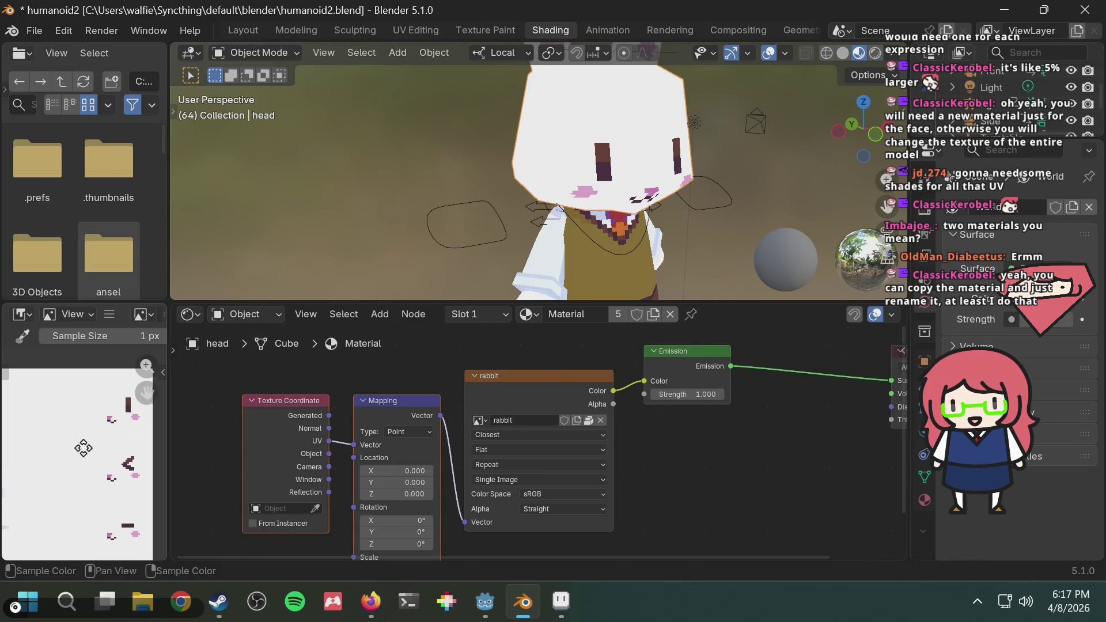
mouse_move(81, 439)
middle_down()
mouse_move(106, 452)
mouse_move(94, 469)
mouse_move(72, 392)
middle_up()
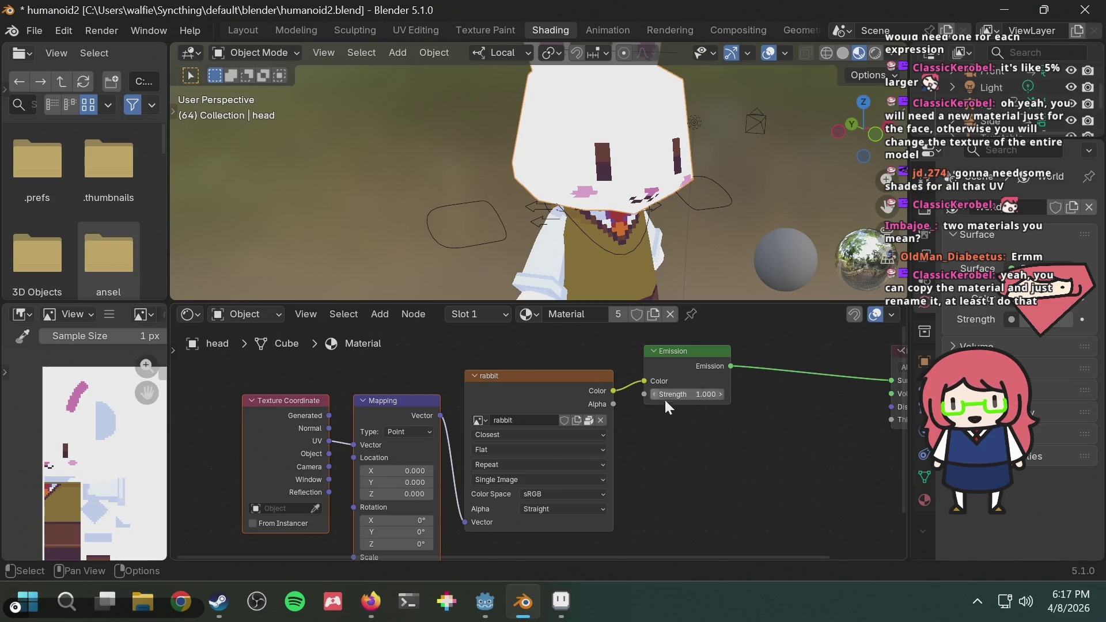
Delete the Texture Coordinate and Mapping nodes, widen the left texture panel, and bring up Aseprite
key(x)
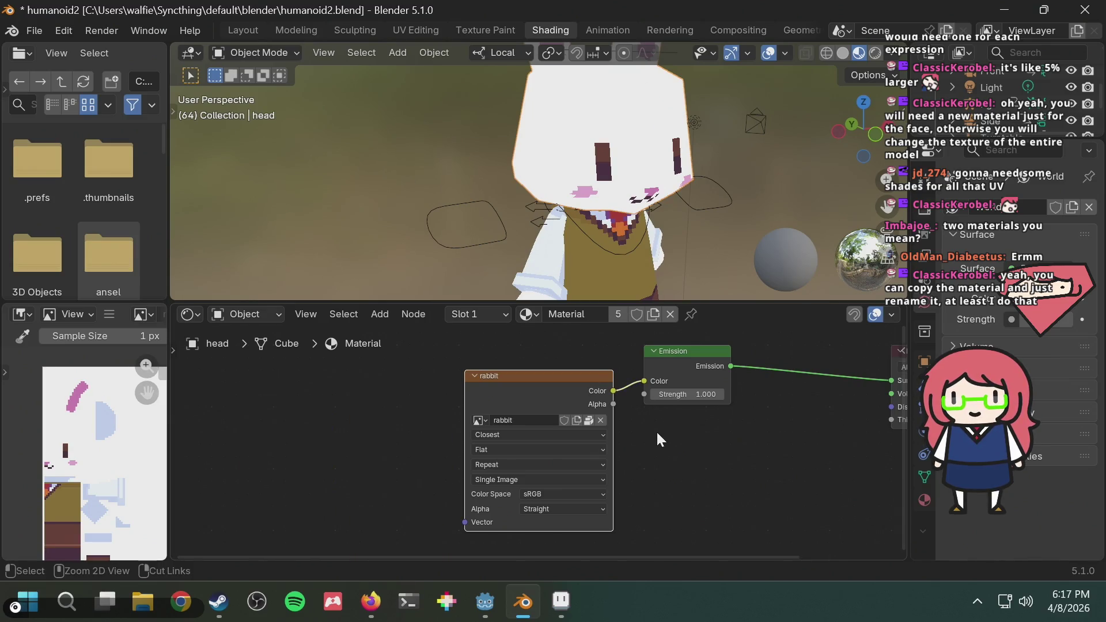
middle_drag(678, 195, 652, 205)
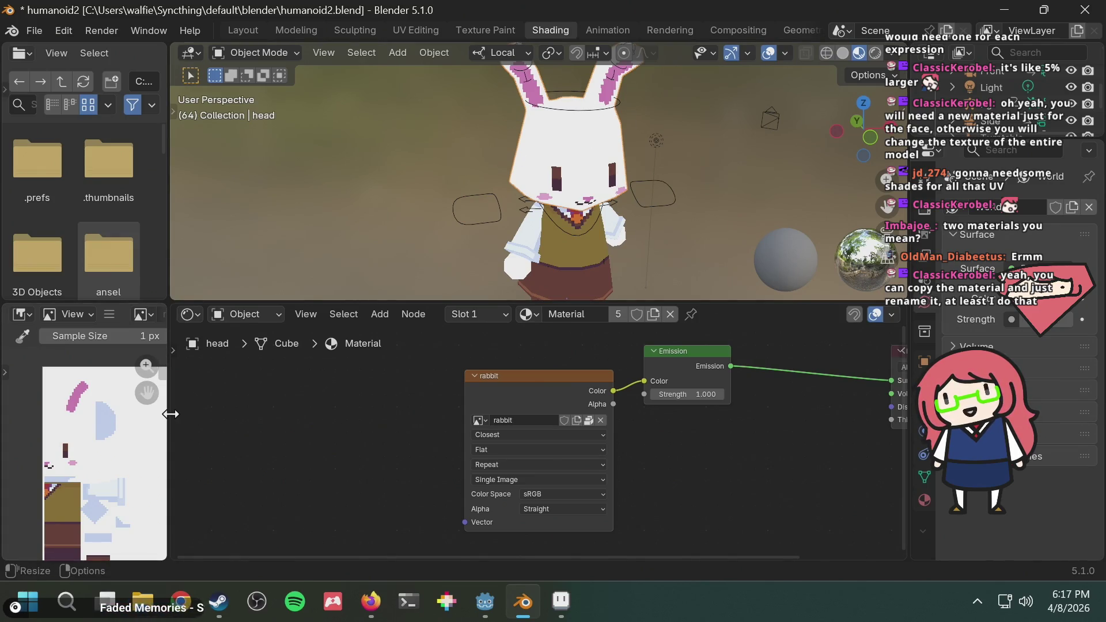
drag(172, 414, 214, 411)
mouse_move(128, 446)
middle_down()
mouse_move(69, 436)
mouse_move(79, 438)
middle_up()
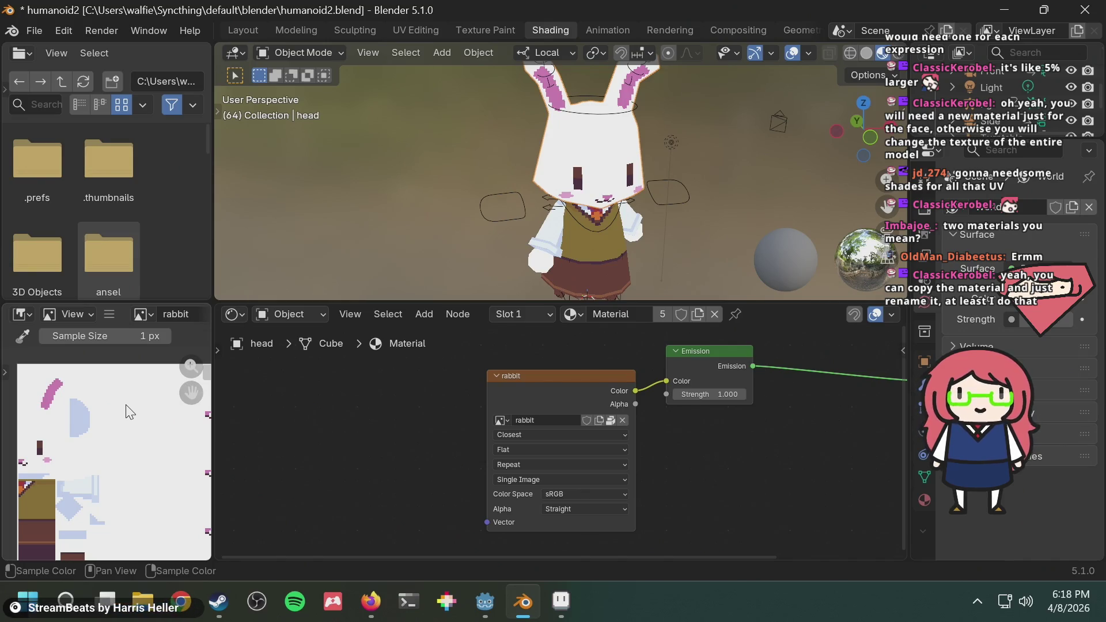
key(alt+Tab)
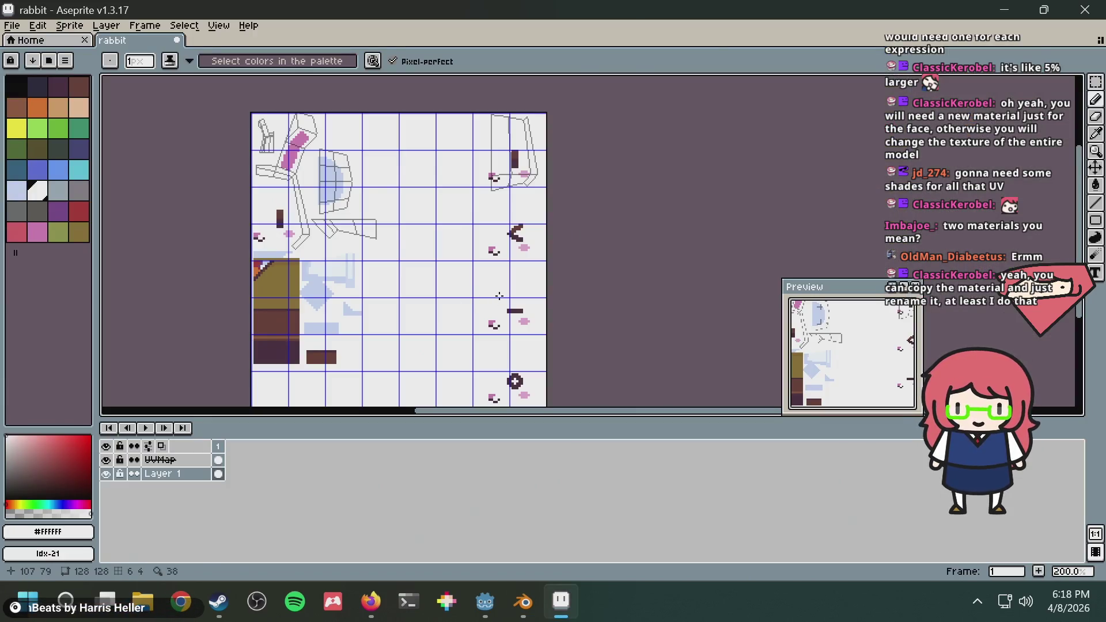
Draft a 'blender different textures' search in a new Firefox tab, then return to Blender
key(alt+Tab)
key(alt+Tab)
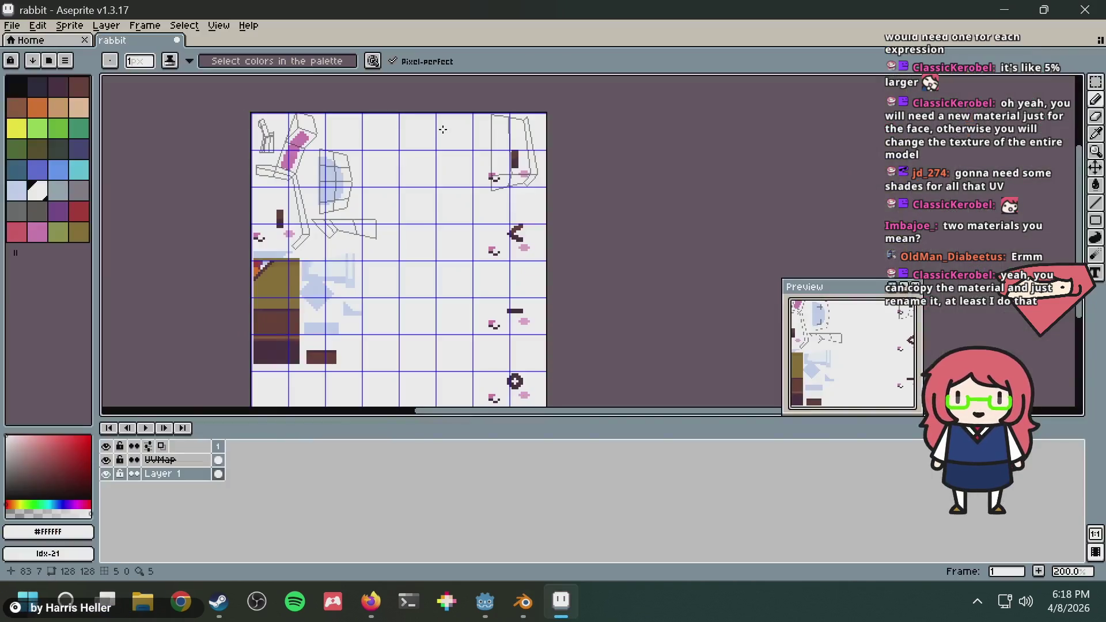
key(alt+Tab)
key(Tab)
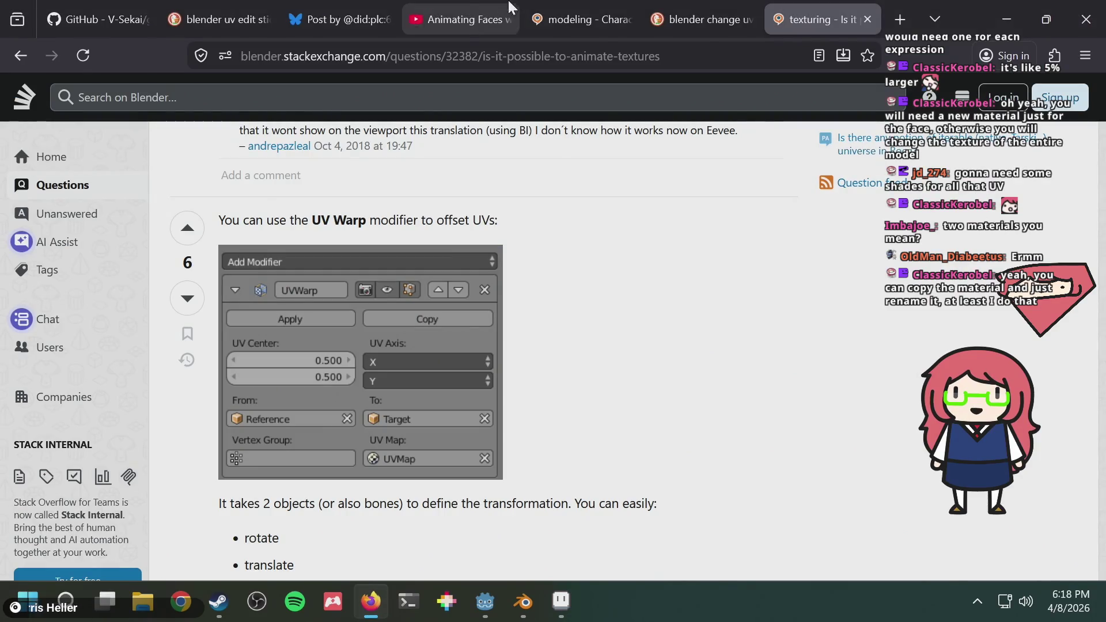
key(ctrl+t)
text(blender )
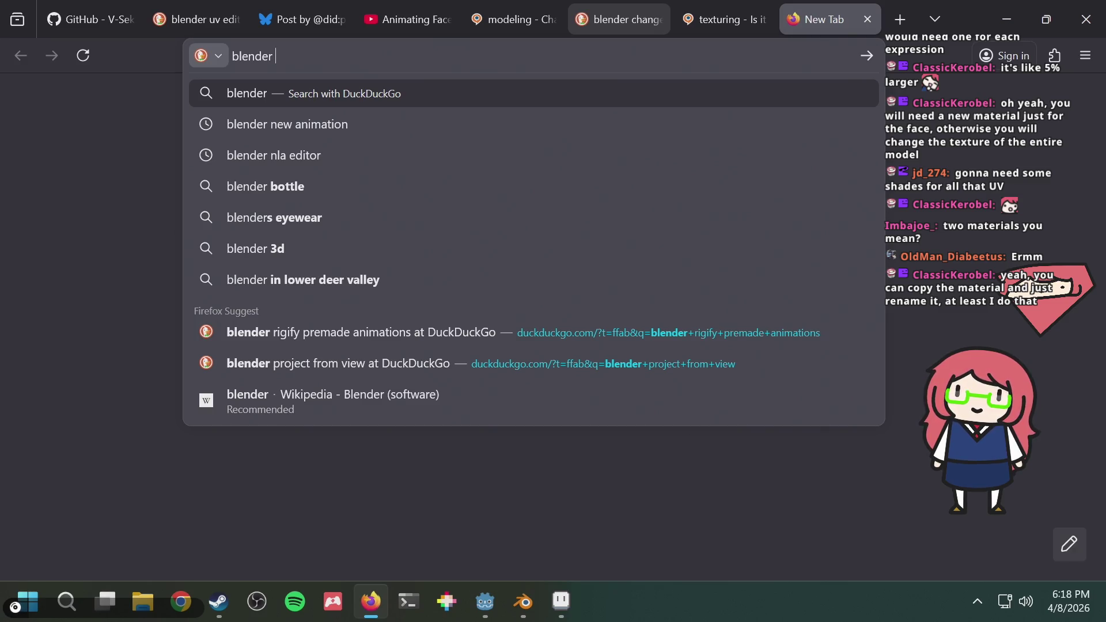
text(differen)
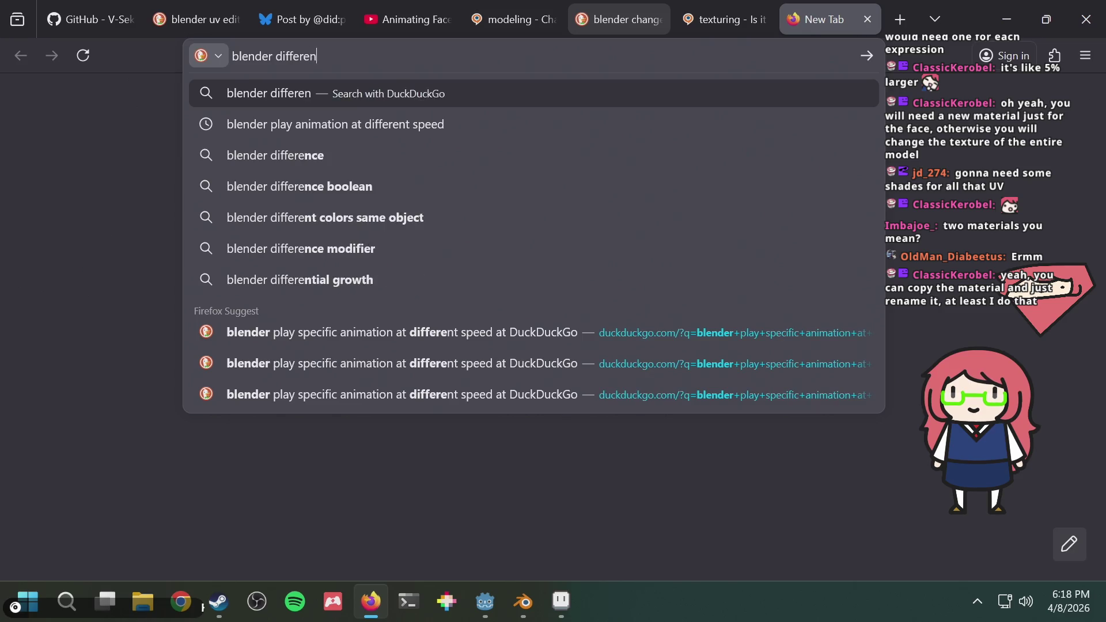
text(t textures)
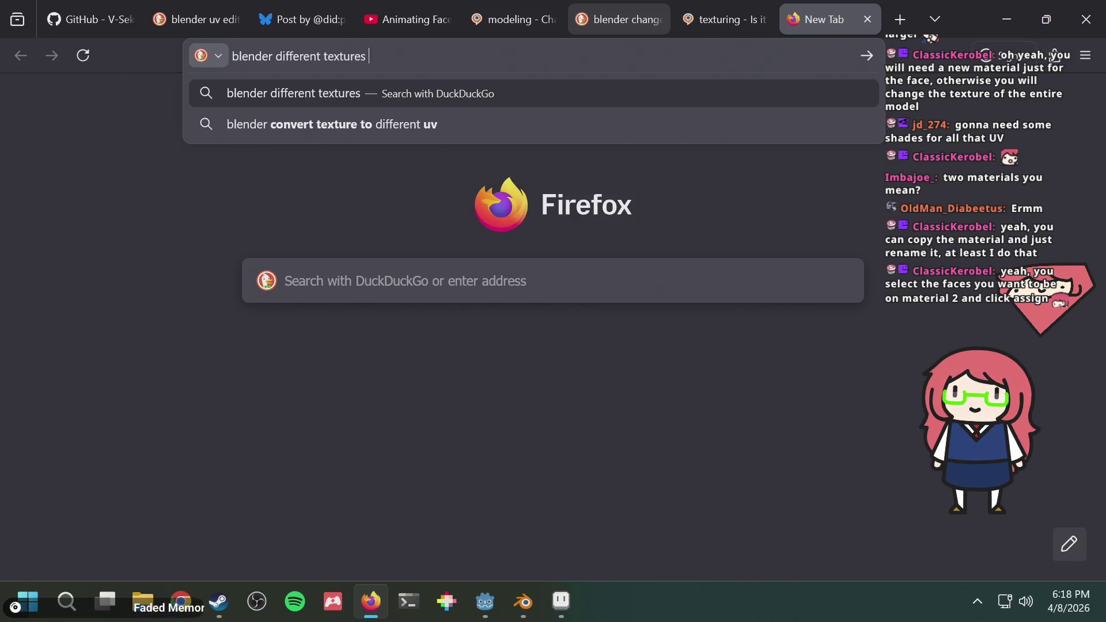
key(alt+Tab)
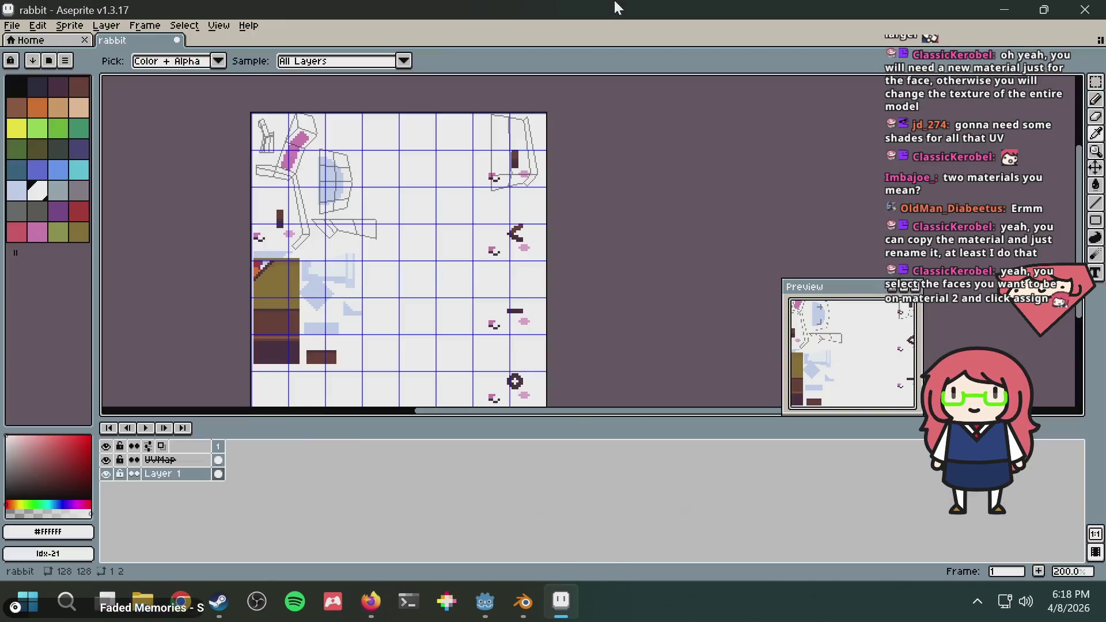
key(alt+Tab)
key(Tab)
key(Tab)
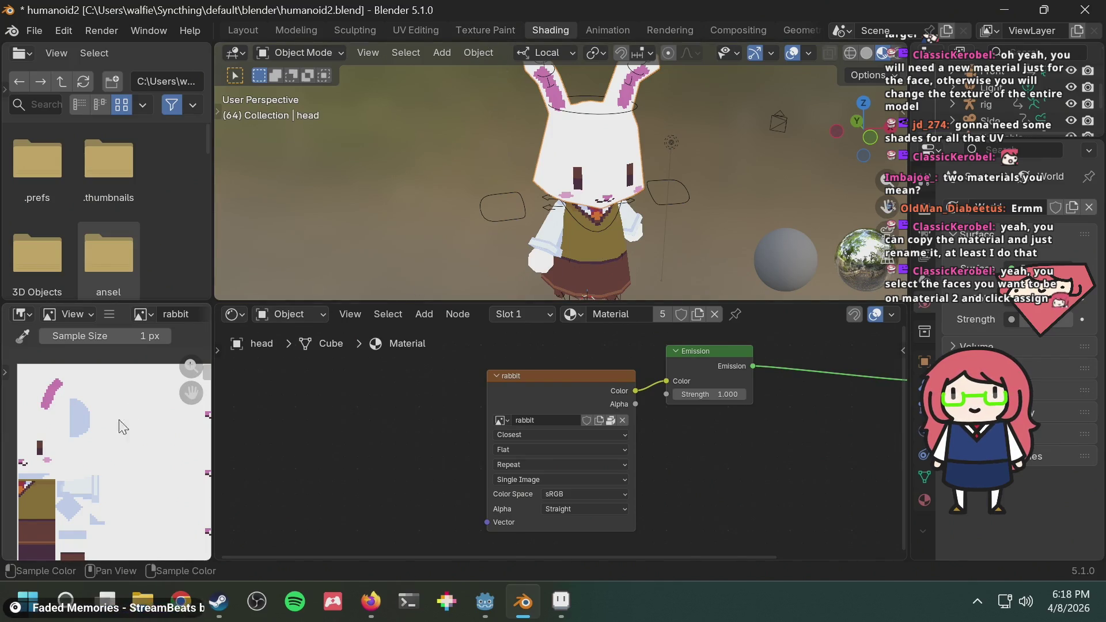
Step through the Collection and Object tabs to the head's Material tab and widen the Properties panel
middle_drag(103, 425, 43, 421)
mouse_move(219, 602)
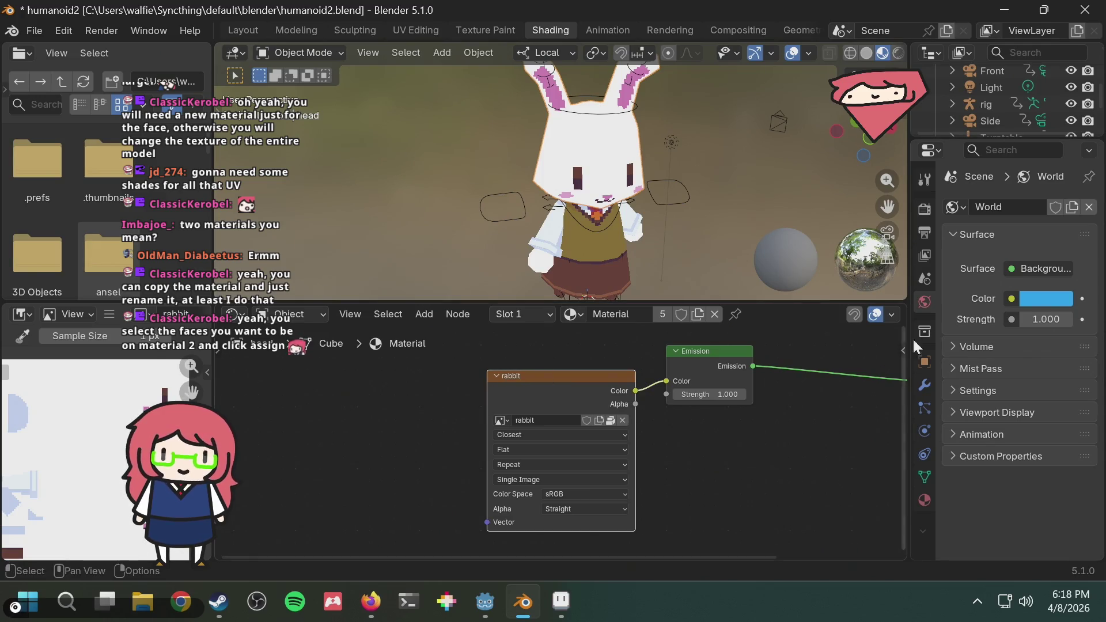
click(927, 324)
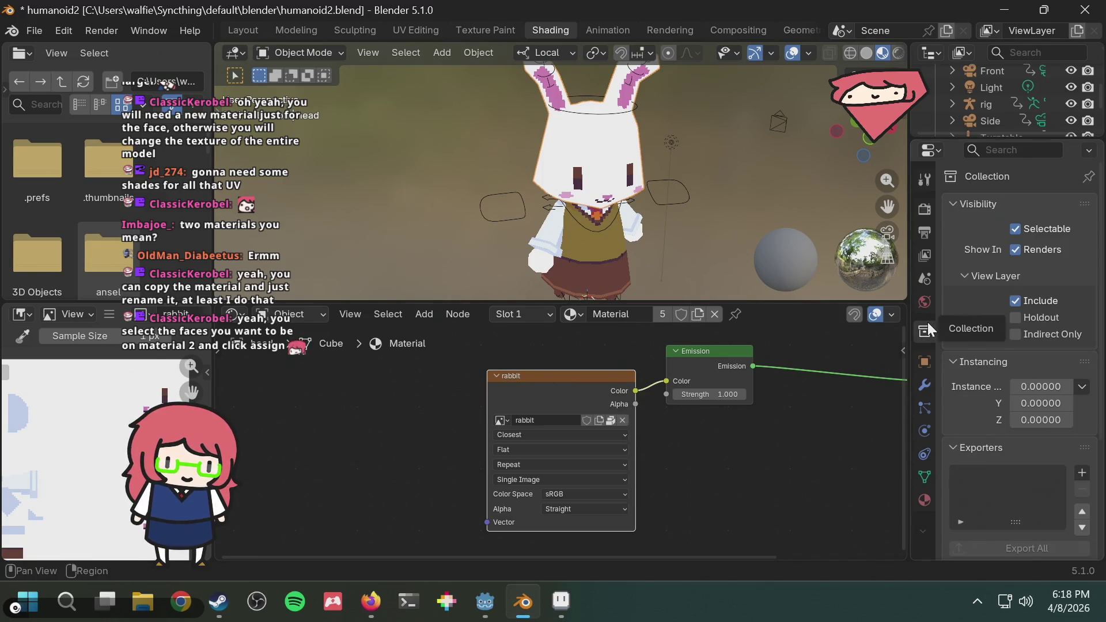
click(926, 361)
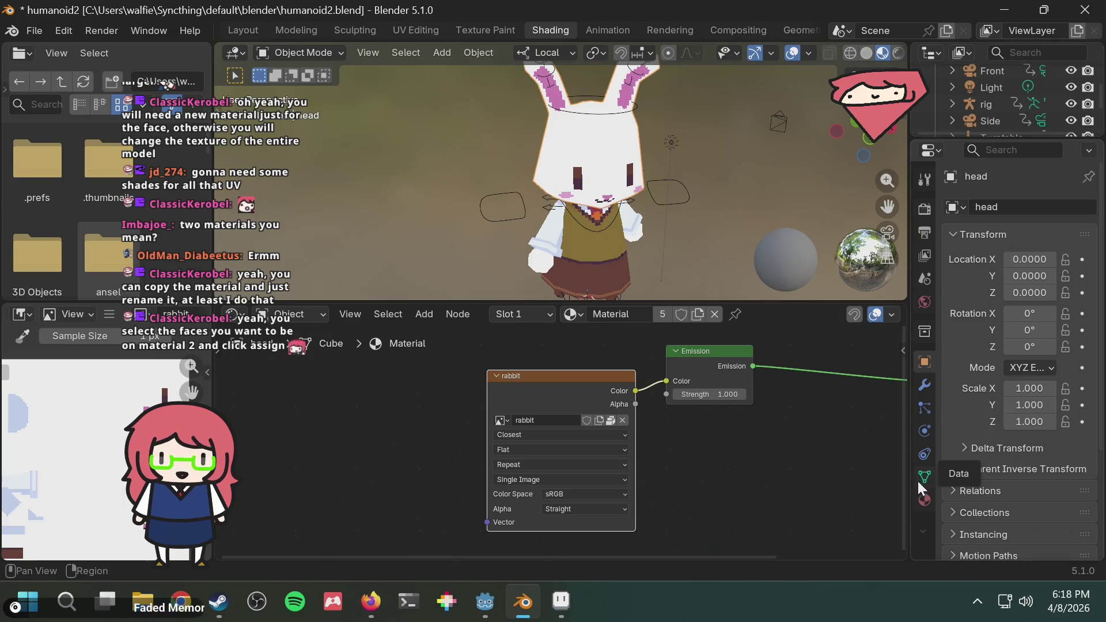
click(921, 500)
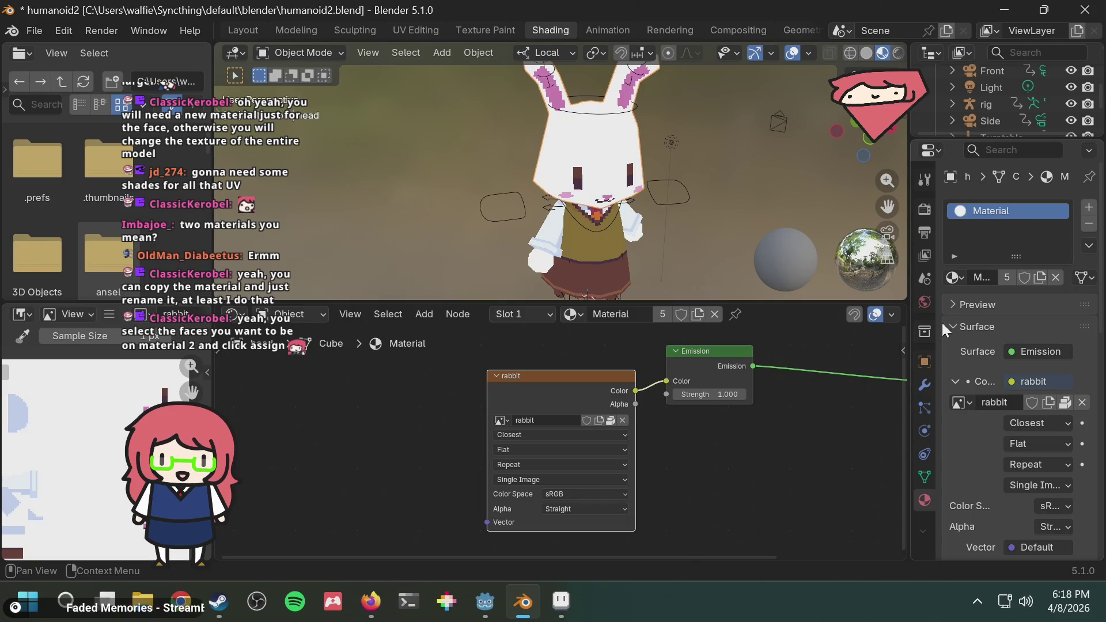
drag(907, 327, 830, 329)
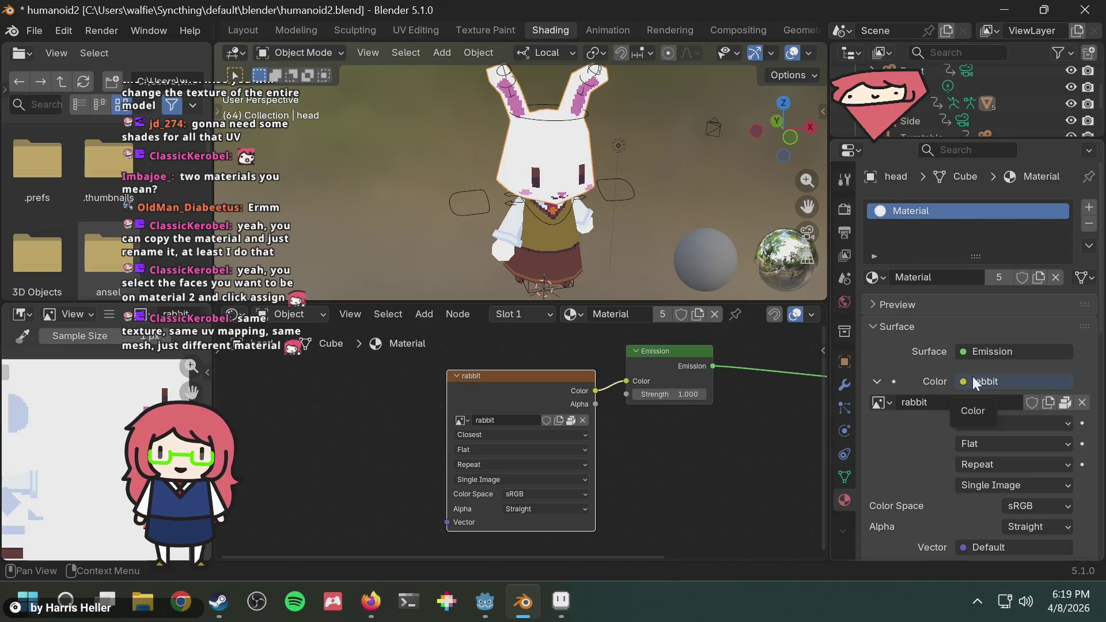
click(932, 401)
click(933, 455)
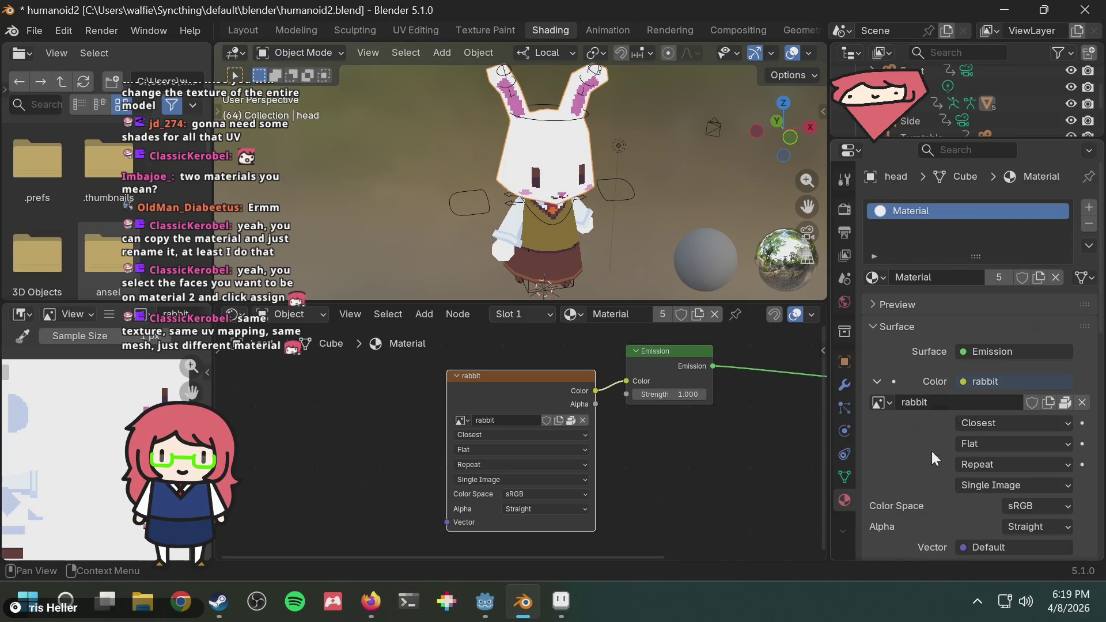
right_click(988, 378)
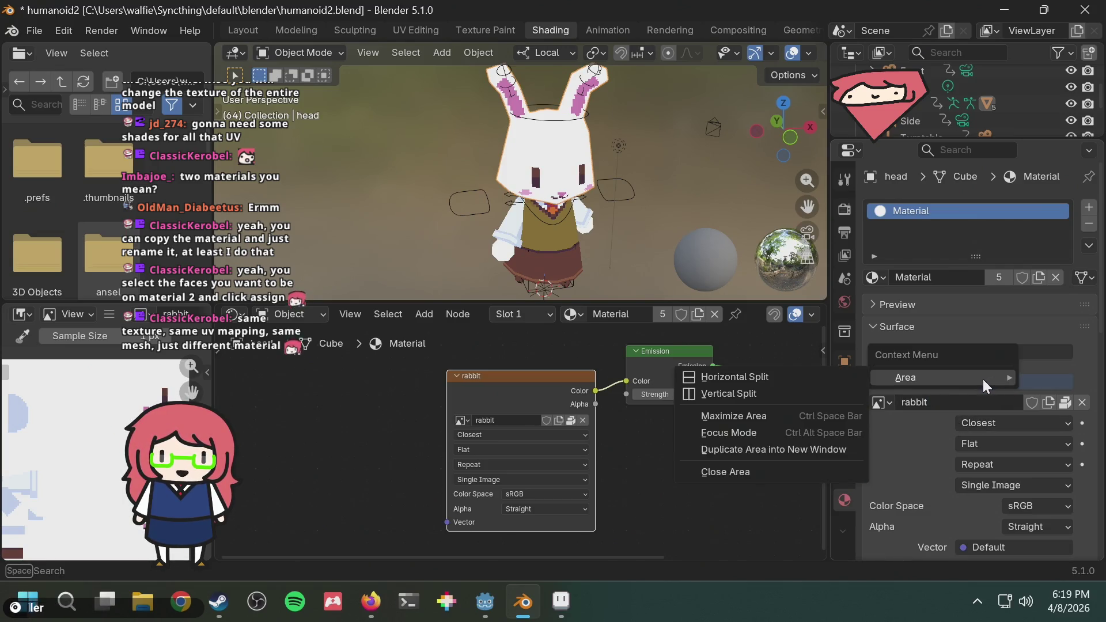
key(Escape)
click(985, 380)
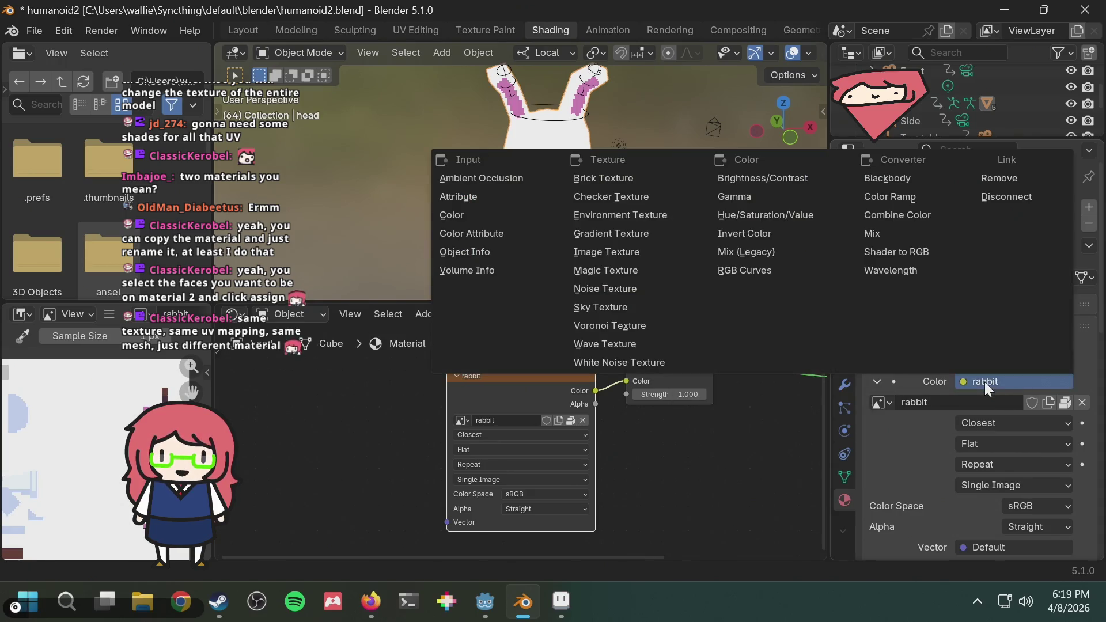
key(Escape)
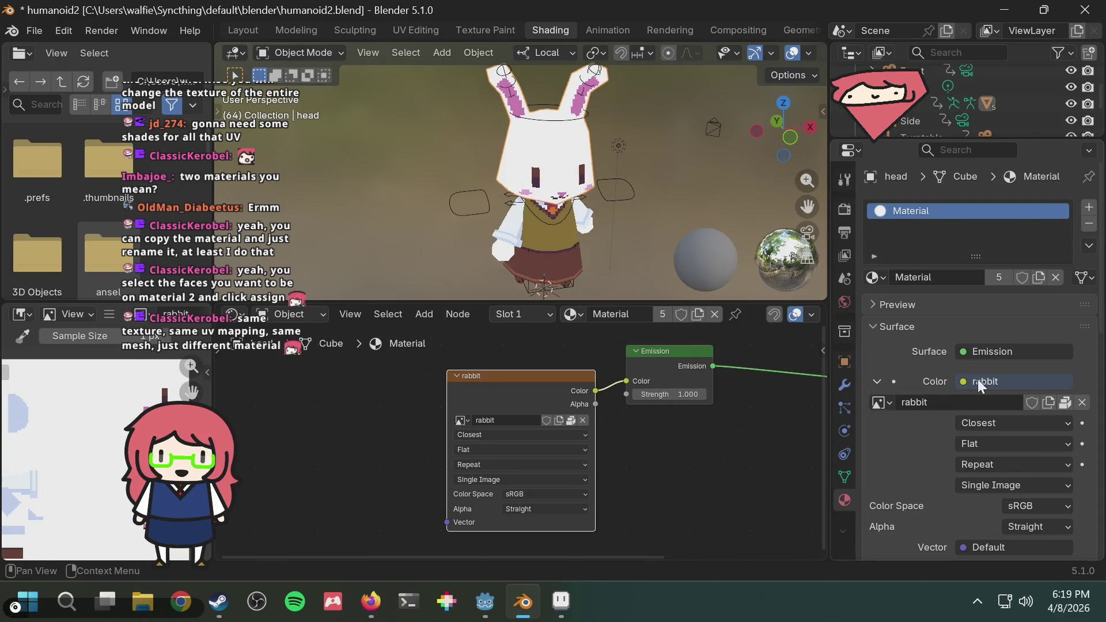
click(964, 380)
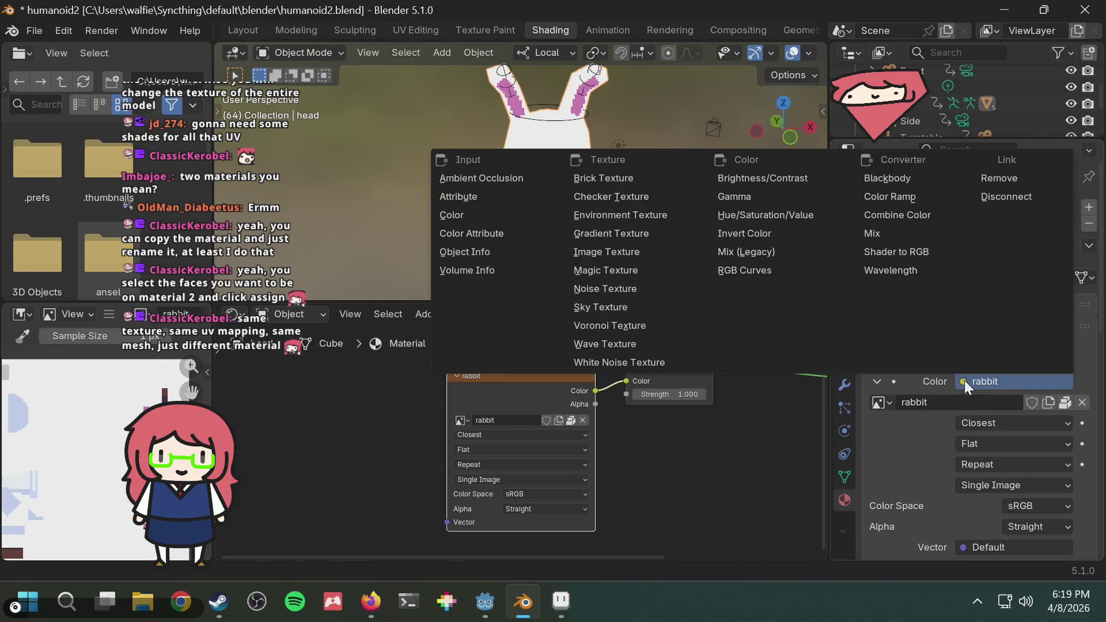
key(Escape)
click(985, 381)
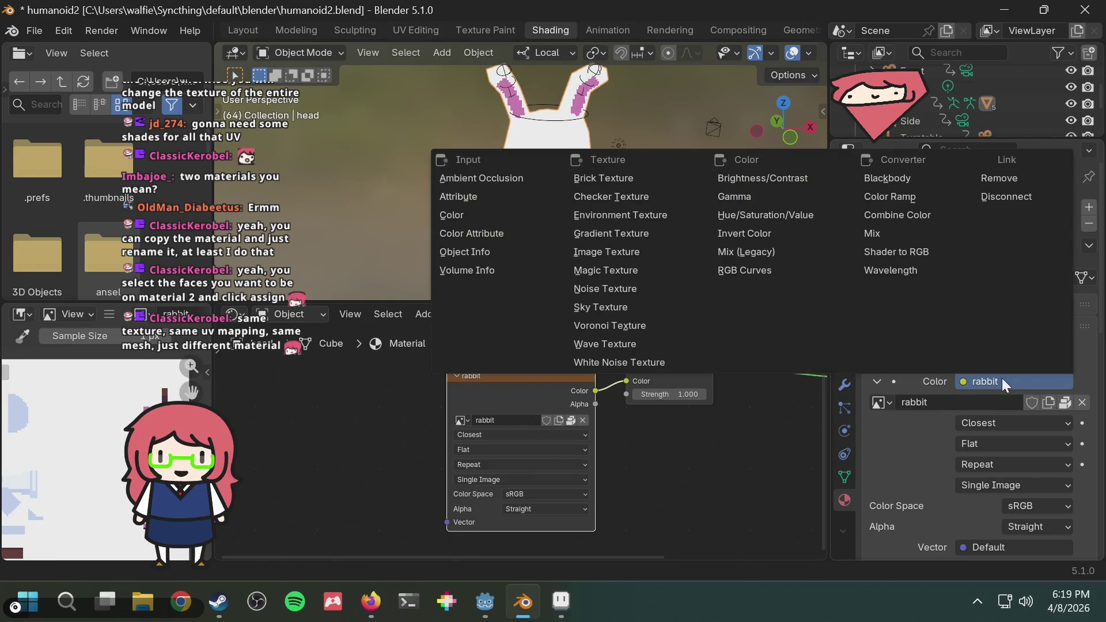
key(Escape)
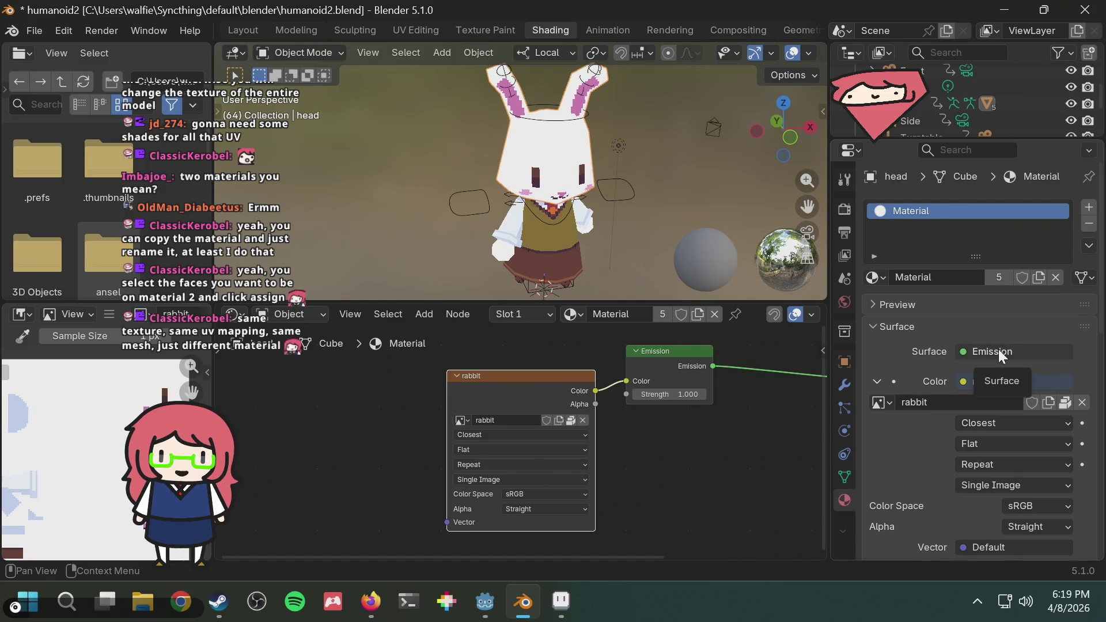
scroll(918, 462, down, 2)
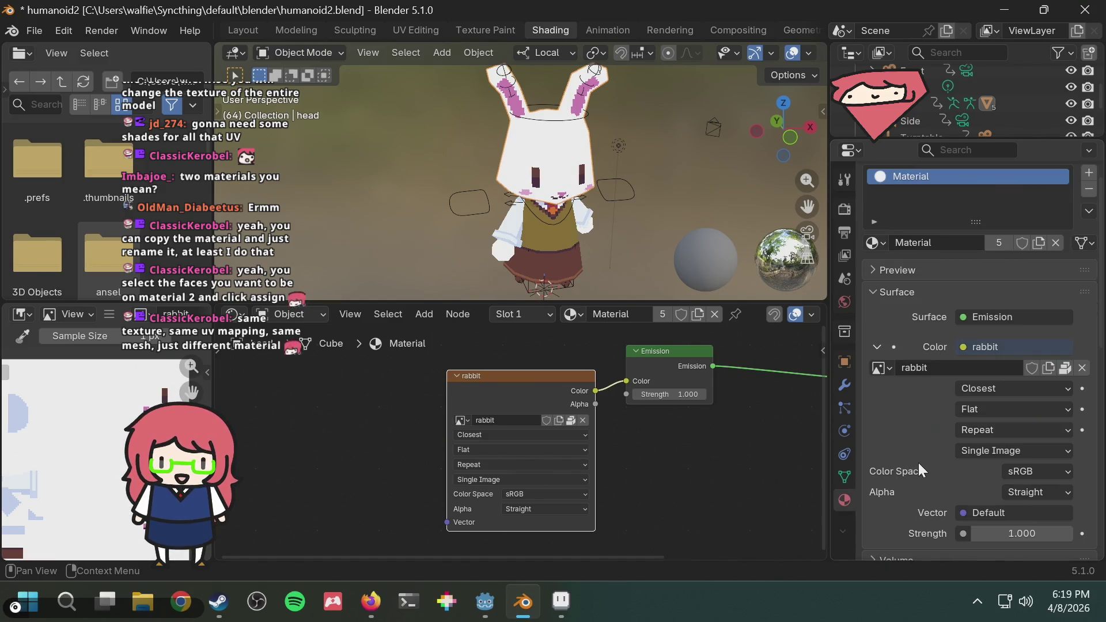
scroll(927, 413, up, 2)
click(1003, 378)
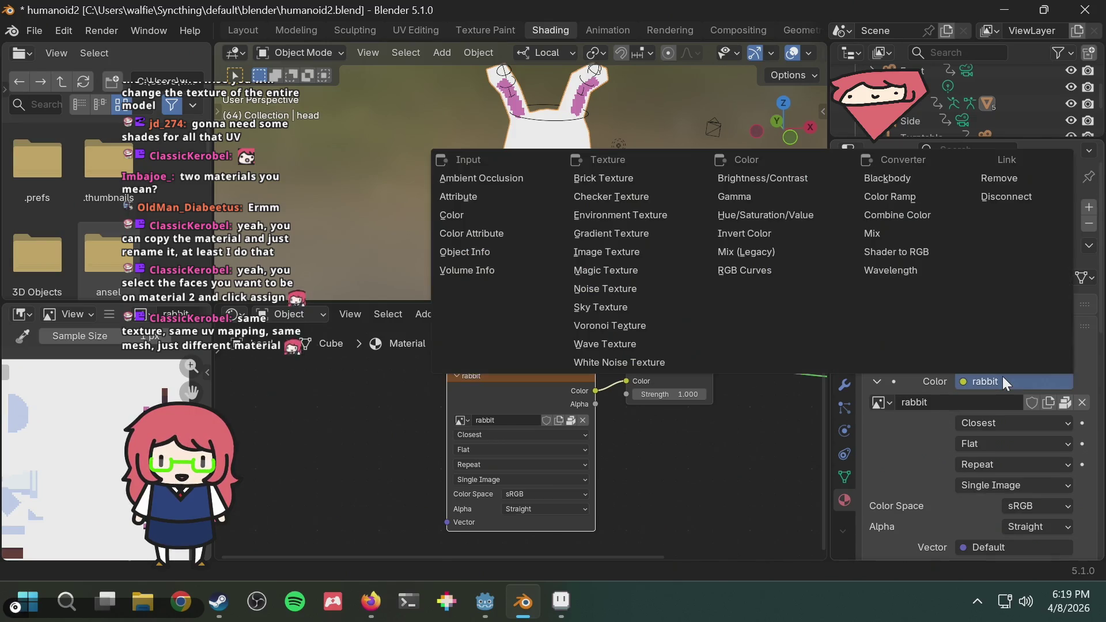
key(Escape)
right_click(1002, 376)
mouse_move(1001, 377)
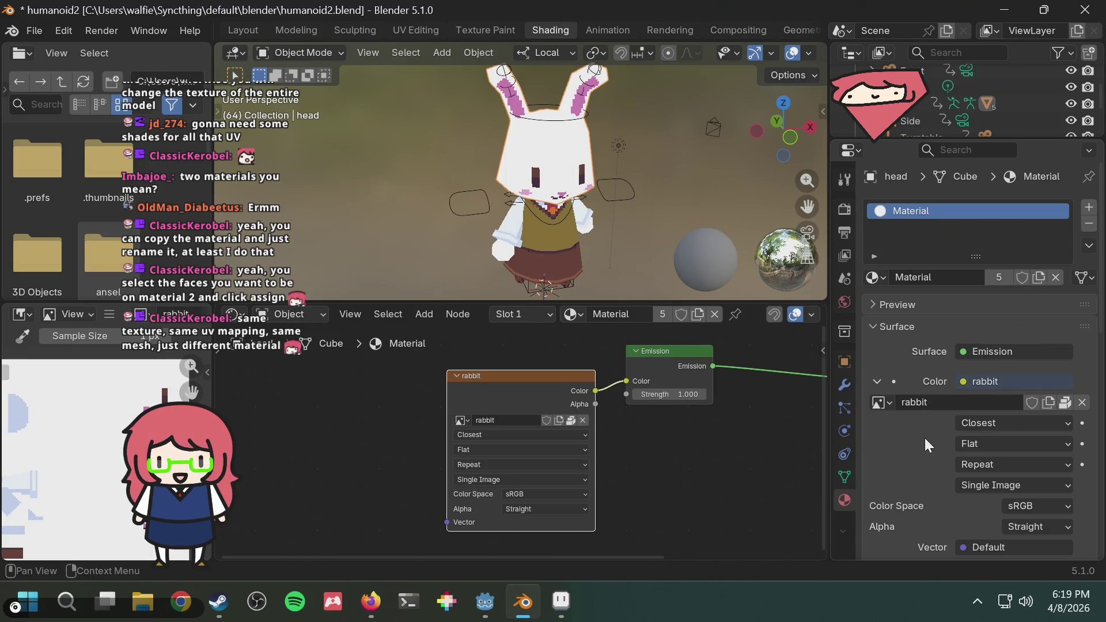
click(984, 380)
click(984, 380)
click(984, 380)
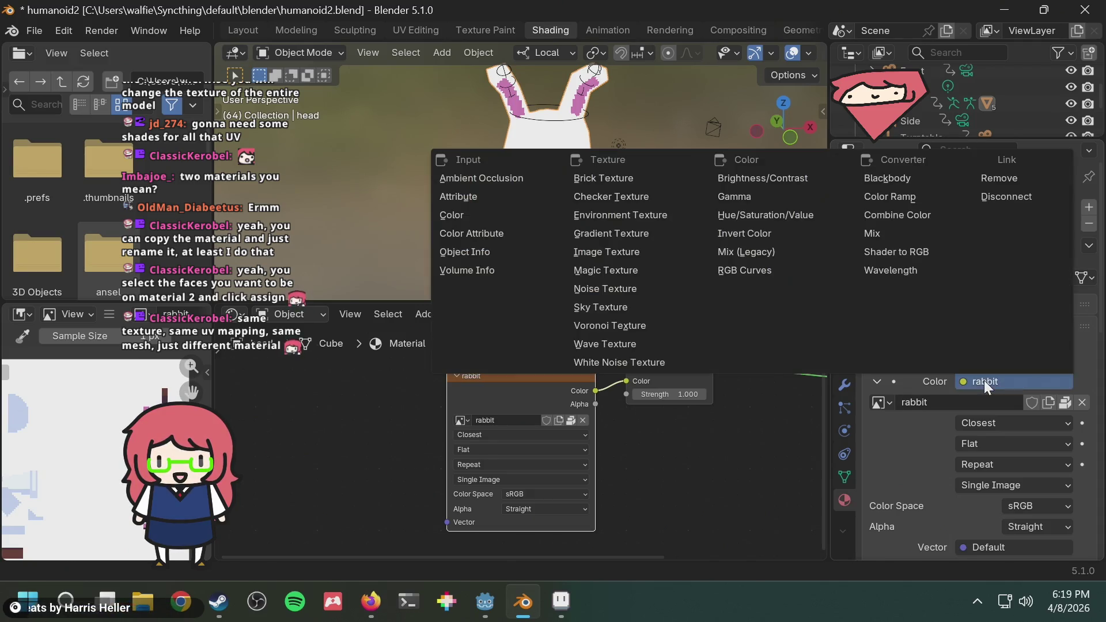
key(Escape)
right_click(983, 380)
mouse_move(984, 380)
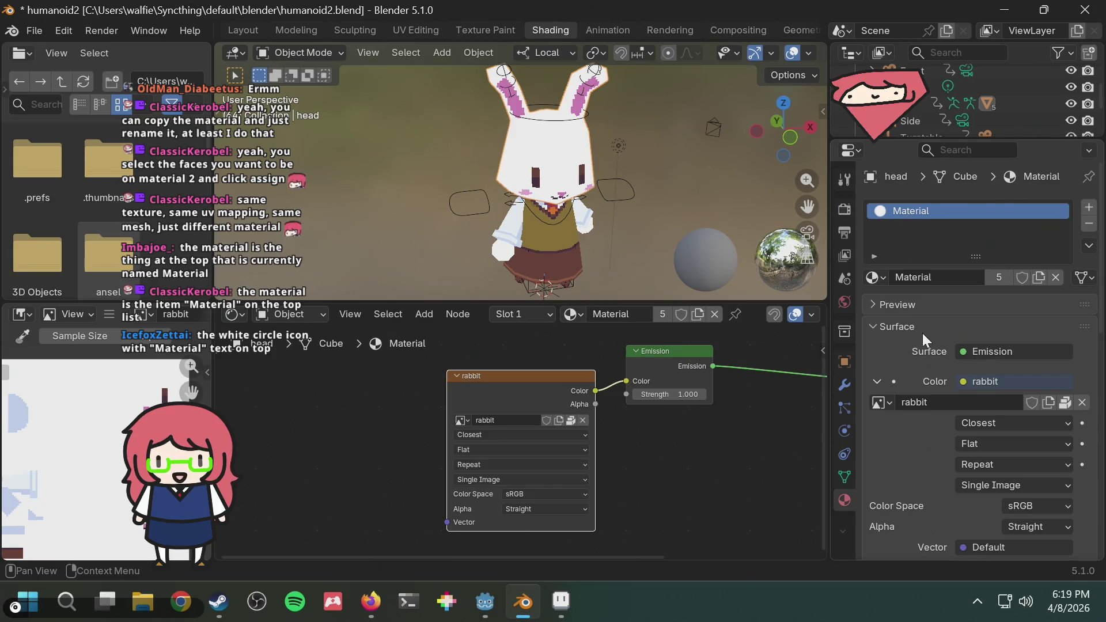
right_click(914, 209)
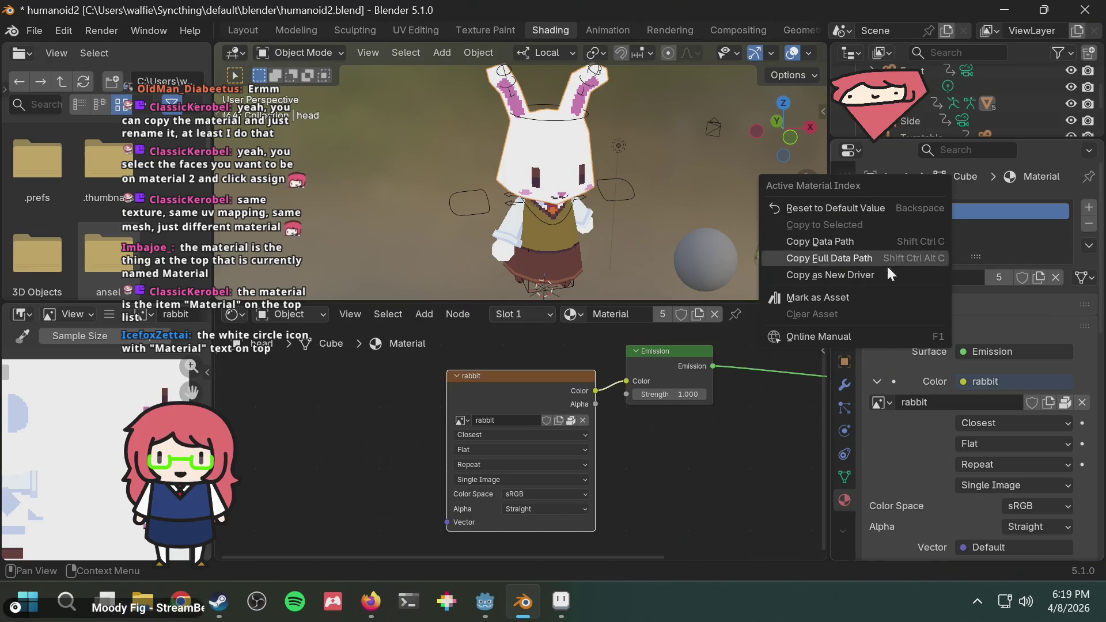
right_click(973, 212)
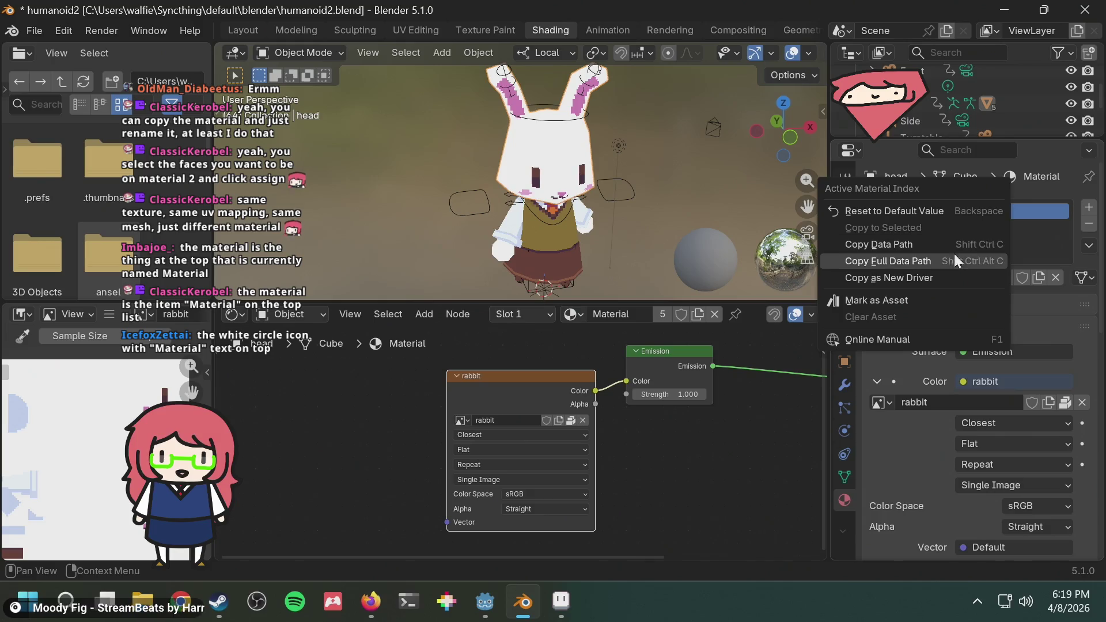
click(915, 299)
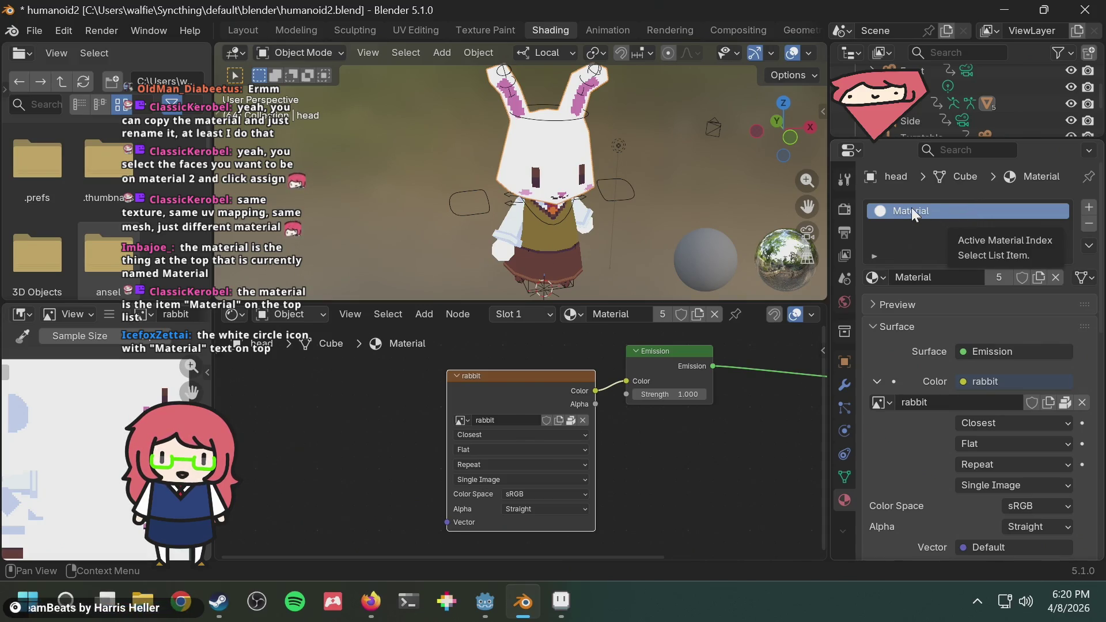
key(F2)
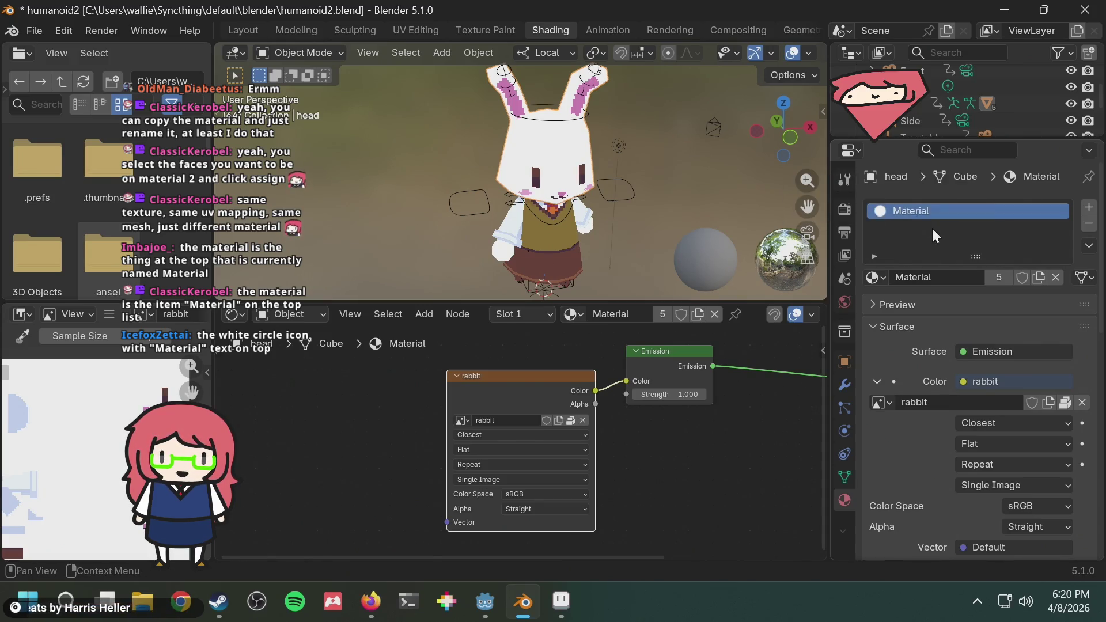
right_click(934, 206)
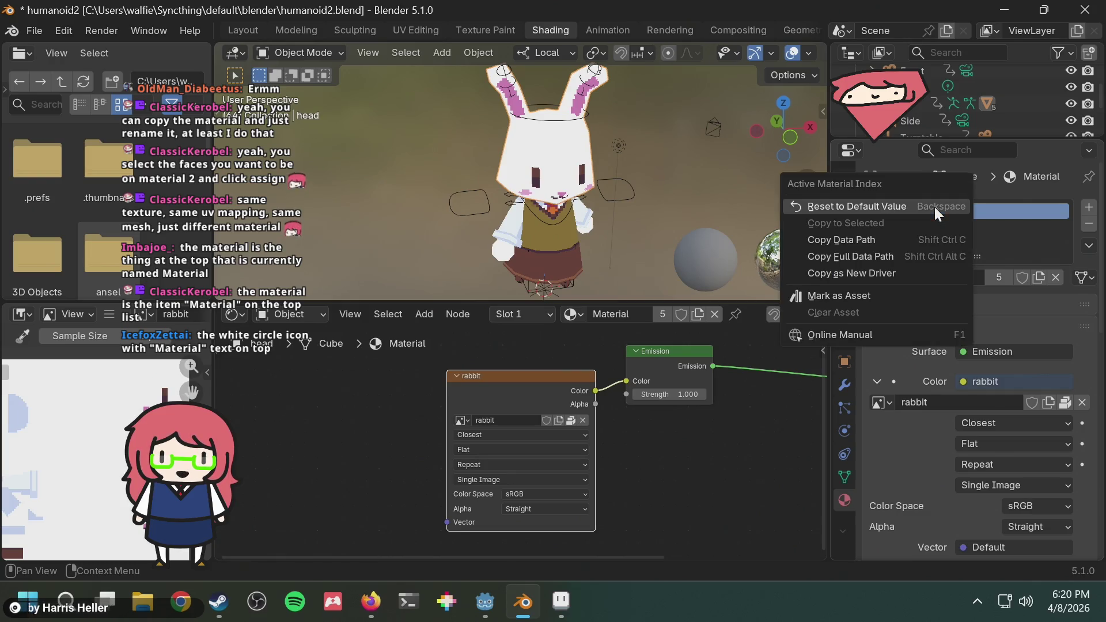
click(990, 223)
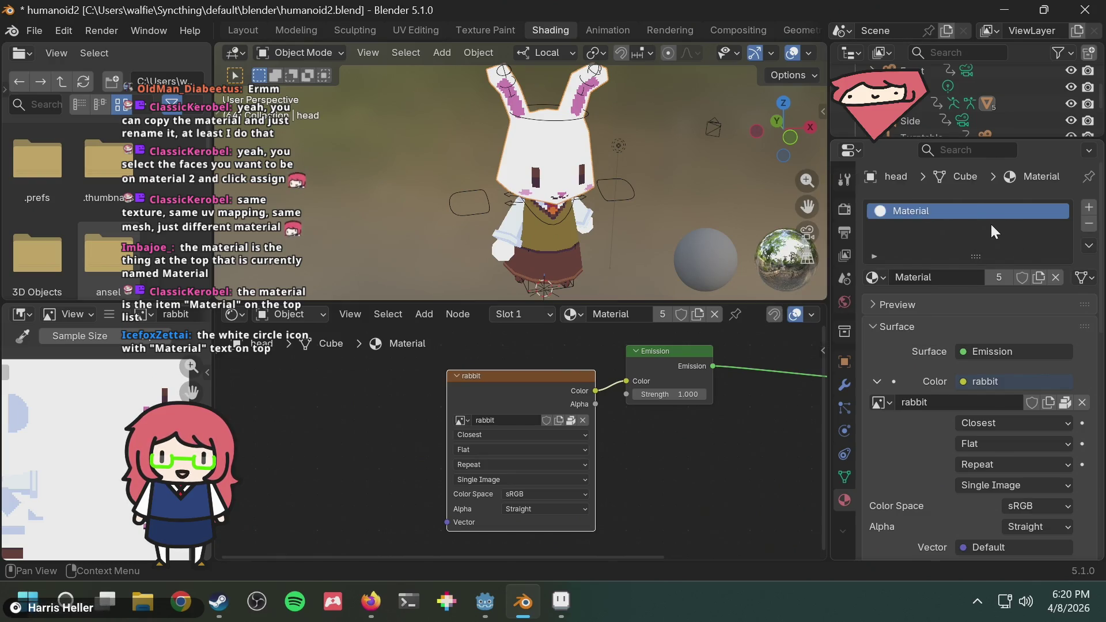
click(876, 278)
click(913, 303)
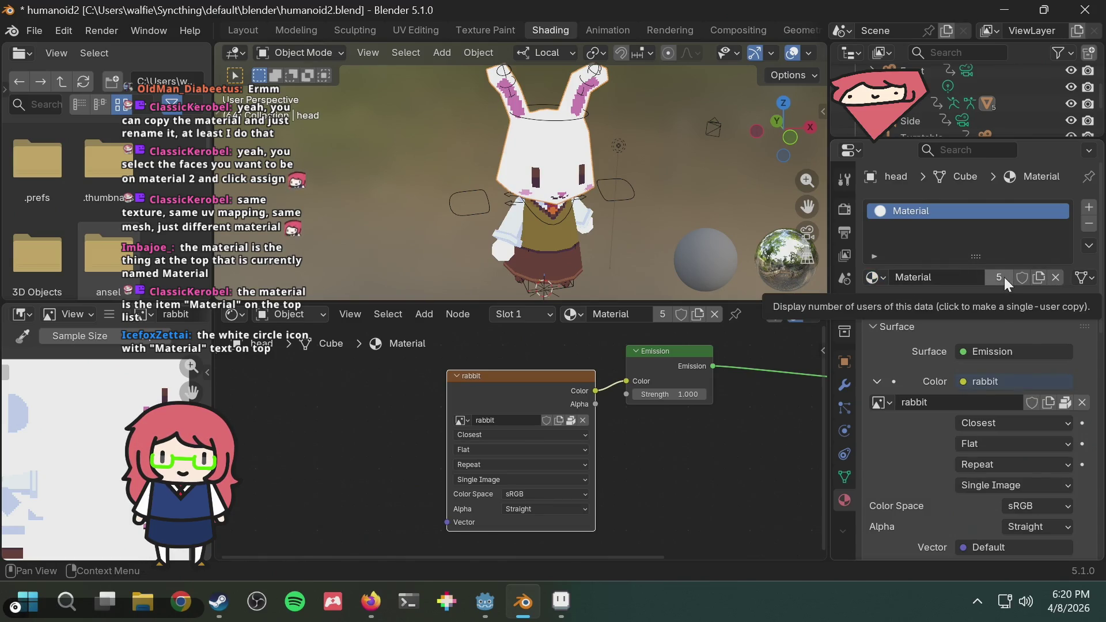
Undo an accidental material copy and rename the head's material to RabbitBodyMaterial
click(1035, 278)
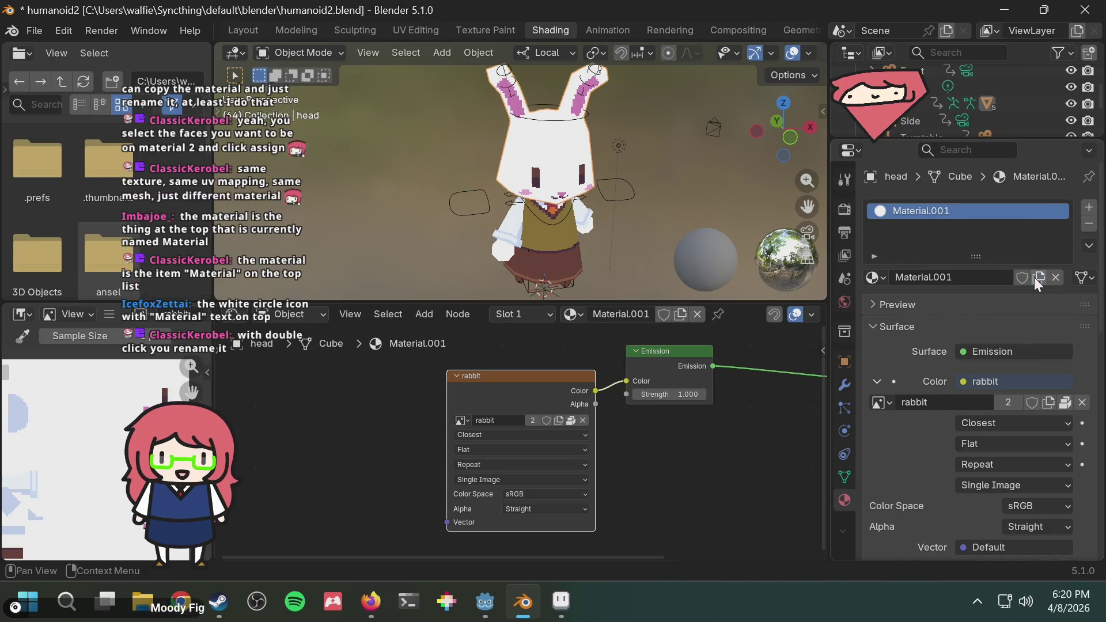
double_click(921, 212)
key(Escape)
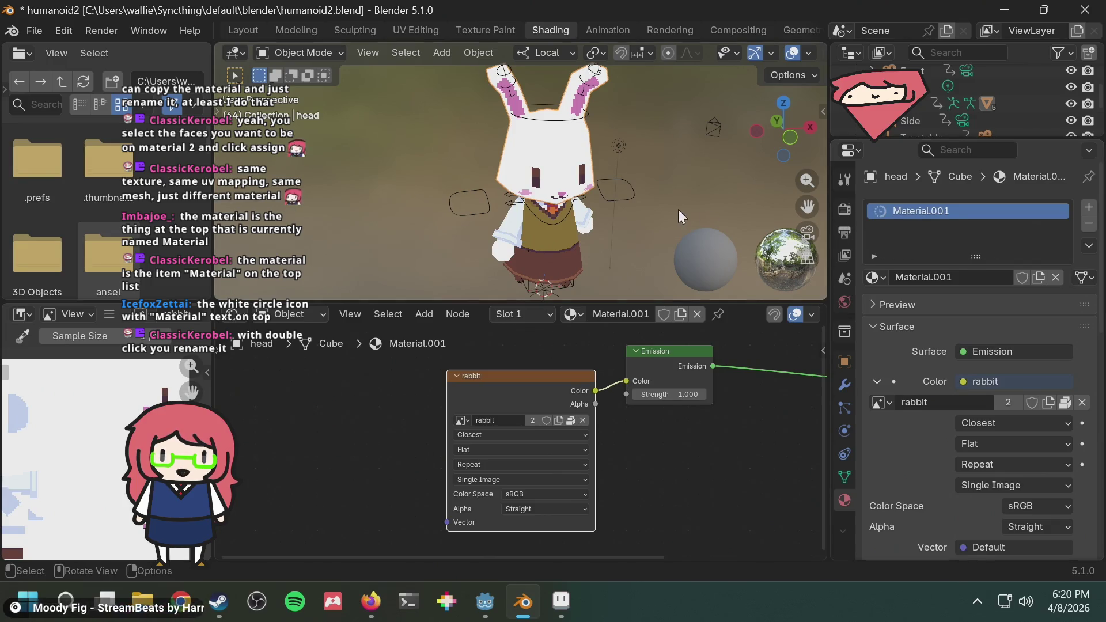
key(ctrl+z)
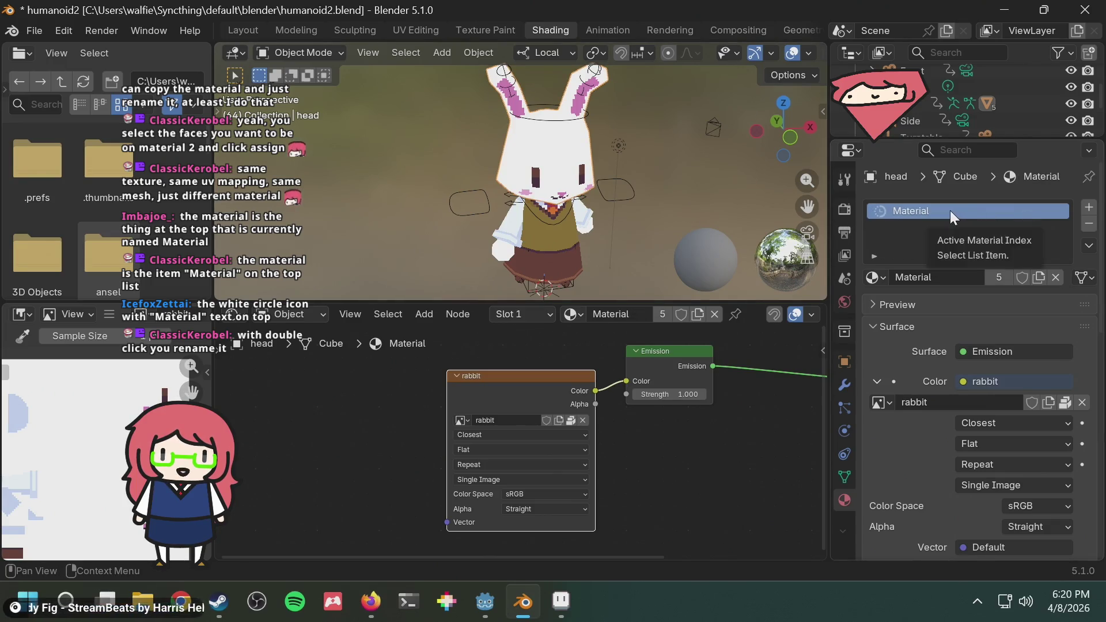
double_click(949, 213)
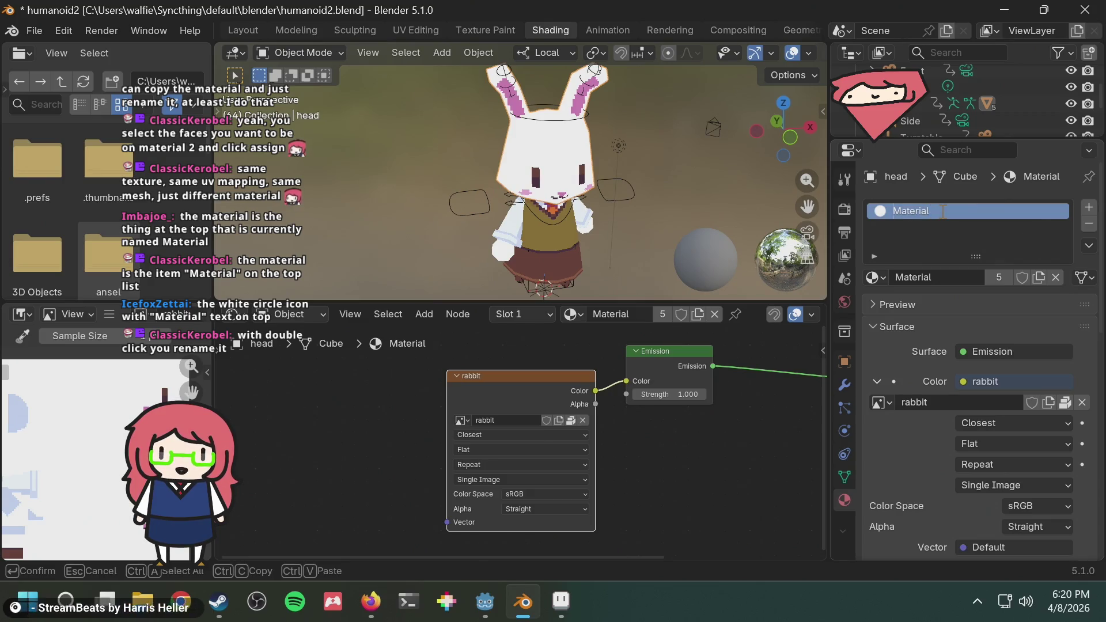
text(RabbitBod)
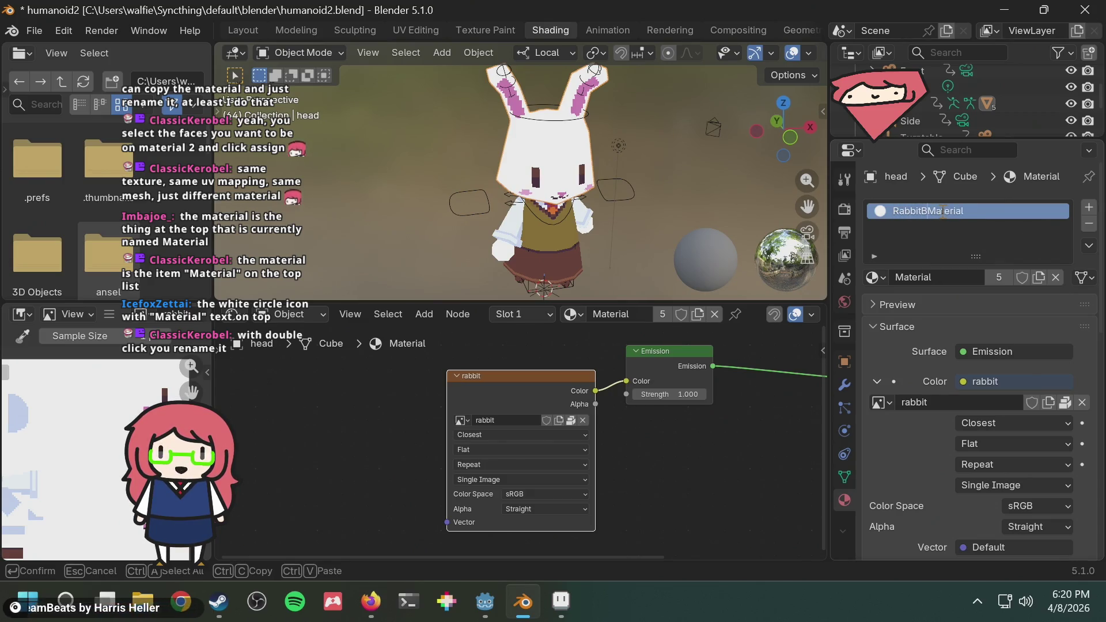
text(y)
key(Return)
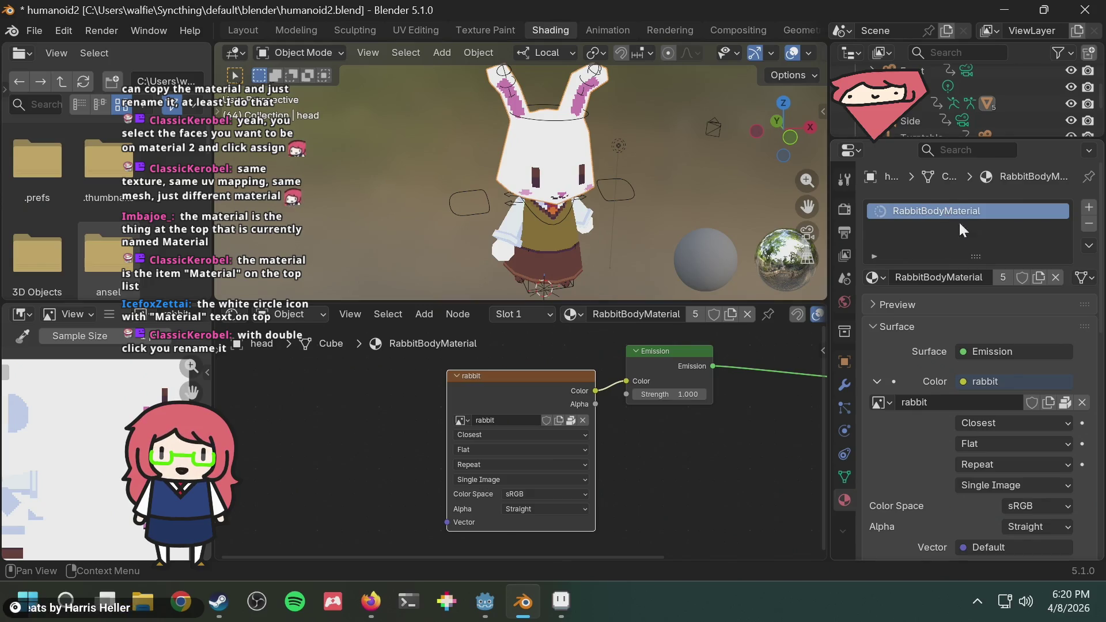
Duplicate RabbitBodyMaterial, name the copy RabbitFaceMaterial, and deselect the head
click(1037, 278)
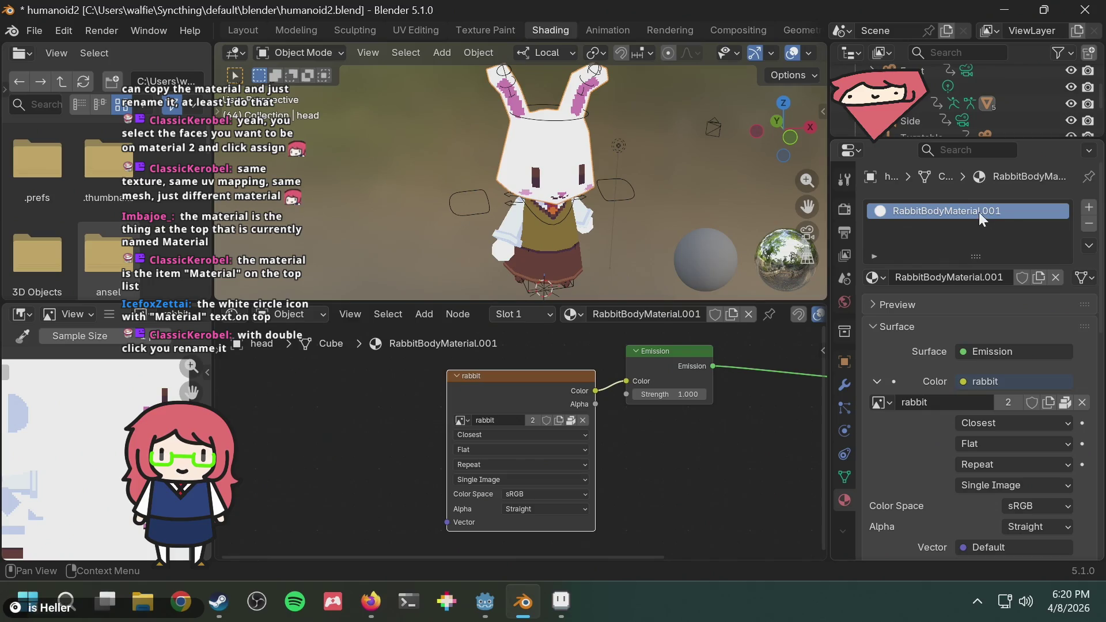
double_click(919, 213)
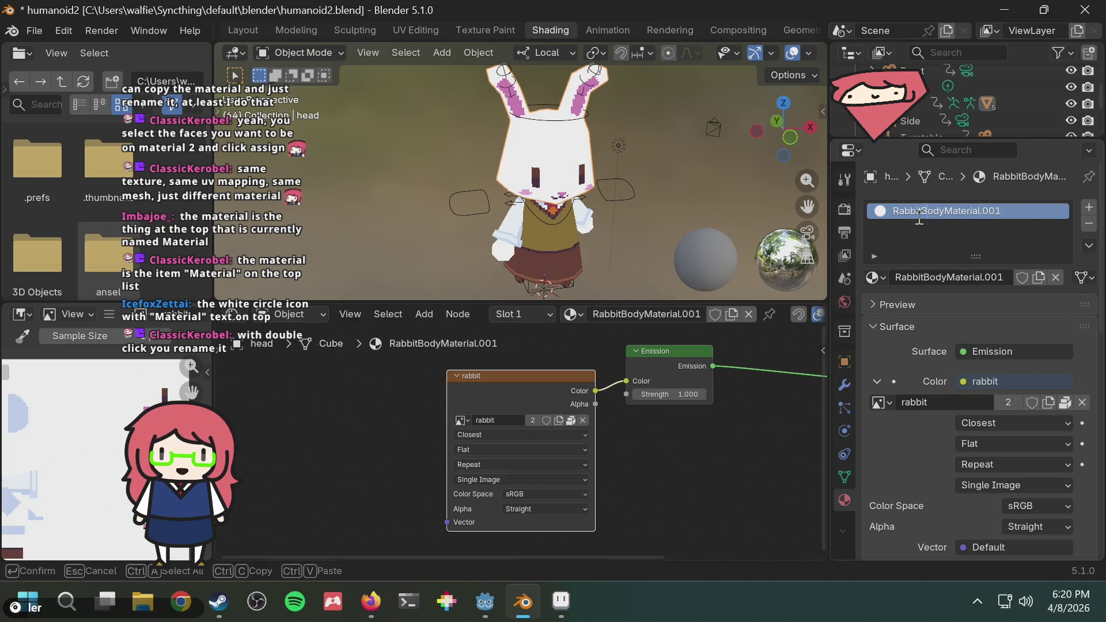
text(RabbitFa)
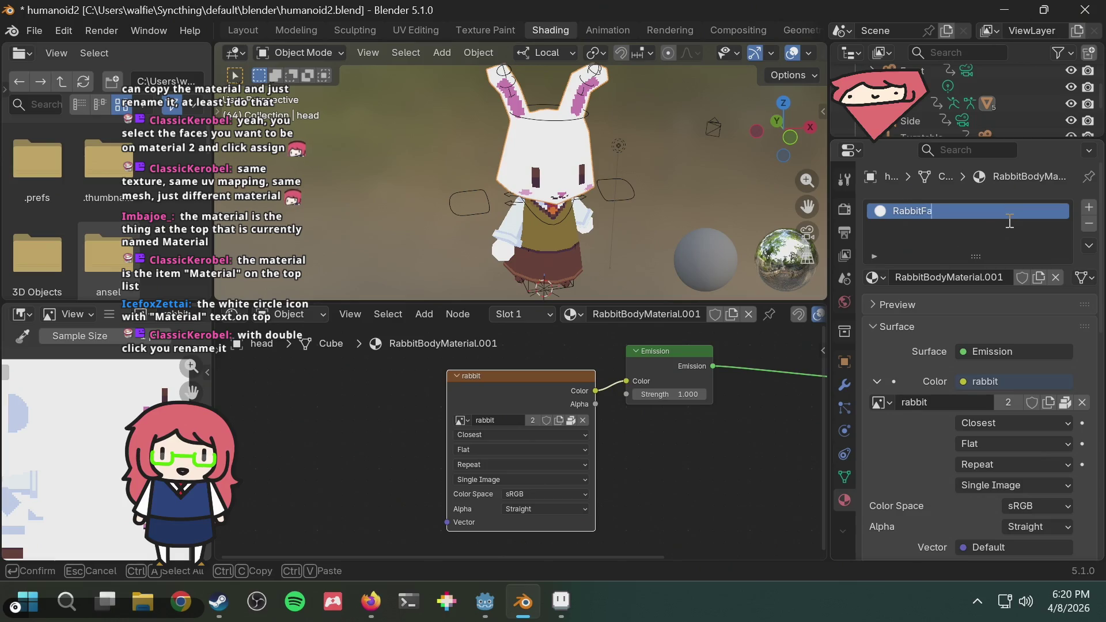
text(ceMaterial)
key(Return)
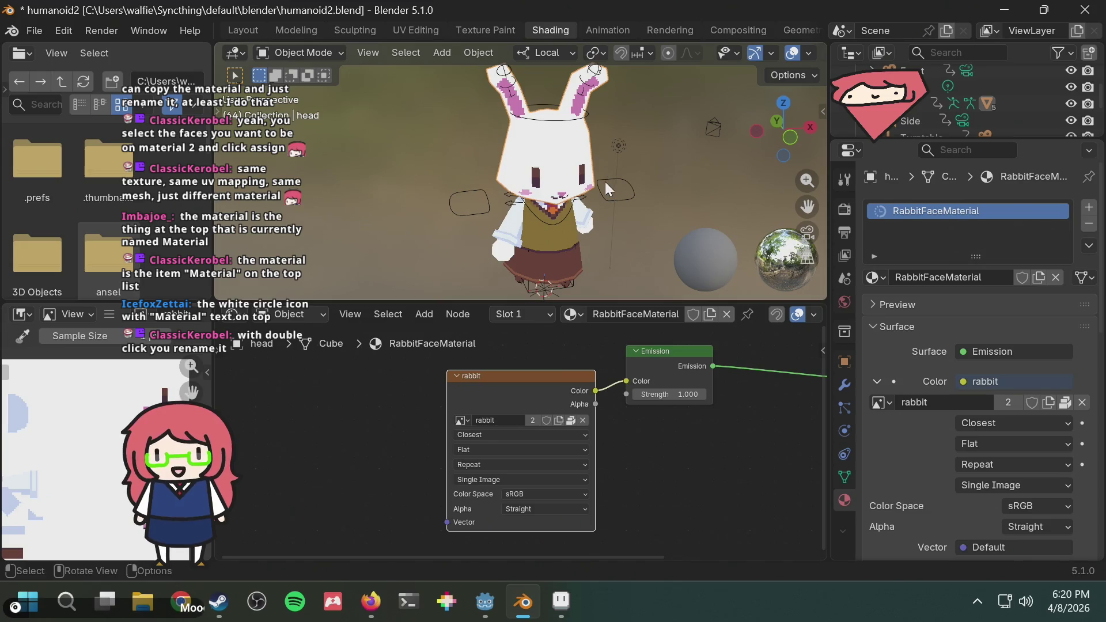
click(421, 145)
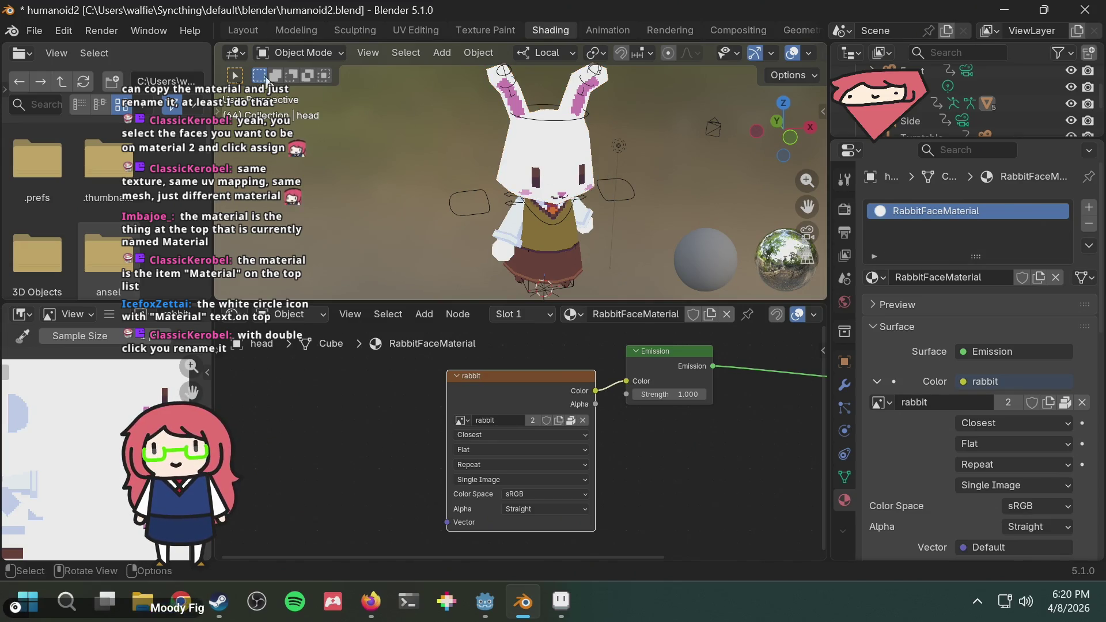
click(292, 32)
click(255, 32)
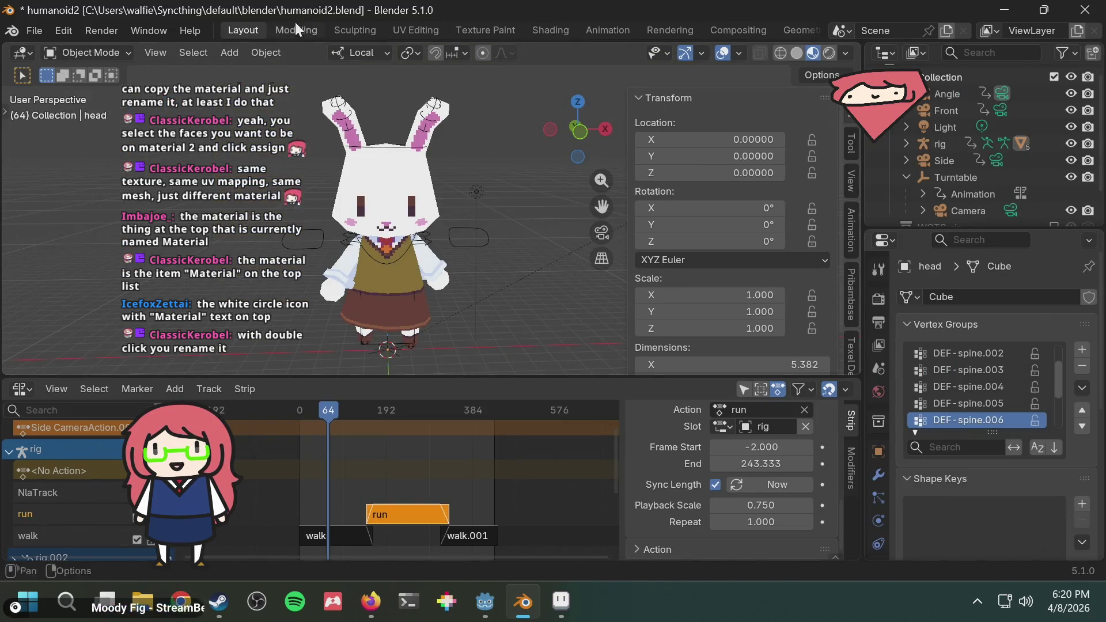
click(98, 52)
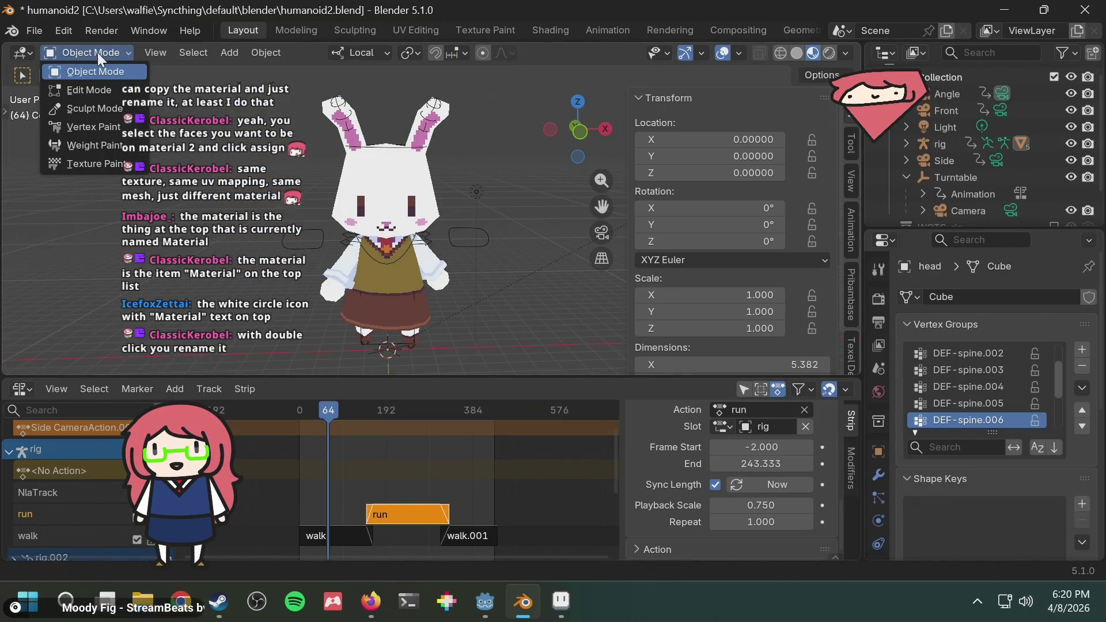
click(69, 88)
scroll(338, 211, up, 2)
scroll(346, 209, up, 2)
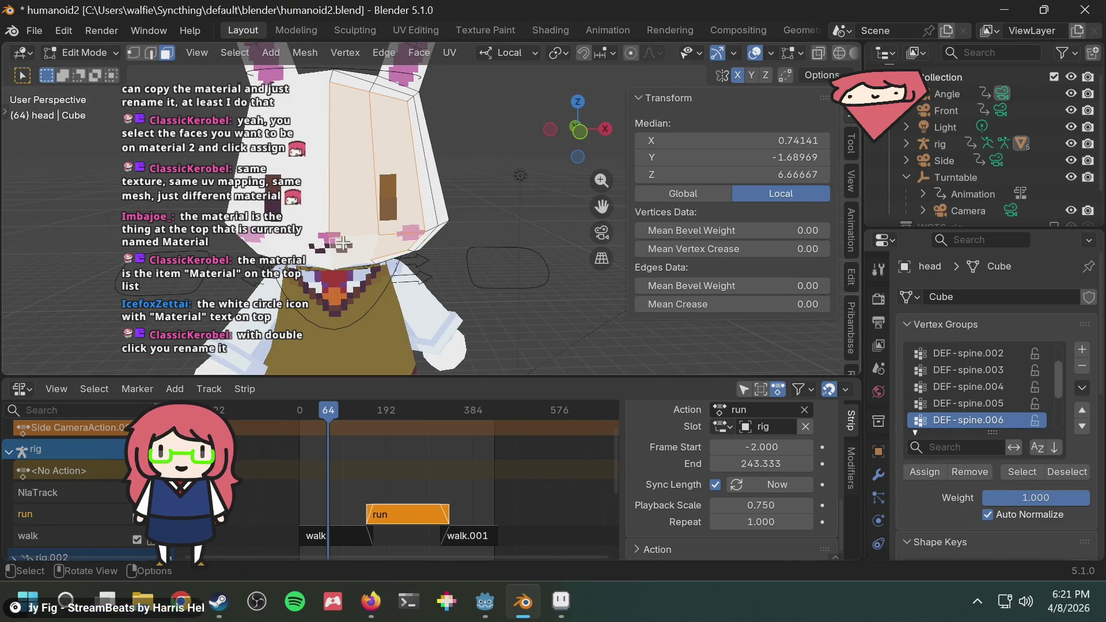
click(871, 389)
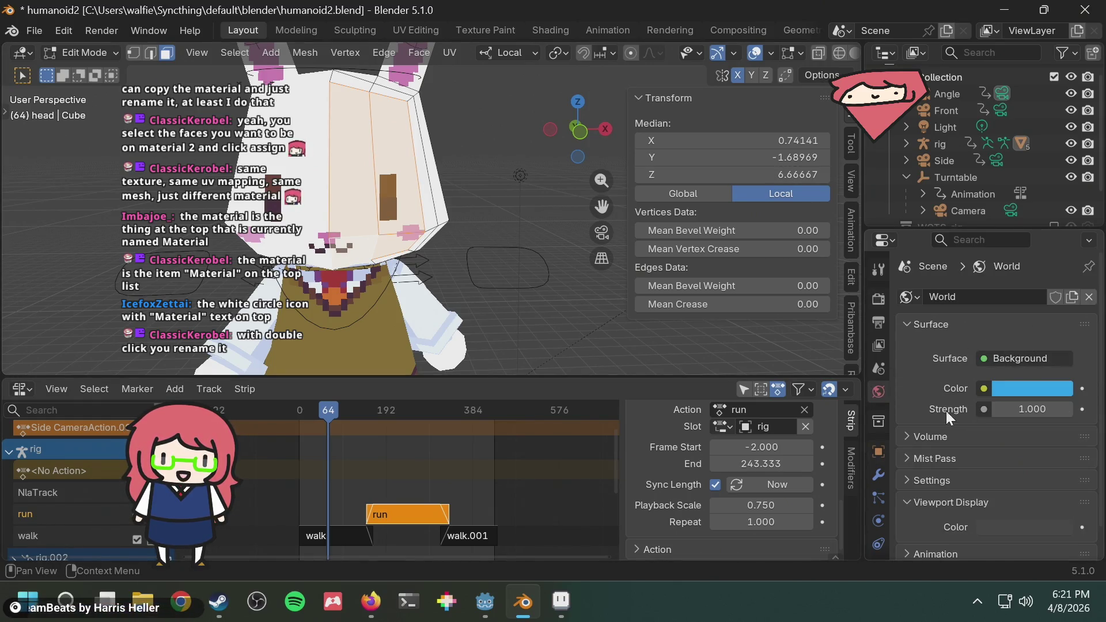
scroll(885, 460, down, 3)
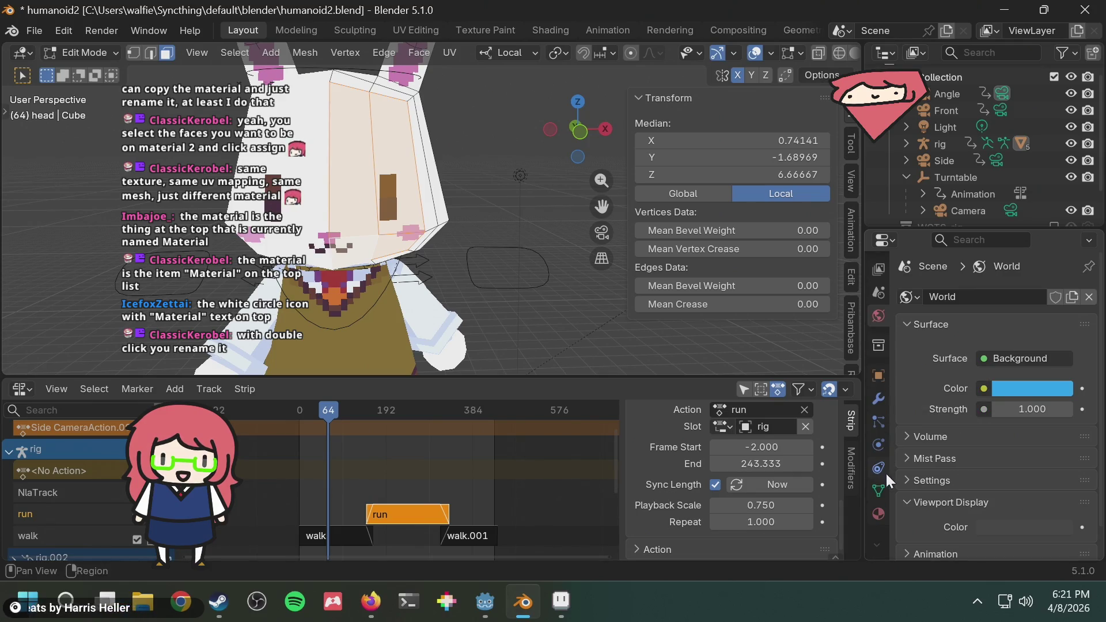
click(879, 514)
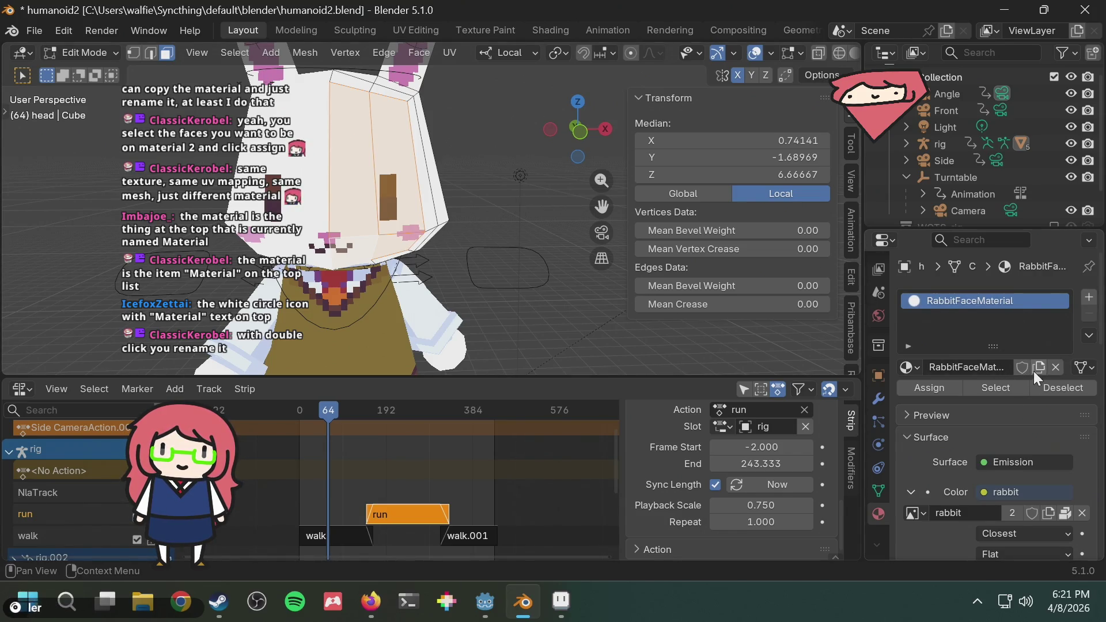
click(917, 366)
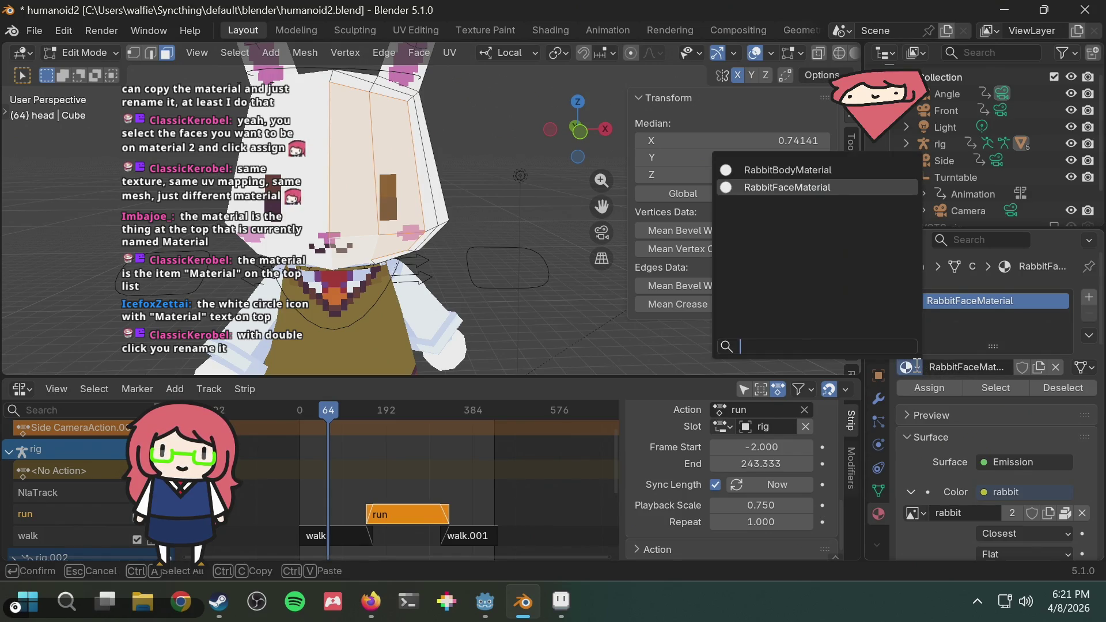
key(Escape)
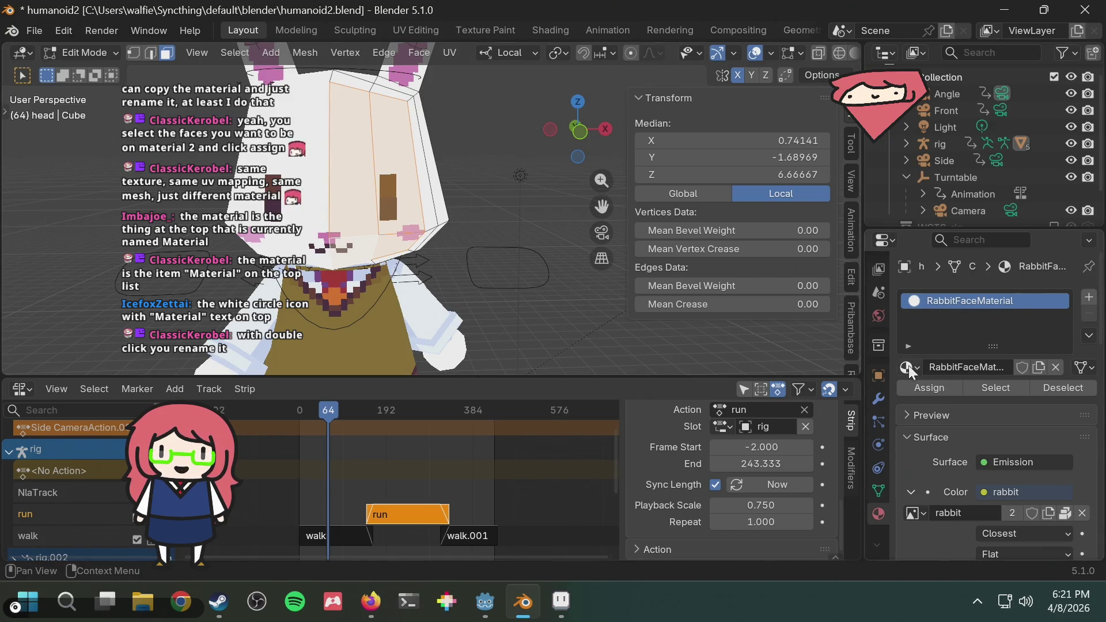
double_click(967, 301)
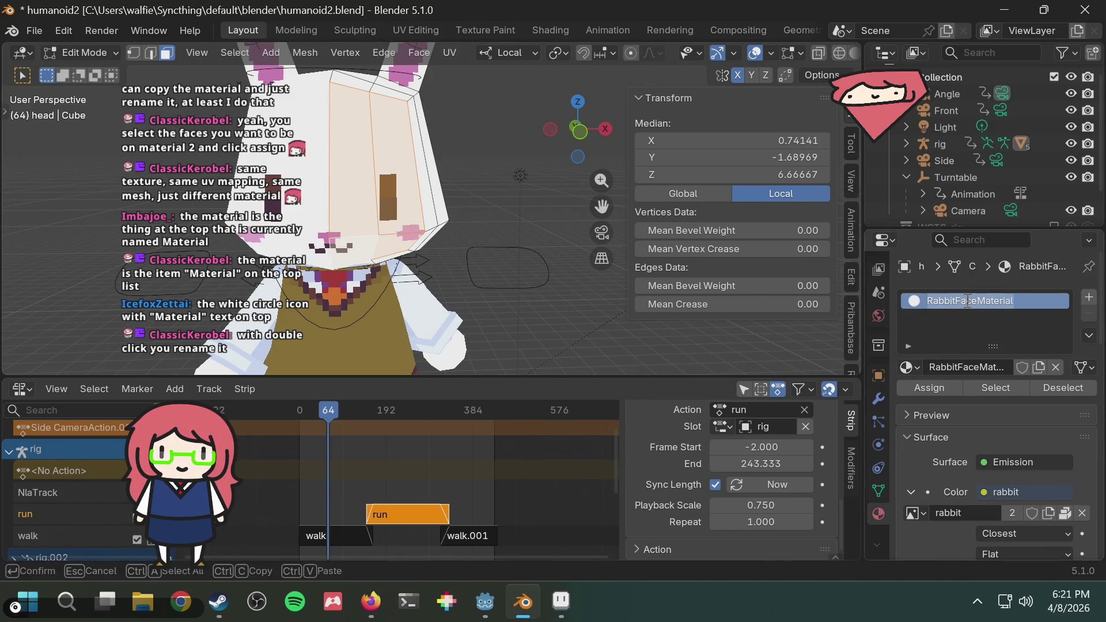
click(963, 304)
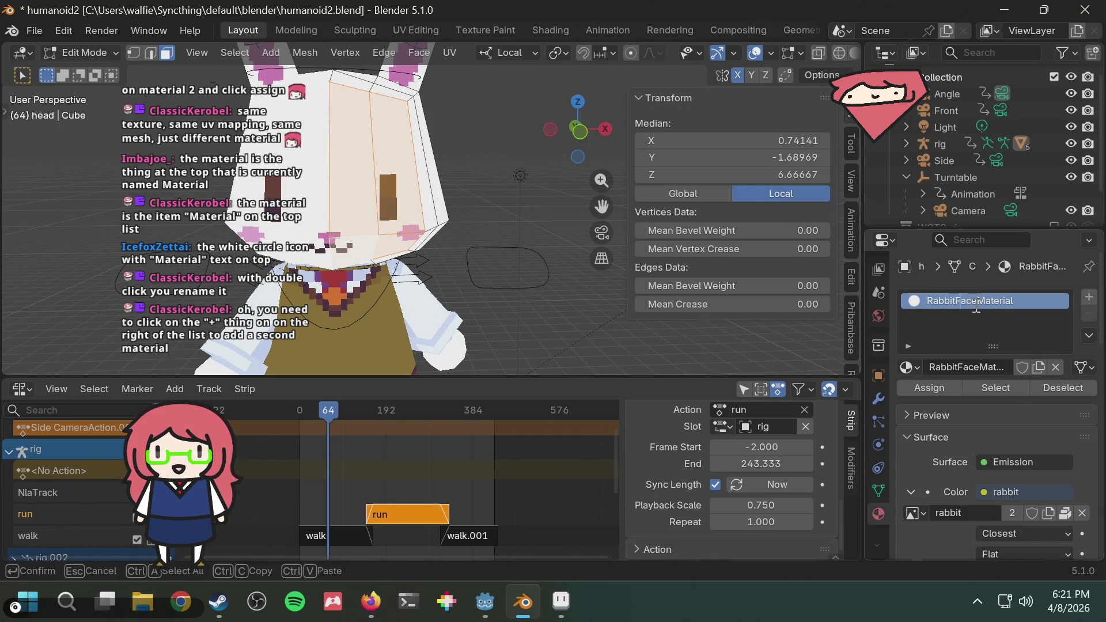
key(Return)
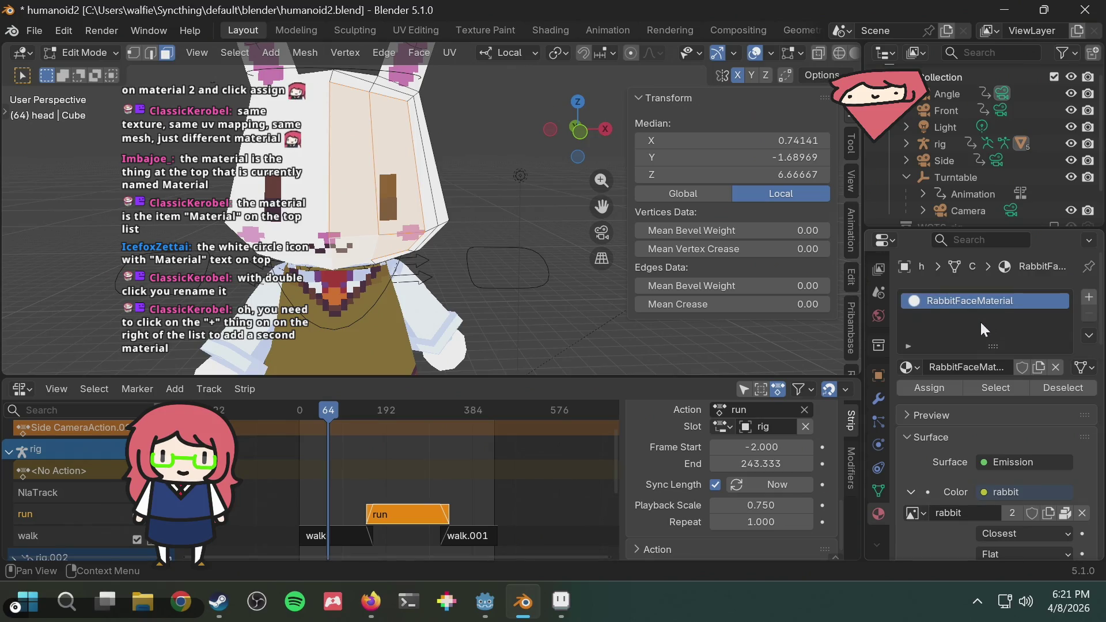
Assign RabbitBodyMaterial to the head's first material slot
click(908, 369)
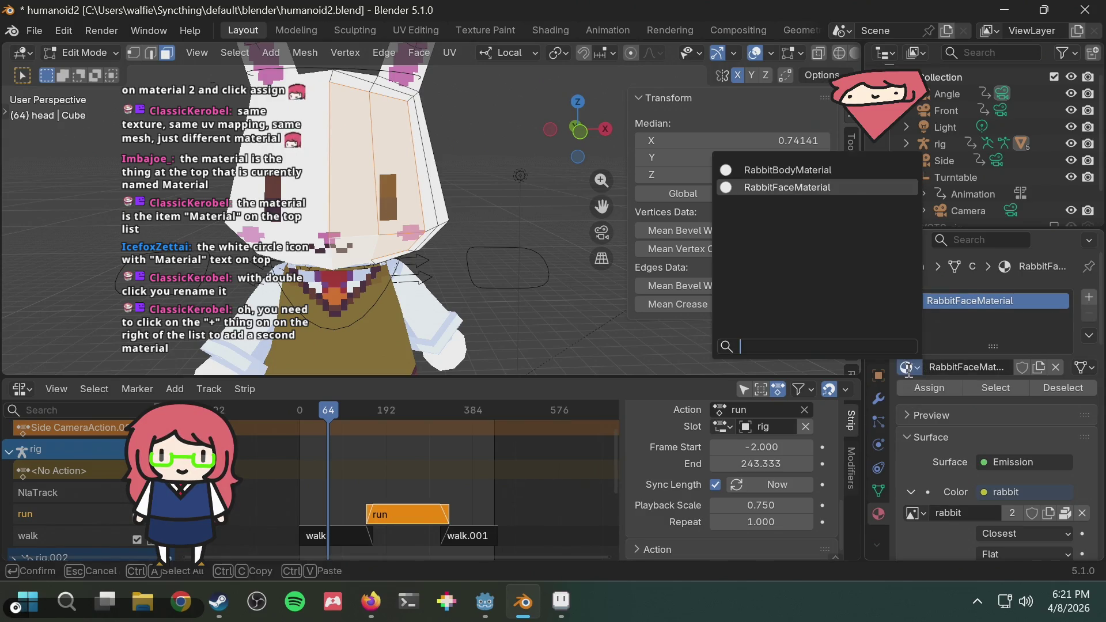
click(784, 170)
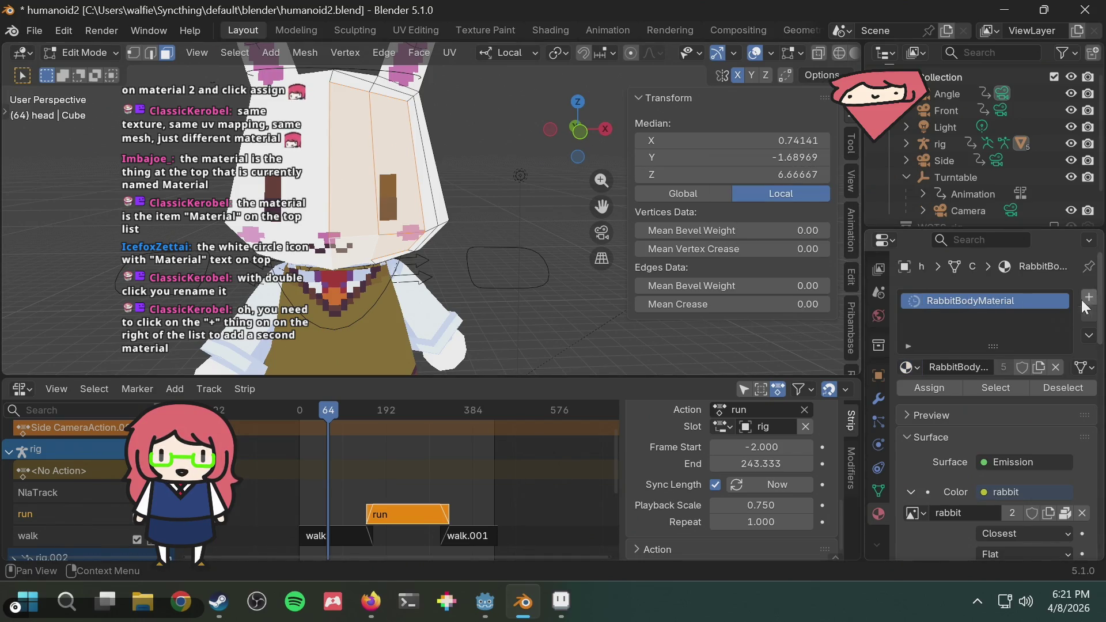
click(908, 367)
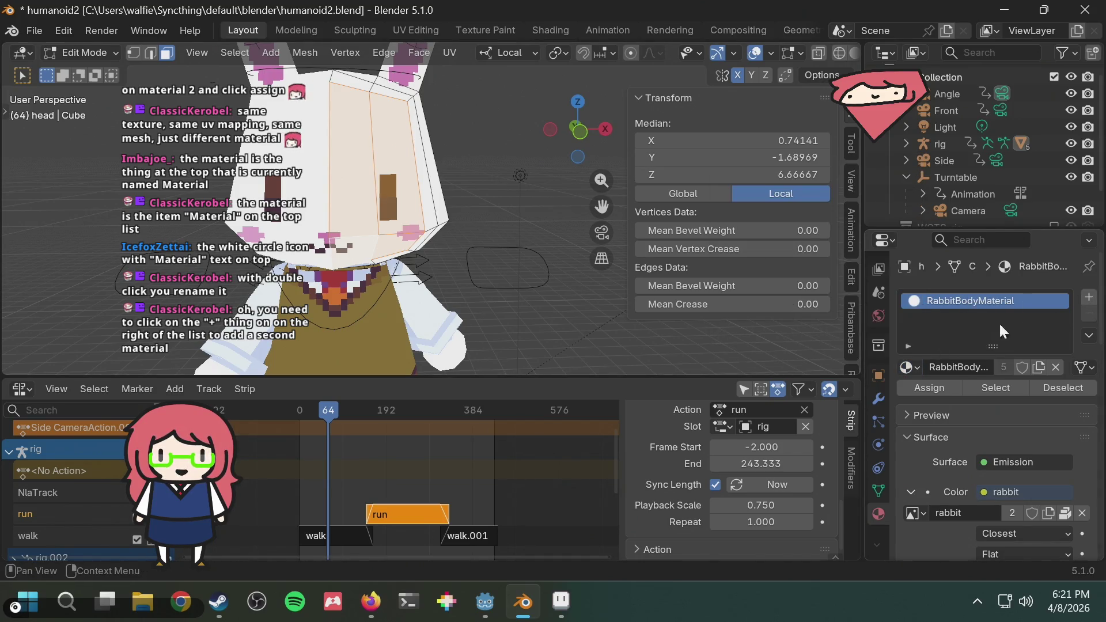
Add a second material slot holding RabbitFaceMaterial and keep it active
click(1089, 297)
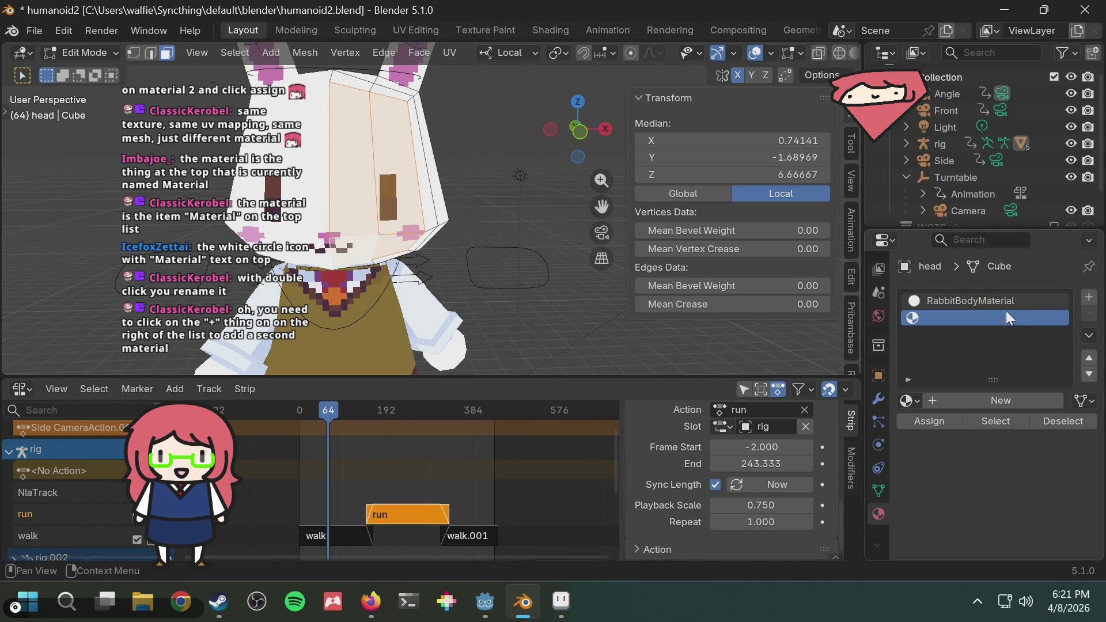
click(922, 403)
click(796, 219)
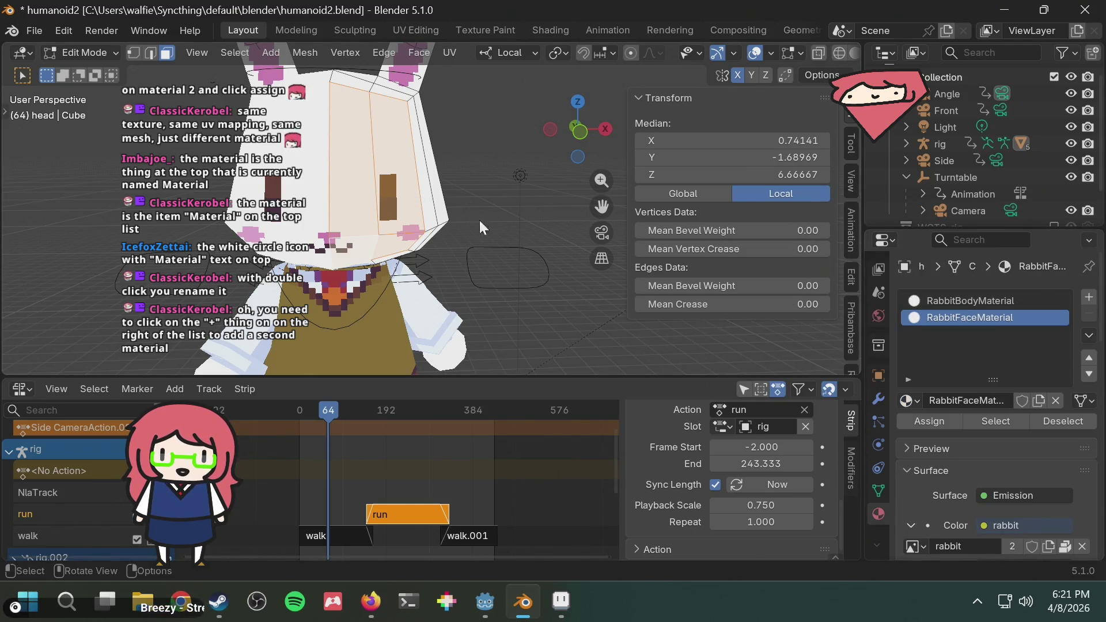
click(979, 302)
click(979, 318)
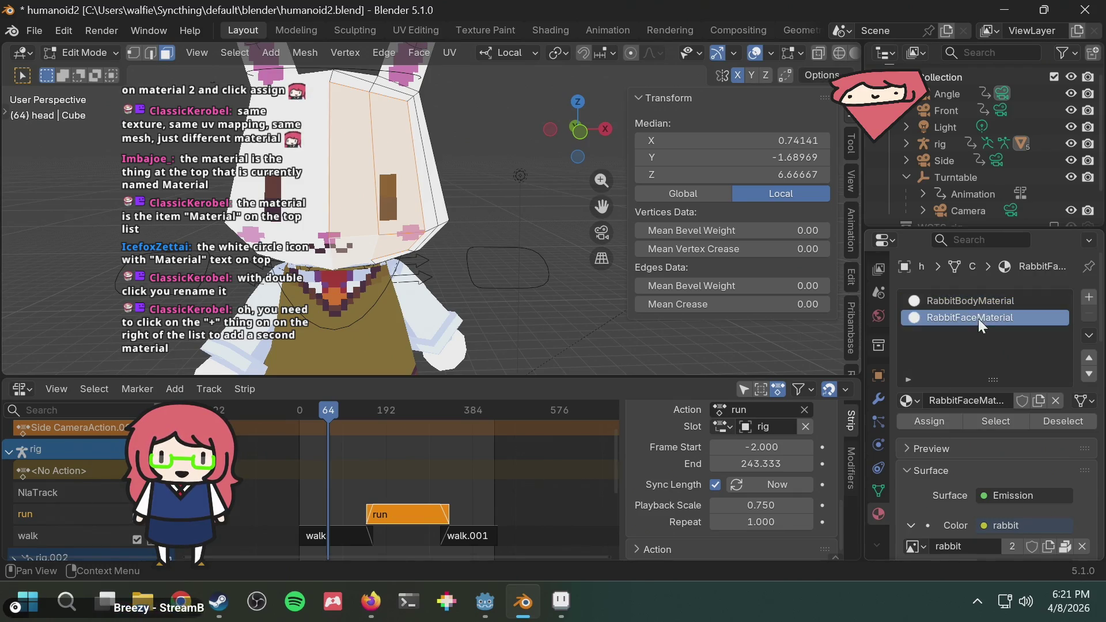
click(936, 424)
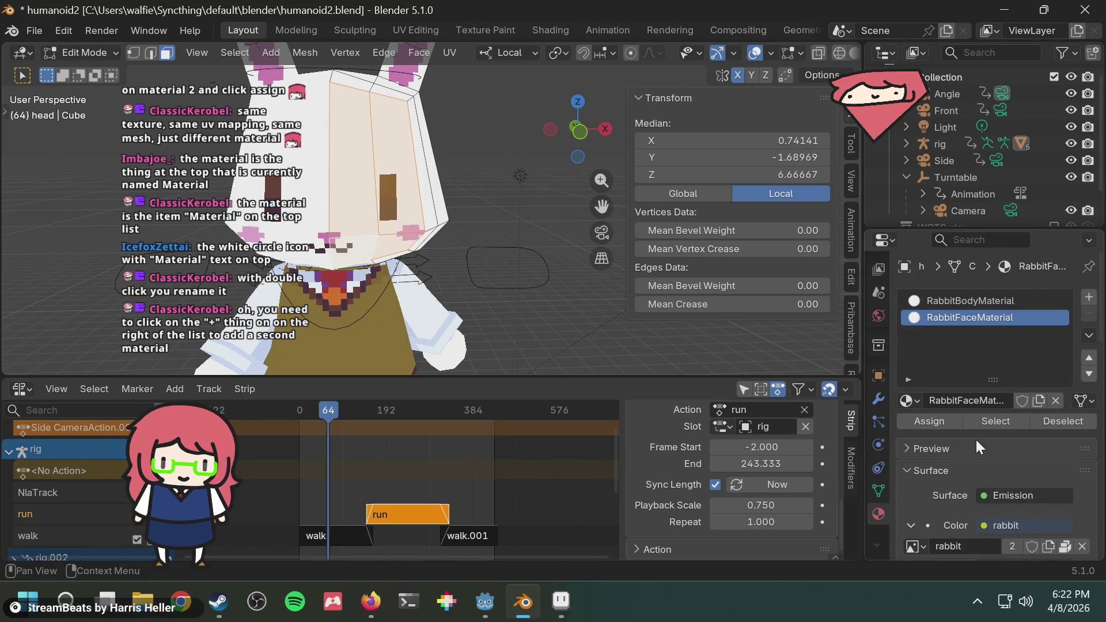
scroll(976, 440, down, 3)
scroll(969, 427, up, 1)
scroll(966, 420, up, 2)
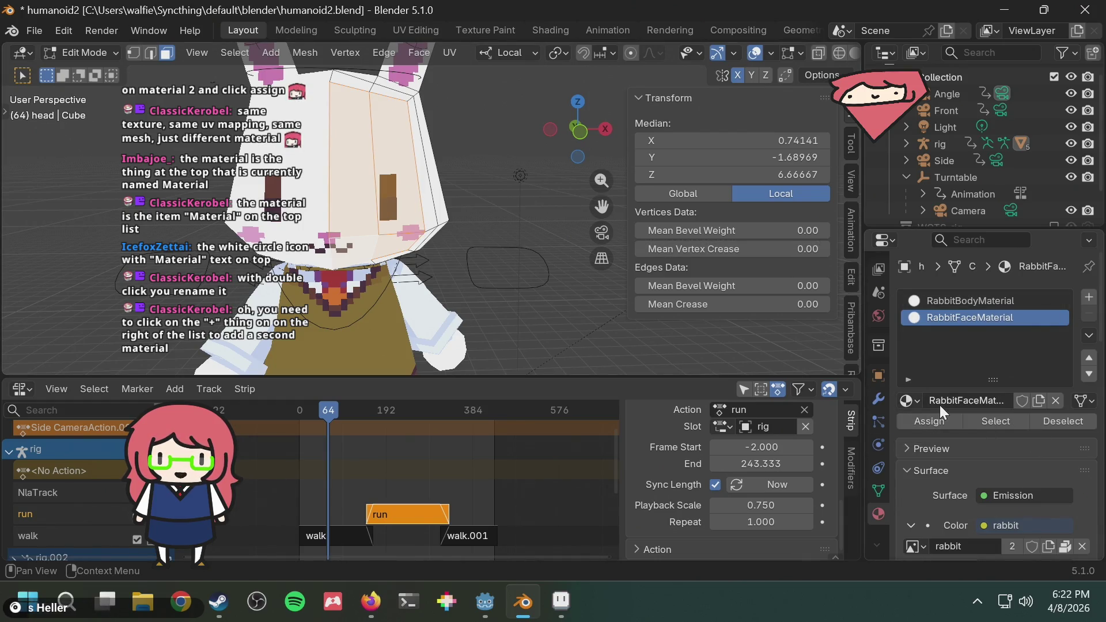
Toggle between the slots and leave the RabbitFaceMaterial slot active
click(908, 400)
click(910, 399)
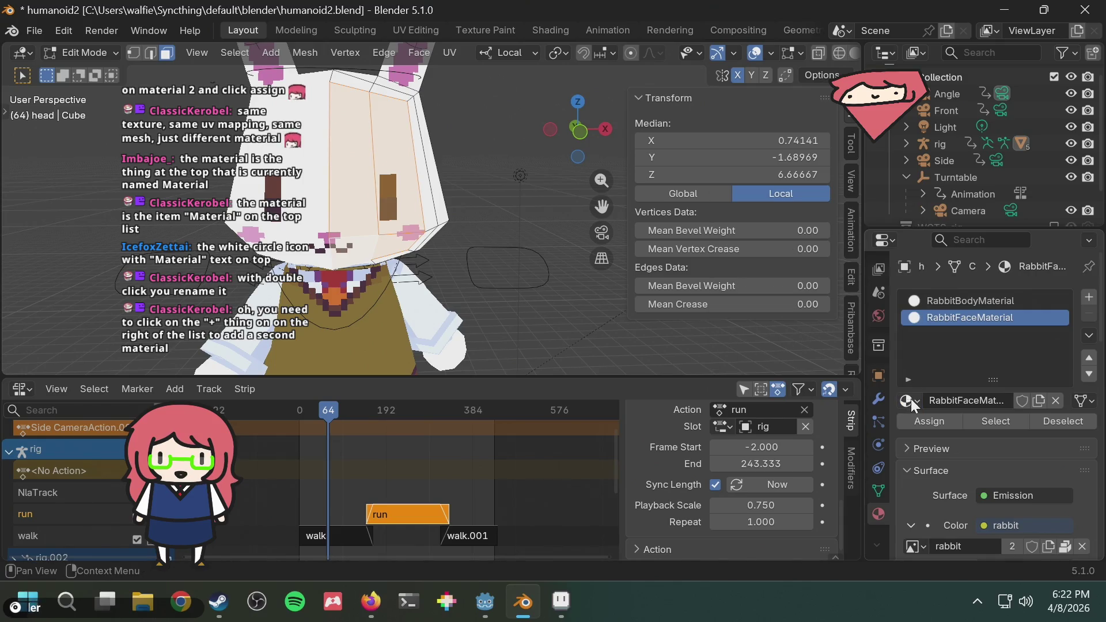
click(949, 302)
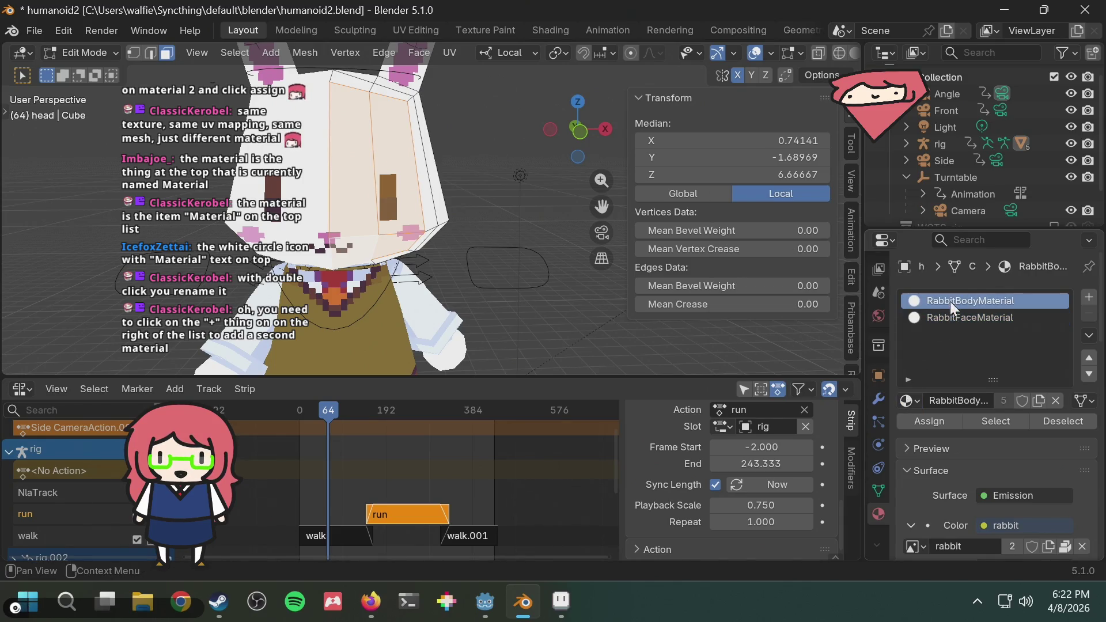
click(914, 400)
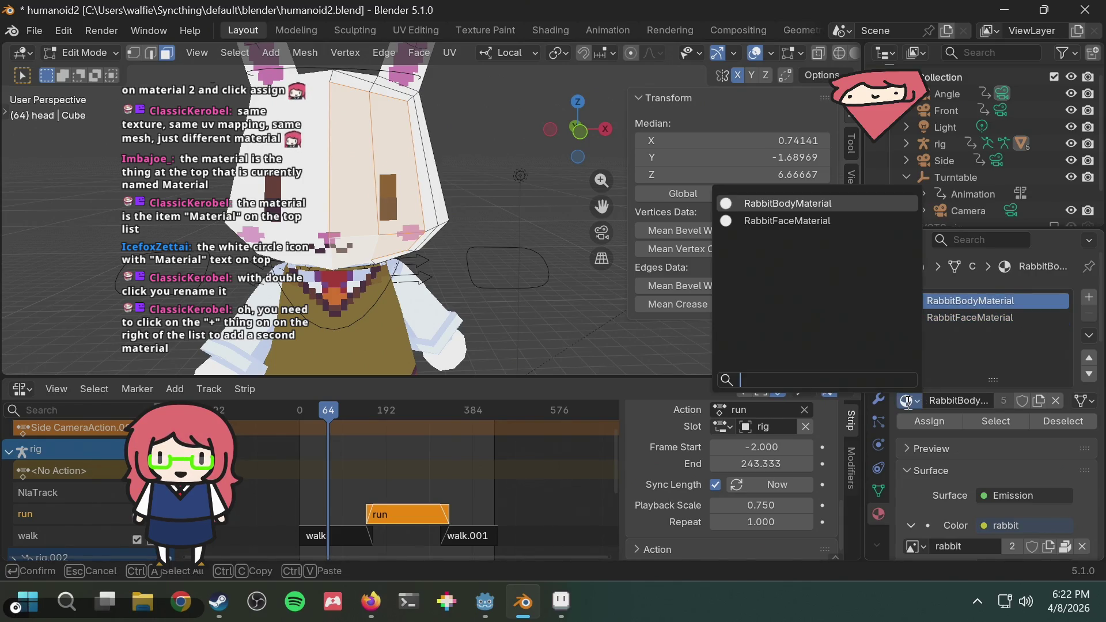
click(970, 319)
Orbit to the bunny head and pick several front faces in Edit Mode
middle_drag(338, 193, 418, 193)
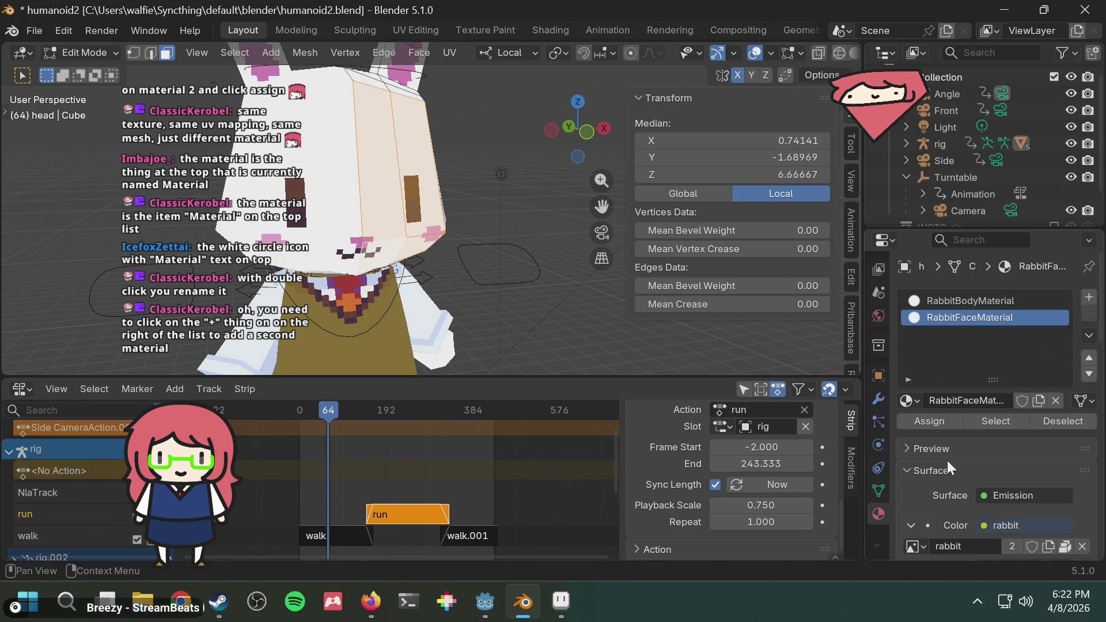
scroll(955, 462, down, 5)
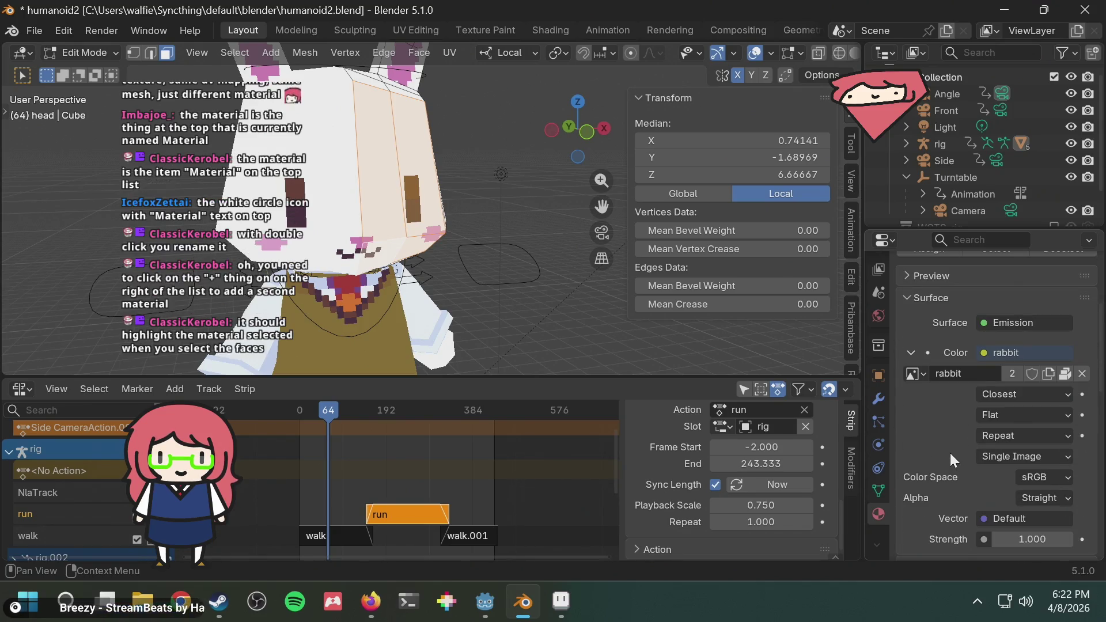
scroll(950, 453, down, 1)
scroll(950, 451, up, 1)
scroll(949, 449, up, 1)
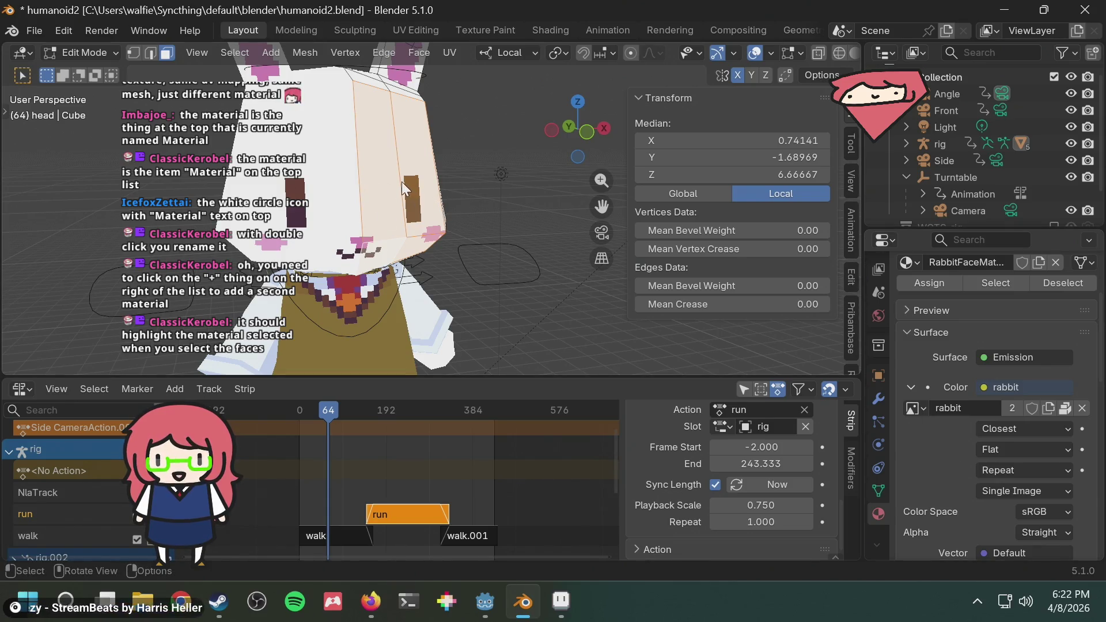
middle_drag(484, 157, 475, 160)
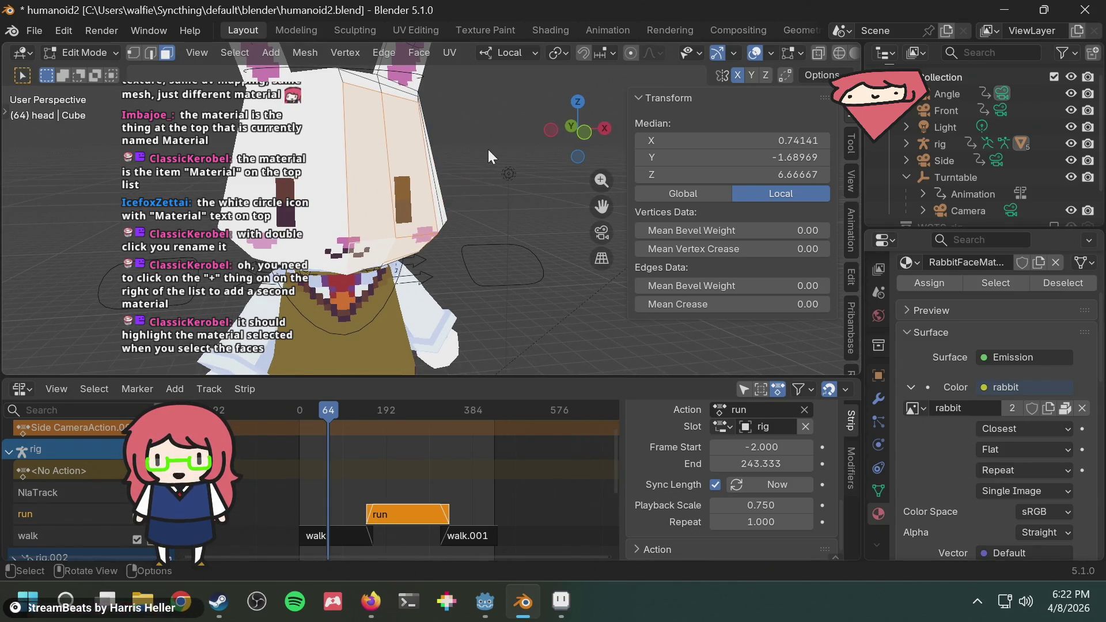
click(488, 150)
shift+click(385, 172)
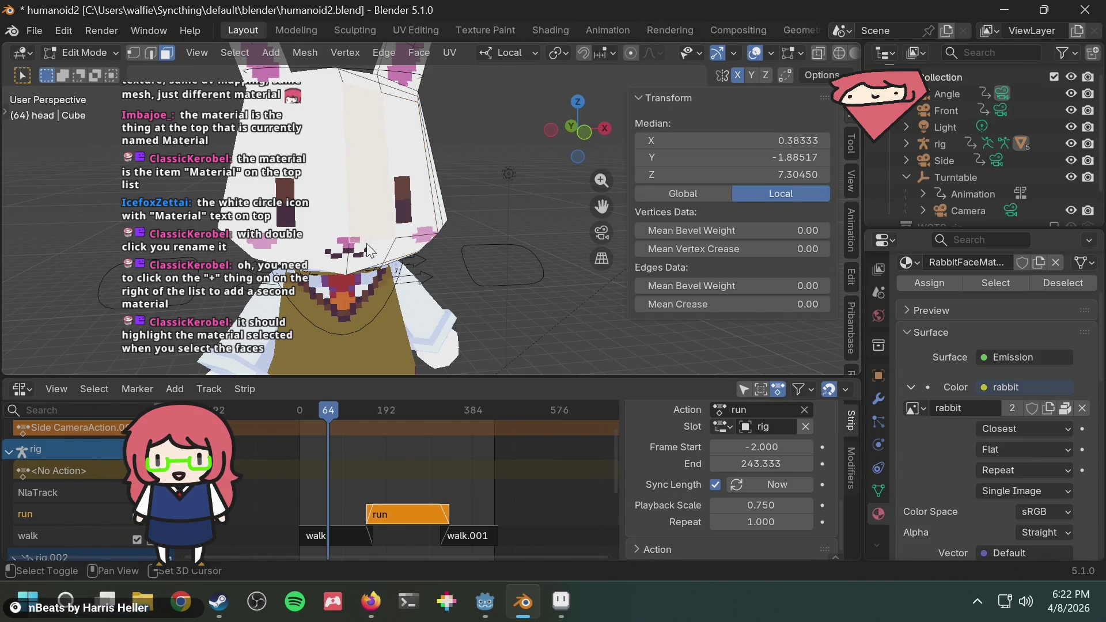
shift+click(390, 254)
shift+click(412, 197)
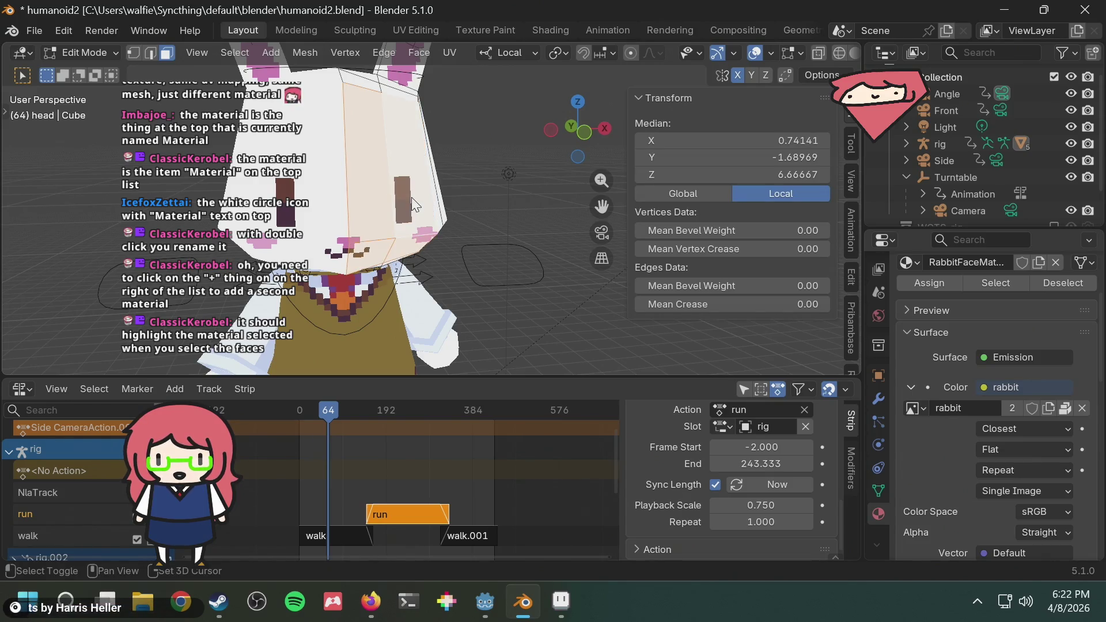
Clear the selection and reselect the faces on the front of the head
scroll(979, 338, up, 4)
scroll(956, 357, up, 2)
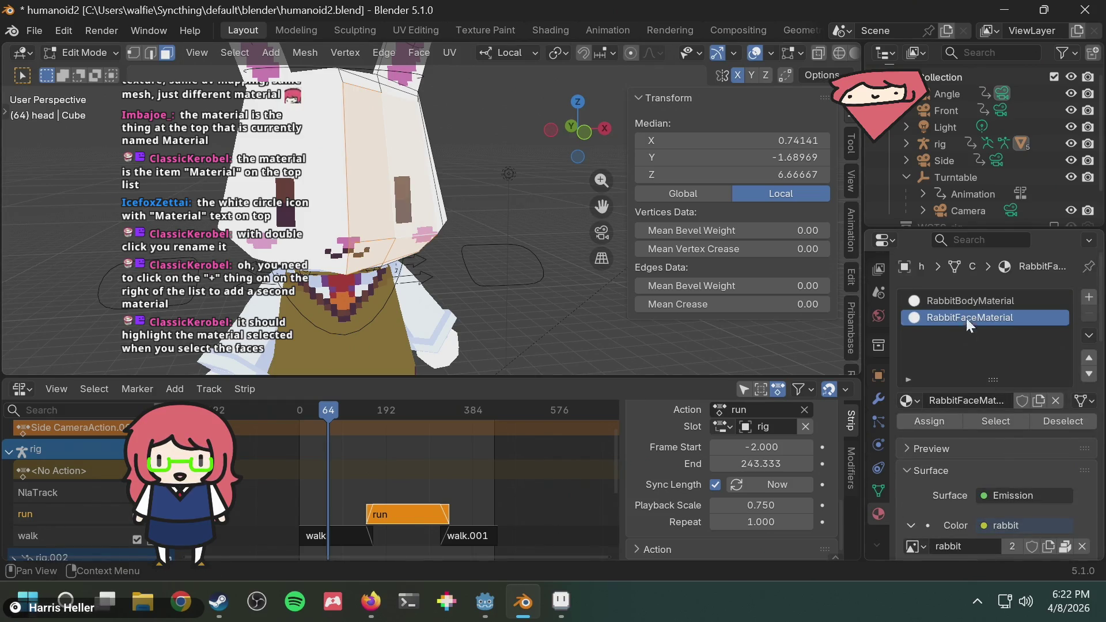
click(487, 147)
click(431, 166)
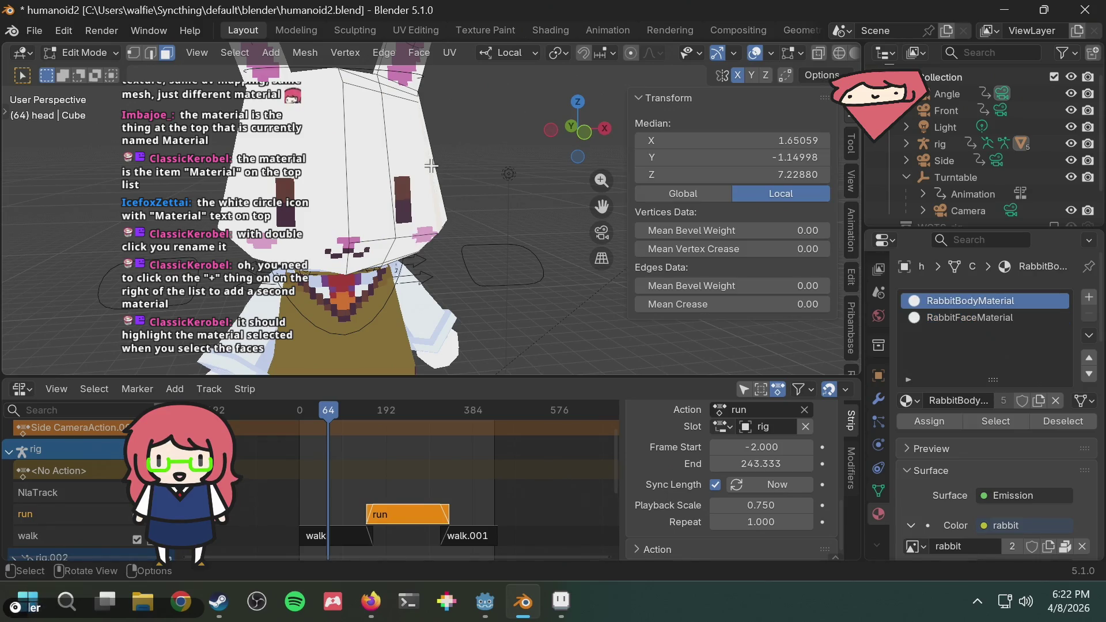
click(406, 180)
shift+click(371, 239)
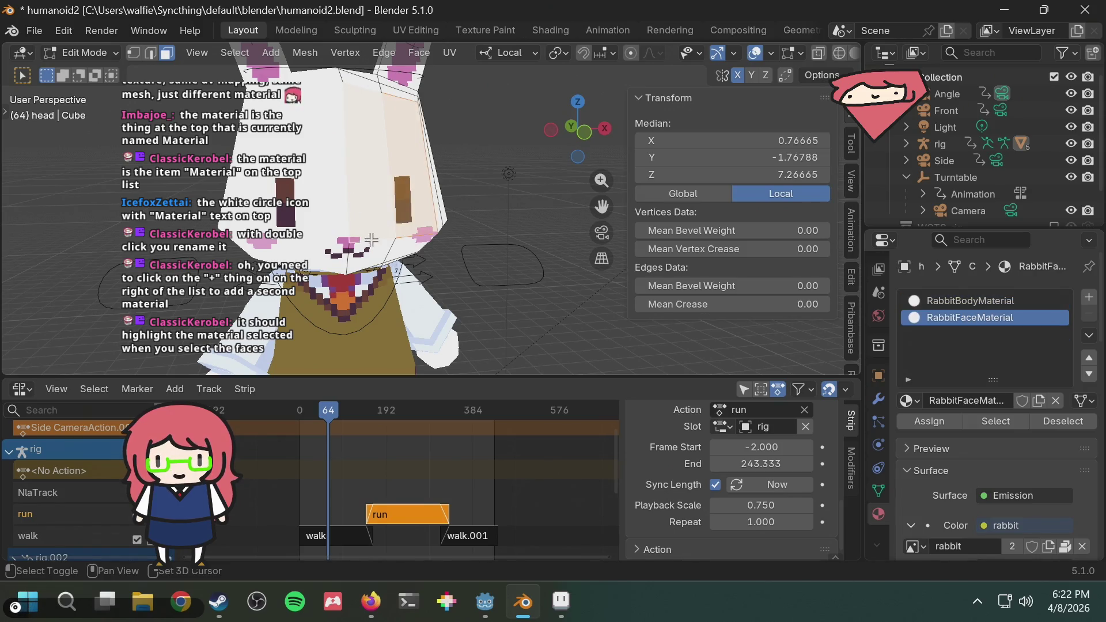
shift+click(398, 249)
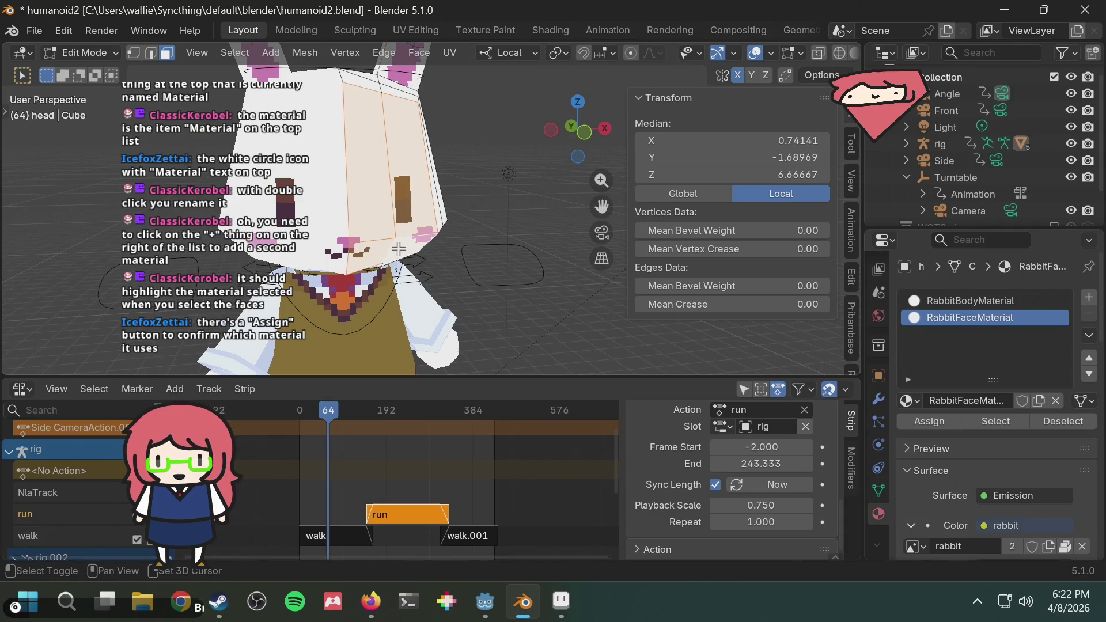
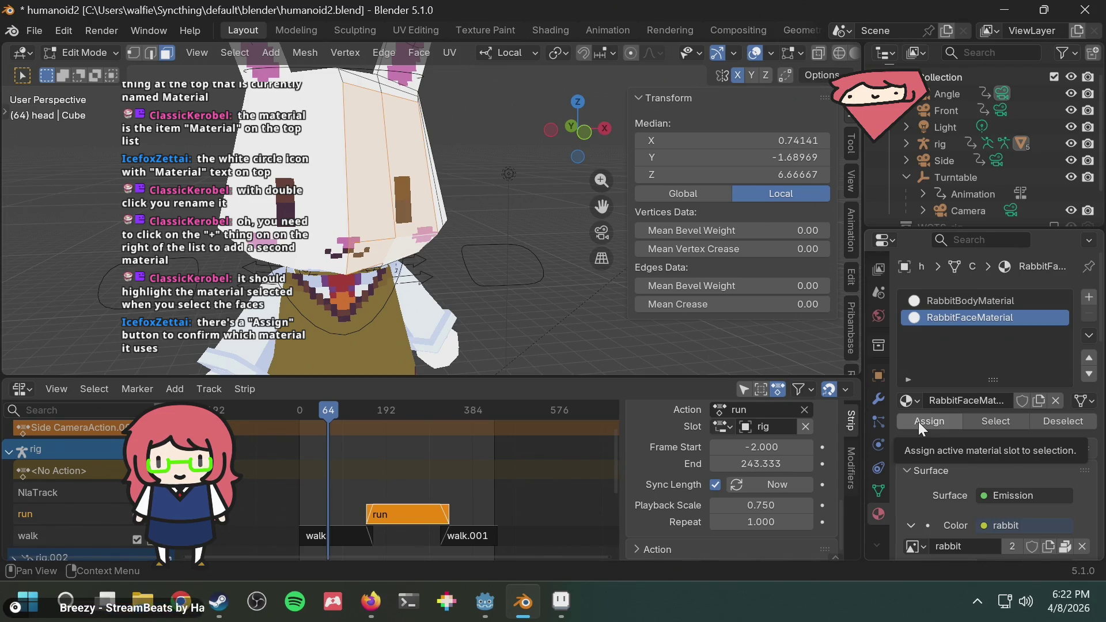
Assign RabbitFaceMaterial to the selected faces, then select the front and right-side head faces
click(918, 422)
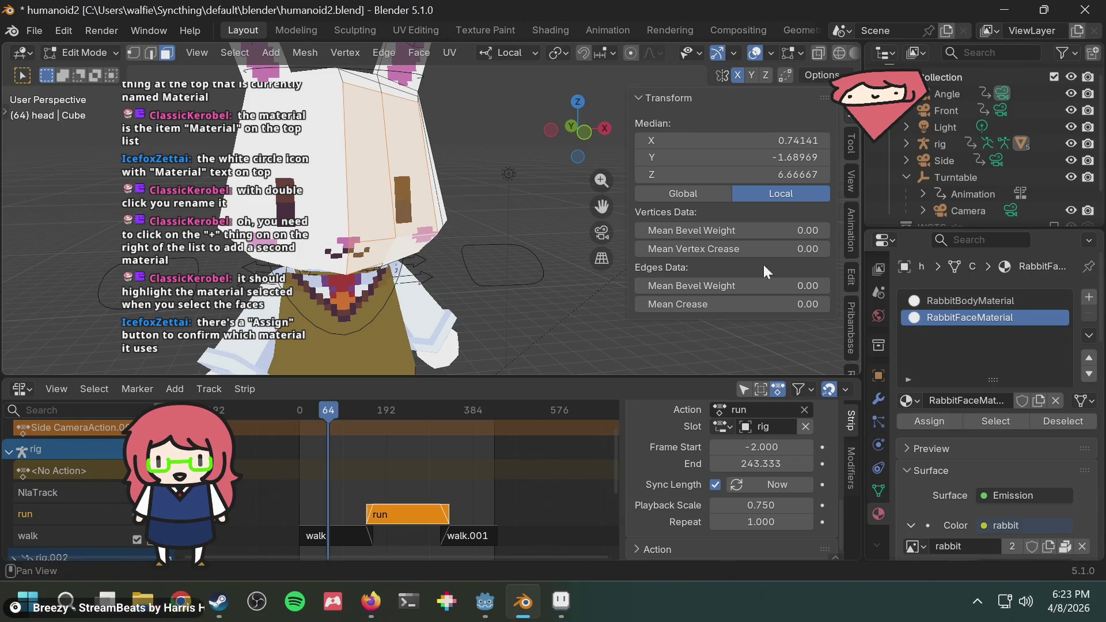
click(475, 168)
click(960, 300)
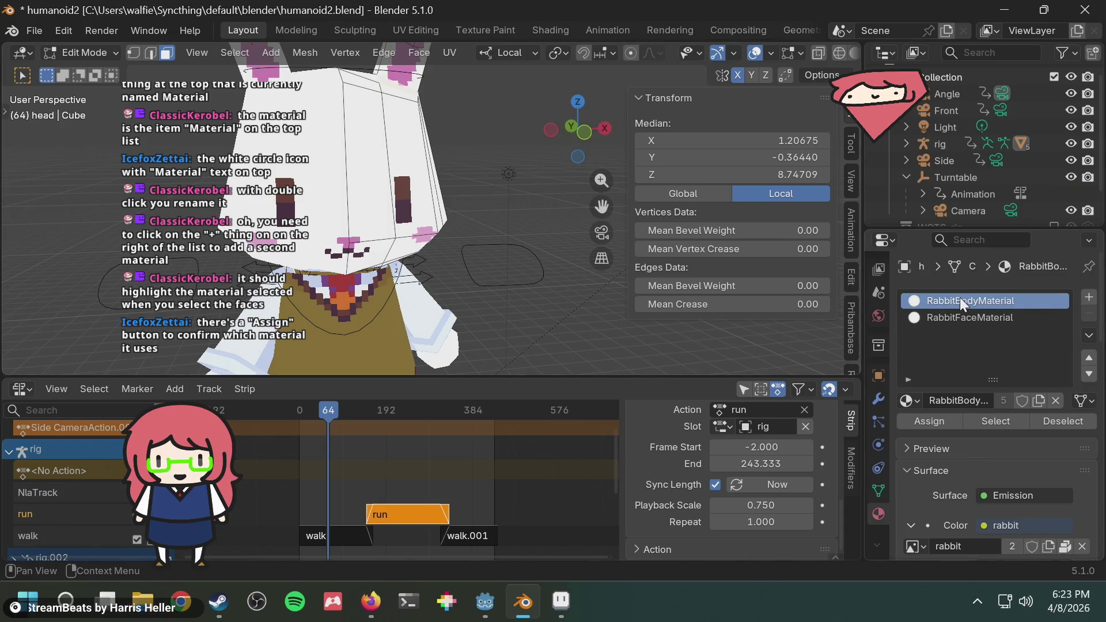
click(372, 210)
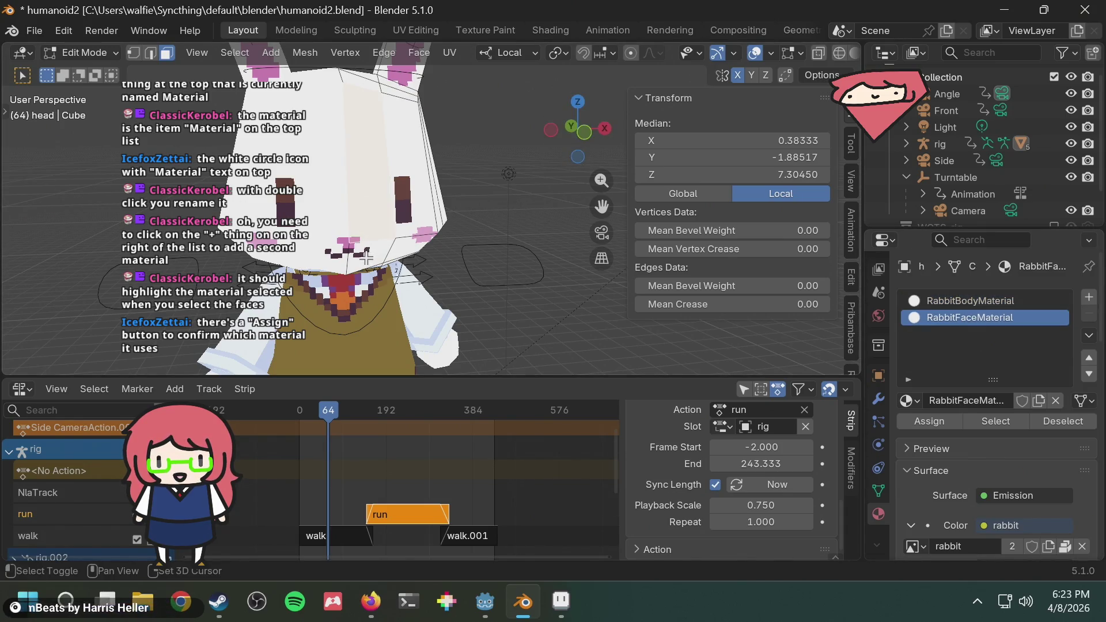
shift+click(426, 193)
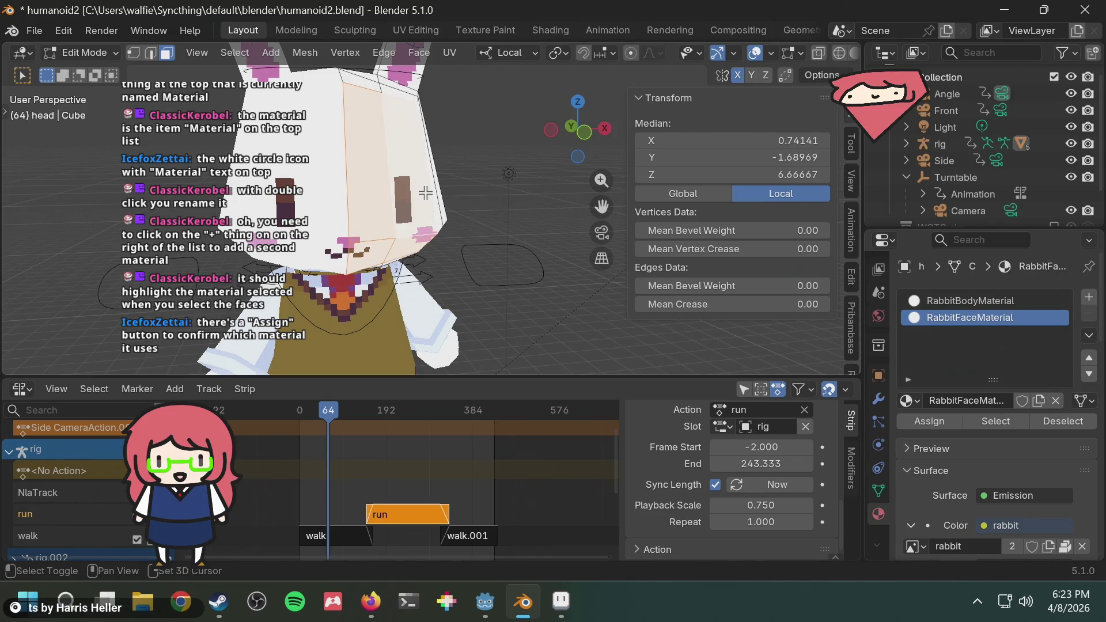
Check the material list and the face material's name, leaving both unchanged
click(914, 392)
click(911, 396)
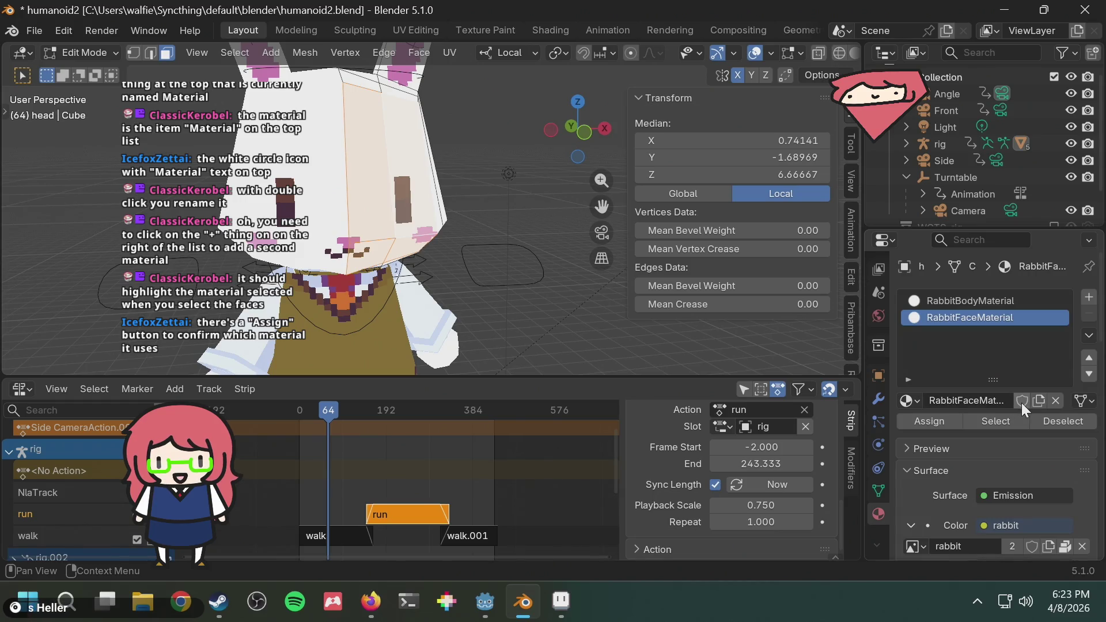
click(978, 398)
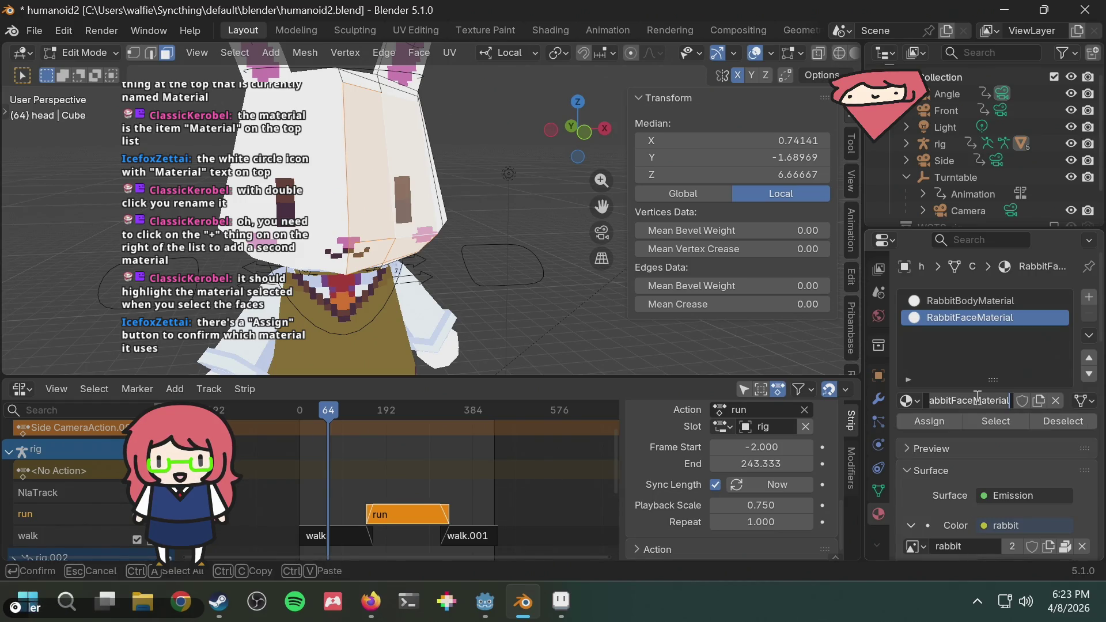
key(Return)
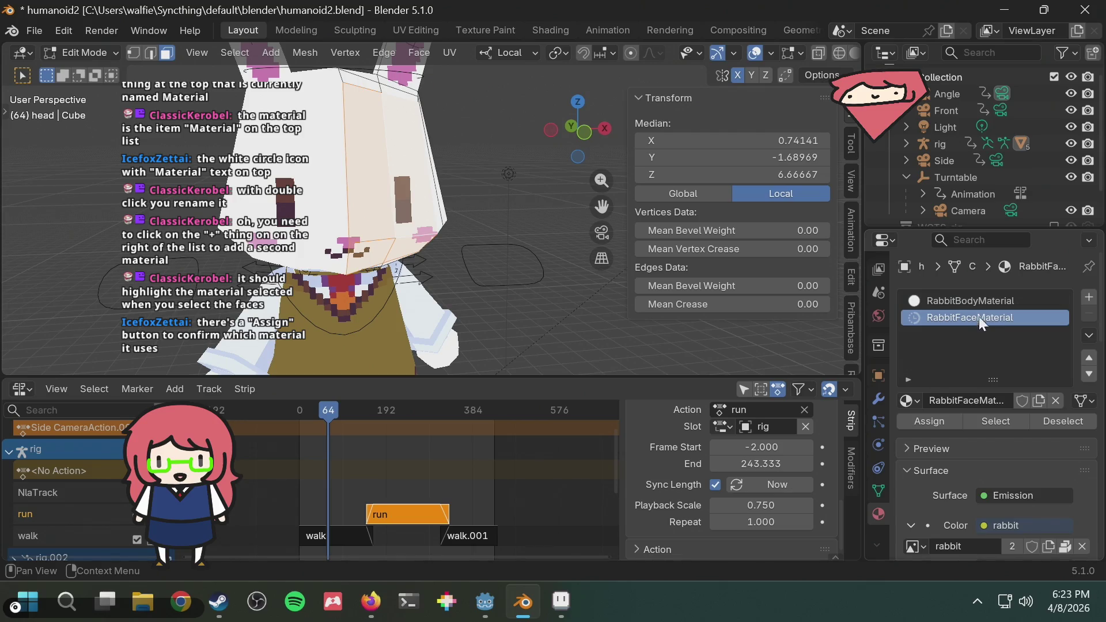
Toggle back and forth between the body and face material slots
click(991, 296)
click(986, 319)
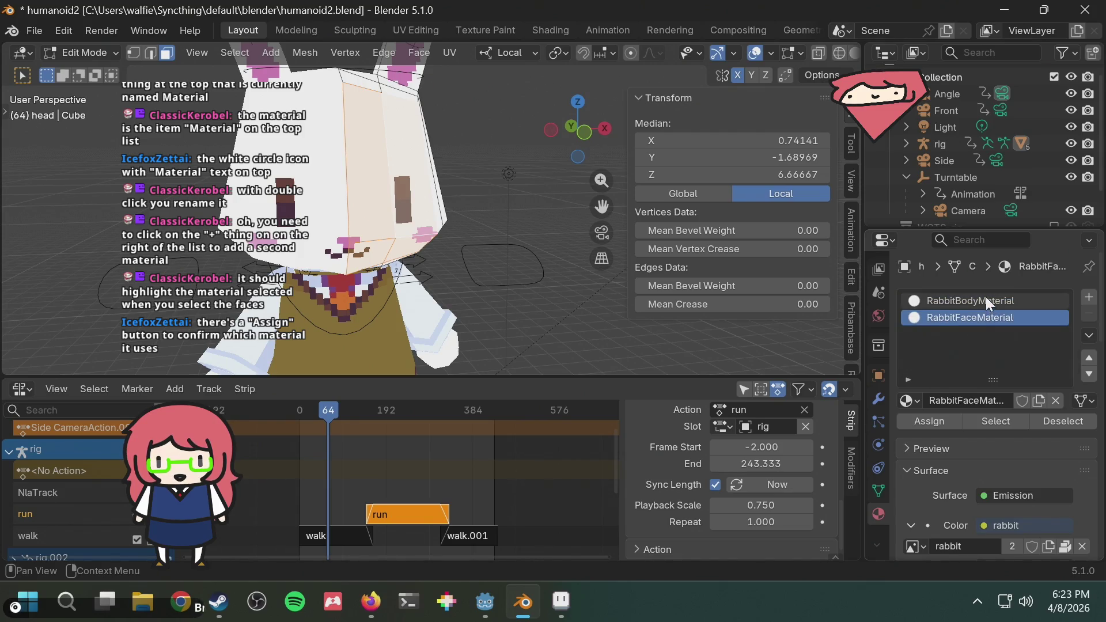
click(986, 296)
click(984, 319)
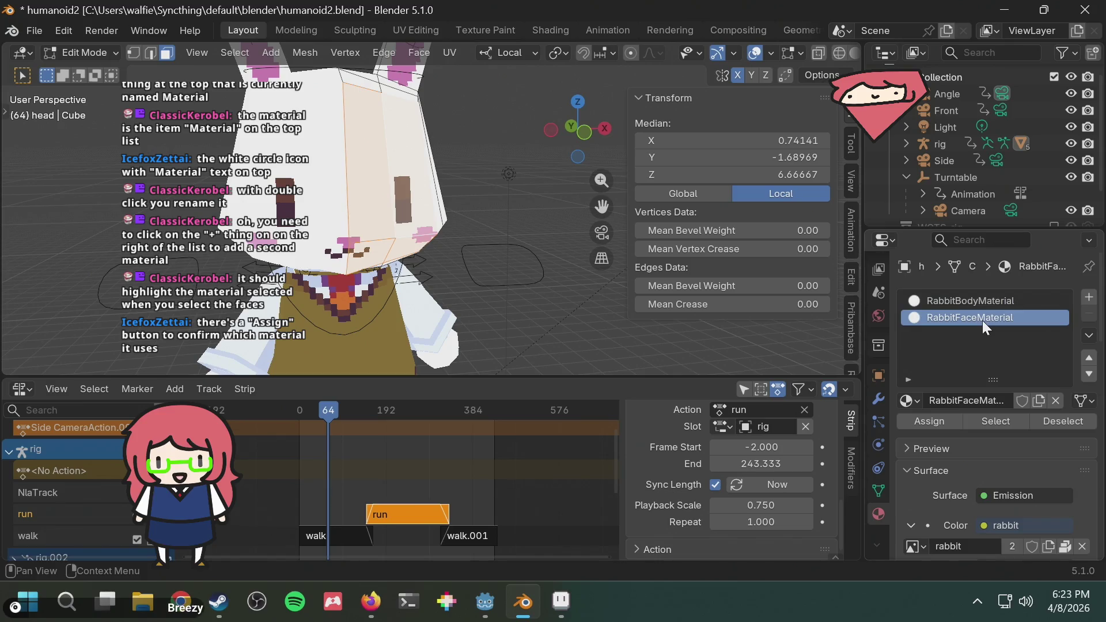
click(981, 296)
click(973, 318)
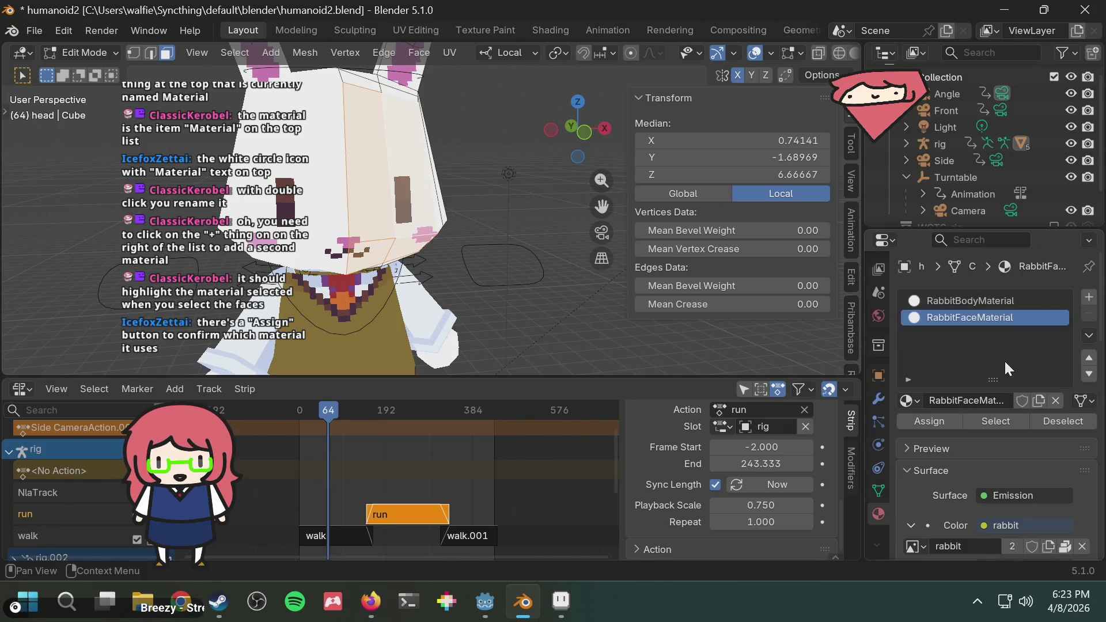
scroll(982, 448, down, 3)
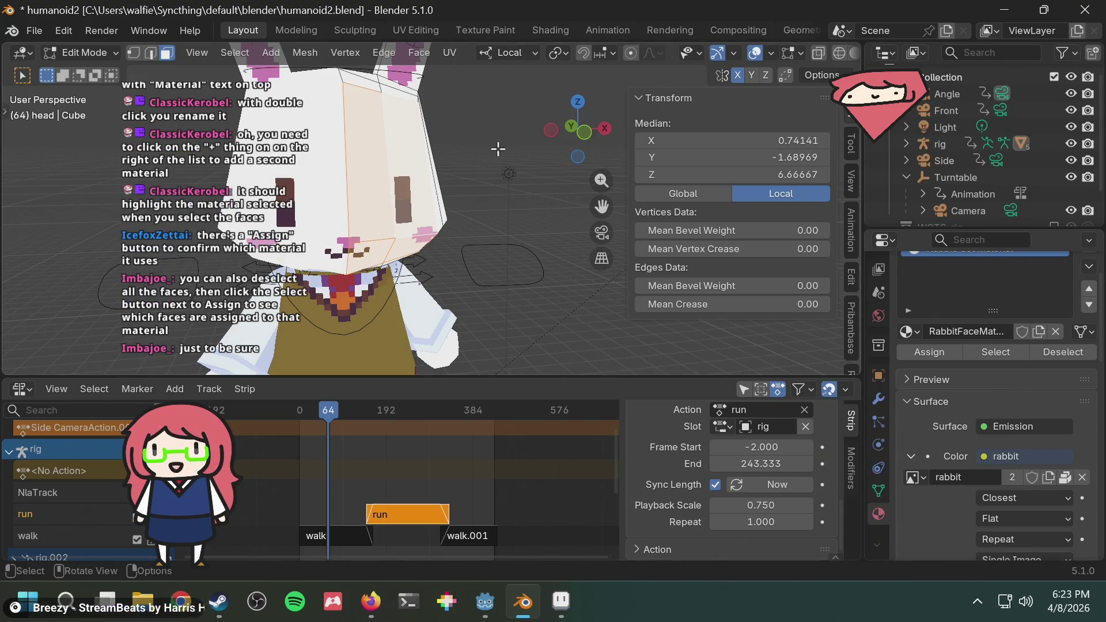
Select every face assigned to RabbitFaceMaterial, keeping the face slot active
middle_drag(498, 149, 489, 149)
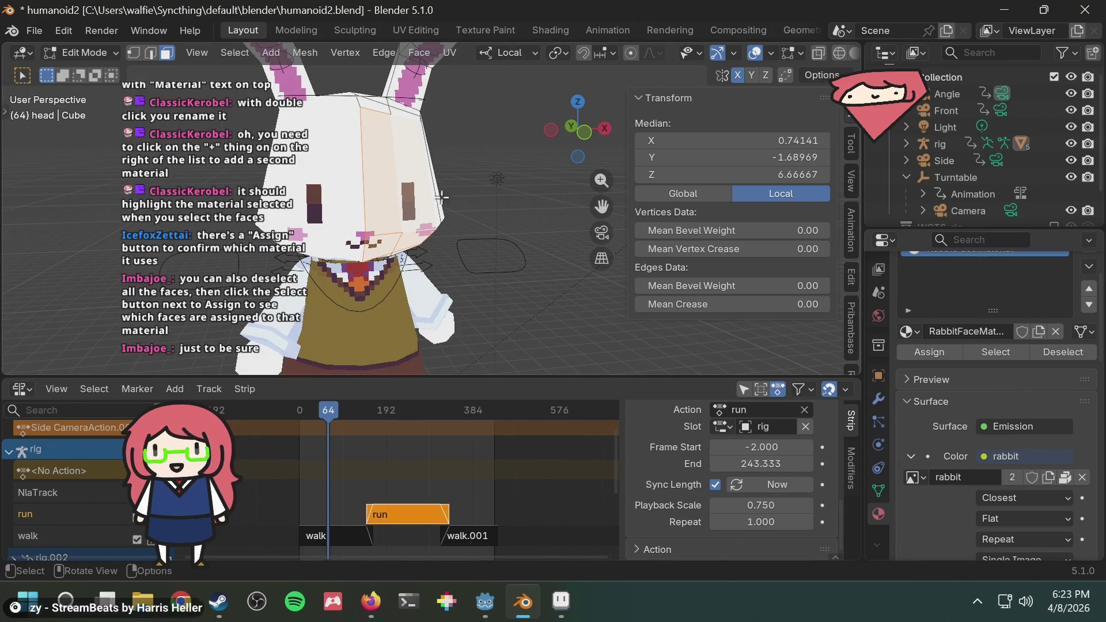
click(481, 162)
scroll(994, 291, up, 2)
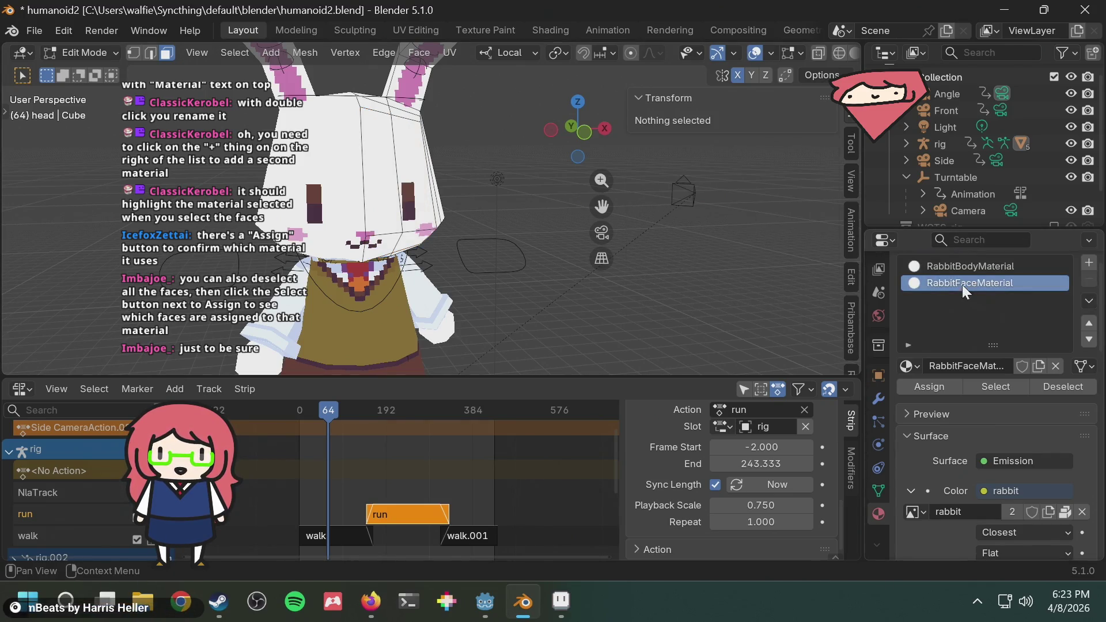
click(958, 267)
click(959, 282)
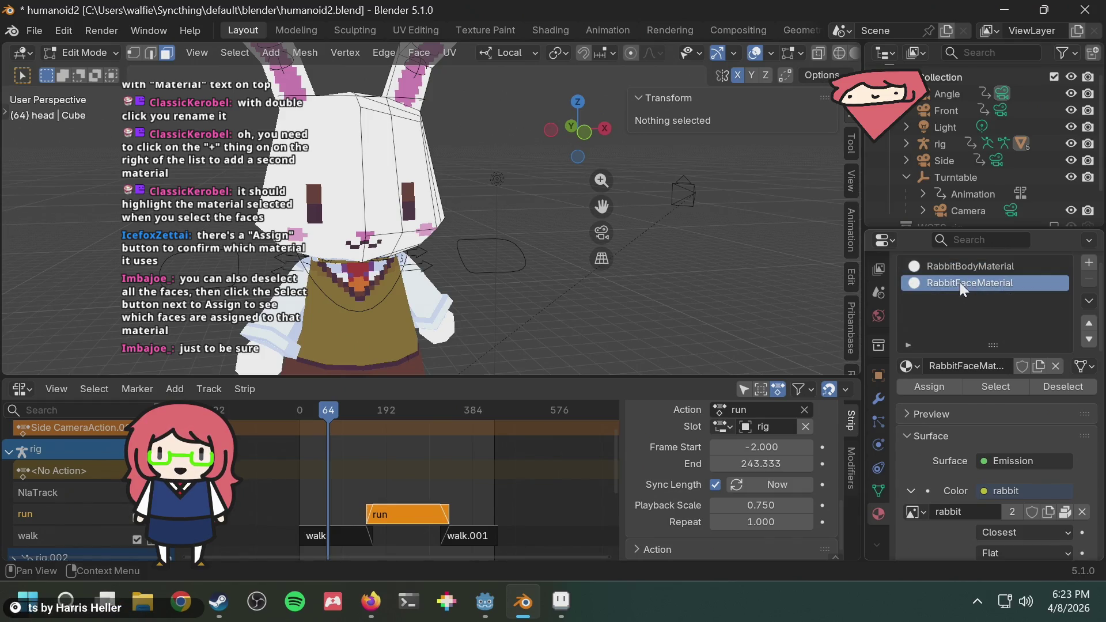
click(983, 385)
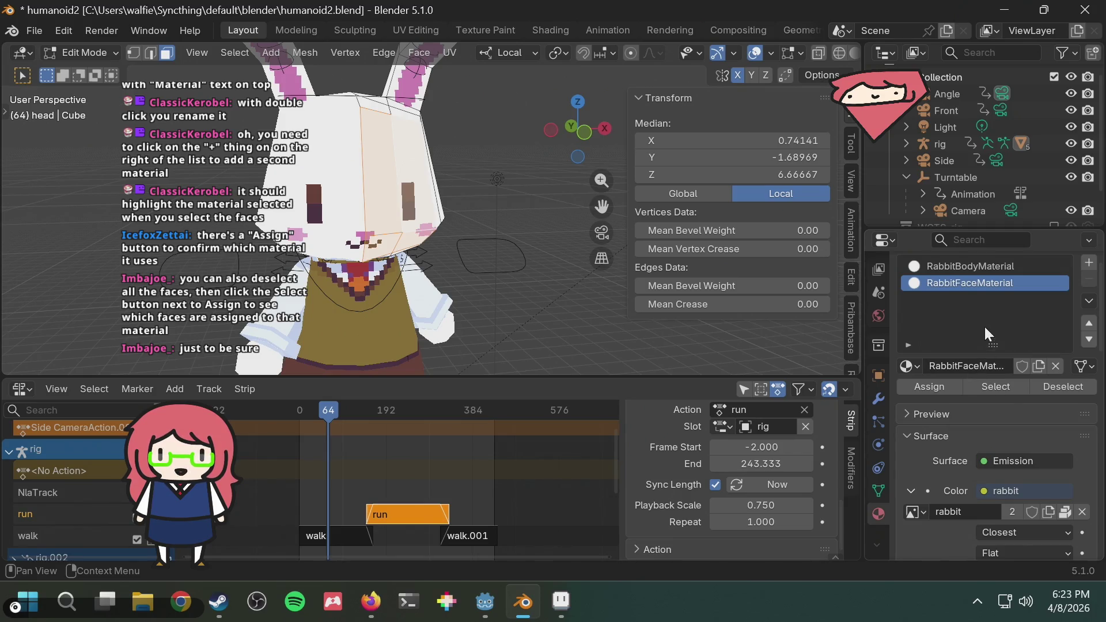
click(973, 267)
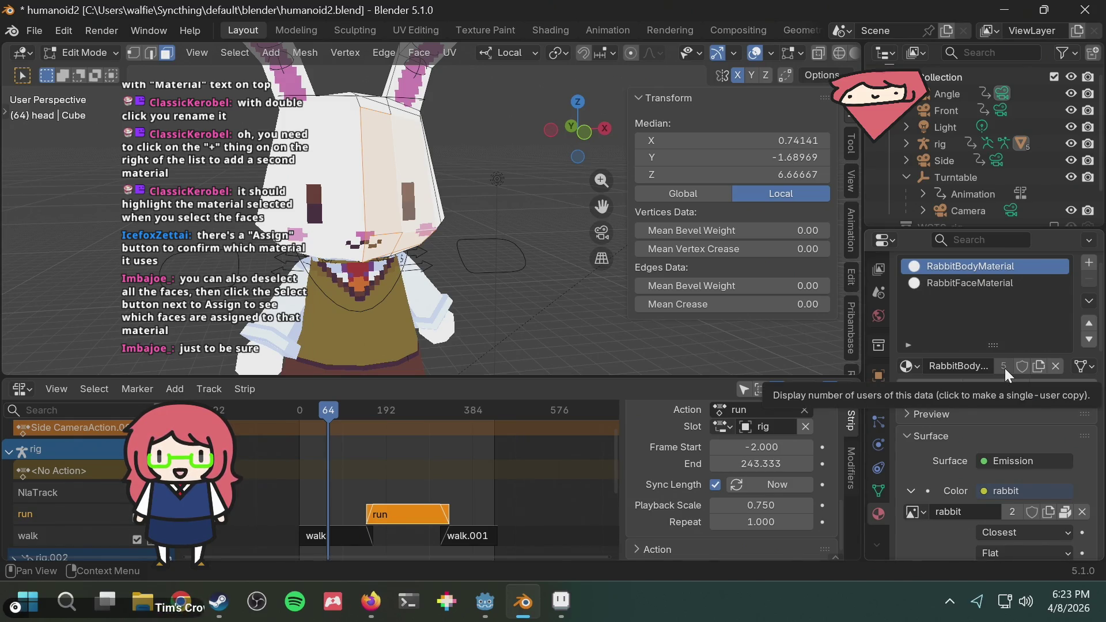
click(981, 285)
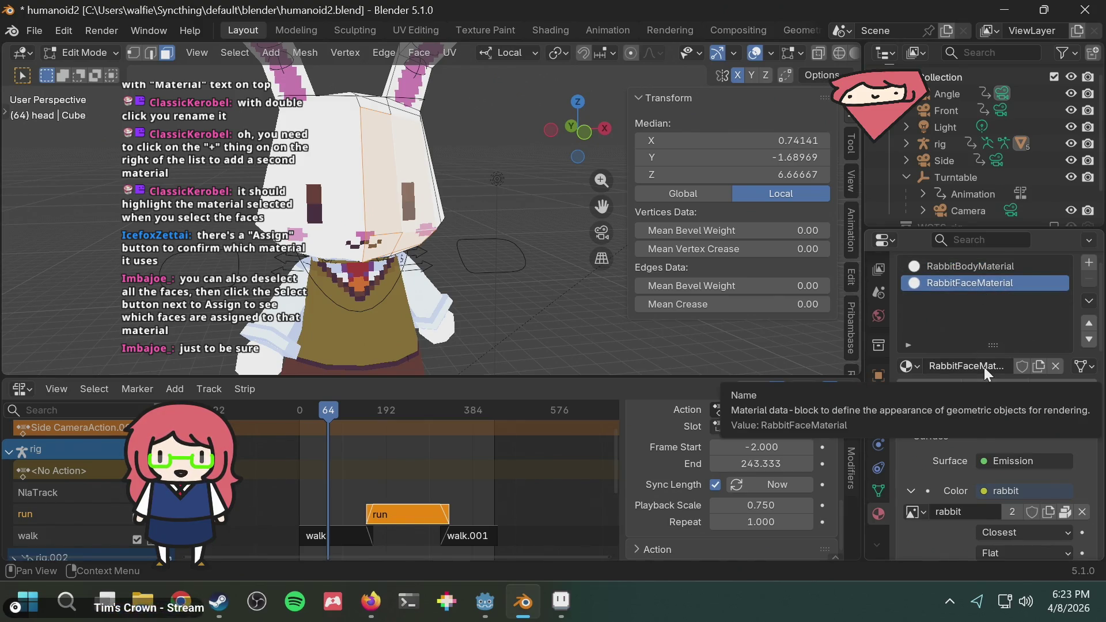
Try selecting faces on the front of the head, then clear the selection
click(472, 185)
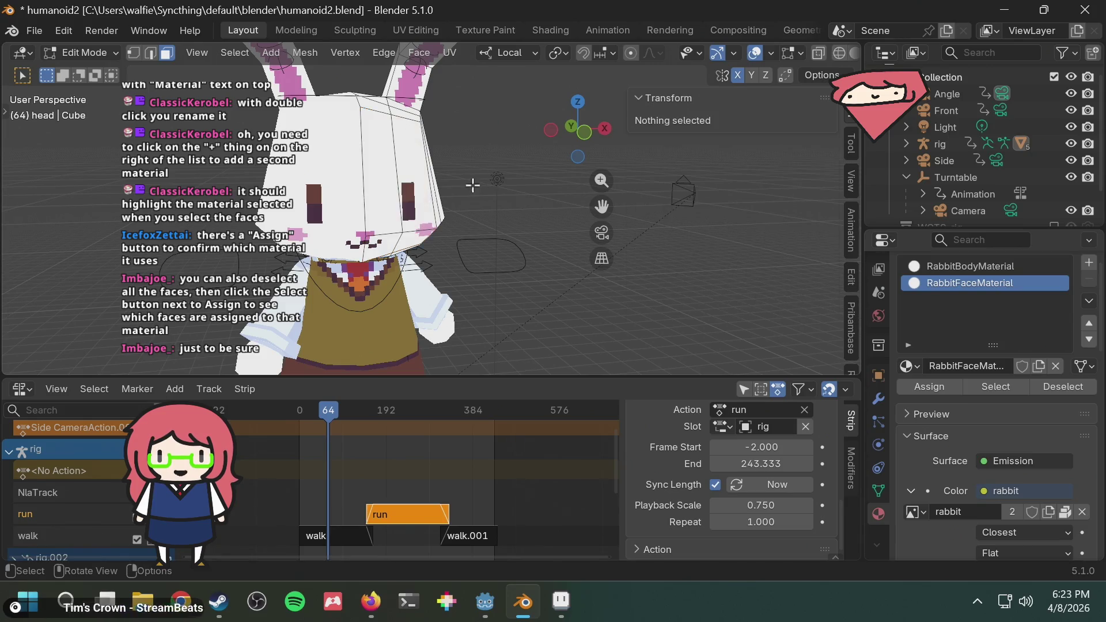
click(392, 198)
shift+click(396, 244)
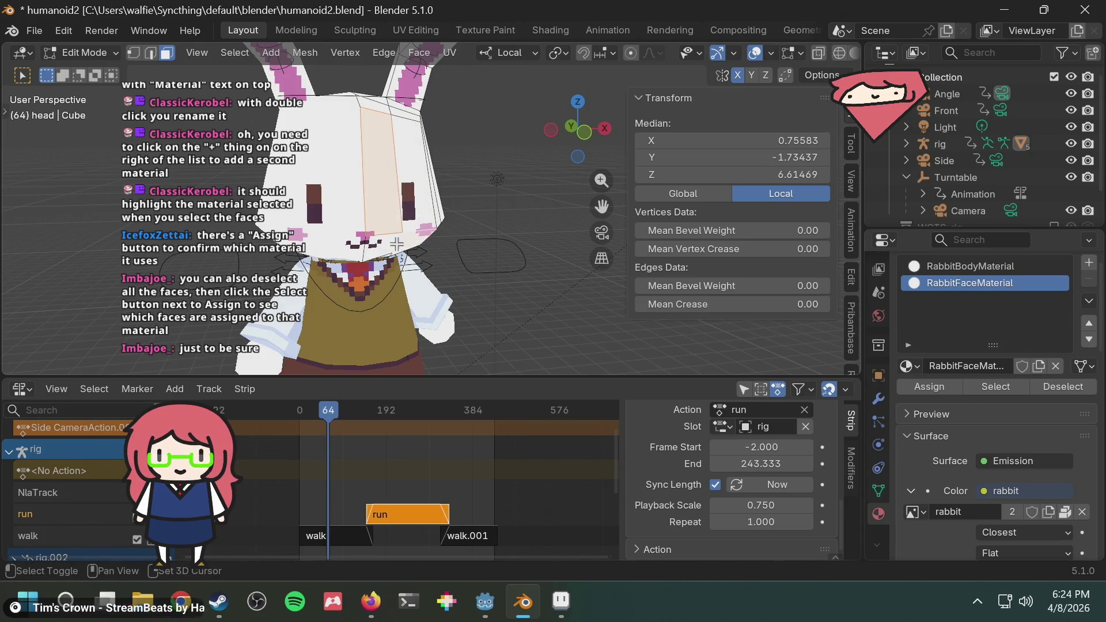
shift+click(396, 244)
shift+click(420, 198)
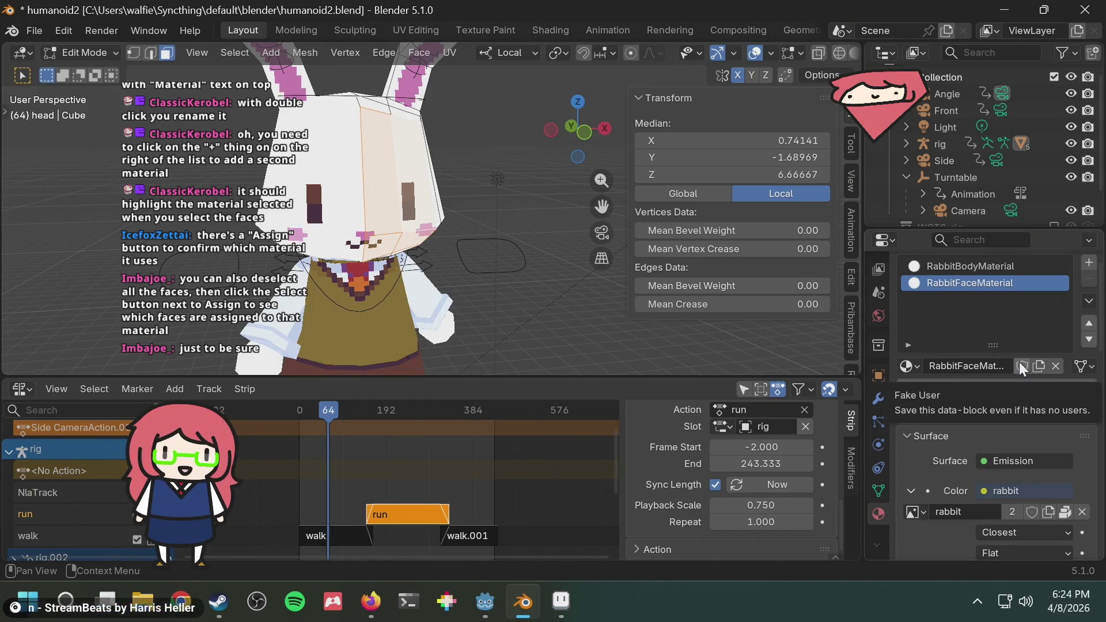
click(542, 197)
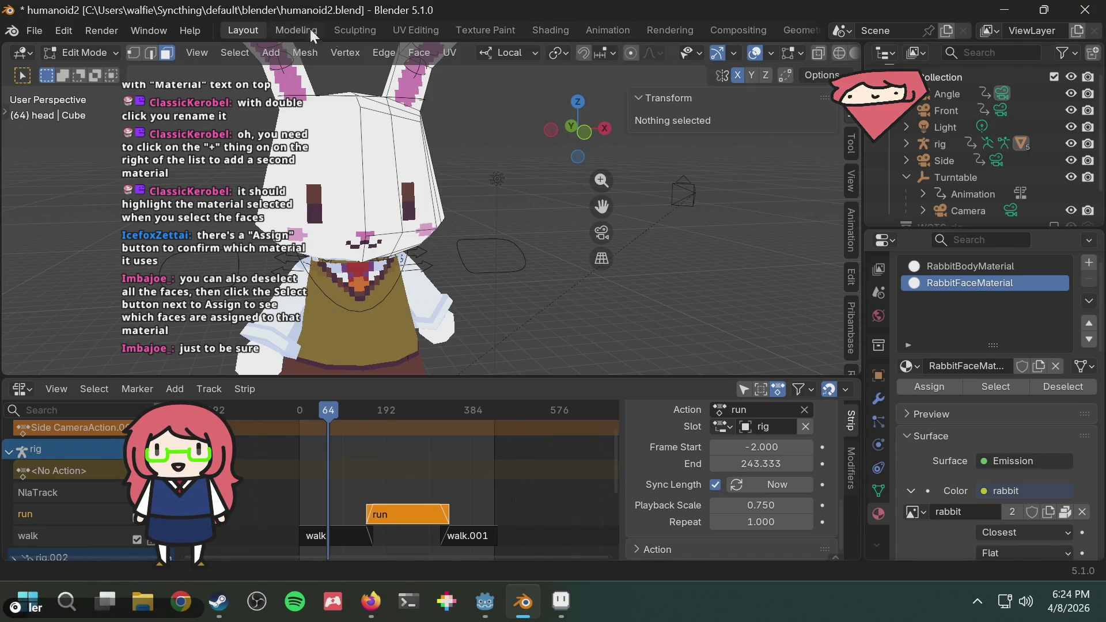
Show RabbitFaceMaterial's nodes in the Shading workspace, zoomed in, with the head face deselected
click(550, 30)
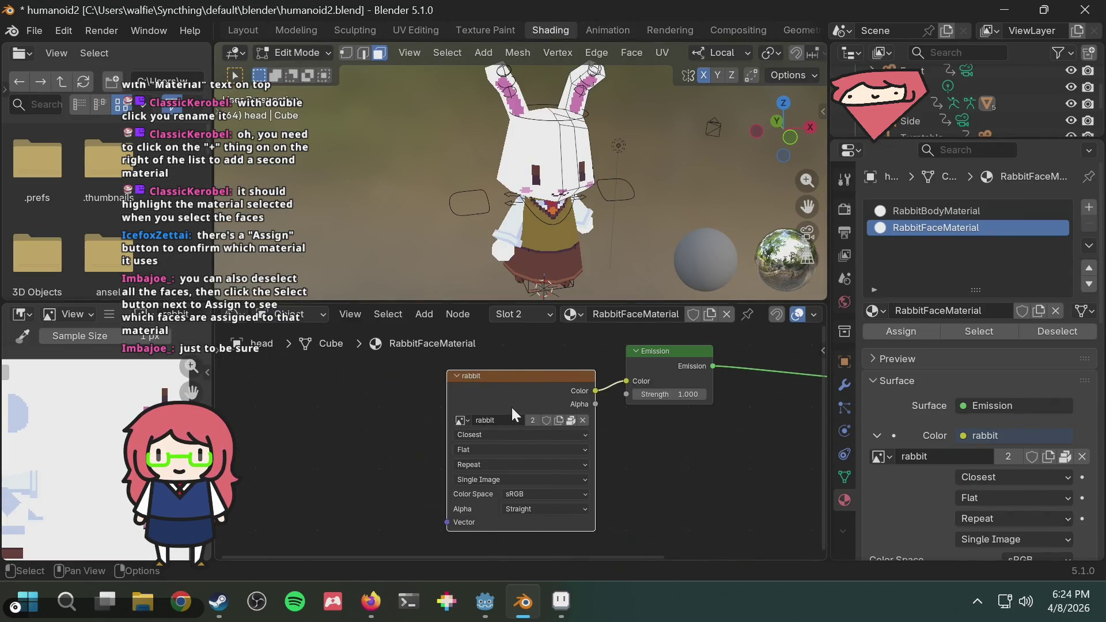
scroll(525, 397, up, 1)
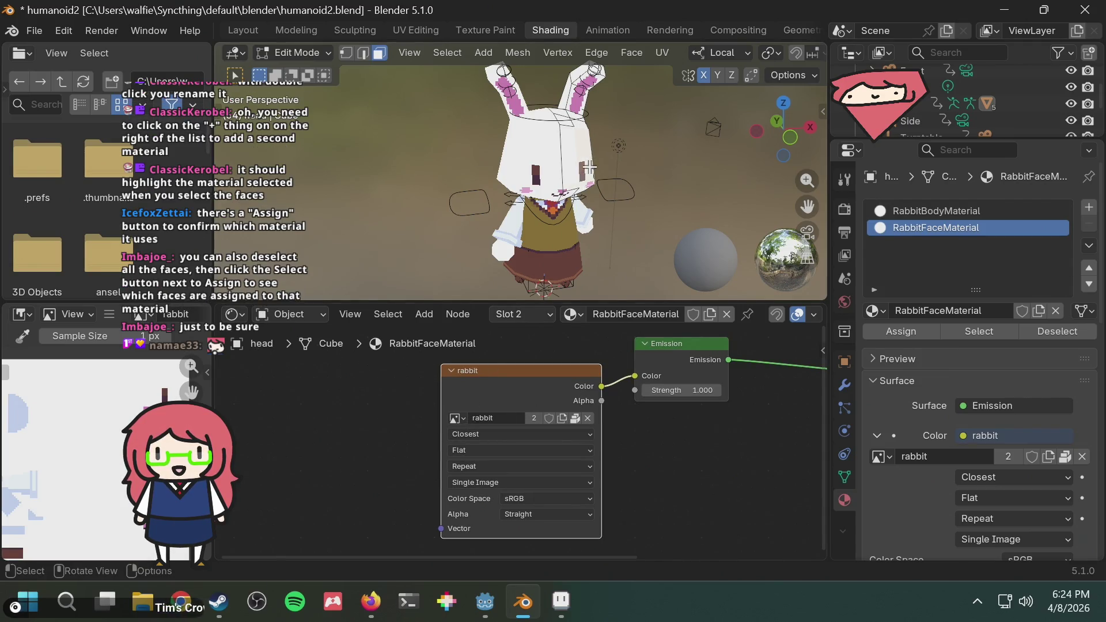
click(485, 181)
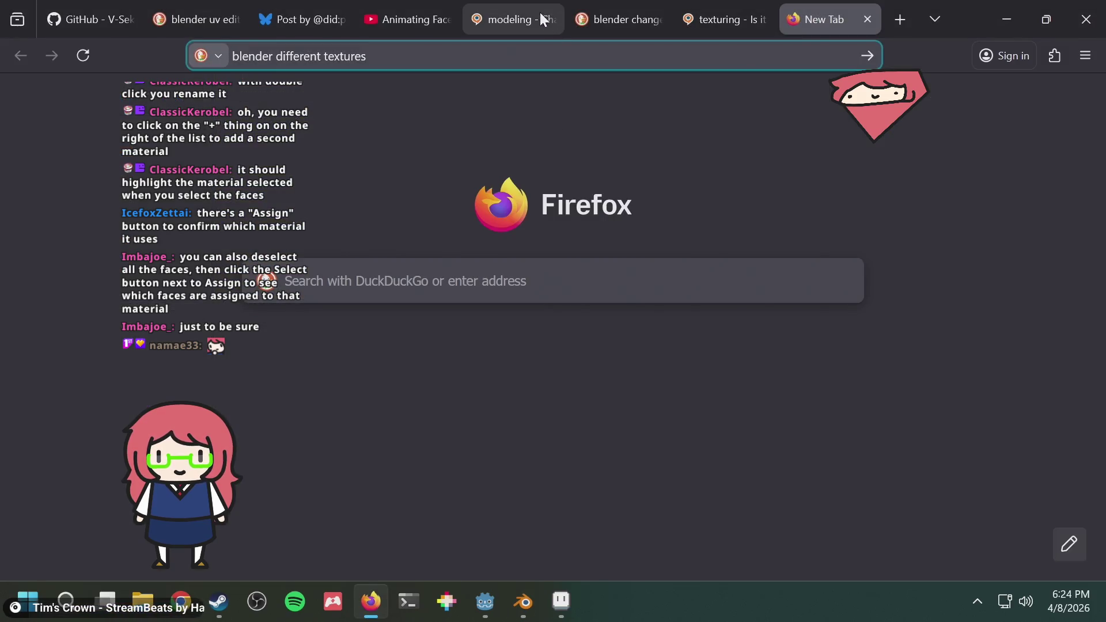
Rewind the Animating Faces tutorial to its Mapping node part, then return to Blender
click(403, 19)
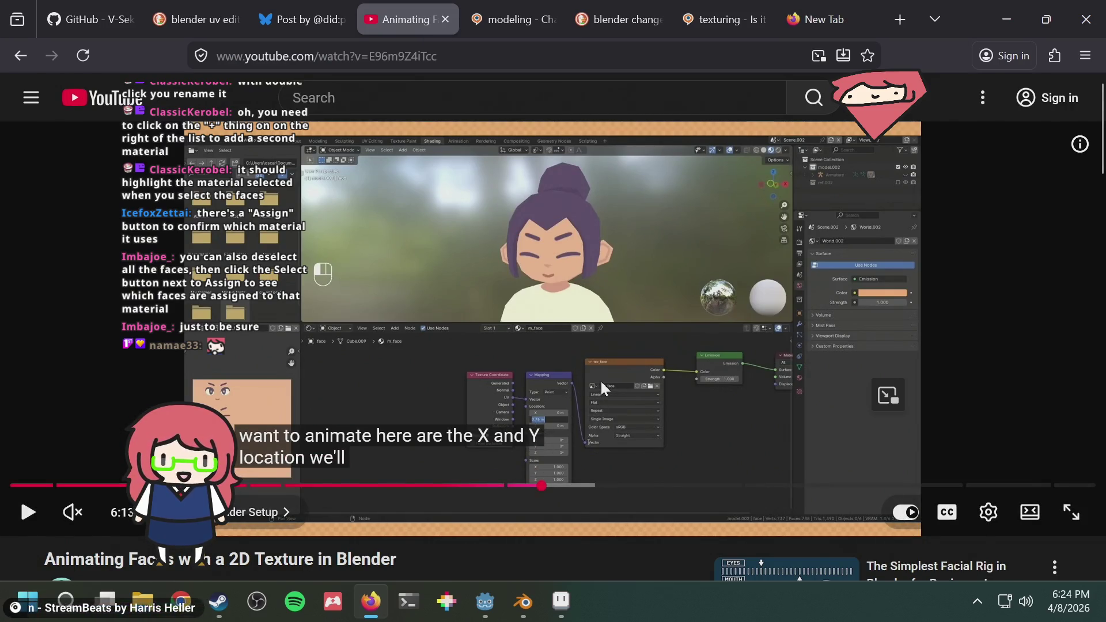
key(alt+Tab)
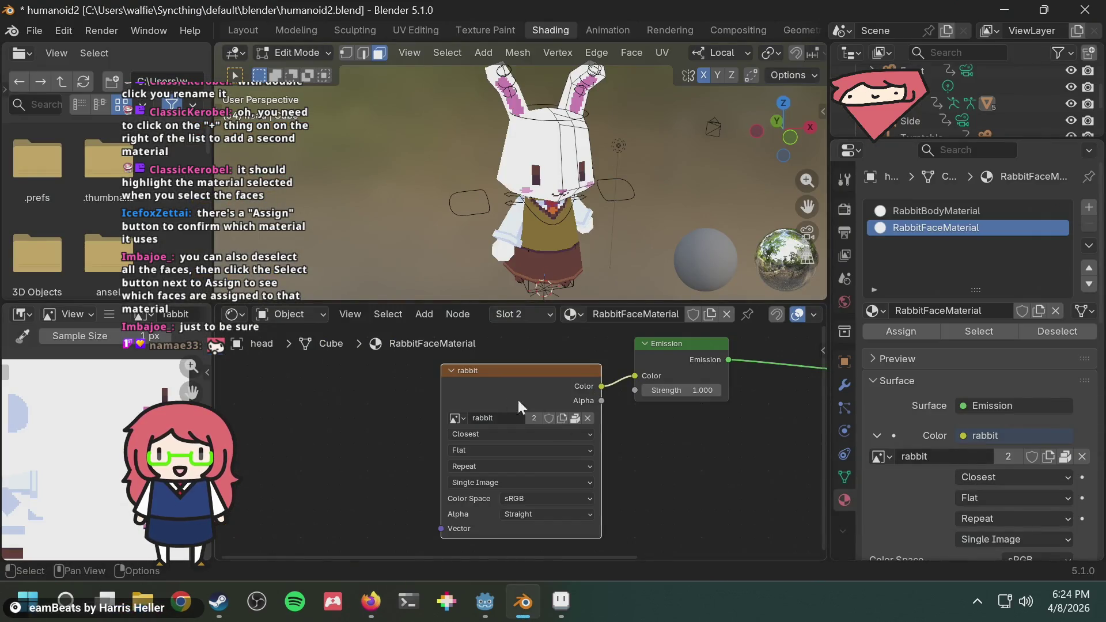
key(alt+Tab)
key(alt+Tab)
key(alt+Tab)
key(Left)
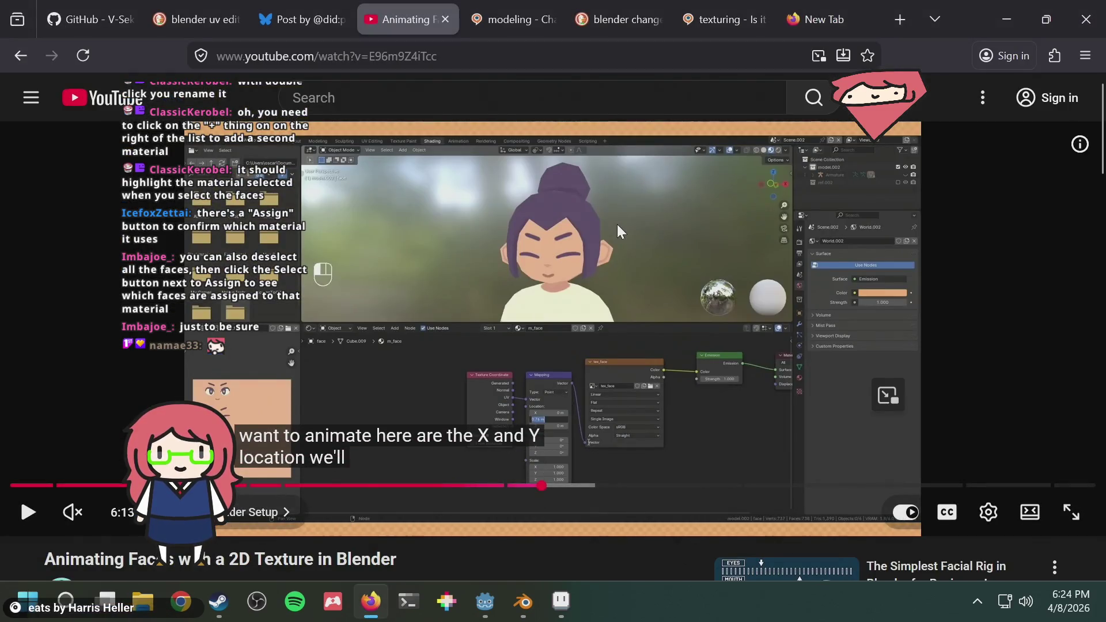
key(Left)
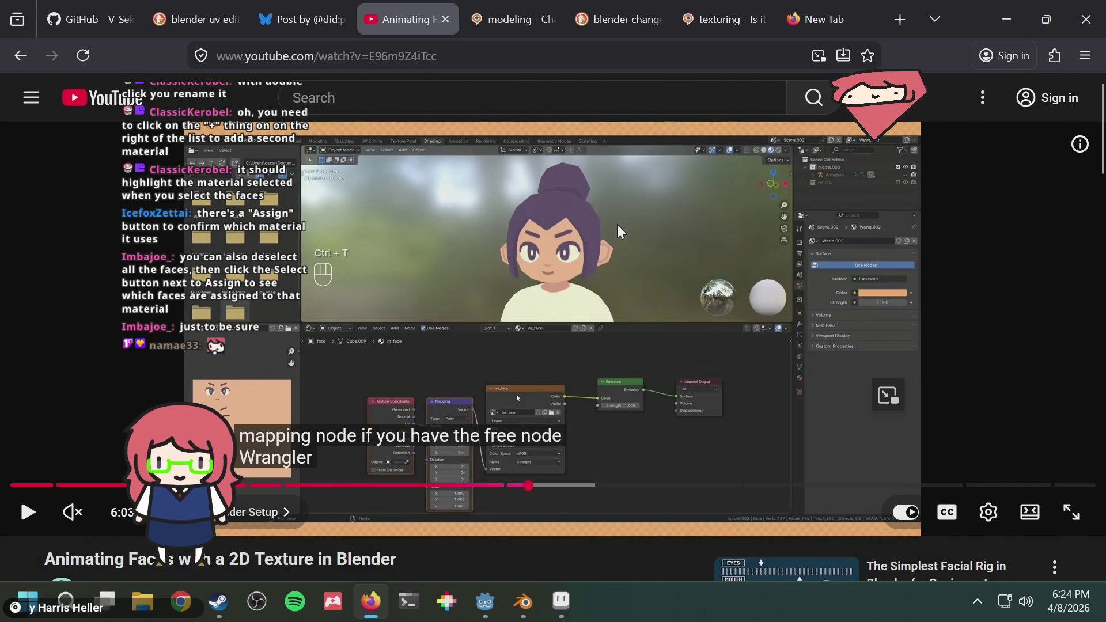
key(Right)
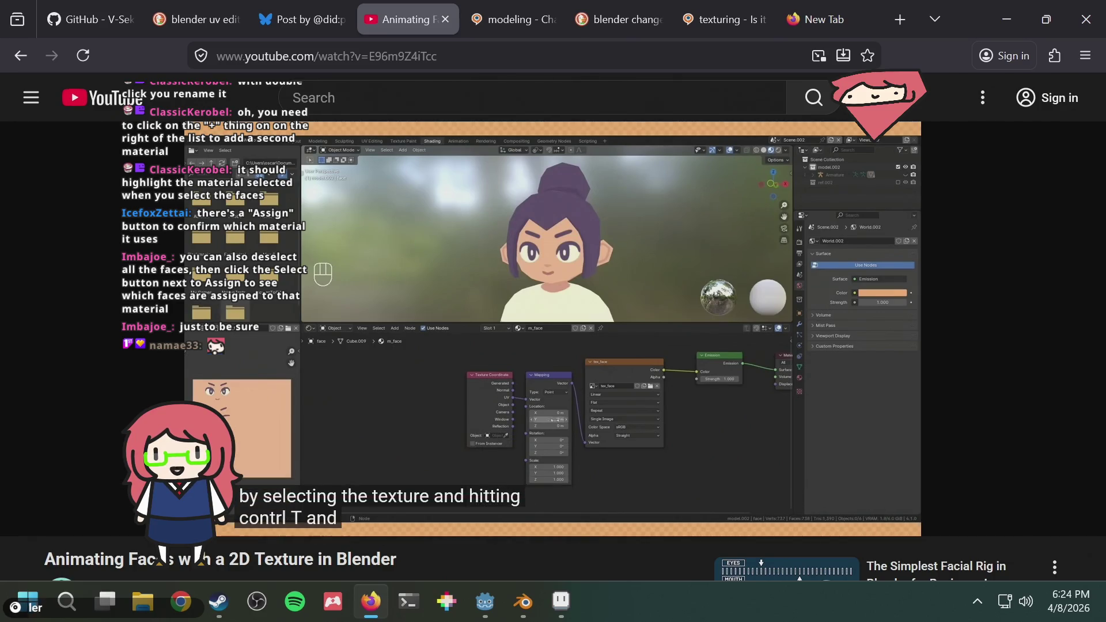
key(alt+Tab)
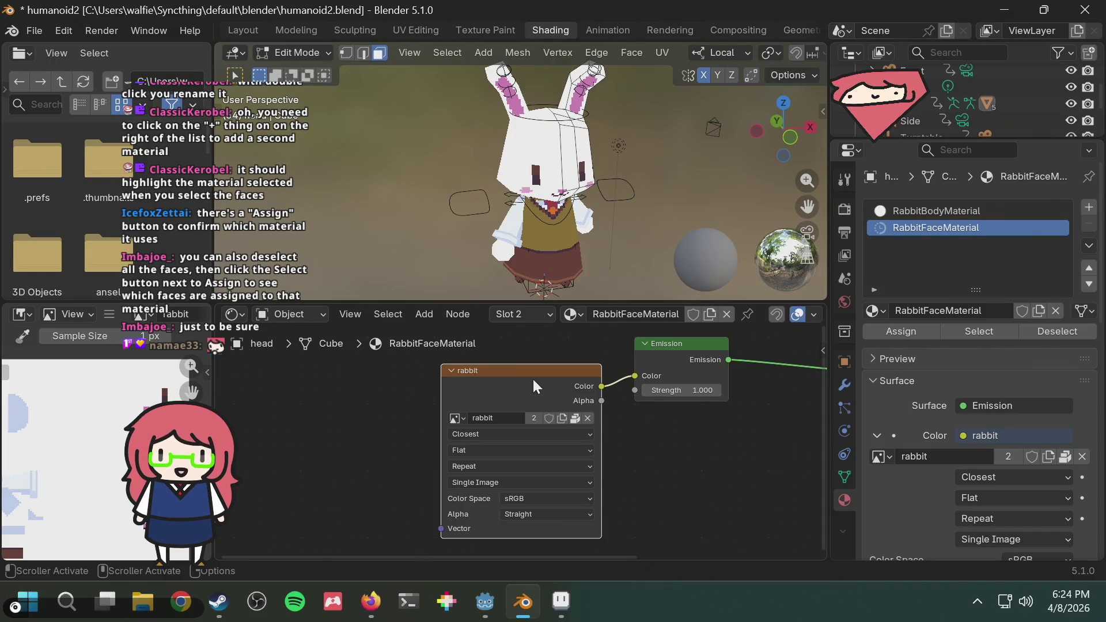
Add Texture Coordinate and Mapping nodes to the rabbit image texture and inspect its image list
key(ctrl+t)
middle_drag(455, 385, 570, 373)
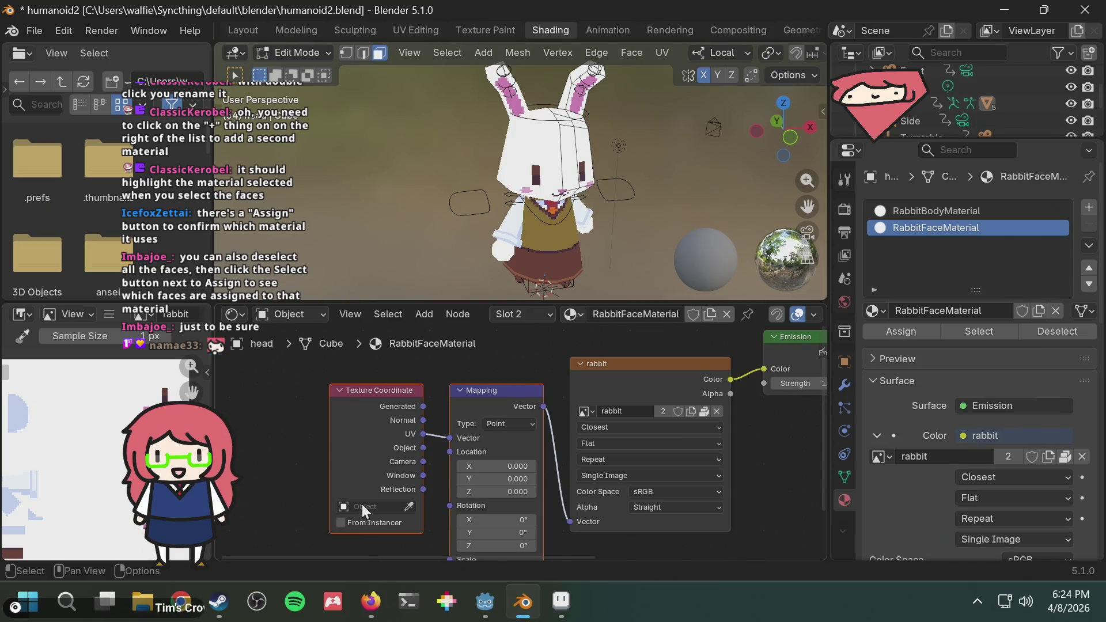
middle_drag(560, 365, 544, 363)
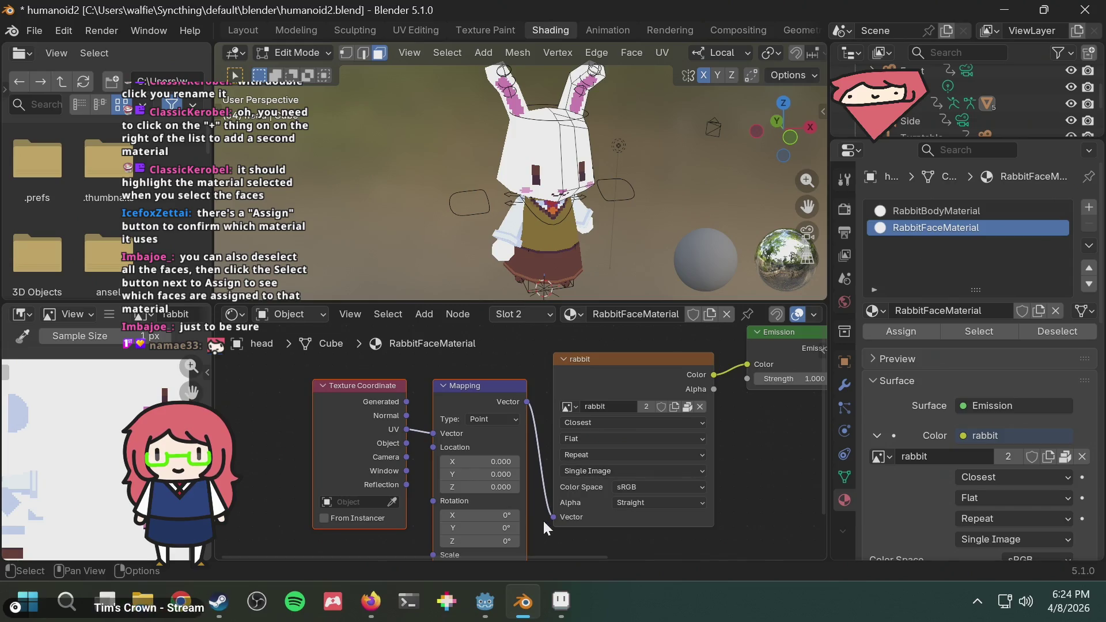
middle_drag(521, 357, 485, 366)
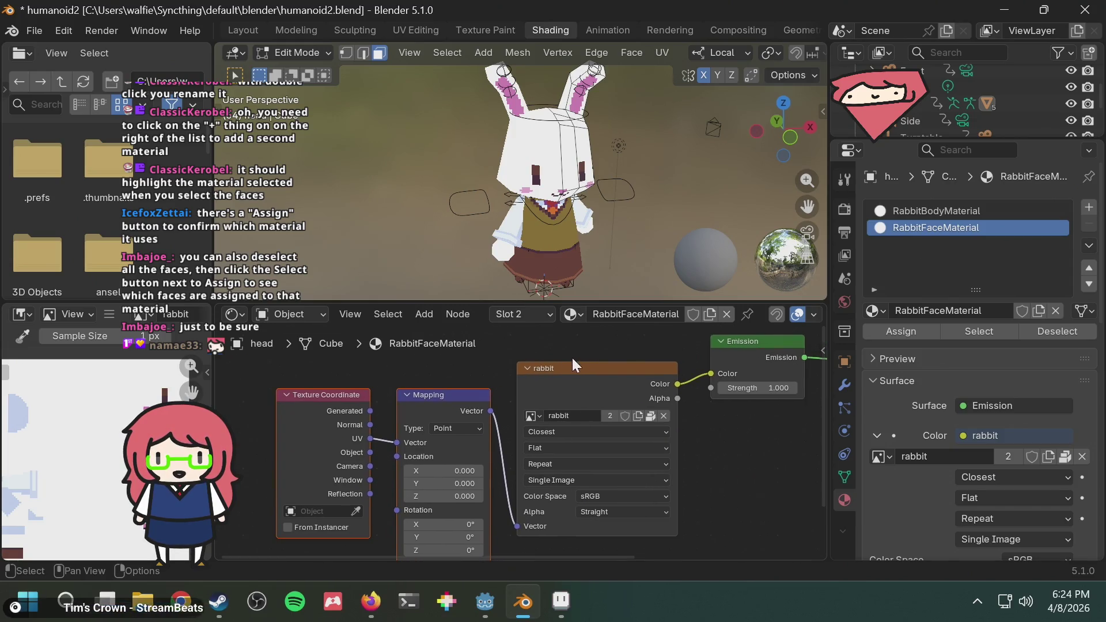
click(558, 369)
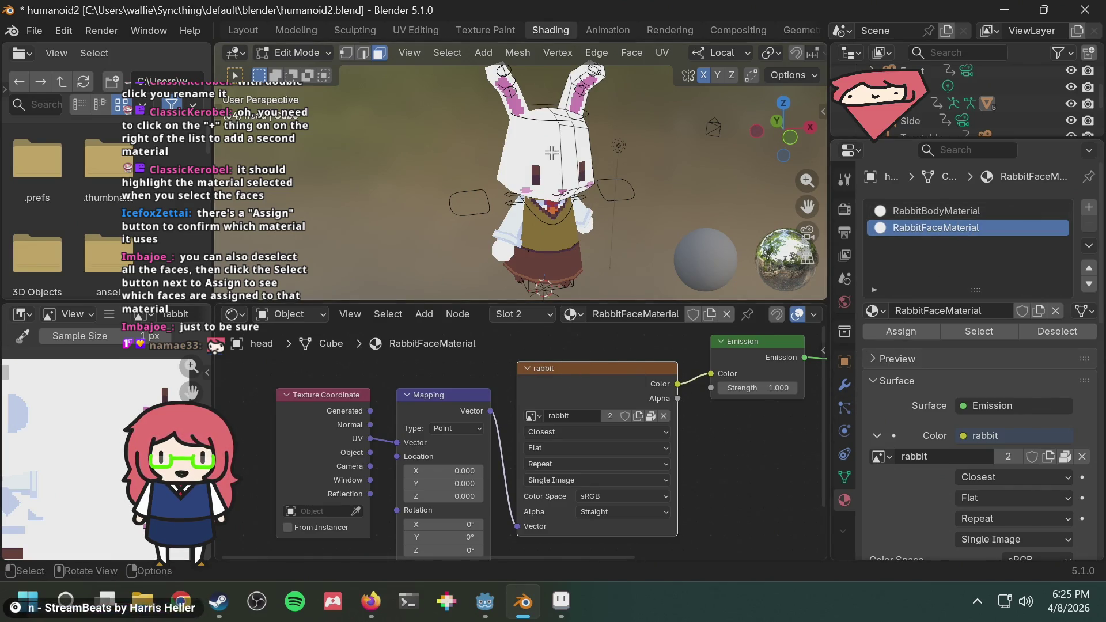
scroll(1080, 107, up, 3)
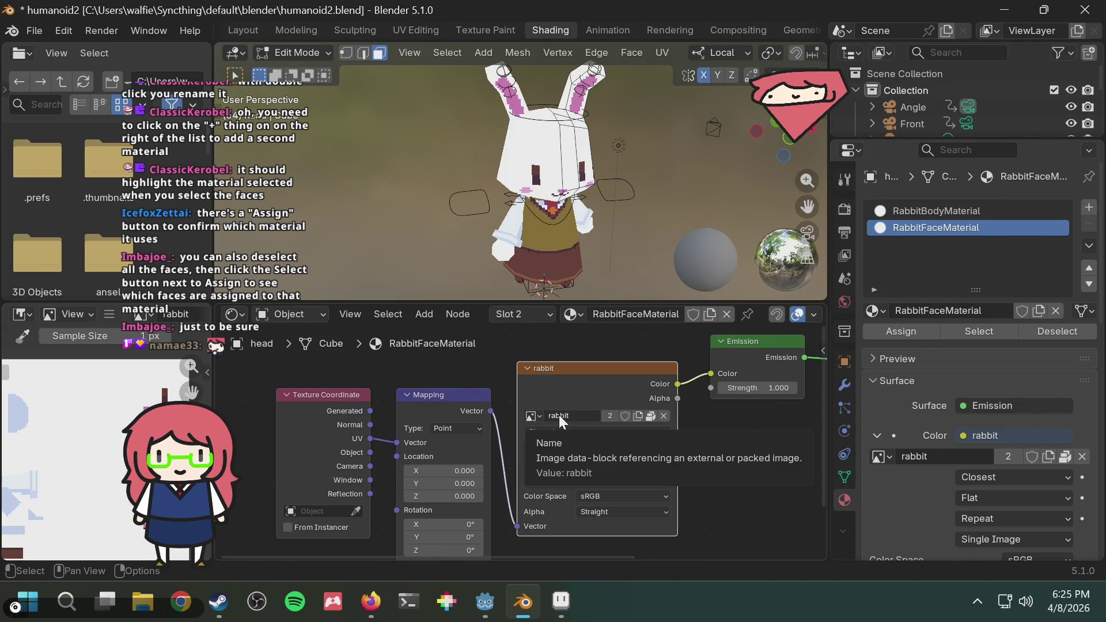
click(533, 414)
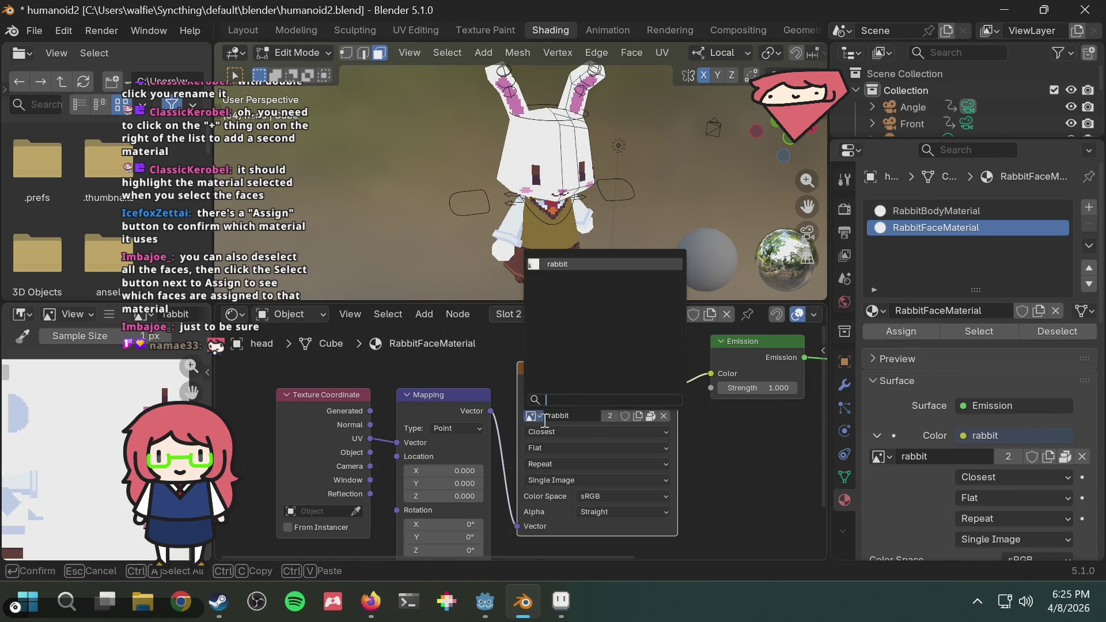
key(Escape)
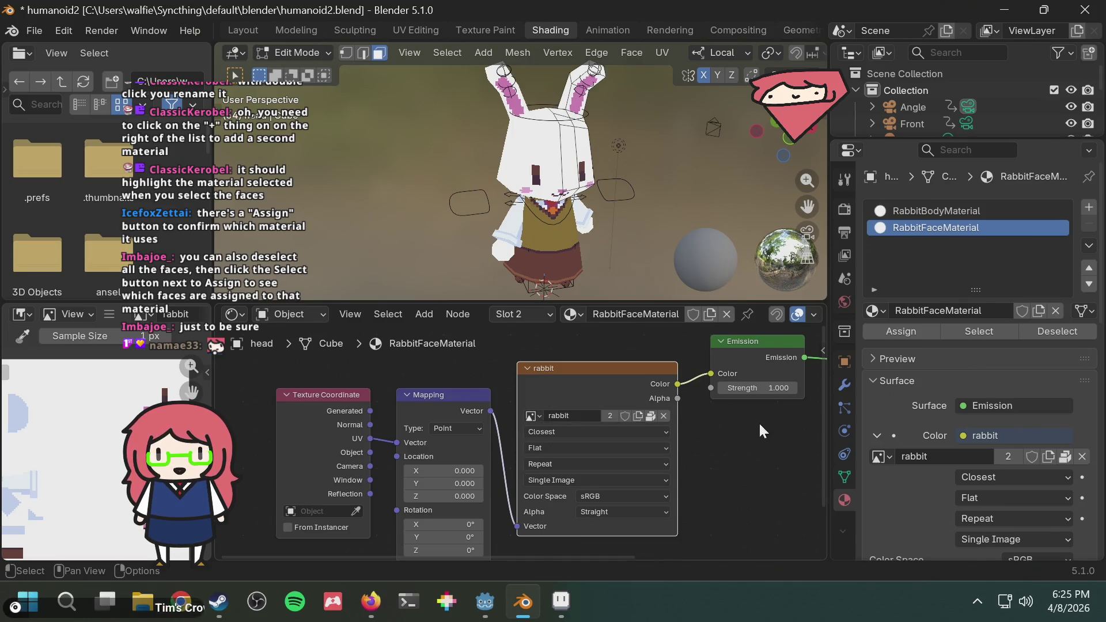
Delete the Texture Coordinate and Mapping nodes, keep RabbitFaceMaterial, then restore the nodes
mouse_move(764, 430)
middle_down()
mouse_move(347, 448)
mouse_move(668, 443)
middle_up()
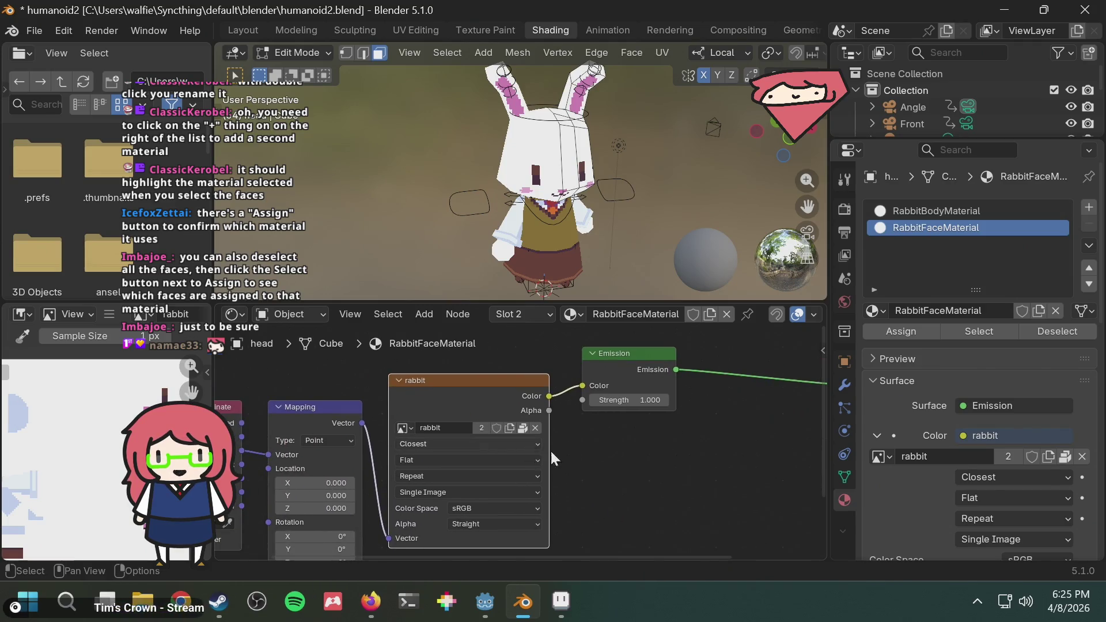
mouse_move(551, 458)
middle_down()
mouse_move(716, 452)
mouse_move(447, 465)
middle_up()
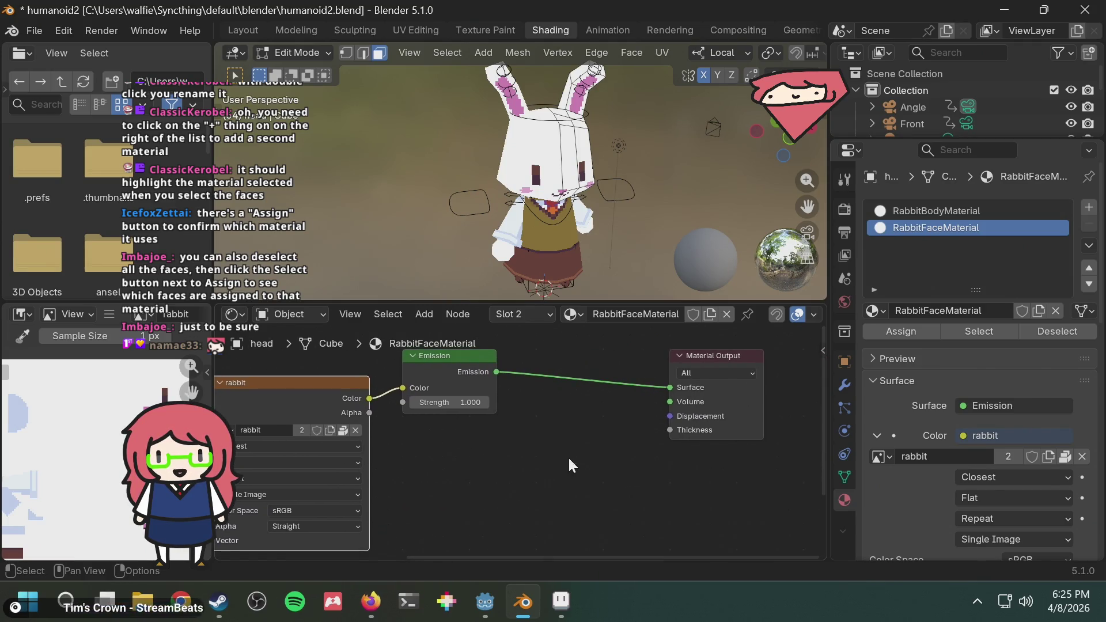
mouse_move(570, 464)
middle_down()
mouse_move(627, 459)
mouse_move(568, 467)
mouse_move(573, 446)
middle_up()
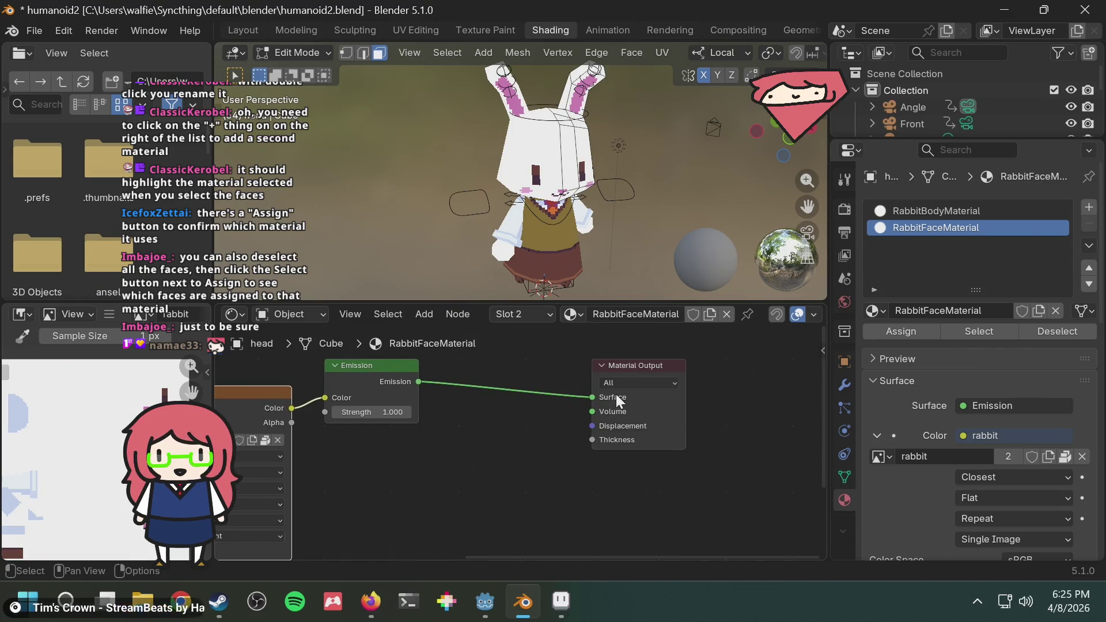
mouse_move(483, 481)
middle_down()
mouse_move(684, 446)
mouse_move(772, 444)
mouse_move(629, 447)
middle_up()
key(x)
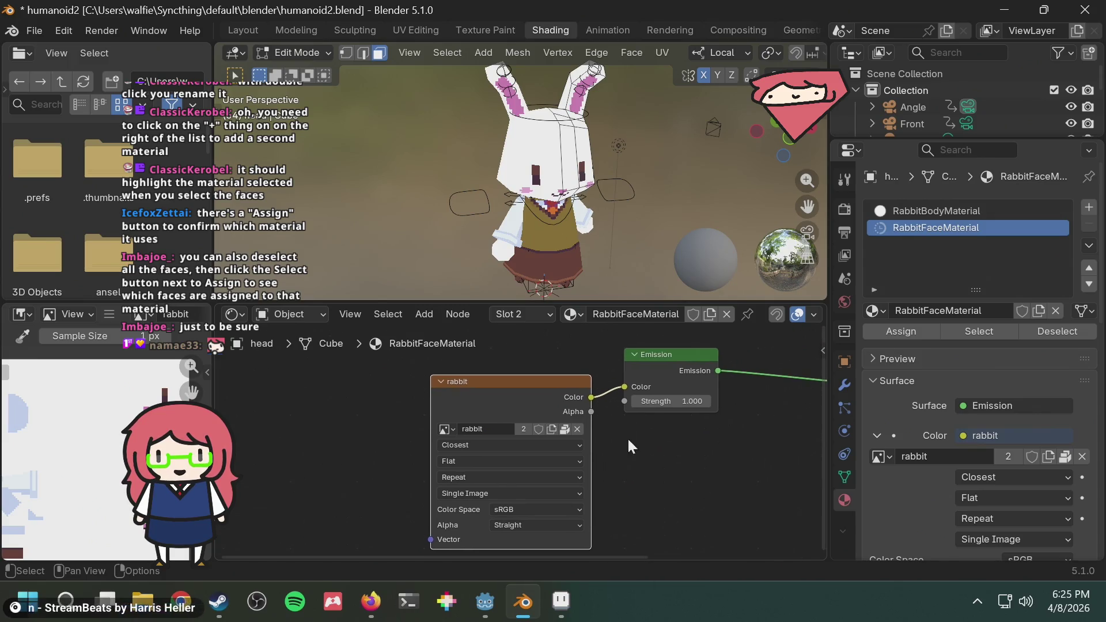
click(579, 314)
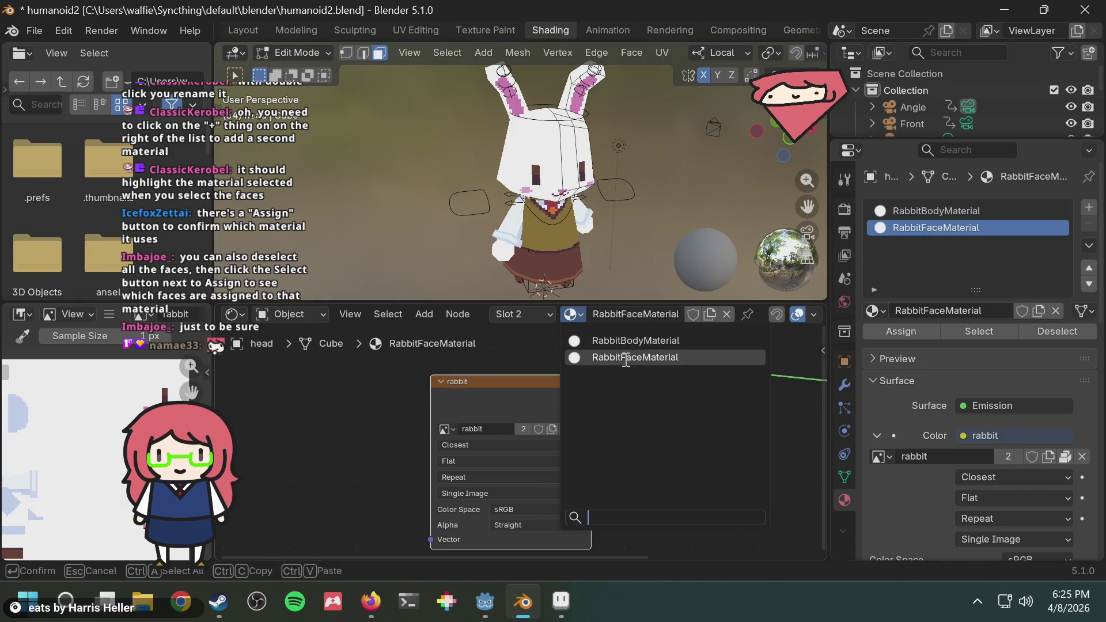
click(625, 359)
key(ctrl+t)
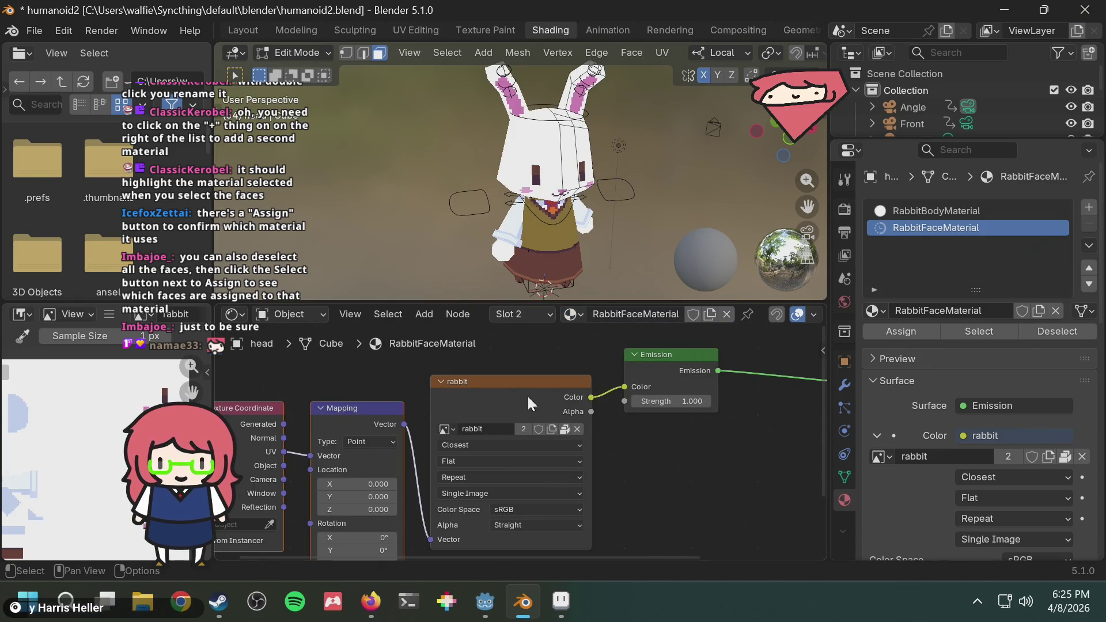
key(alt+Tab)
key(alt+Tab)
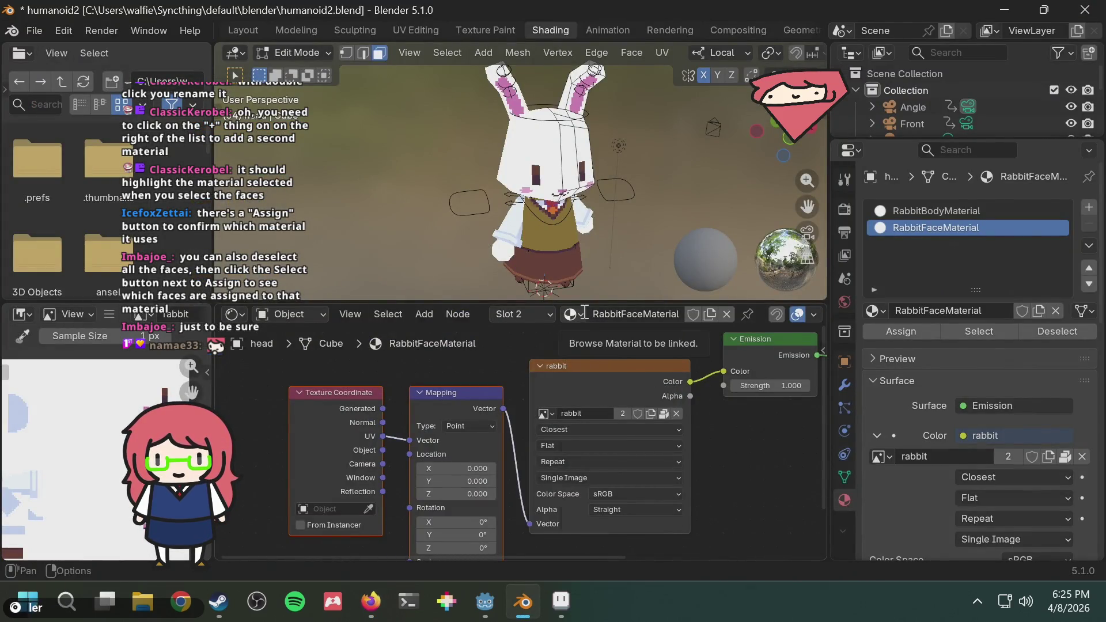
View the RabbitBodyMaterial node tree, then switch back to RabbitFaceMaterial
click(574, 314)
click(594, 340)
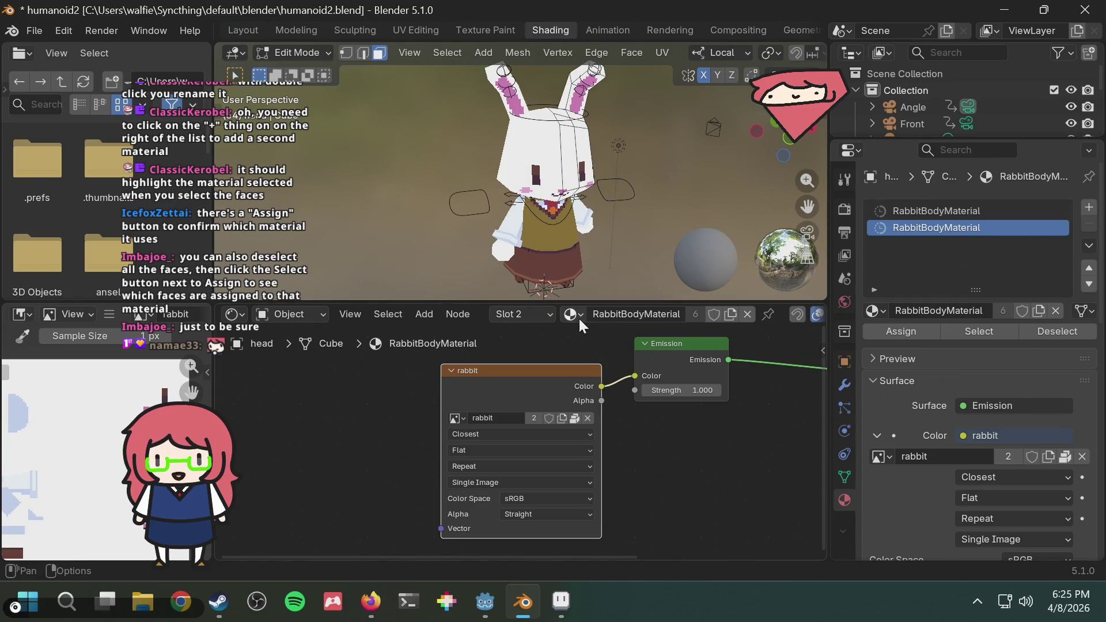
click(576, 316)
click(590, 354)
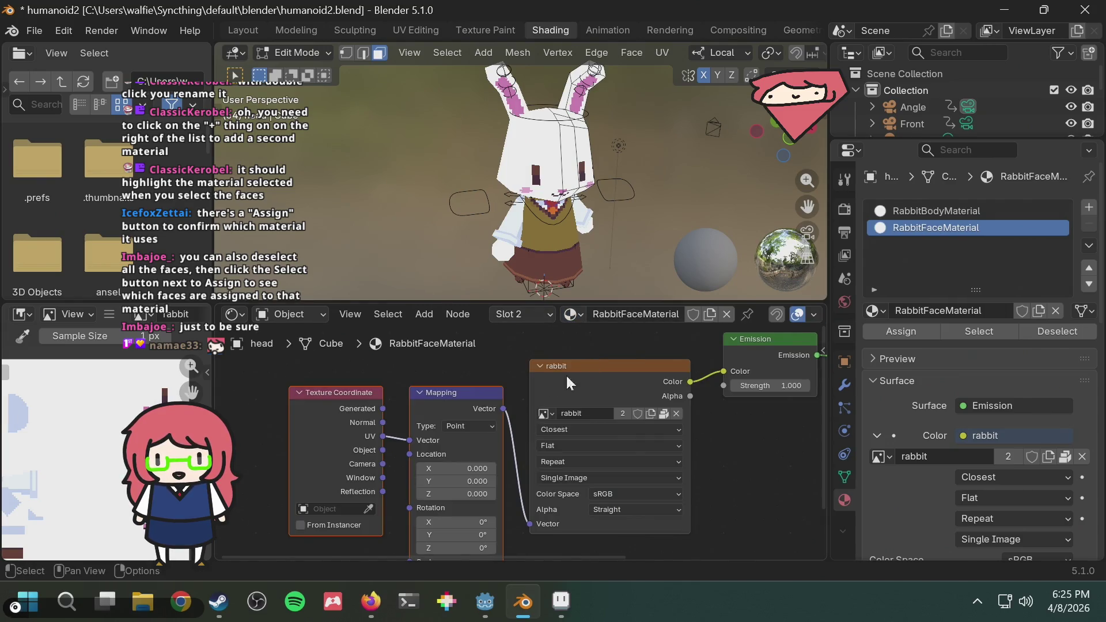
Resume the tutorial, then drag the Mapping node's Location Y to shift the face texture
click(371, 601)
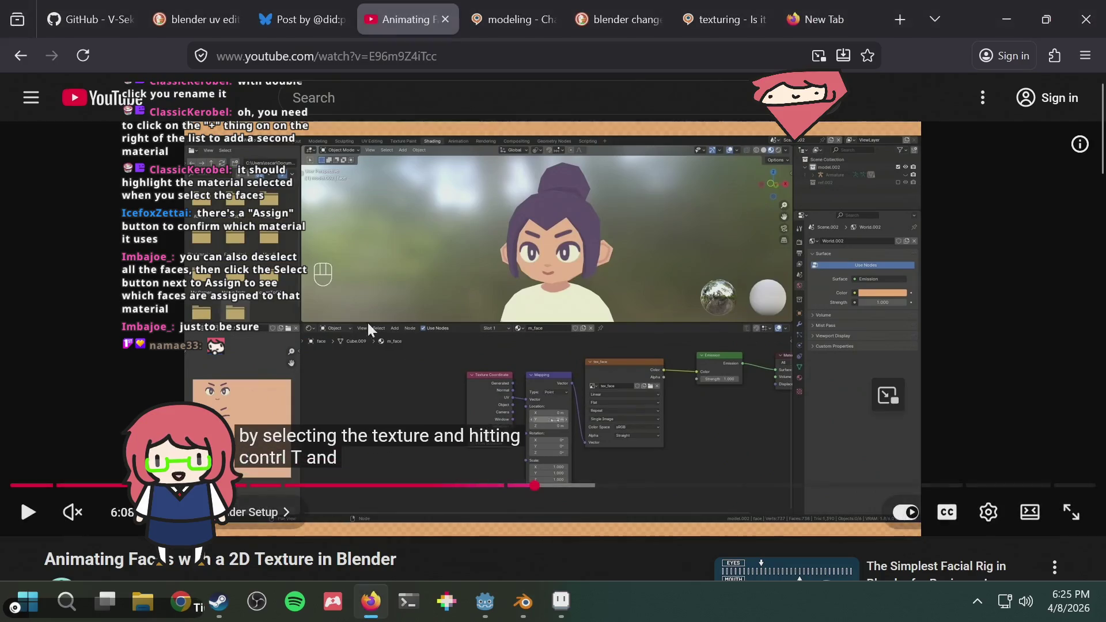
click(616, 266)
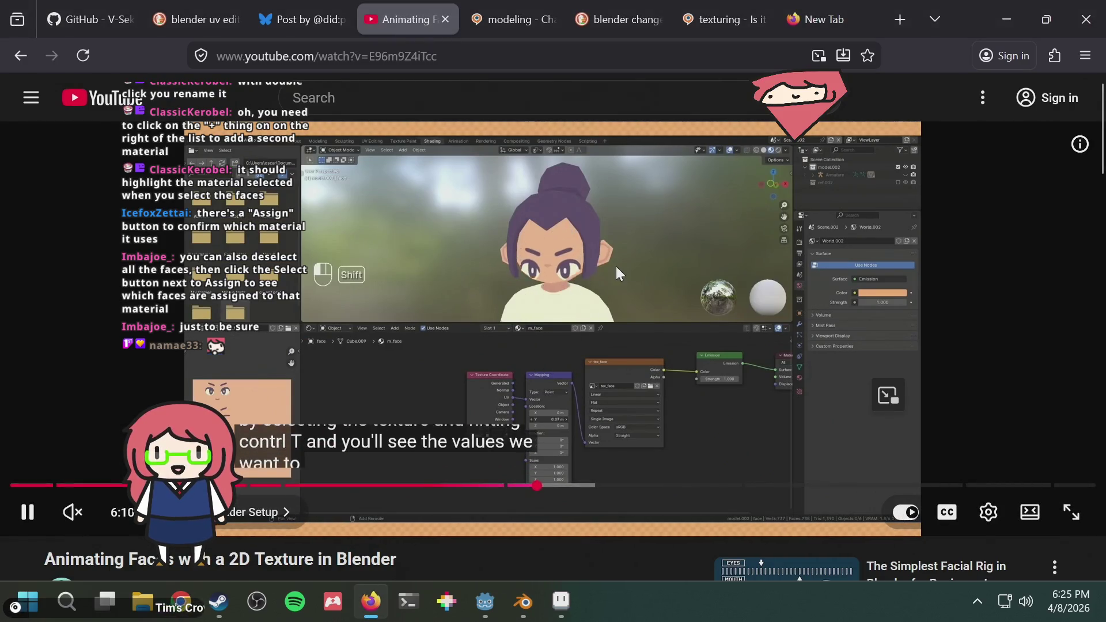
key(alt+Tab)
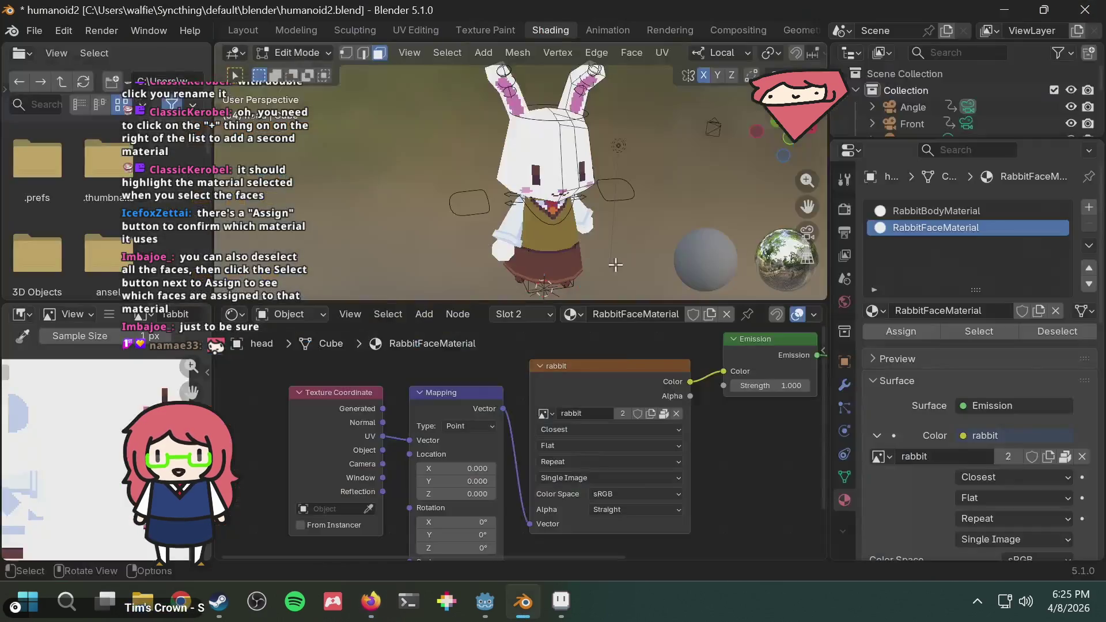
mouse_move(460, 481)
mouse_down()
mouse_move(423, 481)
mouse_move(572, 481)
mouse_move(468, 480)
mouse_up()
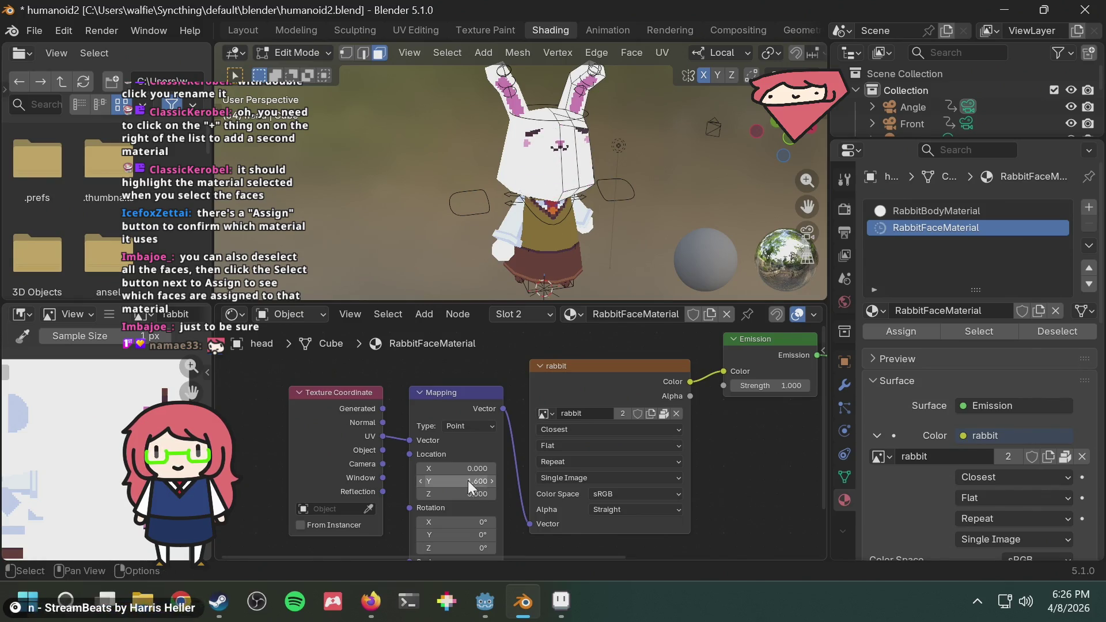
key(alt+Tab)
Play the tutorial, skipping ahead through its Value node and Greater Than setup, then return to Blender
click(557, 338)
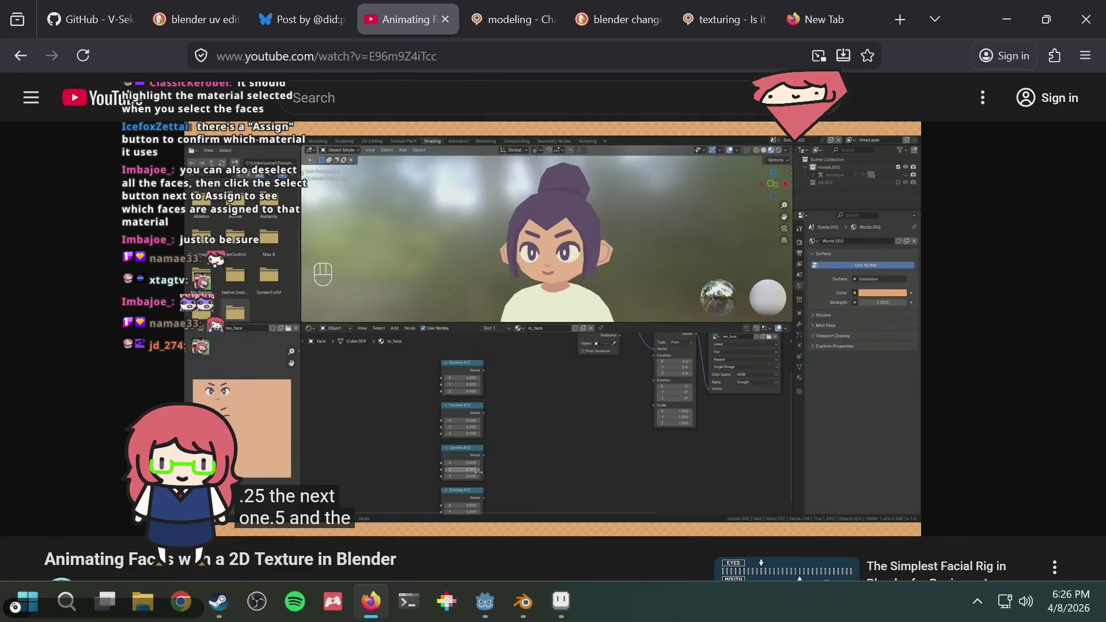
key(Right)
key(Right)
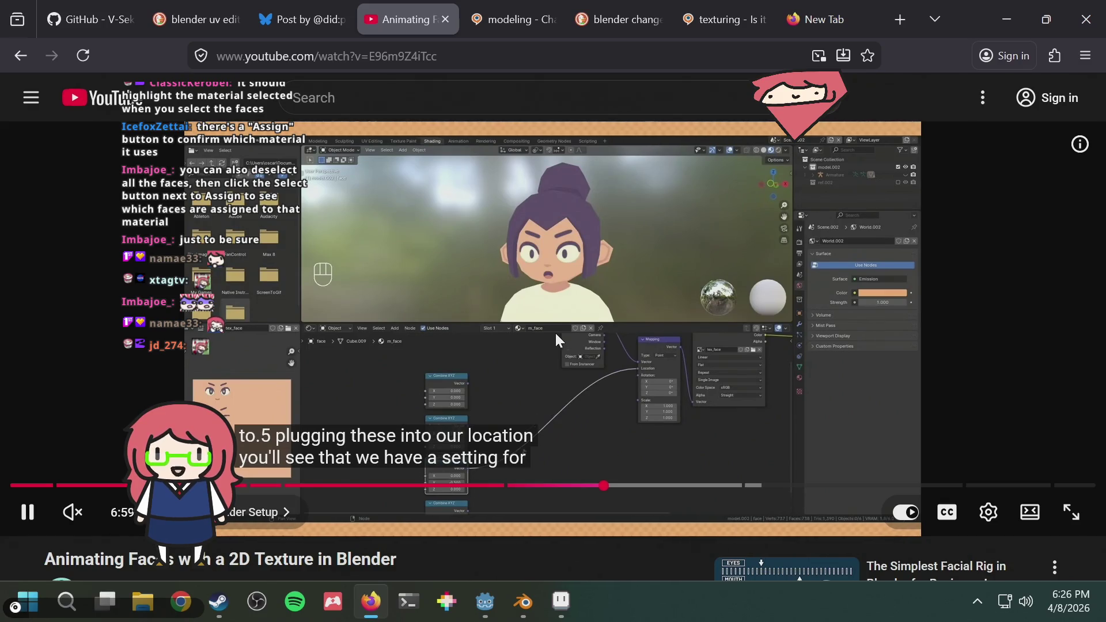
key(Right)
key(Right)
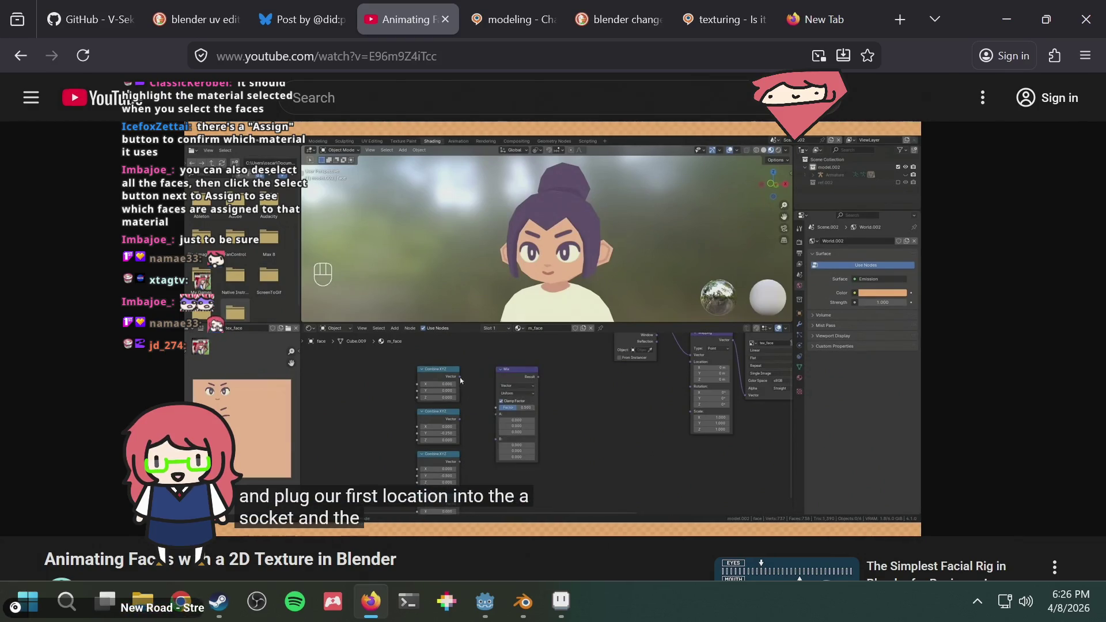
key(Right)
key(Right)
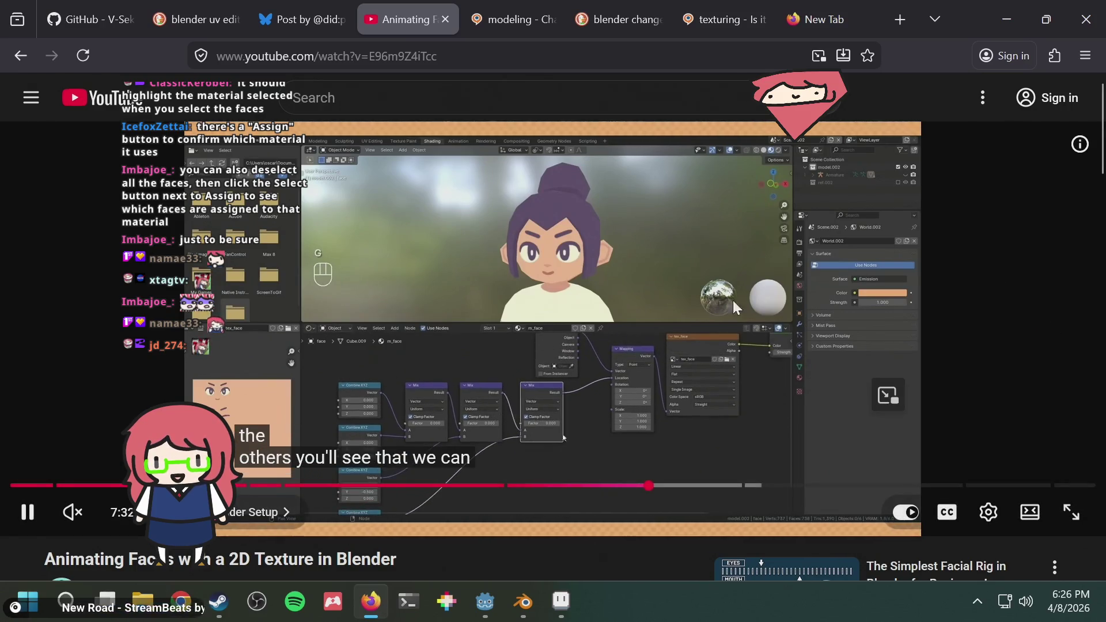
key(Right)
key(Right)
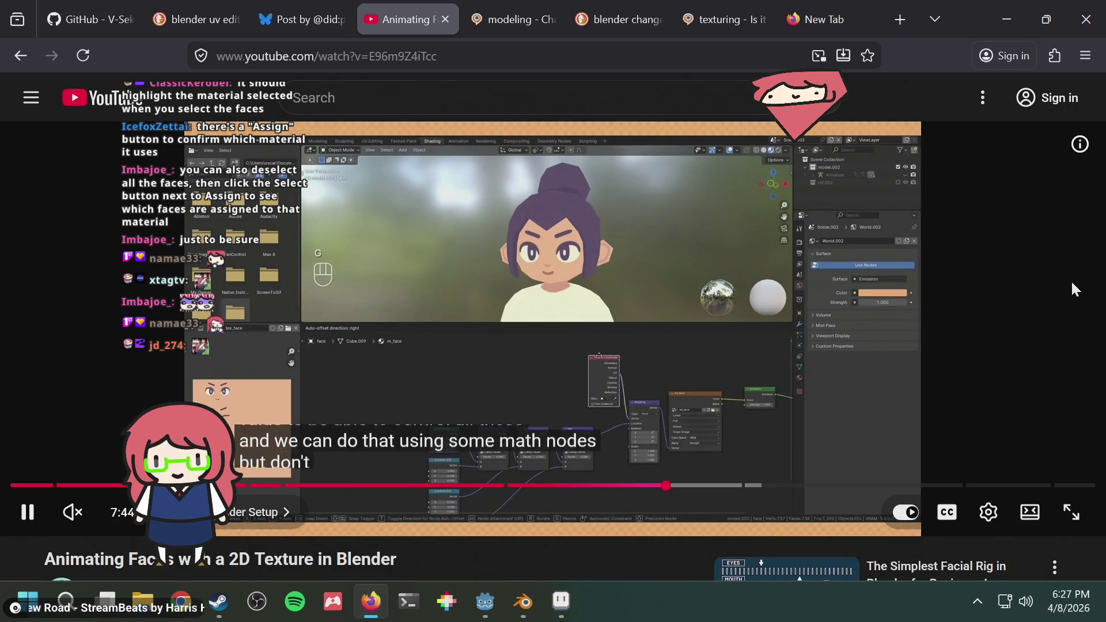
key(Right)
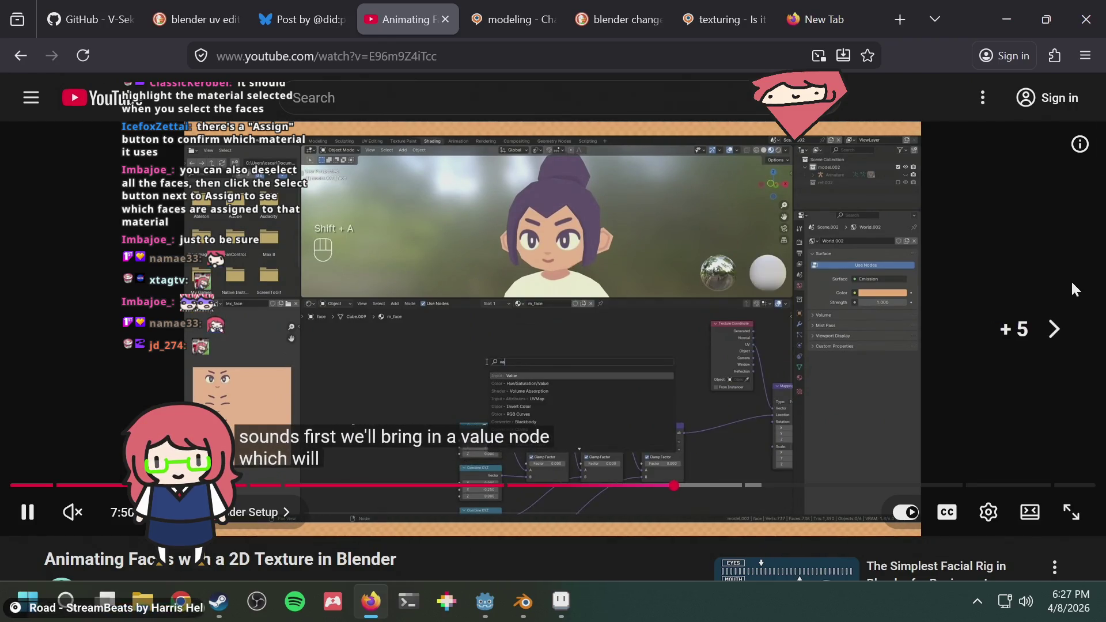
key(Right)
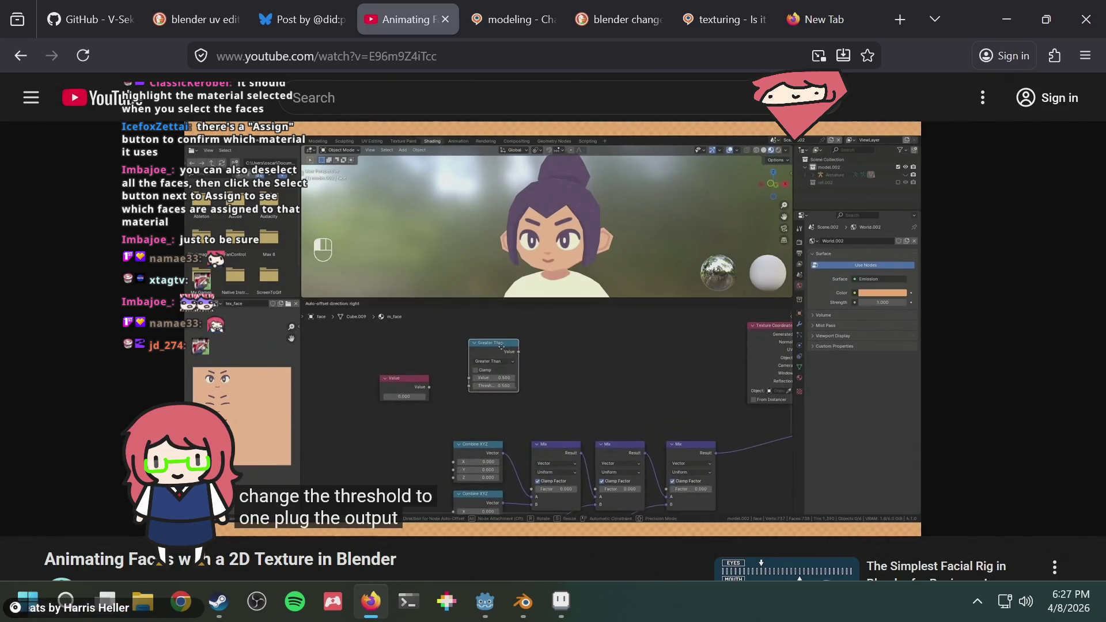
key(Right)
key(Right)
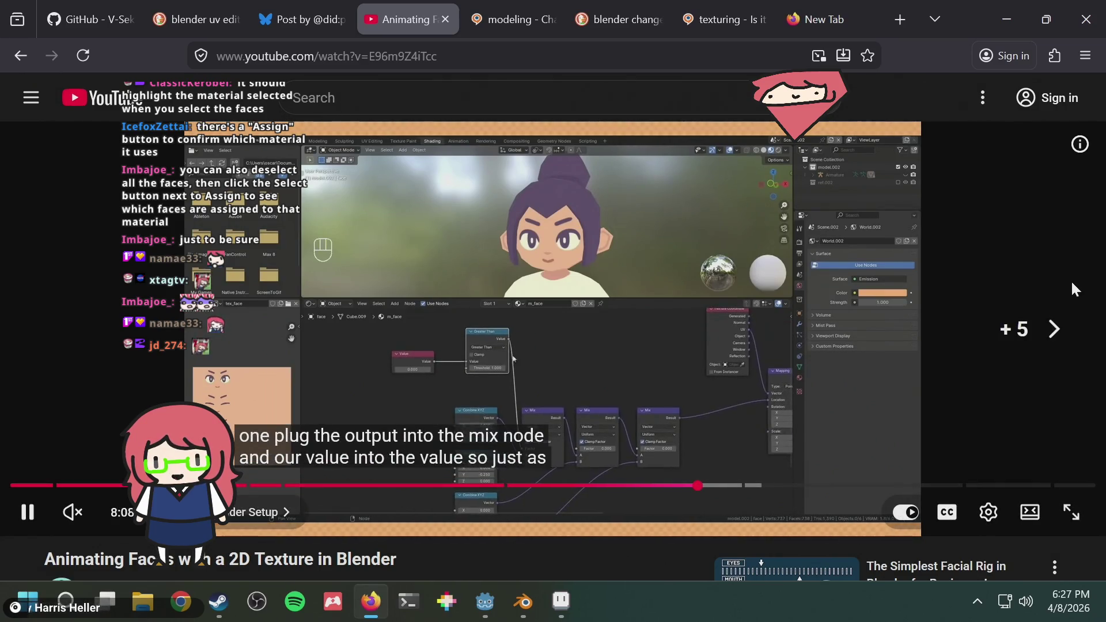
key(Right)
key(Right)
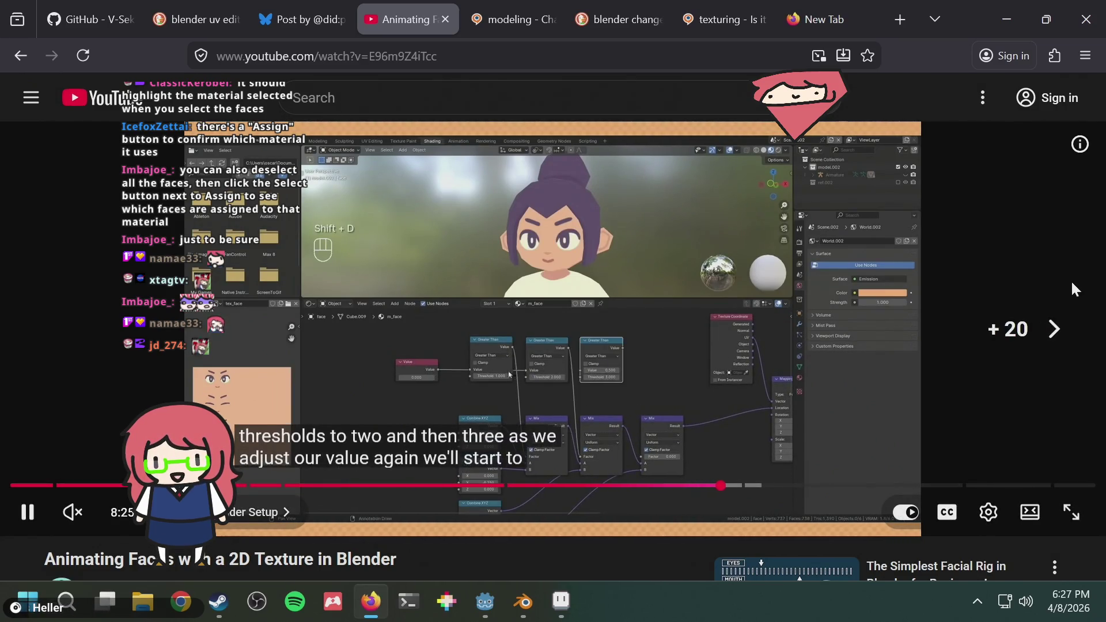
key(Right)
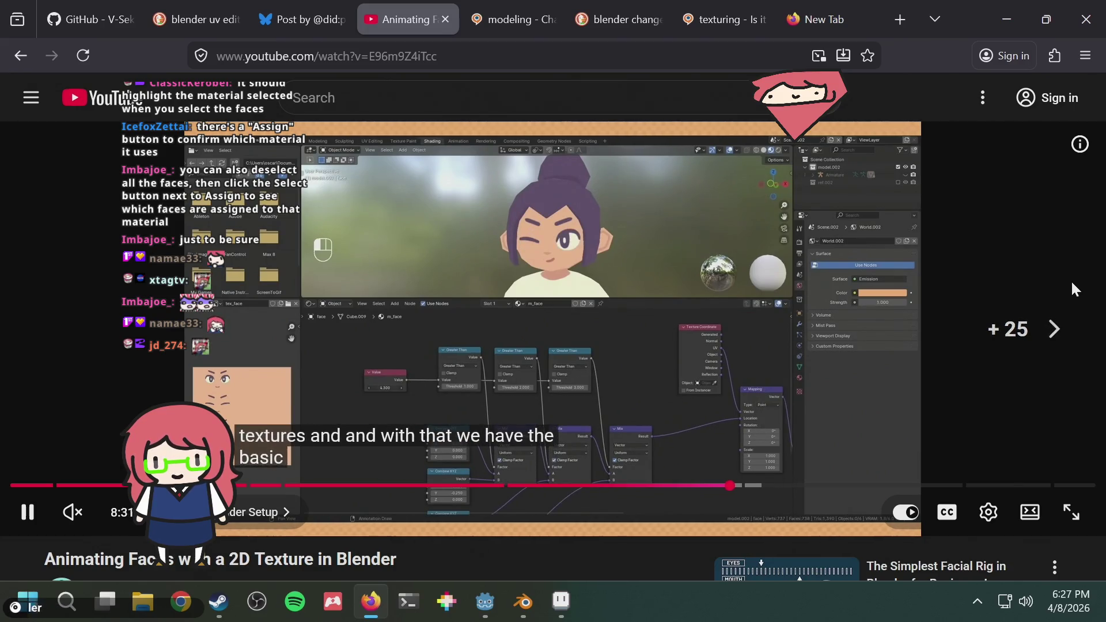
key(alt+Tab)
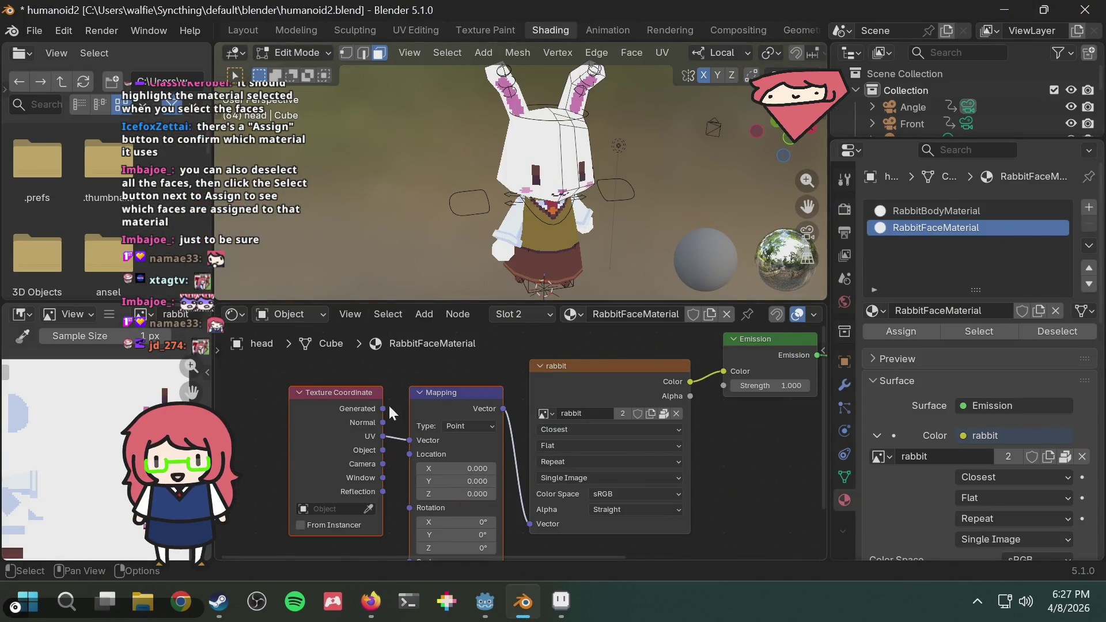
Add a Value node via the 'val' search and drop it left of the Mapping node
middle_drag(388, 403, 582, 375)
right_click(273, 370)
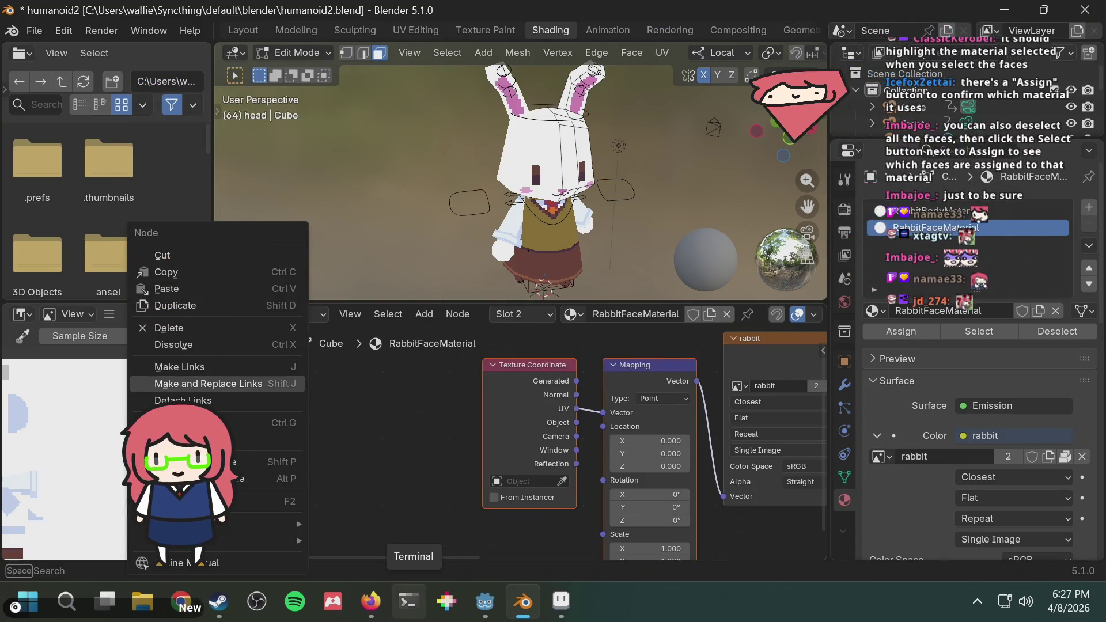
key(Escape)
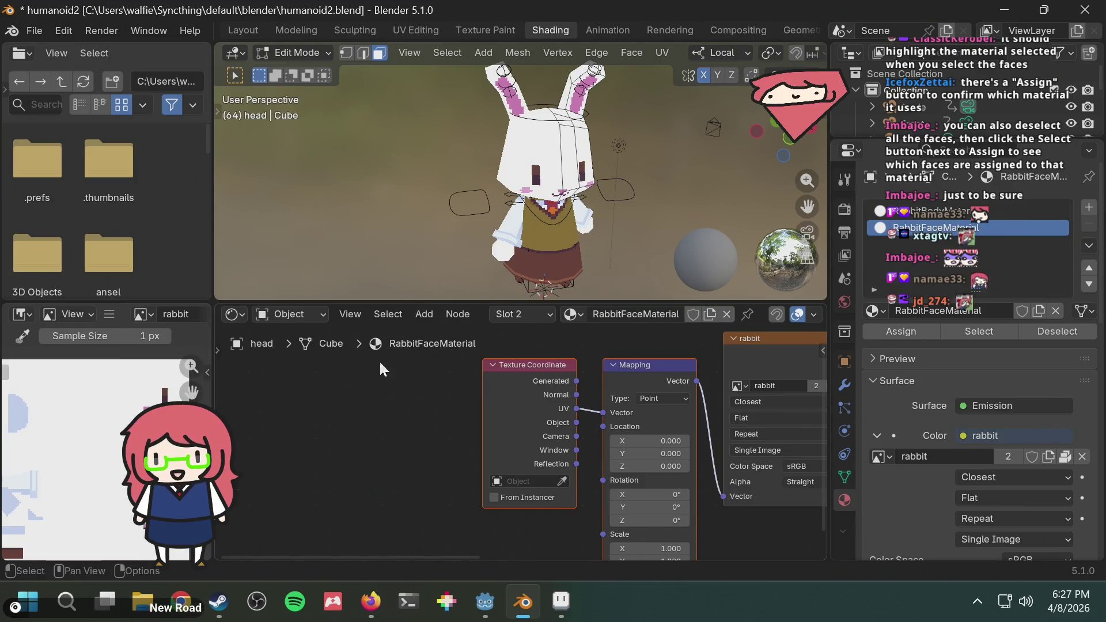
mouse_move(362, 414)
middle_down()
mouse_move(352, 416)
mouse_move(499, 397)
middle_up()
key(shift+a)
text(val)
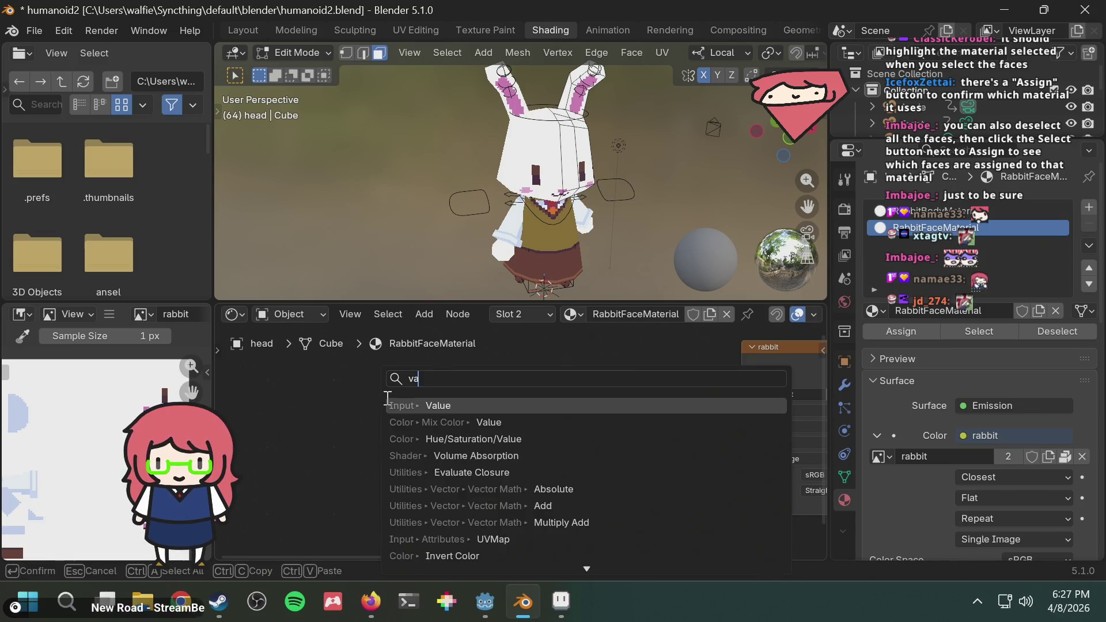
click(445, 405)
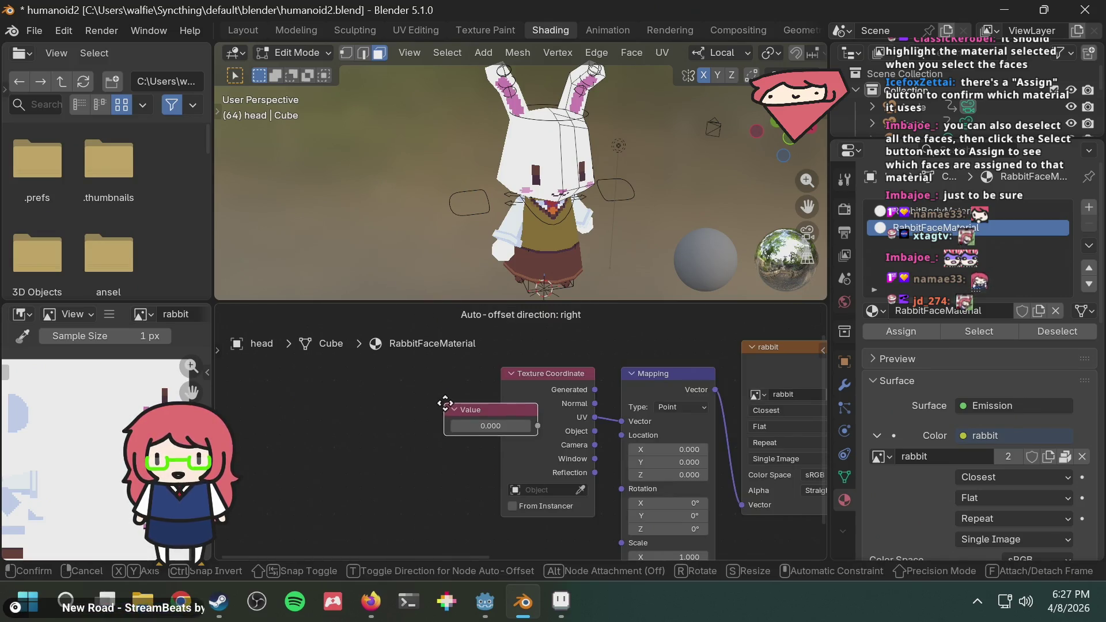
click(295, 389)
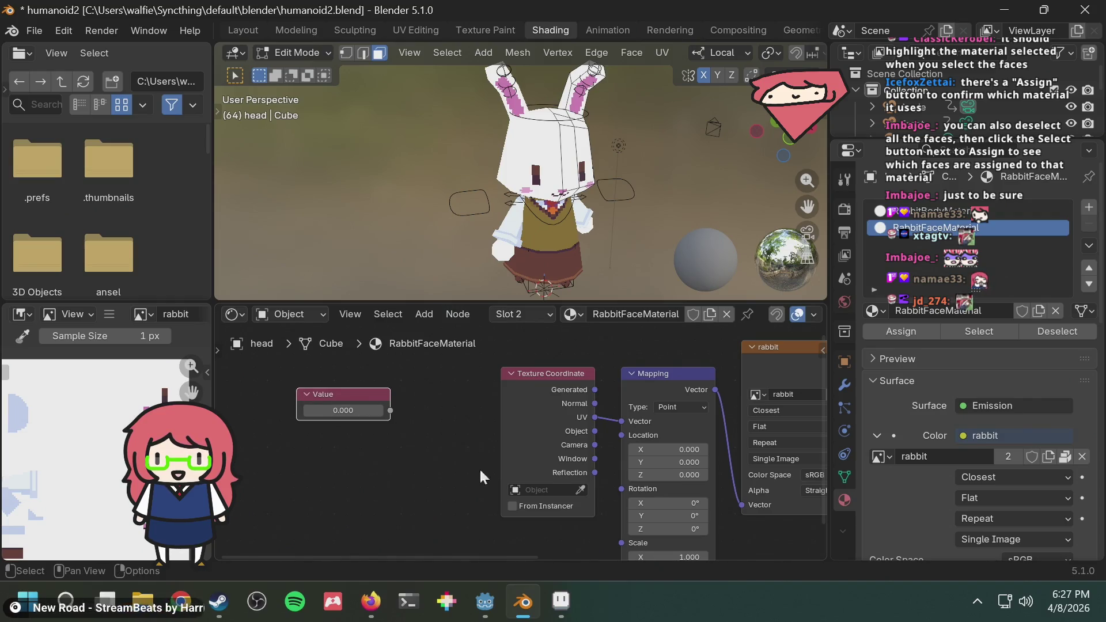
Rearrange the view so the Value node sits beside the Mapping and rabbit texture nodes
middle_drag(444, 471, 421, 440)
scroll(523, 350, down, 1)
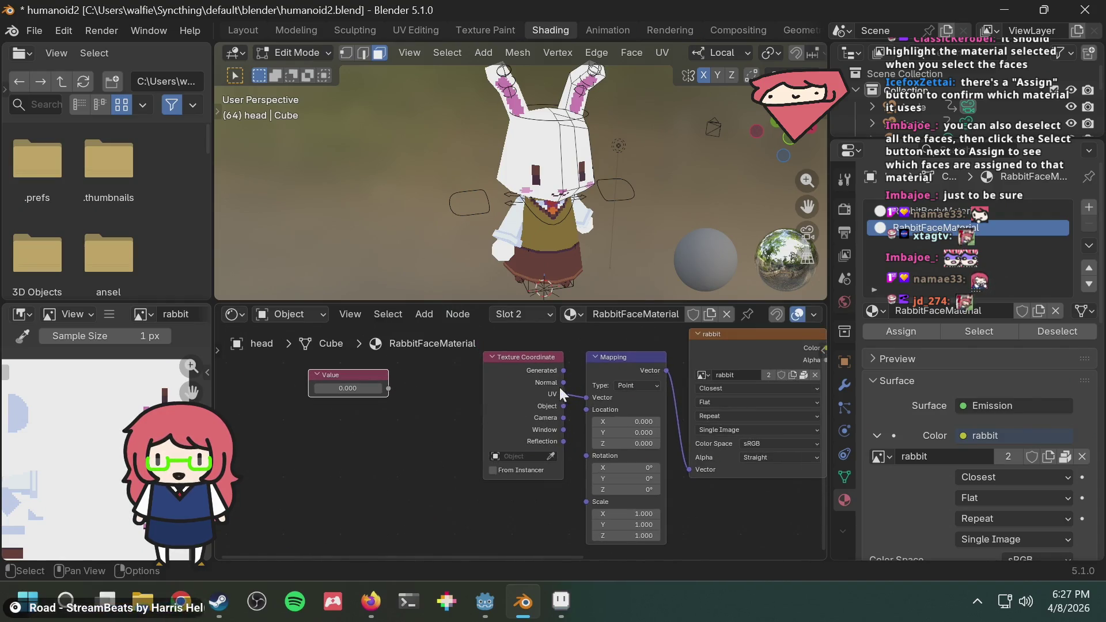
middle_drag(523, 349, 471, 467)
drag(473, 469, 421, 326)
middle_drag(536, 453, 527, 497)
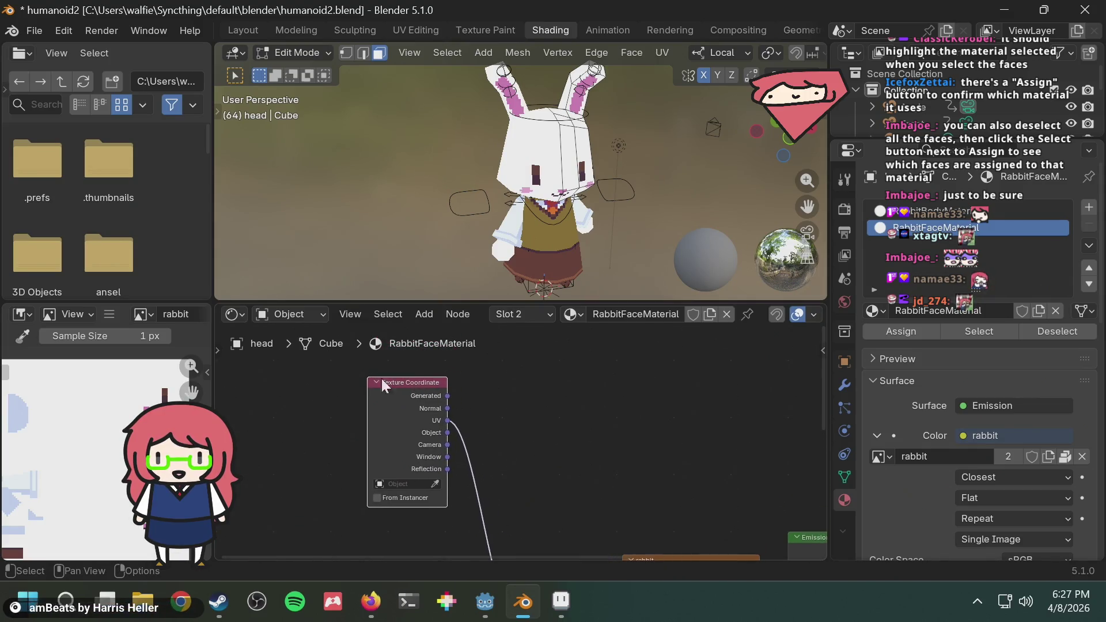
drag(402, 390, 417, 422)
mouse_move(573, 427)
middle_down()
mouse_move(578, 361)
mouse_move(544, 405)
mouse_move(553, 378)
middle_up()
mouse_move(330, 458)
mouse_down()
mouse_move(404, 493)
mouse_move(438, 488)
mouse_move(557, 517)
mouse_up()
key(Escape)
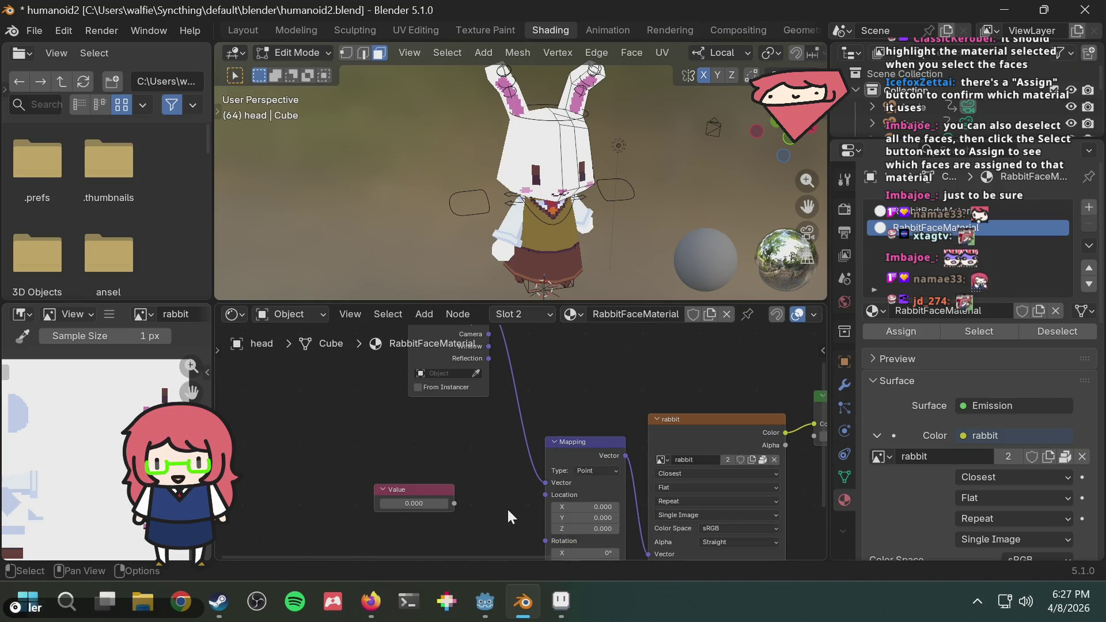
Test-link the Value output to Mapping Location, undo it, and go to the tutorial video
middle_drag(507, 507, 500, 453)
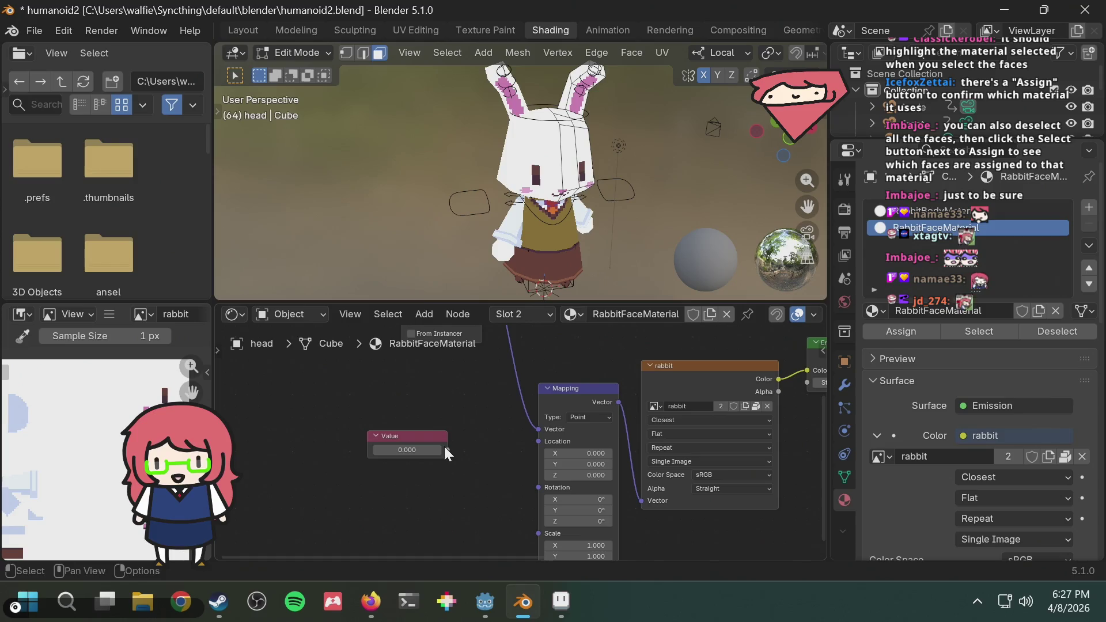
drag(445, 448, 537, 442)
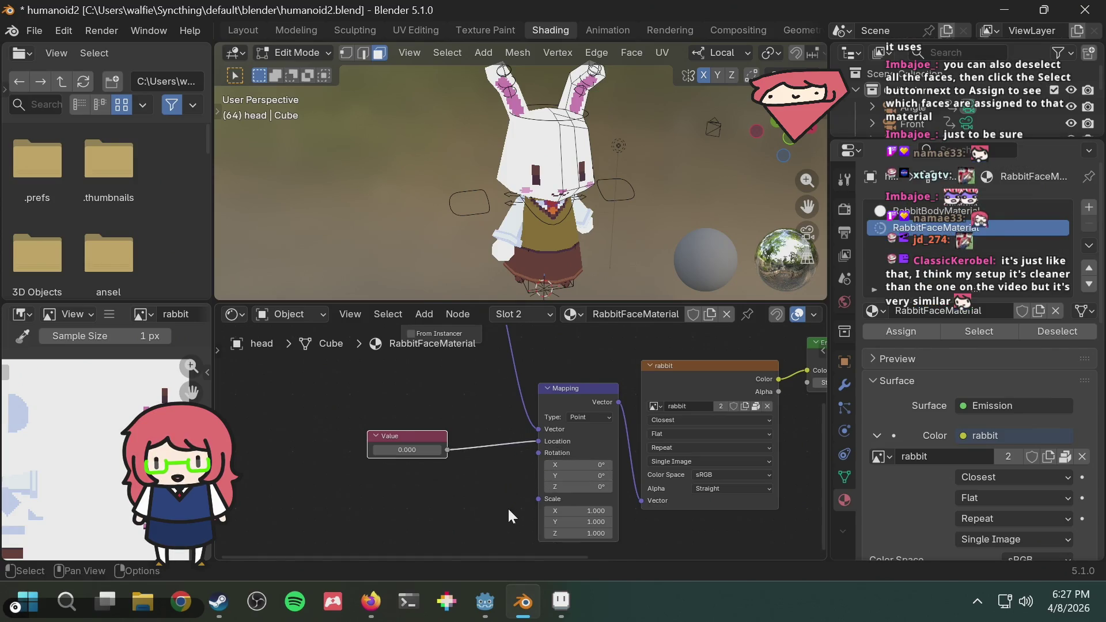
key(ctrl+z)
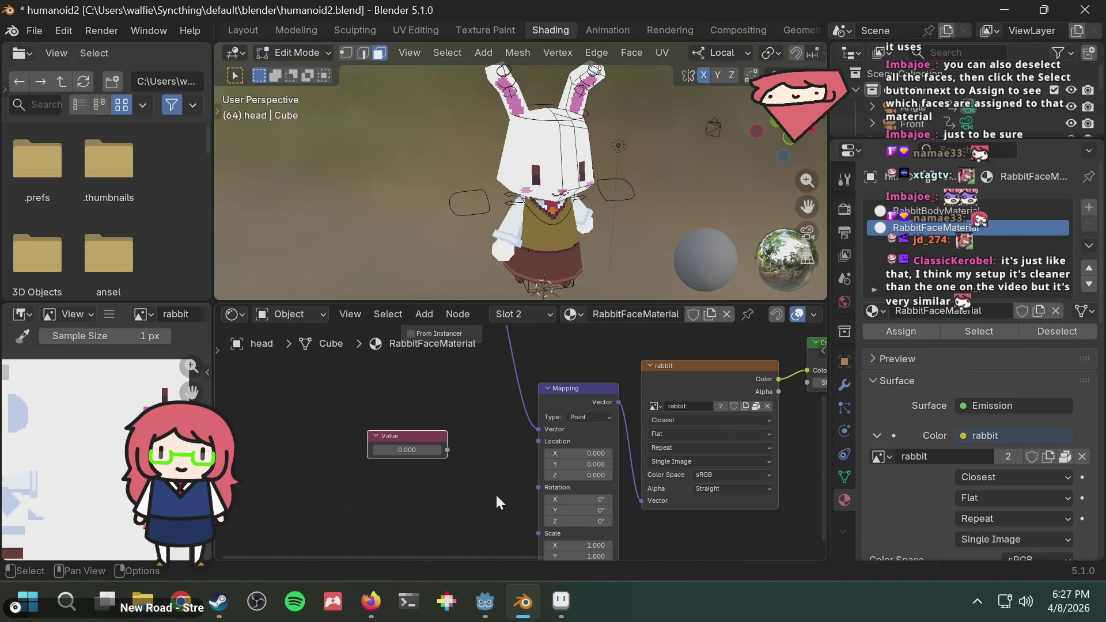
scroll(496, 484, up, 1)
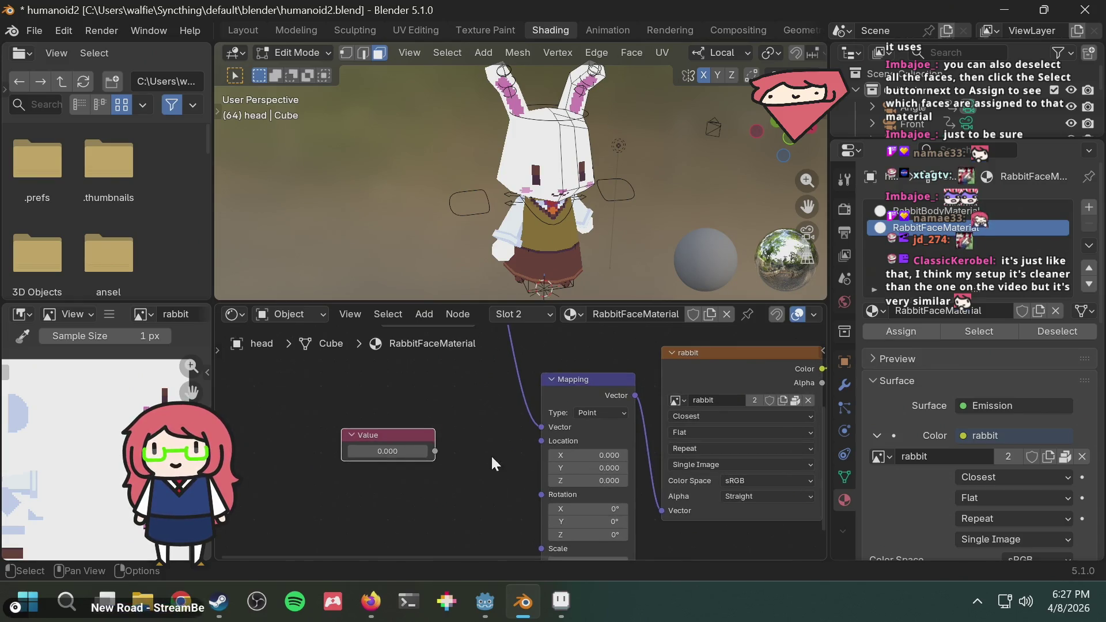
key(alt+Tab)
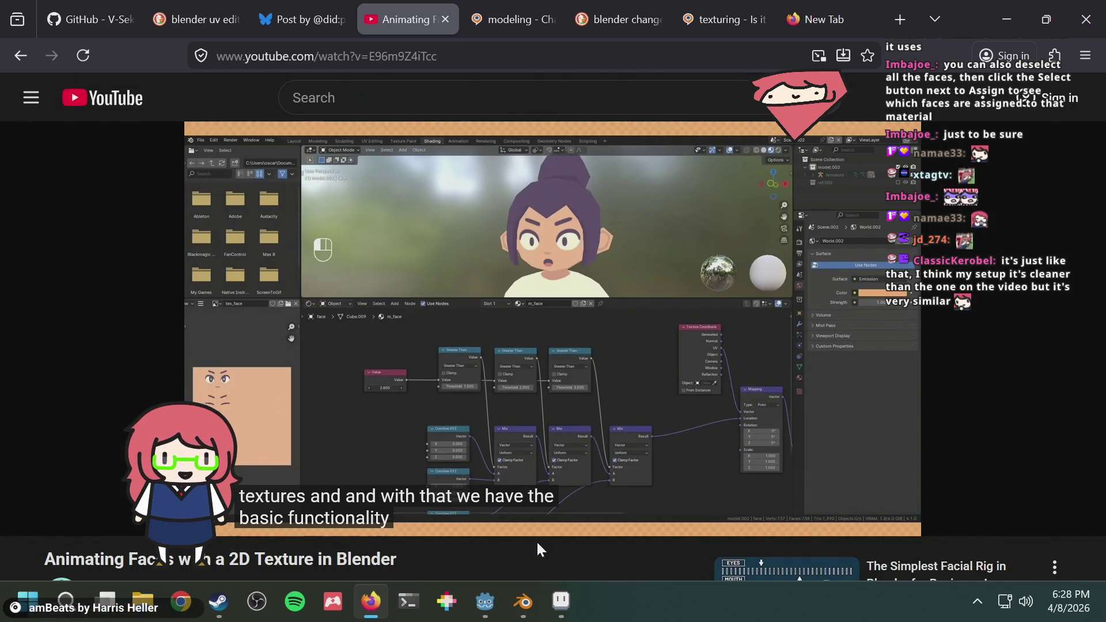
Link the Value node to Mapping Location and set it to 0.250
key(alt+Tab)
mouse_move(437, 446)
mouse_down()
mouse_move(537, 465)
mouse_move(541, 446)
mouse_up()
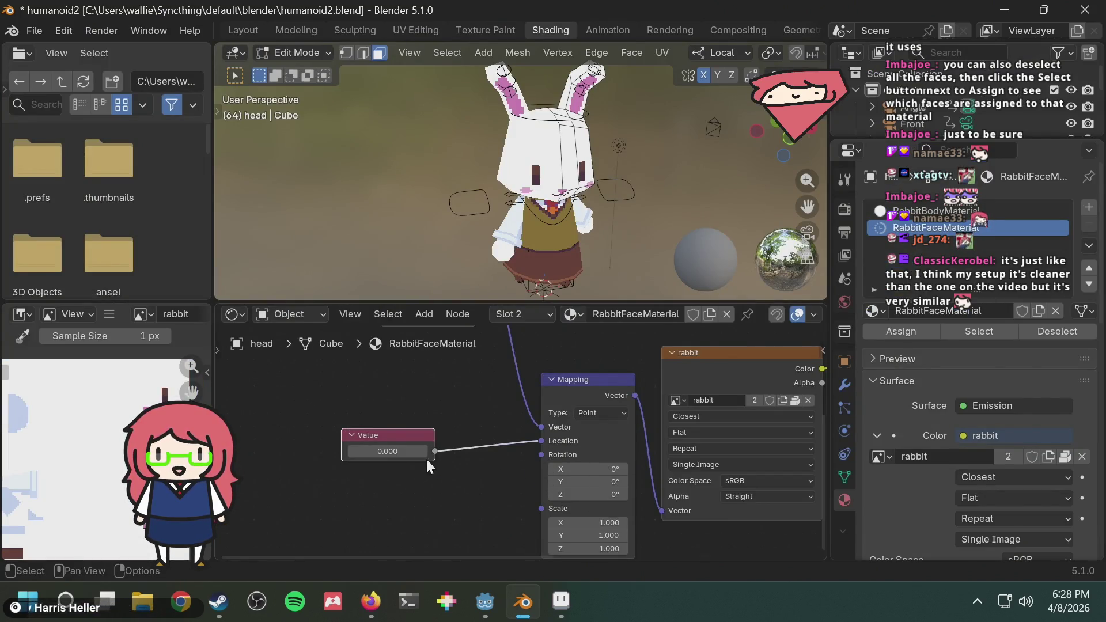
click(406, 451)
text(.25)
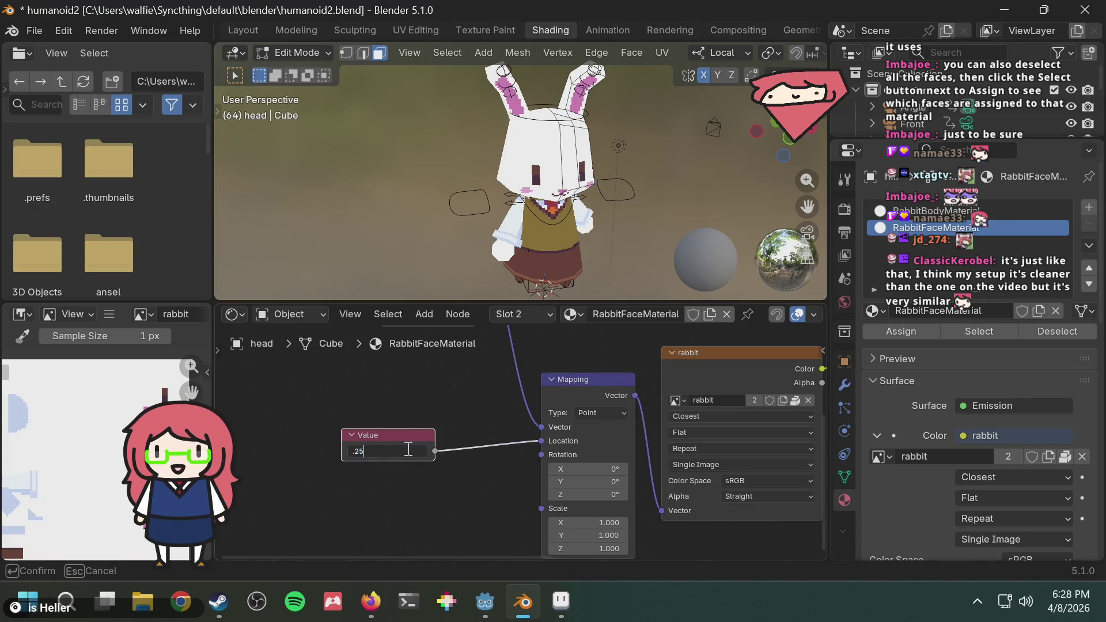
key(Return)
click(406, 449)
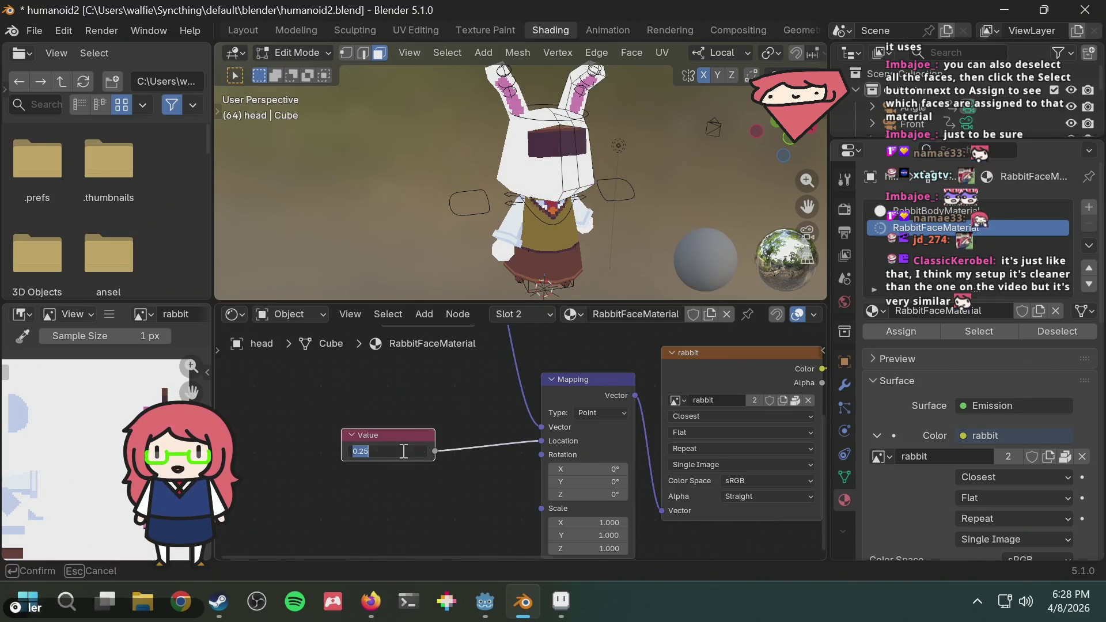
key(BackSpace)
key(Escape)
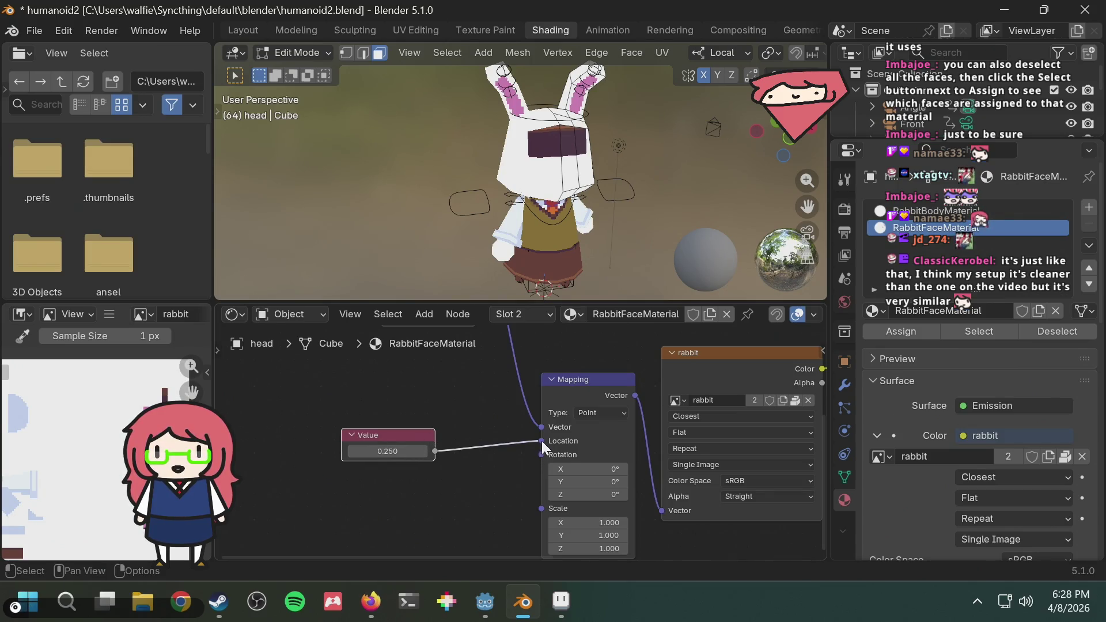
Unlink the Value node from Mapping Location and move it further left
drag(541, 440, 497, 453)
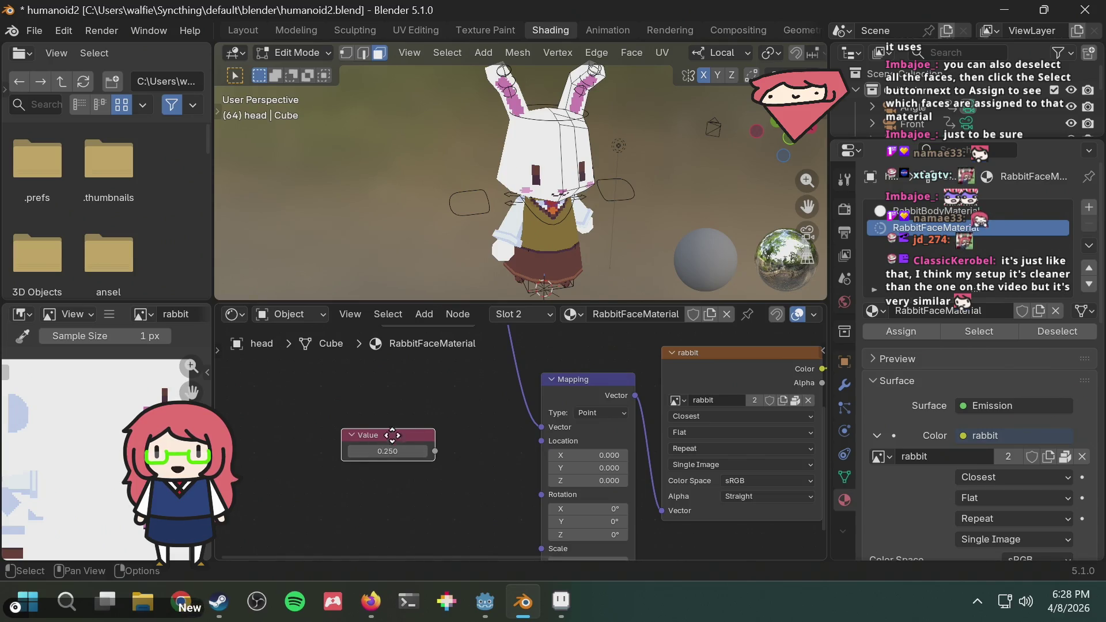
drag(392, 435, 354, 439)
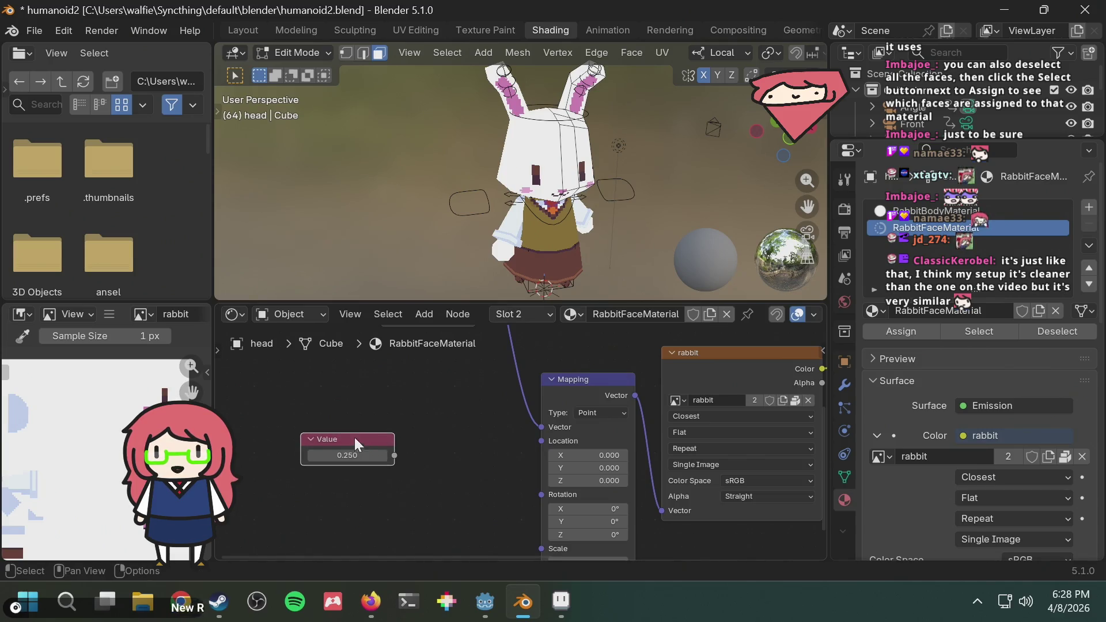
click(402, 393)
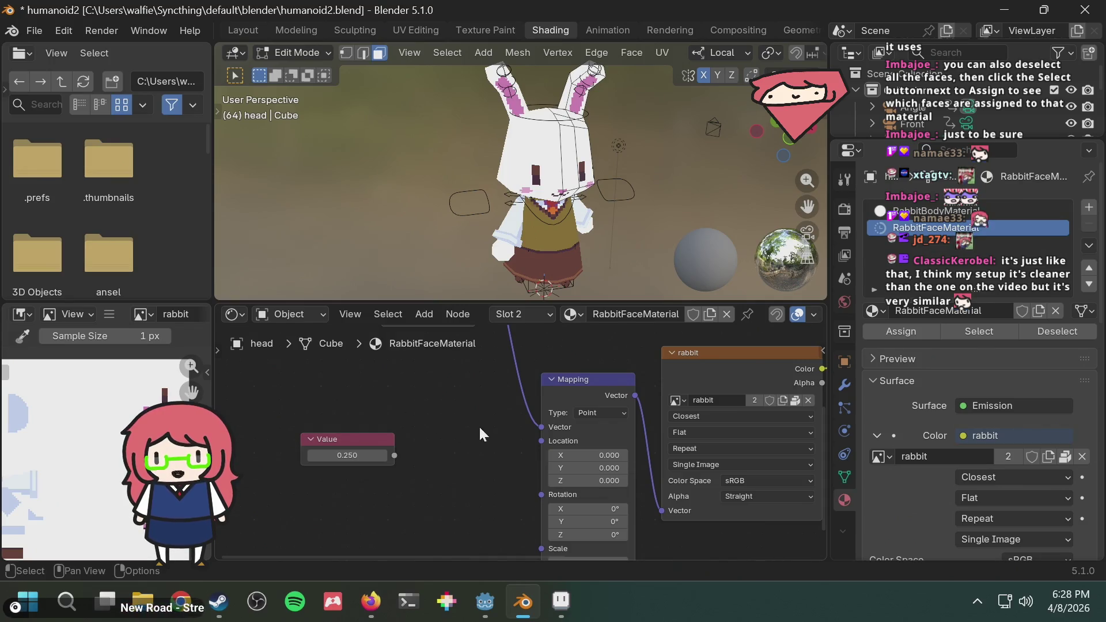
key(shift+a)
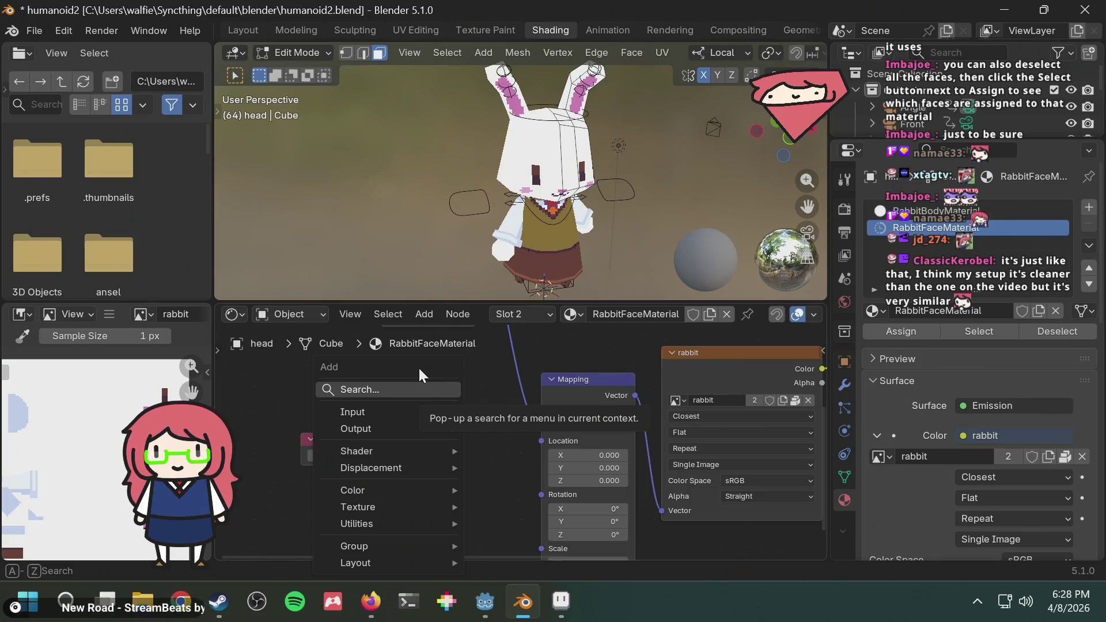
Search the Add menu for 'vector' nodes like Combine XYZ, then nudge the Value node up-left
text(vector)
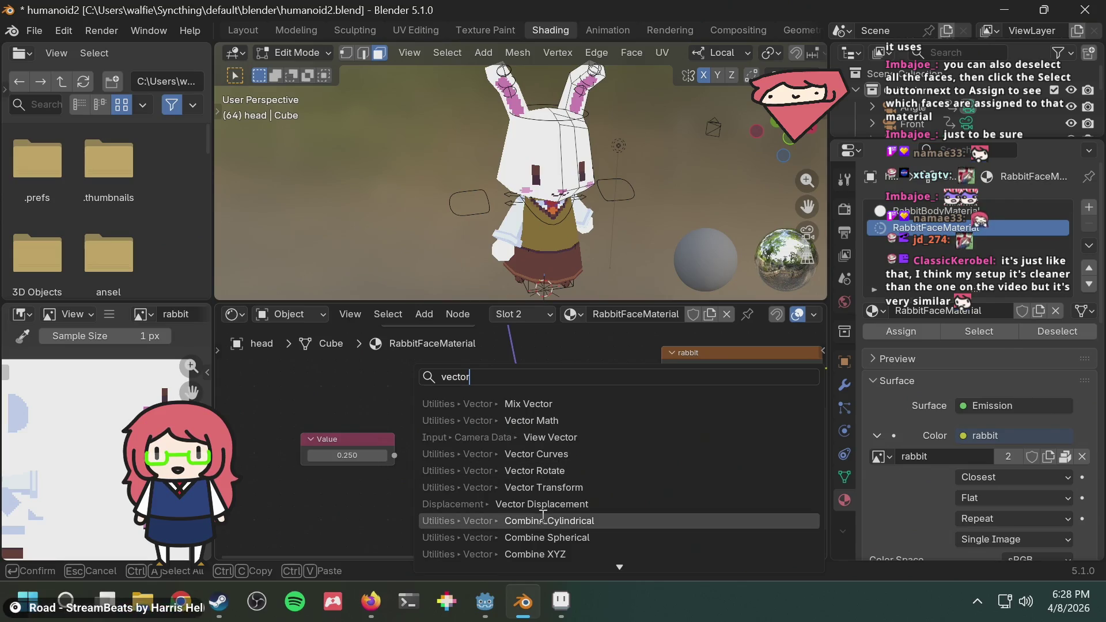
key(Up)
key(Up)
key(Up)
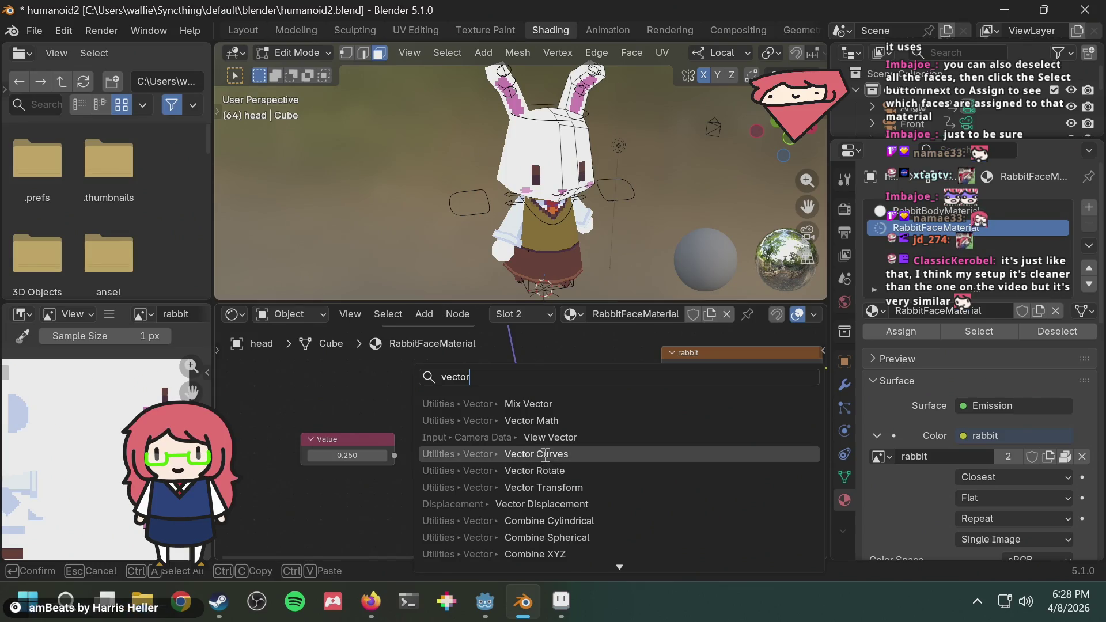
drag(343, 436, 331, 413)
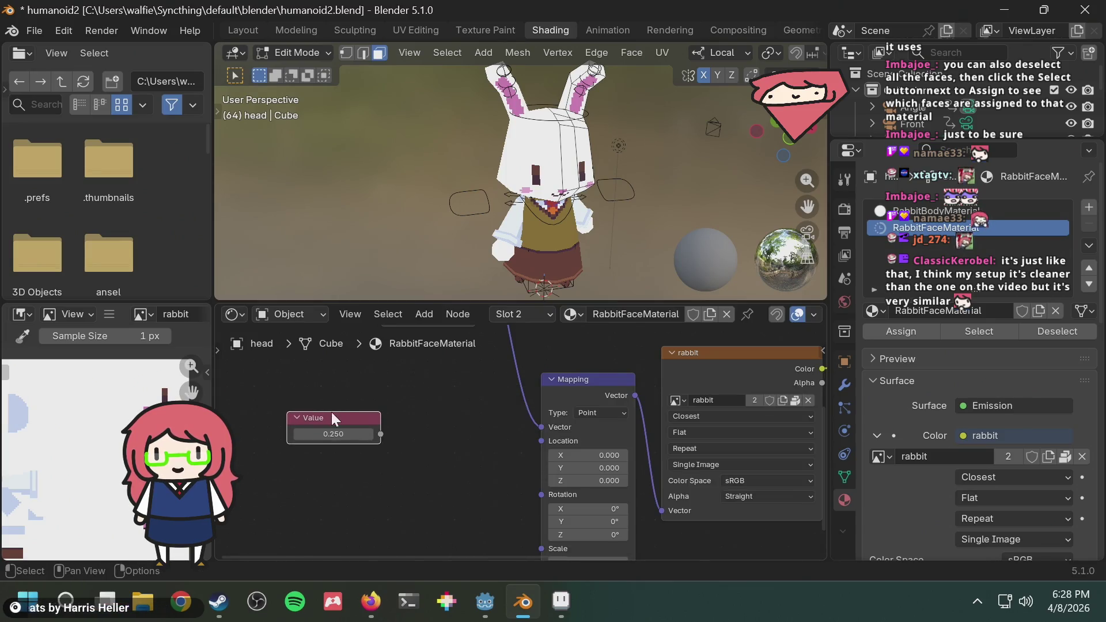
Search the web for 'blender shader node value to vector' in a new Firefox tab
click(379, 613)
key(ctrl+t)
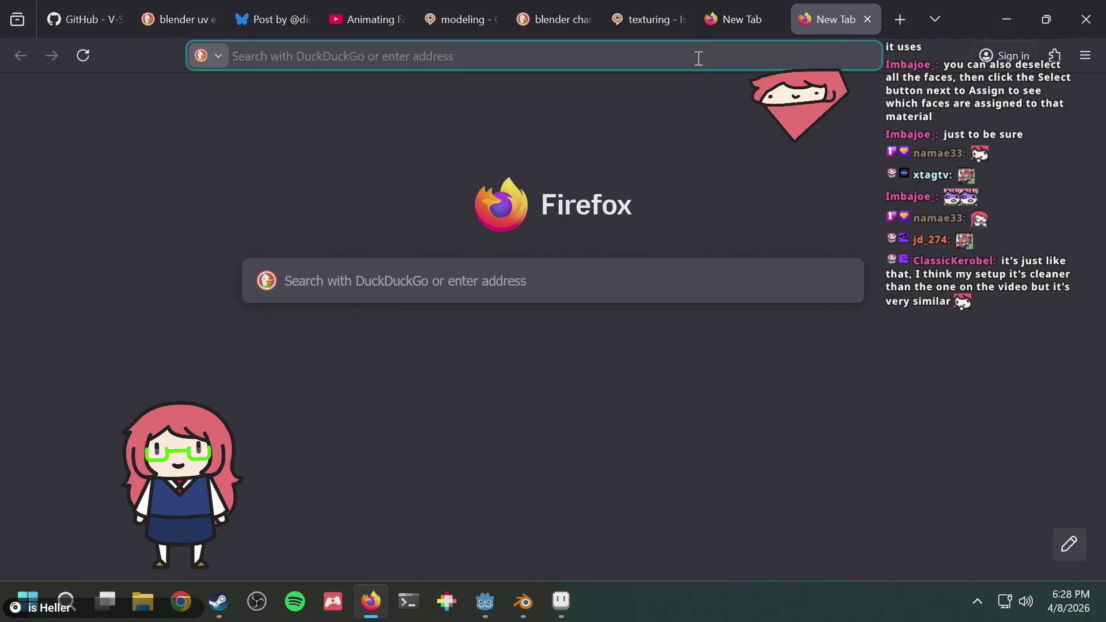
text(blender)
key(alt+Tab)
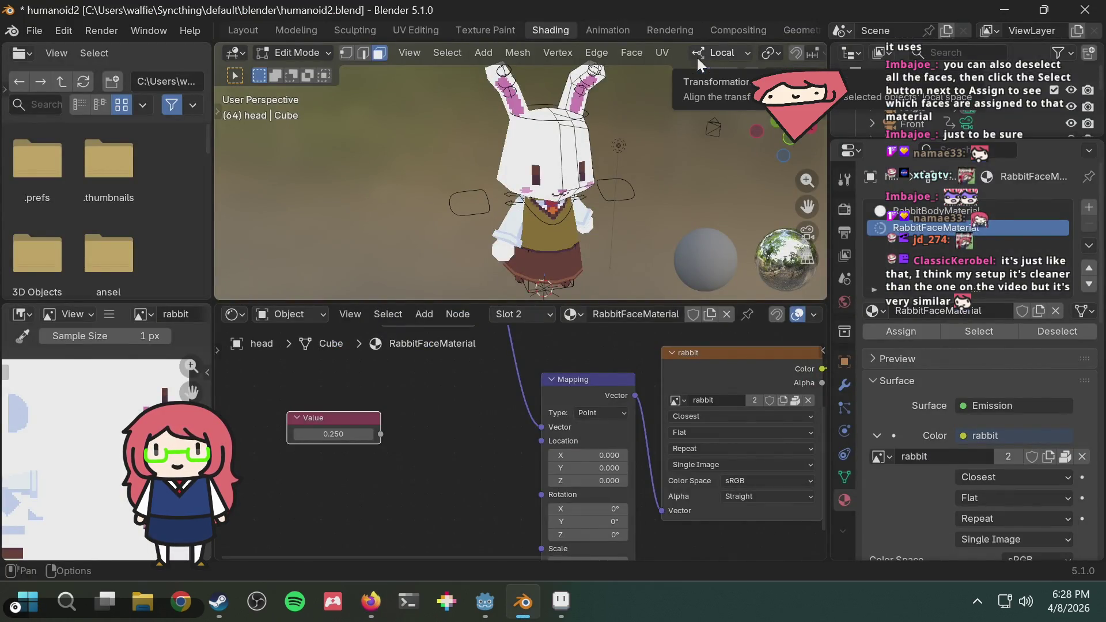
key(alt+Tab)
text(blender shader node)
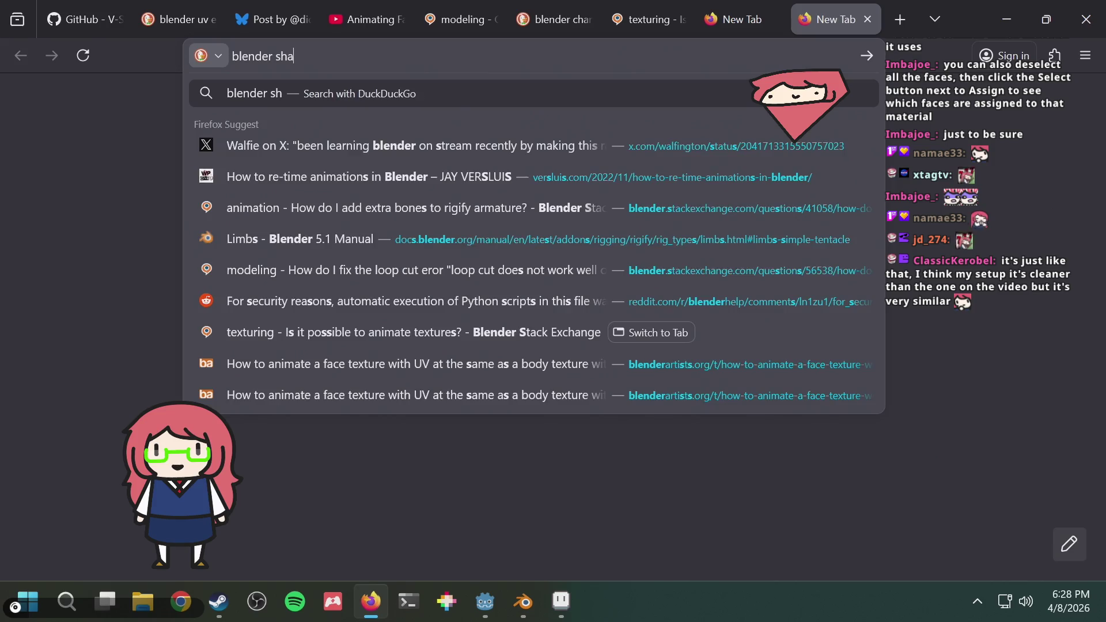
key(alt+Tab)
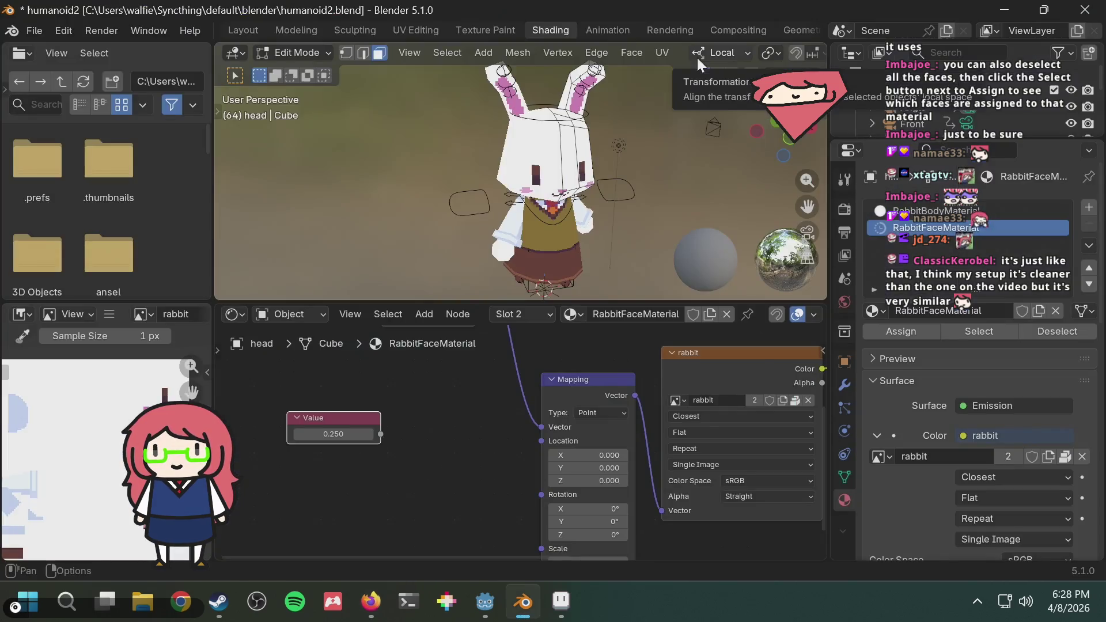
key(alt+Tab)
text(value to)
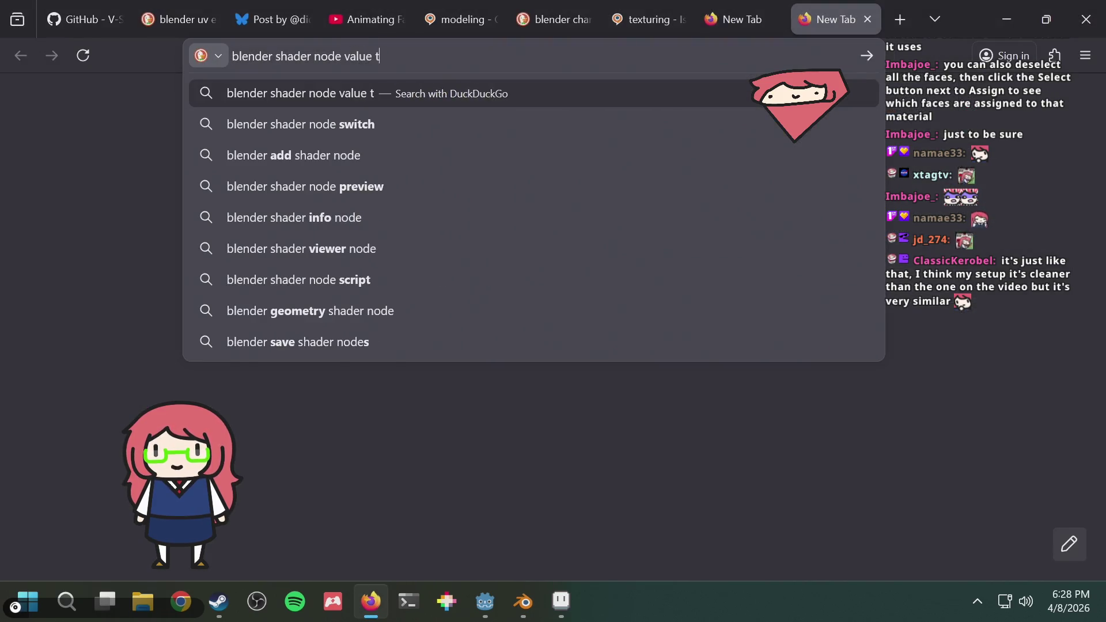
key(alt+Tab)
key(alt+Tab)
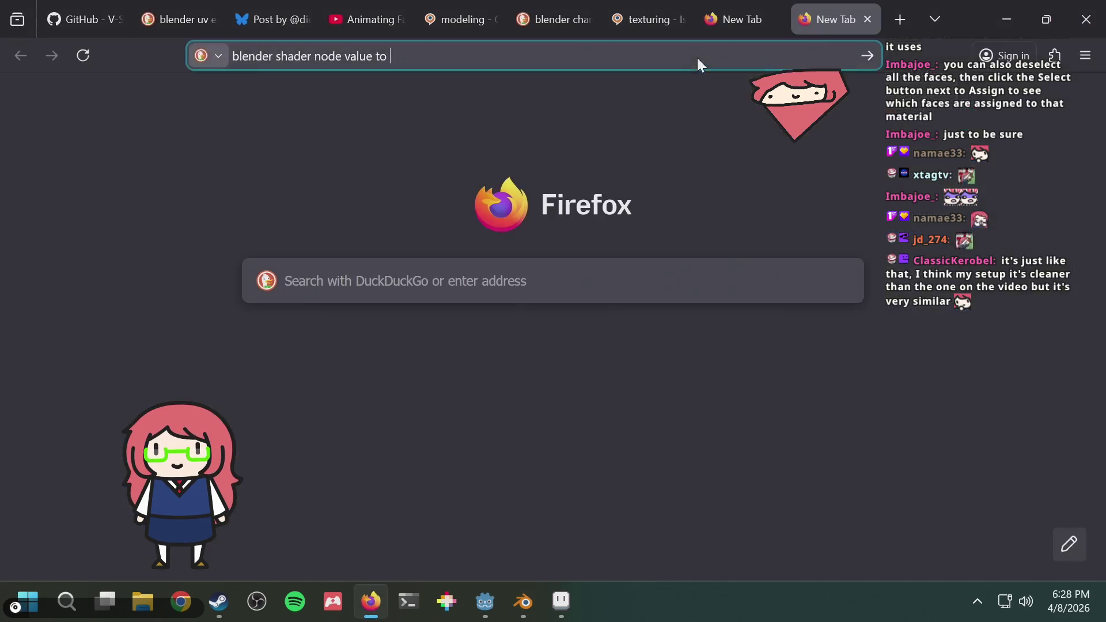
text(vector)
key(Return)
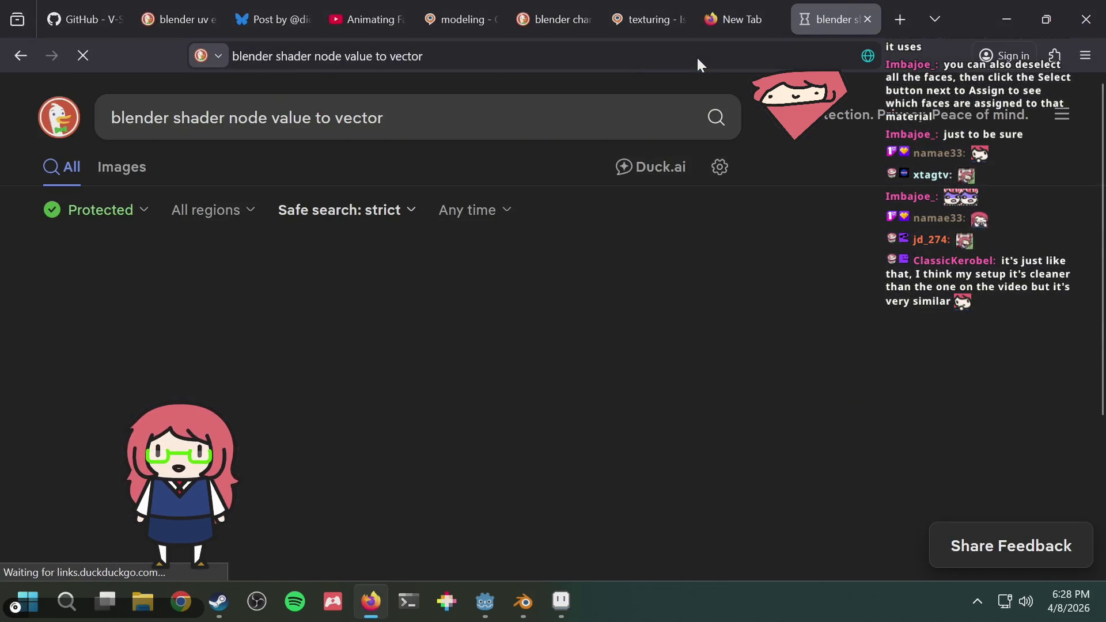
Open the Stack Exchange question about getting a vector from a Value node
key(alt+Tab)
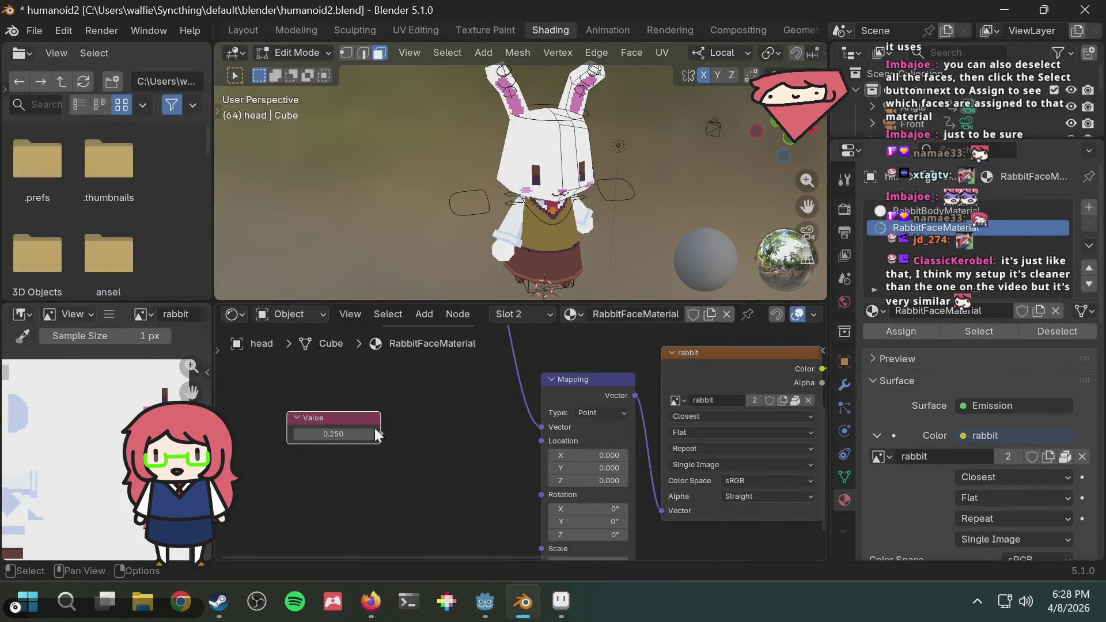
key(alt+Tab)
scroll(334, 294, down, 2)
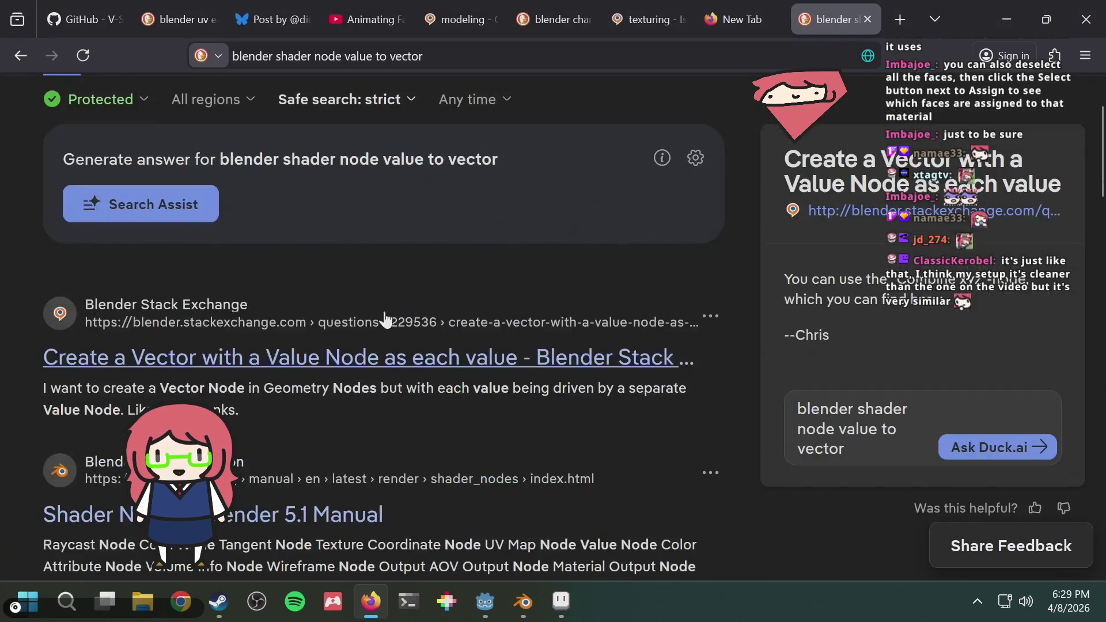
click(358, 373)
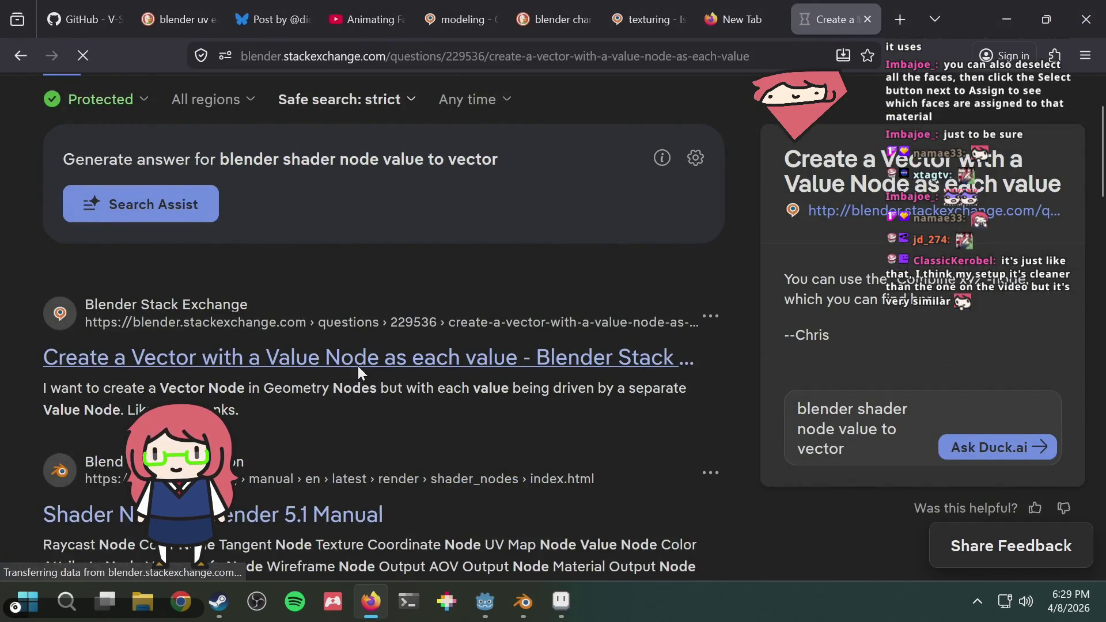
scroll(570, 327, down, 5)
scroll(573, 324, up, 5)
Back in Blender, search the shader editor's nodes for 'vector', then dismiss the results
key(alt+Tab)
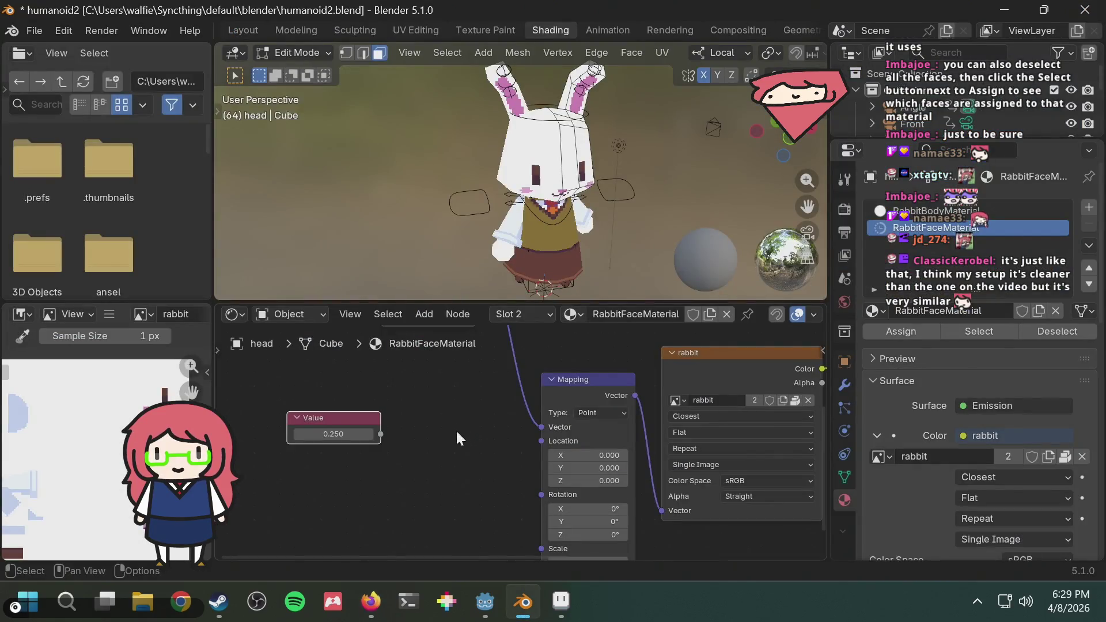
key(F3)
text(vec)
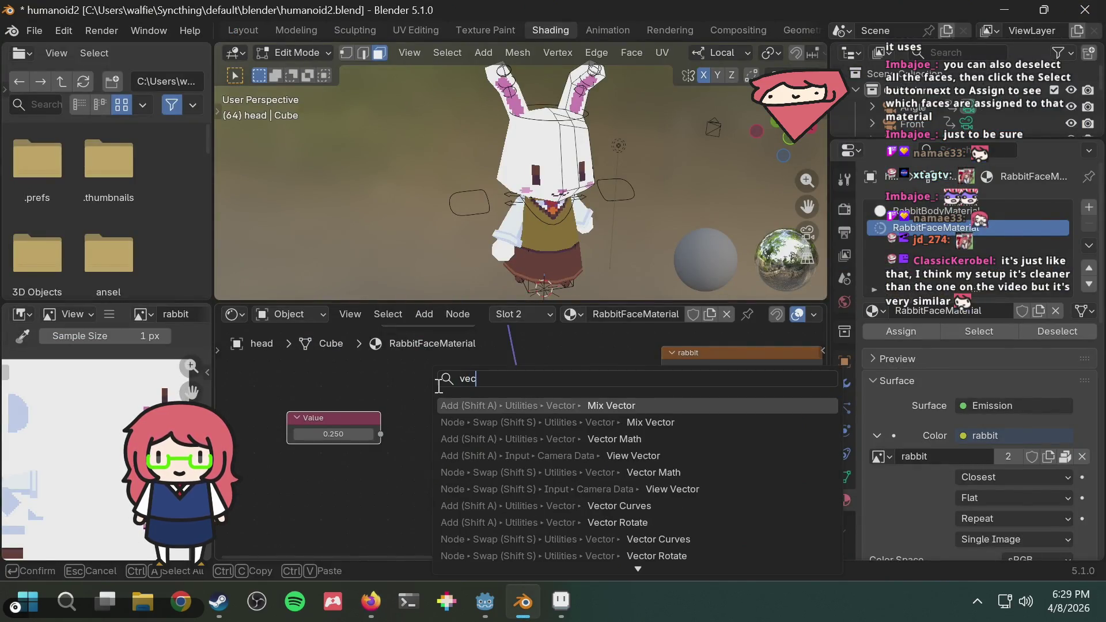
text(tor)
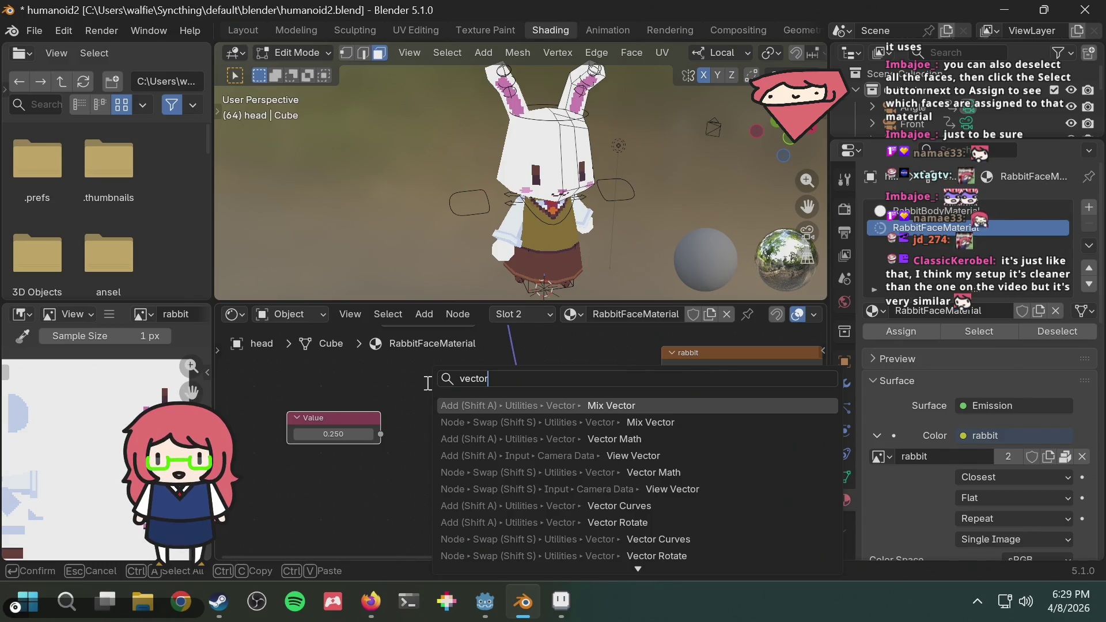
key(Escape)
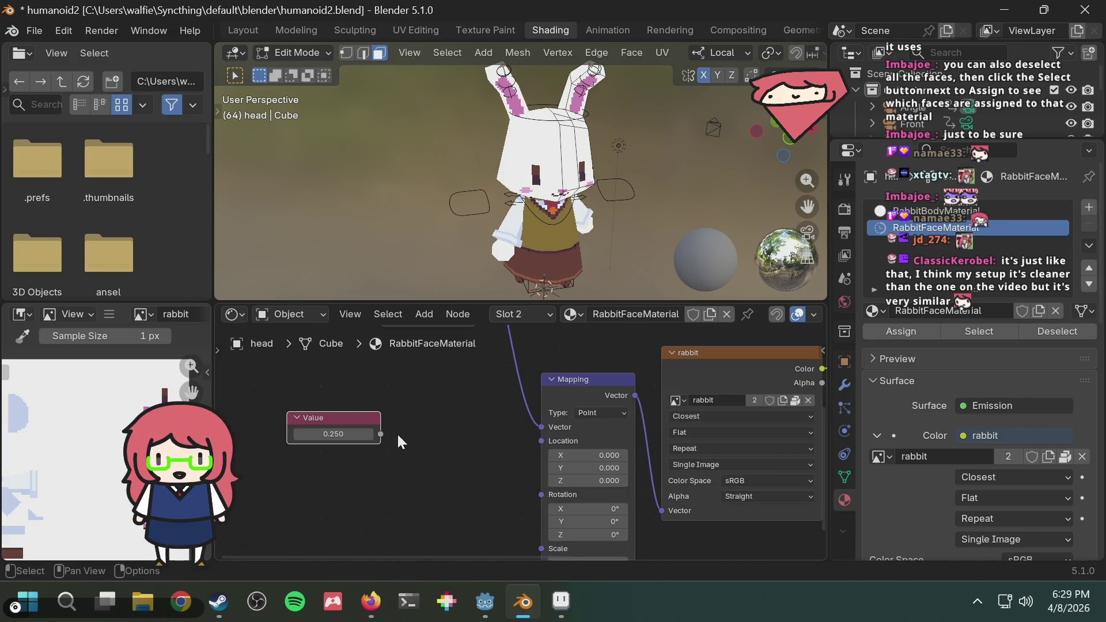
Search the Add menu for 'vector' and browse the Vector and Vector Math results before checking the browser
key(shift+a)
click(420, 392)
text(vector)
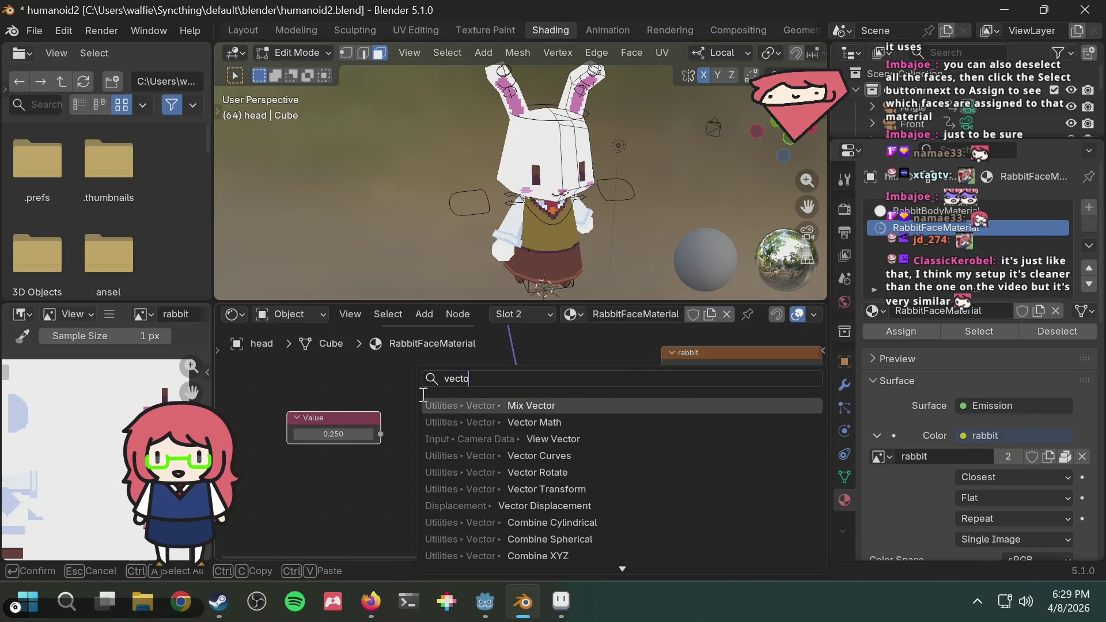
scroll(570, 471, down, 18)
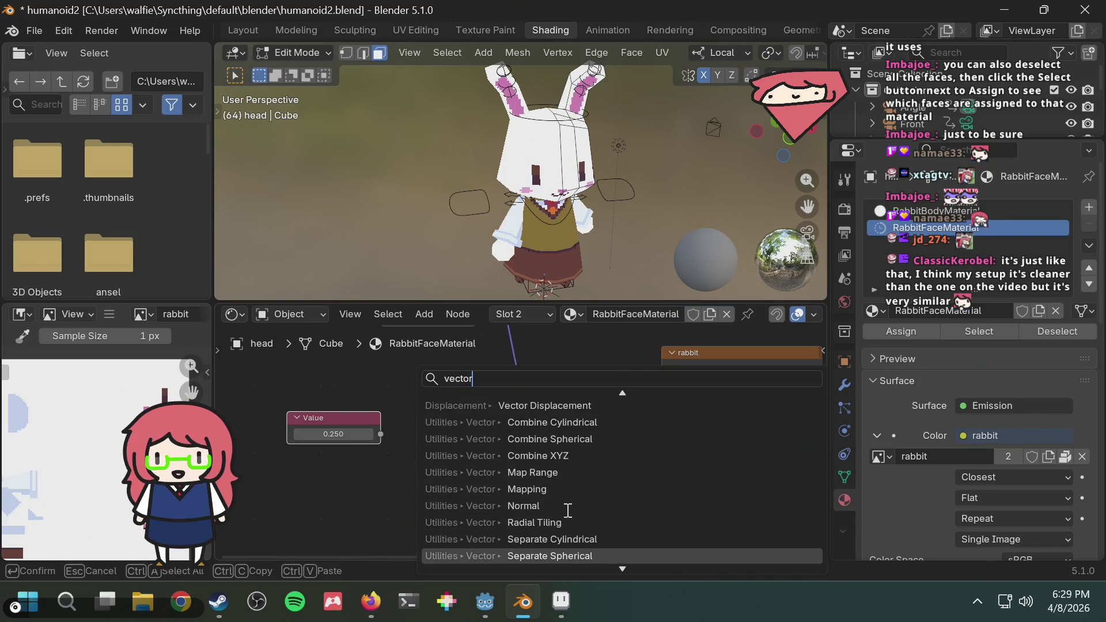
scroll(568, 511, down, 5)
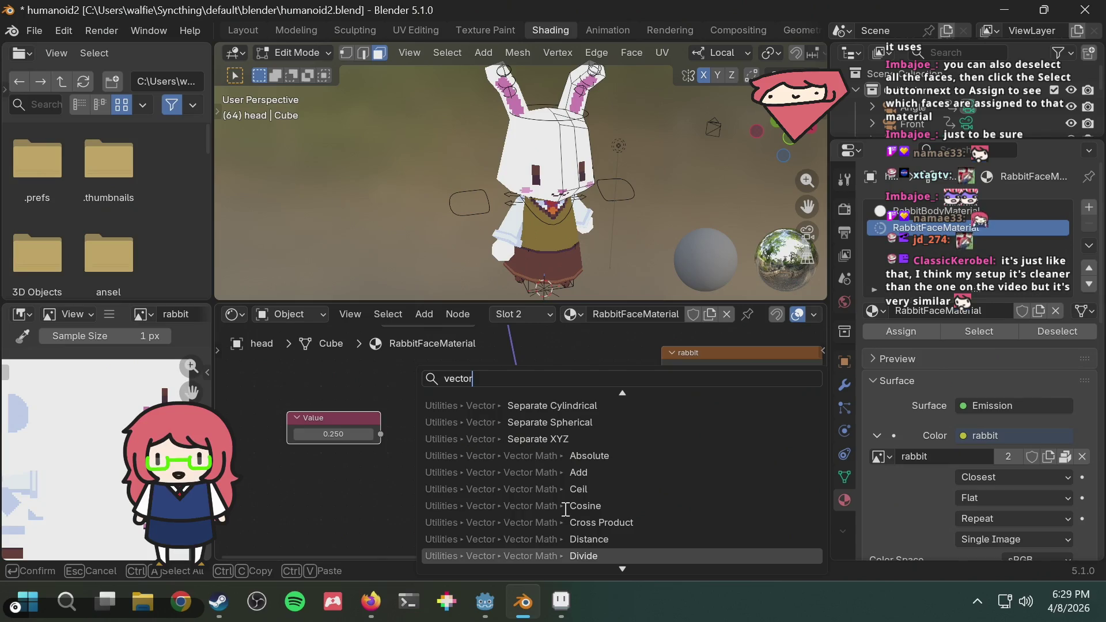
scroll(565, 510, down, 10)
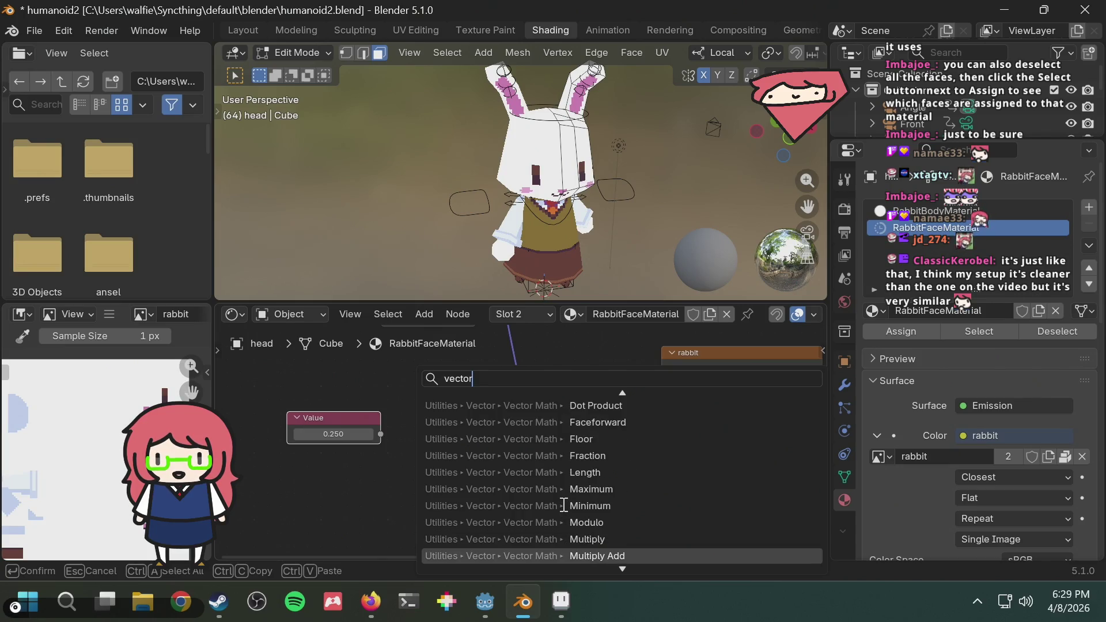
scroll(563, 506, down, 4)
scroll(564, 502, down, 3)
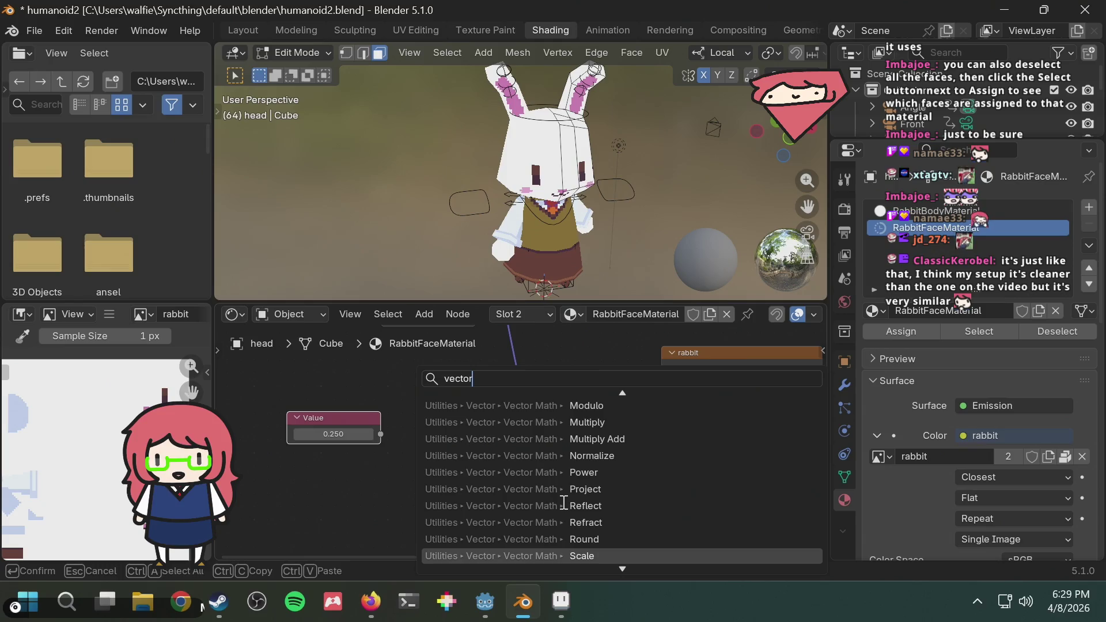
scroll(564, 503, down, 6)
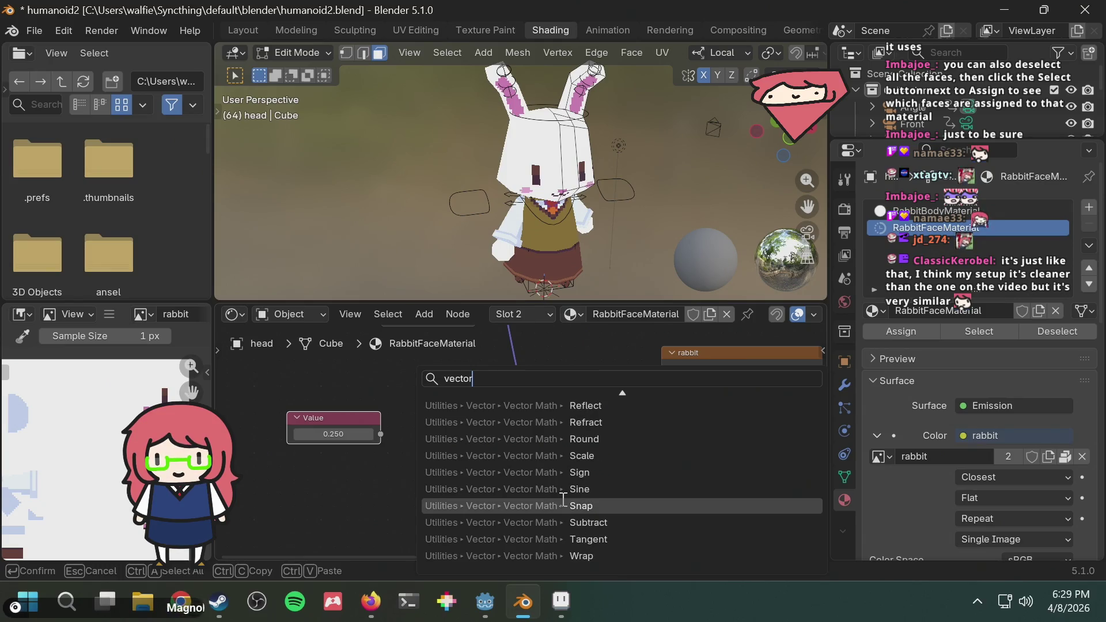
key(alt+Tab)
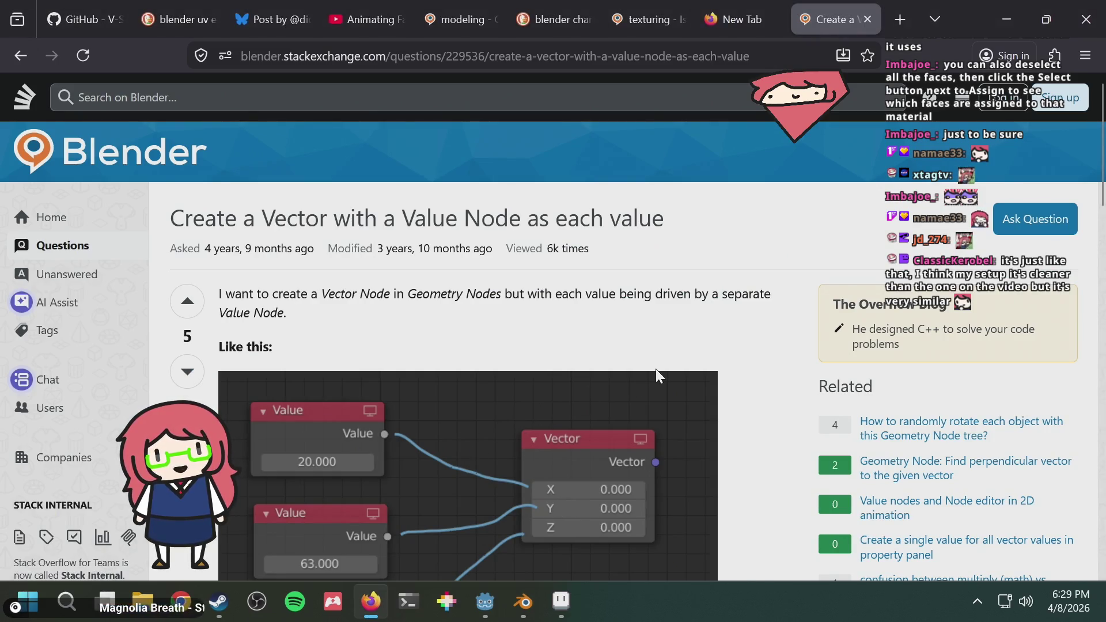
Scroll the Stack Exchange page to the answer recommending a Combine XYZ node, then return to Blender
scroll(640, 374, down, 3)
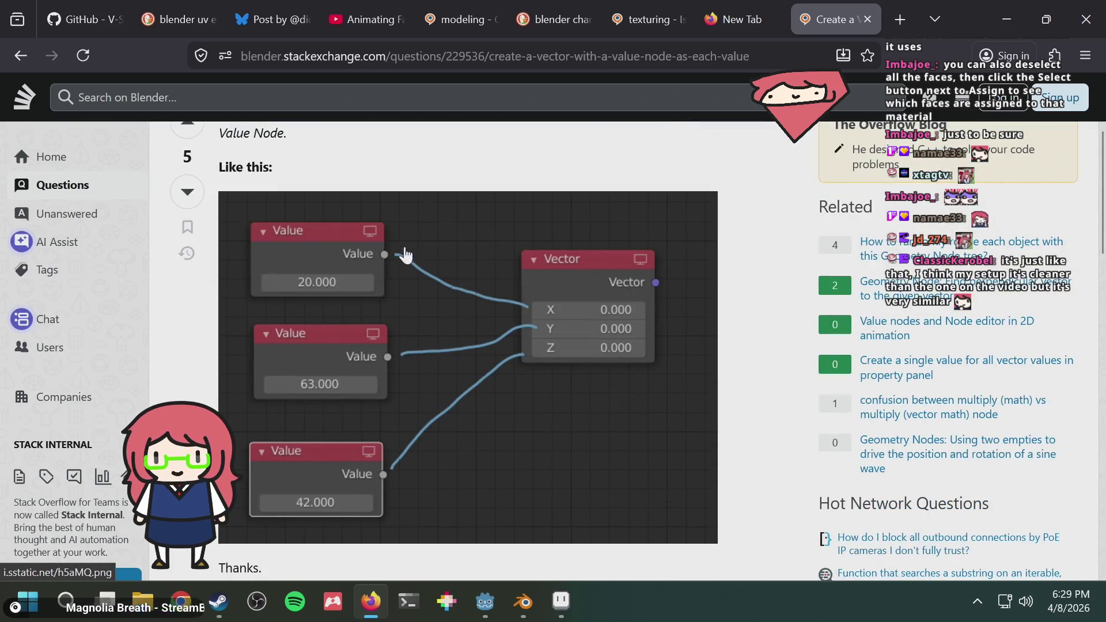
scroll(478, 277, down, 8)
scroll(509, 286, down, 2)
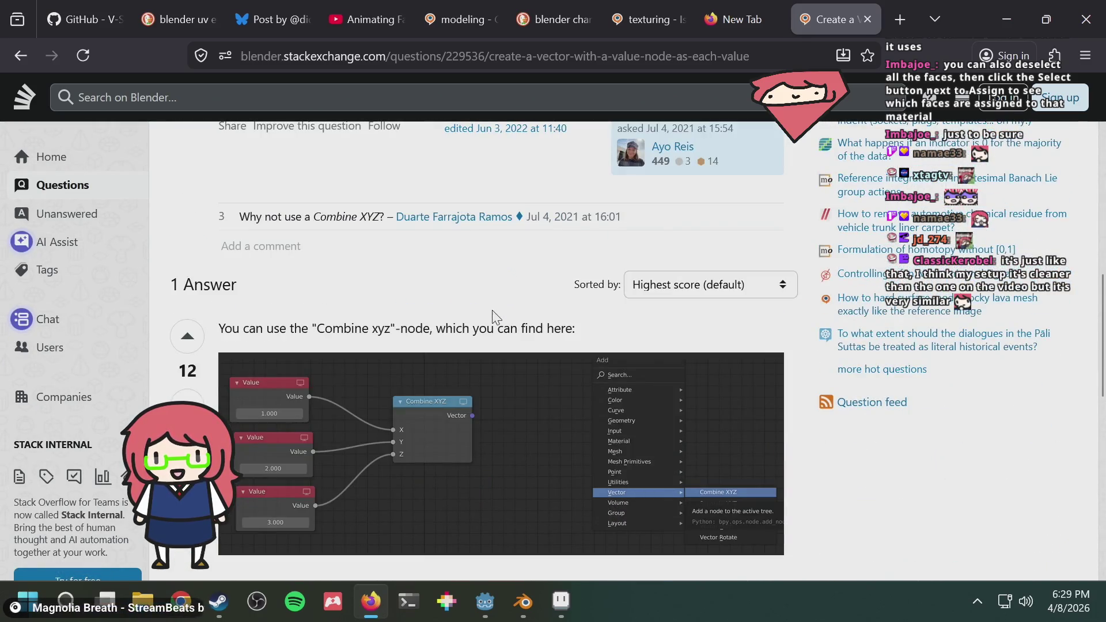
key(alt+Tab)
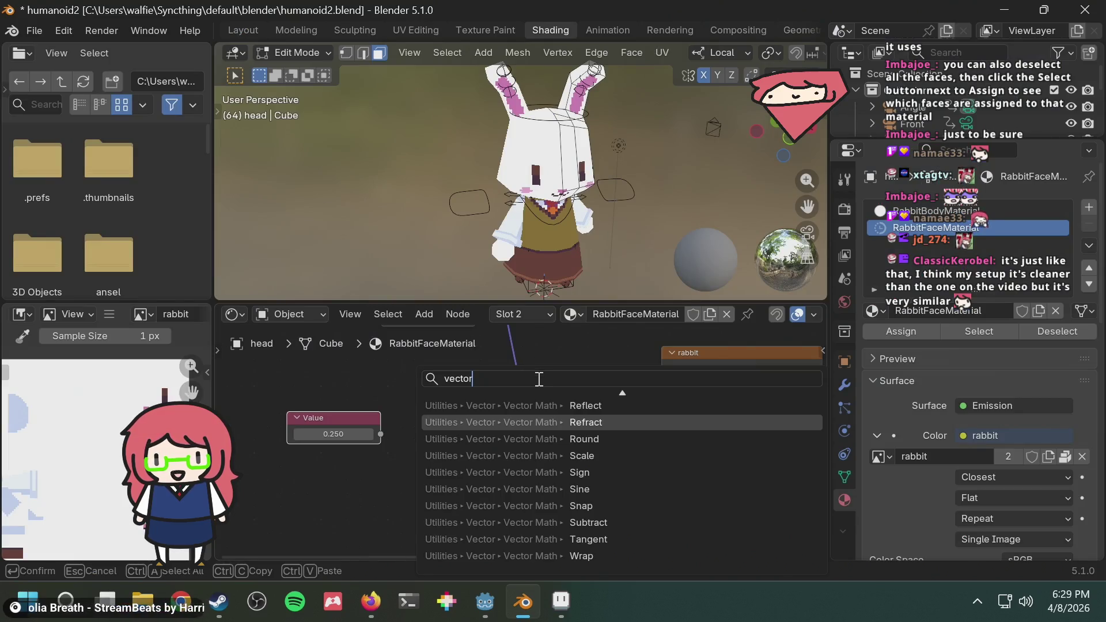
Add a Combine XYZ node, linking Value to its Y and its Vector to Mapping Location
key(BackSpace)
key(BackSpace)
key(BackSpace)
text(xyz)
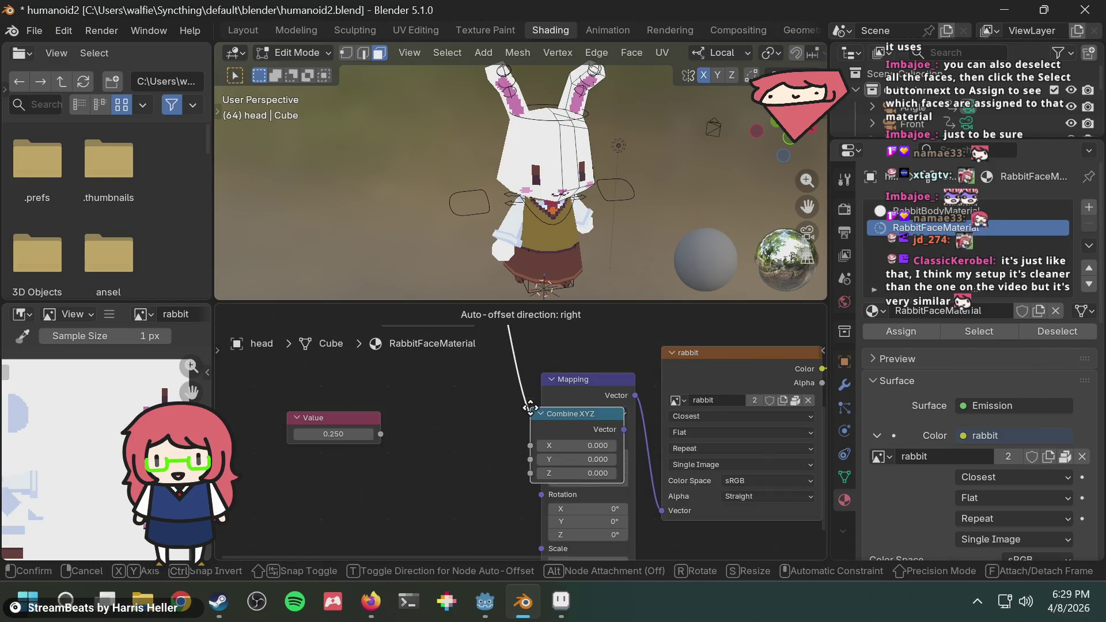
click(532, 409)
click(419, 414)
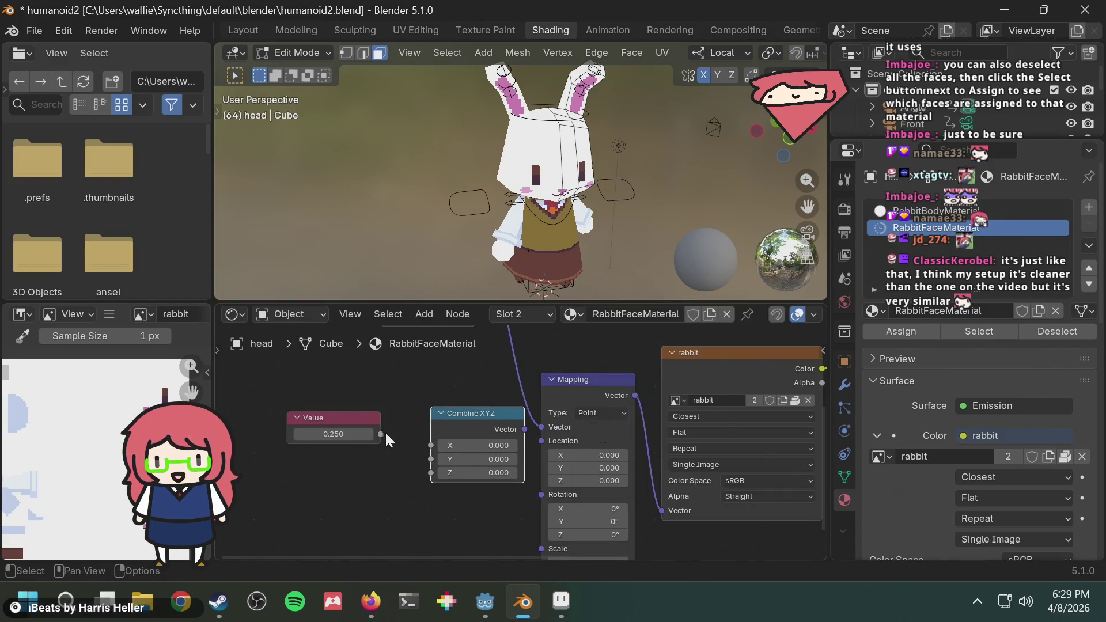
drag(380, 435, 426, 459)
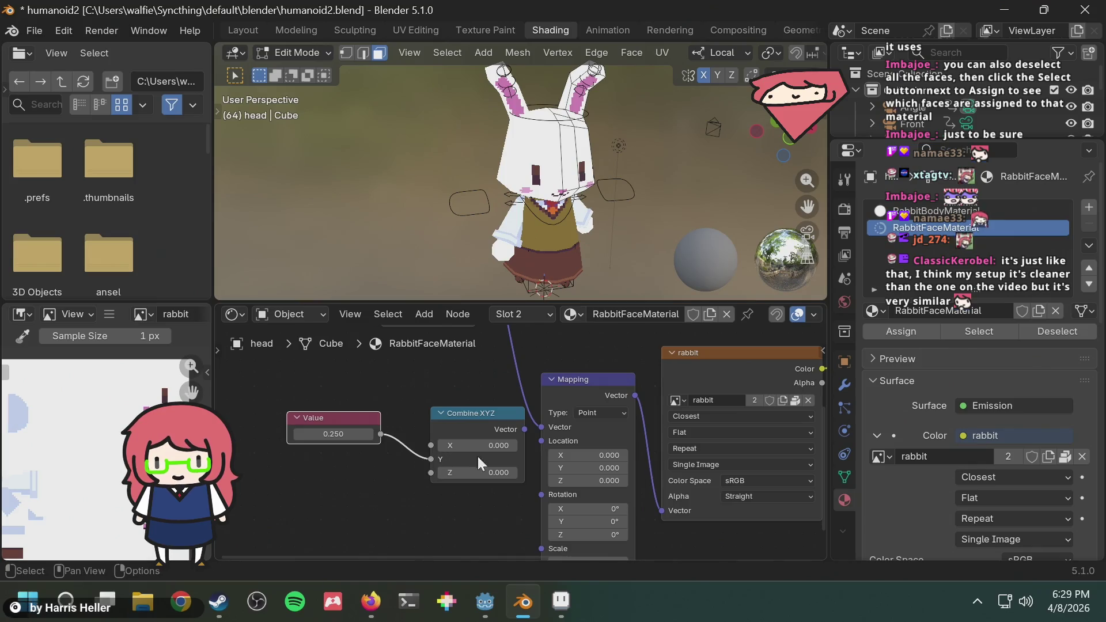
drag(523, 430, 542, 445)
Test the Value node at 0.5 and 0.75, reset it to 0, and tidy the node layout
click(325, 434)
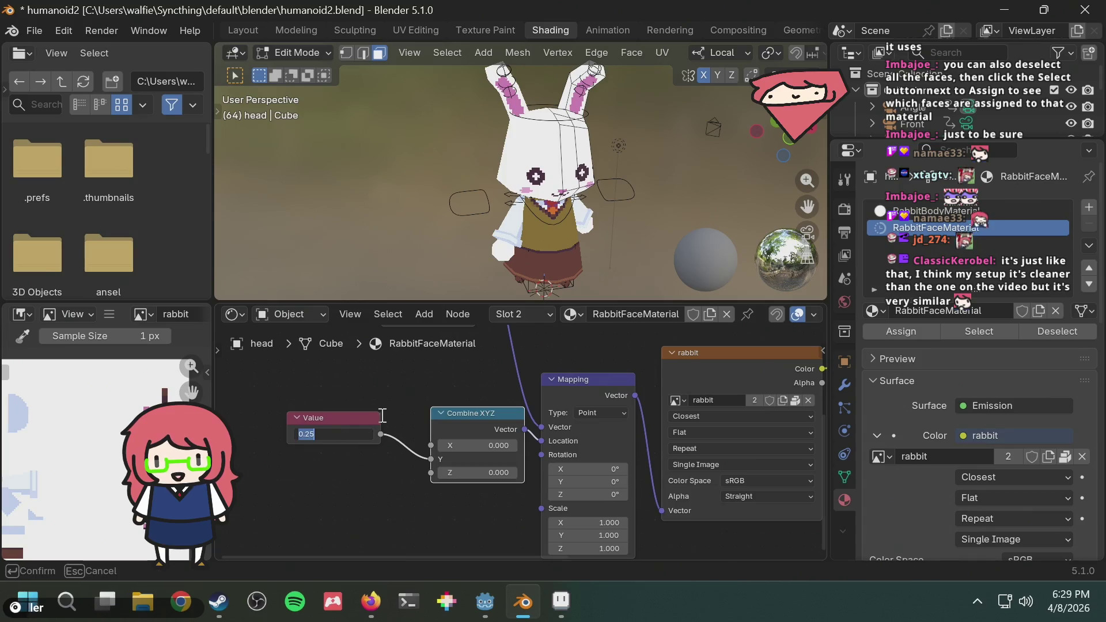
text(0.5)
key(Return)
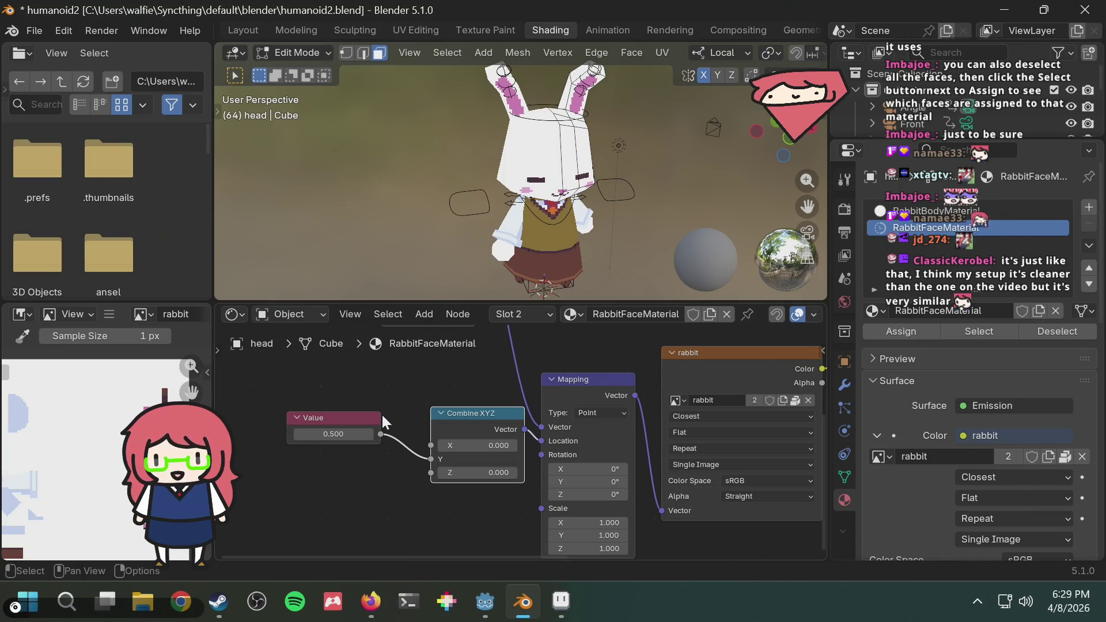
click(352, 437)
key(BackSpace)
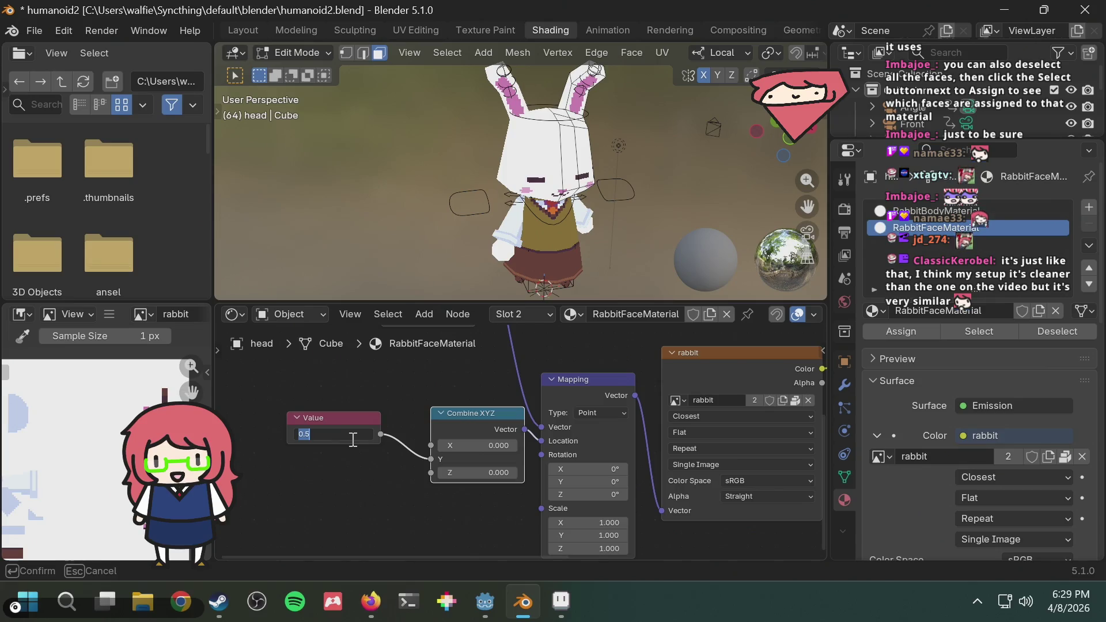
text(.75)
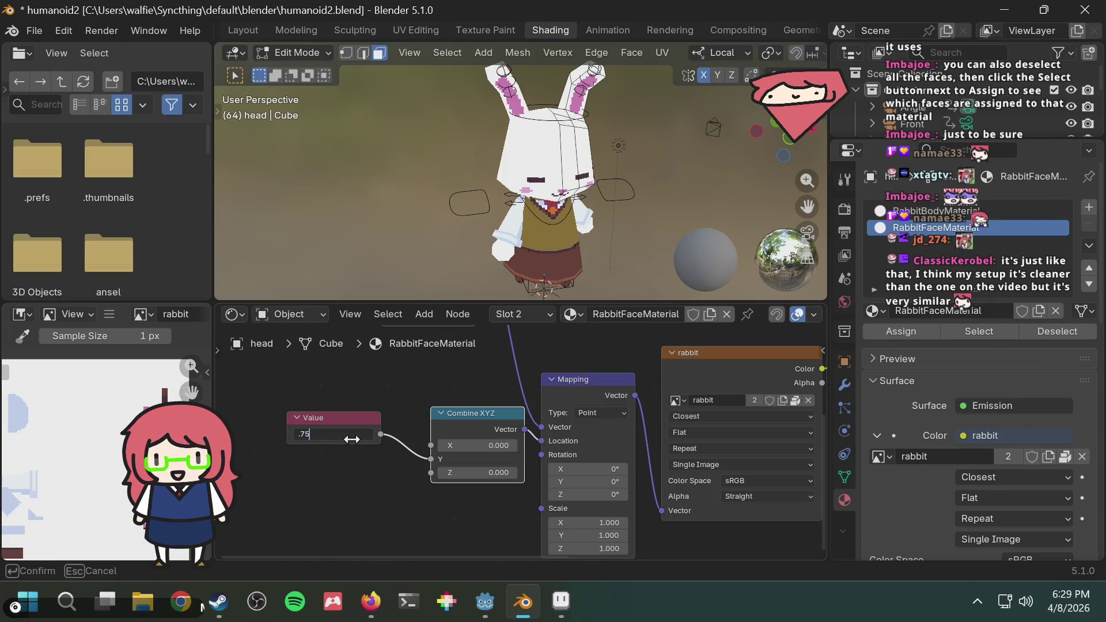
key(Return)
click(351, 439)
text(0)
key(Return)
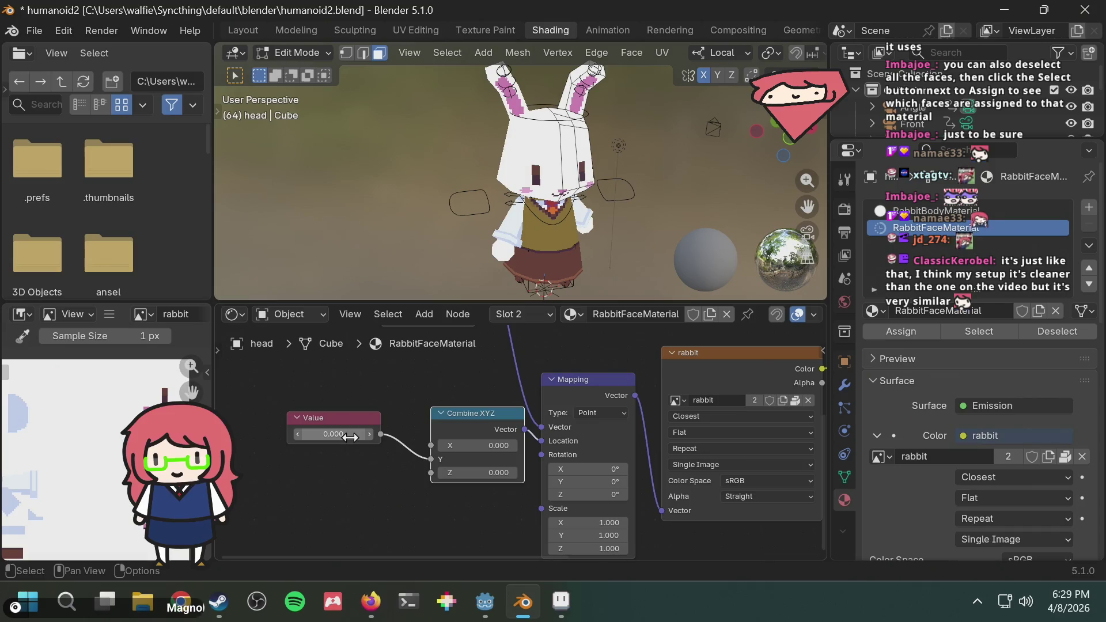
middle_drag(314, 396, 381, 399)
drag(392, 414, 336, 436)
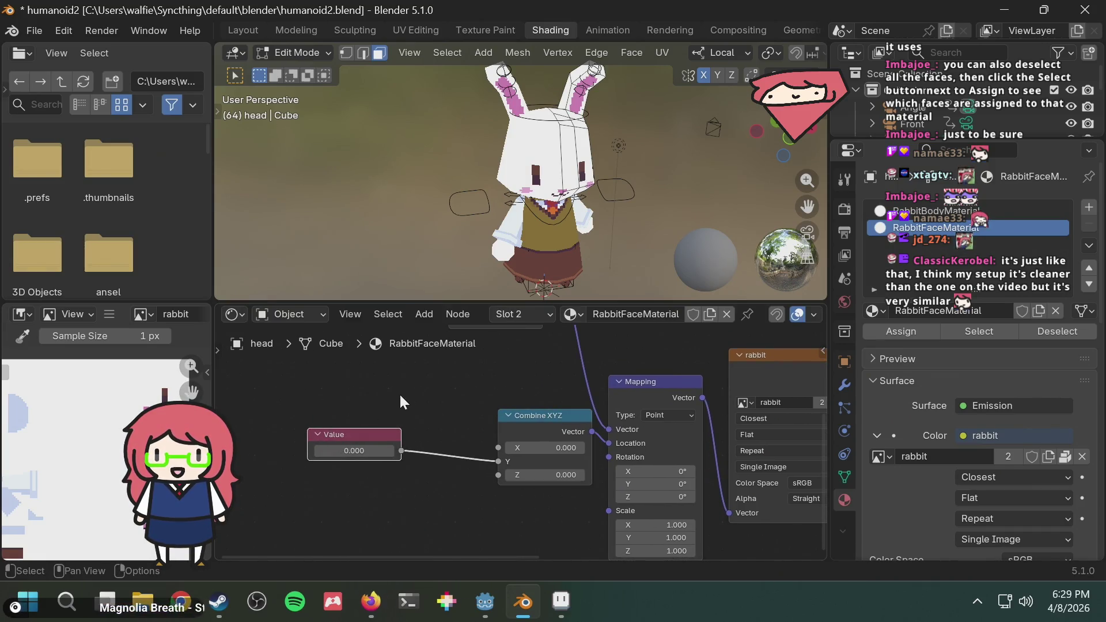
Look up 'div' in the node search, cancel without adding a node, and go back to the browser
key(F3)
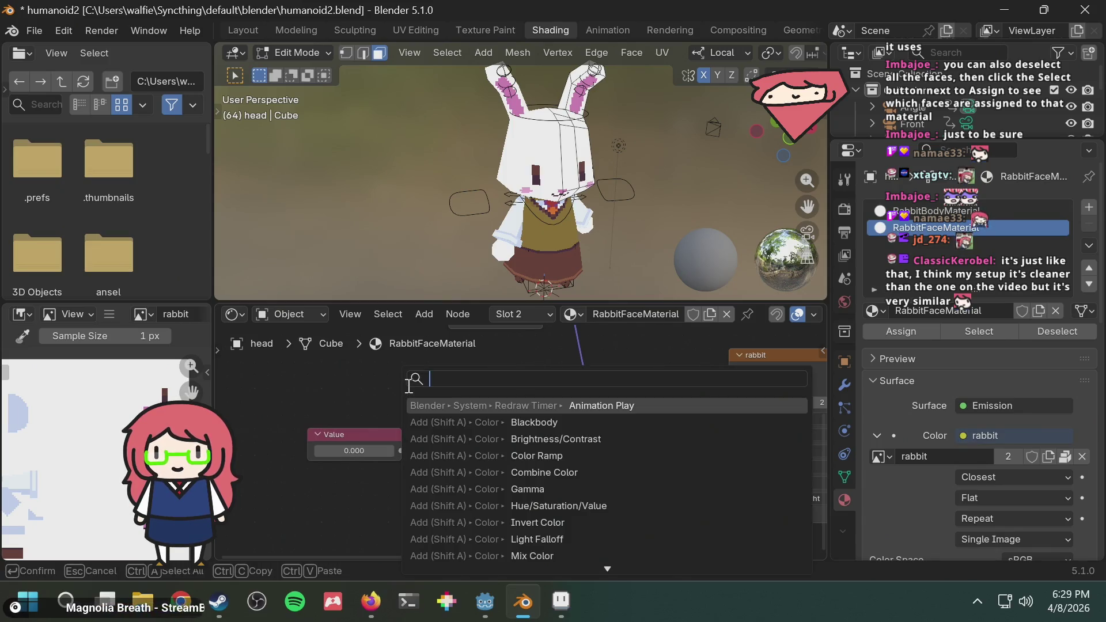
text(div)
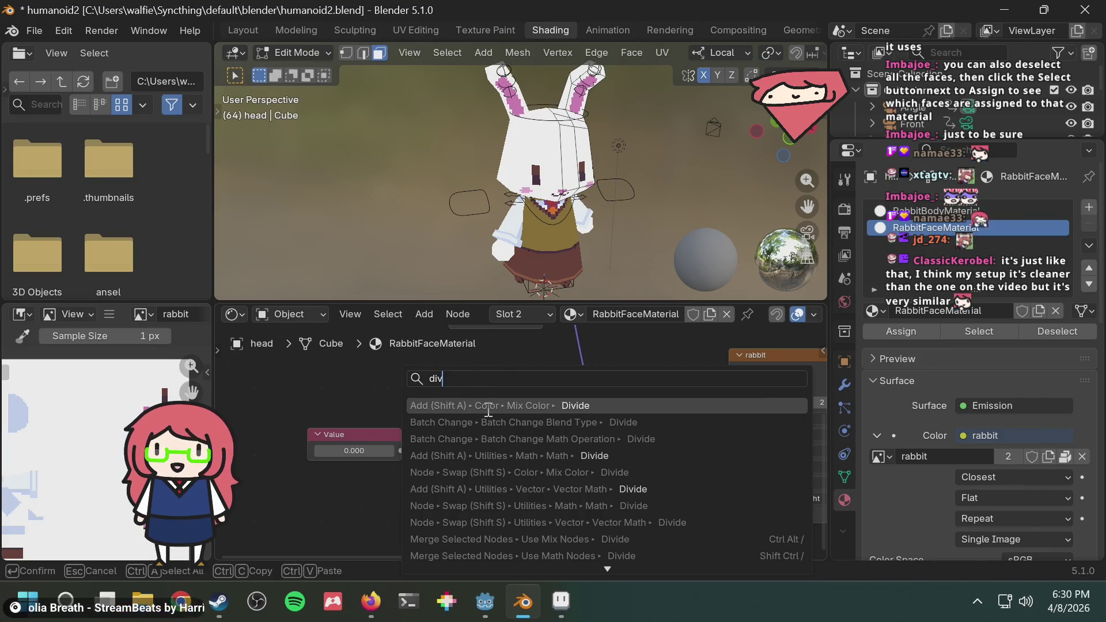
key(Escape)
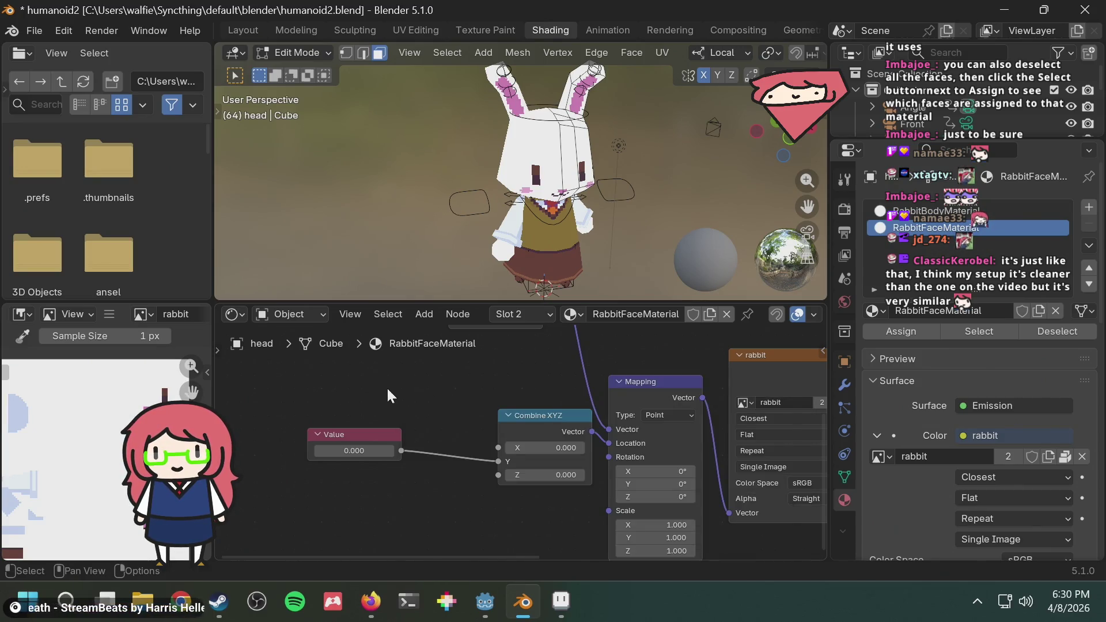
key(F3)
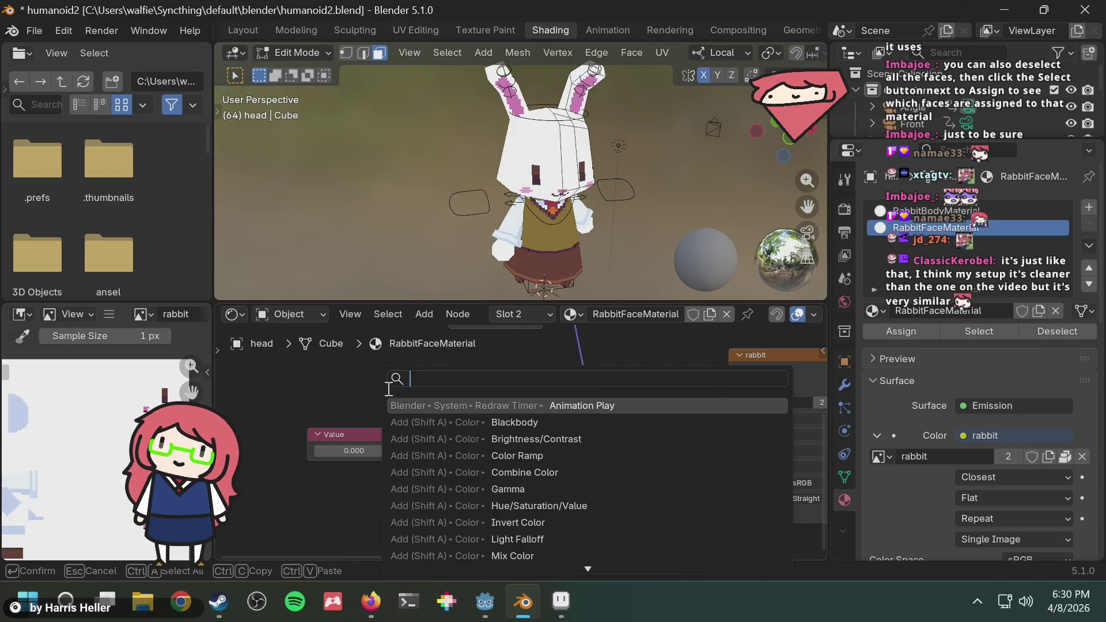
key(alt+Tab)
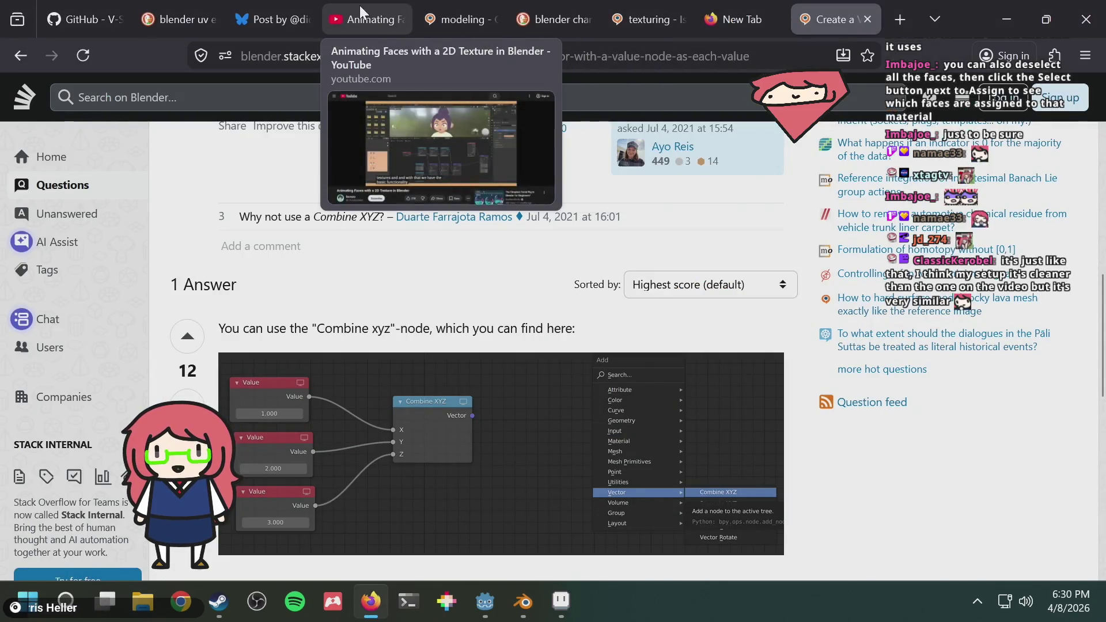
Review the node setup in the Animating Faces YouTube tutorial, then return to Blender
click(357, 6)
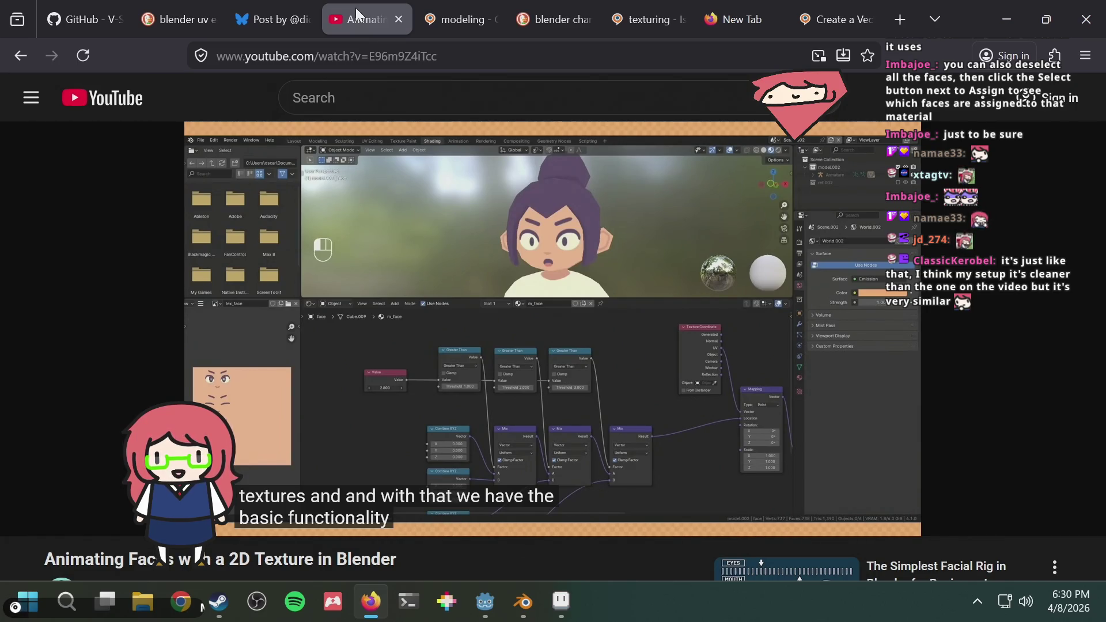
key(alt+Tab)
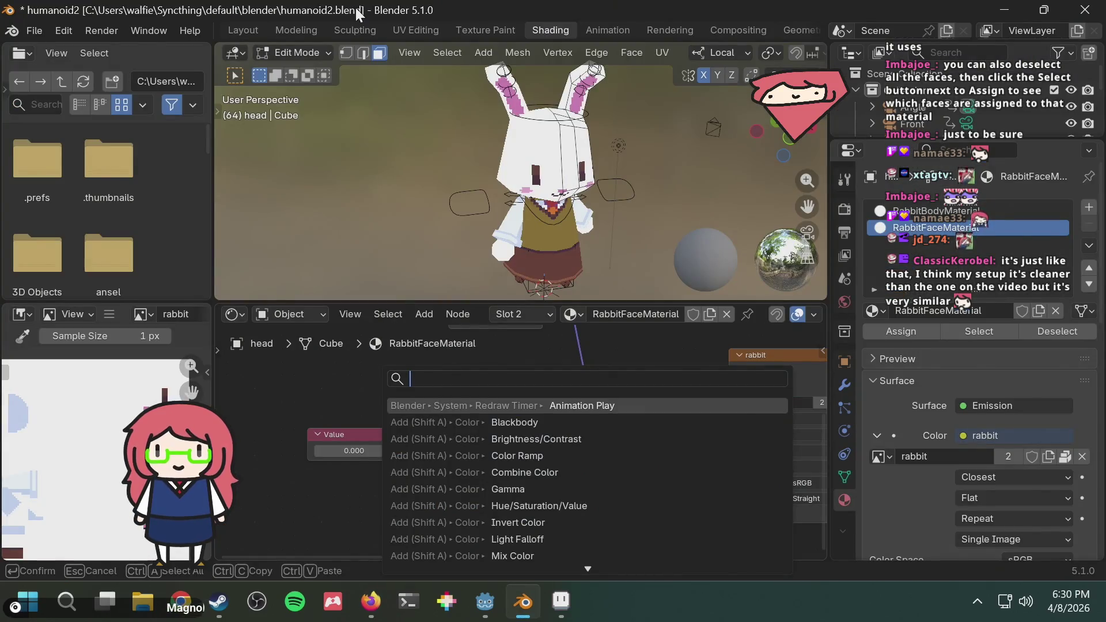